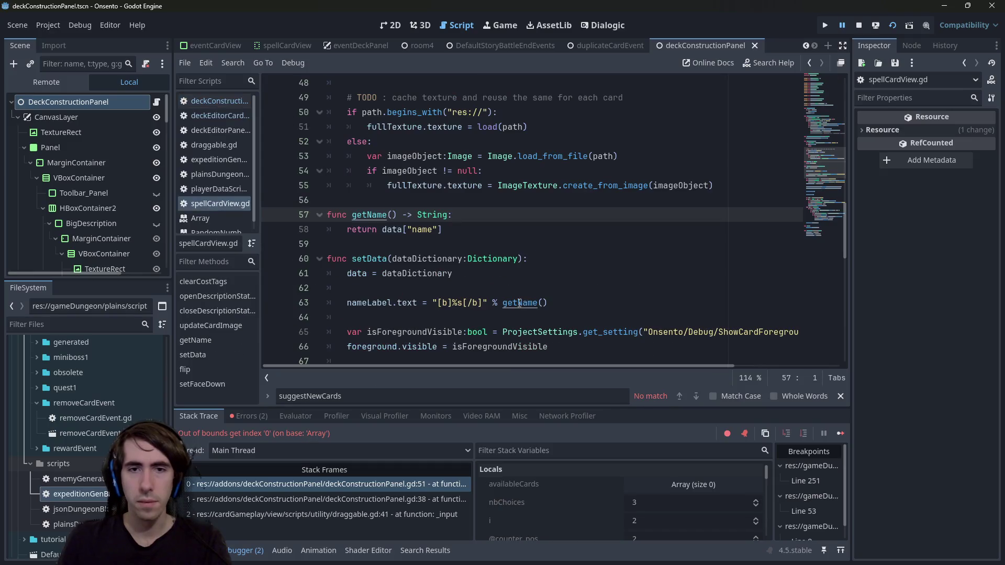
Step: Inspect getName in spellCardView.gd, search the script for 'id', and select the getName function
{"action": "left_click", "coordinate": [493, 242]}
{"action": "scroll", "coordinate": [493, 237], "scroll_direction": "up", "scroll_amount": 4}
{"action": "scroll", "coordinate": [493, 237], "scroll_direction": "up", "scroll_amount": 10}
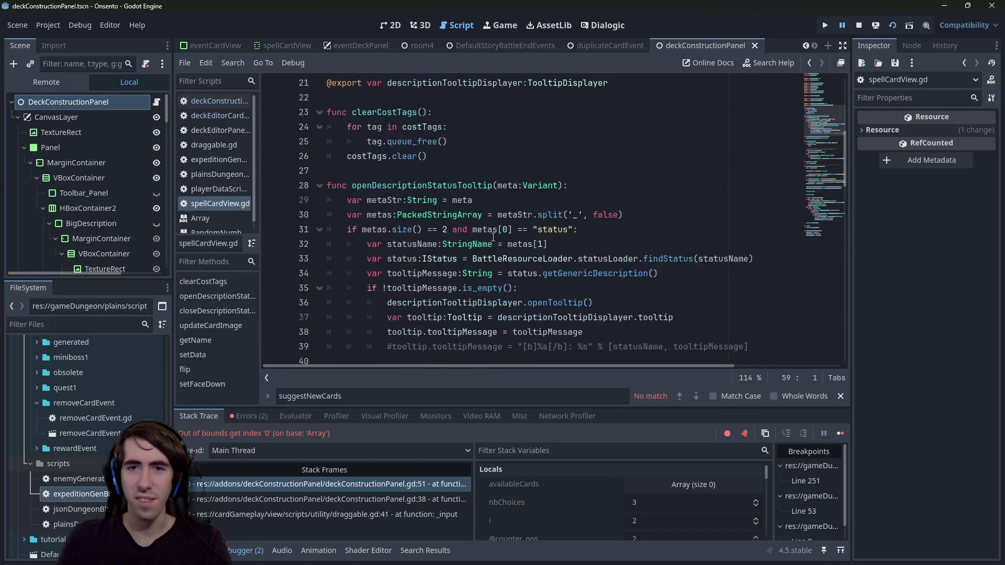
{"action": "key", "text": "ctrl+f"}
{"action": "type", "text": "id"}
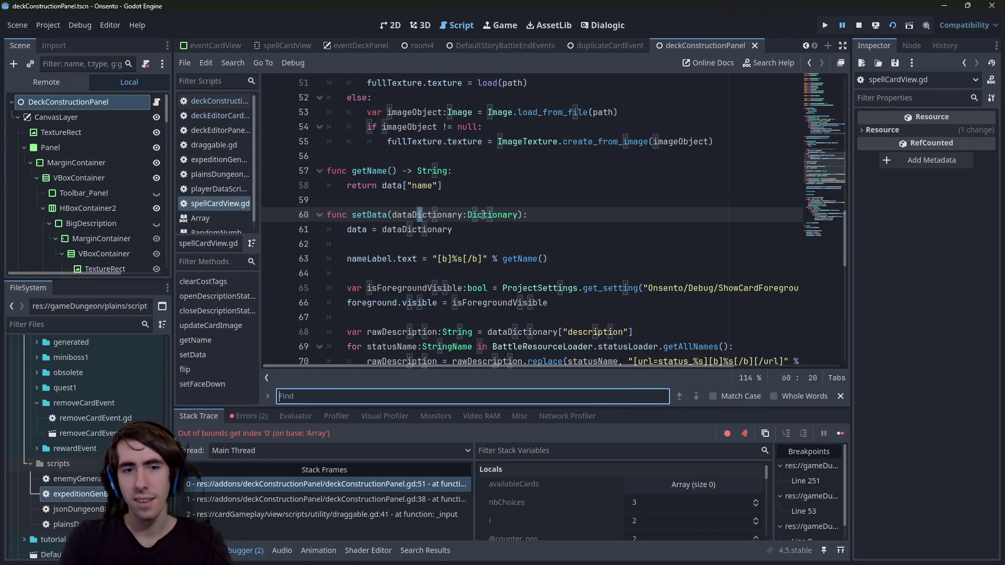
{"action": "key", "text": "Escape"}
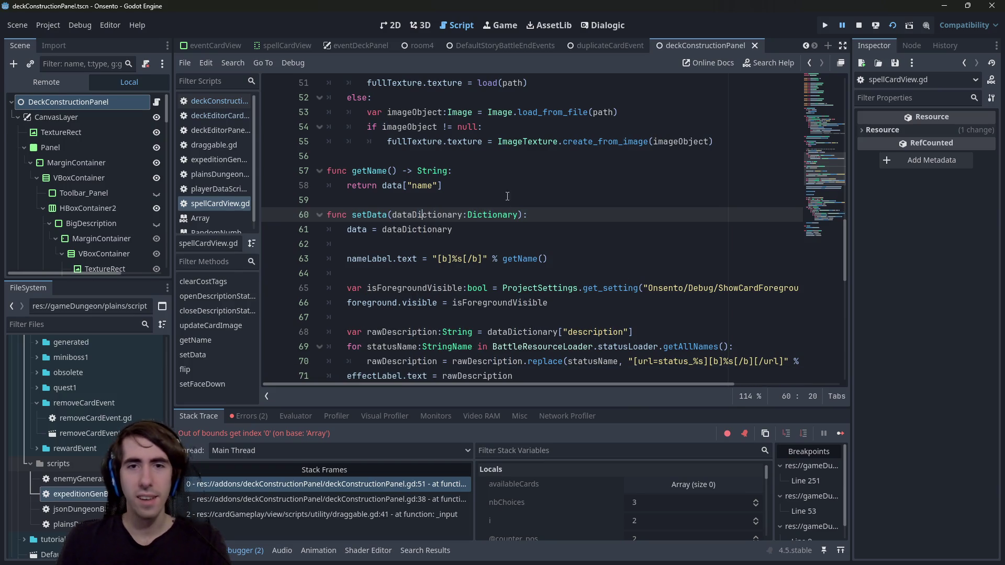
{"action": "left_click_drag", "start_coordinate": [507, 197], "coordinate": [275, 165]}
{"action": "key", "text": "ctrl+c"}
Step: Return to deckConstructionPanel.gd and review the suggestedCardViews variable
{"action": "key", "text": "alt+Left"}
{"action": "key", "text": "alt+Left"}
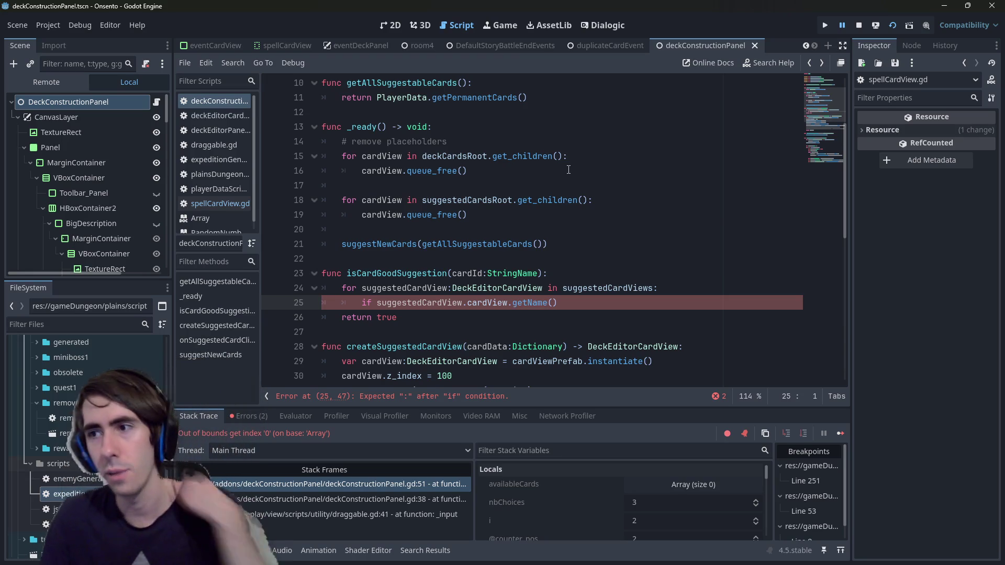
{"action": "scroll", "coordinate": [465, 163], "scroll_direction": "up", "scroll_amount": 3}
{"action": "scroll", "coordinate": [465, 162], "scroll_direction": "up", "scroll_amount": 1}
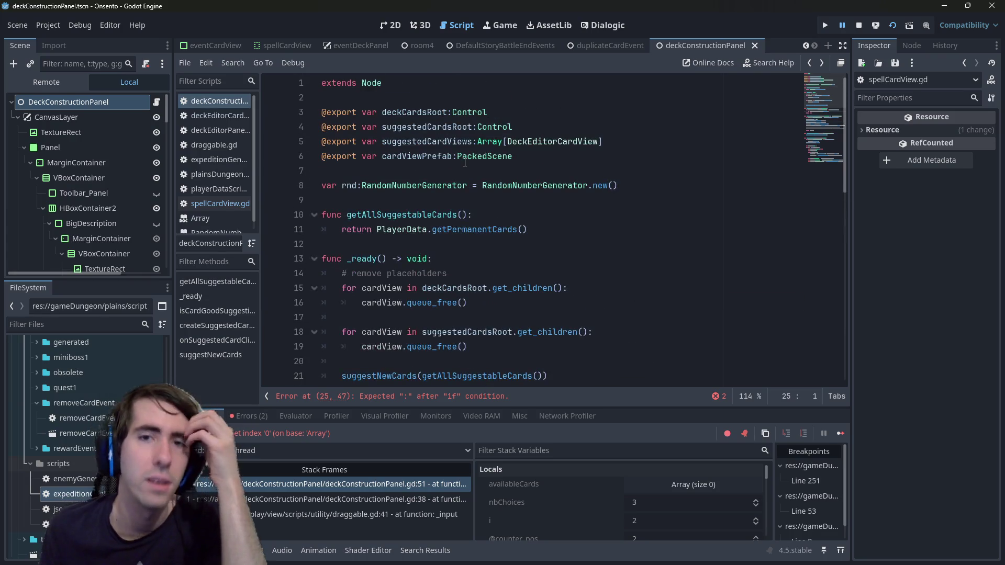
{"action": "double_click", "coordinate": [464, 141]}
{"action": "scroll", "coordinate": [450, 173], "scroll_direction": "down", "scroll_amount": 4}
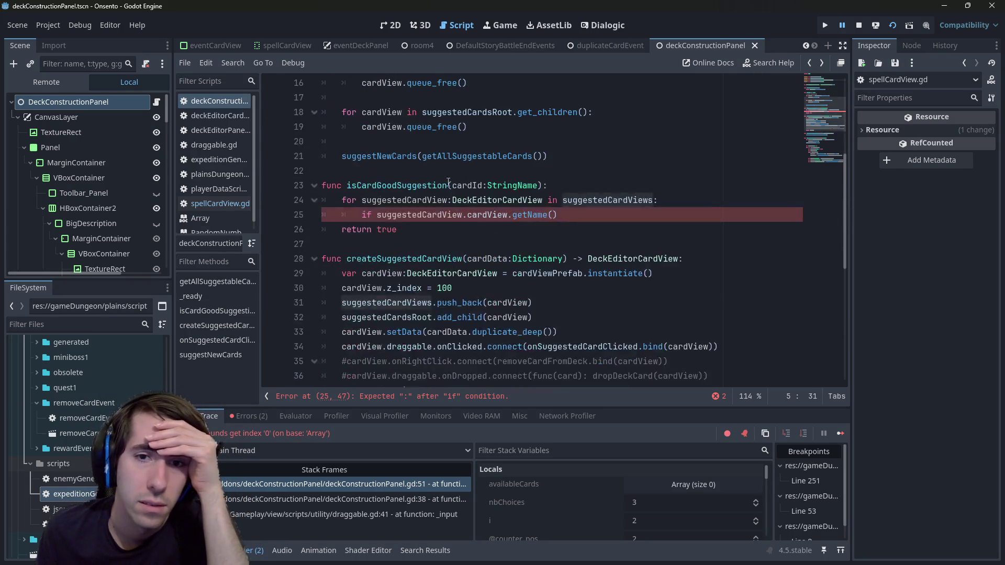
{"action": "scroll", "coordinate": [444, 189], "scroll_direction": "up", "scroll_amount": 2}
{"action": "scroll", "coordinate": [444, 190], "scroll_direction": "up", "scroll_amount": 1}
{"action": "scroll", "coordinate": [443, 190], "scroll_direction": "down", "scroll_amount": 1}
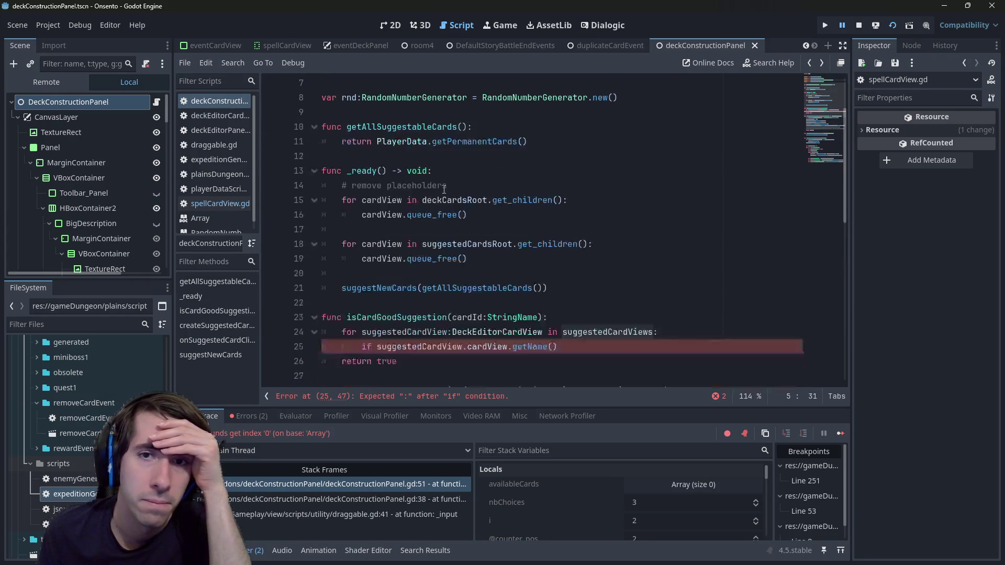
{"action": "scroll", "coordinate": [443, 190], "scroll_direction": "down", "scroll_amount": 6}
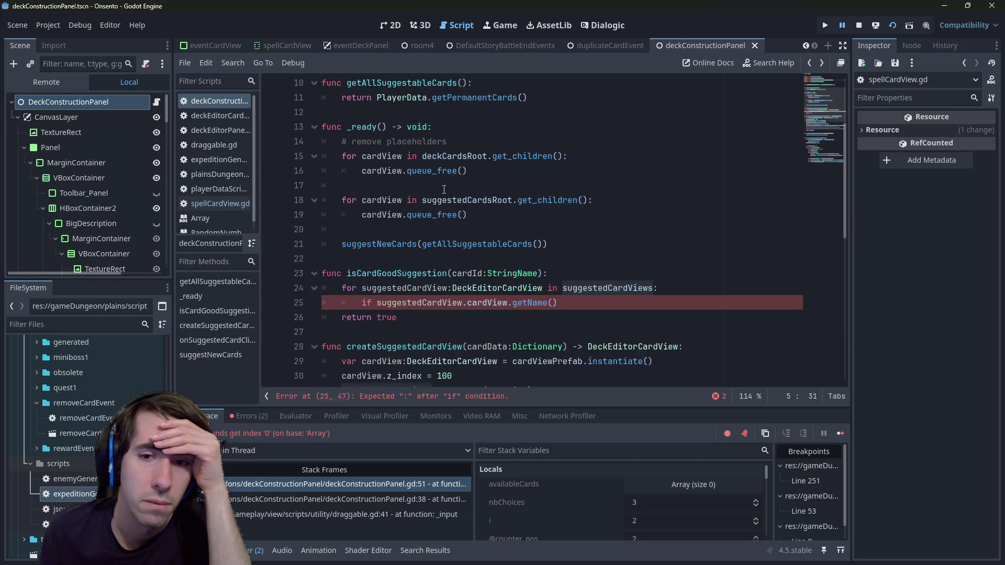
{"action": "scroll", "coordinate": [444, 190], "scroll_direction": "down", "scroll_amount": 3}
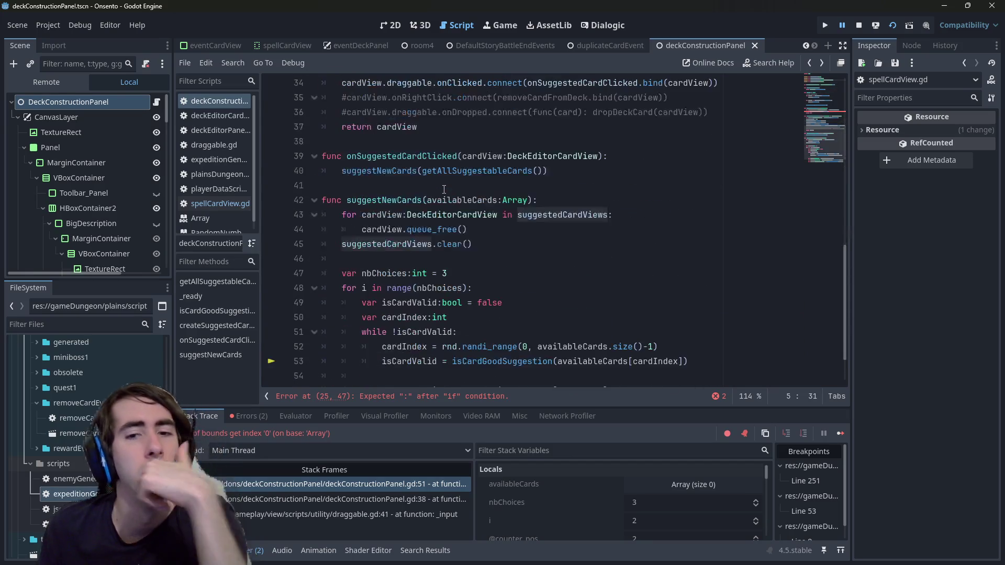
{"action": "scroll", "coordinate": [444, 189], "scroll_direction": "up", "scroll_amount": 8}
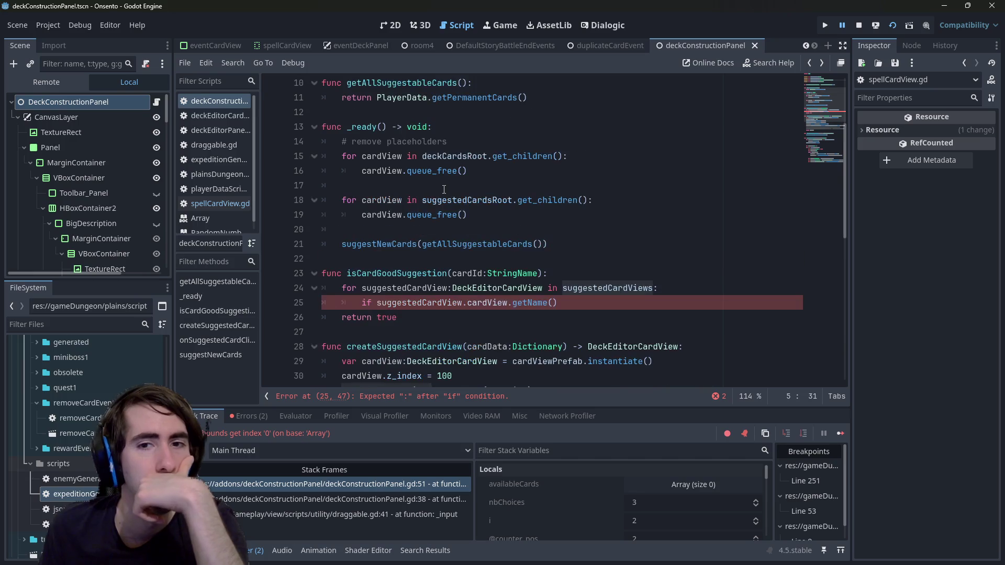
{"action": "scroll", "coordinate": [444, 190], "scroll_direction": "up", "scroll_amount": 1}
Step: Go to line 25's unfinished if and jump to getName's definition again
{"action": "left_click", "coordinate": [564, 357]}
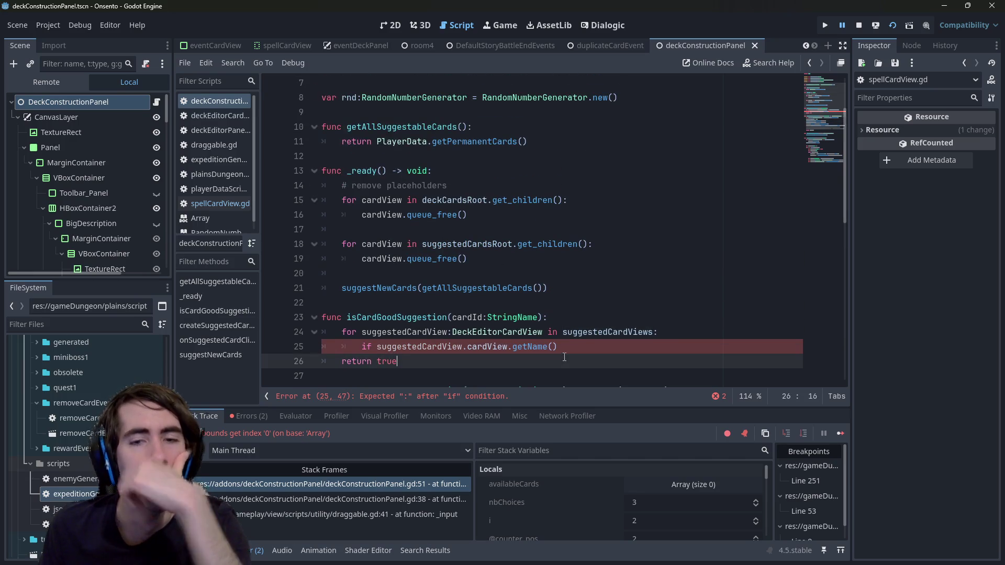
{"action": "left_click", "coordinate": [567, 346]}
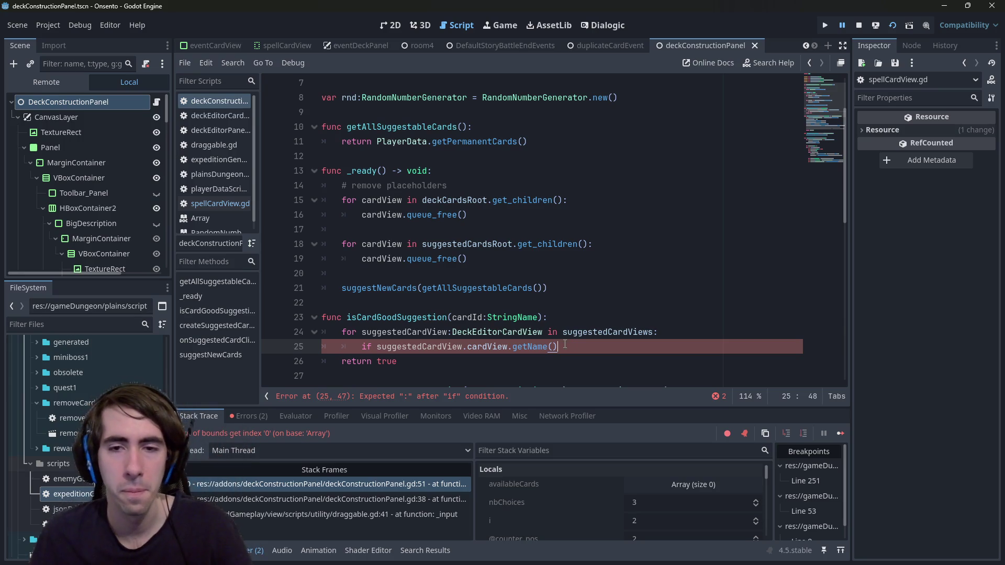
{"action": "left_click", "coordinate": [519, 347], "text": "ctrl"}
Step: Paste a copy of getName below it, renamed getId and returning data["id"]
{"action": "left_click", "coordinate": [448, 259]}
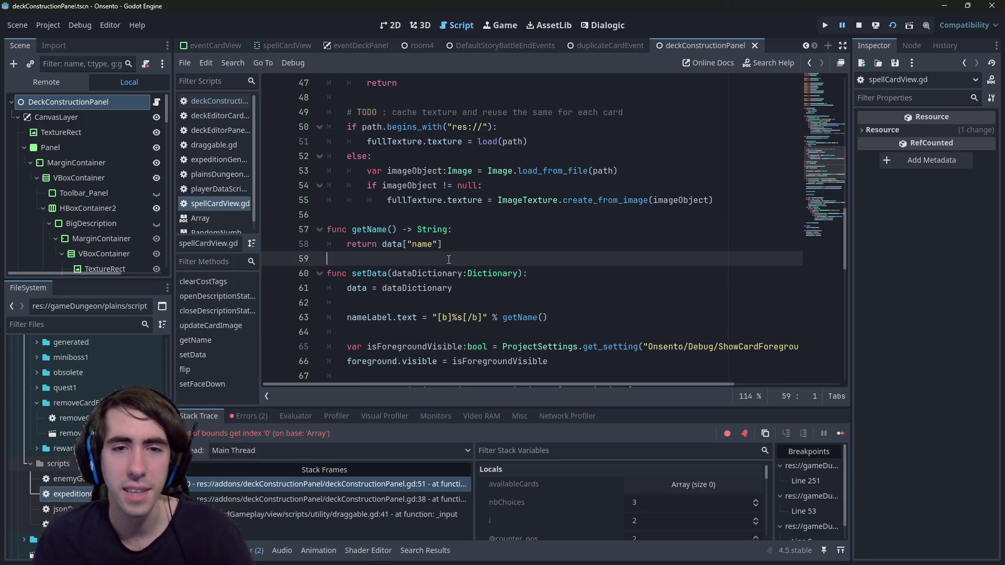
{"action": "key", "text": "ctrl+v"}
{"action": "key", "text": "Up"}
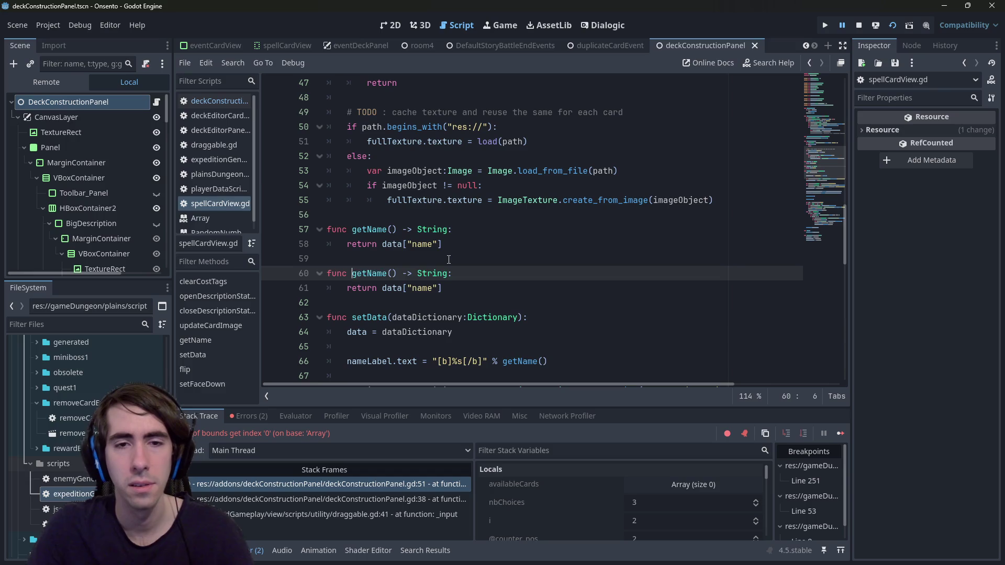
{"action": "key", "text": "ctrl+shift+Right"}
{"action": "type", "text": "getId"}
{"action": "key", "text": "Down"}
{"action": "key", "text": "ctrl+BackSpace"}
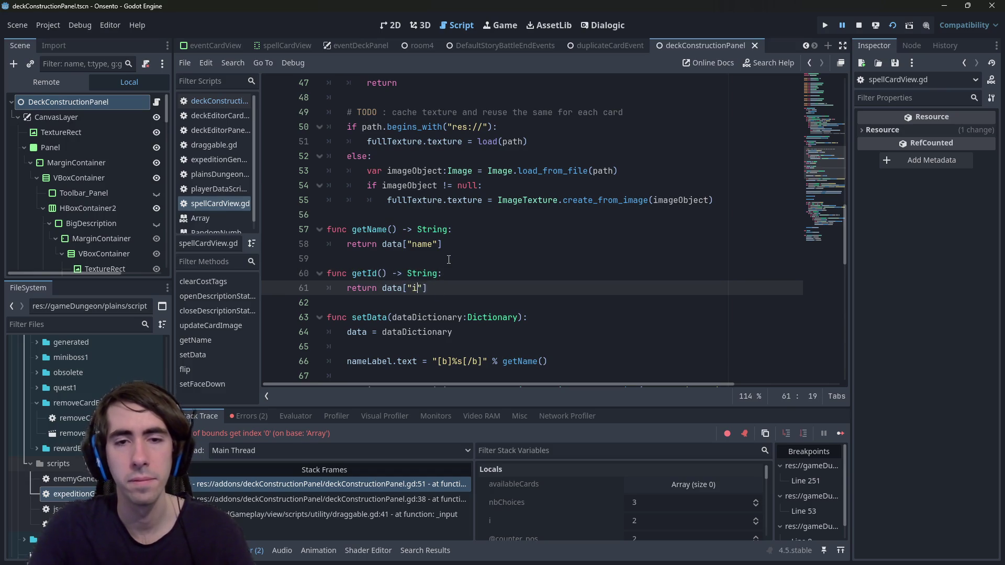
{"action": "type", "text": "id"}
{"action": "key", "text": "Escape"}
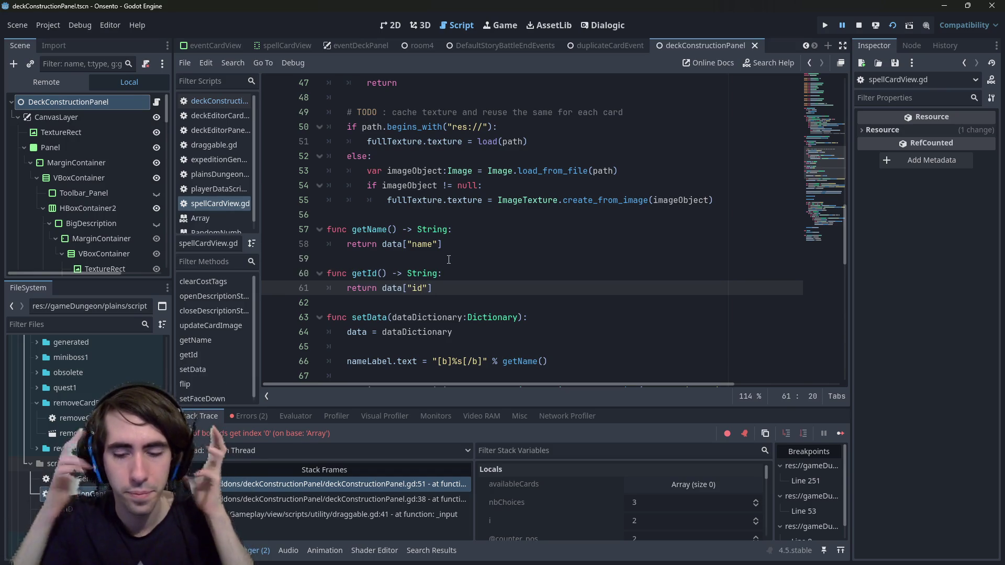
Step: Search the project's files for 'batt'
{"action": "key", "text": "shift+alt+o"}
{"action": "type", "text": "batlt"}
{"action": "key", "text": "BackSpace"}
{"action": "key", "text": "BackSpace"}
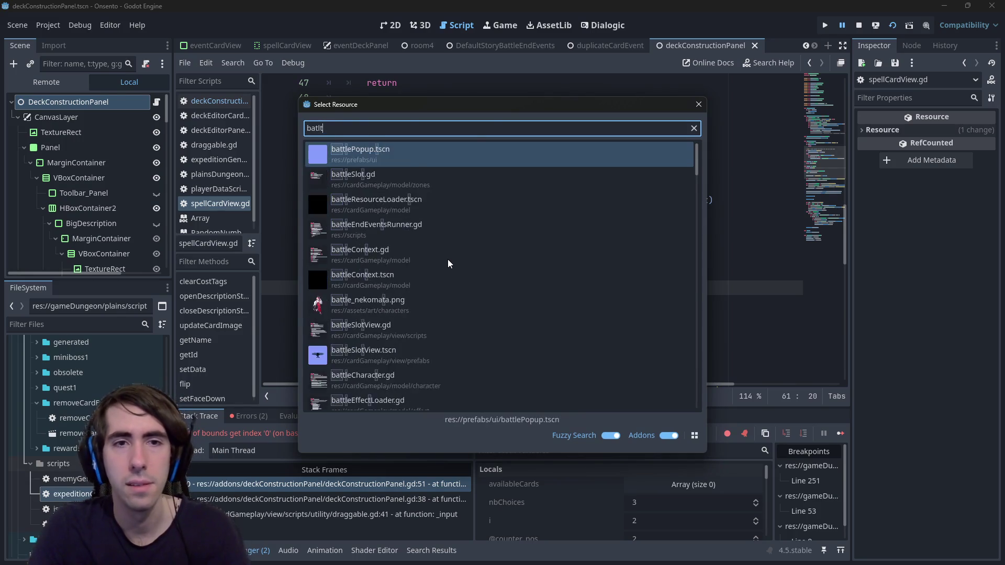
Step: Open spellCardBattleInstance.gd via the 'card instance' search and inspect its getName and getValue
{"action": "type", "text": "tlecardinsta"}
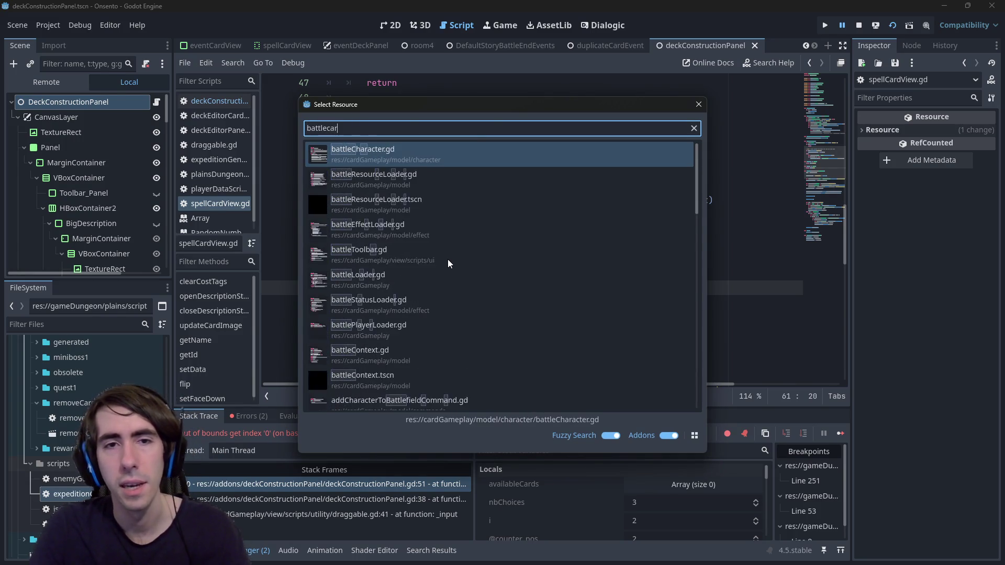
{"action": "key", "text": "ctrl+a"}
{"action": "type", "text": "ca"}
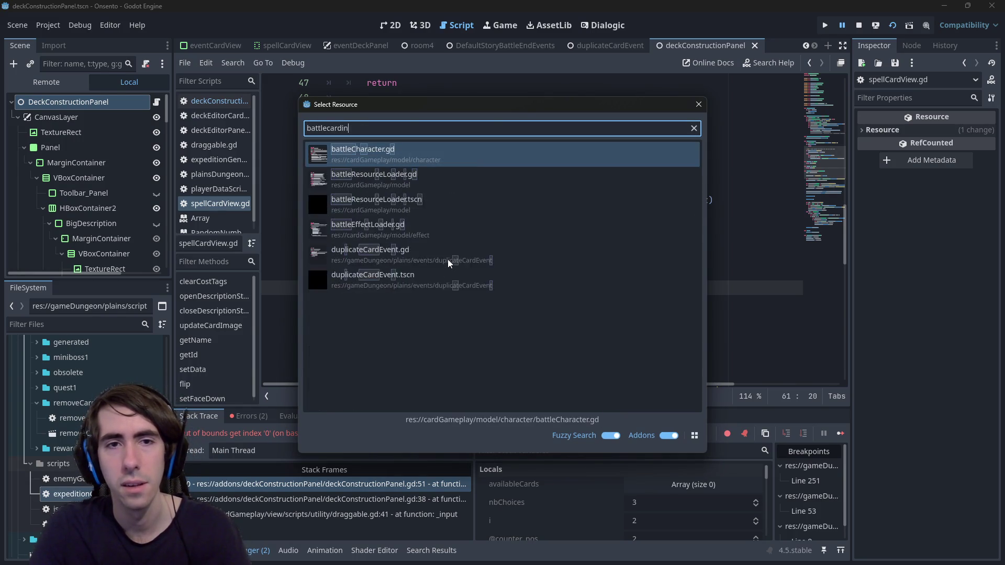
{"action": "type", "text": "rd instance"}
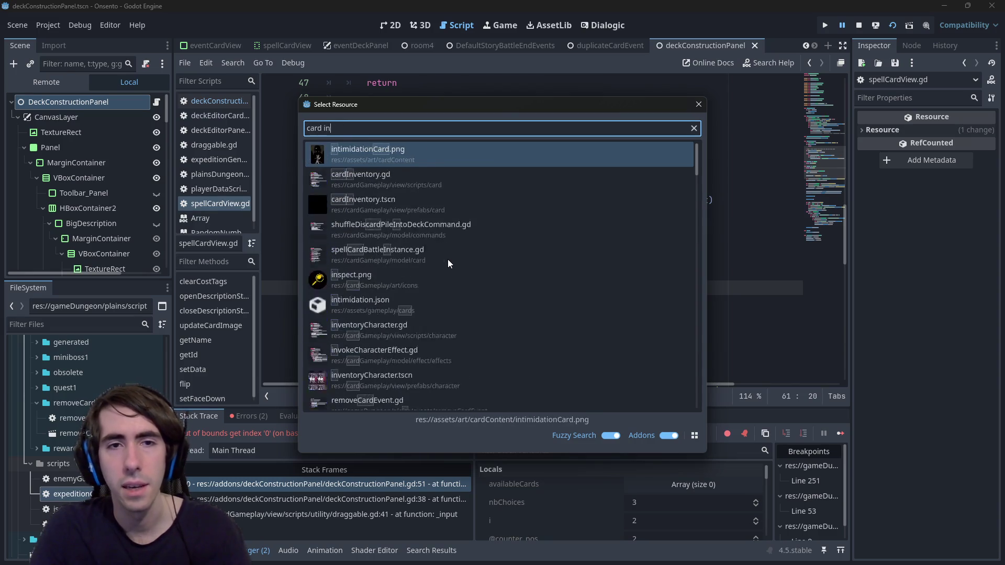
{"action": "key", "text": "Return"}
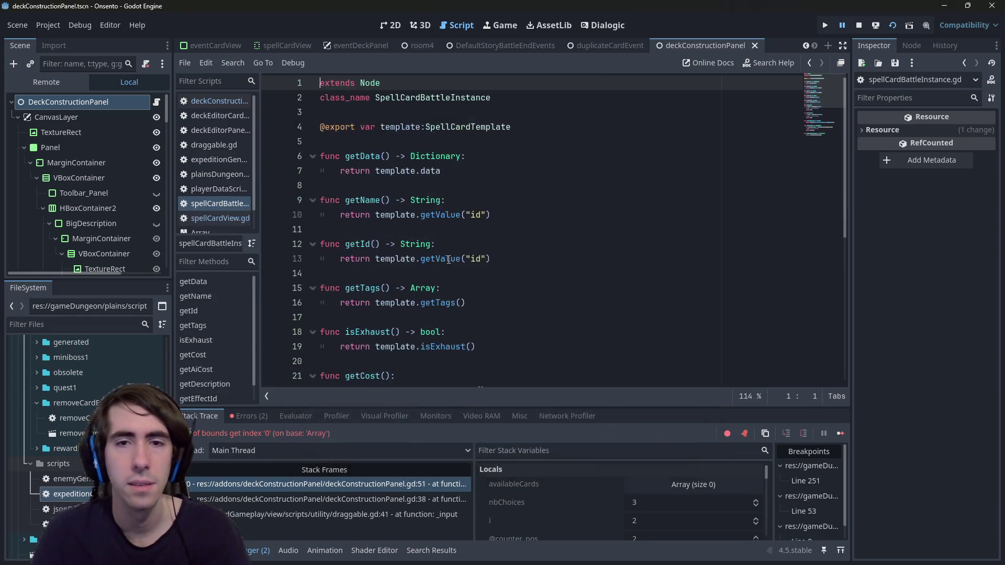
{"action": "left_click_drag", "start_coordinate": [492, 214], "coordinate": [265, 199]}
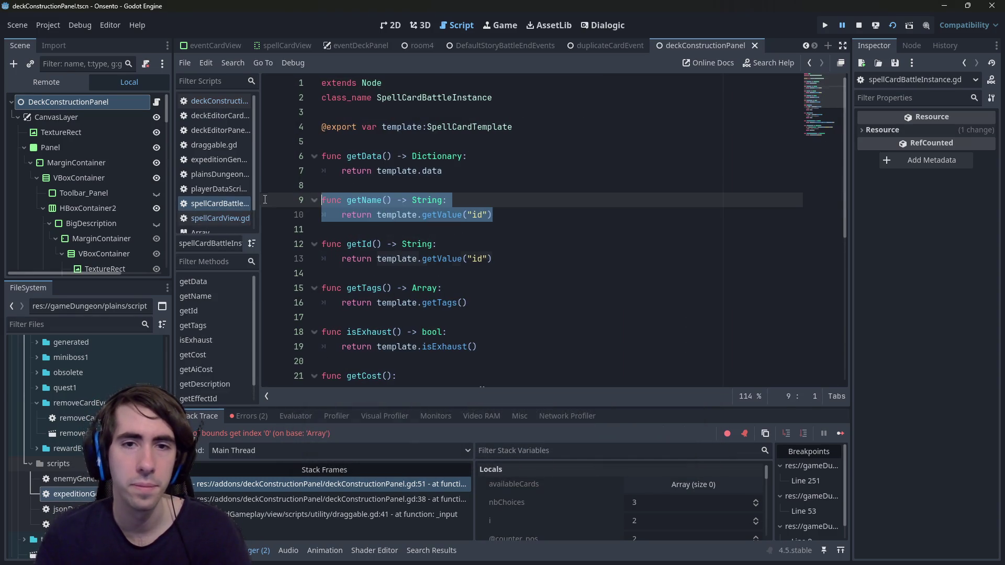
{"action": "left_click", "coordinate": [445, 215], "text": "ctrl"}
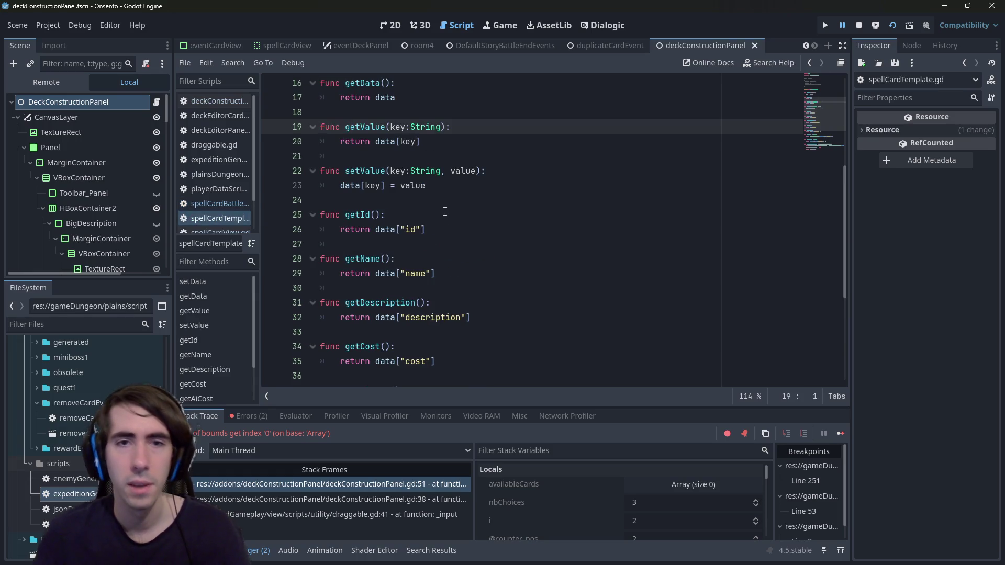
{"action": "key", "text": "alt+Left"}
{"action": "key", "text": "alt+Left"}
{"action": "key", "text": "alt+Left"}
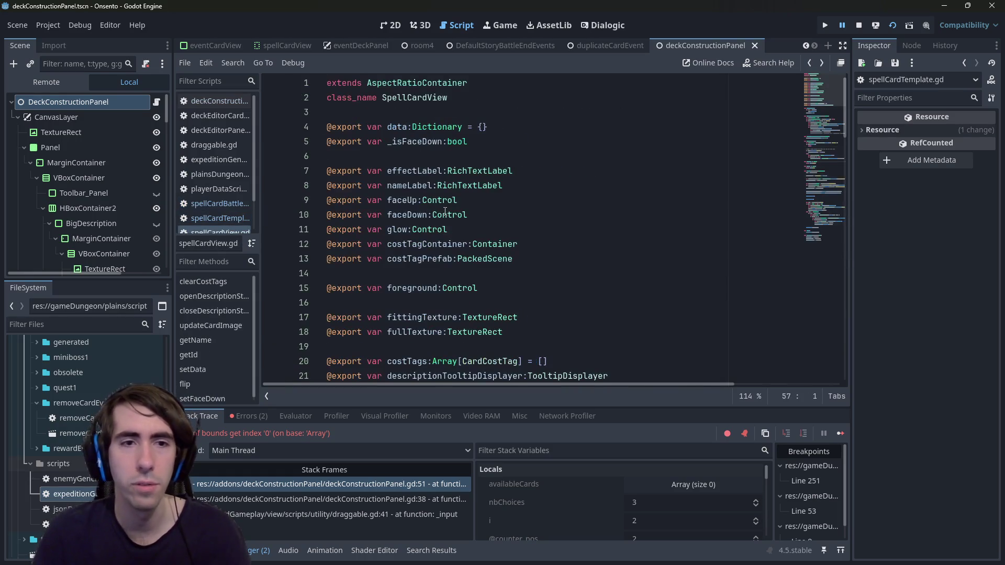
Step: Close spellCardView.gd and the Array and RandomNumberGenerator reference tabs
{"action": "scroll", "coordinate": [200, 216], "scroll_direction": "down", "scroll_amount": 1}
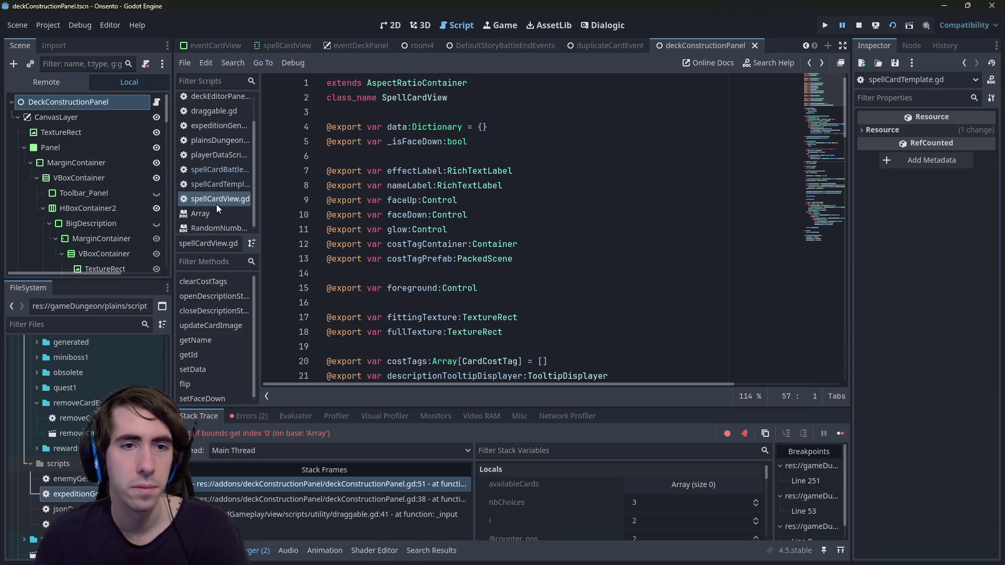
{"action": "middle_click", "coordinate": [216, 204]}
{"action": "middle_click", "coordinate": [217, 207]}
{"action": "middle_click", "coordinate": [217, 215]}
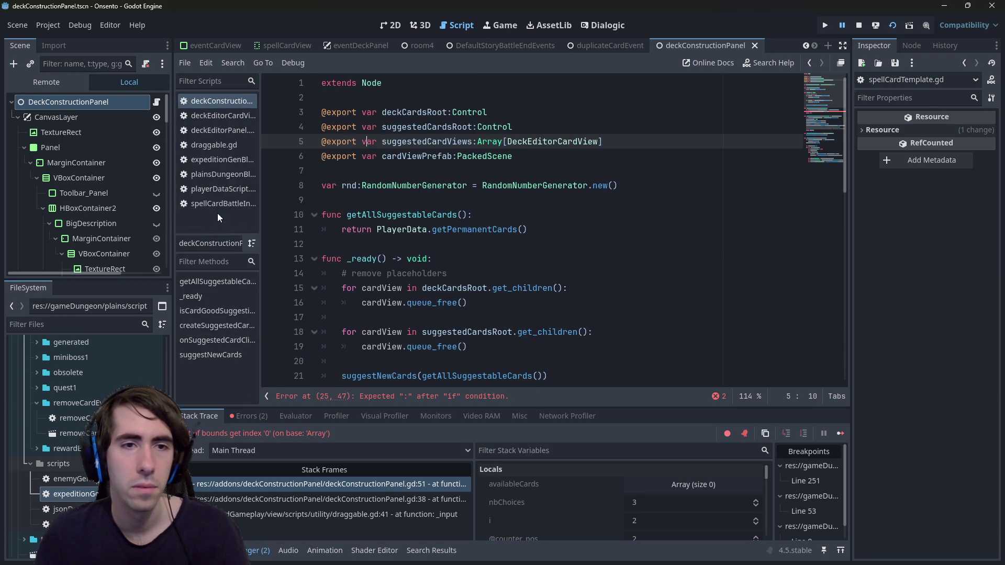
Step: Change line 25 to compare getId() == cardId, add an indented 'return false', and save
{"action": "left_click", "coordinate": [639, 276]}
{"action": "left_click", "coordinate": [544, 243]}
{"action": "key", "text": "BackSpace"}
{"action": "key", "text": "BackSpace"}
{"action": "key", "text": "BackSpace"}
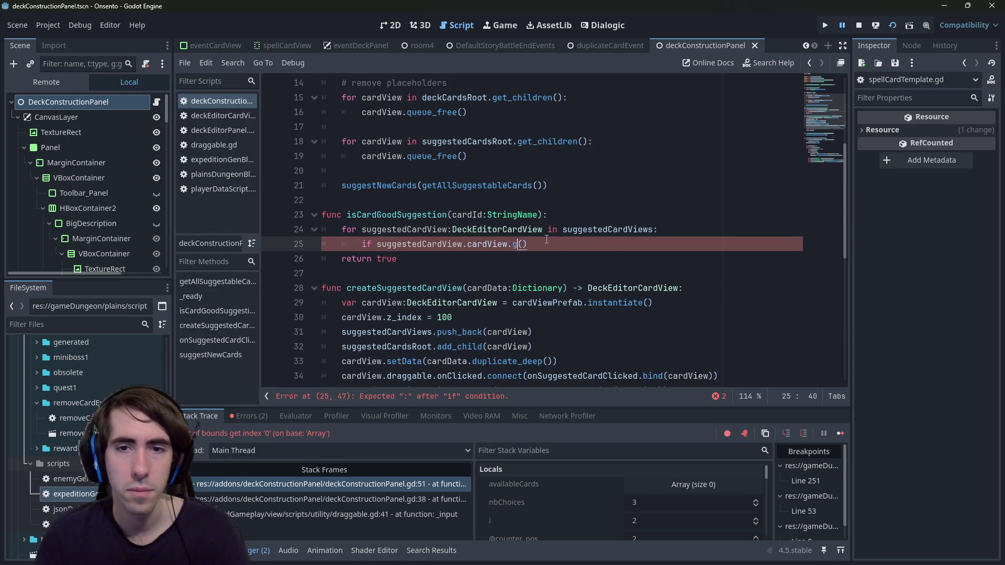
{"action": "type", "text": "Id"}
{"action": "key", "text": "End"}
{"action": "type", "text": "== "}
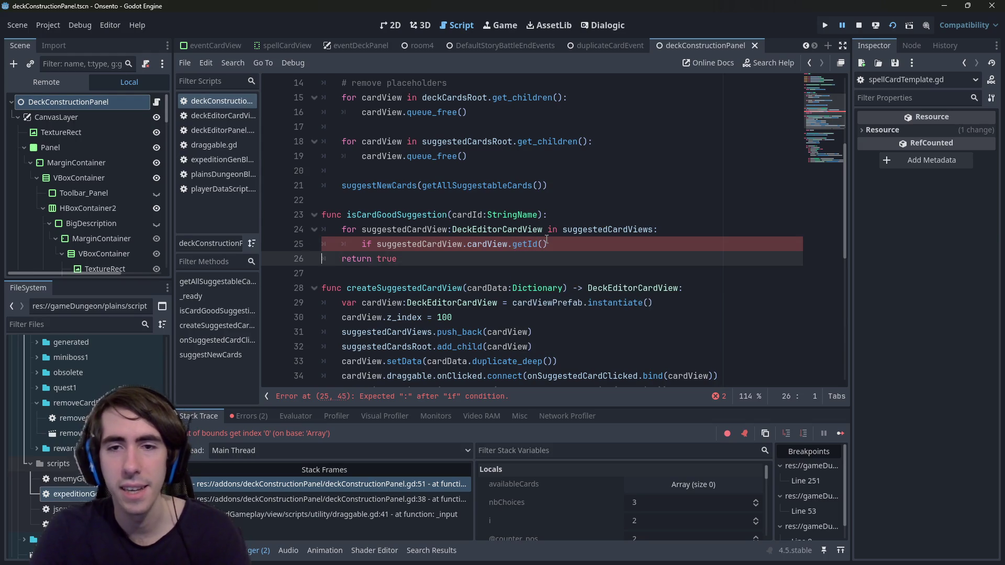
{"action": "type", "text": "cardId:"}
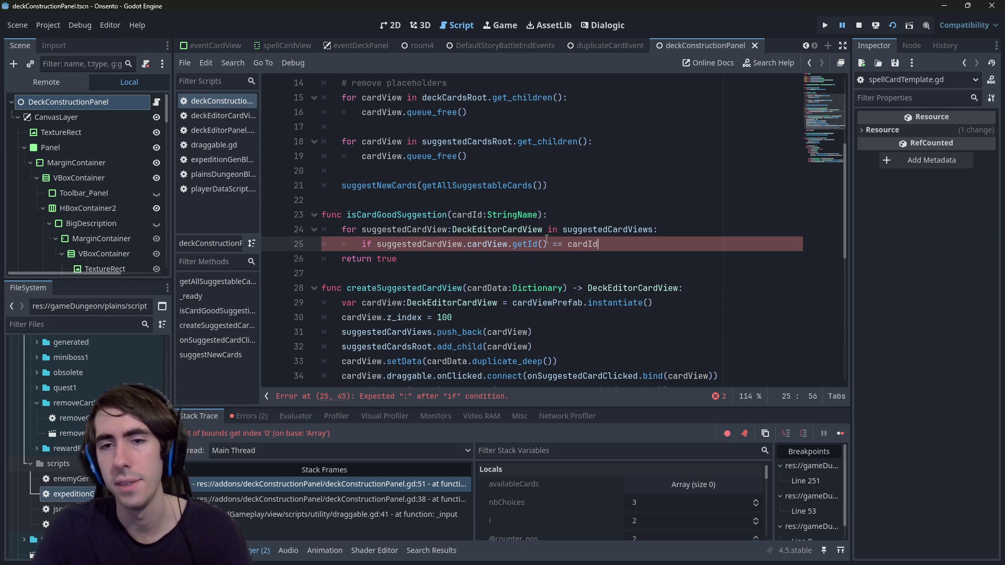
{"action": "key", "text": "Return"}
{"action": "type", "text": "return false"}
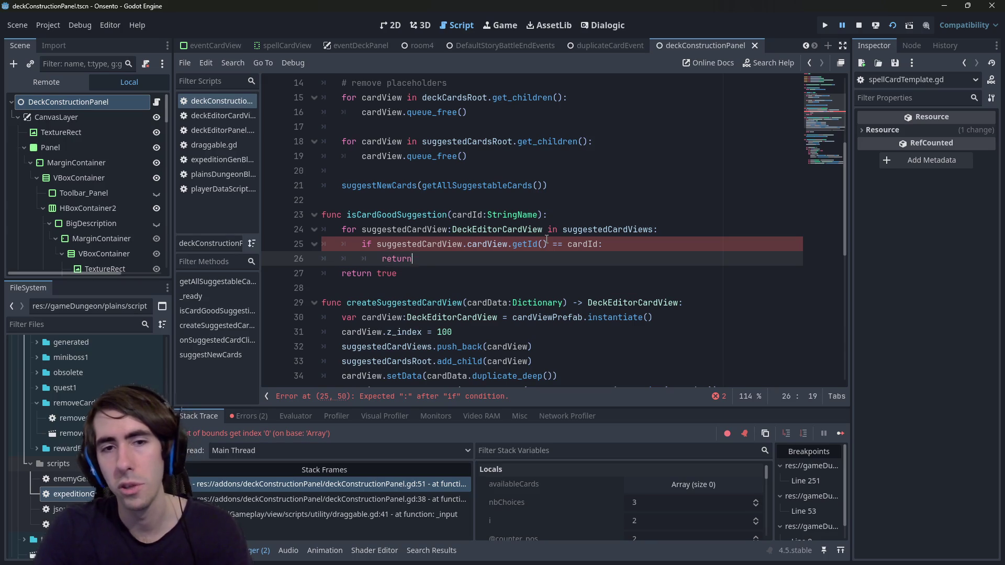
{"action": "key", "text": "ctrl+s"}
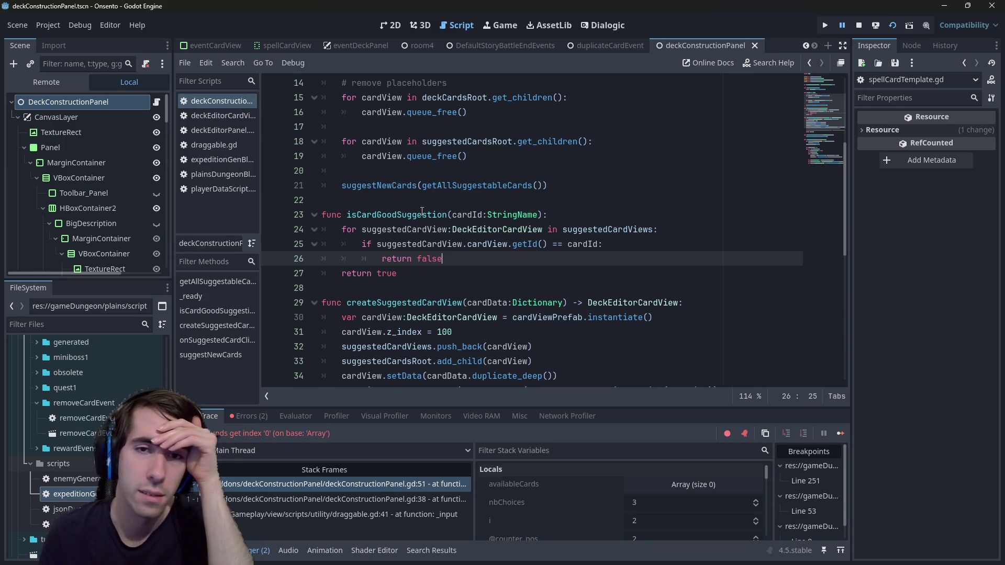
Step: Check the Errors and Stack Trace tabs, then restart the running game
{"action": "double_click", "coordinate": [397, 215]}
{"action": "left_click", "coordinate": [260, 417]}
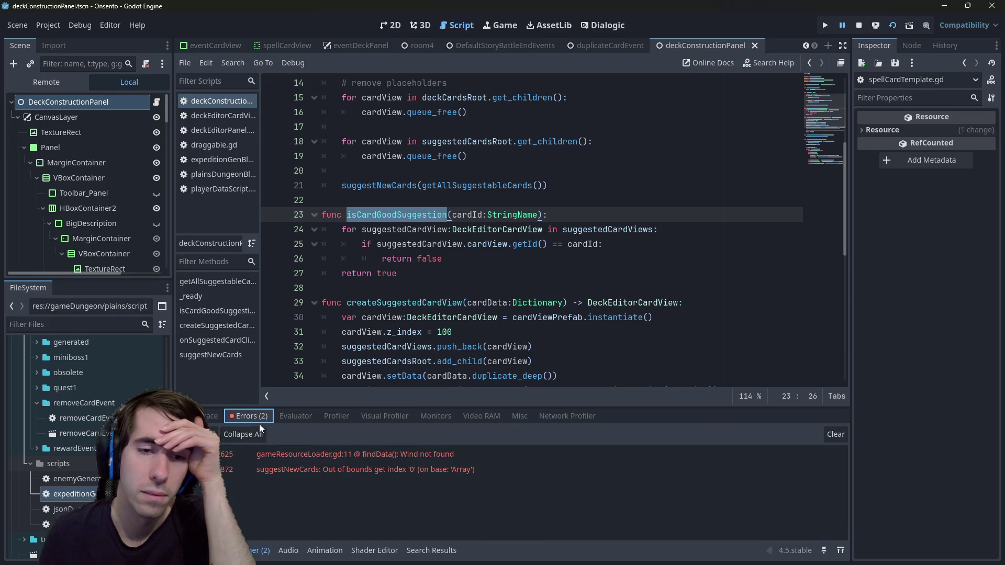
{"action": "left_click", "coordinate": [218, 416]}
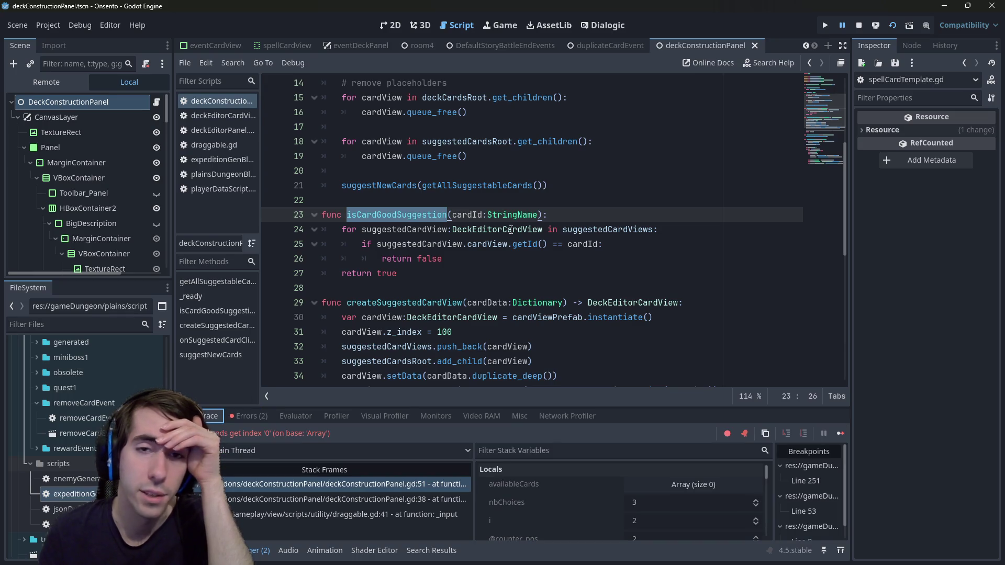
{"action": "scroll", "coordinate": [487, 238], "scroll_direction": "down", "scroll_amount": 1}
{"action": "left_click", "coordinate": [486, 214]}
{"action": "scroll", "coordinate": [487, 215], "scroll_direction": "up", "scroll_amount": 3}
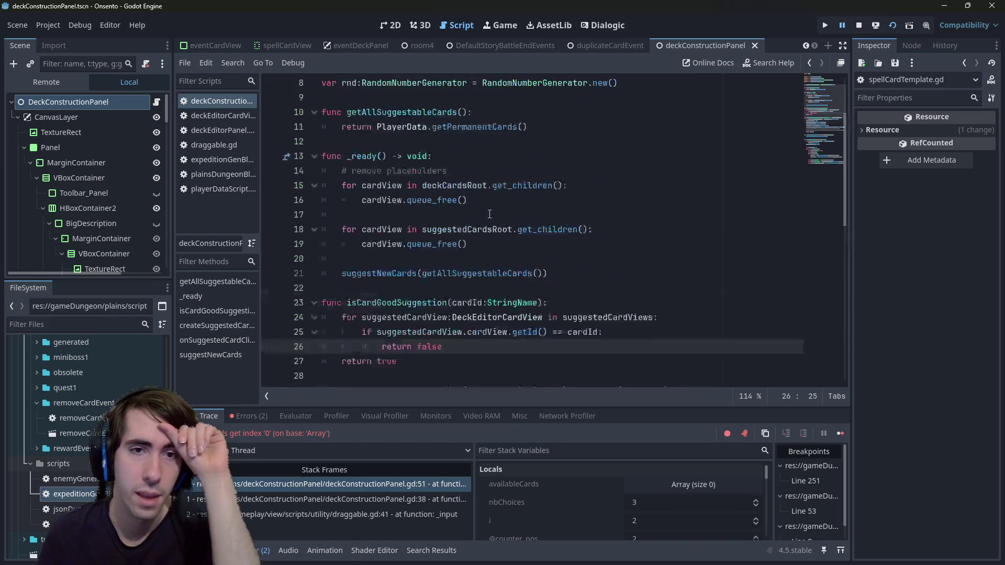
{"action": "scroll", "coordinate": [487, 214], "scroll_direction": "down", "scroll_amount": 2}
{"action": "left_click", "coordinate": [893, 27]}
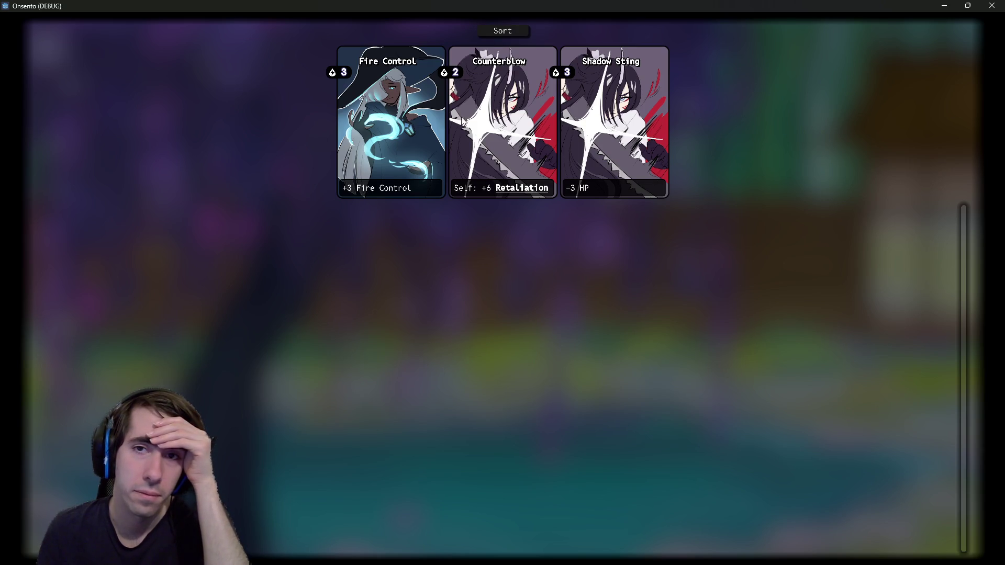
Step: Reroll the three suggested cards about twenty times to test them, then close the game
{"action": "left_click", "coordinate": [458, 128]}
{"action": "left_click", "coordinate": [458, 126]}
{"action": "left_click", "coordinate": [458, 127]}
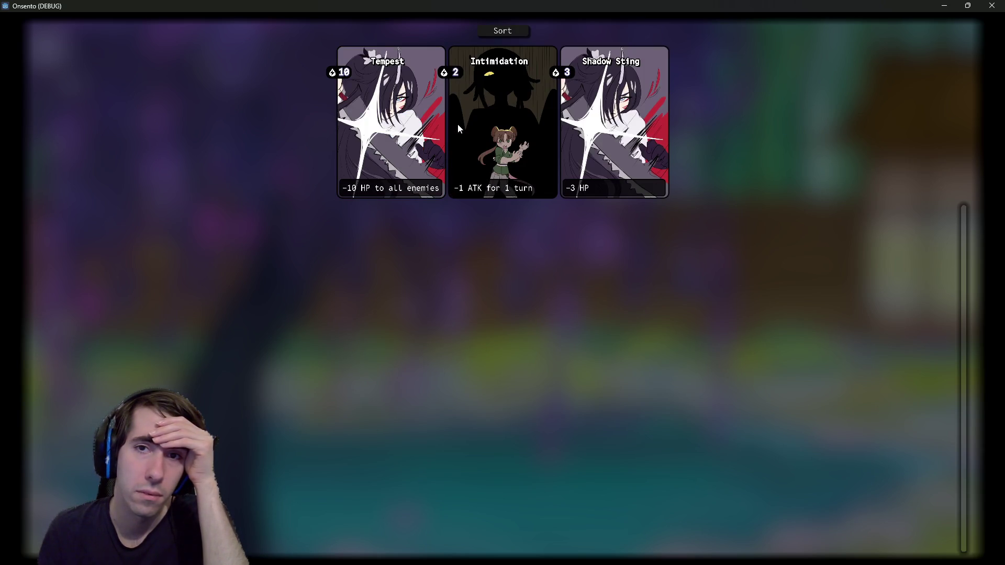
{"action": "left_click", "coordinate": [458, 126]}
{"action": "left_click", "coordinate": [458, 128]}
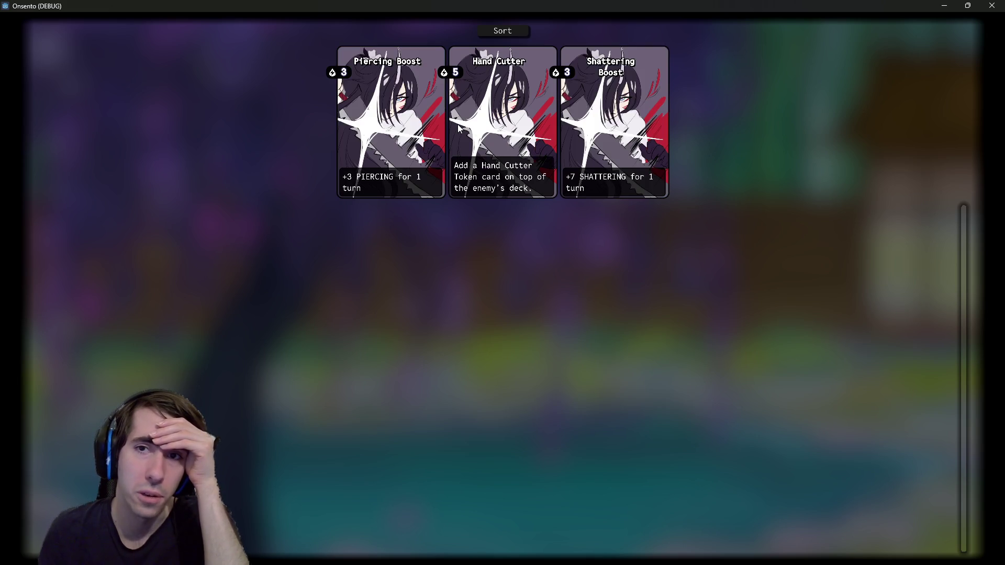
{"action": "left_click", "coordinate": [458, 128]}
{"action": "left_click", "coordinate": [459, 127]}
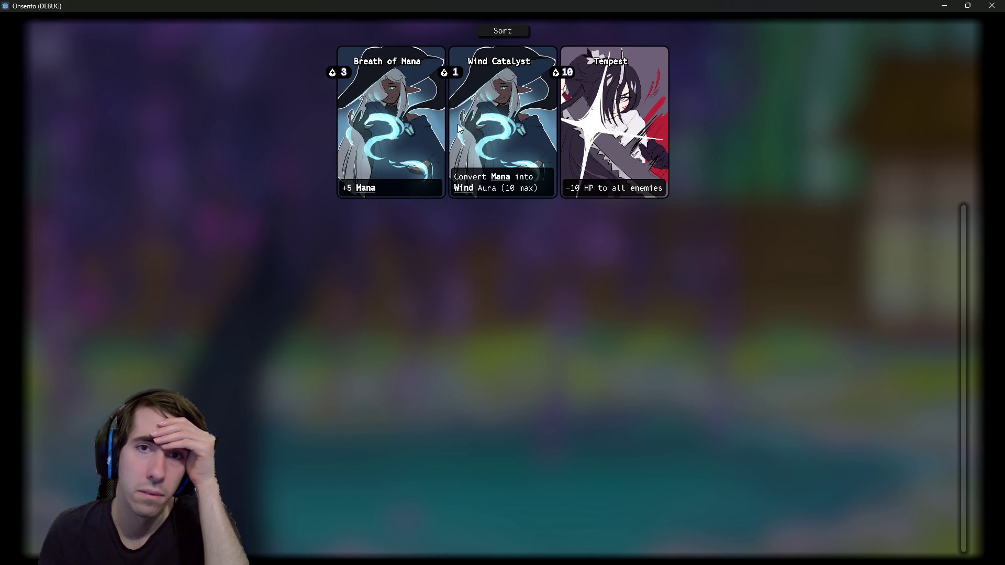
{"action": "left_click", "coordinate": [458, 128]}
{"action": "left_click", "coordinate": [458, 127]}
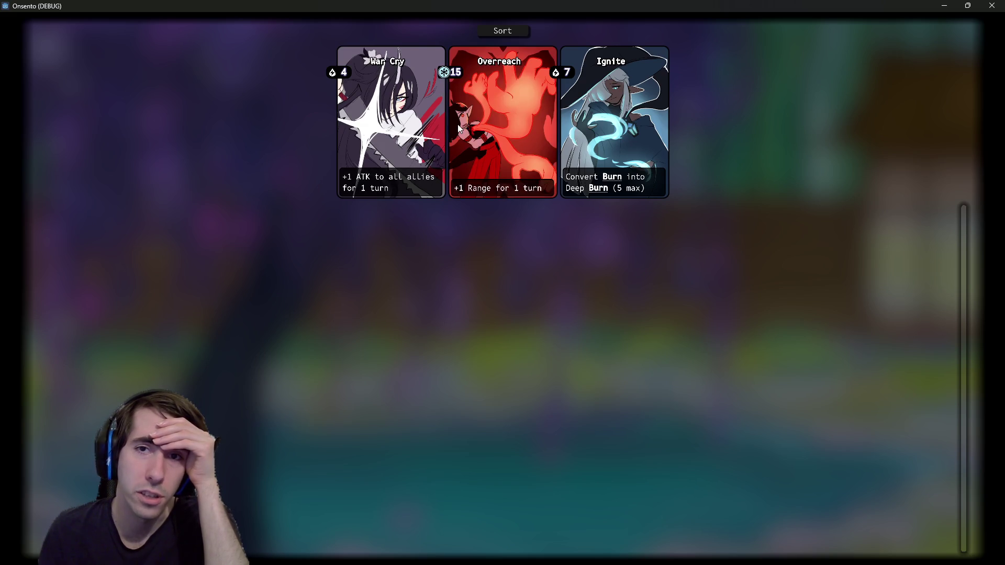
{"action": "left_click", "coordinate": [459, 128]}
{"action": "left_click", "coordinate": [458, 127]}
{"action": "left_click", "coordinate": [459, 127]}
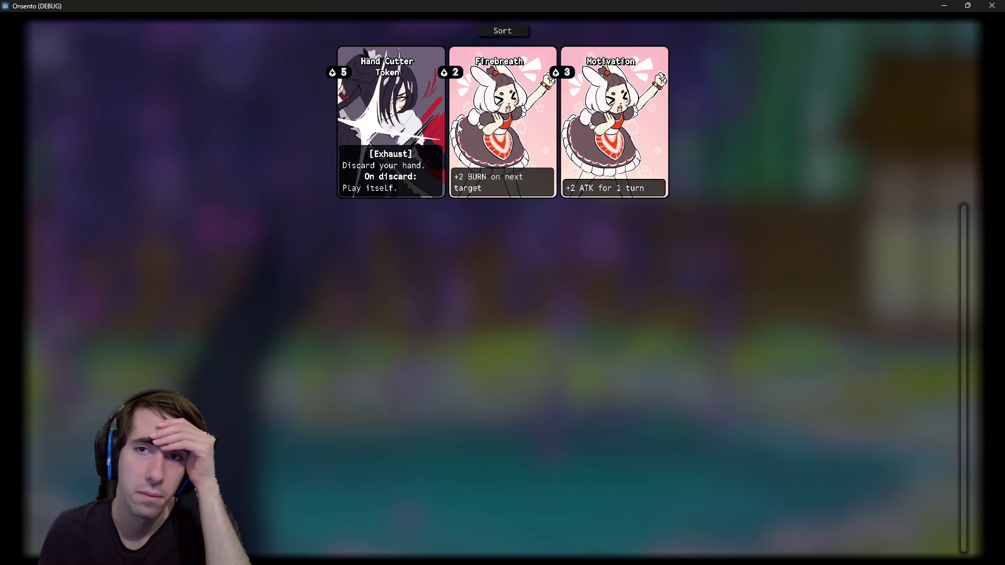
{"action": "left_click", "coordinate": [458, 127]}
{"action": "left_click", "coordinate": [459, 127]}
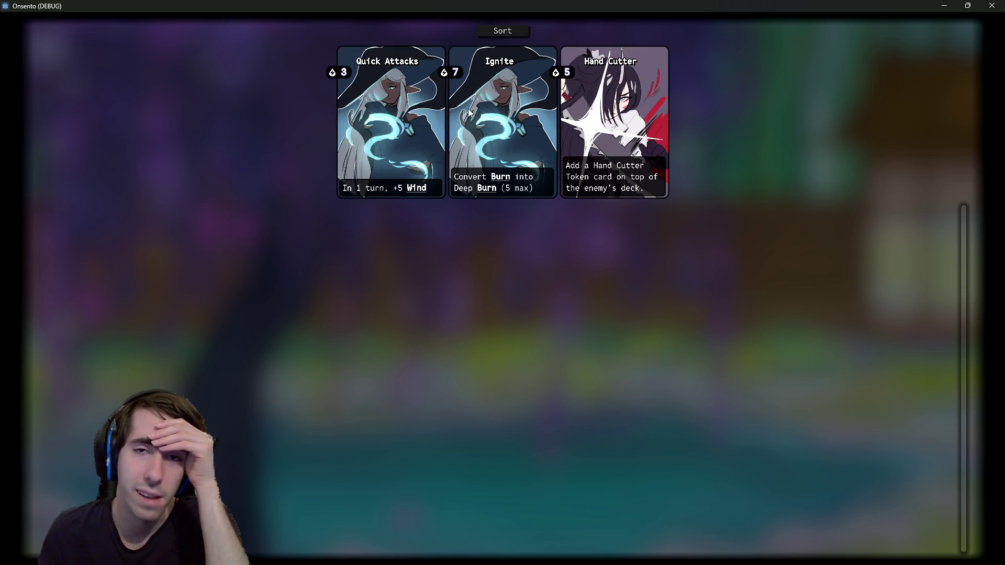
{"action": "left_click", "coordinate": [470, 112]}
{"action": "left_click", "coordinate": [470, 112]}
{"action": "left_click", "coordinate": [469, 112]}
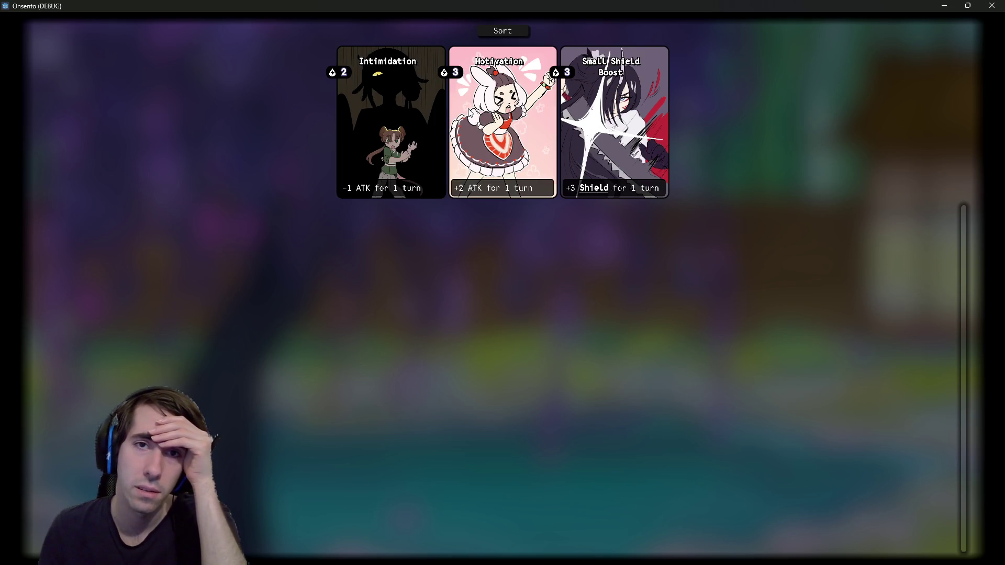
{"action": "left_click", "coordinate": [470, 112]}
{"action": "left_click", "coordinate": [469, 112]}
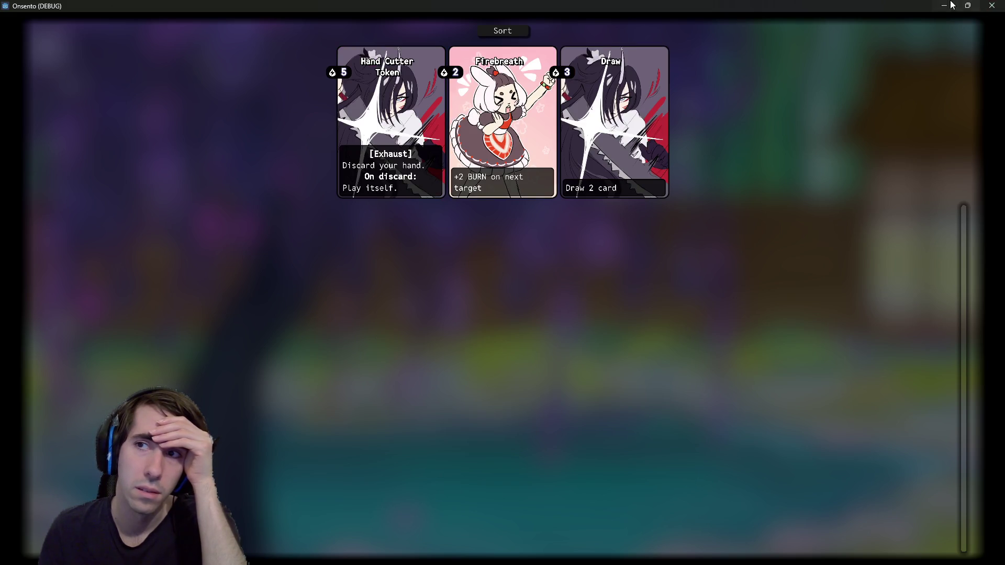
{"action": "left_click", "coordinate": [992, 5]}
Step: Breakpoint the 'return false' line, rerun the game, reroll until it hits, continue, and close
{"action": "left_click", "coordinate": [272, 259]}
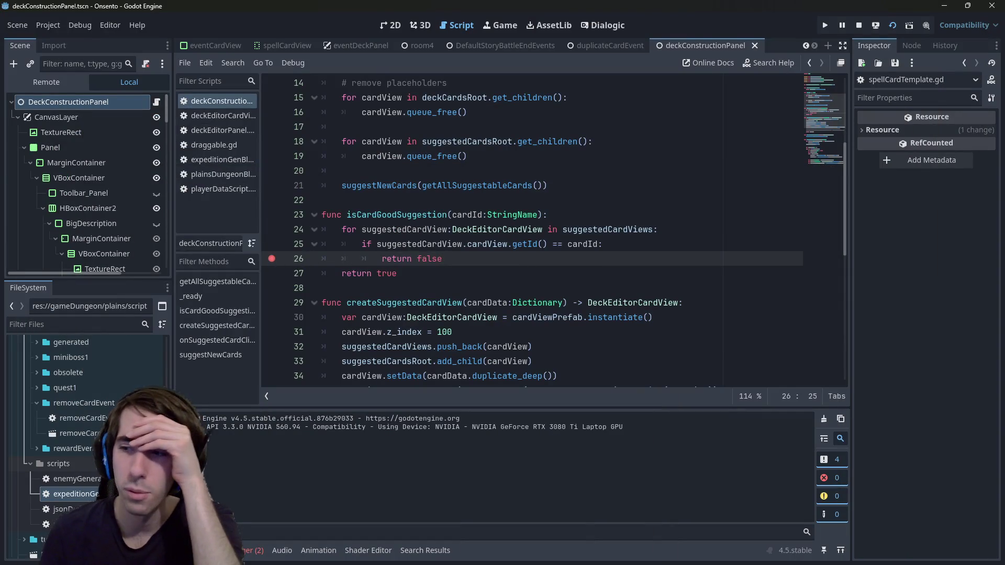
{"action": "key", "text": "F6"}
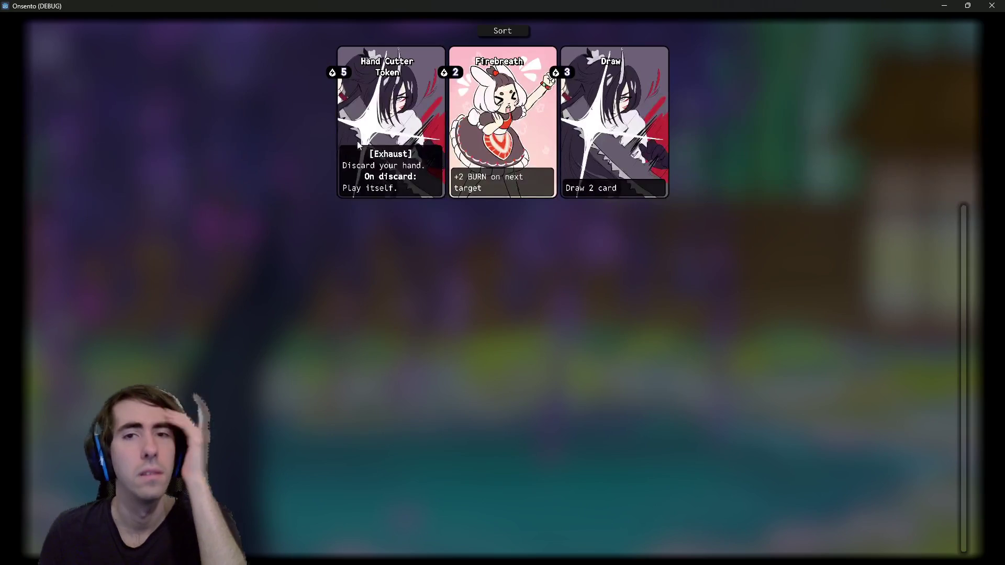
{"action": "left_click", "coordinate": [450, 137]}
{"action": "left_click", "coordinate": [450, 138]}
{"action": "left_click", "coordinate": [450, 137]}
{"action": "left_click", "coordinate": [449, 134]}
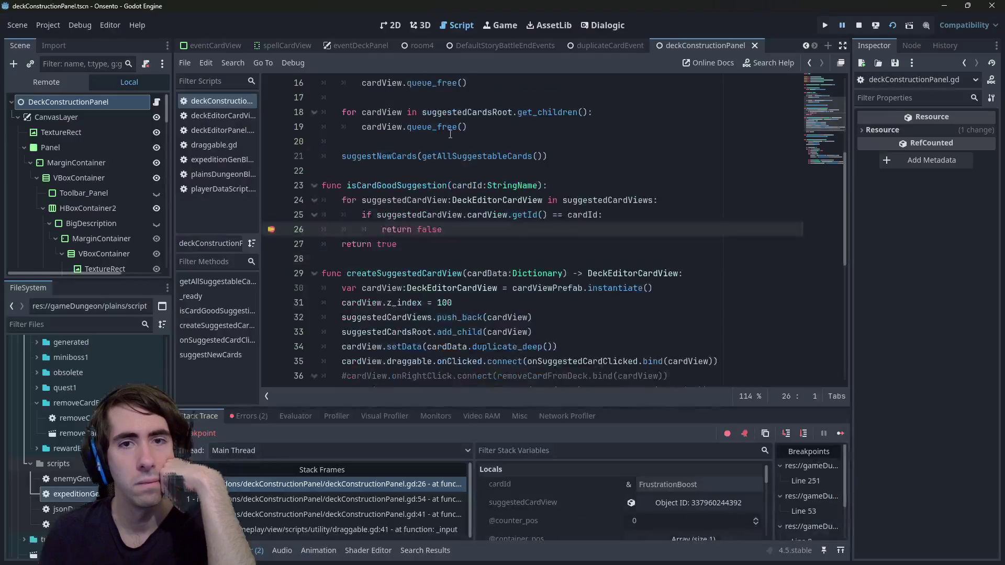
{"action": "left_click", "coordinate": [842, 434]}
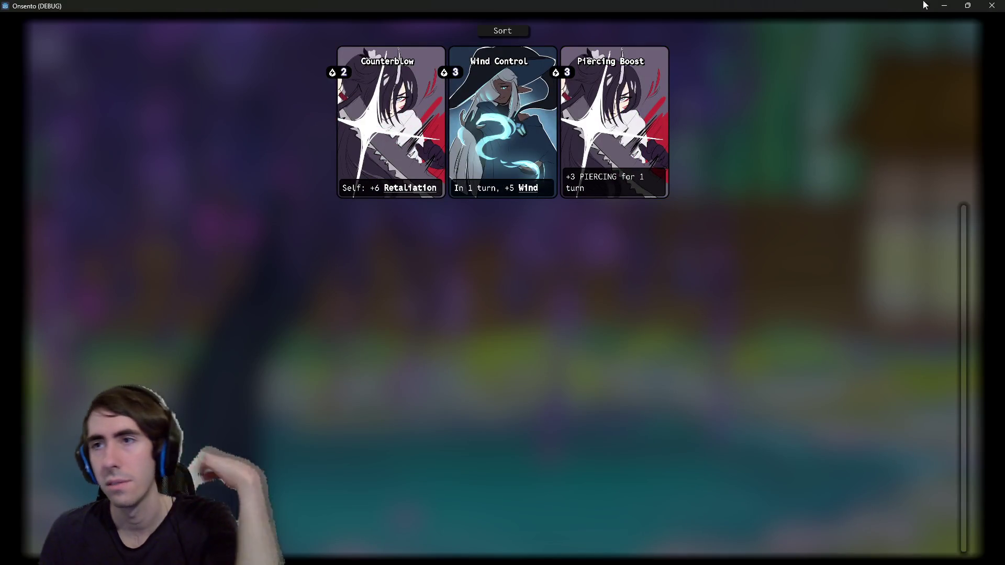
{"action": "left_click", "coordinate": [992, 5]}
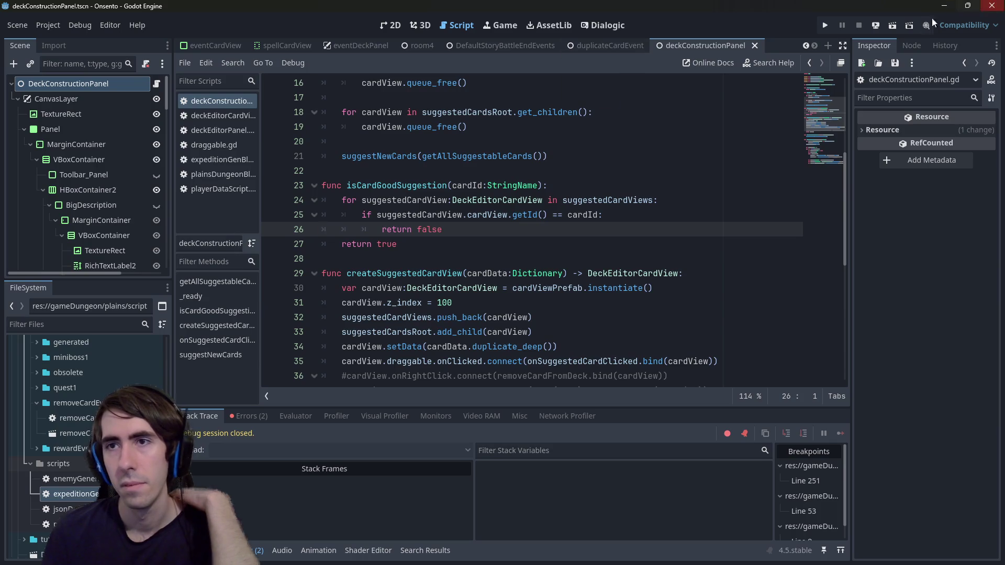
Step: Add a limit counter of 100, update it inside the loop, and add 'and limit > 0' to the while condition
{"action": "scroll", "coordinate": [399, 260], "scroll_direction": "down", "scroll_amount": 8}
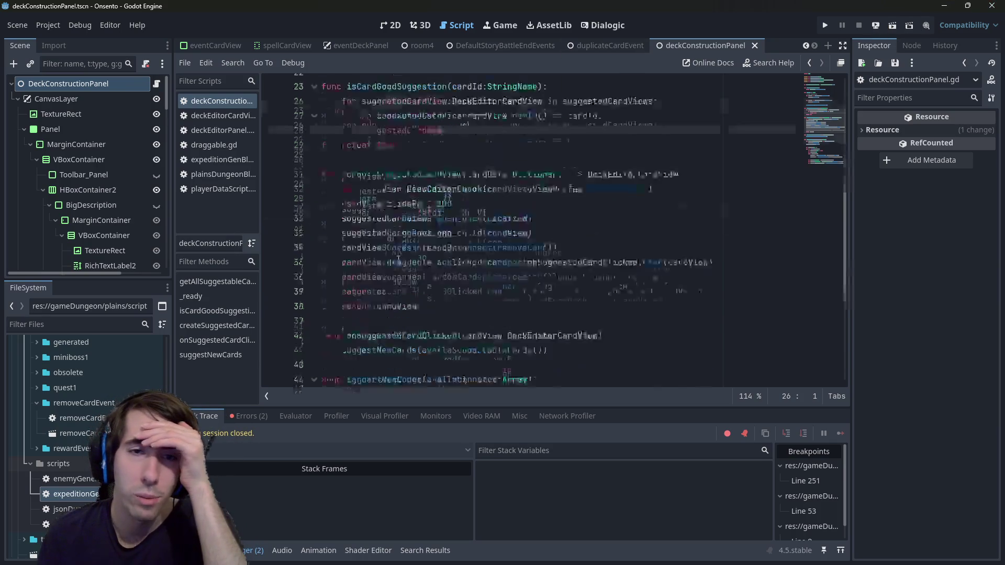
{"action": "left_click", "coordinate": [505, 264]}
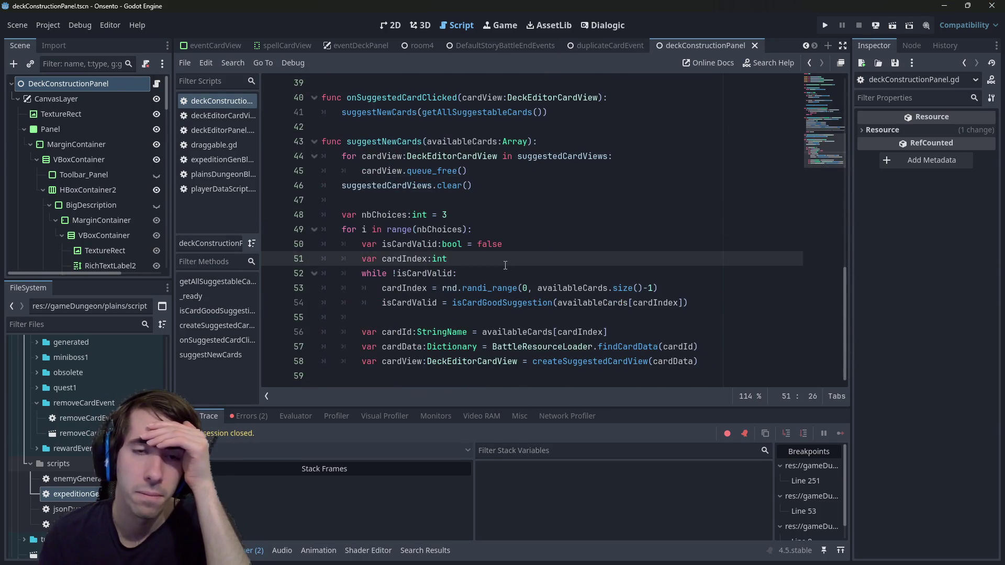
{"action": "key", "text": "Return"}
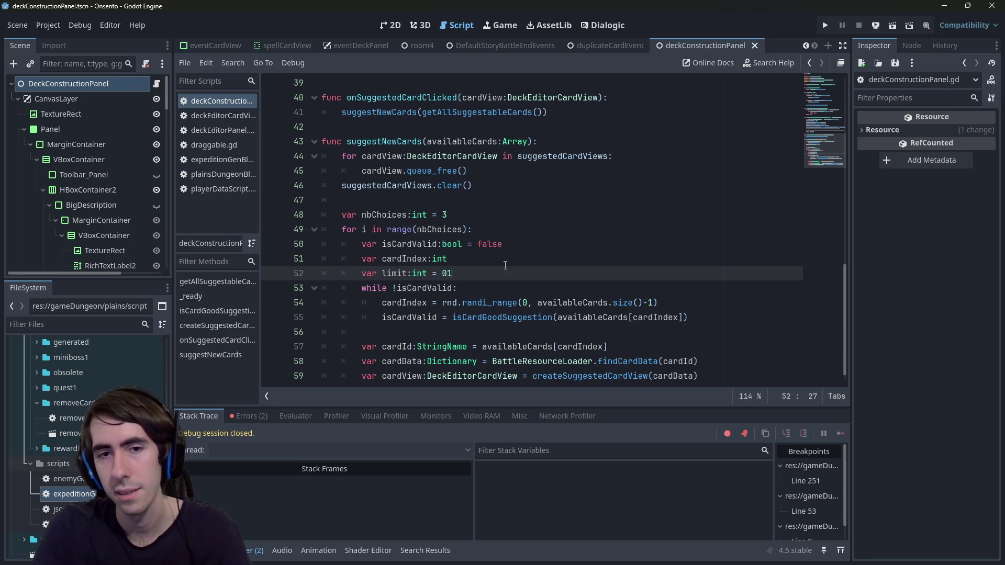
{"action": "key", "text": "BackSpace"}
{"action": "key", "text": "BackSpace"}
{"action": "type", "text": "100"}
{"action": "key", "text": "ctrl+Left"}
{"action": "key", "text": "ctrl+Left"}
{"action": "key", "text": "ctrl+Left"}
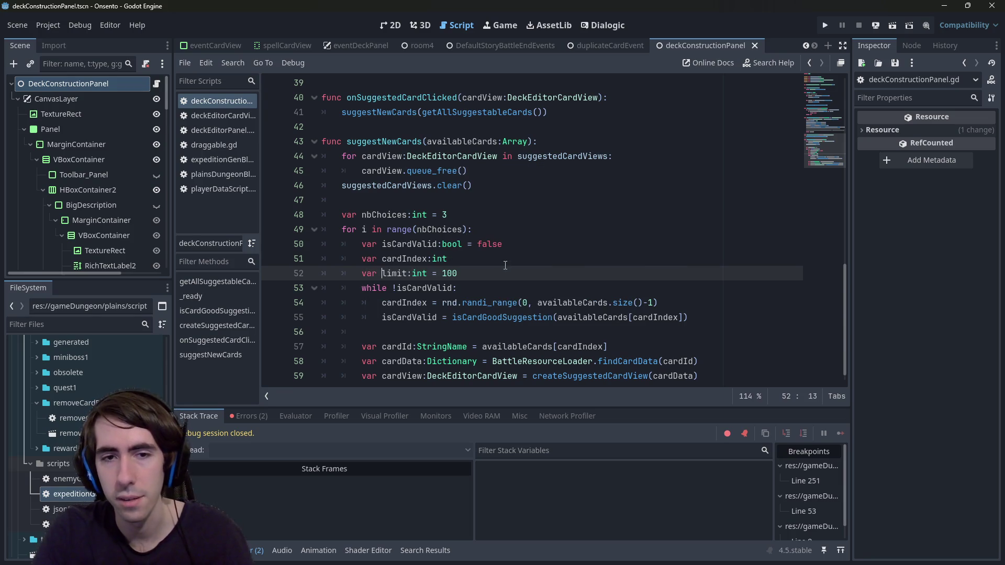
{"action": "key", "text": "Down"}
{"action": "key", "text": "Down"}
{"action": "key", "text": "Down"}
{"action": "key", "text": "Return"}
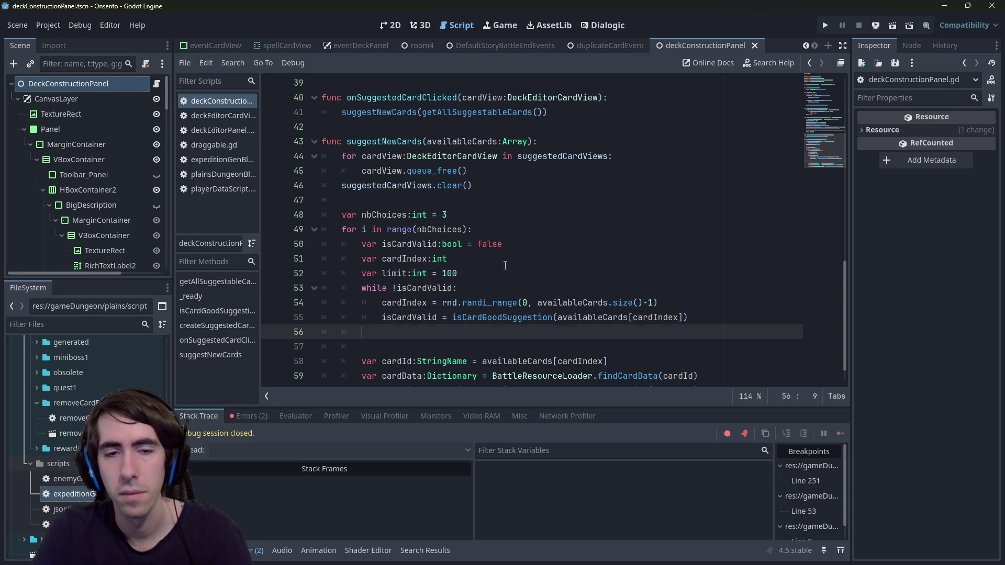
{"action": "key", "text": "Tab"}
{"action": "type", "text": "limit"}
{"action": "key", "text": "Up"}
{"action": "key", "text": "Up"}
{"action": "key", "text": "Up"}
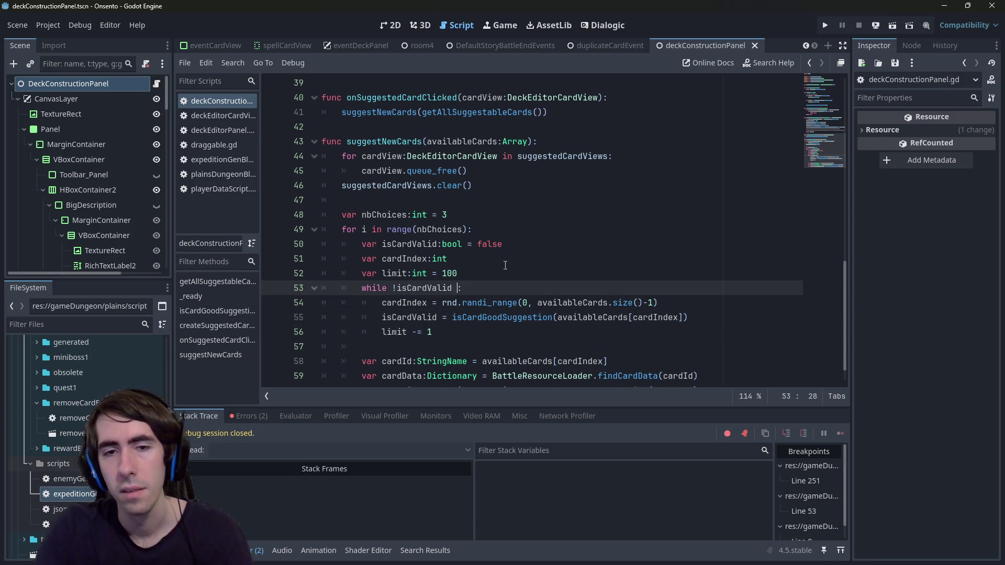
{"action": "type", "text": "and limit > 0"}
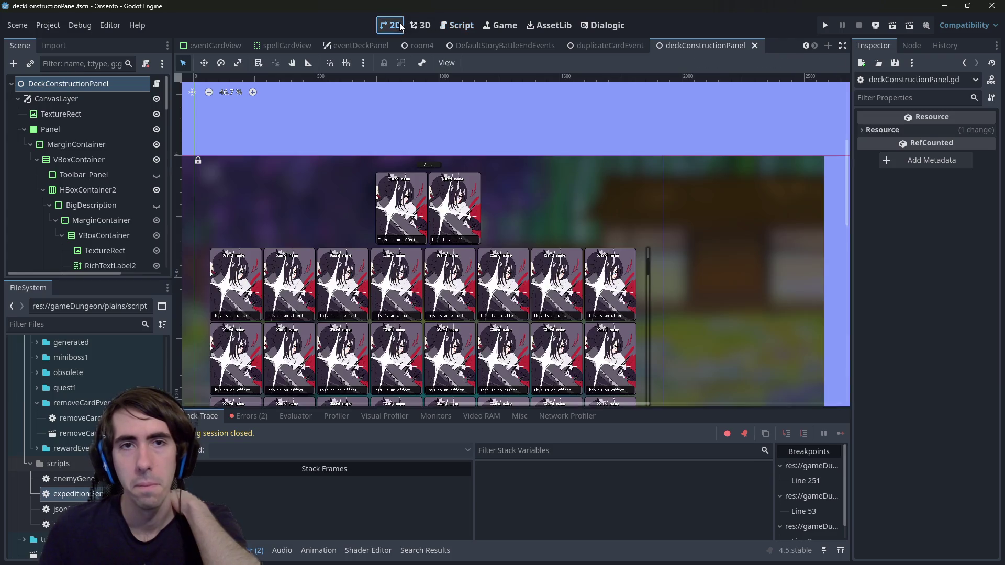
Step: After the loop, add an if on limit that calls push_error("Could not generate different cards")
{"action": "left_click", "coordinate": [391, 25]}
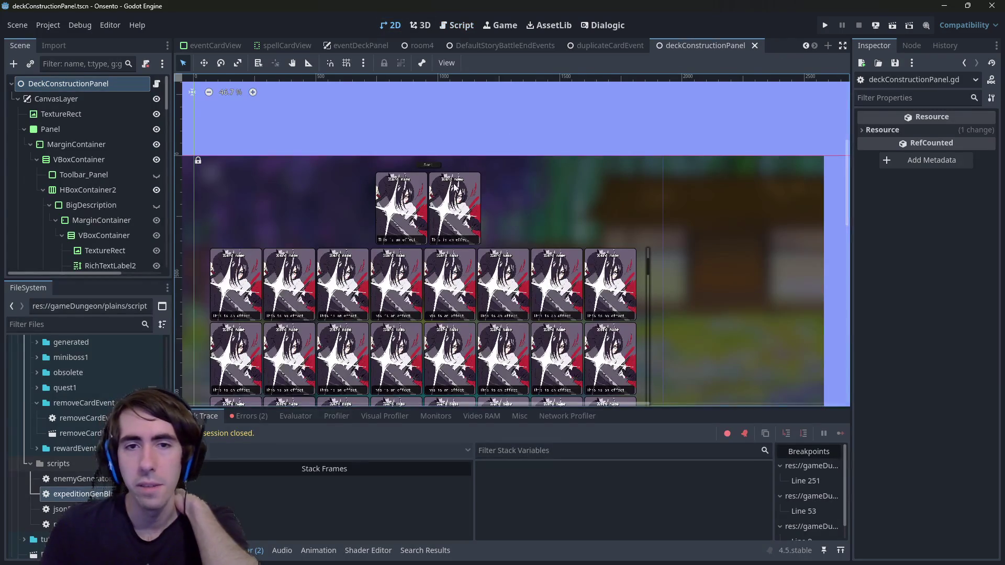
{"action": "scroll", "coordinate": [453, 183], "scroll_direction": "up", "scroll_amount": 3}
{"action": "left_click", "coordinate": [468, 27]}
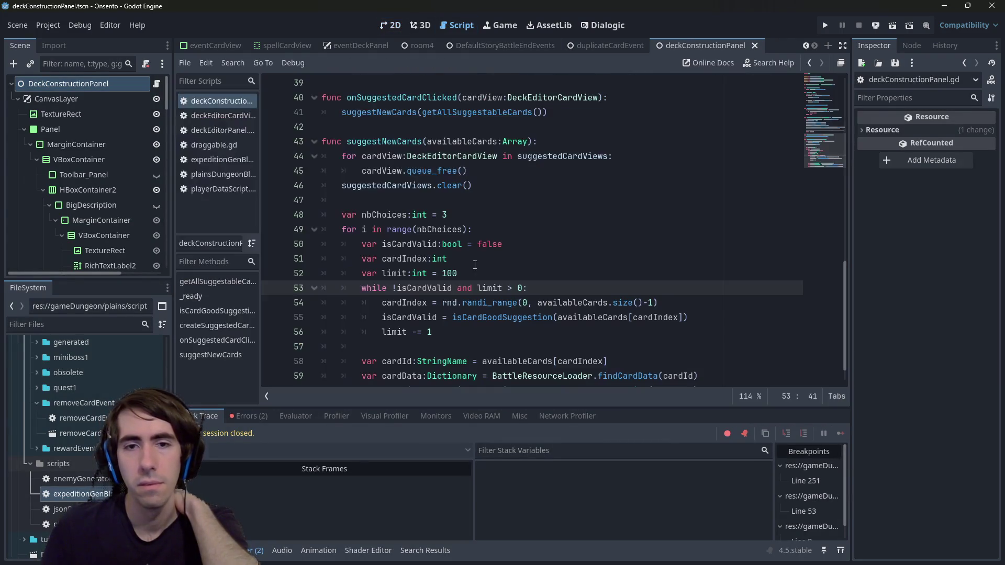
{"action": "double_click", "coordinate": [492, 317]}
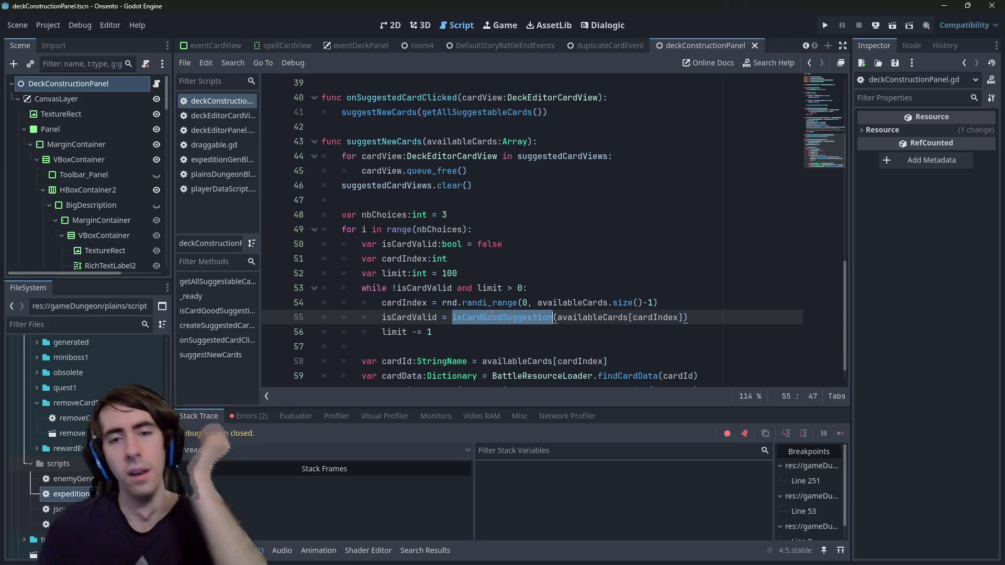
{"action": "mouse_move", "coordinate": [492, 316]}
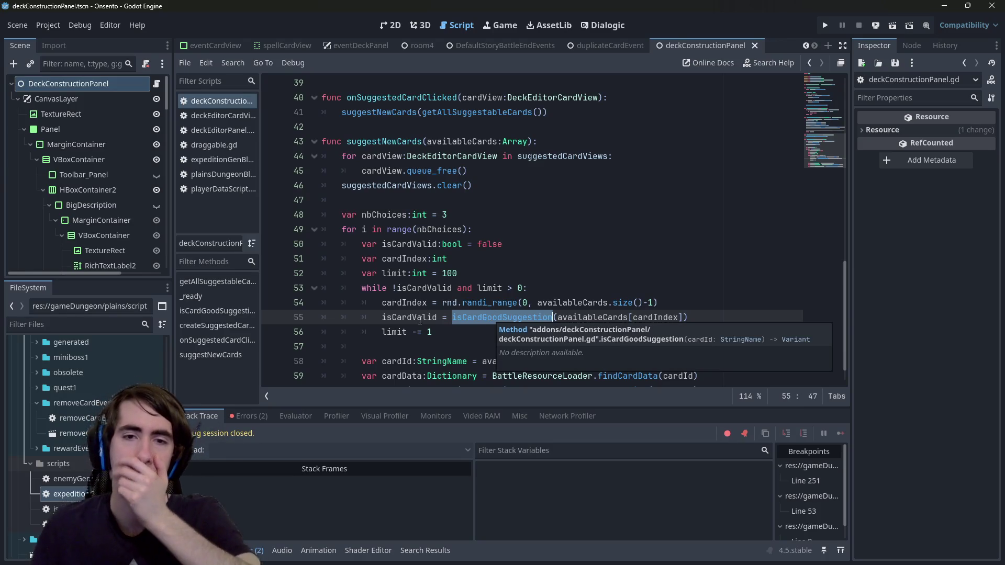
{"action": "left_click", "coordinate": [444, 330]}
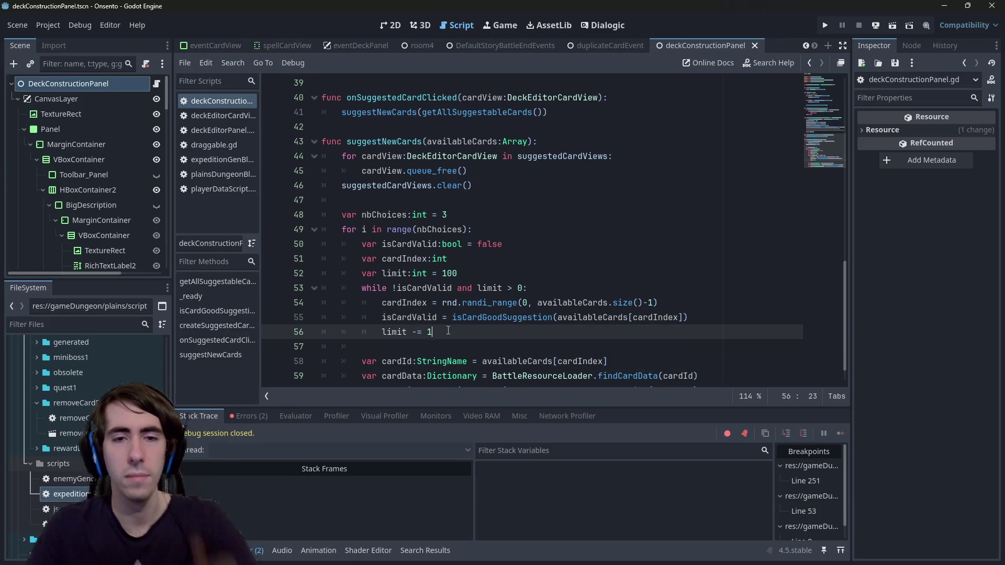
{"action": "key", "text": "Return"}
{"action": "key", "text": "BackSpace"}
{"action": "key", "text": "Return"}
{"action": "type", "text": "if limit ="}
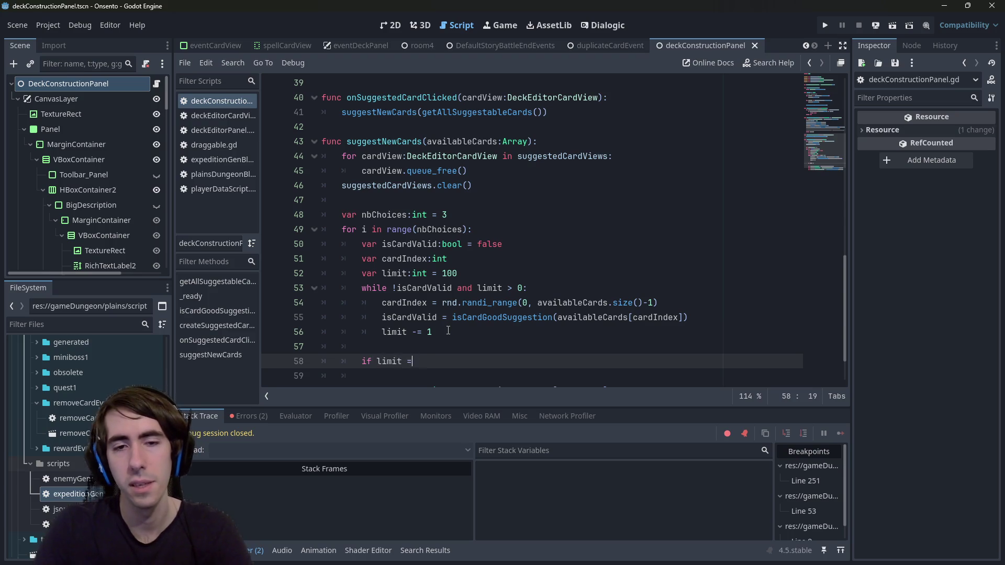
{"action": "type", "text": ":"}
{"action": "key", "text": "Return"}
{"action": "type", "text": "_er"}
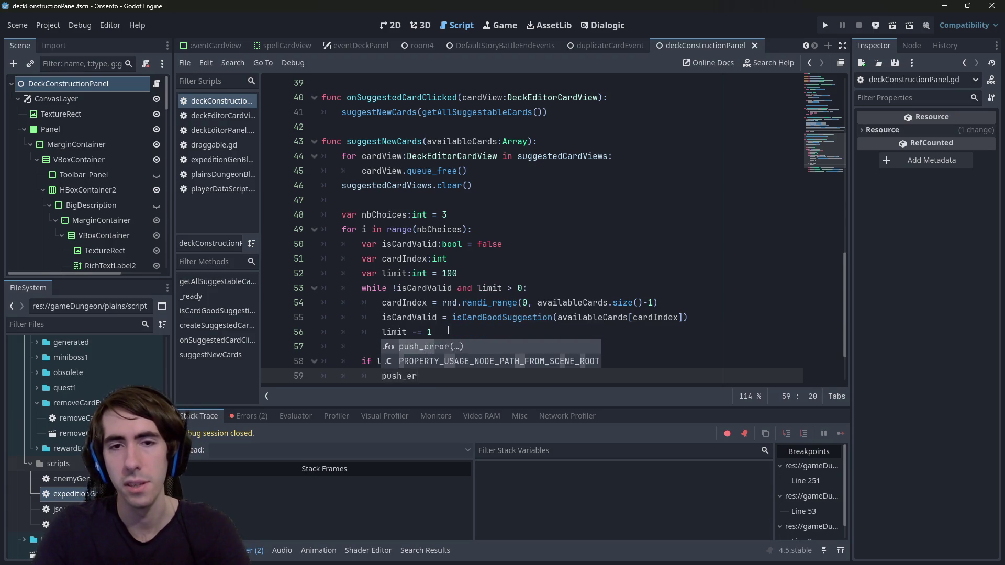
{"action": "key", "text": "Return"}
{"action": "type", "text": "ld not generate "}
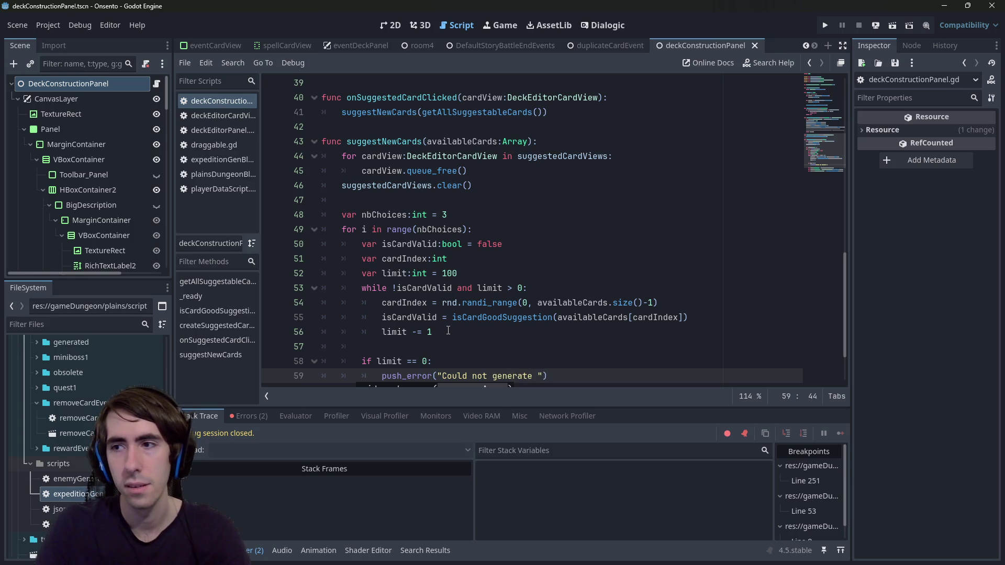
{"action": "type", "text": "different cards"}
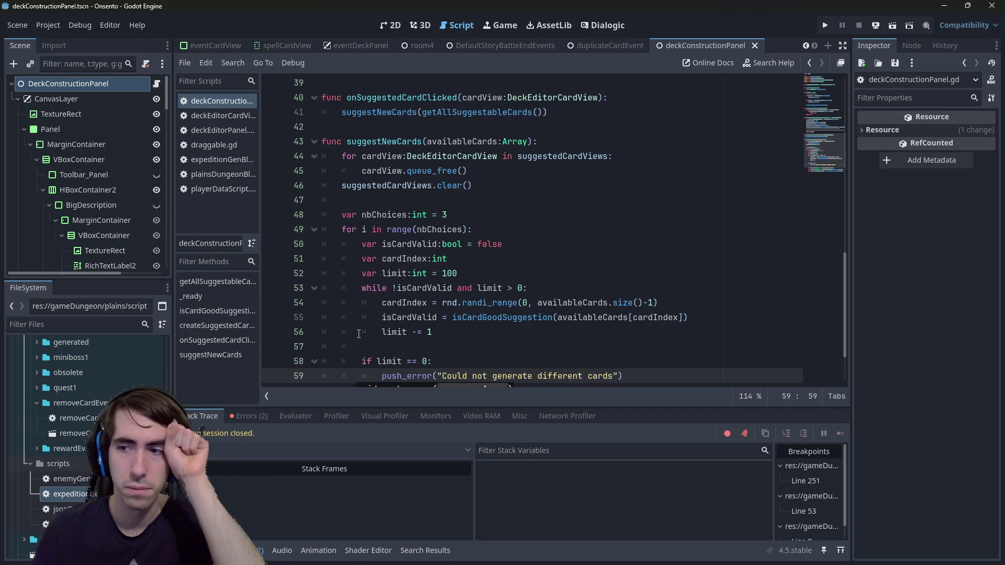
{"action": "scroll", "coordinate": [358, 334], "scroll_direction": "up", "scroll_amount": 5}
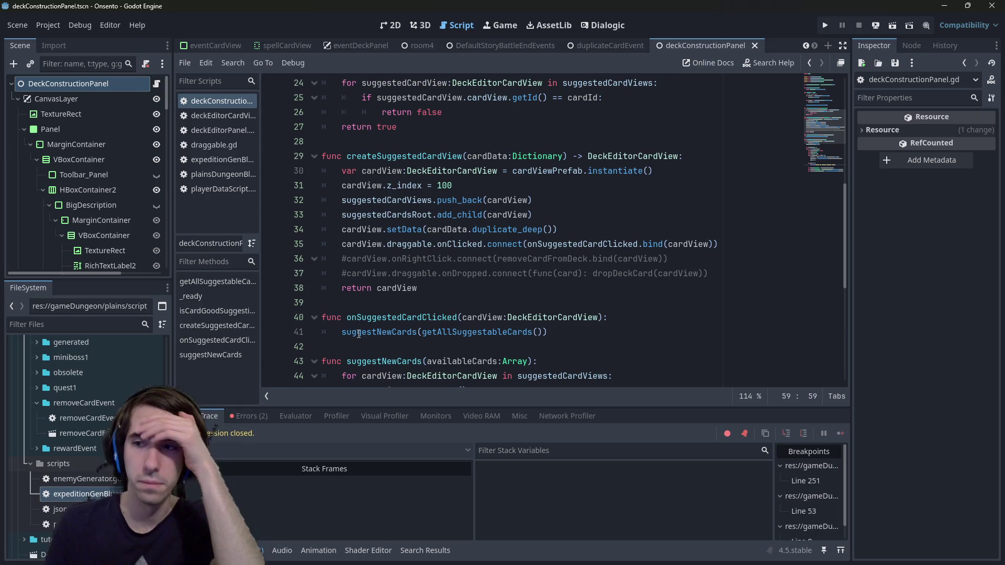
{"action": "scroll", "coordinate": [354, 333], "scroll_direction": "up", "scroll_amount": 7}
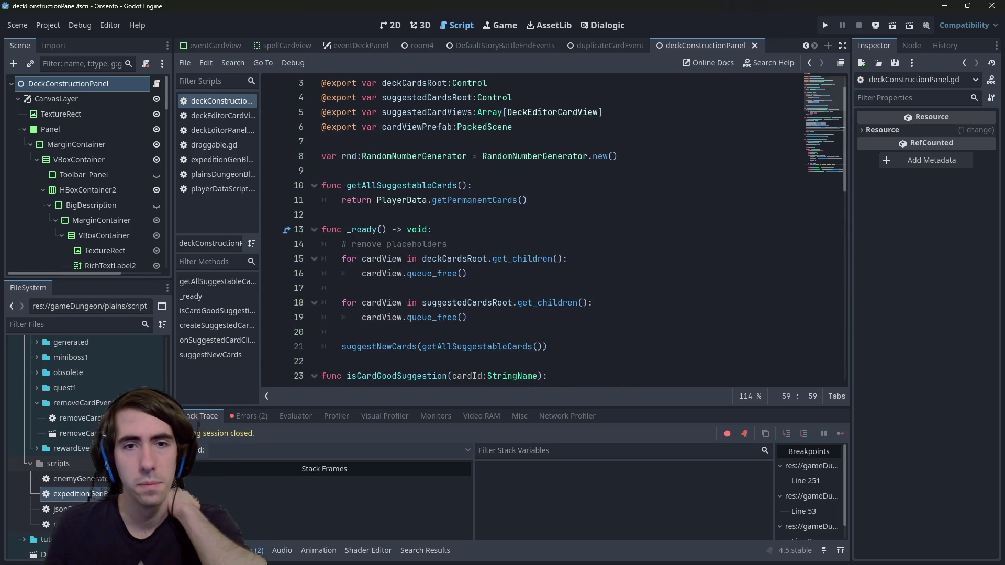
{"action": "scroll", "coordinate": [394, 262], "scroll_direction": "down", "scroll_amount": 2}
{"action": "scroll", "coordinate": [394, 262], "scroll_direction": "down", "scroll_amount": 1}
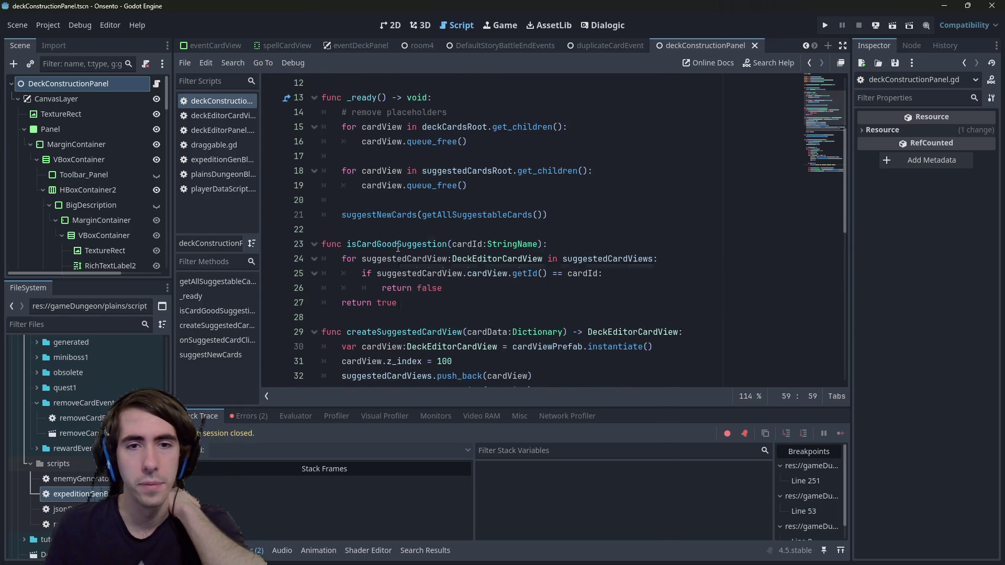
{"action": "double_click", "coordinate": [414, 244]}
{"action": "scroll", "coordinate": [426, 253], "scroll_direction": "down", "scroll_amount": 1}
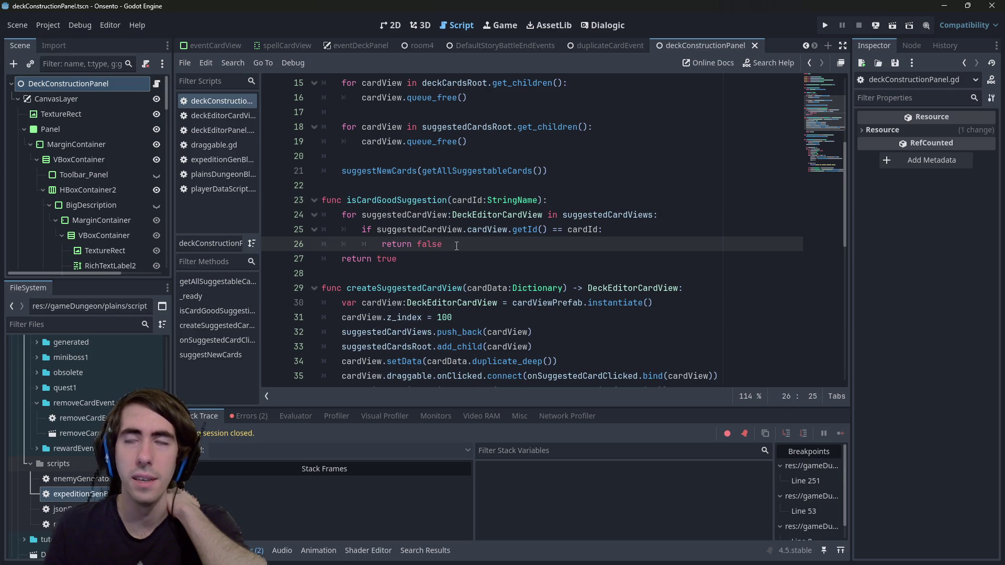
{"action": "scroll", "coordinate": [456, 246], "scroll_direction": "up", "scroll_amount": 5}
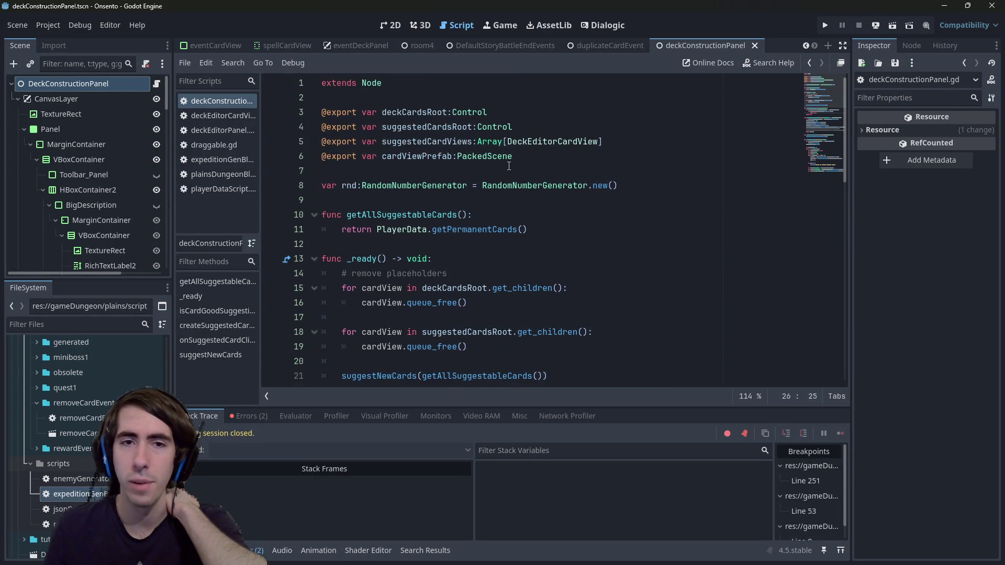
{"action": "scroll", "coordinate": [509, 166], "scroll_direction": "down", "scroll_amount": 3}
{"action": "scroll", "coordinate": [505, 169], "scroll_direction": "up", "scroll_amount": 2}
{"action": "scroll", "coordinate": [500, 173], "scroll_direction": "down", "scroll_amount": 12}
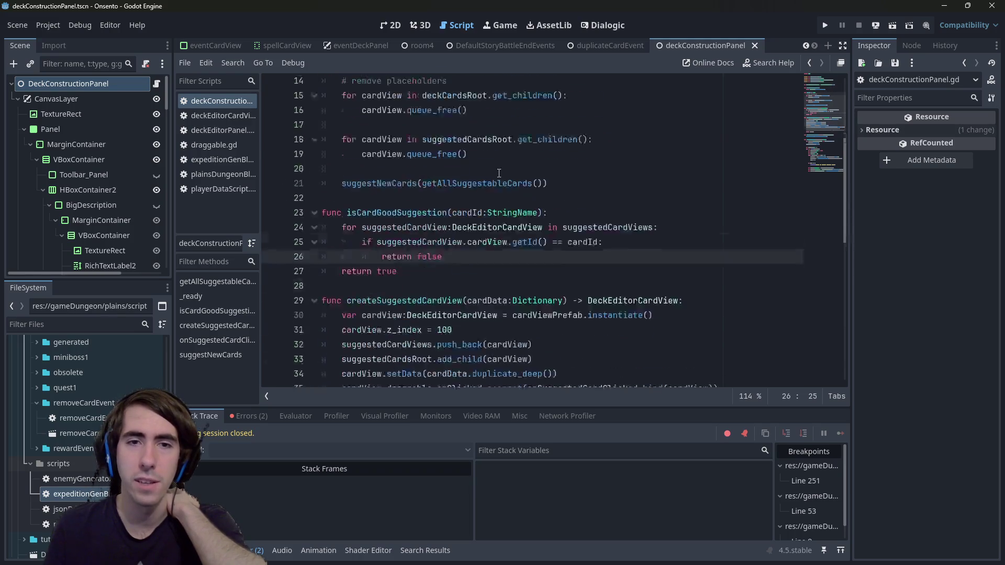
{"action": "scroll", "coordinate": [498, 174], "scroll_direction": "up", "scroll_amount": 9}
{"action": "left_click", "coordinate": [381, 25]}
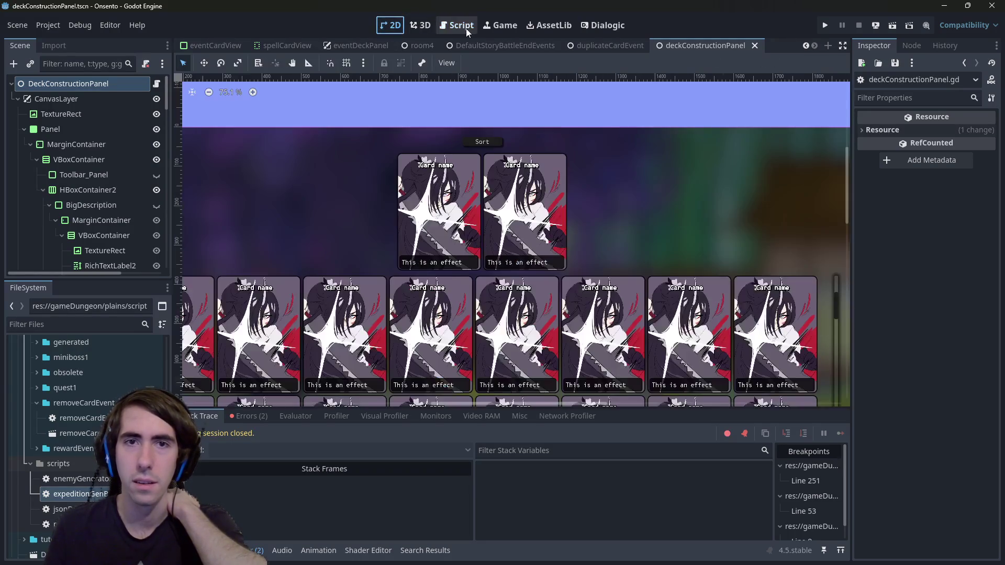
{"action": "left_click", "coordinate": [465, 28]}
{"action": "scroll", "coordinate": [466, 231], "scroll_direction": "up", "scroll_amount": 4}
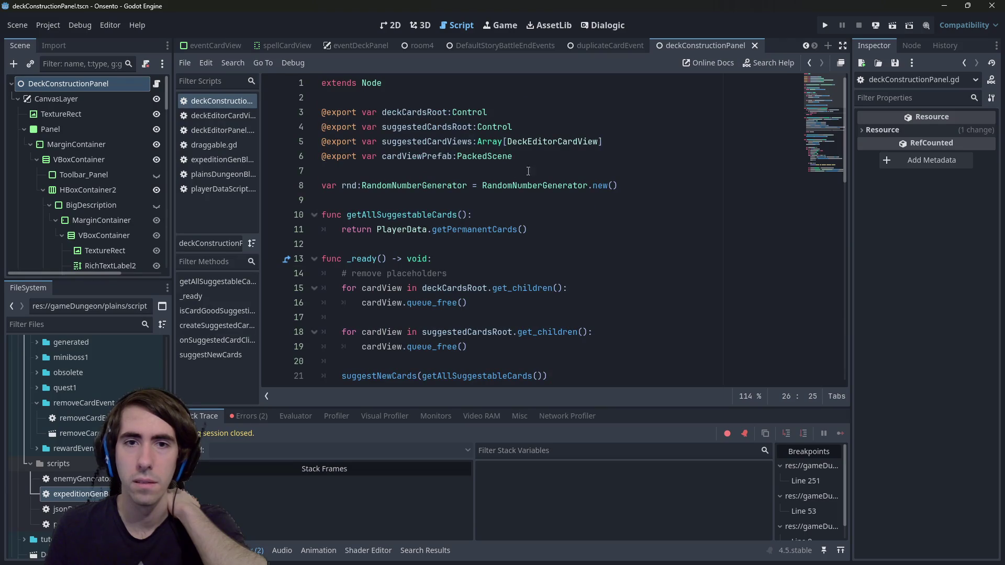
{"action": "left_click_drag", "start_coordinate": [603, 142], "coordinate": [322, 141]}
{"action": "key", "text": "ctrl+c"}
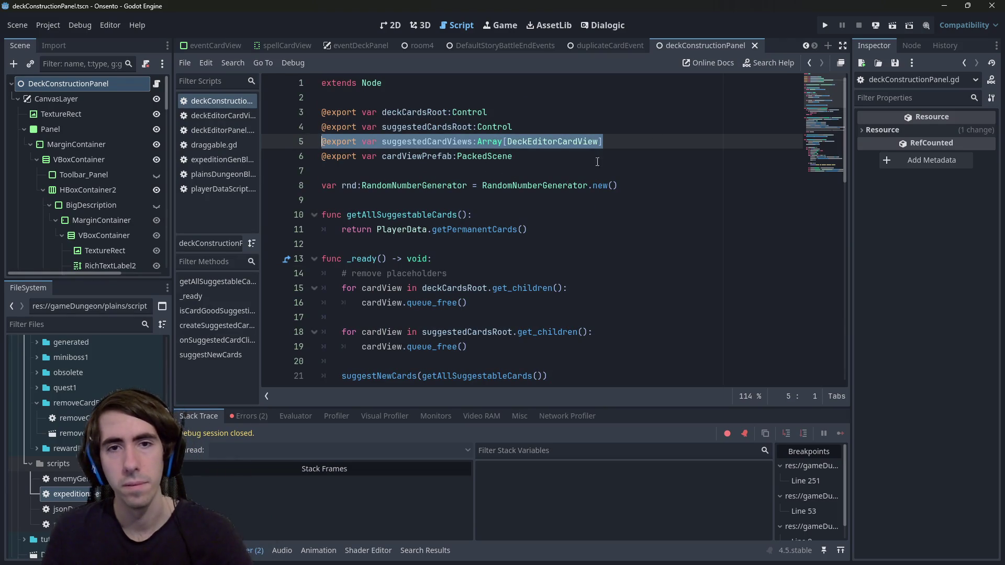
{"action": "left_click", "coordinate": [514, 113]}
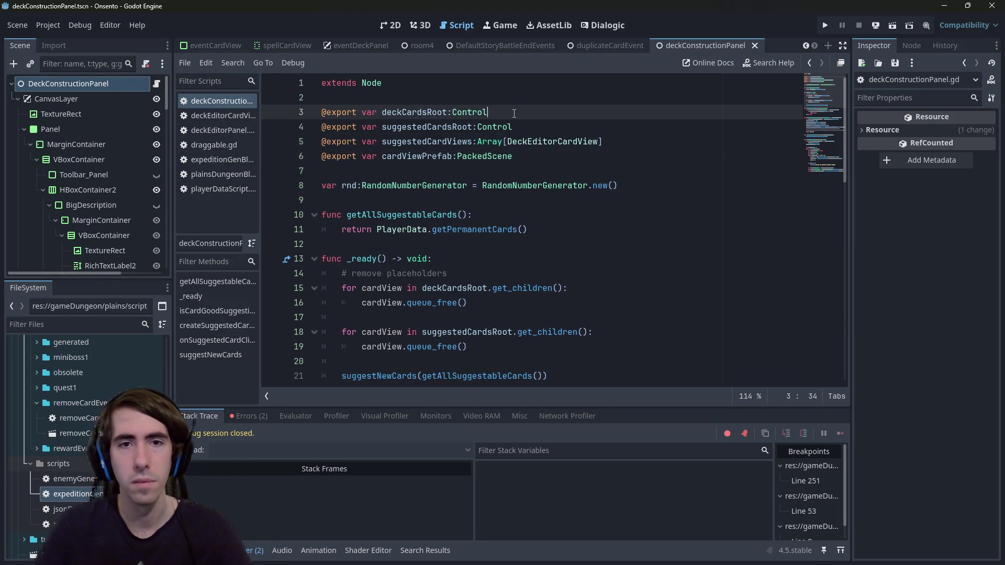
Step: Move the cardViewPrefab export to the top and add a deckCardViews export copied from suggestedCardViews
{"action": "key", "text": "Return"}
{"action": "key", "text": "Return"}
{"action": "key", "text": "Down"}
{"action": "key", "text": "Down"}
{"action": "key", "text": "Down"}
{"action": "key", "text": "alt+Up"}
{"action": "key", "text": "alt+Up"}
{"action": "key", "text": "alt+Up"}
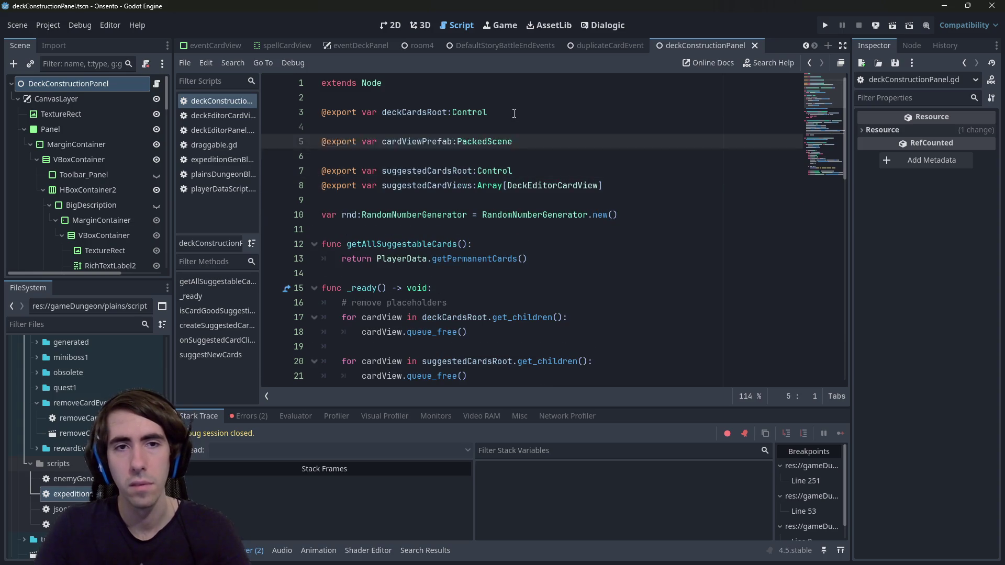
{"action": "key", "text": "Down"}
{"action": "key", "text": "alt+Down"}
{"action": "key", "text": "Down"}
{"action": "key", "text": "ctrl+v"}
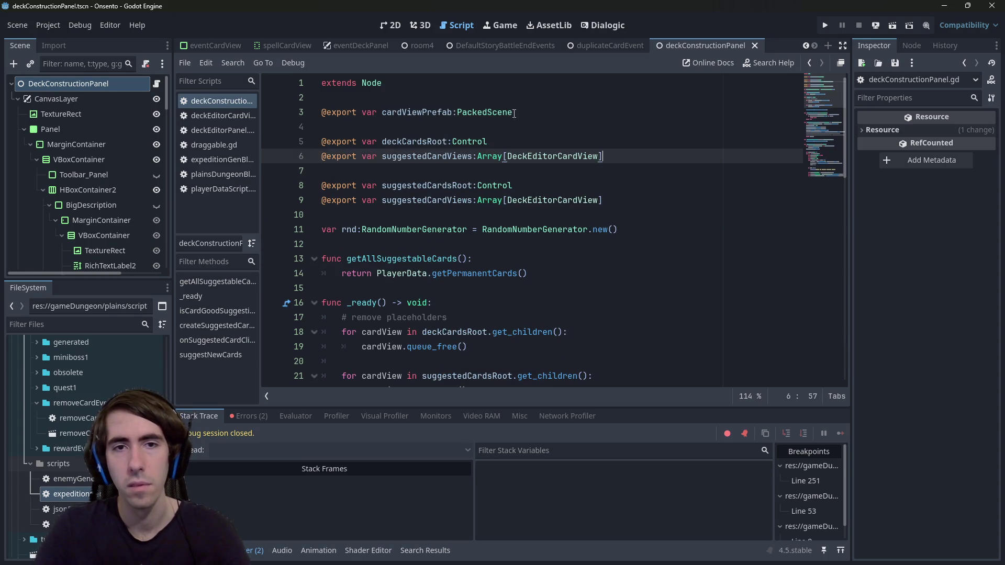
{"action": "key", "text": "Delete"}
{"action": "key", "text": "Delete"}
{"action": "key", "text": "Delete"}
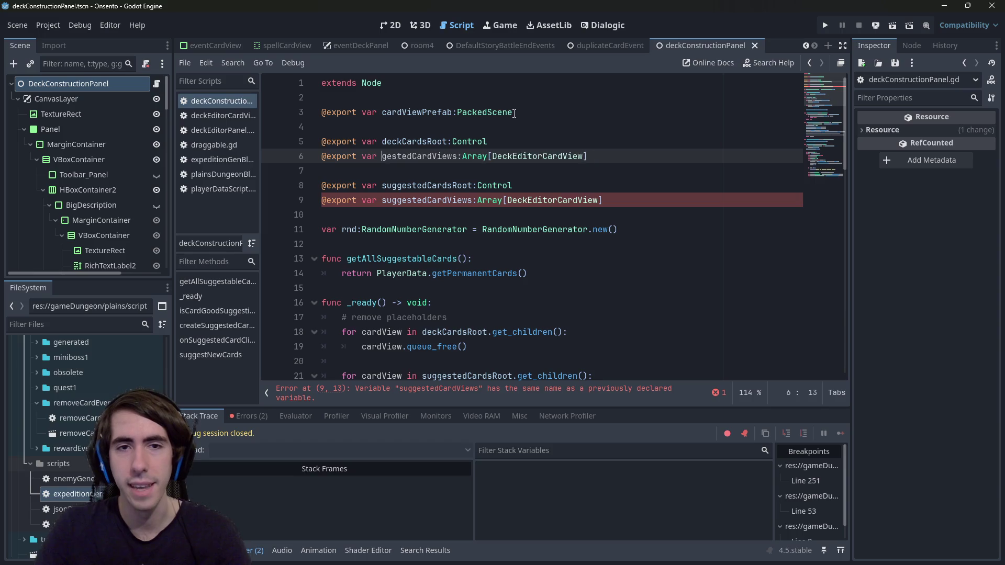
{"action": "type", "text": "deck"}
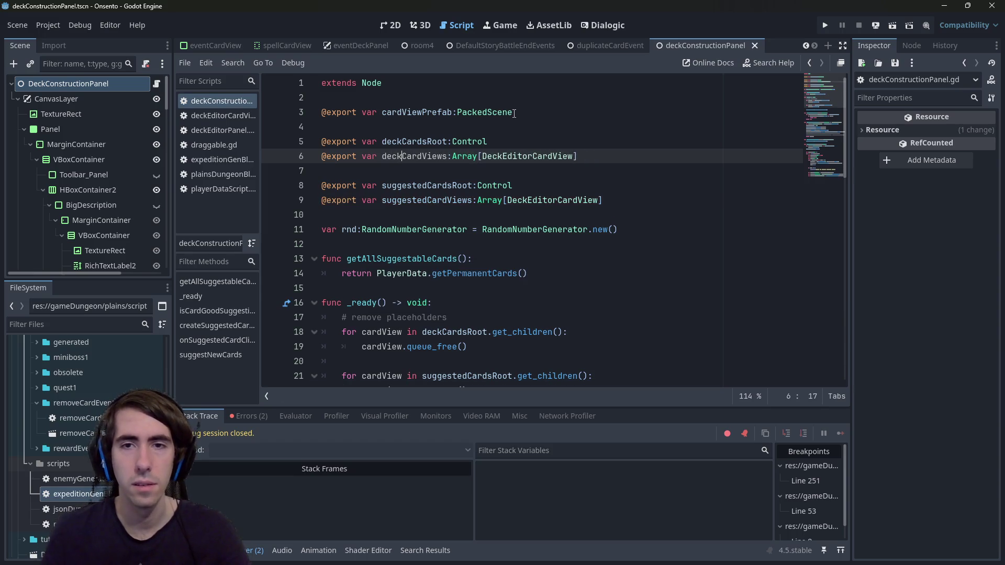
{"action": "double_click", "coordinate": [414, 151]}
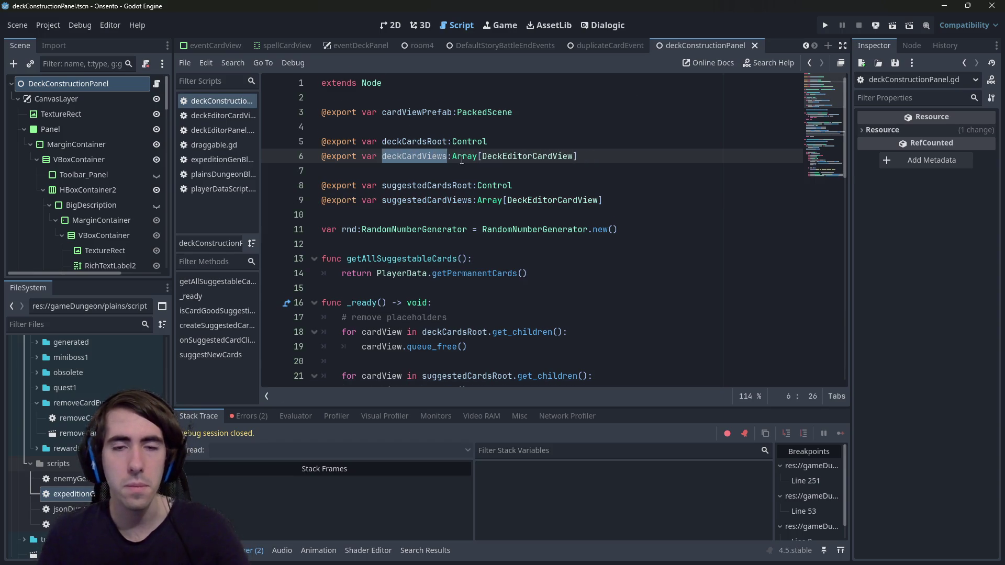
Step: Give deckCardViews and suggestedCardViews an '= []' default and save the script
{"action": "scroll", "coordinate": [461, 160], "scroll_direction": "down", "scroll_amount": 6}
{"action": "scroll", "coordinate": [421, 309], "scroll_direction": "down", "scroll_amount": 2}
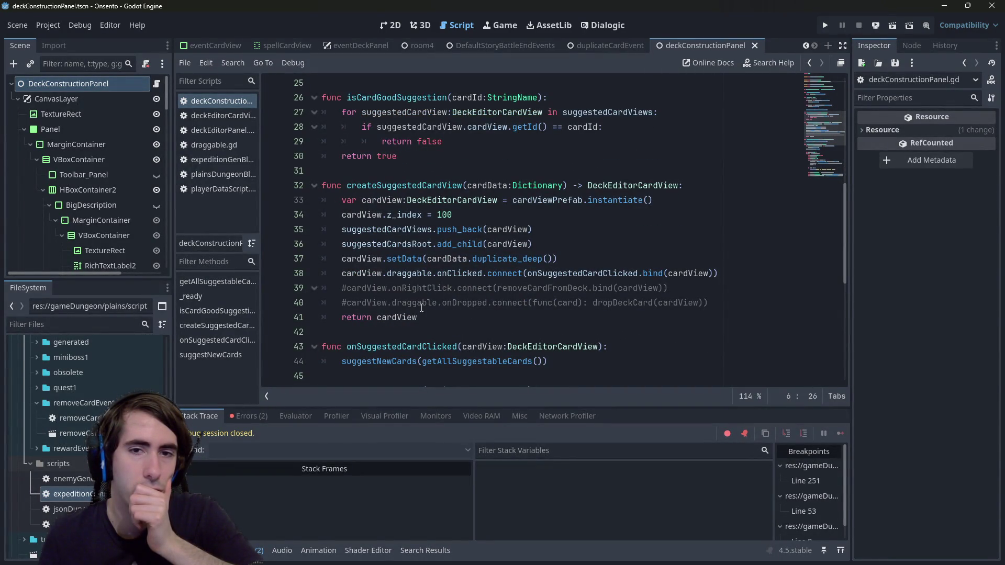
{"action": "scroll", "coordinate": [415, 223], "scroll_direction": "up", "scroll_amount": 8}
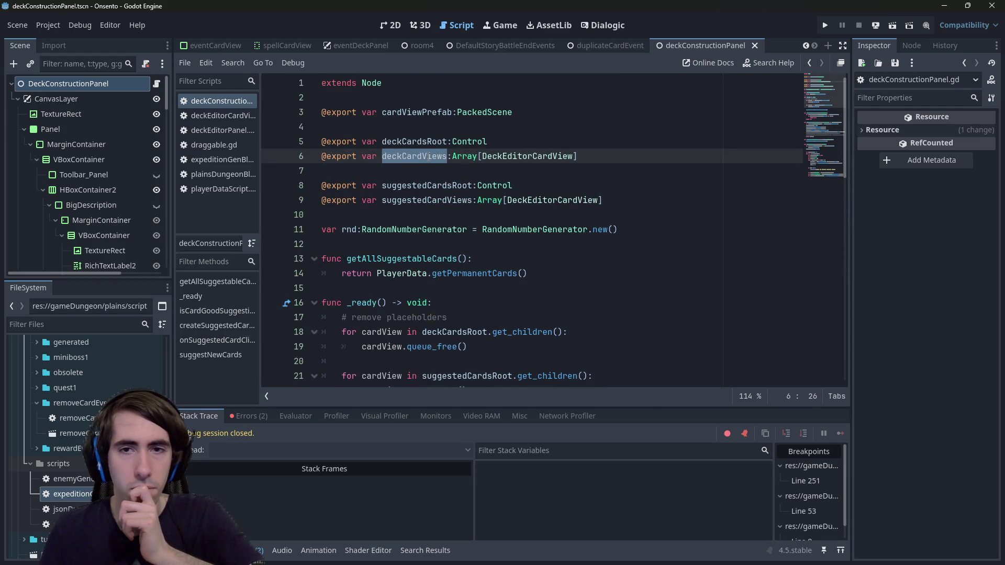
{"action": "left_click", "coordinate": [648, 160]}
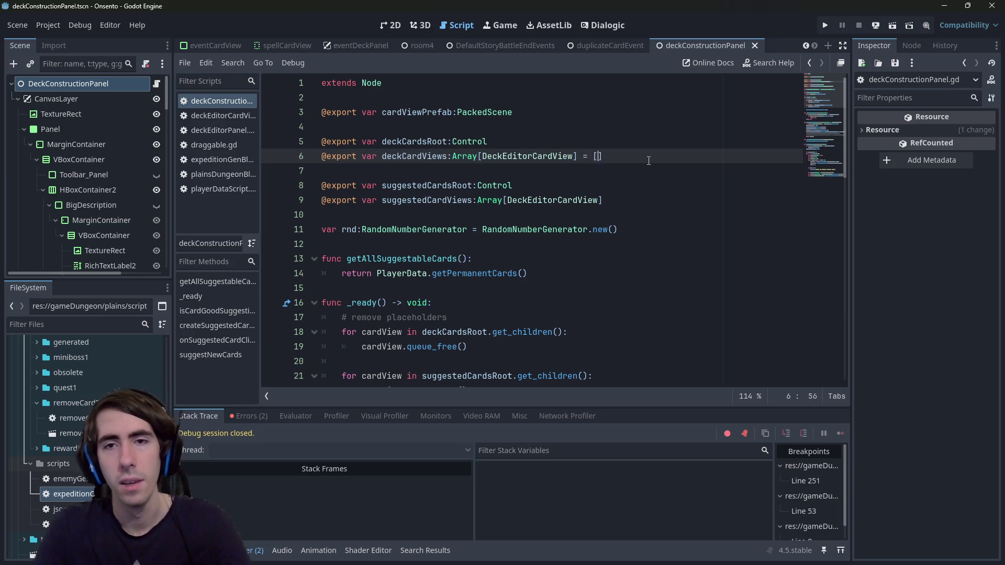
{"action": "key", "text": "Down"}
{"action": "key", "text": "Down"}
{"action": "key", "text": "Down"}
{"action": "key", "text": "BackSpace"}
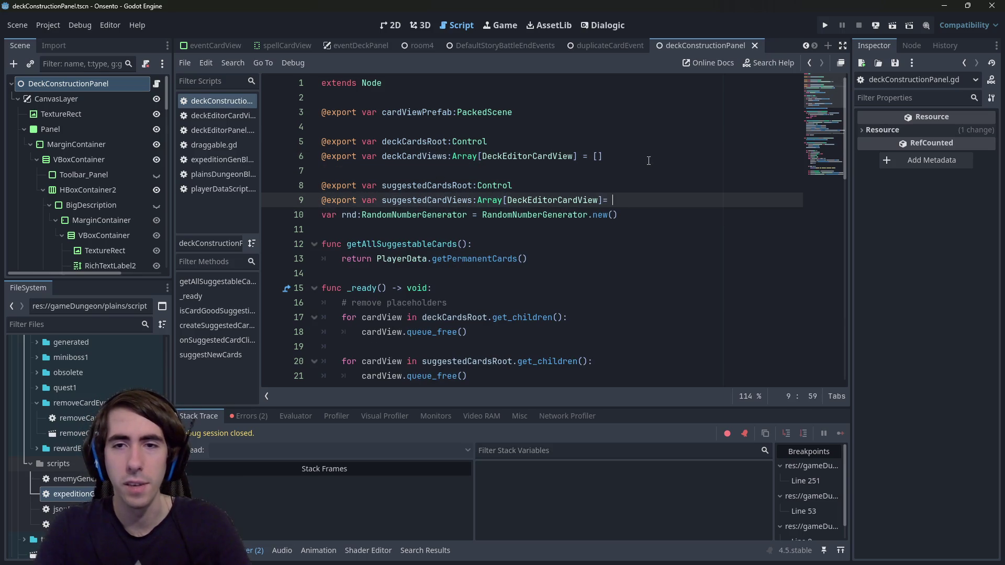
{"action": "key", "text": "End"}
{"action": "key", "text": "Return"}
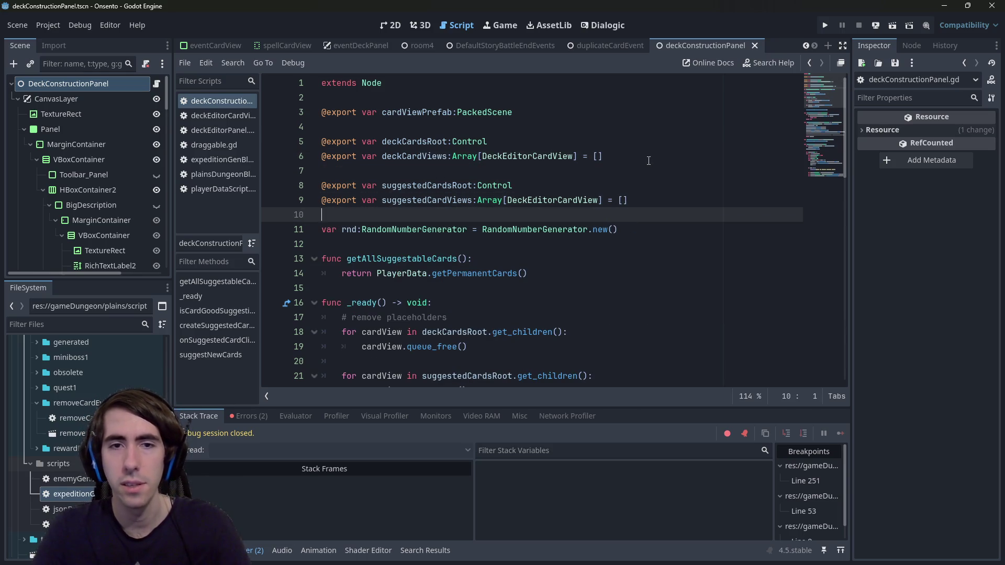
{"action": "key", "text": "ctrl+s"}
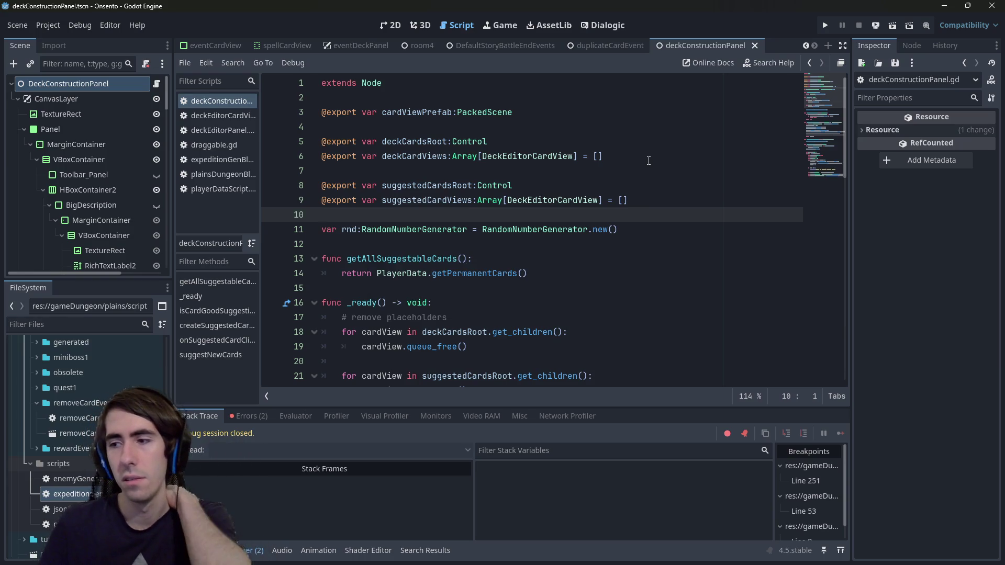
Step: Select the body of createSuggestedCardView to reuse it below
{"action": "double_click", "coordinate": [435, 157]}
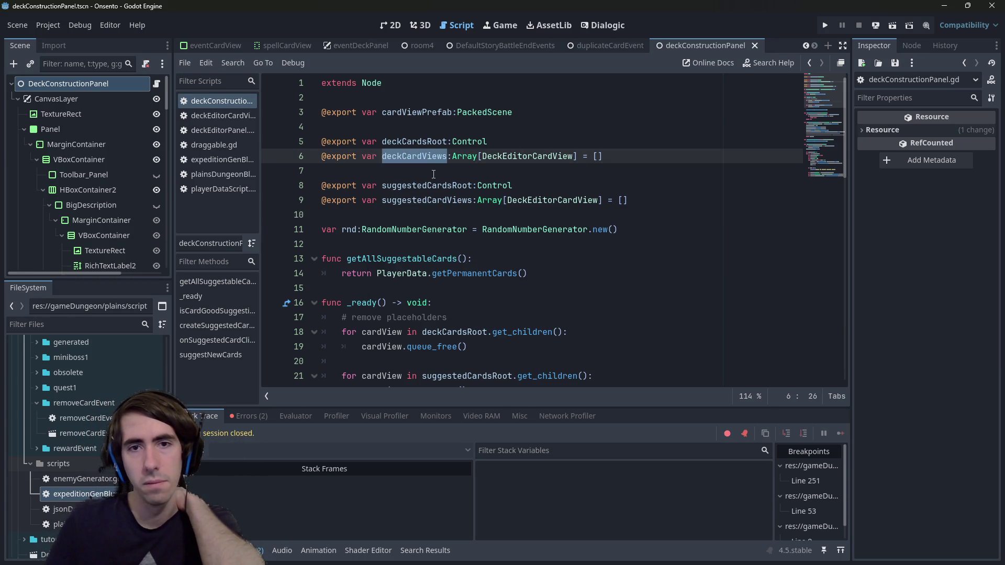
{"action": "scroll", "coordinate": [417, 205], "scroll_direction": "down", "scroll_amount": 3}
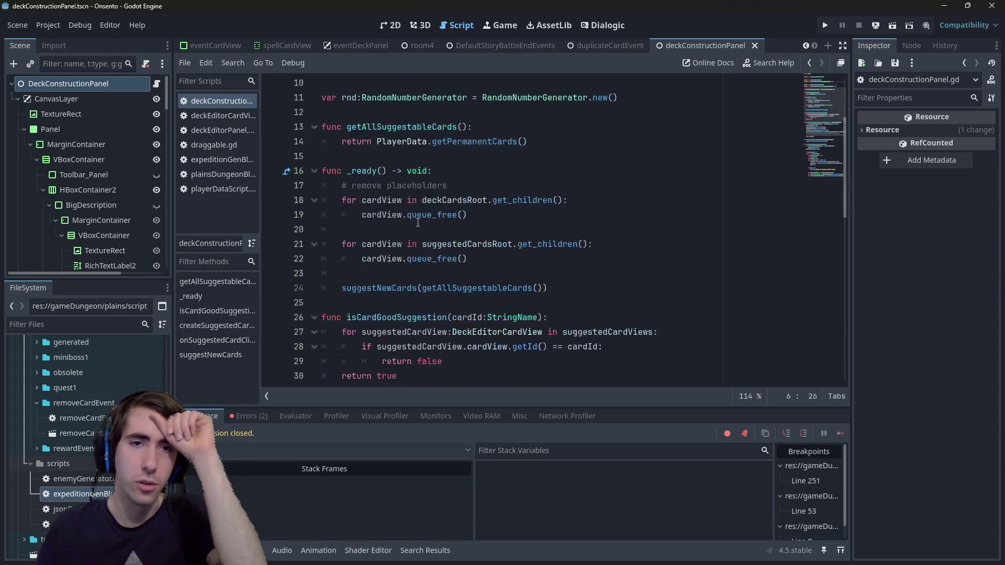
{"action": "scroll", "coordinate": [398, 225], "scroll_direction": "down", "scroll_amount": 3}
{"action": "scroll", "coordinate": [418, 222], "scroll_direction": "up", "scroll_amount": 3}
{"action": "scroll", "coordinate": [418, 222], "scroll_direction": "down", "scroll_amount": 10}
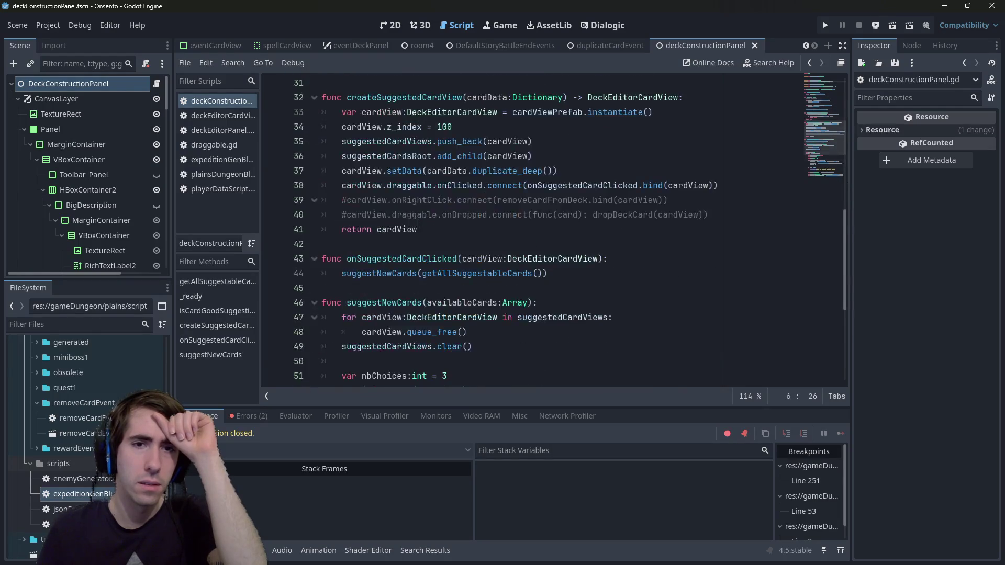
{"action": "scroll", "coordinate": [418, 223], "scroll_direction": "up", "scroll_amount": 7}
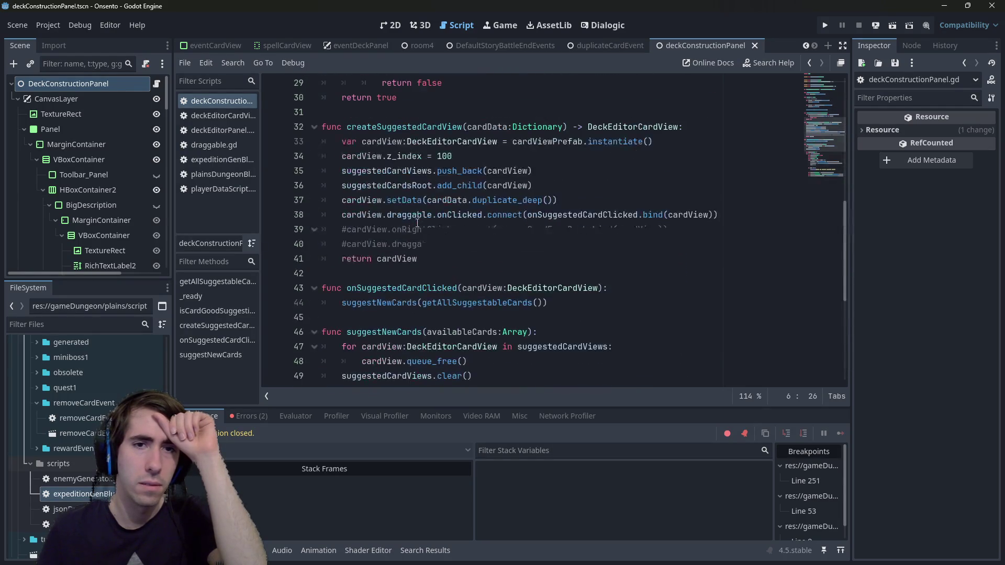
{"action": "left_click_drag", "start_coordinate": [441, 303], "coordinate": [316, 170]}
{"action": "key", "text": "ctrl+c"}
{"action": "left_click", "coordinate": [386, 320]}
Step: Paste a copy of createSuggestedCardView below it, rename it createDeckCardView, and save
{"action": "key", "text": "Return"}
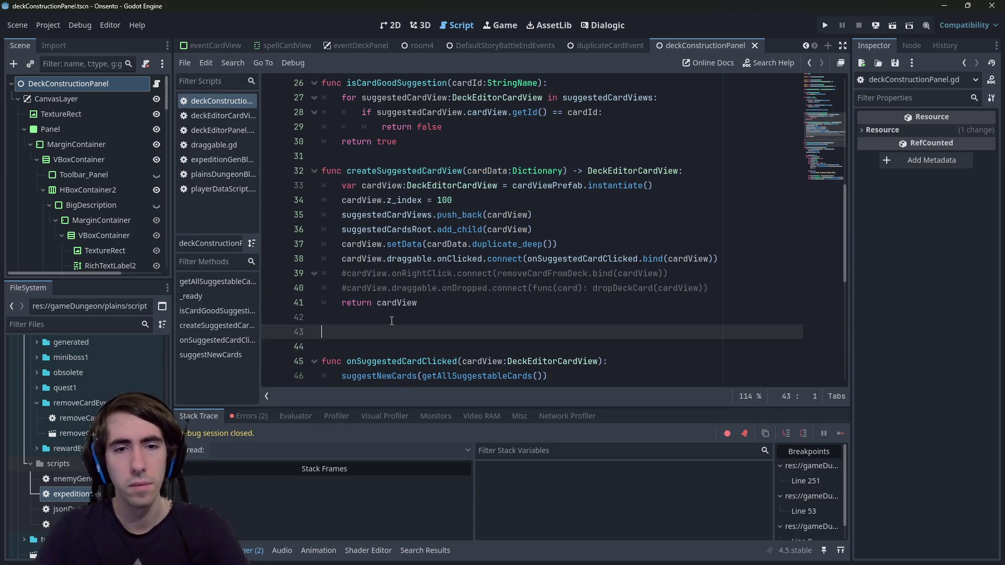
{"action": "key", "text": "ctrl+v"}
{"action": "left_click_drag", "start_coordinate": [422, 244], "coordinate": [388, 246]}
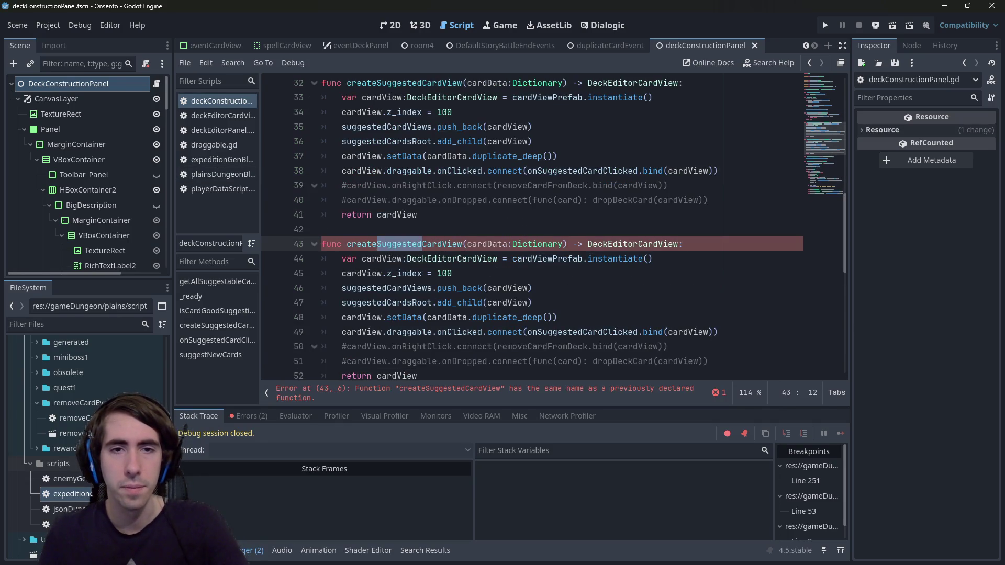
{"action": "key", "text": "BackSpace"}
{"action": "key", "text": "BackSpace"}
{"action": "key", "text": "BackSpace"}
{"action": "type", "text": "Deck"}
{"action": "key", "text": "ctrl+s"}
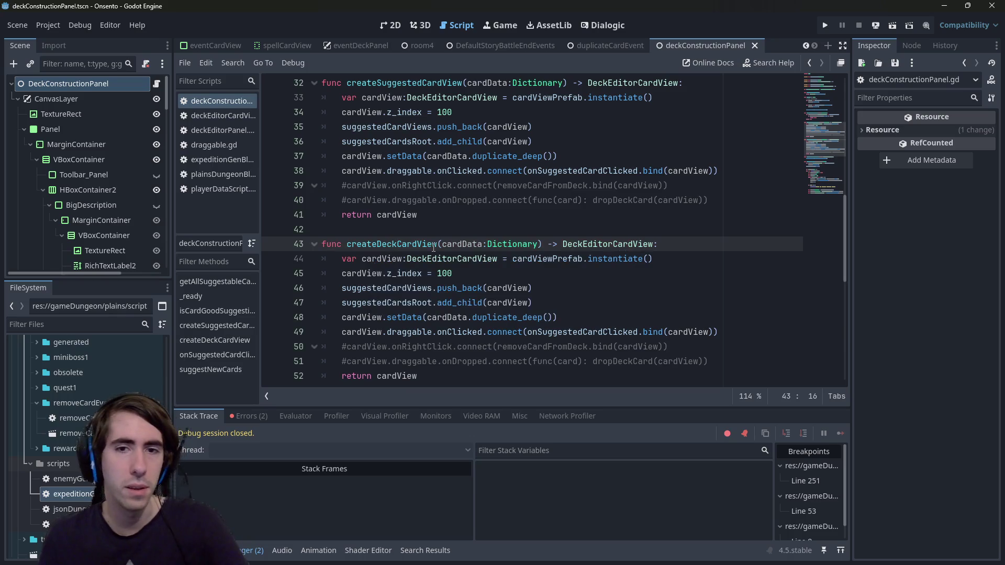
Step: Comment out the onClicked connect line in createDeckCardView with Ctrl+K
{"action": "scroll", "coordinate": [508, 252], "scroll_direction": "down", "scroll_amount": 1}
{"action": "left_click_drag", "start_coordinate": [727, 312], "coordinate": [196, 304]}
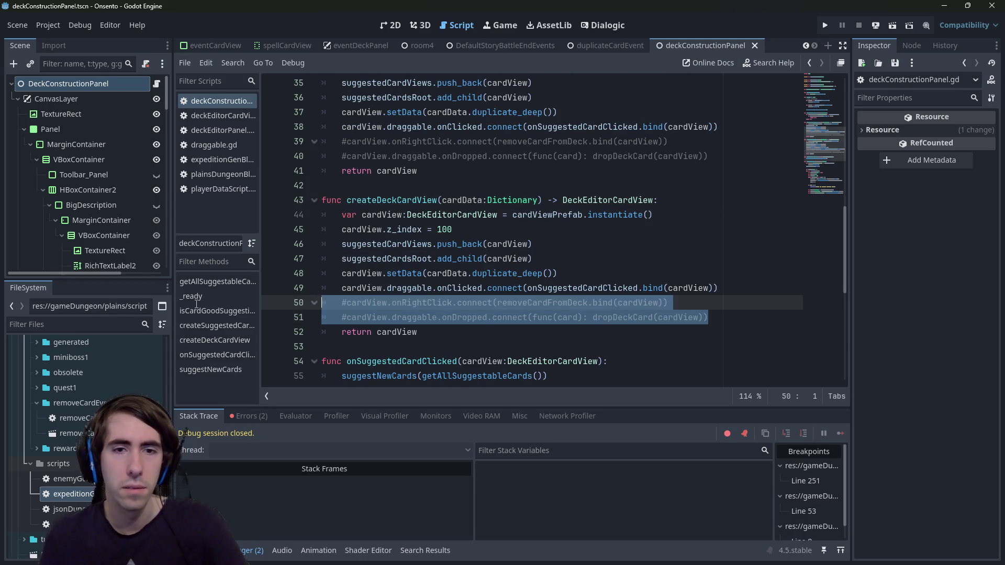
{"action": "left_click", "coordinate": [448, 283]}
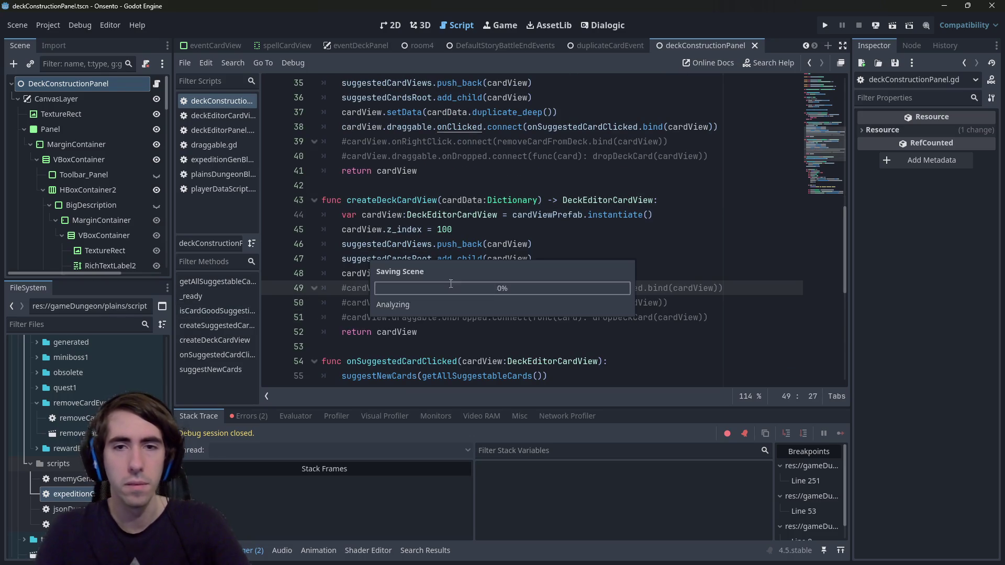
{"action": "key", "text": "ctrl+k"}
{"action": "double_click", "coordinate": [407, 202]}
{"action": "scroll", "coordinate": [429, 199], "scroll_direction": "down", "scroll_amount": 5}
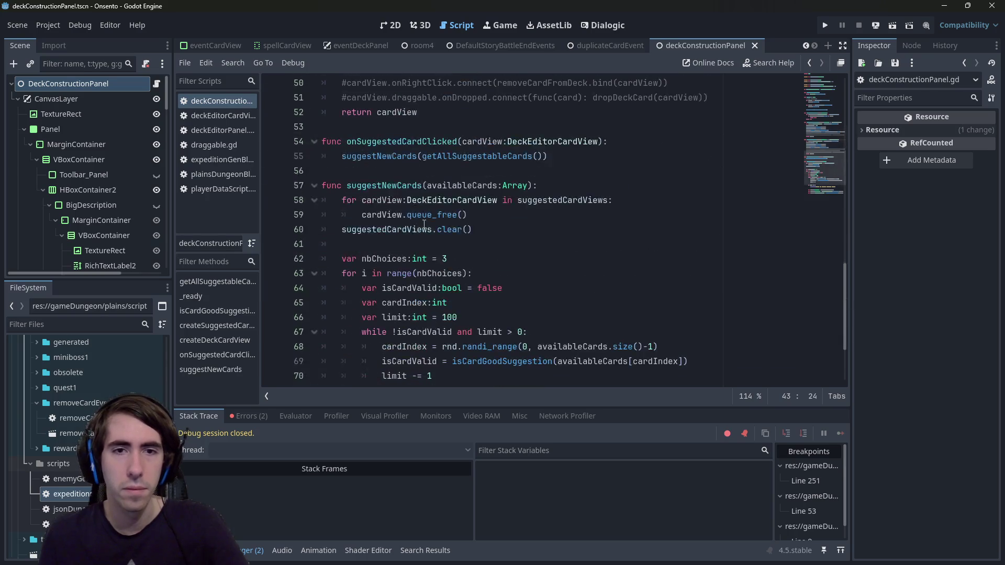
{"action": "scroll", "coordinate": [429, 198], "scroll_direction": "up", "scroll_amount": 4}
{"action": "scroll", "coordinate": [429, 198], "scroll_direction": "down", "scroll_amount": 3}
{"action": "scroll", "coordinate": [429, 198], "scroll_direction": "up", "scroll_amount": 10}
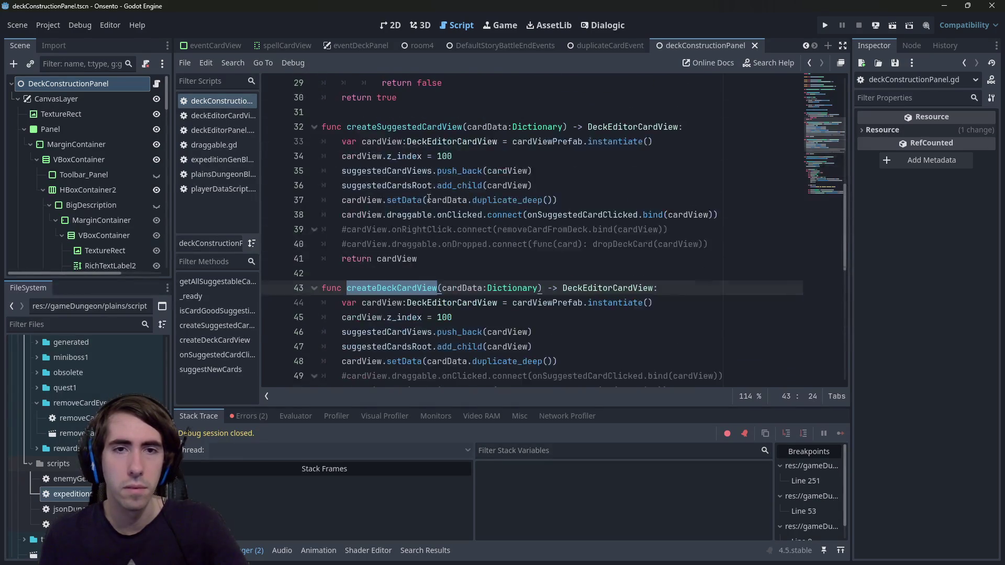
{"action": "scroll", "coordinate": [429, 199], "scroll_direction": "down", "scroll_amount": 4}
{"action": "scroll", "coordinate": [429, 199], "scroll_direction": "up", "scroll_amount": 5}
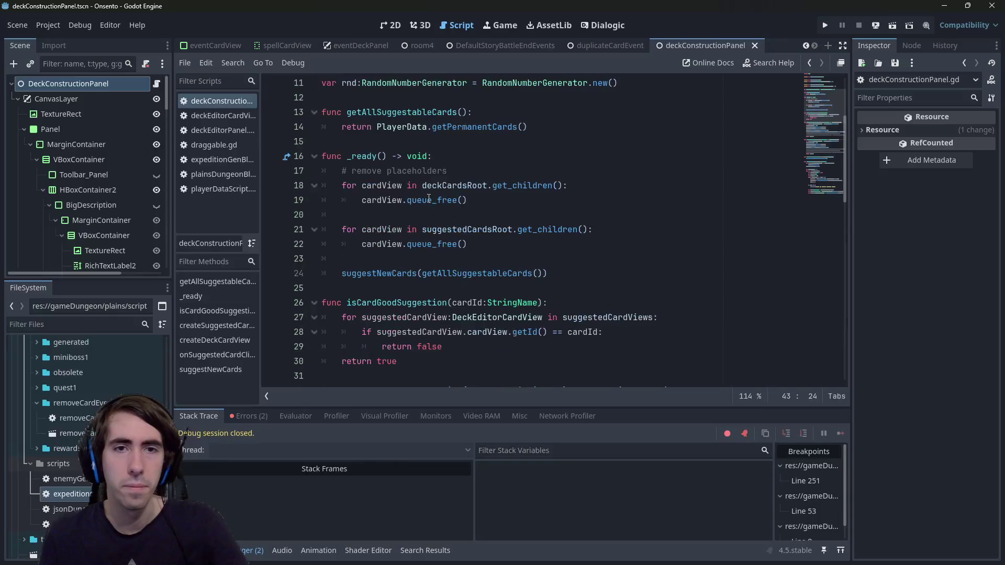
{"action": "scroll", "coordinate": [429, 199], "scroll_direction": "down", "scroll_amount": 10}
{"action": "left_click", "coordinate": [390, 252]}
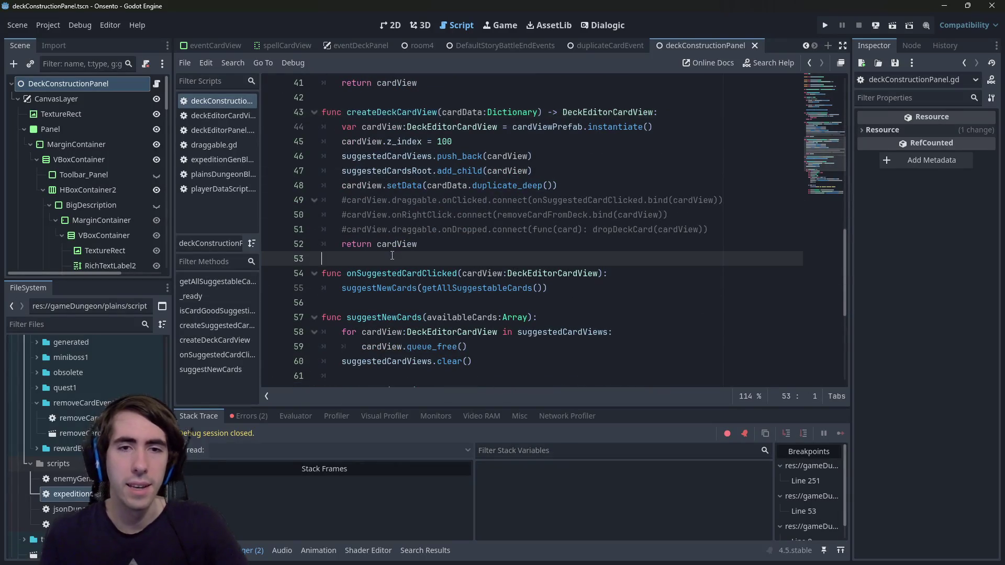
Step: Write func addDeckCard(cardData:Dictionary) whose body calls createDeckCardView(cardData)
{"action": "key", "text": "Return"}
{"action": "key", "text": "Return"}
{"action": "key", "text": "Up"}
{"action": "type", "text": "f"}
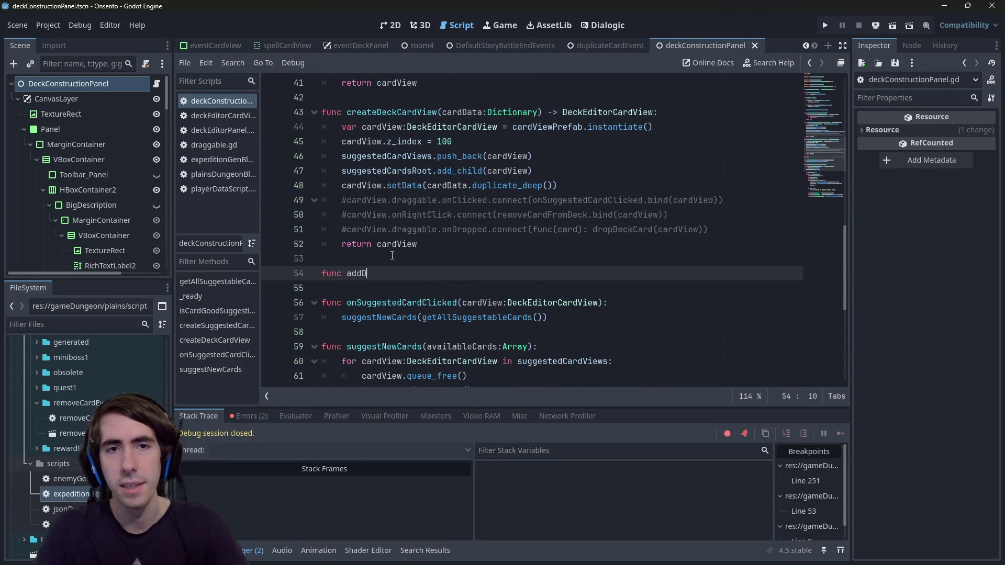
{"action": "key", "text": "Return"}
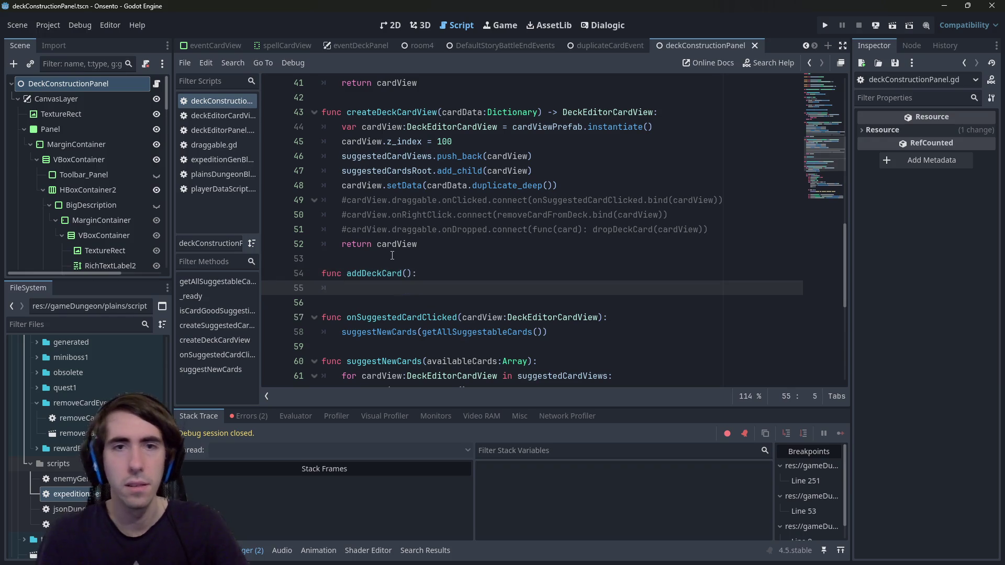
{"action": "type", "text": "createDeckCardView()"}
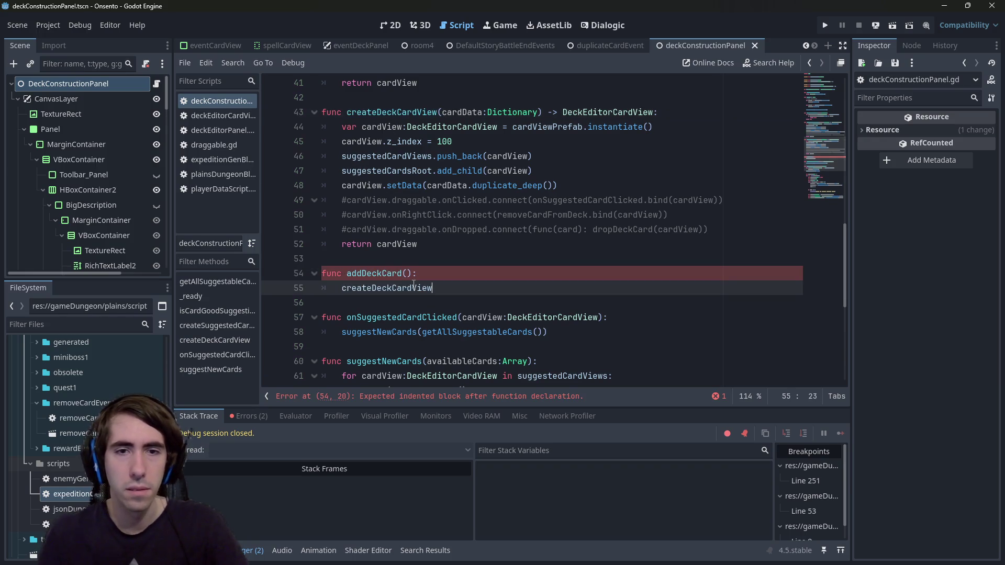
{"action": "left_click_drag", "start_coordinate": [442, 112], "coordinate": [537, 112]}
{"action": "key", "text": "ctrl+c"}
{"action": "left_click", "coordinate": [407, 273]}
{"action": "key", "text": "ctrl+v"}
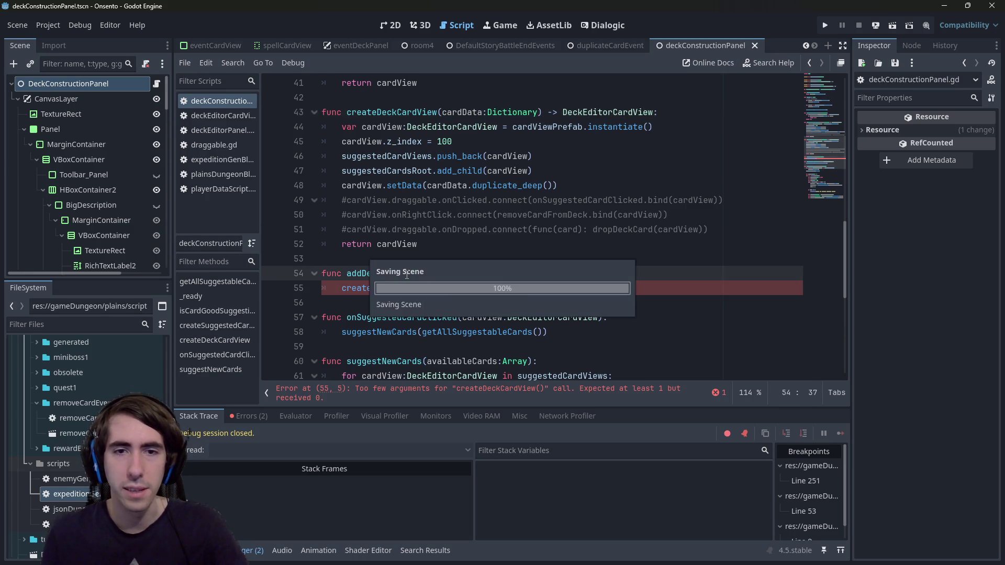
{"action": "left_click", "coordinate": [439, 288]}
{"action": "type", "text": "cardData"}
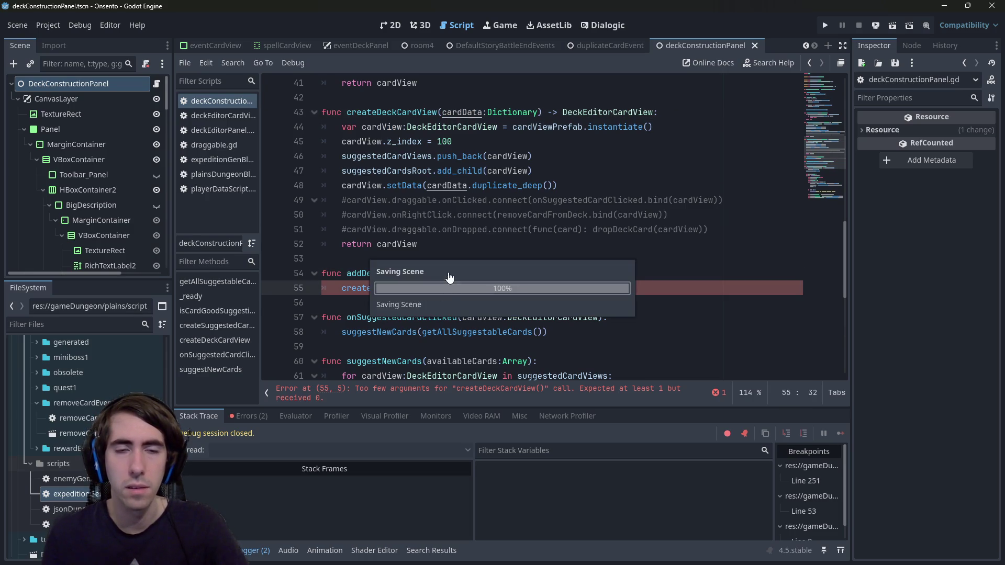
{"action": "double_click", "coordinate": [396, 274]}
{"action": "scroll", "coordinate": [401, 273], "scroll_direction": "up", "scroll_amount": 1}
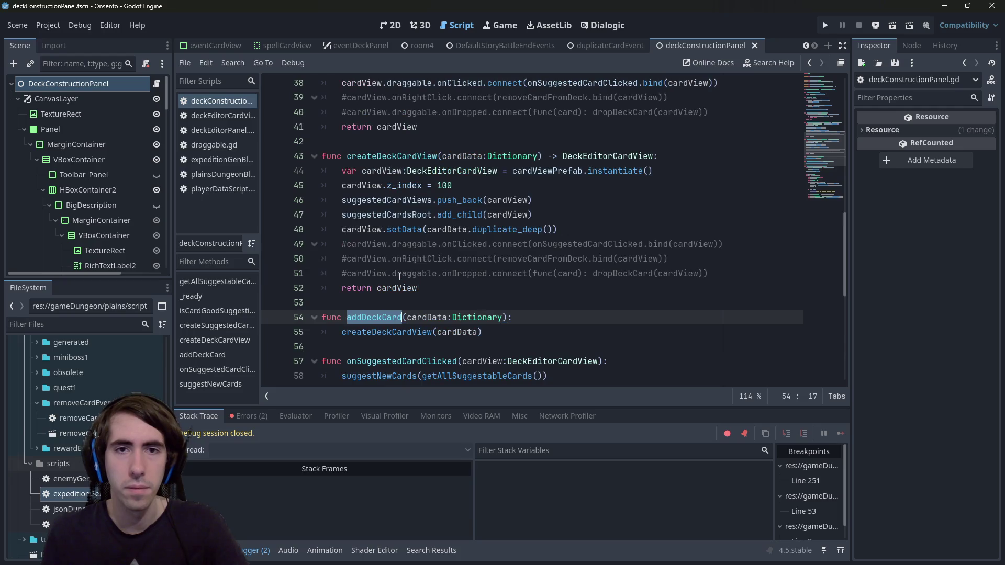
{"action": "left_click", "coordinate": [537, 339]}
Step: Add the comment '# TODO : save in player data' under the call and save
{"action": "key", "text": "Return"}
{"action": "type", "text": "# TODO : save to player"}
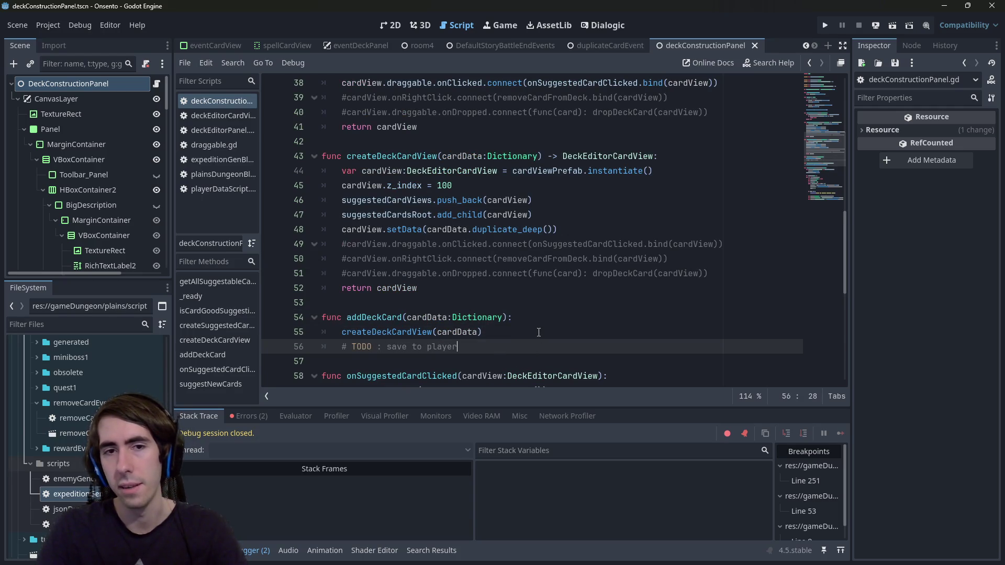
{"action": "key", "text": "Up"}
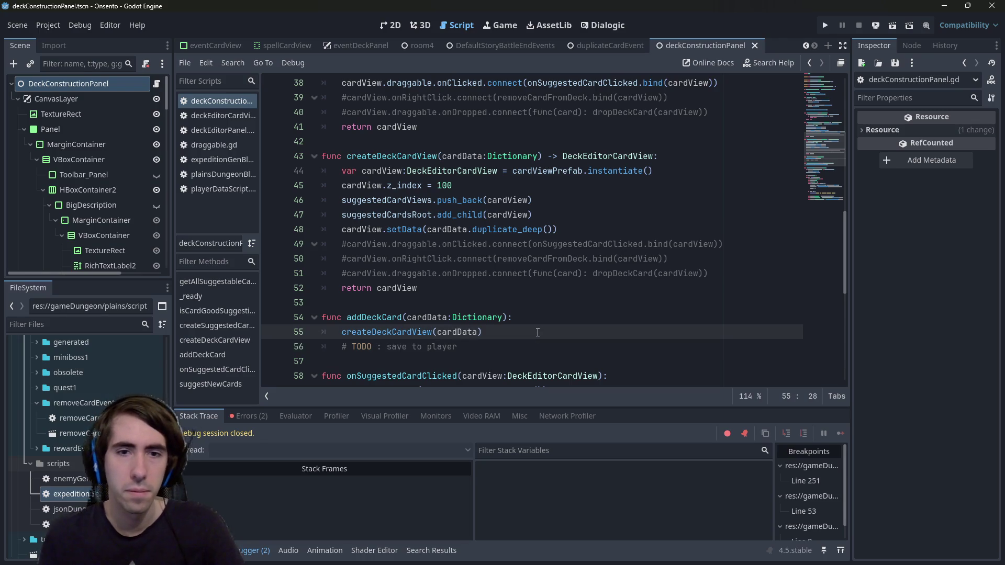
{"action": "double_click", "coordinate": [379, 160]}
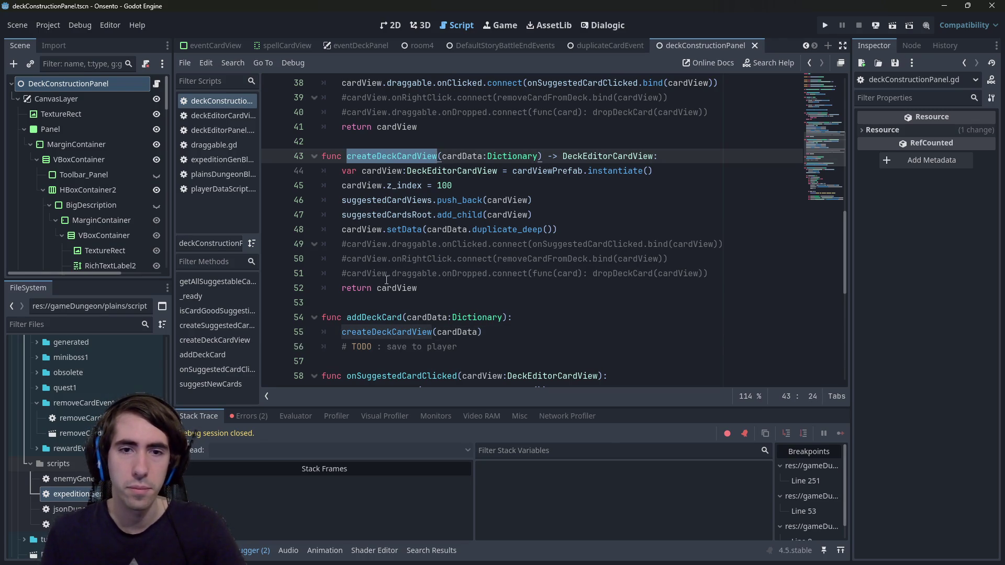
{"action": "double_click", "coordinate": [392, 317]}
{"action": "left_click", "coordinate": [461, 348]}
{"action": "double_click", "coordinate": [417, 347]}
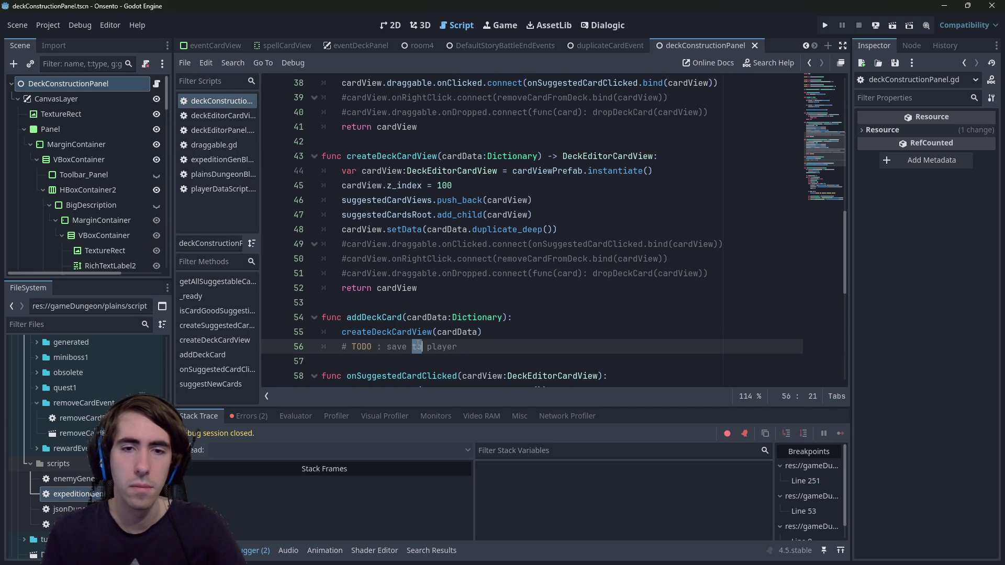
{"action": "type", "text": "in"}
{"action": "key", "text": "End"}
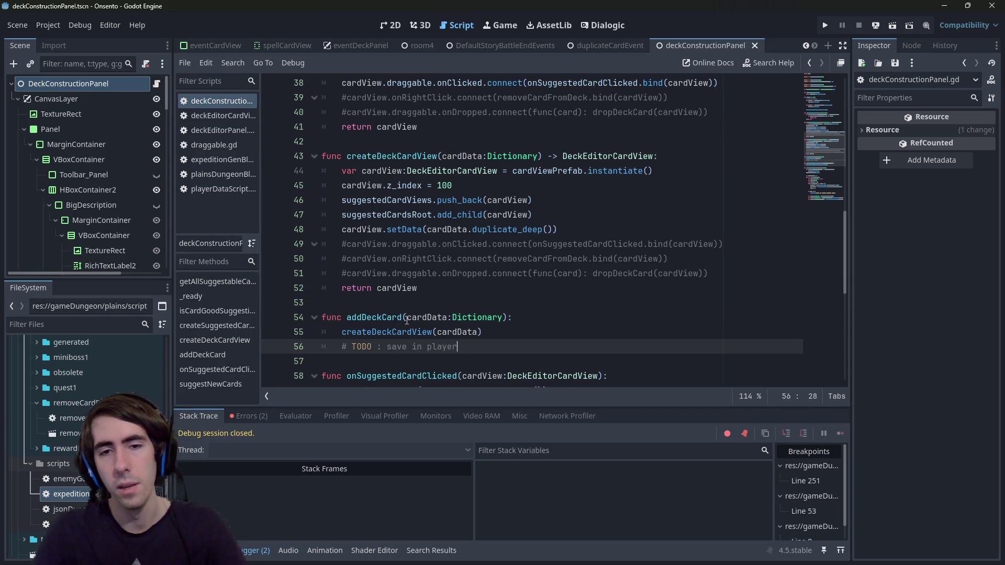
{"action": "key", "text": "ctrl+s"}
{"action": "double_click", "coordinate": [388, 317]}
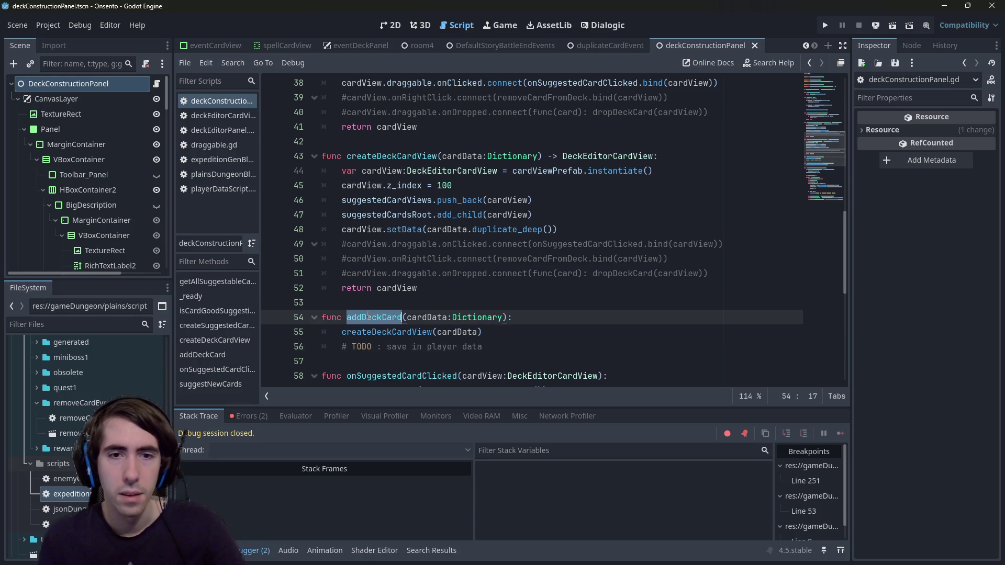
{"action": "scroll", "coordinate": [381, 304], "scroll_direction": "up", "scroll_amount": 2}
{"action": "scroll", "coordinate": [380, 303], "scroll_direction": "up", "scroll_amount": 5}
{"action": "scroll", "coordinate": [380, 303], "scroll_direction": "down", "scroll_amount": 10}
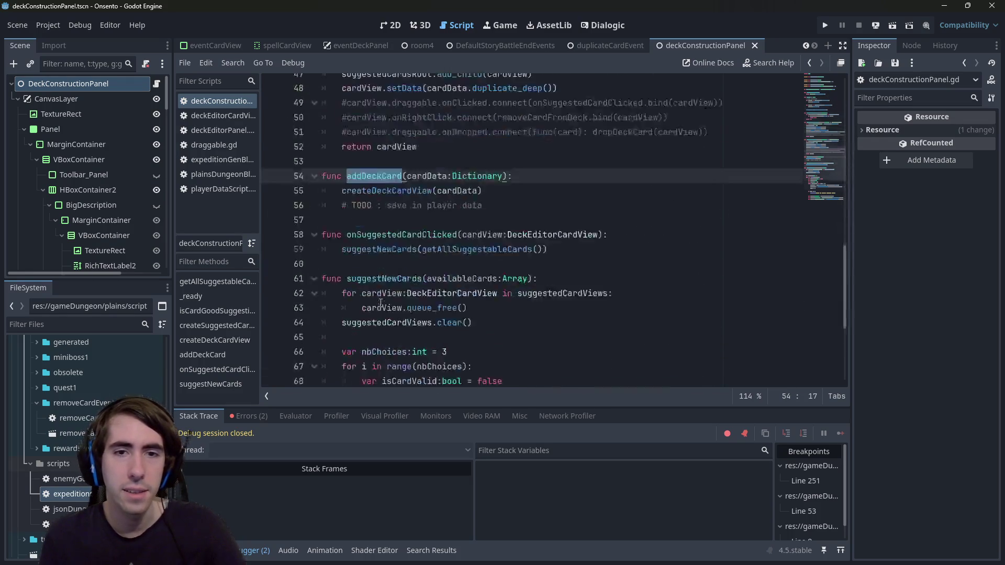
{"action": "scroll", "coordinate": [381, 303], "scroll_direction": "up", "scroll_amount": 3}
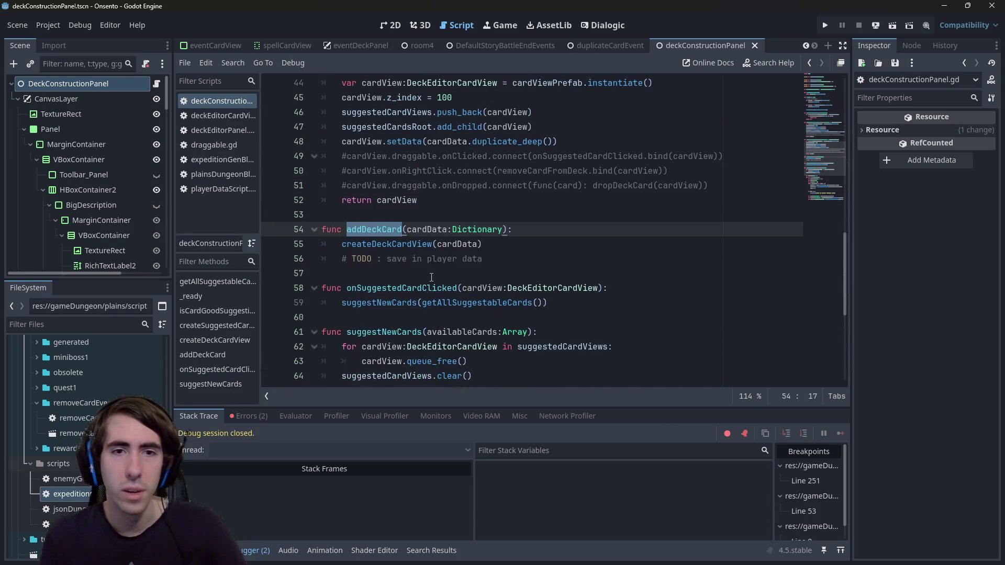
Step: Make onSuggestedCardClicked call addDeckCard(cardView.cardView.data), then run the current scene
{"action": "left_click", "coordinate": [586, 303]}
{"action": "key", "text": "Up"}
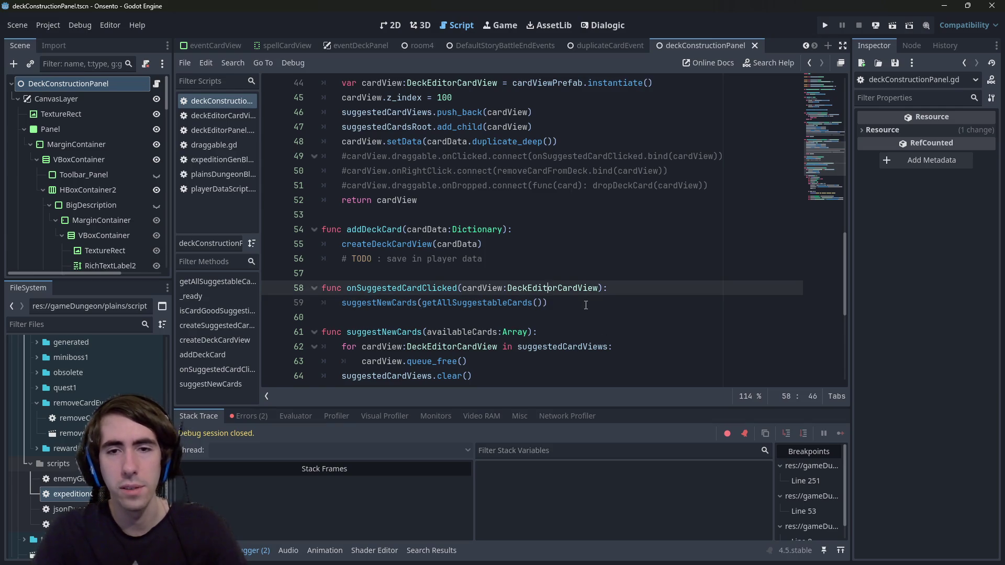
{"action": "key", "text": "Return"}
{"action": "type", "text": "addDeckCard("}
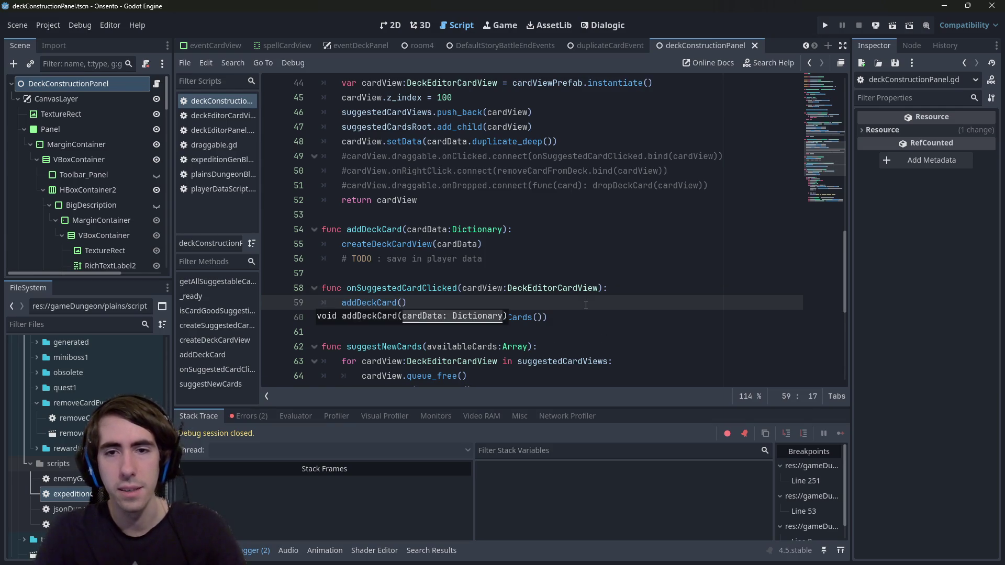
{"action": "key", "text": "Up"}
{"action": "key", "text": "Down"}
{"action": "type", "text": "cardView"}
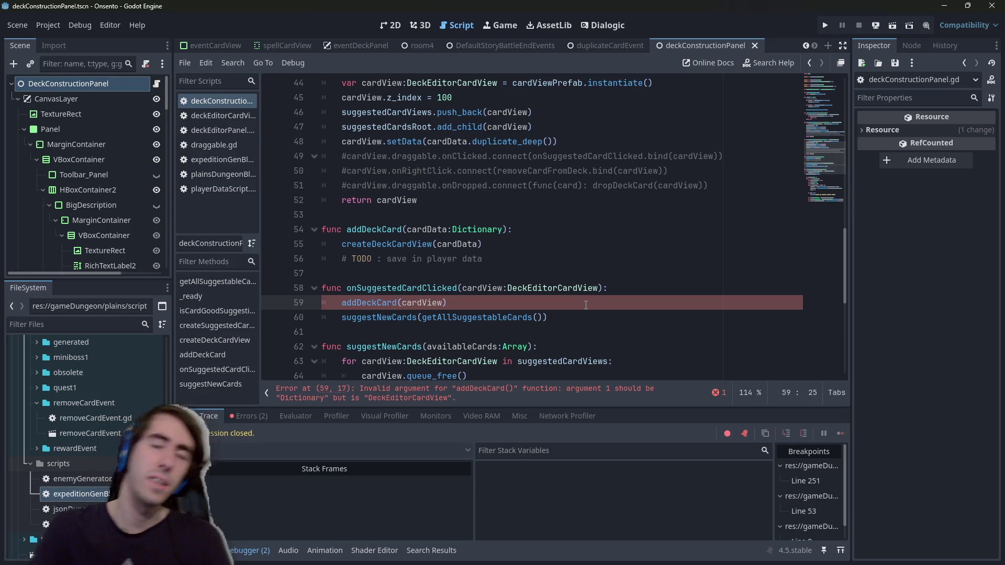
{"action": "type", "text": ".data"}
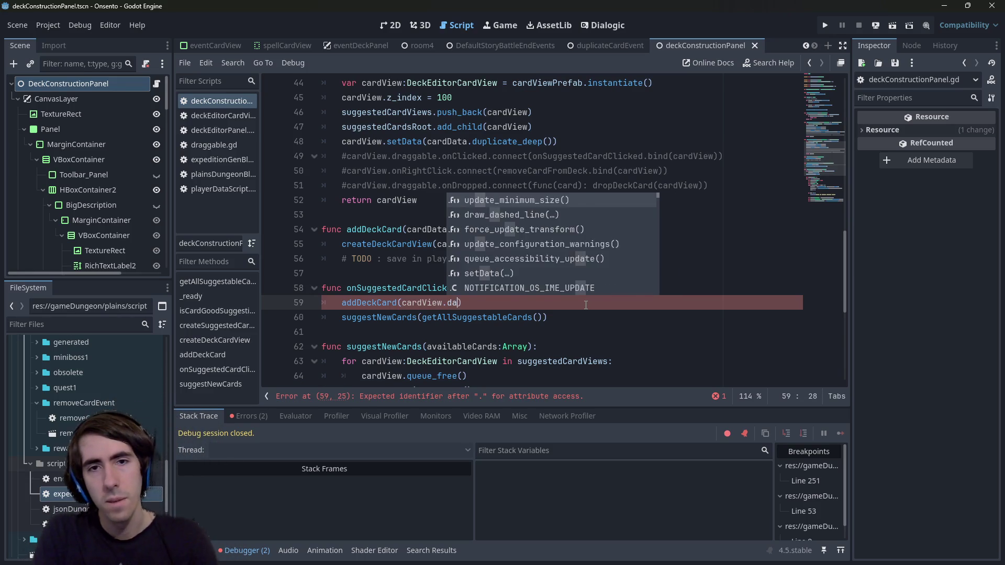
{"action": "key", "text": "BackSpace"}
{"action": "key", "text": "BackSpace"}
{"action": "key", "text": "BackSpace"}
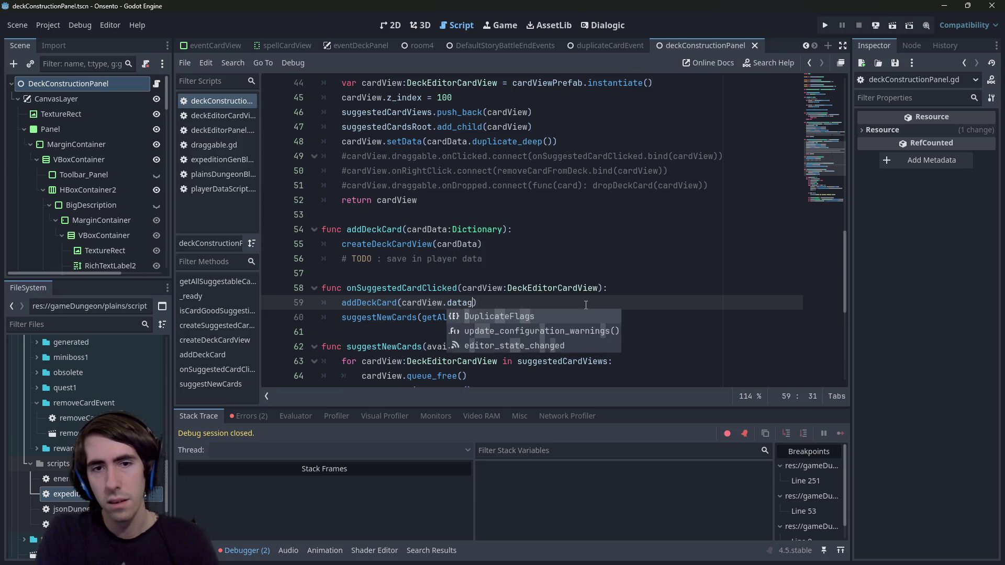
{"action": "type", "text": "getData"}
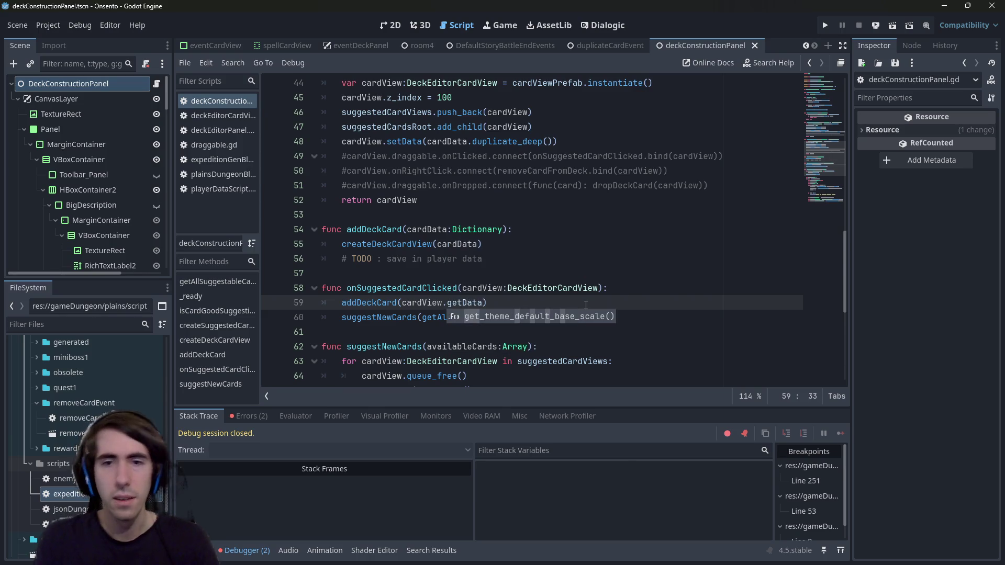
{"action": "key", "text": "ctrl+BackSpace"}
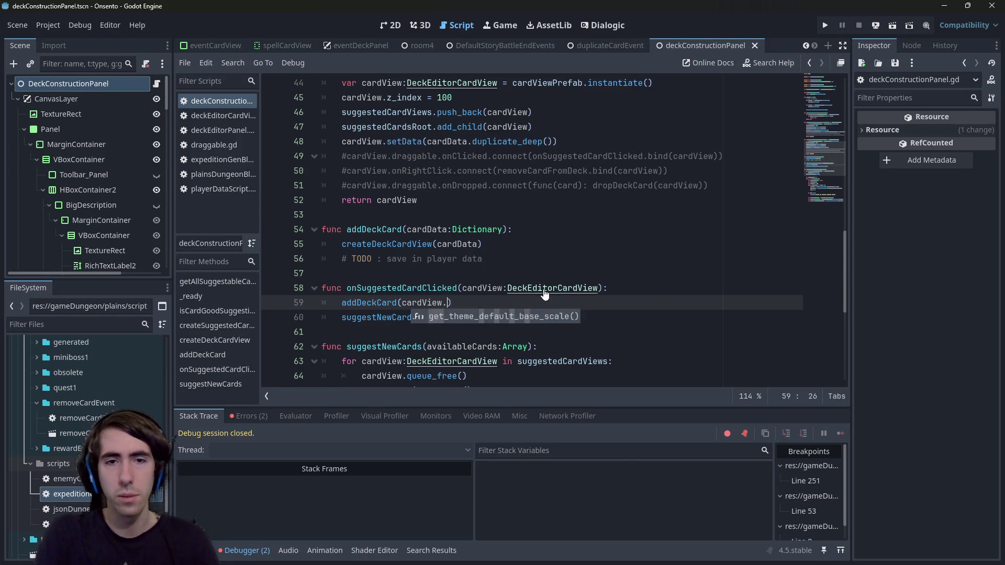
{"action": "key", "text": "Return"}
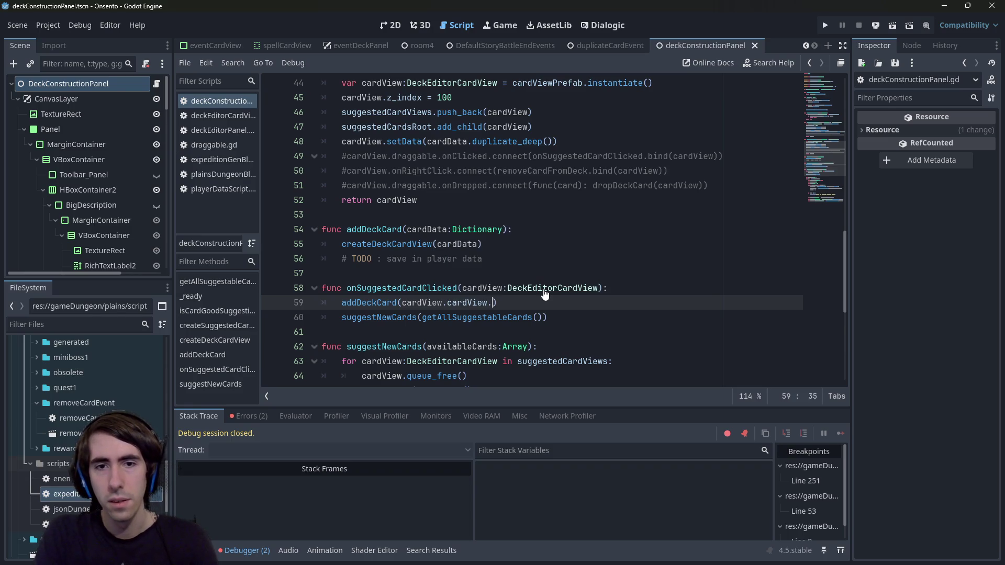
{"action": "type", "text": ".data"}
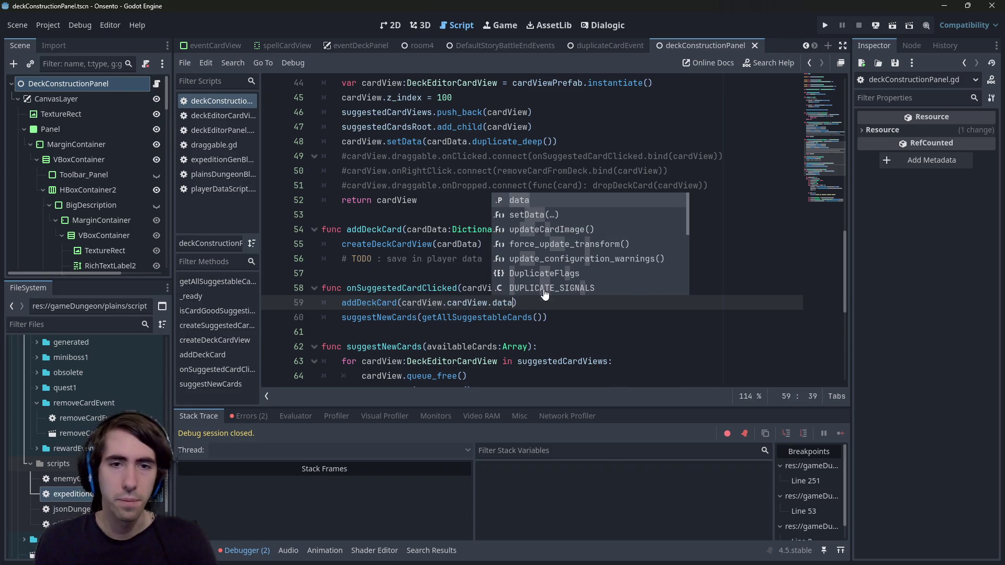
{"action": "left_click", "coordinate": [402, 302]}
{"action": "left_click", "coordinate": [892, 24]}
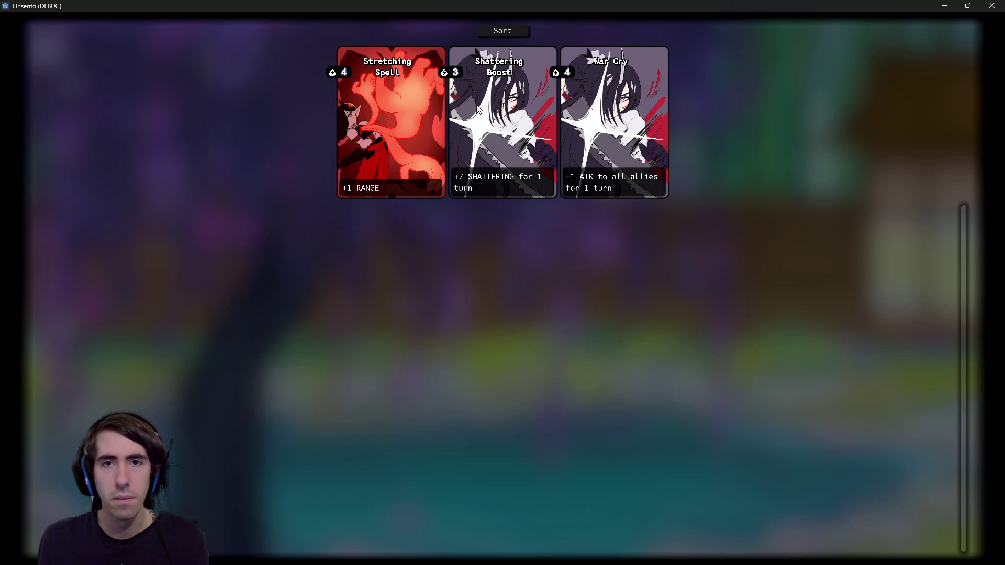
Step: Pick three suggested cards in the running game, then close the game window
{"action": "left_click", "coordinate": [477, 108]}
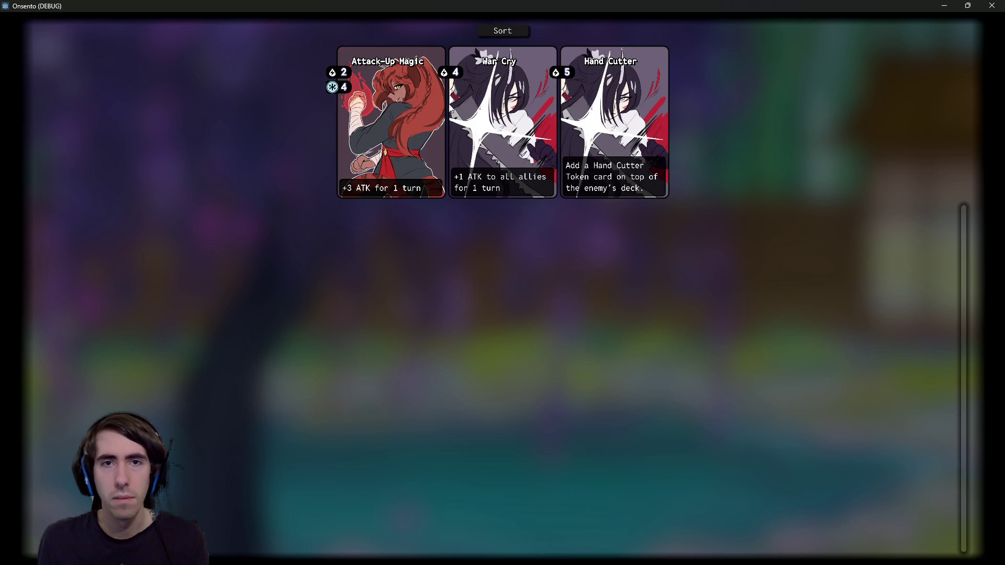
{"action": "left_click", "coordinate": [478, 108]}
{"action": "left_click", "coordinate": [402, 106]}
{"action": "left_click", "coordinate": [991, 5]}
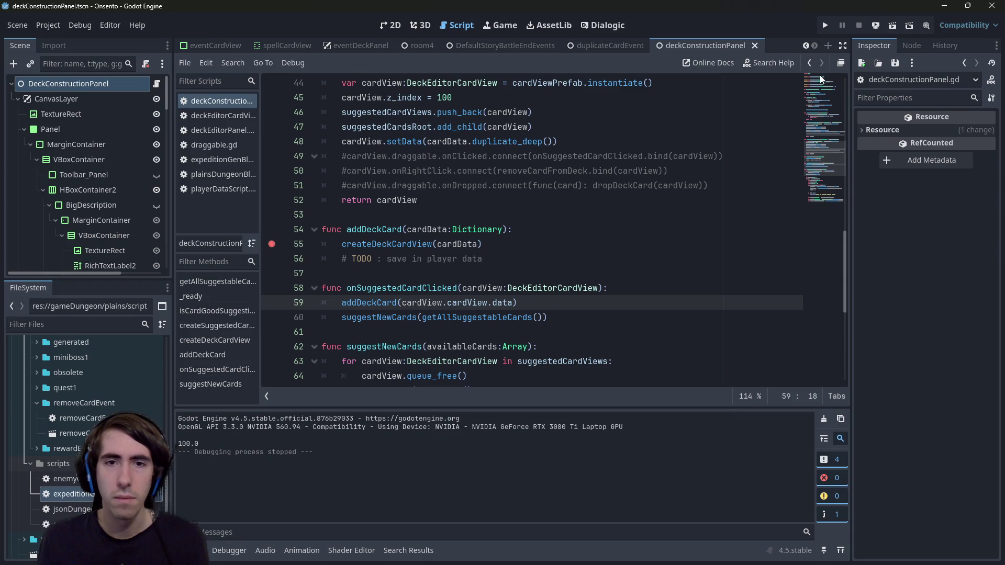
Step: Review createDeckCardView's suggestedCardViews references and the deckCardsRoot variable name
{"action": "scroll", "coordinate": [300, 230], "scroll_direction": "up", "scroll_amount": 1}
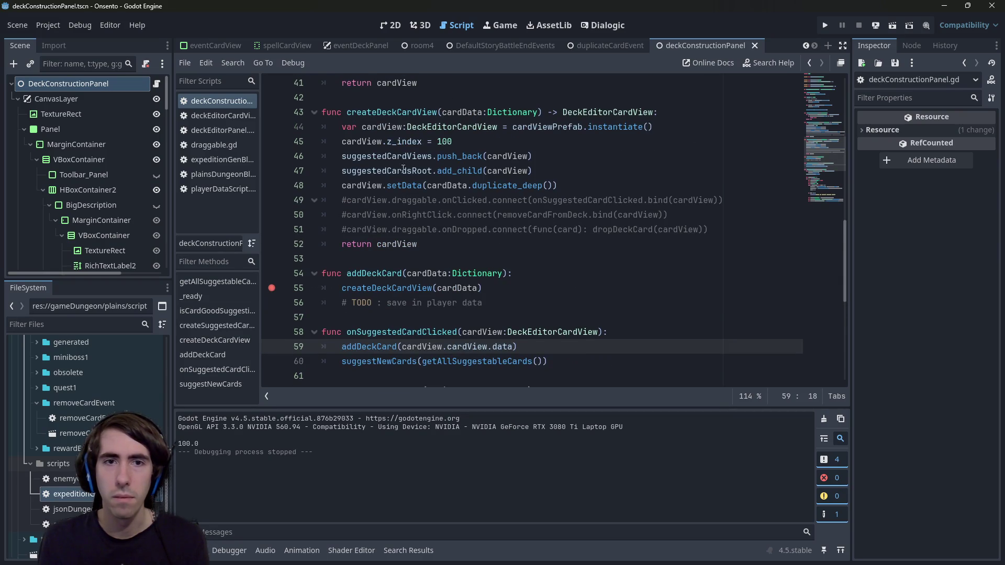
{"action": "double_click", "coordinate": [362, 185]}
{"action": "scroll", "coordinate": [367, 220], "scroll_direction": "up", "scroll_amount": 3}
{"action": "double_click", "coordinate": [391, 335]}
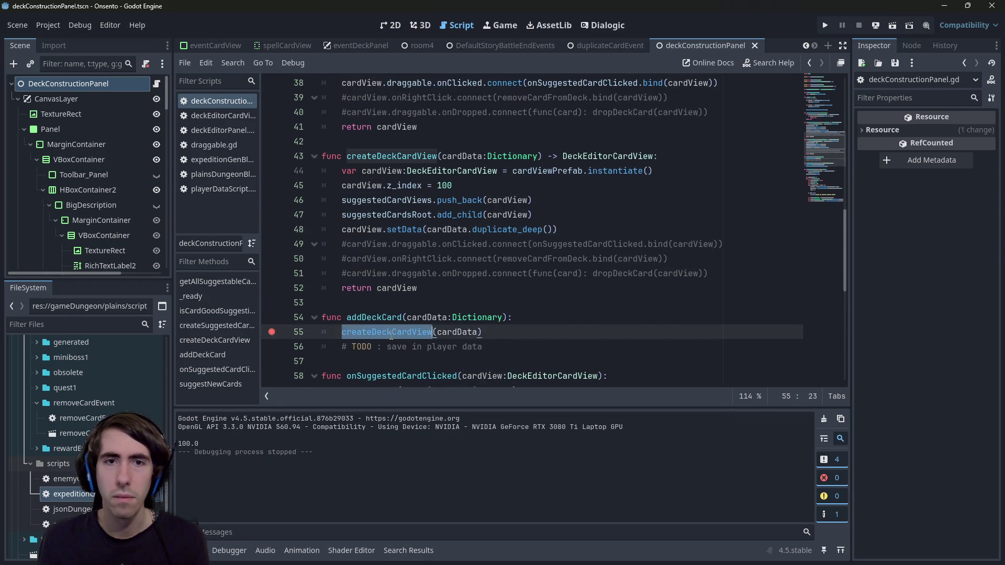
{"action": "scroll", "coordinate": [391, 335], "scroll_direction": "up", "scroll_amount": 1}
{"action": "double_click", "coordinate": [367, 274]}
{"action": "double_click", "coordinate": [381, 244]}
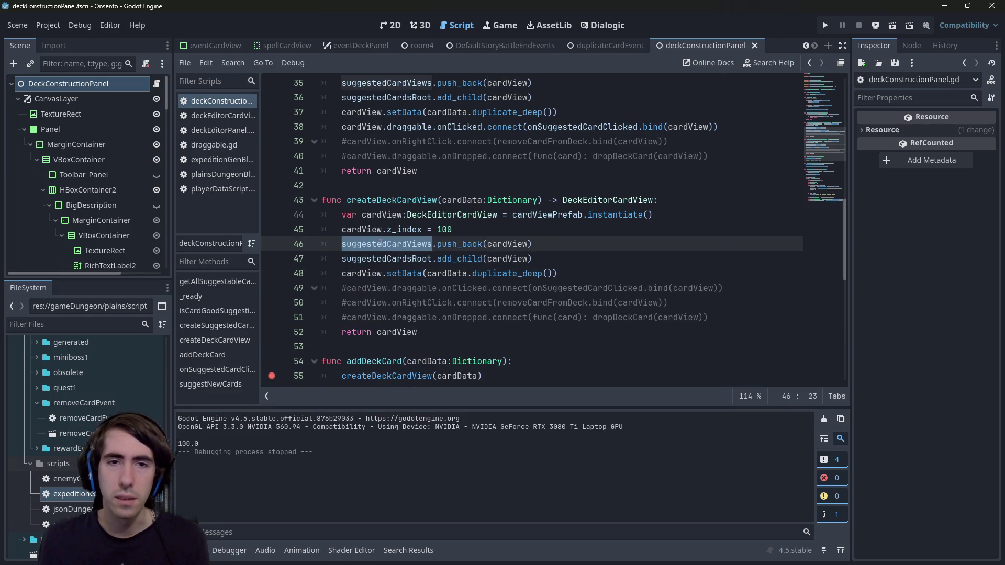
{"action": "scroll", "coordinate": [386, 250], "scroll_direction": "up", "scroll_amount": 11}
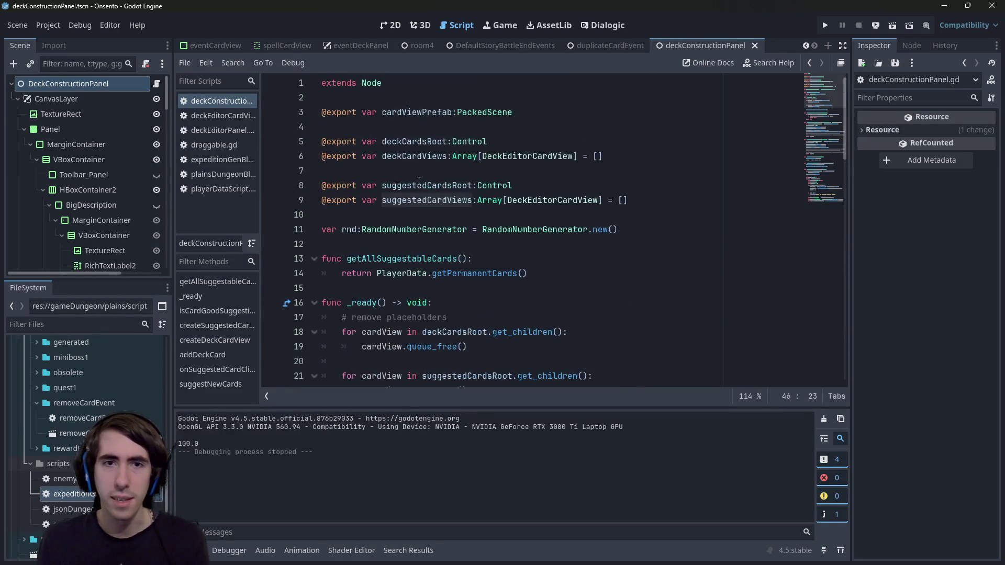
{"action": "double_click", "coordinate": [417, 145]}
{"action": "scroll", "coordinate": [377, 209], "scroll_direction": "down", "scroll_amount": 9}
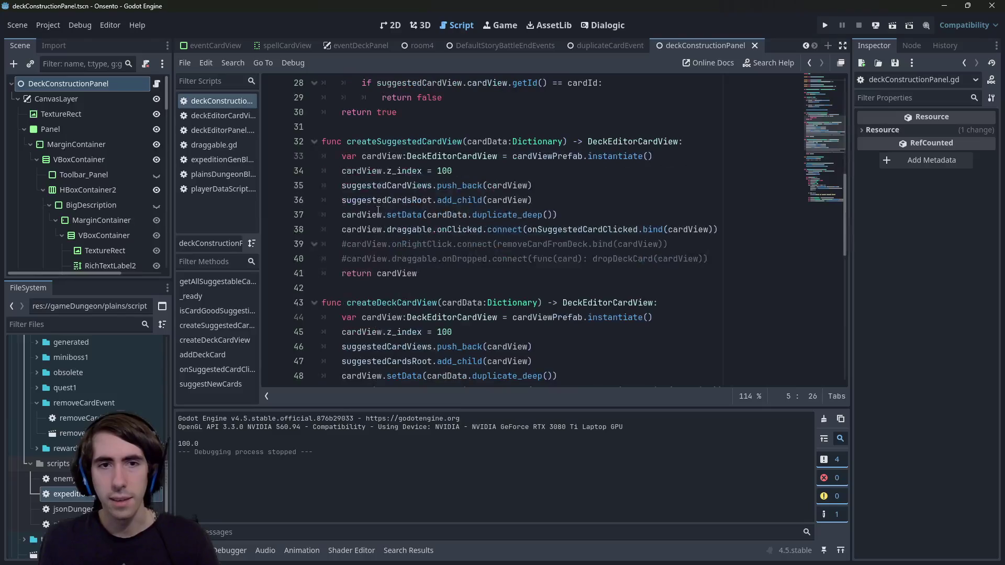
Step: Replace 'suggested' with 'deck' on lines 46–47 via multi-caret, then run the scene
{"action": "left_click_drag", "start_coordinate": [342, 186], "coordinate": [384, 185]}
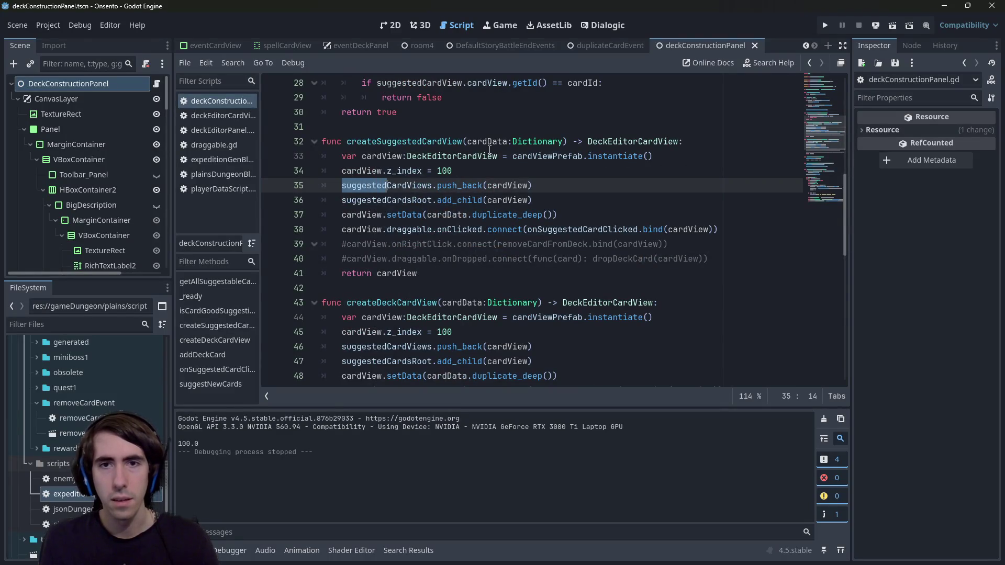
{"action": "key", "text": "ctrl+d"}
{"action": "key", "text": "ctrl+d"}
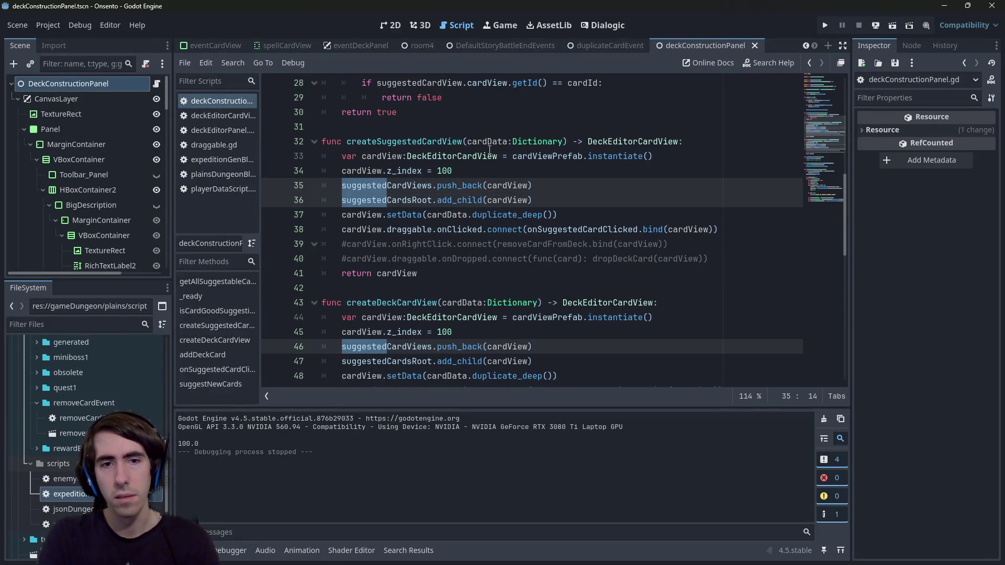
{"action": "left_click", "coordinate": [343, 186]}
{"action": "left_click_drag", "start_coordinate": [344, 186], "coordinate": [387, 185]}
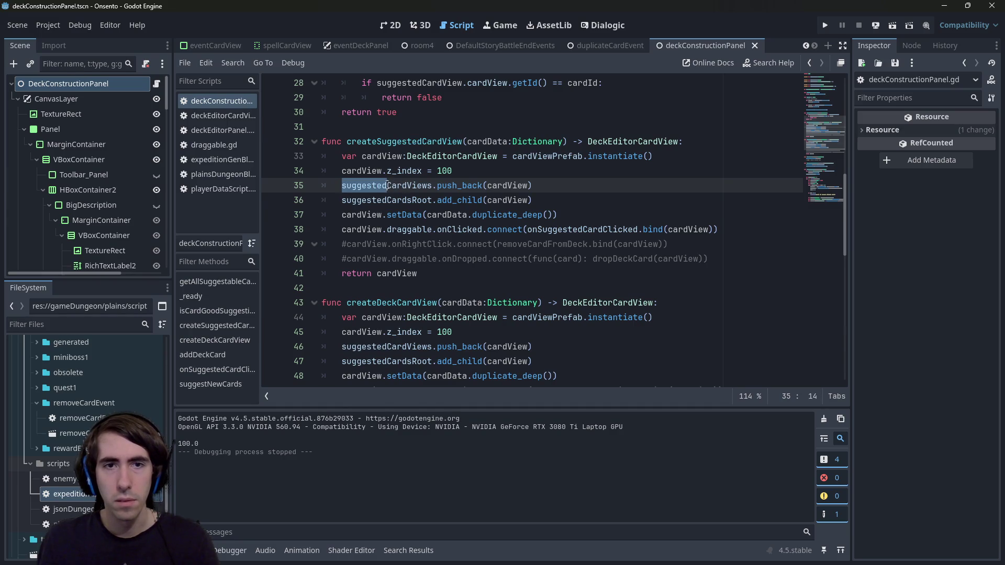
{"action": "scroll", "coordinate": [365, 287], "scroll_direction": "down", "scroll_amount": 1}
{"action": "left_click_drag", "start_coordinate": [342, 302], "coordinate": [407, 306]}
{"action": "key", "text": "ctrl+d"}
{"action": "key", "text": "Left"}
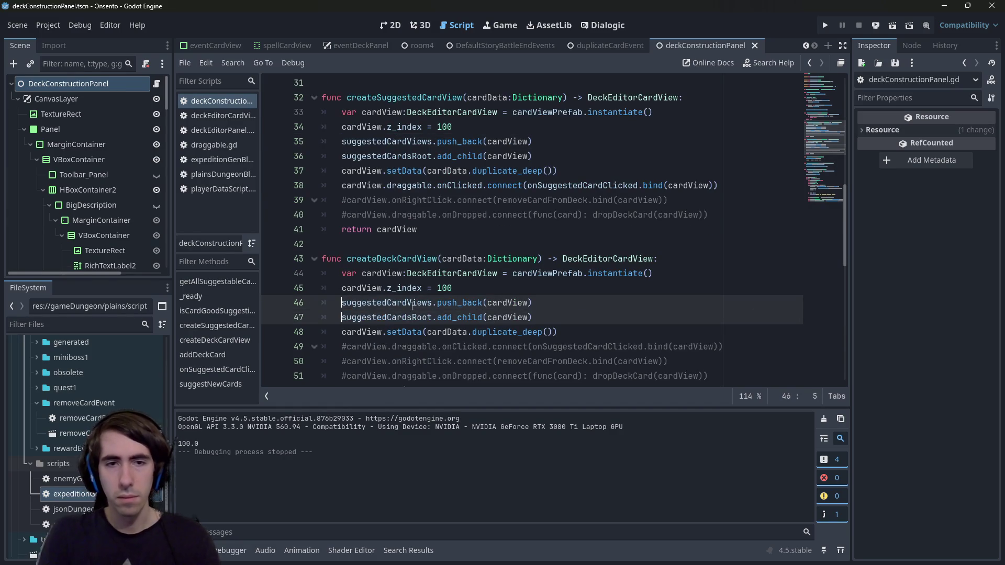
{"action": "key", "text": "Delete"}
{"action": "key", "text": "Delete"}
{"action": "key", "text": "Delete"}
{"action": "key", "text": "Delete"}
{"action": "key", "text": "Delete"}
{"action": "key", "text": "Delete"}
{"action": "type", "text": "deck"}
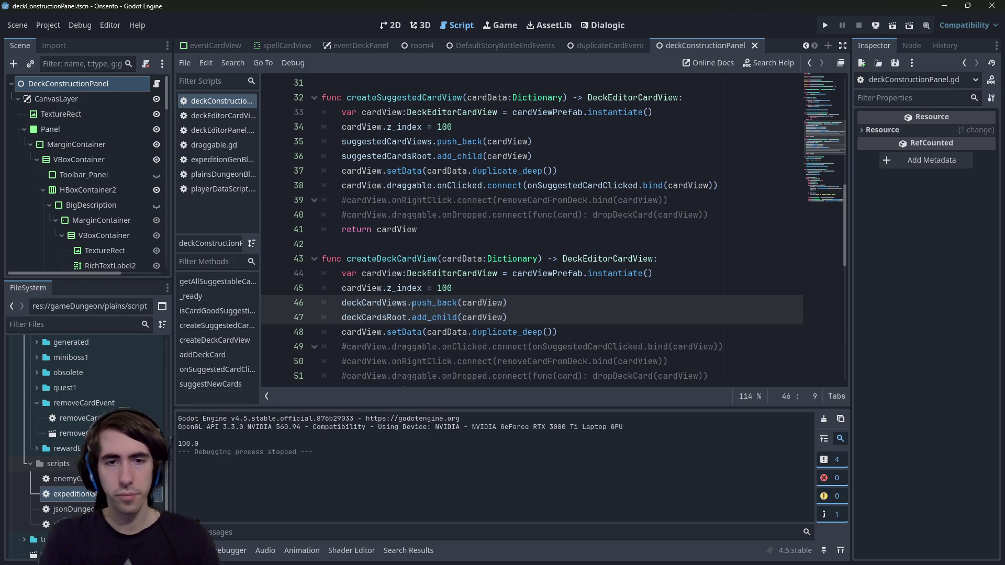
{"action": "left_click", "coordinate": [412, 306]}
{"action": "scroll", "coordinate": [419, 294], "scroll_direction": "down", "scroll_amount": 1}
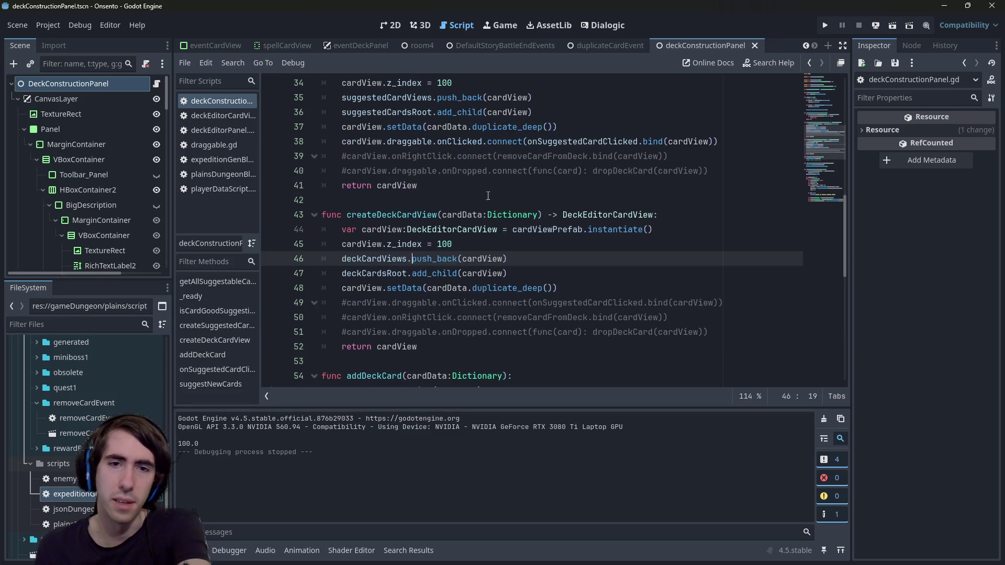
{"action": "left_click", "coordinate": [892, 25]}
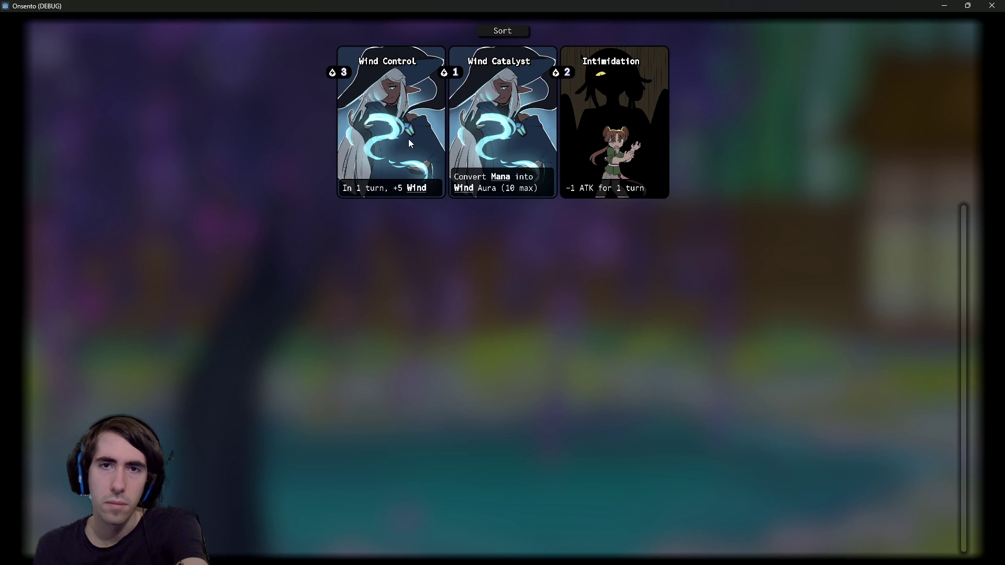
Step: Add Wind Control to the deck, resume past the breakpoint, sort the deck, and add another card
{"action": "left_click", "coordinate": [408, 139]}
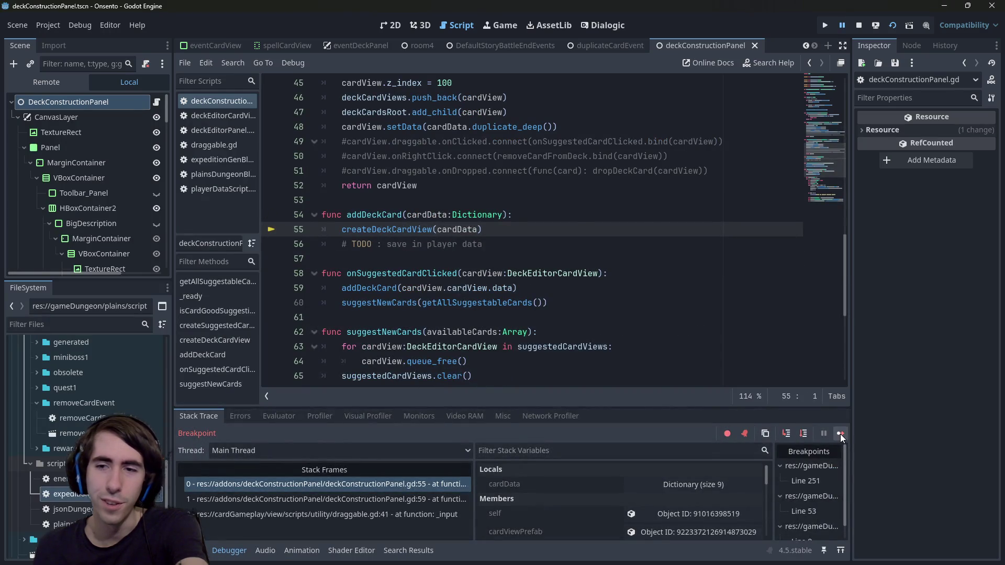
{"action": "left_click", "coordinate": [840, 435]}
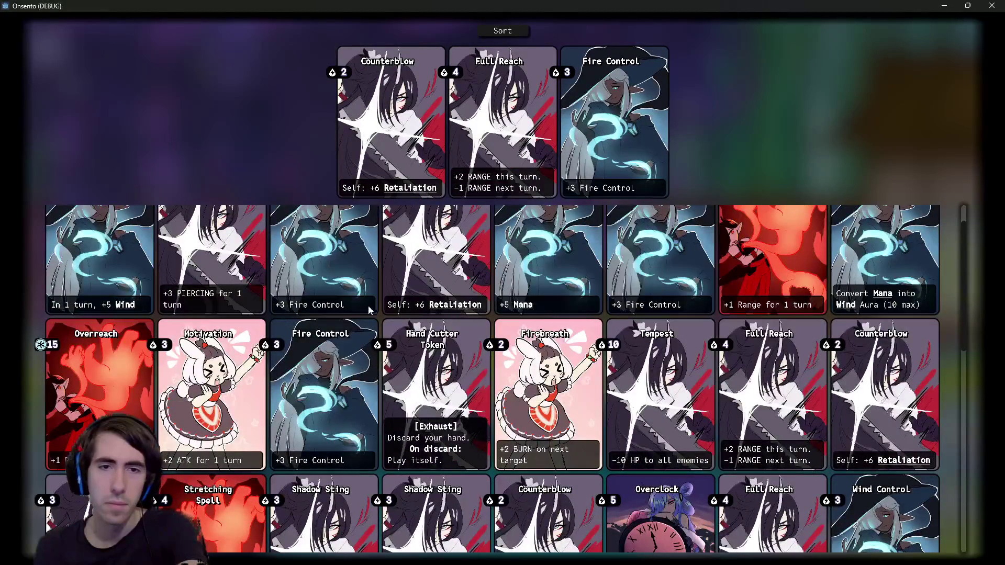
{"action": "scroll", "coordinate": [339, 309], "scroll_direction": "up", "scroll_amount": 1}
{"action": "left_click", "coordinate": [503, 30]}
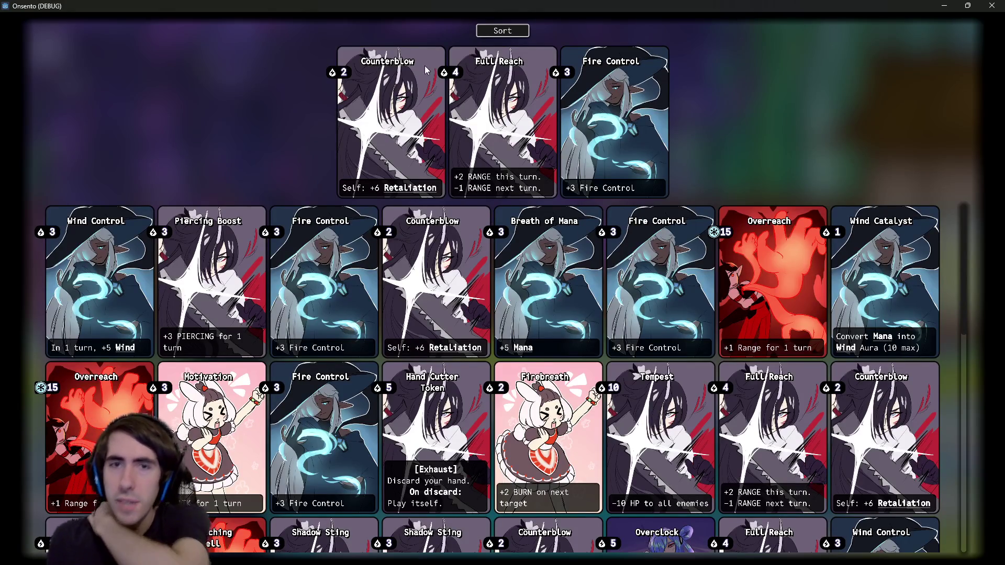
{"action": "left_click", "coordinate": [522, 178]}
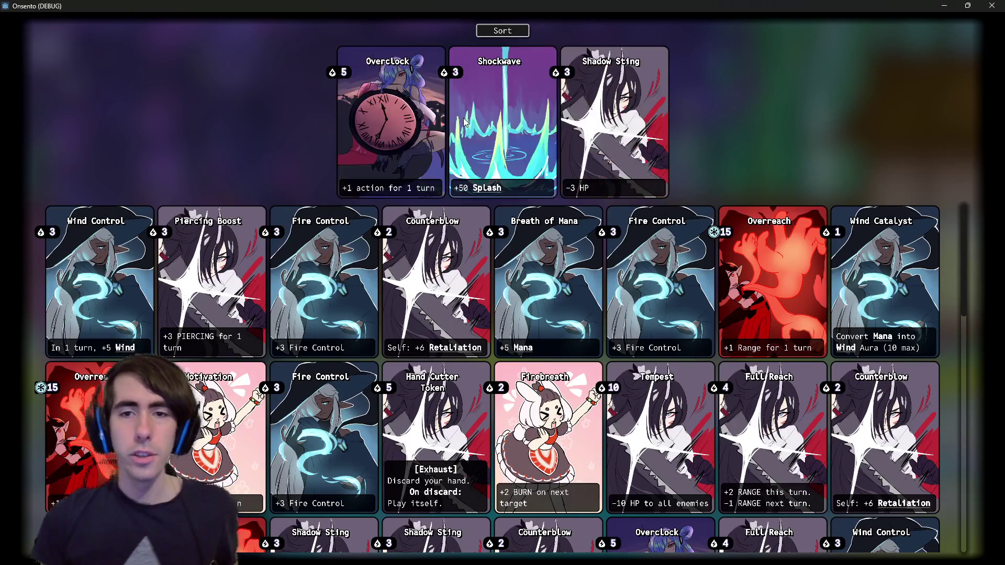
Step: Close the running Onsento game with Alt+F4 to return to the editor
{"action": "key", "text": "alt+F4"}
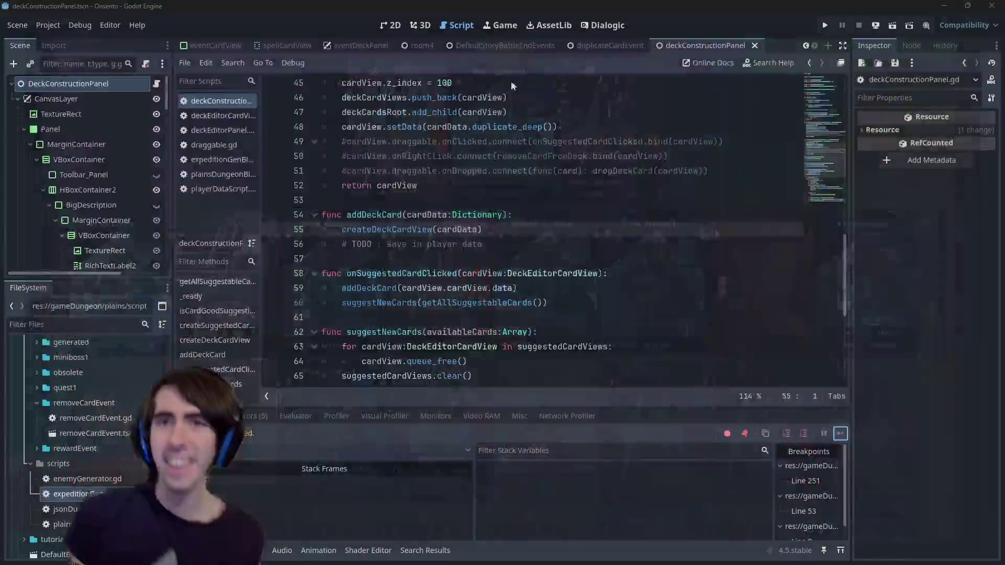
Step: Search deckEditorPanel.gd for 'sort', select the onSort function, then switch to deckEditorCardView.gd
{"action": "left_click", "coordinate": [220, 115]}
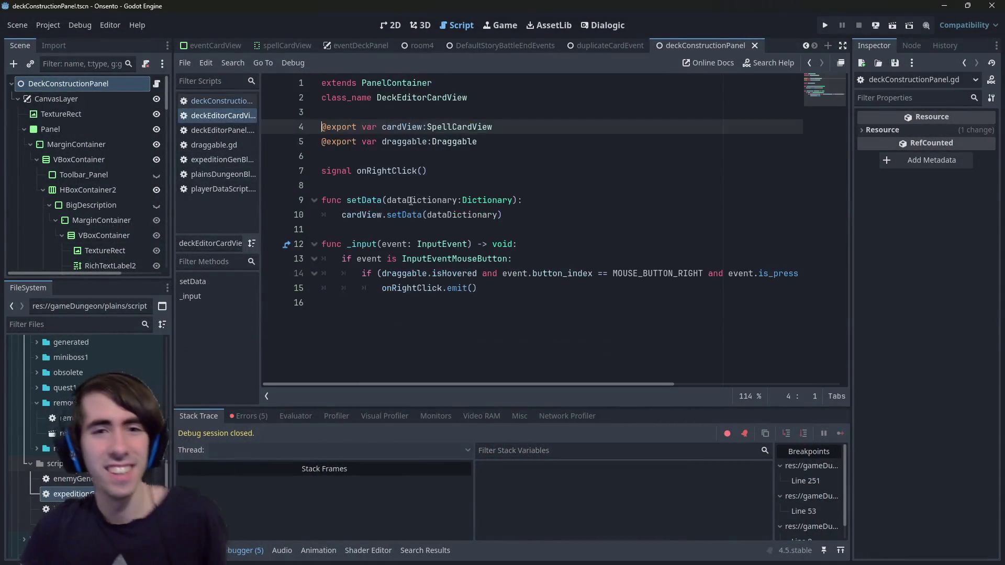
{"action": "left_click", "coordinate": [184, 131]}
{"action": "key", "text": "ctrl+f"}
{"action": "type", "text": "sort"}
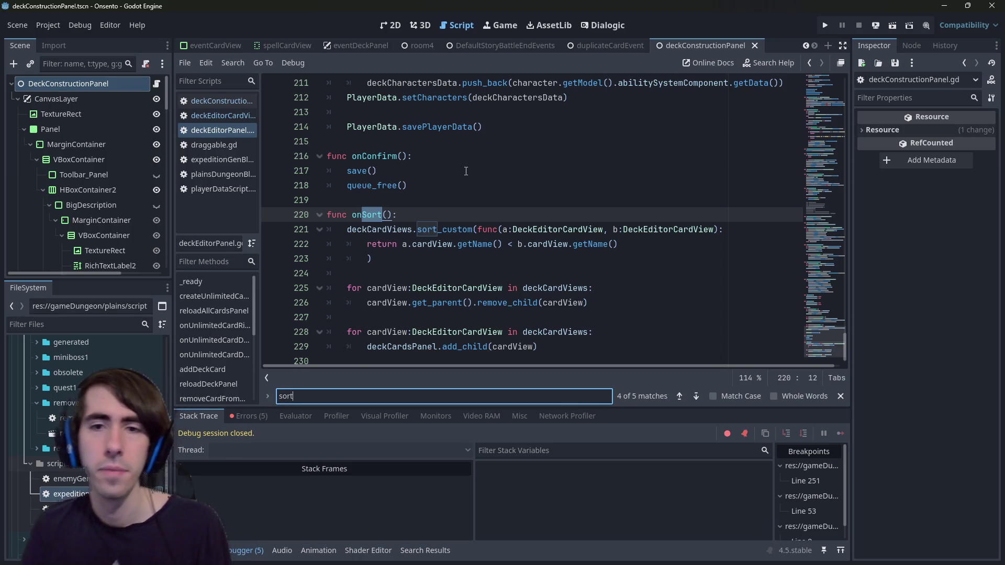
{"action": "scroll", "coordinate": [423, 209], "scroll_direction": "down", "scroll_amount": 1}
{"action": "left_click_drag", "start_coordinate": [579, 333], "coordinate": [290, 199]}
{"action": "key", "text": "ctrl+c"}
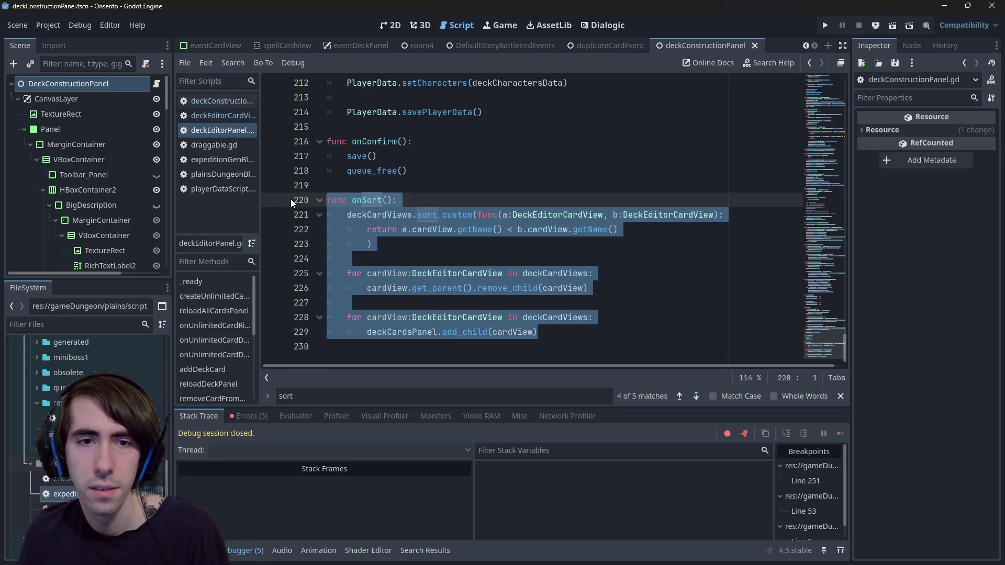
{"action": "left_click", "coordinate": [215, 116]}
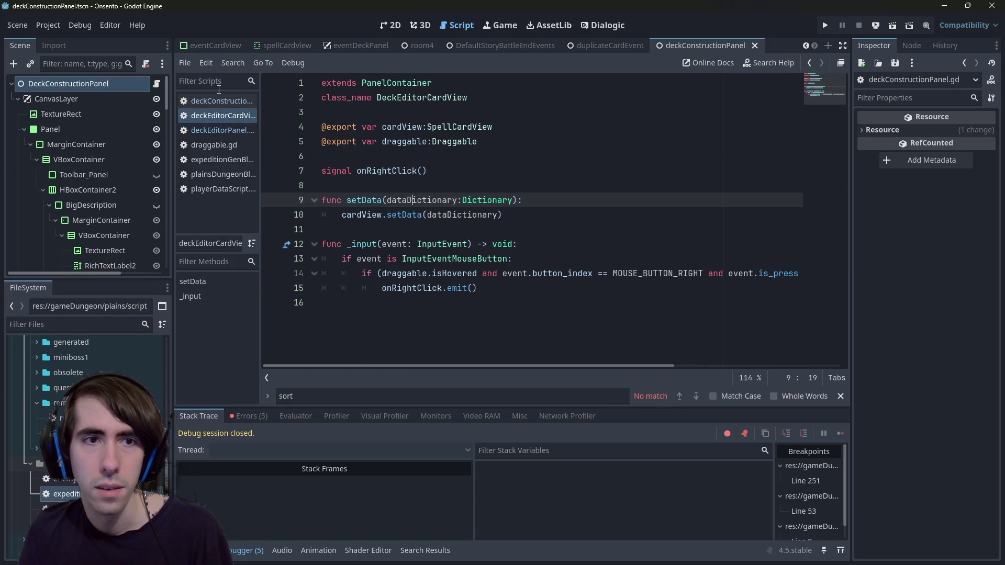
Step: Paste the onSort function, which sorts deck cards by name, after _ready in deckConstructionPanel.gd
{"action": "left_click", "coordinate": [217, 100]}
{"action": "scroll", "coordinate": [365, 205], "scroll_direction": "up", "scroll_amount": 15}
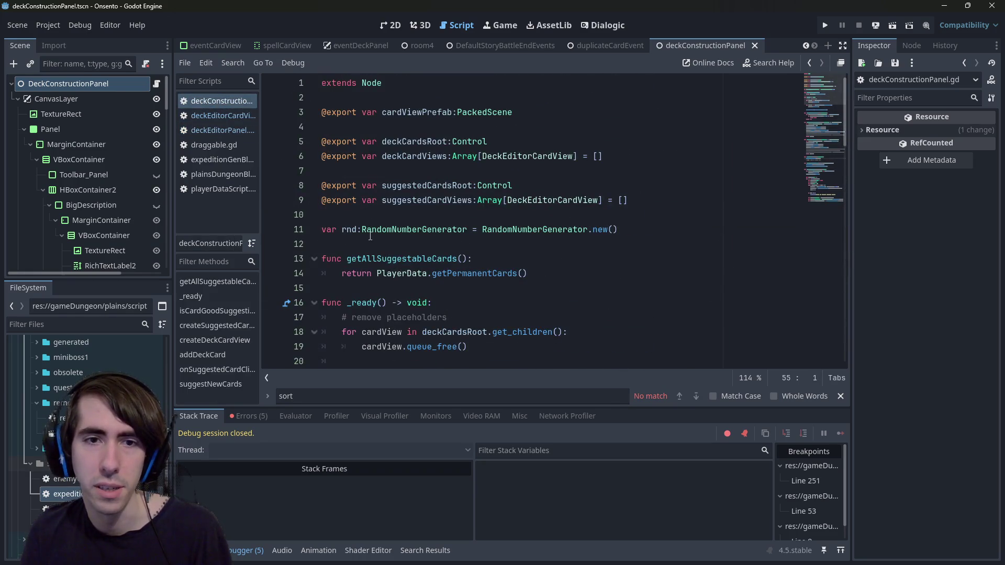
{"action": "left_click", "coordinate": [370, 237]}
{"action": "scroll", "coordinate": [390, 208], "scroll_direction": "down", "scroll_amount": 3}
{"action": "key", "text": "Down"}
{"action": "key", "text": "Down"}
{"action": "key", "text": "Down"}
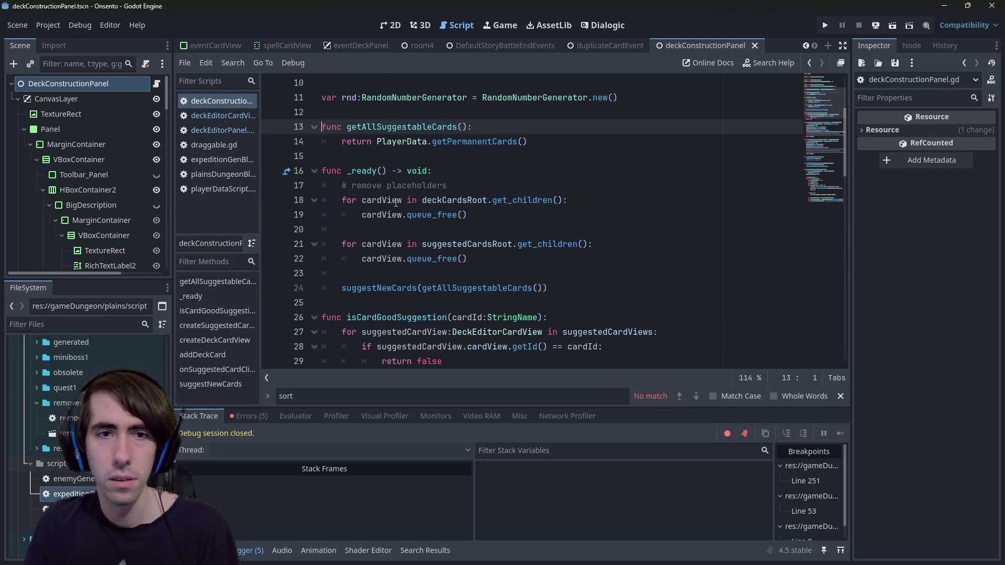
{"action": "key", "text": "Return"}
{"action": "key", "text": "BackSpace"}
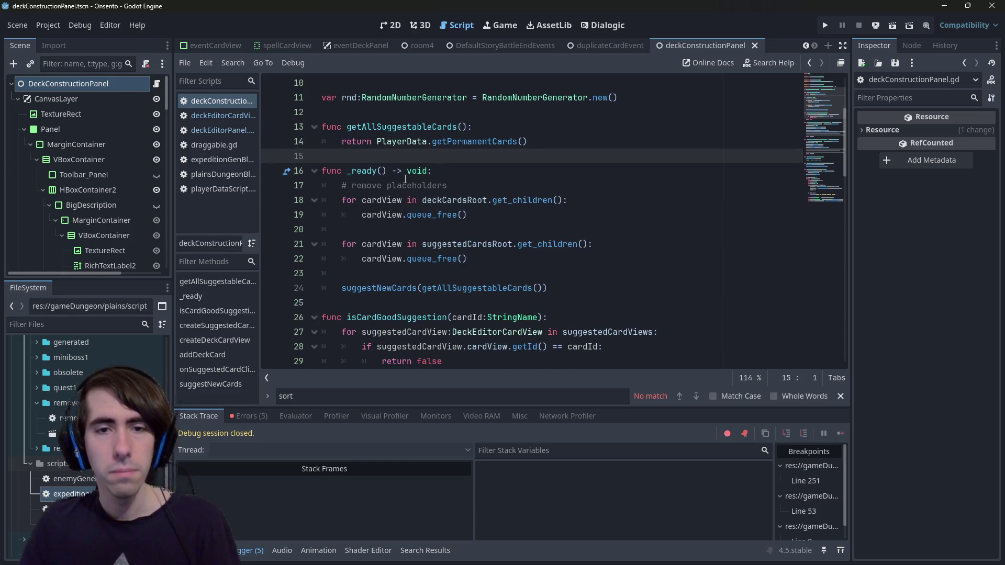
{"action": "left_click", "coordinate": [404, 308]}
{"action": "key", "text": "Return"}
{"action": "key", "text": "Return"}
{"action": "key", "text": "ctrl+v"}
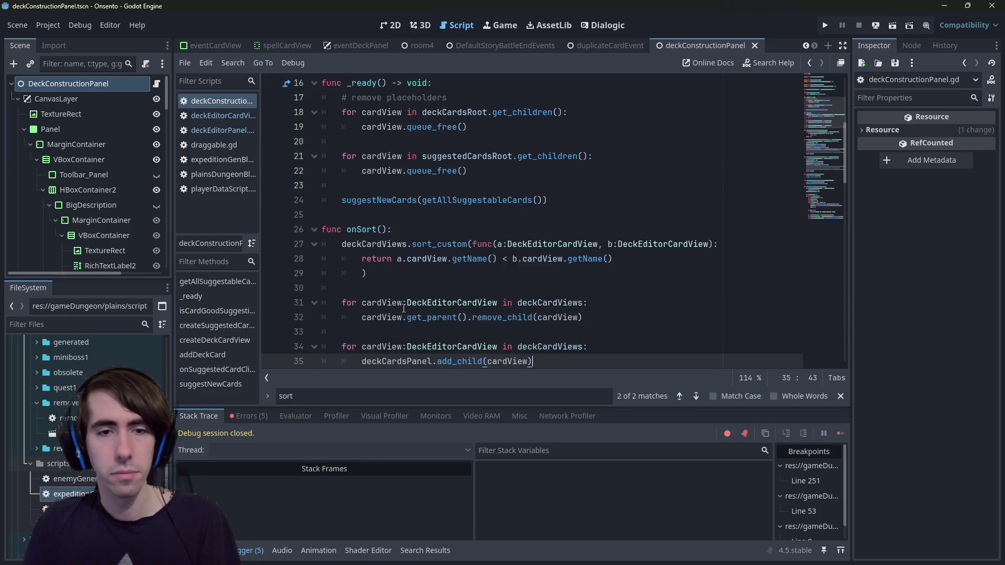
{"action": "scroll", "coordinate": [393, 259], "scroll_direction": "down", "scroll_amount": 1}
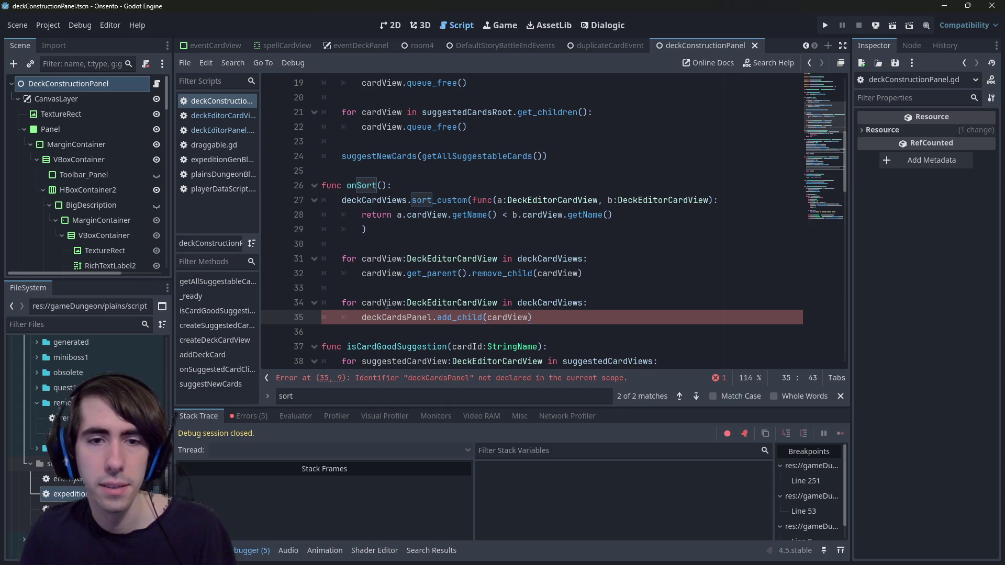
Step: Review onSort's remove and re-add loops, checking the remove_child call
{"action": "left_click_drag", "start_coordinate": [573, 320], "coordinate": [272, 292]}
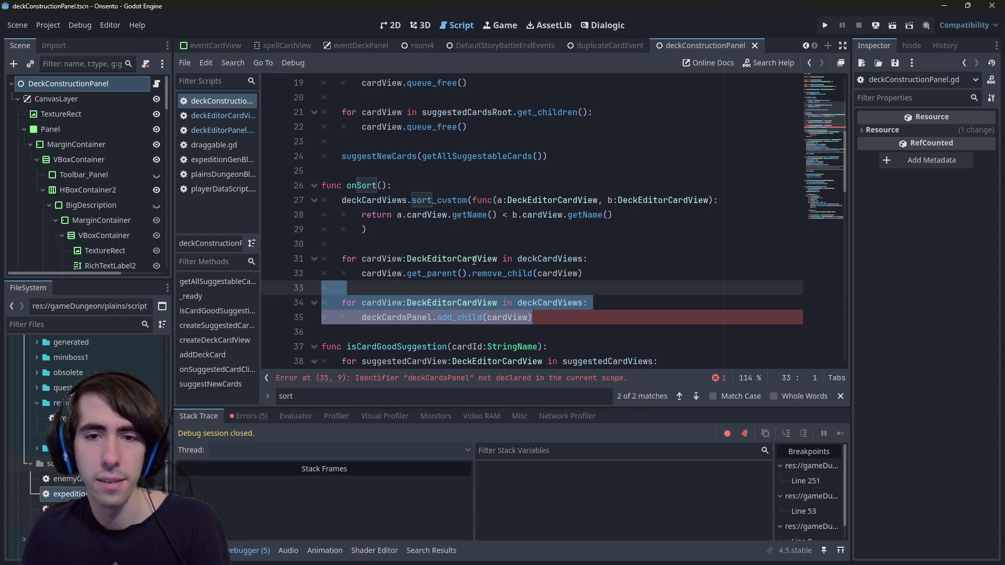
{"action": "left_click", "coordinate": [581, 259]}
{"action": "mouse_move", "coordinate": [533, 317]}
{"action": "left_mouse_down"}
{"action": "mouse_move", "coordinate": [179, 275]}
{"action": "mouse_move", "coordinate": [432, 281]}
{"action": "left_mouse_up"}
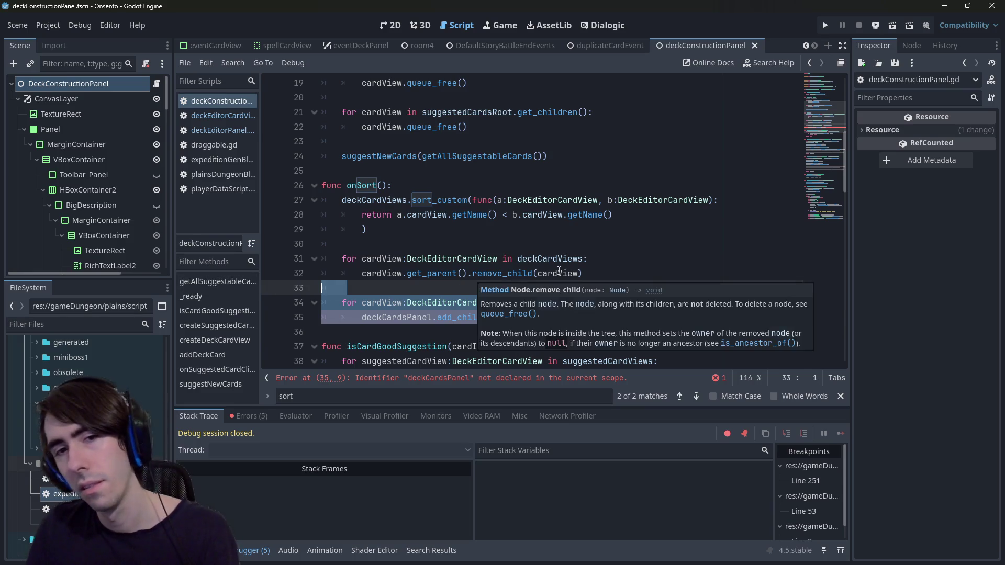
{"action": "double_click", "coordinate": [502, 273]}
Step: Replace the undeclared deckCardsPanel on line 35 with deckCardsRoot copied from line 5
{"action": "left_click", "coordinate": [367, 317]}
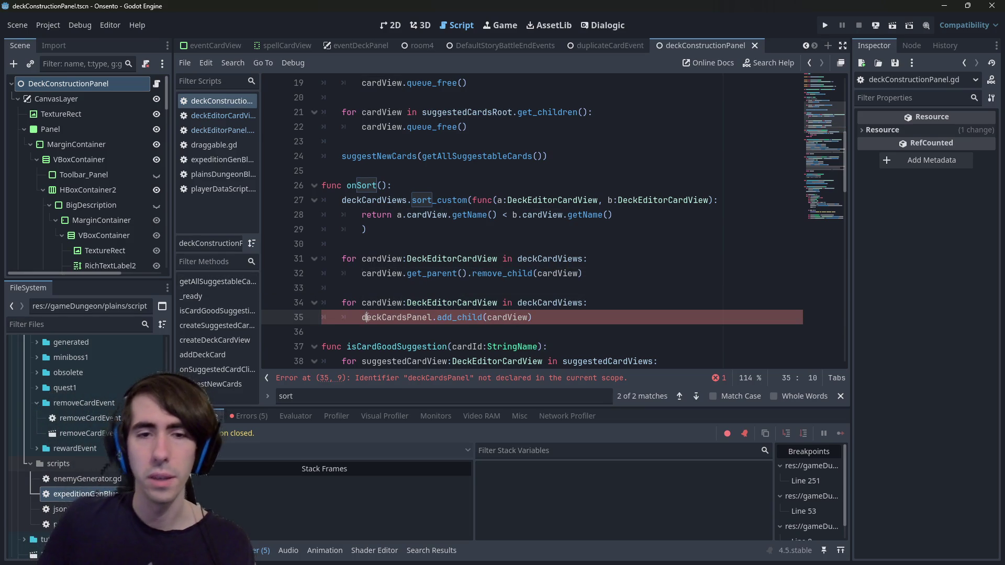
{"action": "scroll", "coordinate": [451, 264], "scroll_direction": "up", "scroll_amount": 6}
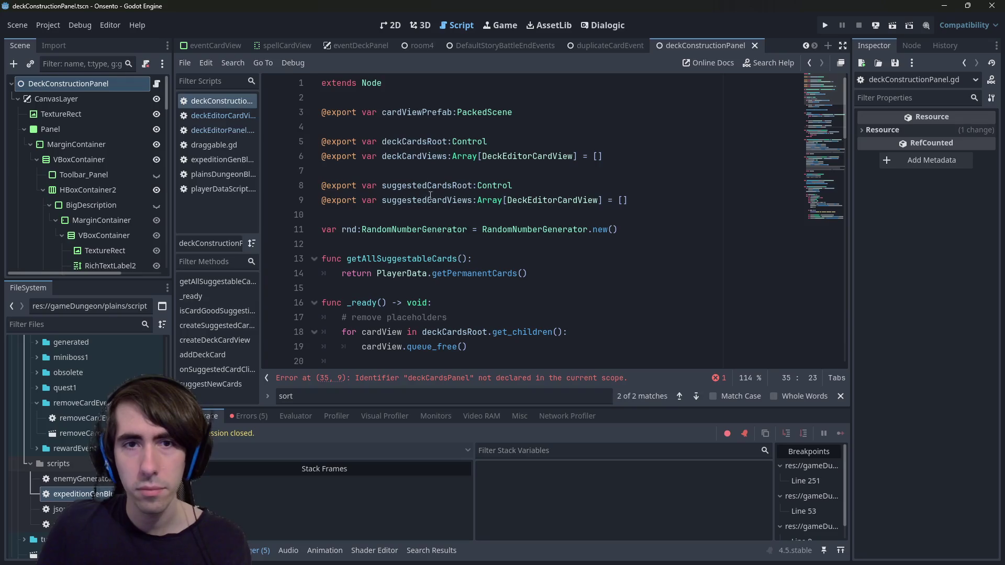
{"action": "double_click", "coordinate": [436, 141]}
{"action": "key", "text": "ctrl+c"}
{"action": "scroll", "coordinate": [424, 220], "scroll_direction": "down", "scroll_amount": 7}
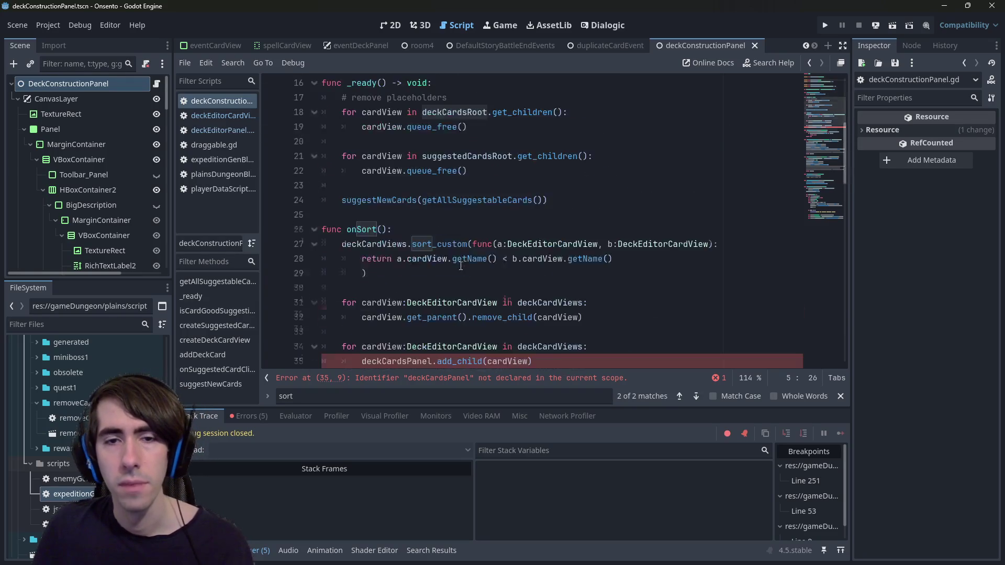
{"action": "double_click", "coordinate": [409, 272]}
{"action": "key", "text": "ctrl+v"}
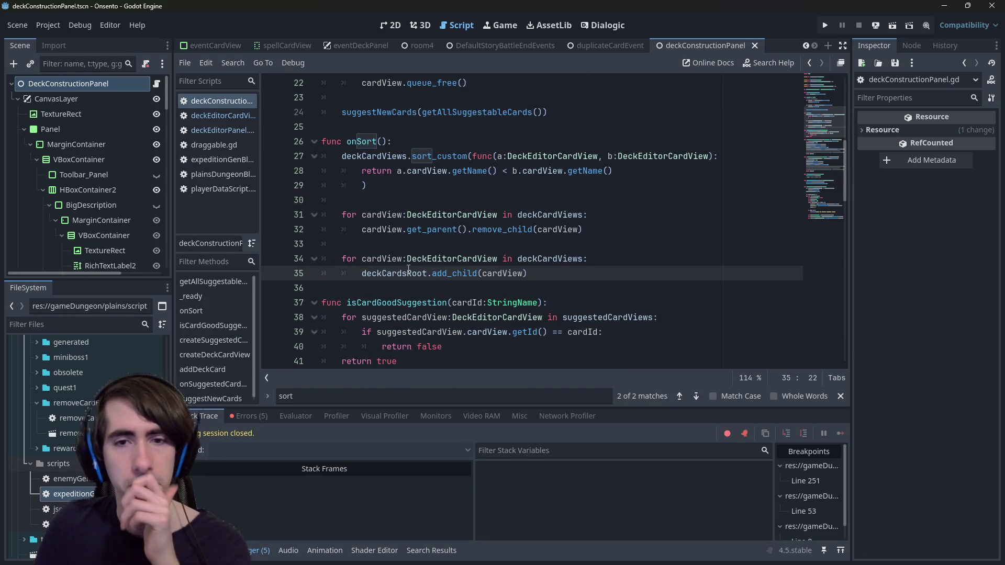
Step: Look over the finished onSort function and its deckCardViews sort call
{"action": "scroll", "coordinate": [413, 262], "scroll_direction": "up", "scroll_amount": 1}
{"action": "double_click", "coordinate": [374, 200]}
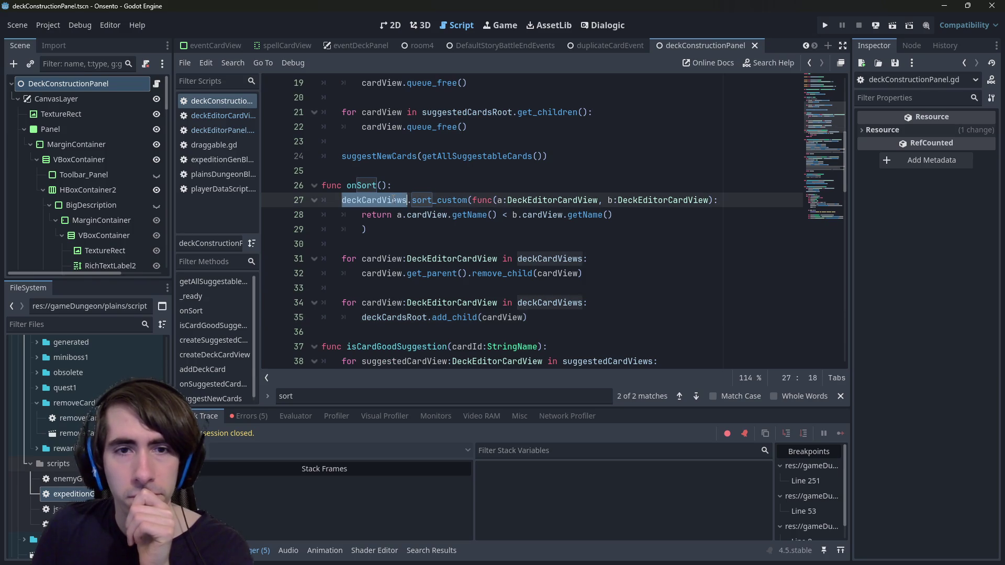
{"action": "scroll", "coordinate": [517, 250], "scroll_direction": "up", "scroll_amount": 1}
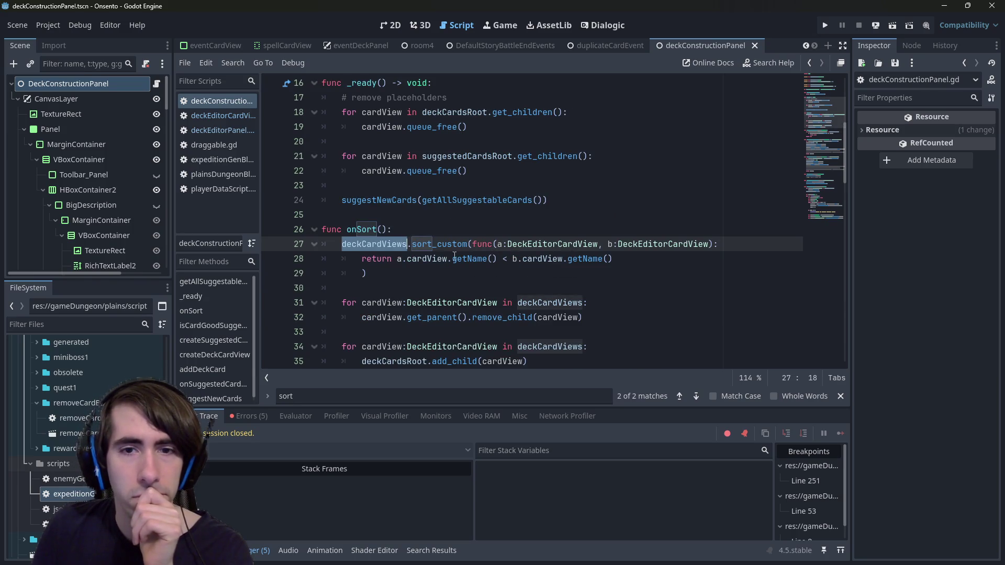
{"action": "scroll", "coordinate": [380, 259], "scroll_direction": "up", "scroll_amount": 5}
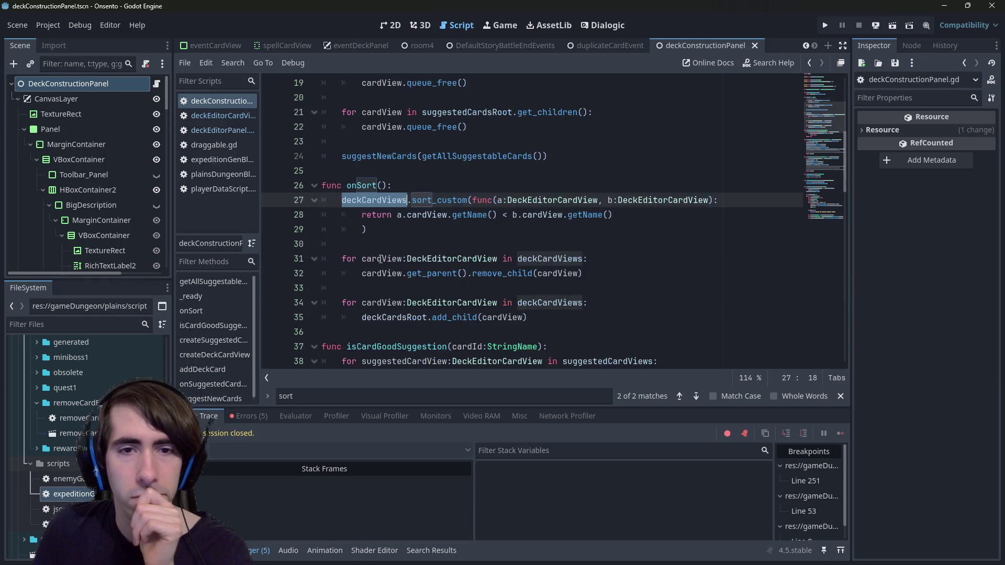
{"action": "scroll", "coordinate": [483, 216], "scroll_direction": "down", "scroll_amount": 5}
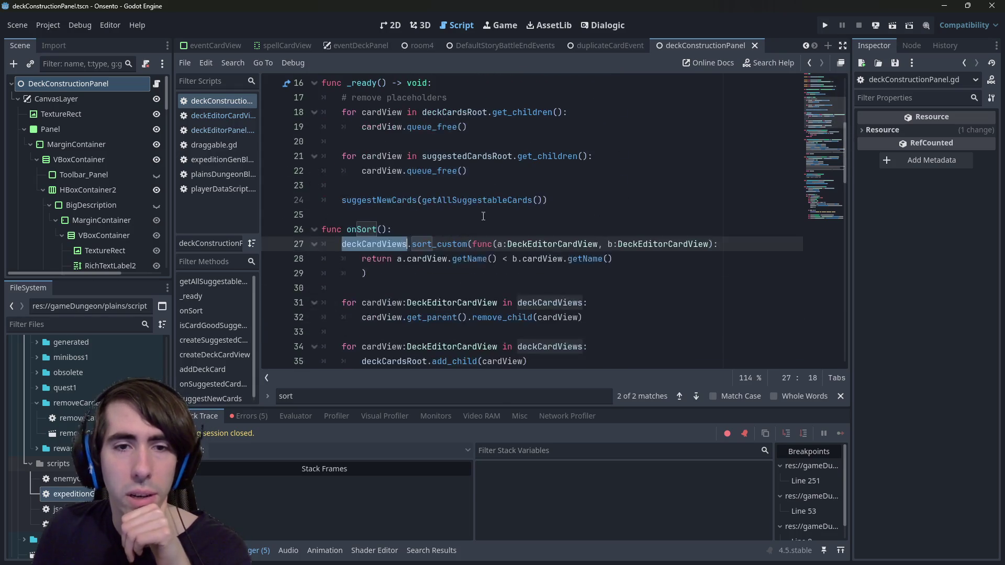
{"action": "scroll", "coordinate": [425, 239], "scroll_direction": "up", "scroll_amount": 1}
{"action": "double_click", "coordinate": [362, 273]}
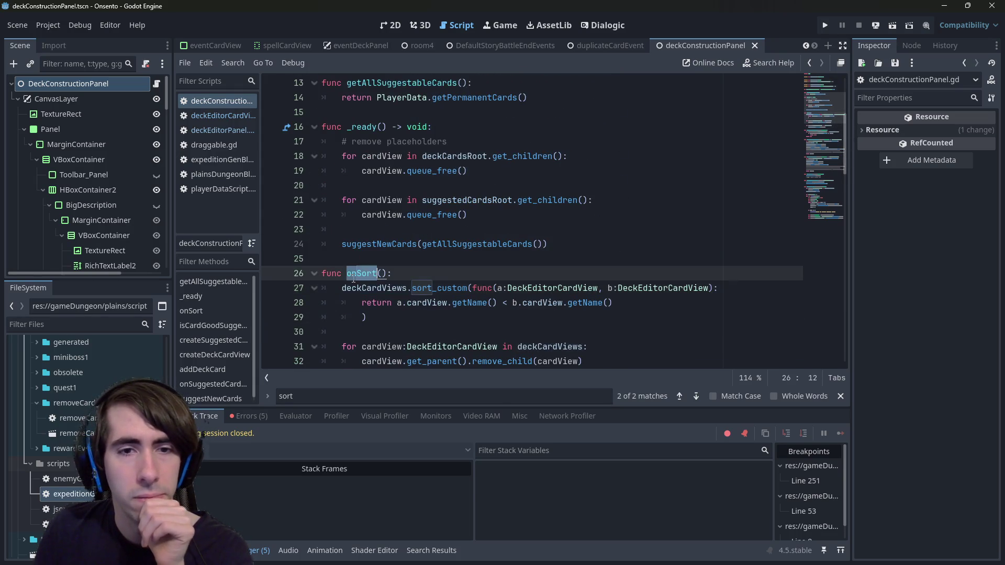
{"action": "scroll", "coordinate": [356, 277], "scroll_direction": "up", "scroll_amount": 2}
{"action": "scroll", "coordinate": [356, 277], "scroll_direction": "down", "scroll_amount": 2}
{"action": "scroll", "coordinate": [355, 278], "scroll_direction": "up", "scroll_amount": 1}
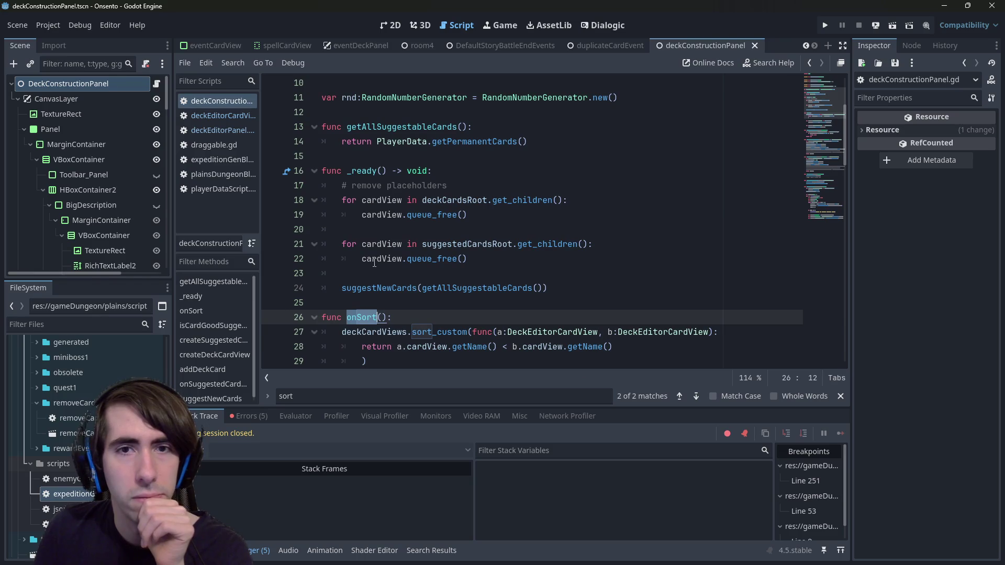
{"action": "scroll", "coordinate": [374, 263], "scroll_direction": "down", "scroll_amount": 3}
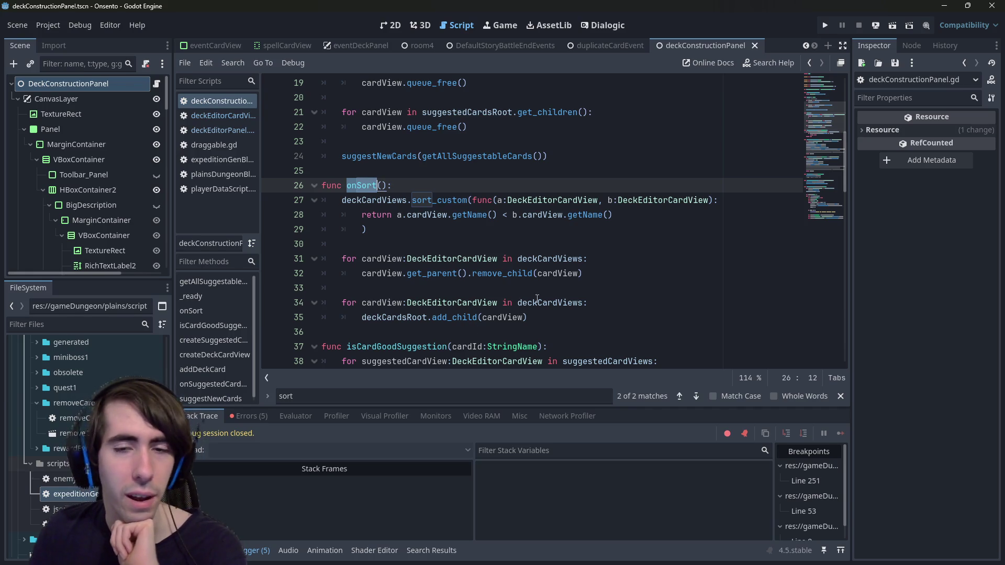
{"action": "scroll", "coordinate": [510, 270], "scroll_direction": "up", "scroll_amount": 1}
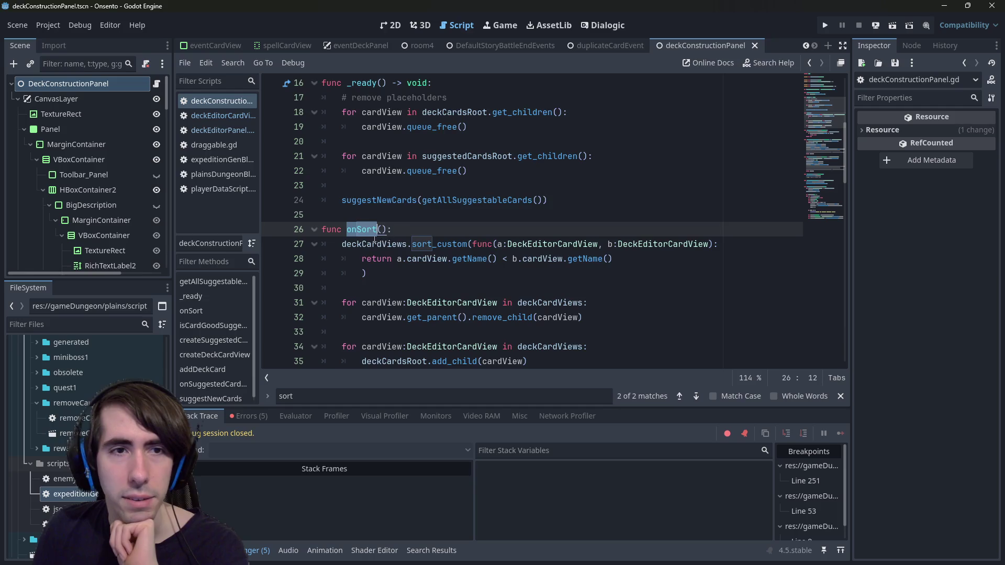
{"action": "scroll", "coordinate": [375, 238], "scroll_direction": "up", "scroll_amount": 5}
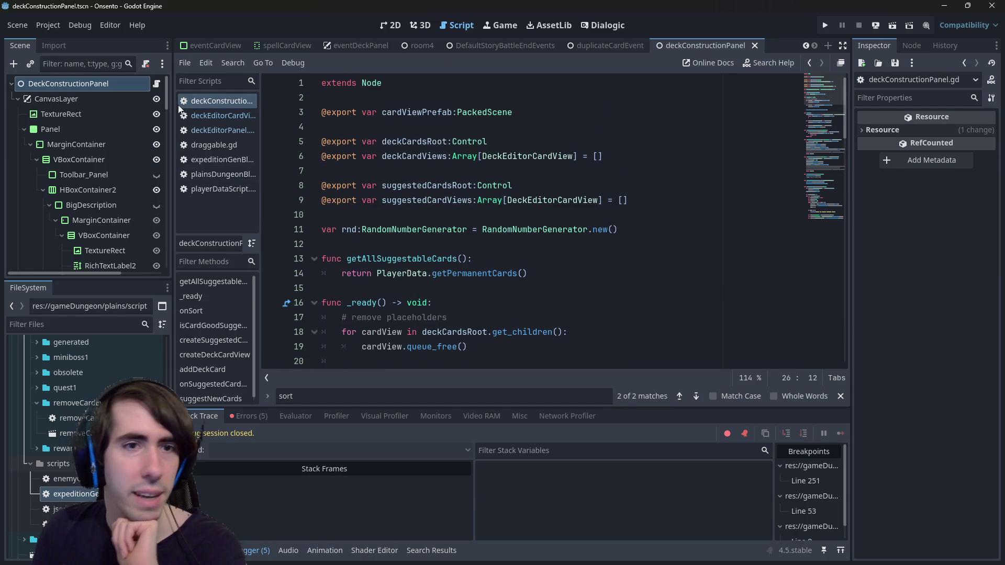
Step: Find and select the sortButton pressed.connect(onSort) line in deckEditorPanel.gd
{"action": "left_click", "coordinate": [220, 118]}
{"action": "left_click", "coordinate": [208, 131]}
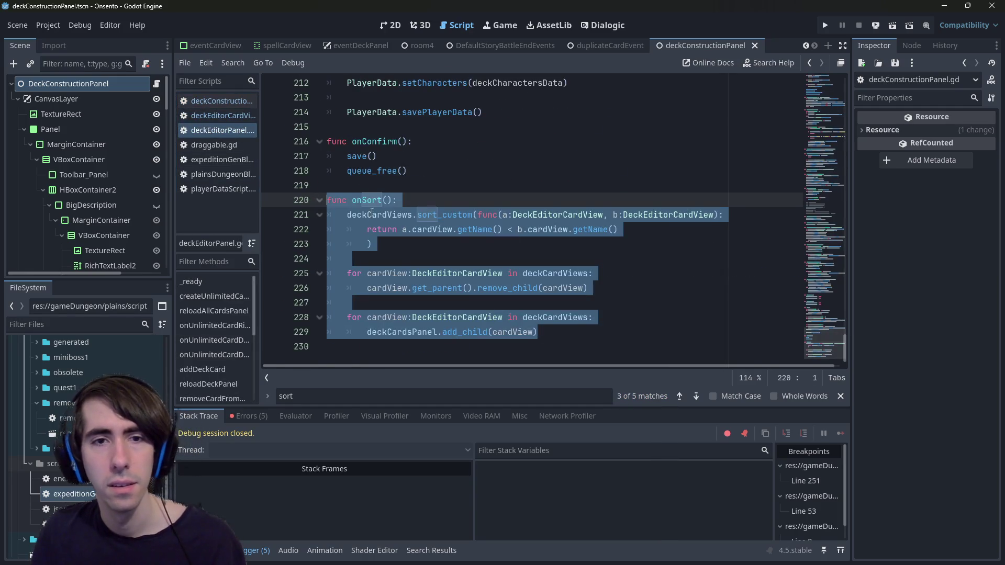
{"action": "double_click", "coordinate": [369, 200]}
{"action": "key", "text": "ctrl+f"}
{"action": "key", "text": "Return"}
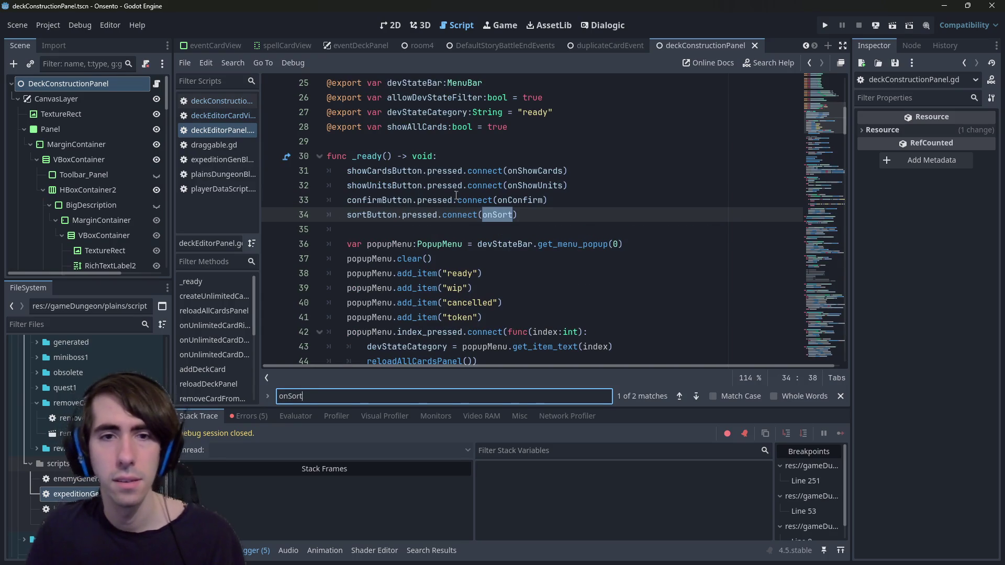
{"action": "left_click_drag", "start_coordinate": [558, 214], "coordinate": [230, 208]}
Step: Paste the sortButton connect call into _ready of deckConstructionPanel.gd and save
{"action": "left_click", "coordinate": [213, 102]}
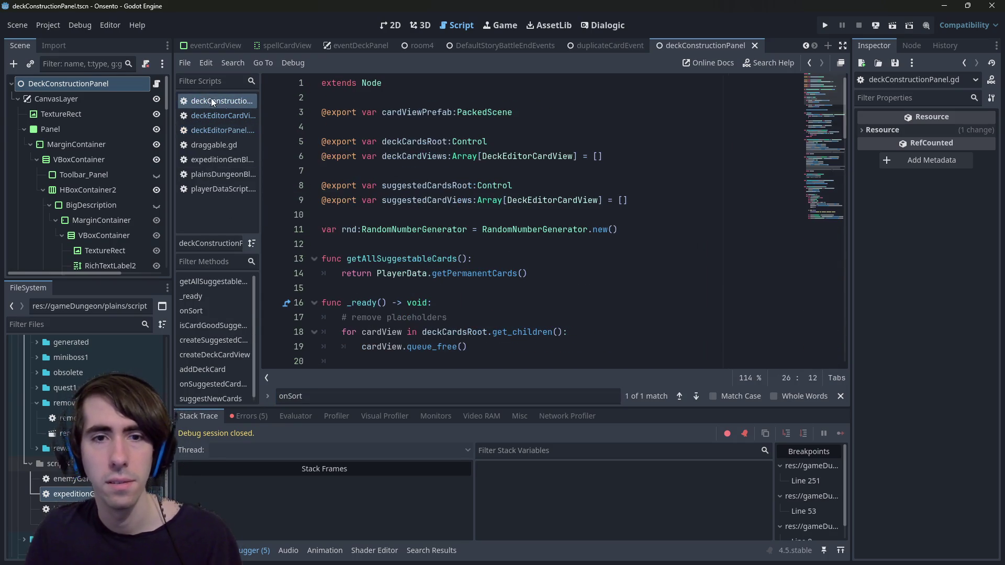
{"action": "left_click", "coordinate": [453, 293]}
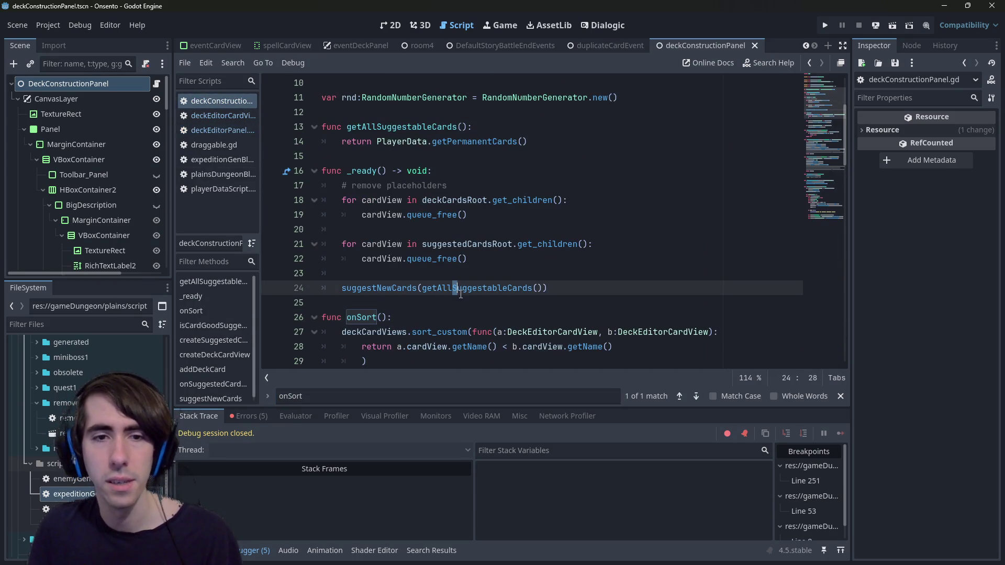
{"action": "left_click", "coordinate": [458, 171]}
{"action": "key", "text": "Return"}
{"action": "key", "text": "Return"}
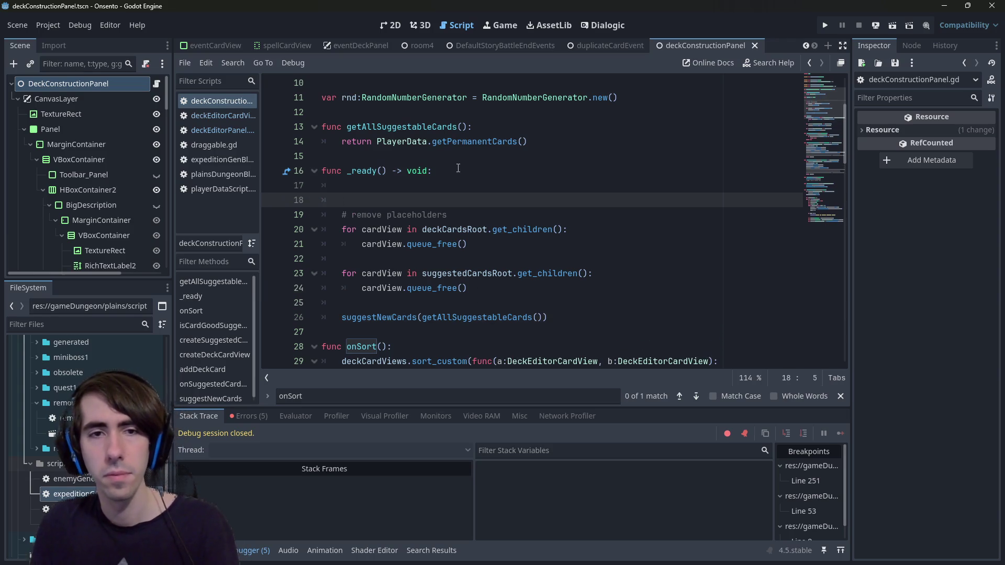
{"action": "key", "text": "Up"}
{"action": "key", "text": "ctrl+v"}
{"action": "key", "text": "ctrl+s"}
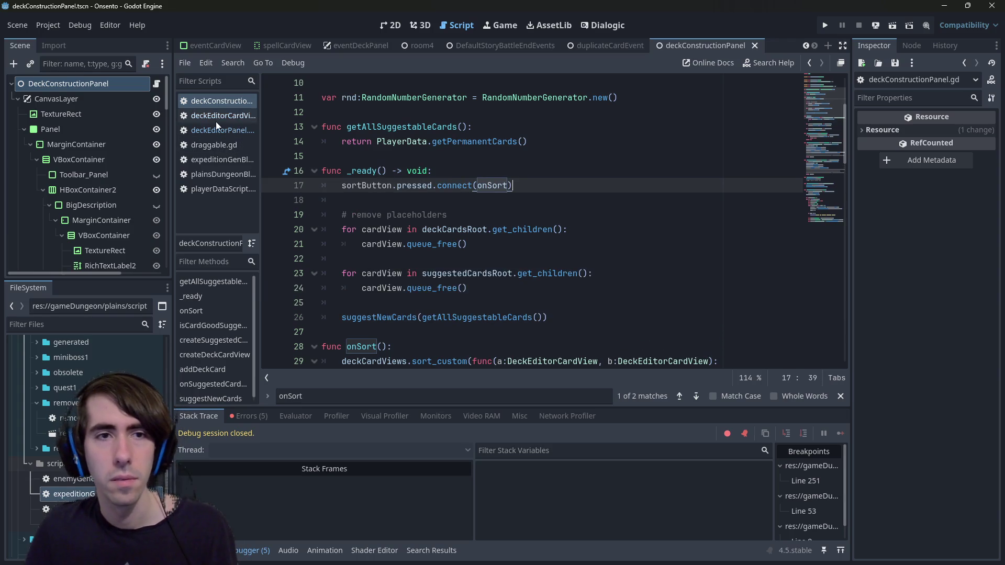
Step: Add the exported sortButton declaration from deckEditorPanel.gd, save, and run the game
{"action": "left_click", "coordinate": [216, 119]}
{"action": "left_click", "coordinate": [220, 101]}
{"action": "left_click", "coordinate": [220, 130]}
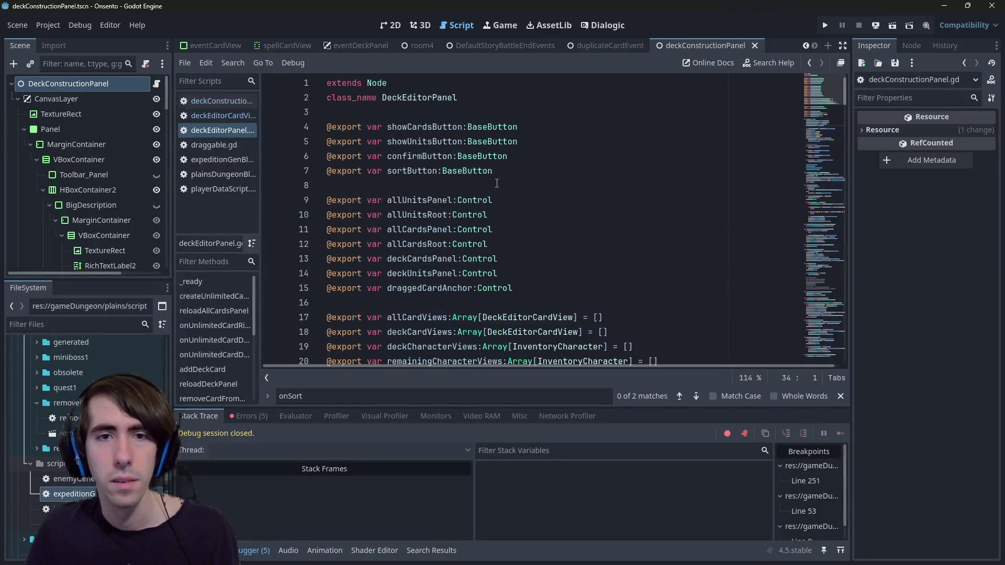
{"action": "triple_click", "coordinate": [517, 173]}
{"action": "key", "text": "ctrl+c"}
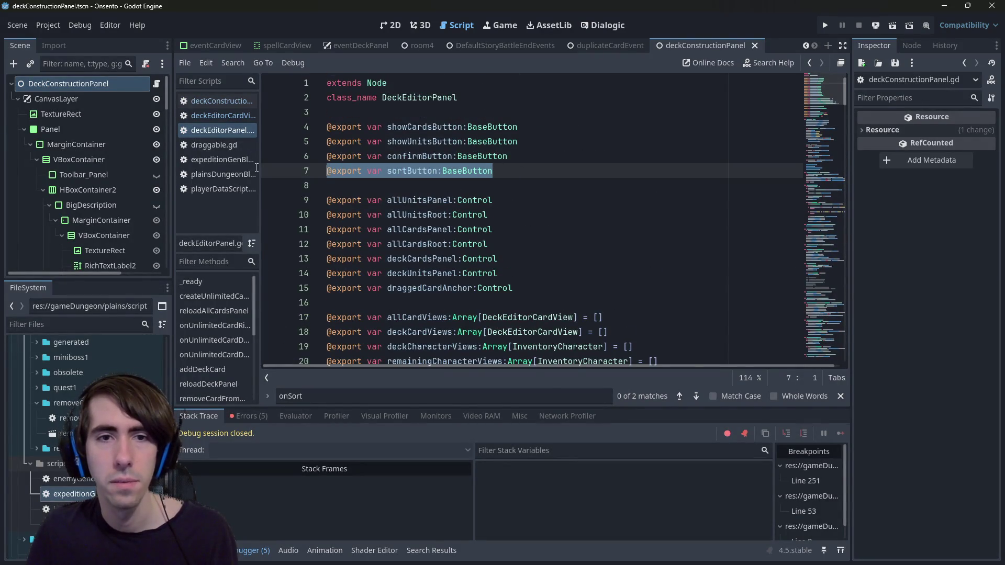
{"action": "left_click", "coordinate": [220, 101]}
{"action": "left_click", "coordinate": [384, 215]}
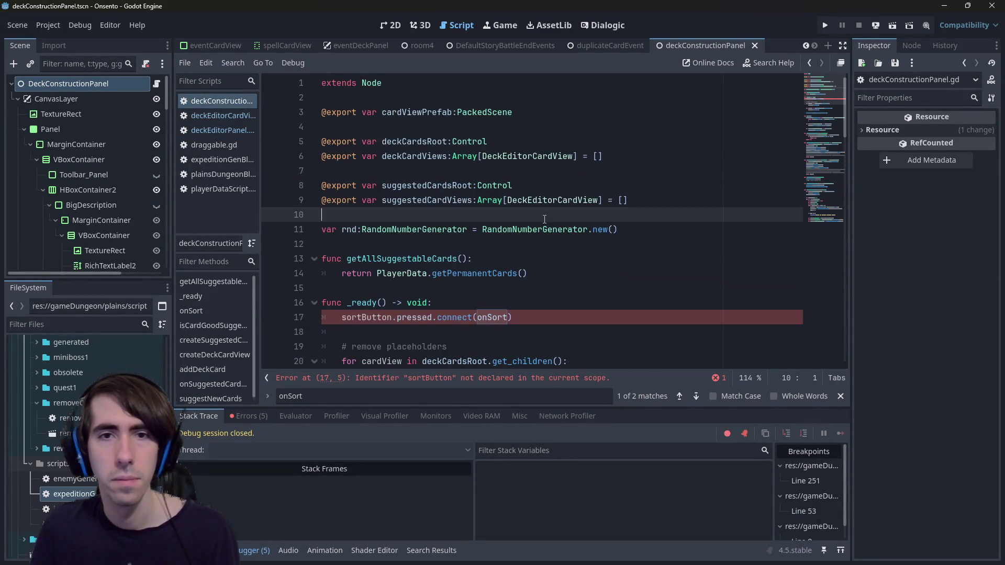
{"action": "key", "text": "Return"}
{"action": "key", "text": "ctrl+v"}
{"action": "key", "text": "ctrl+s"}
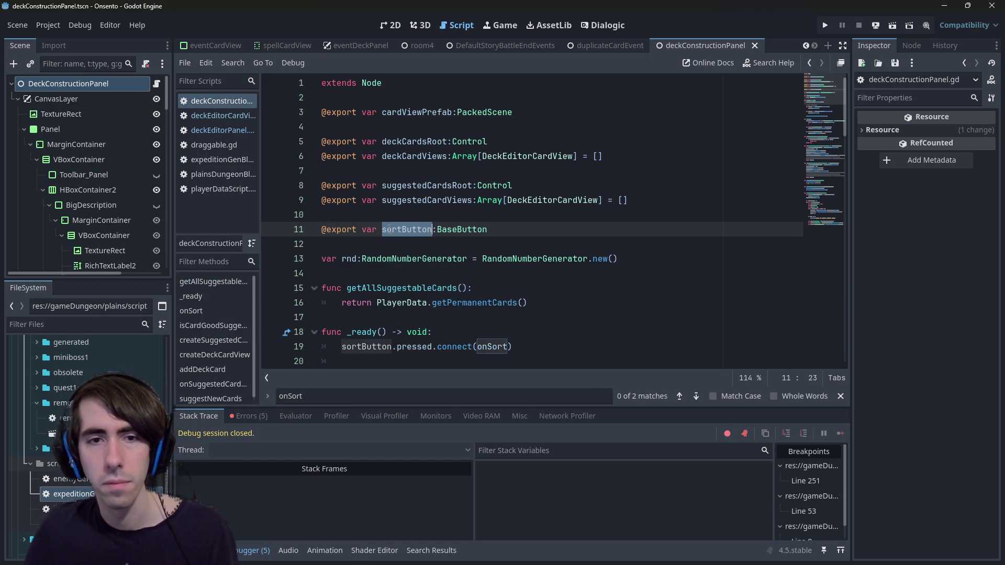
{"action": "scroll", "coordinate": [412, 240], "scroll_direction": "down", "scroll_amount": 2}
{"action": "left_click", "coordinate": [874, 26]}
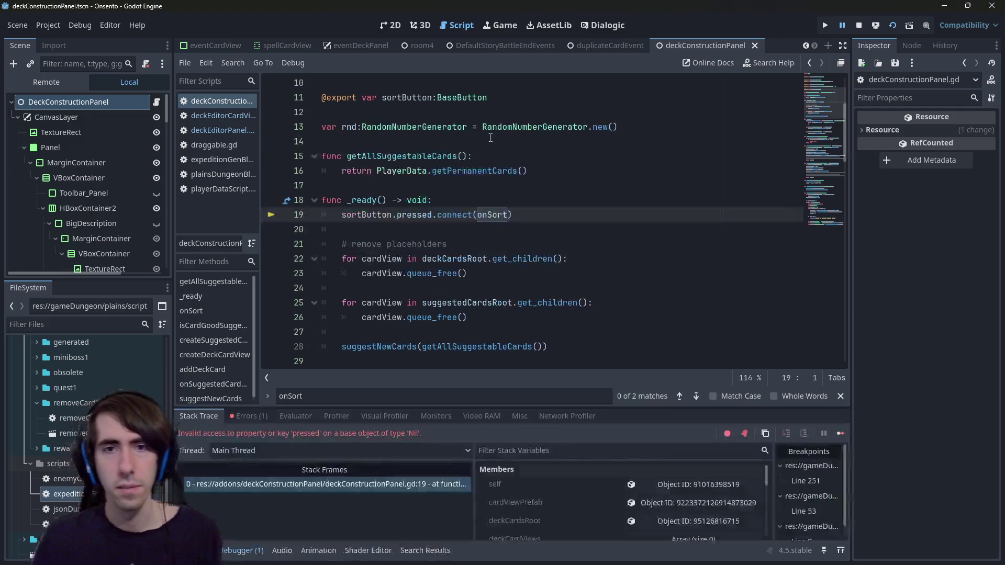
Step: Stop the game and locate the Sort_Button node in the 2D scene tree
{"action": "left_click", "coordinate": [856, 25]}
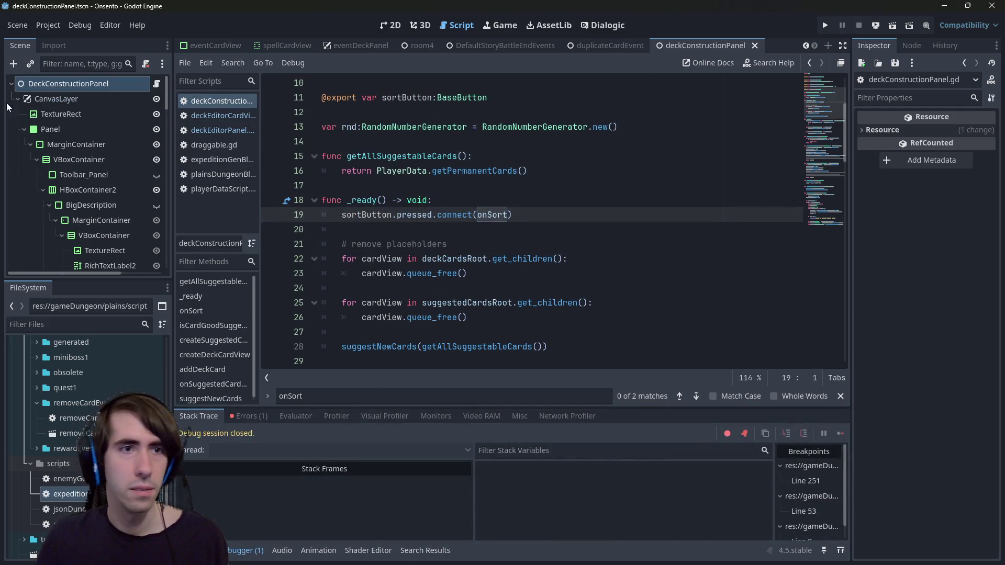
{"action": "left_click", "coordinate": [390, 25]}
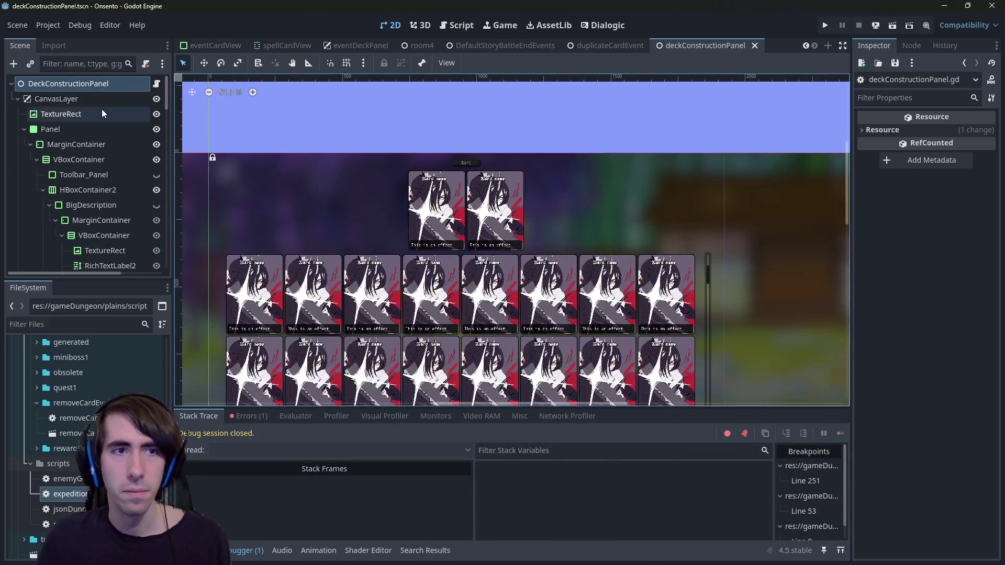
{"action": "left_click", "coordinate": [80, 96]}
{"action": "left_click", "coordinate": [77, 85]}
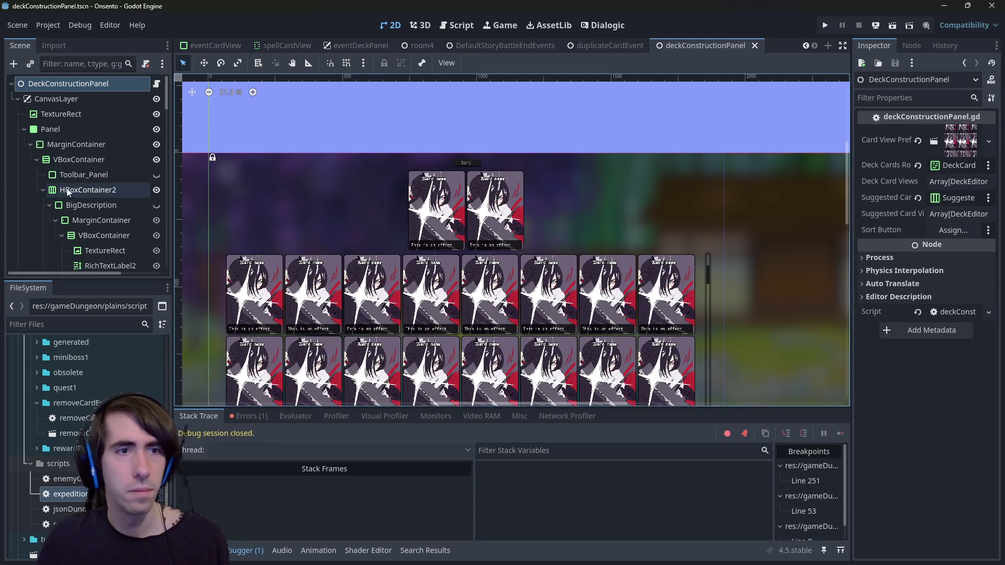
{"action": "left_click", "coordinate": [476, 164]}
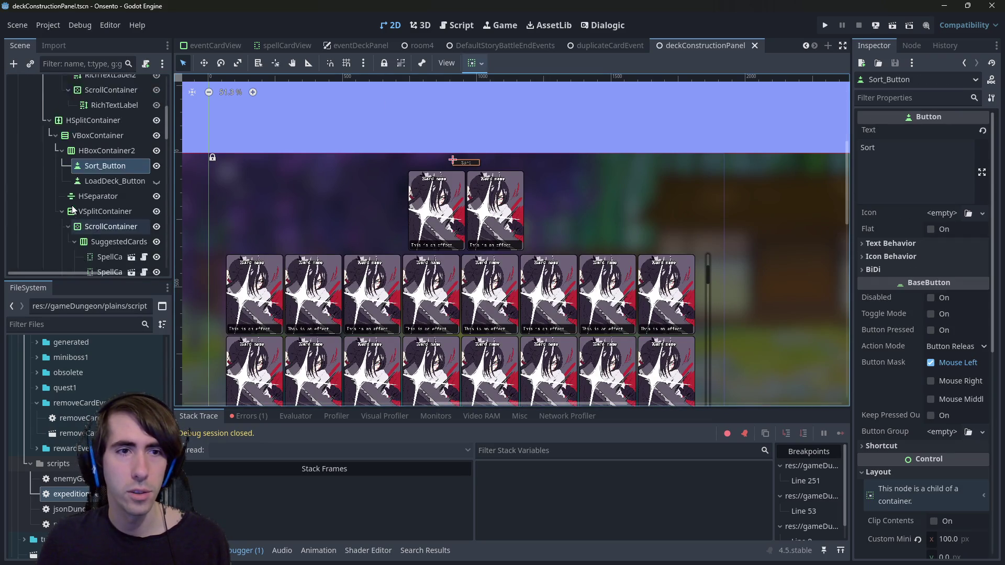
{"action": "left_click", "coordinate": [55, 126]}
{"action": "scroll", "coordinate": [52, 120], "scroll_direction": "up", "scroll_amount": 4}
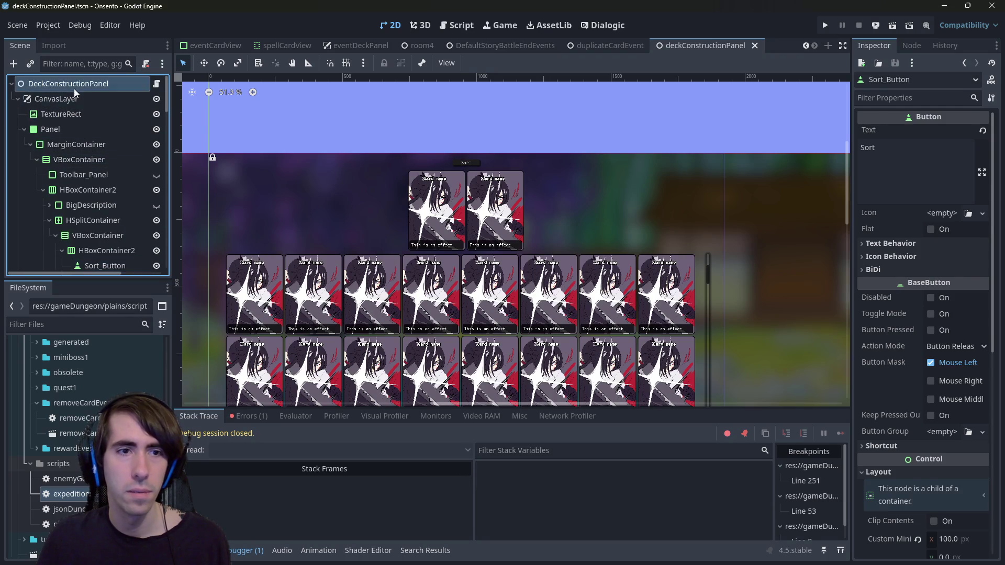
Step: Assign Sort_Button to DeckConstructionPanel's Sort Button property and save the scene
{"action": "left_click", "coordinate": [74, 86]}
{"action": "left_click_drag", "start_coordinate": [121, 263], "coordinate": [864, 201]}
{"action": "left_click_drag", "start_coordinate": [937, 239], "coordinate": [936, 240]}
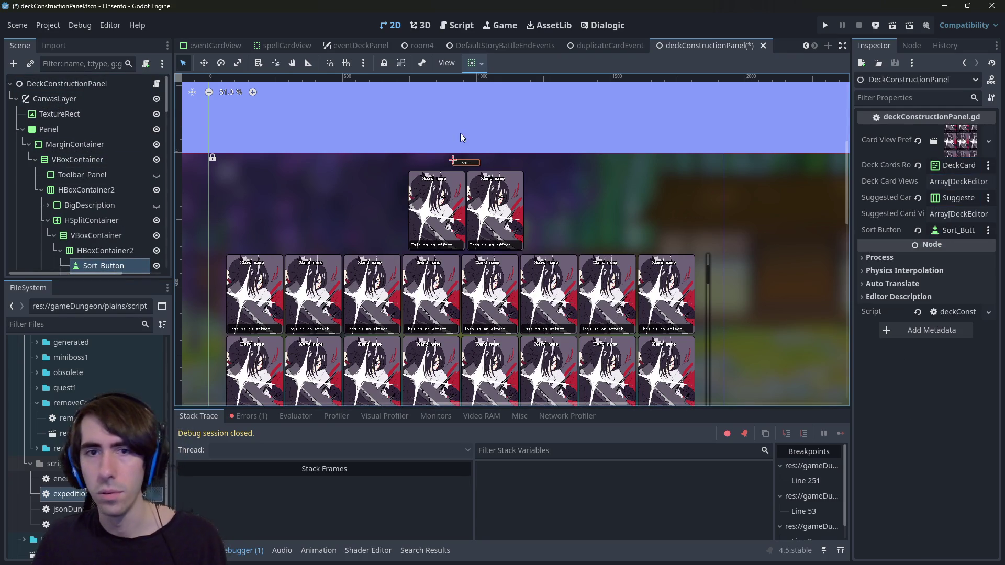
{"action": "key", "text": "ctrl+s"}
{"action": "left_click", "coordinate": [459, 25]}
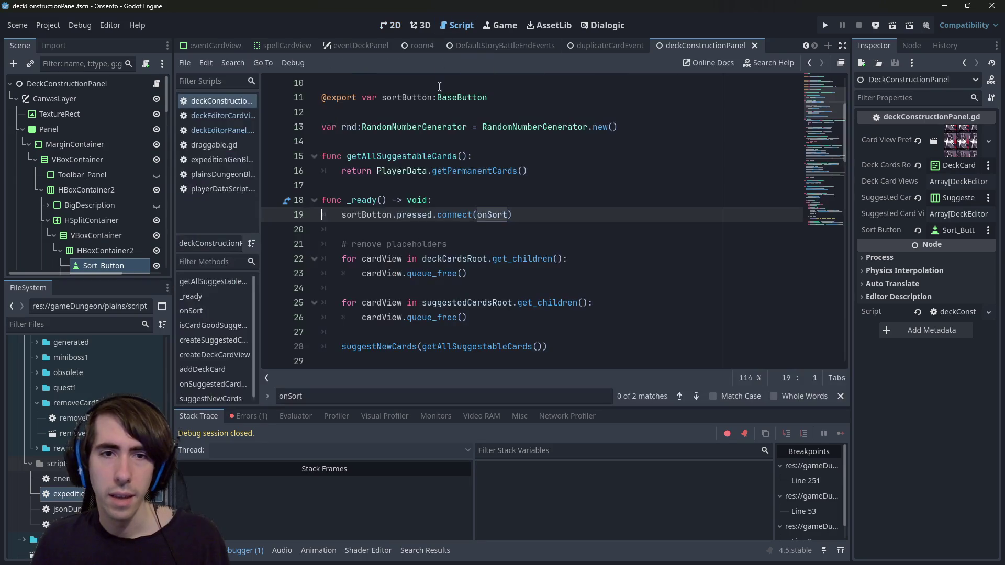
Step: Compare deckConstructionPanel.gd against deckEditorPanel.gd's sortButton declaration
{"action": "left_click", "coordinate": [206, 121]}
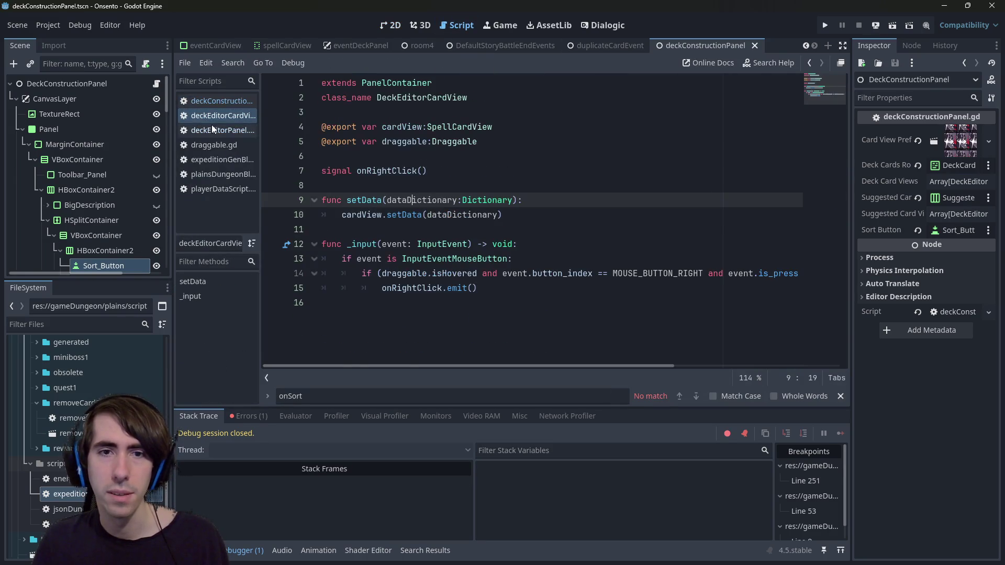
{"action": "left_click", "coordinate": [212, 125]}
{"action": "left_click", "coordinate": [212, 115]}
{"action": "left_click", "coordinate": [213, 107]}
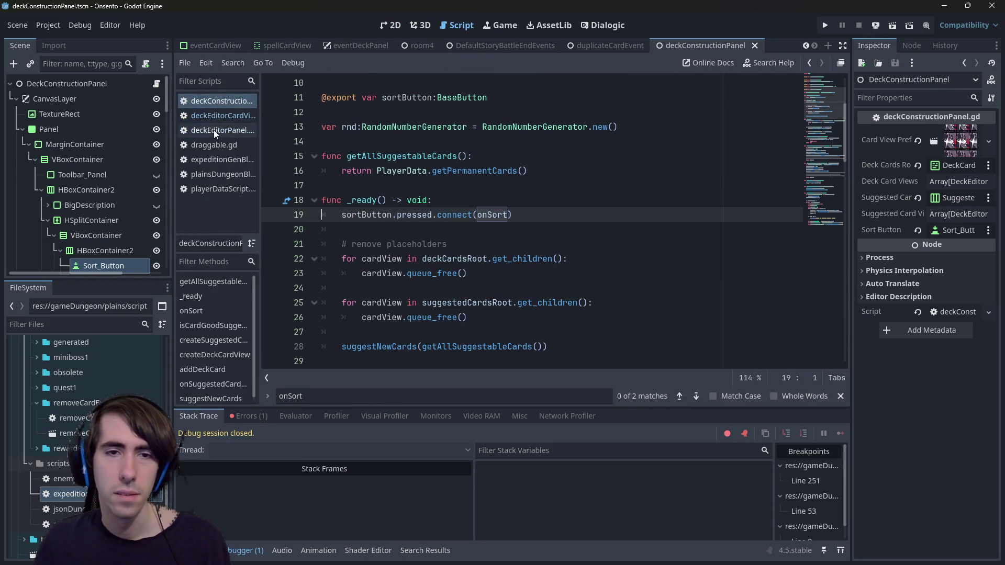
{"action": "left_click", "coordinate": [228, 116]}
{"action": "left_click", "coordinate": [224, 129]}
{"action": "left_click", "coordinate": [222, 101]}
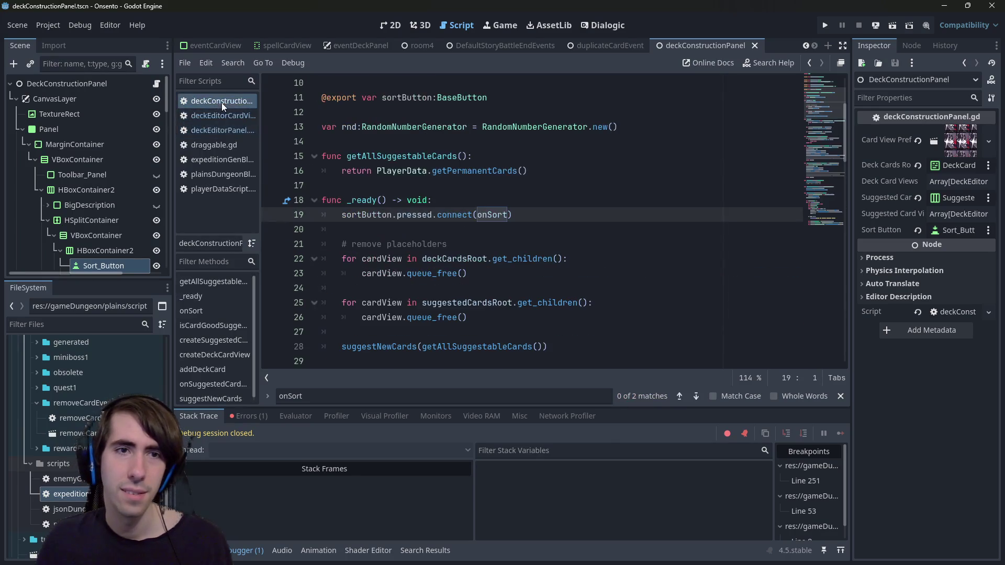
{"action": "scroll", "coordinate": [286, 140], "scroll_direction": "down", "scroll_amount": 4}
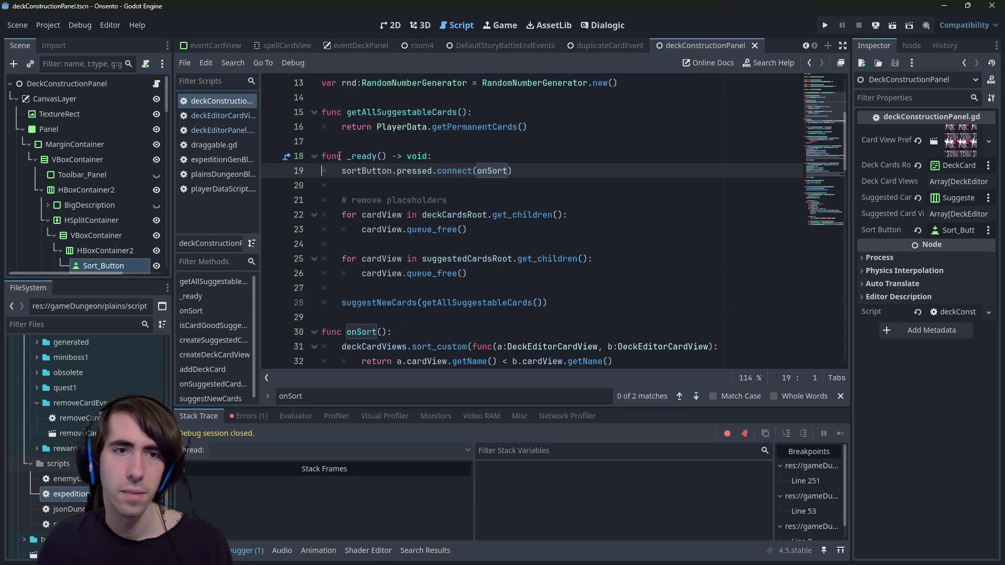
{"action": "left_click", "coordinate": [199, 129]}
{"action": "scroll", "coordinate": [408, 131], "scroll_direction": "down", "scroll_amount": 1}
{"action": "left_click", "coordinate": [413, 127]}
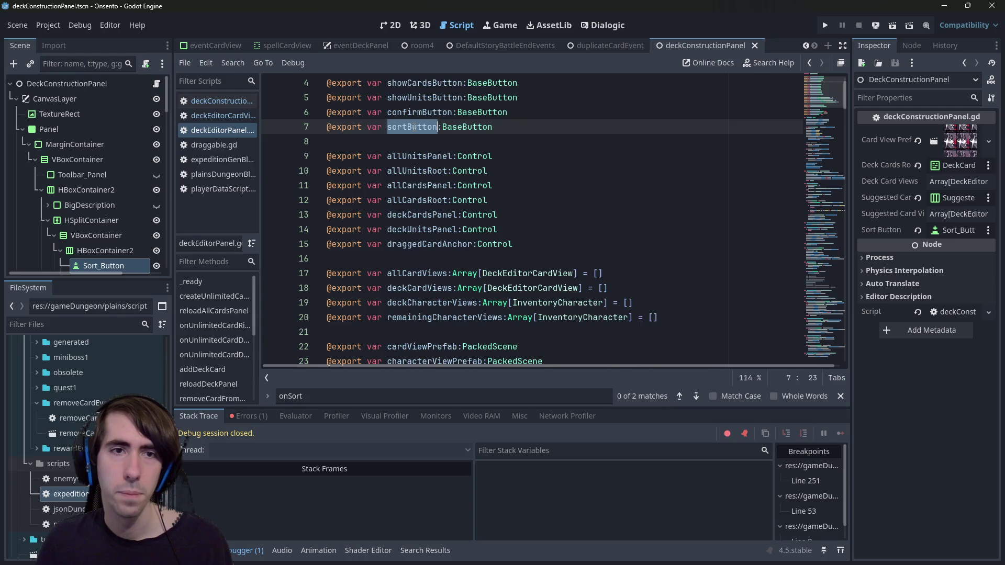
{"action": "scroll", "coordinate": [413, 127], "scroll_direction": "up", "scroll_amount": 1}
{"action": "scroll", "coordinate": [409, 173], "scroll_direction": "down", "scroll_amount": 4}
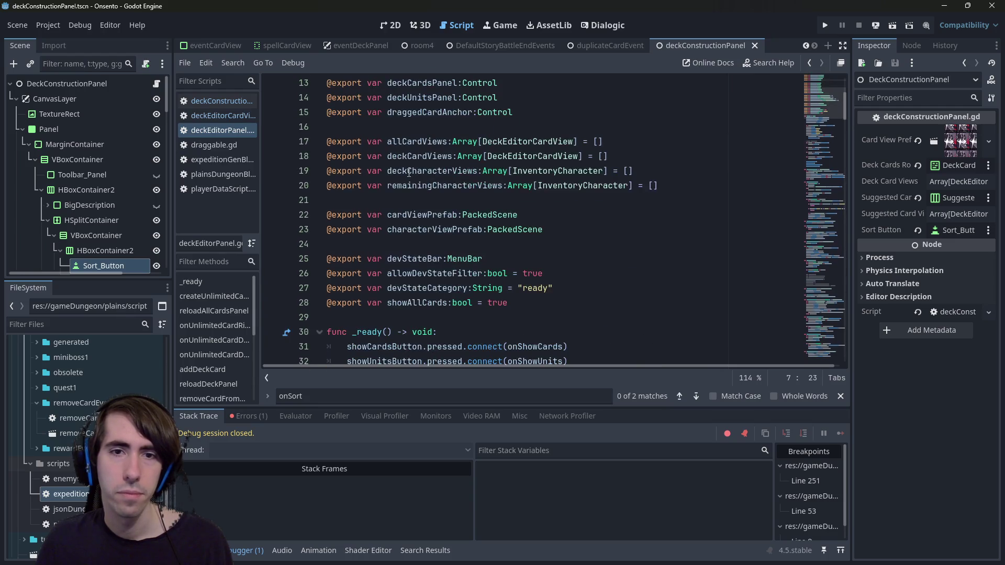
{"action": "left_click", "coordinate": [209, 101]}
{"action": "scroll", "coordinate": [359, 210], "scroll_direction": "down", "scroll_amount": 3}
Step: Call onSort() before suggestNewCards in onSuggestedCardClicked, save, and run the scene
{"action": "double_click", "coordinate": [359, 200]}
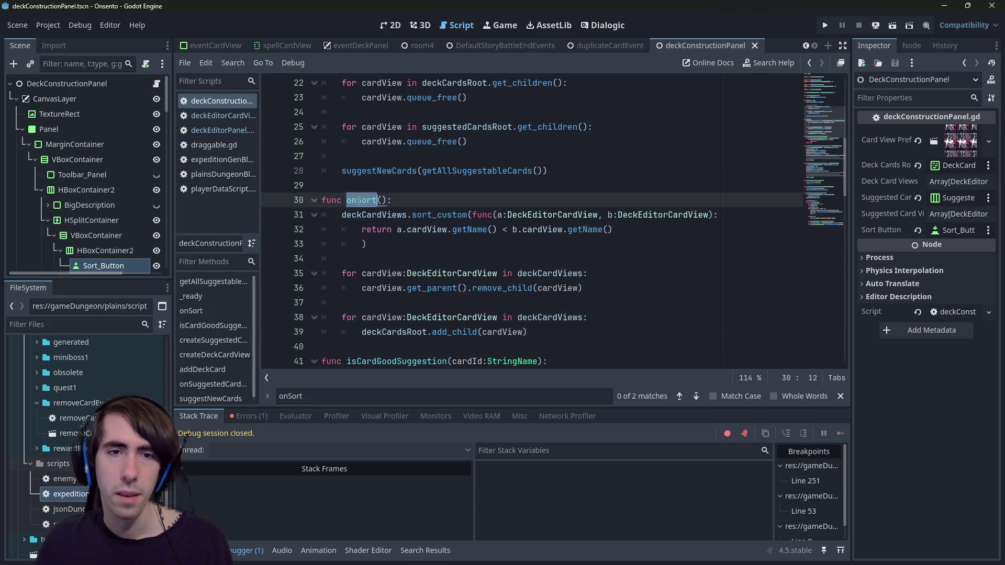
{"action": "scroll", "coordinate": [387, 220], "scroll_direction": "down", "scroll_amount": 5}
{"action": "scroll", "coordinate": [430, 187], "scroll_direction": "down", "scroll_amount": 6}
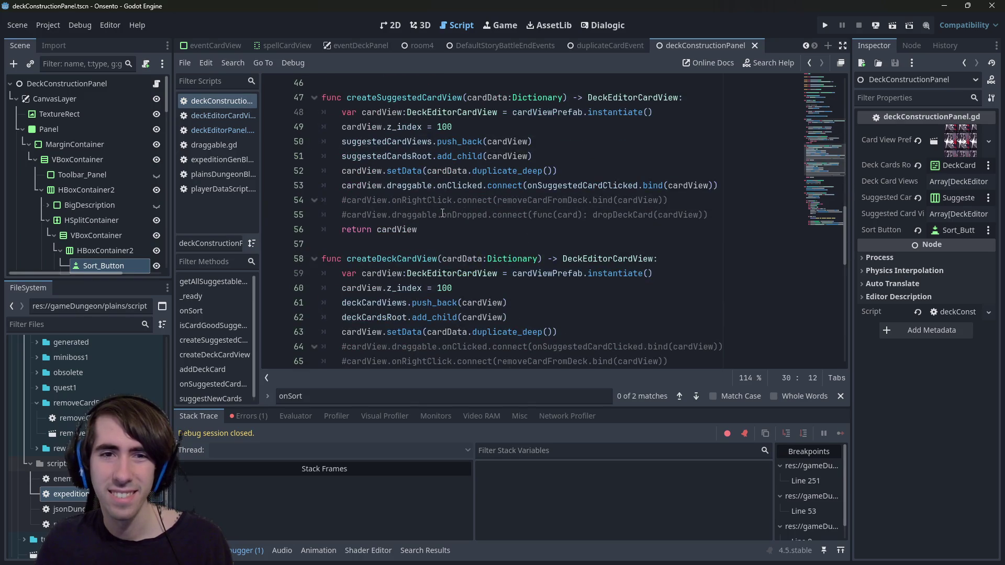
{"action": "scroll", "coordinate": [457, 232], "scroll_direction": "down", "scroll_amount": 3}
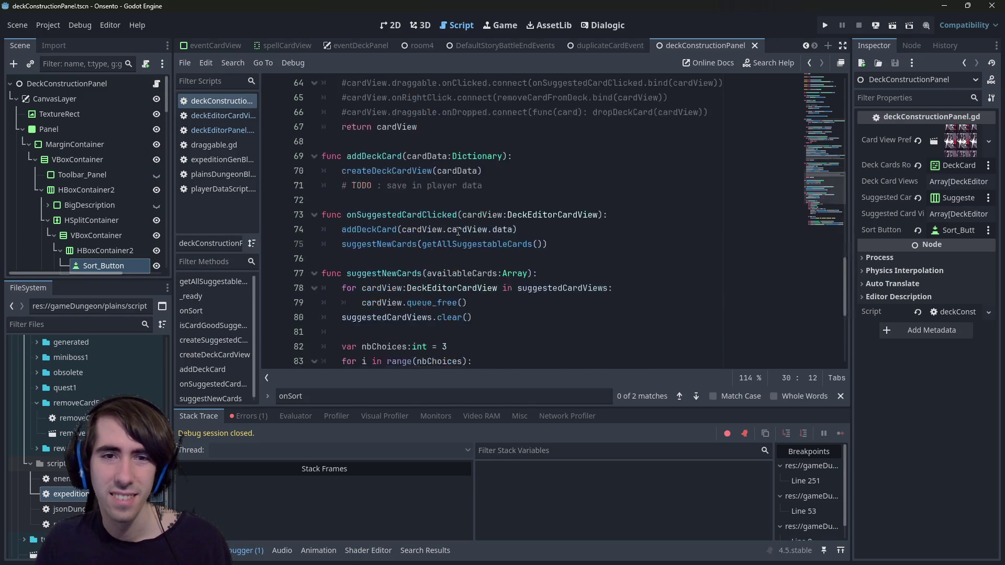
{"action": "left_click", "coordinate": [568, 248]}
{"action": "key", "text": "Return"}
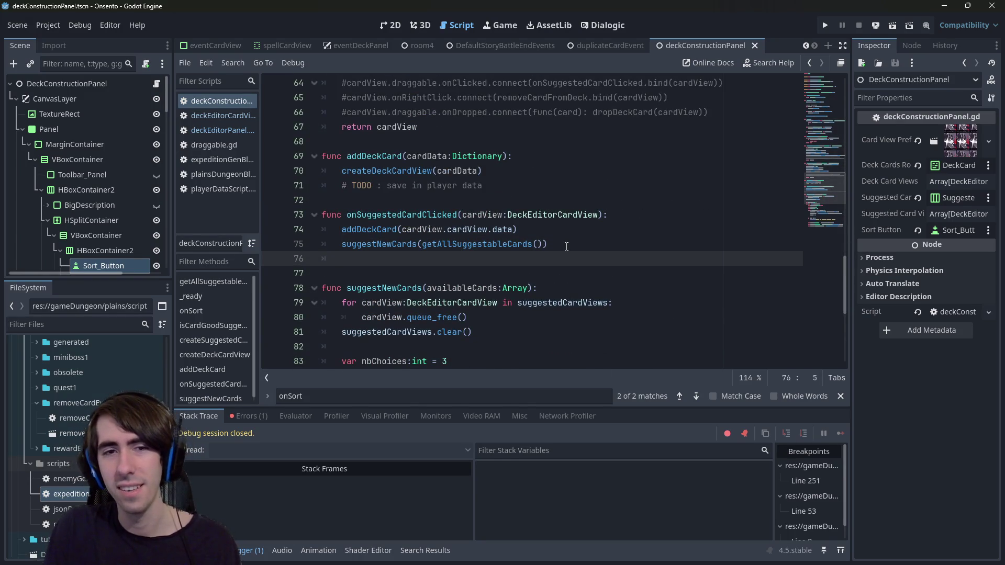
{"action": "key", "text": "alt+Up"}
{"action": "key", "text": "ctrl+s"}
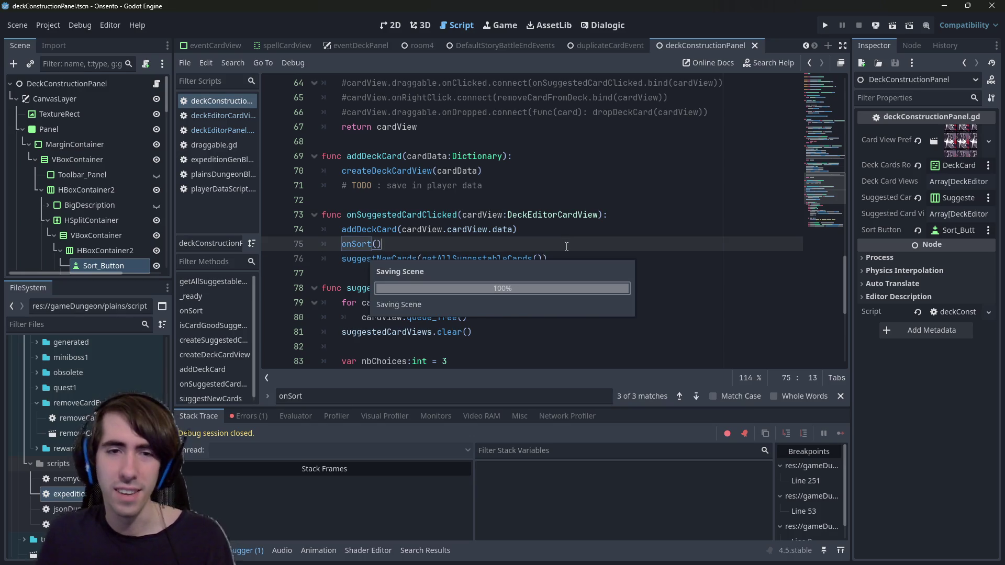
{"action": "left_click", "coordinate": [894, 26]}
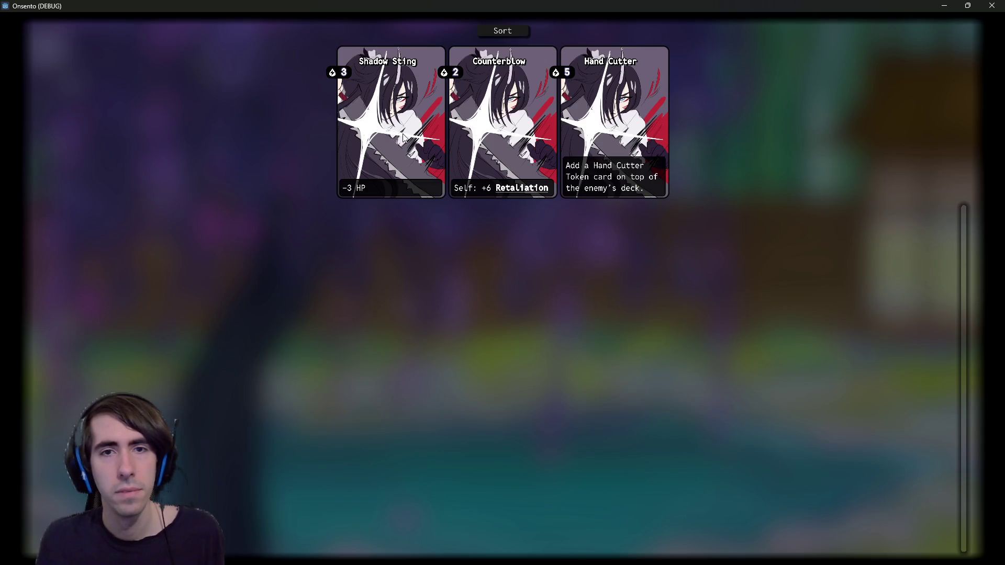
Step: Add a dozen suggested cards, including Hand Cutter, Stretching Spell and Wind Control, to the deck
{"action": "left_click", "coordinate": [605, 107]}
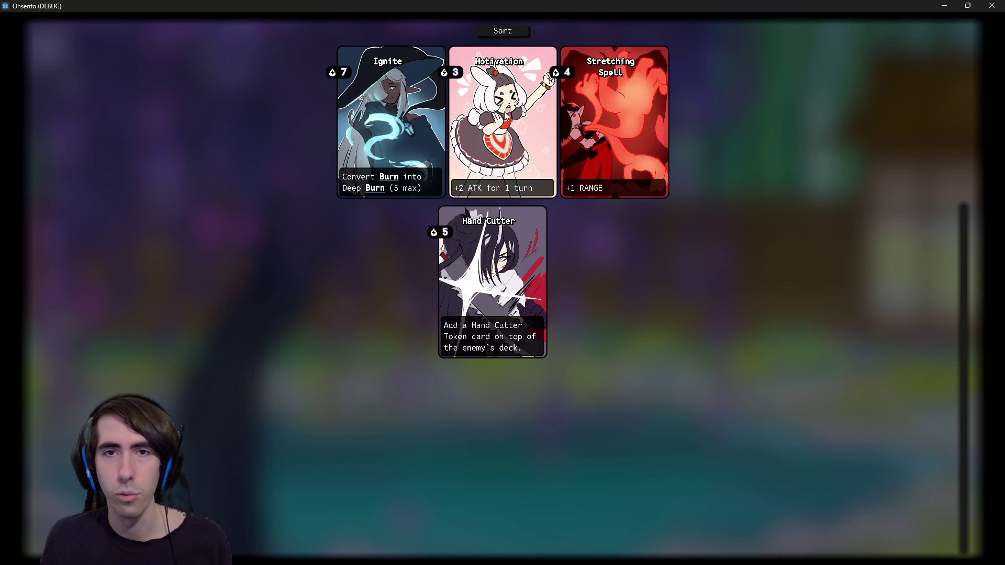
{"action": "left_click", "coordinate": [502, 116]}
{"action": "left_click", "coordinate": [409, 120]}
{"action": "left_click", "coordinate": [505, 127]}
{"action": "left_click", "coordinate": [505, 127]}
{"action": "left_click", "coordinate": [505, 127]}
{"action": "left_click", "coordinate": [506, 127]}
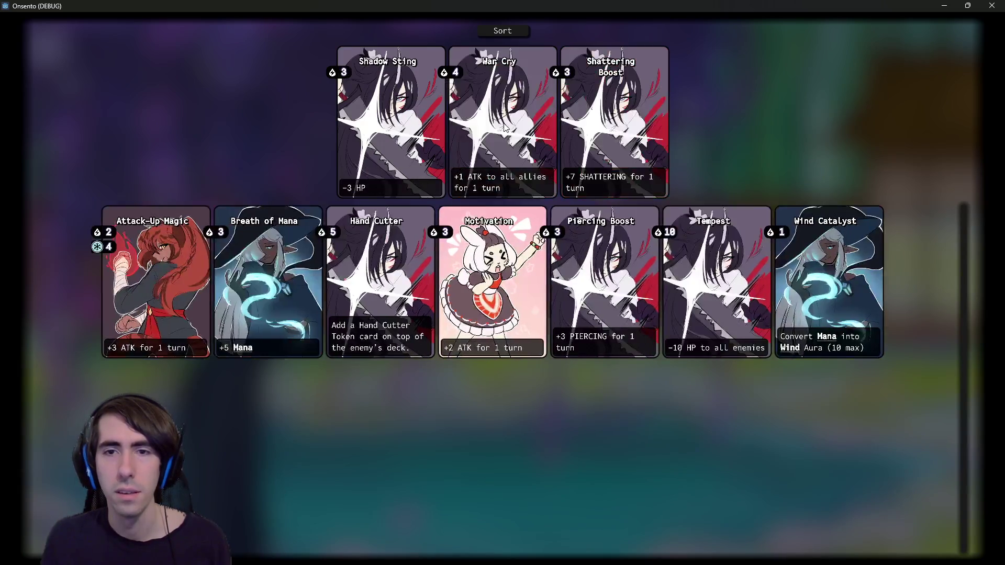
{"action": "left_click", "coordinate": [392, 115]}
{"action": "left_click", "coordinate": [502, 123]}
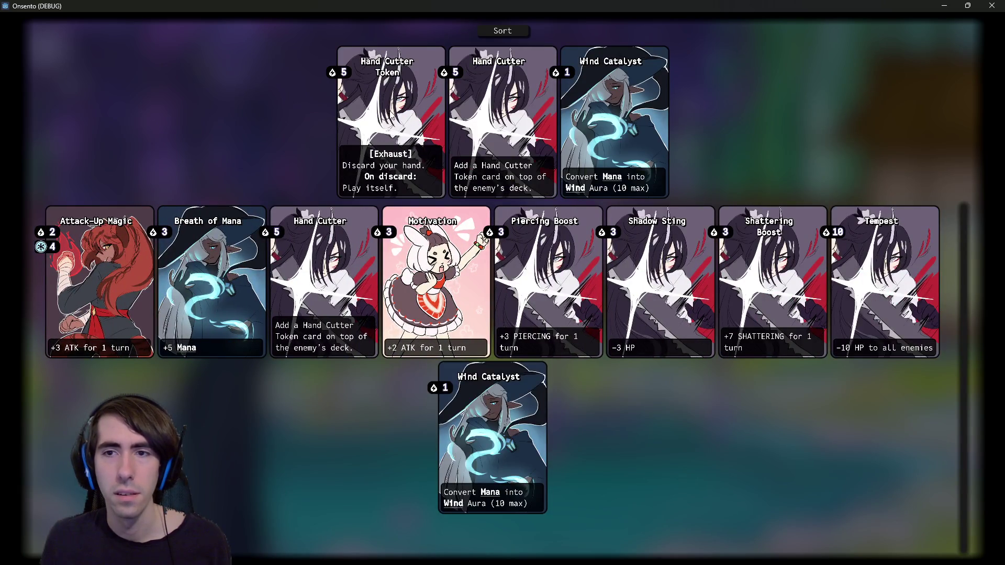
{"action": "left_click", "coordinate": [391, 115]}
{"action": "left_click", "coordinate": [392, 115]}
{"action": "left_click", "coordinate": [392, 115]}
{"action": "left_click", "coordinate": [391, 116]}
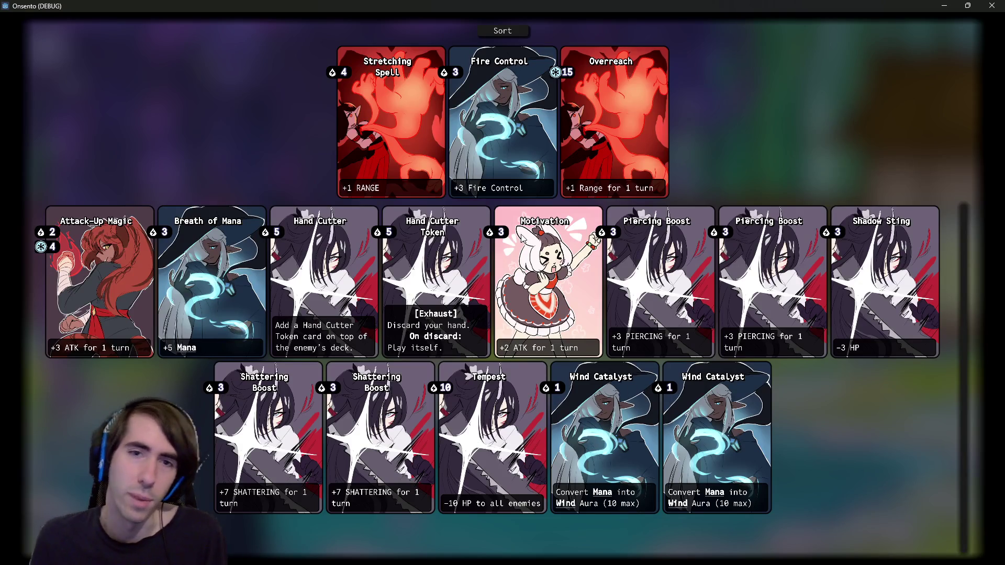
{"action": "left_click", "coordinate": [381, 105]}
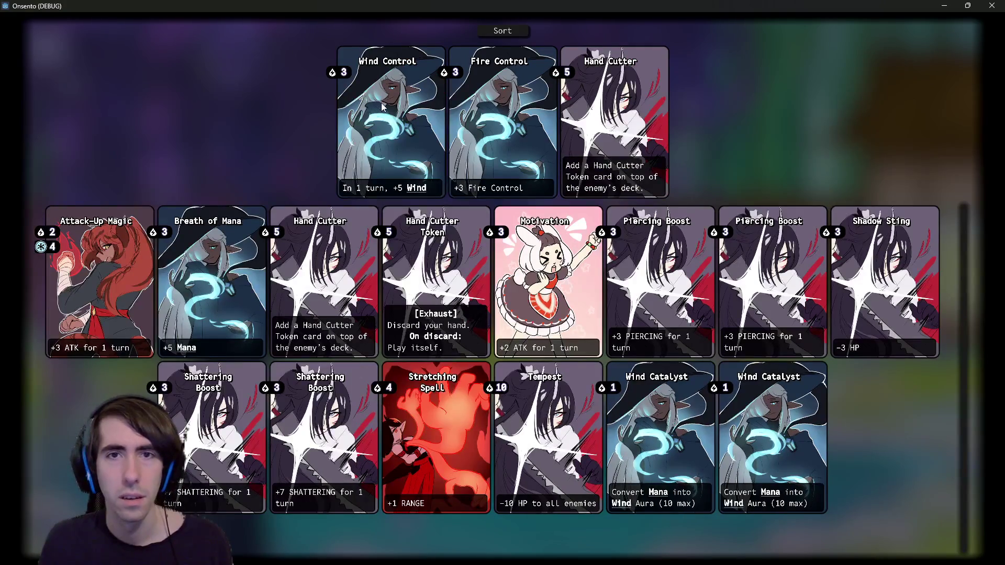
{"action": "left_click", "coordinate": [382, 106]}
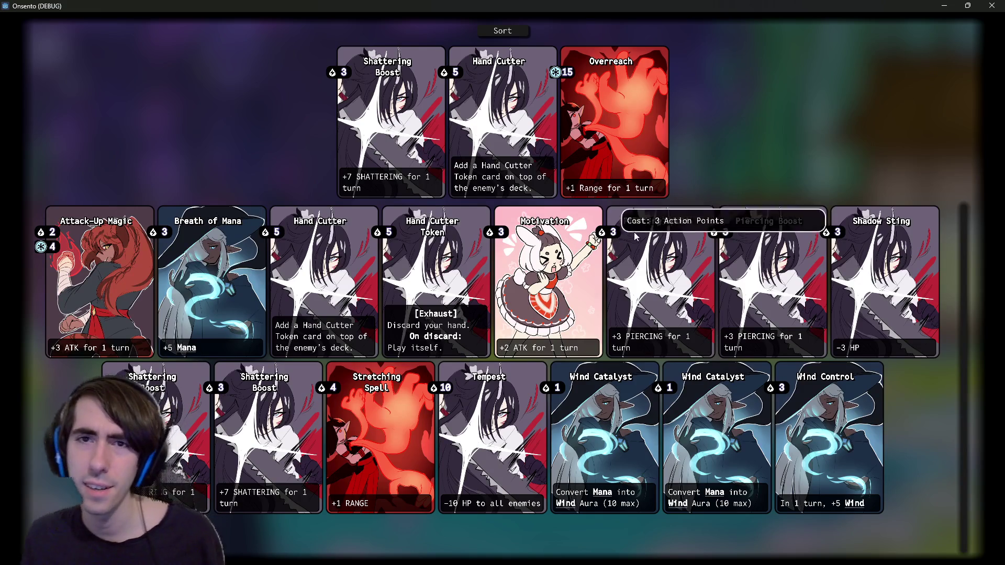
{"action": "left_click", "coordinate": [944, 5]}
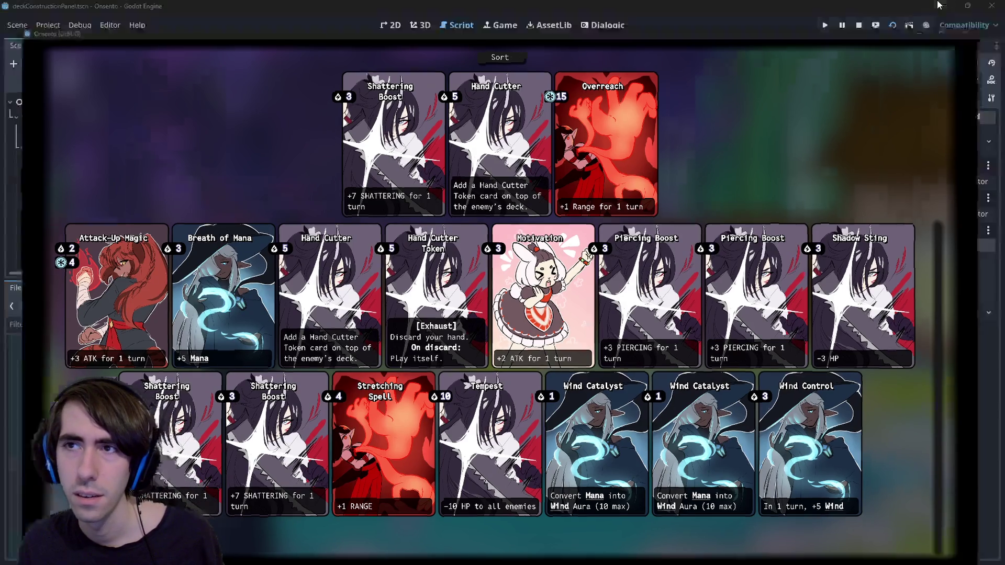
Step: Open the getPermanentCards definition in playerDataScript.gd
{"action": "scroll", "coordinate": [372, 260], "scroll_direction": "up", "scroll_amount": 15}
{"action": "scroll", "coordinate": [372, 260], "scroll_direction": "up", "scroll_amount": 2}
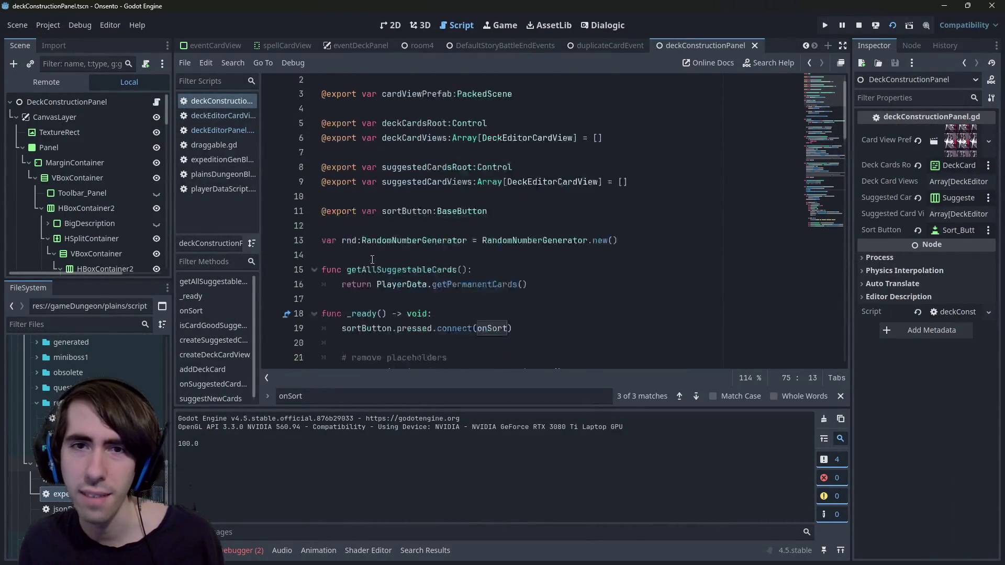
{"action": "scroll", "coordinate": [372, 261], "scroll_direction": "down", "scroll_amount": 6}
{"action": "scroll", "coordinate": [373, 260], "scroll_direction": "up", "scroll_amount": 2}
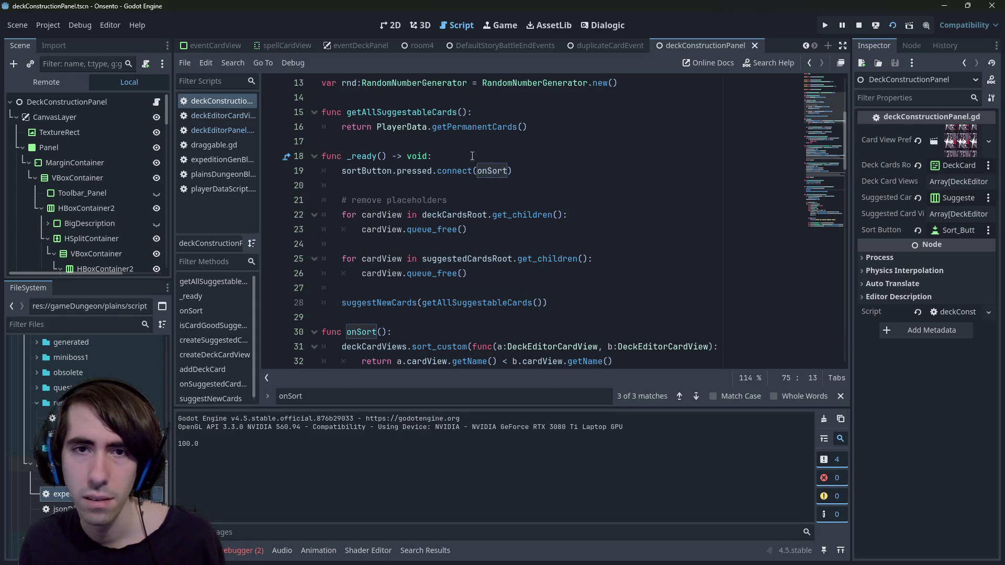
{"action": "triple_click", "coordinate": [488, 128]}
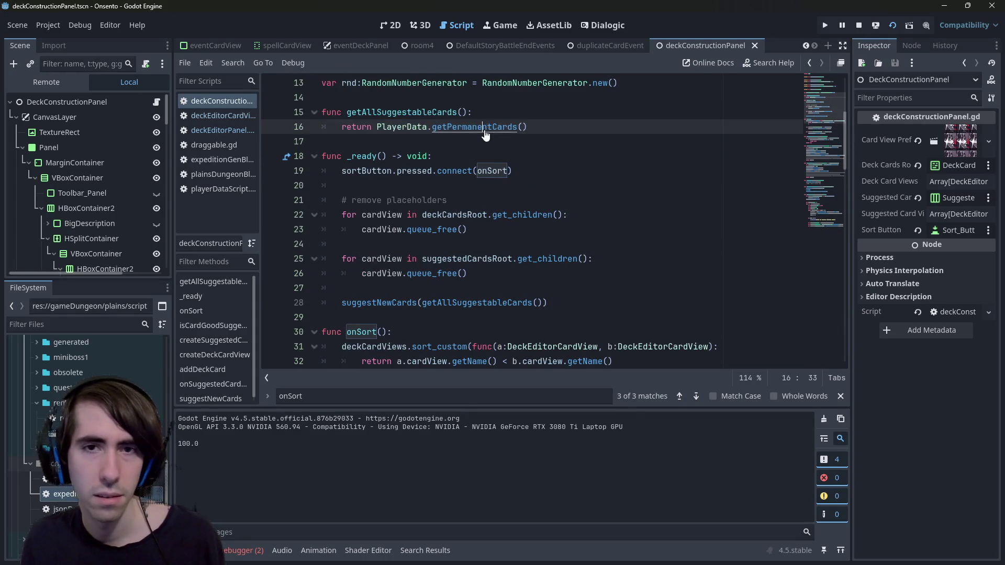
{"action": "left_click", "coordinate": [487, 128], "text": "ctrl"}
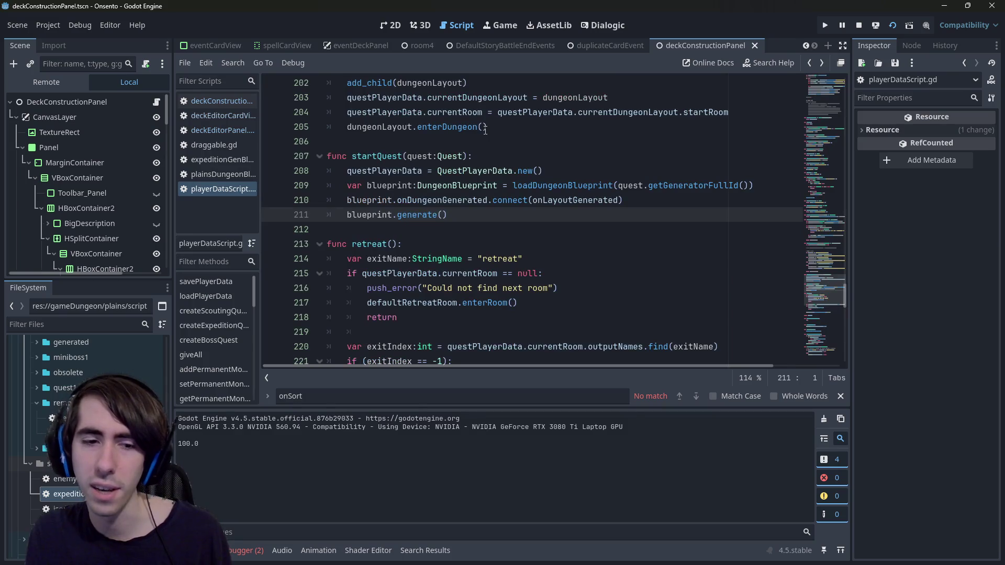
Step: Check the two Wind not found errors in the Debugger, then rerun the deck scene
{"action": "scroll", "coordinate": [485, 131], "scroll_direction": "down", "scroll_amount": 1}
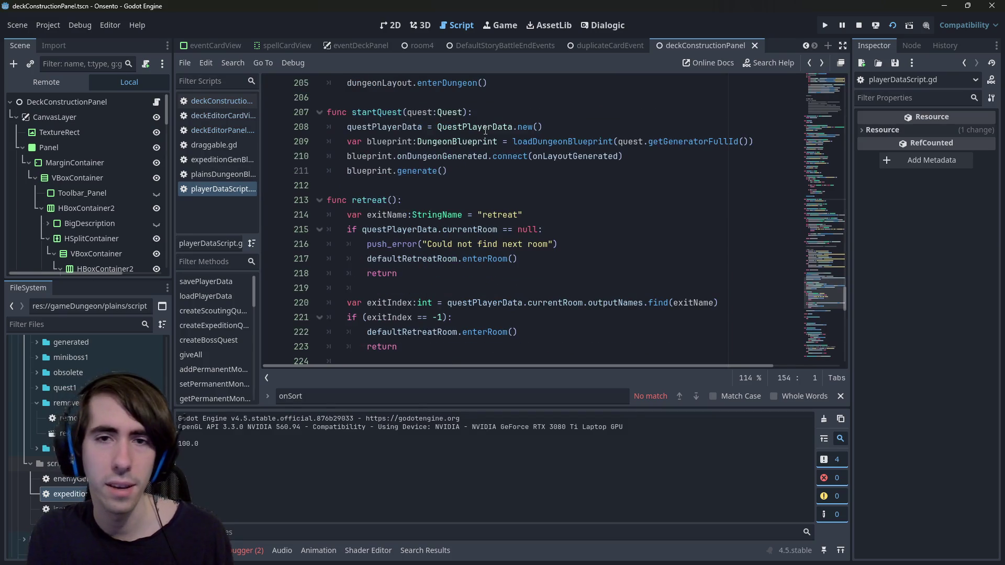
{"action": "left_click", "coordinate": [256, 547]}
{"action": "left_click", "coordinate": [258, 416]}
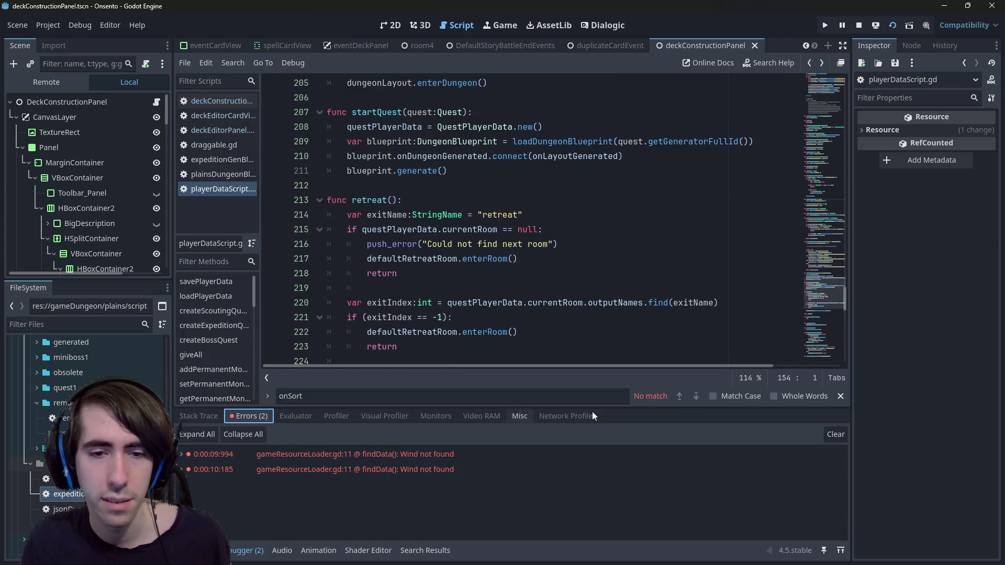
{"action": "key", "text": "alt+Tab"}
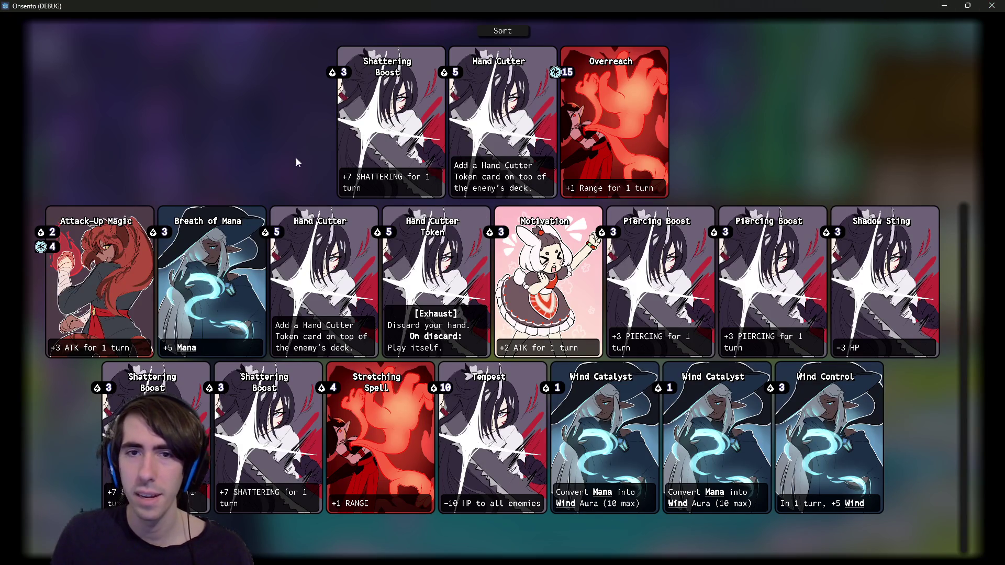
Step: Close the Onsento game window and return to the 2D deckConstructionPanel scene
{"action": "left_click", "coordinate": [984, 9]}
{"action": "left_click", "coordinate": [390, 25]}
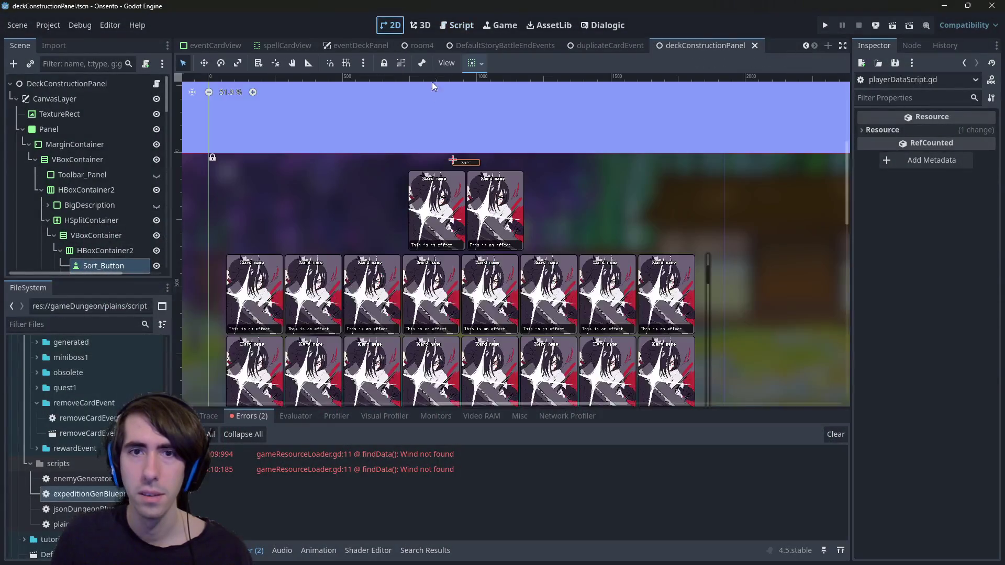
Step: Hide the HBoxContainer2 row holding the Sort button and save the scene
{"action": "scroll", "coordinate": [391, 183], "scroll_direction": "up", "scroll_amount": 1}
{"action": "left_click", "coordinate": [156, 267]}
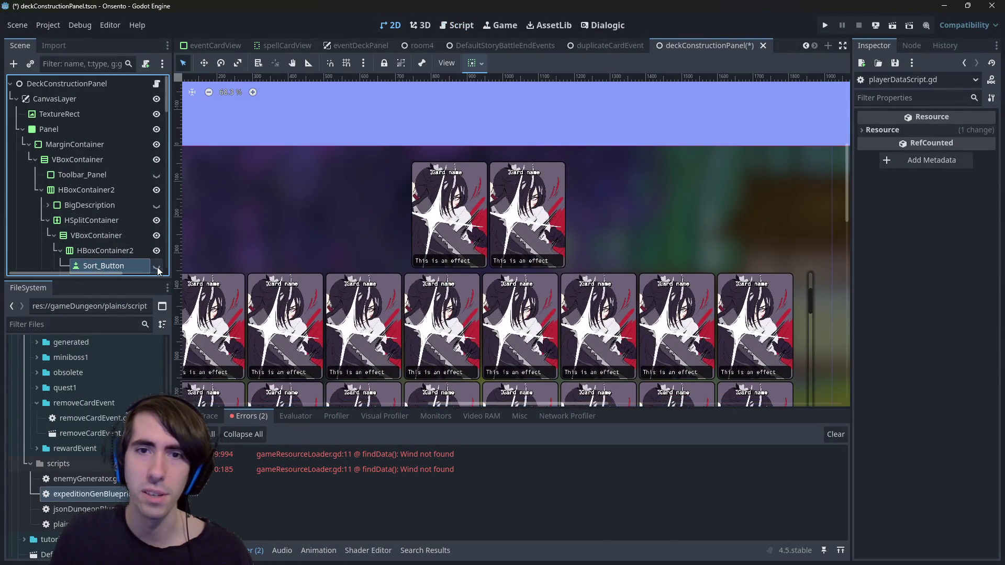
{"action": "left_click", "coordinate": [157, 266]}
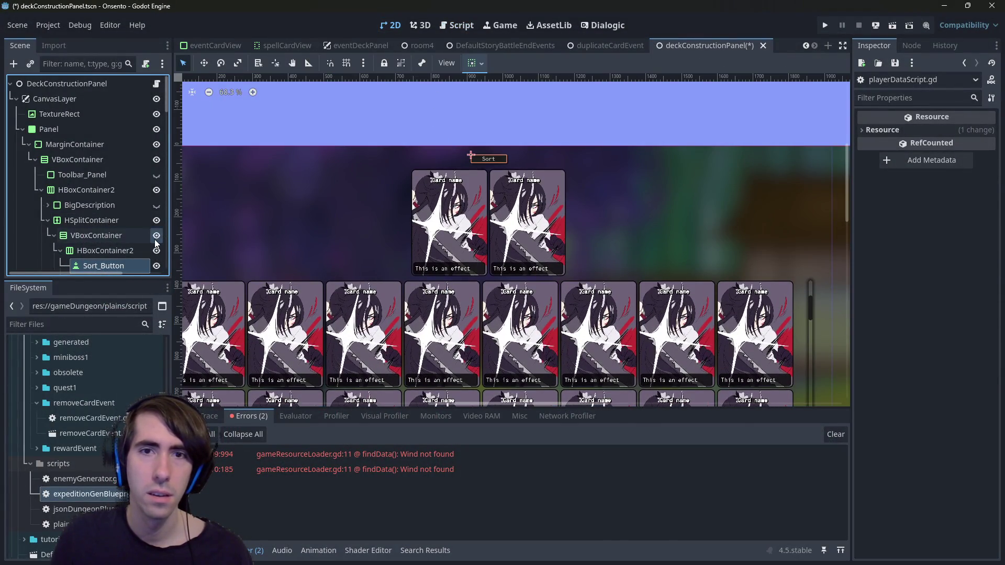
{"action": "left_click", "coordinate": [155, 237]}
{"action": "left_click", "coordinate": [155, 239]}
{"action": "left_click", "coordinate": [152, 251]}
{"action": "key", "text": "Left"}
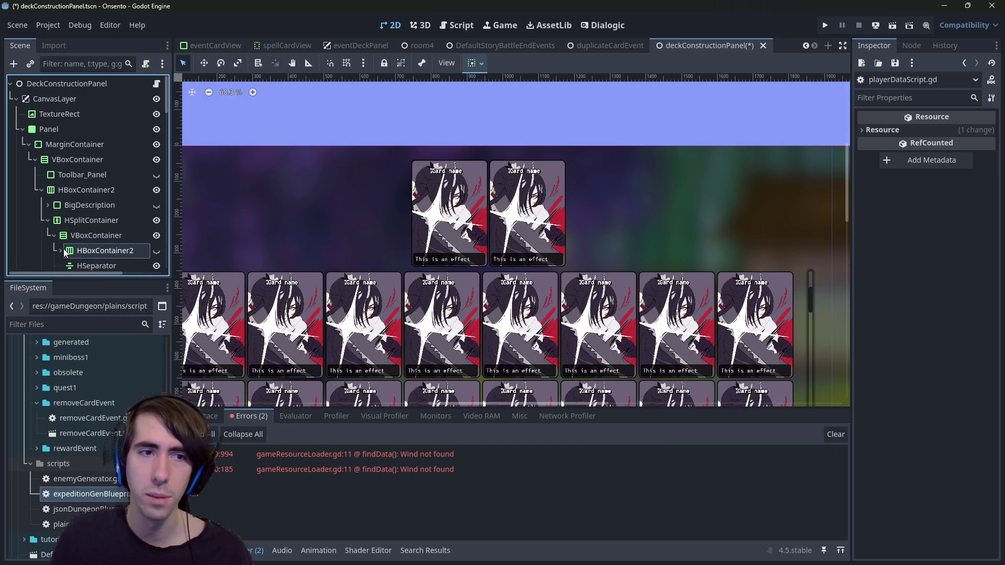
{"action": "scroll", "coordinate": [155, 252], "scroll_direction": "down", "scroll_amount": 1}
{"action": "left_click", "coordinate": [156, 227]}
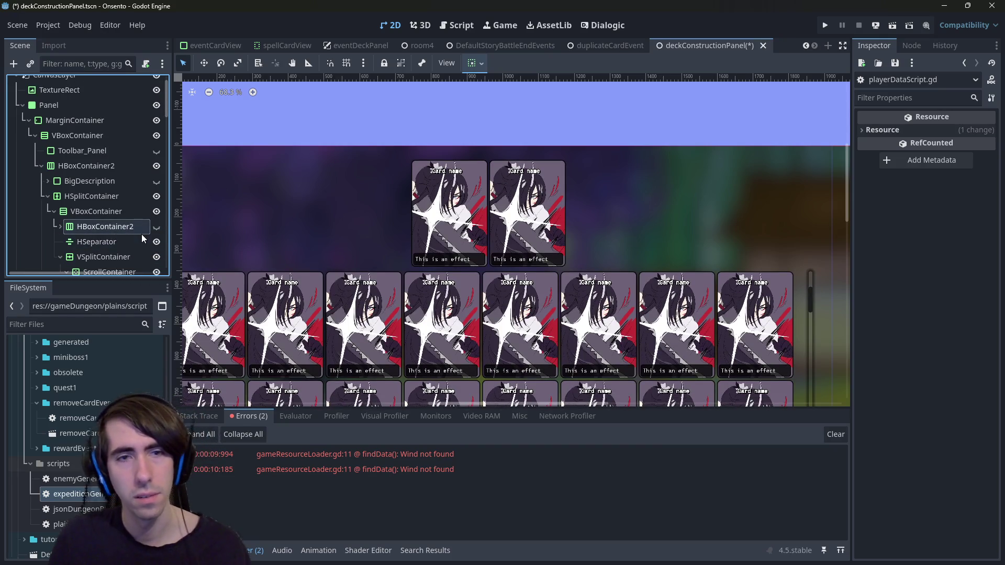
{"action": "key", "text": "ctrl+s"}
Step: Hide the HSeparator line and expand VSplitContainer to show its children
{"action": "scroll", "coordinate": [571, 235], "scroll_direction": "down", "scroll_amount": 3}
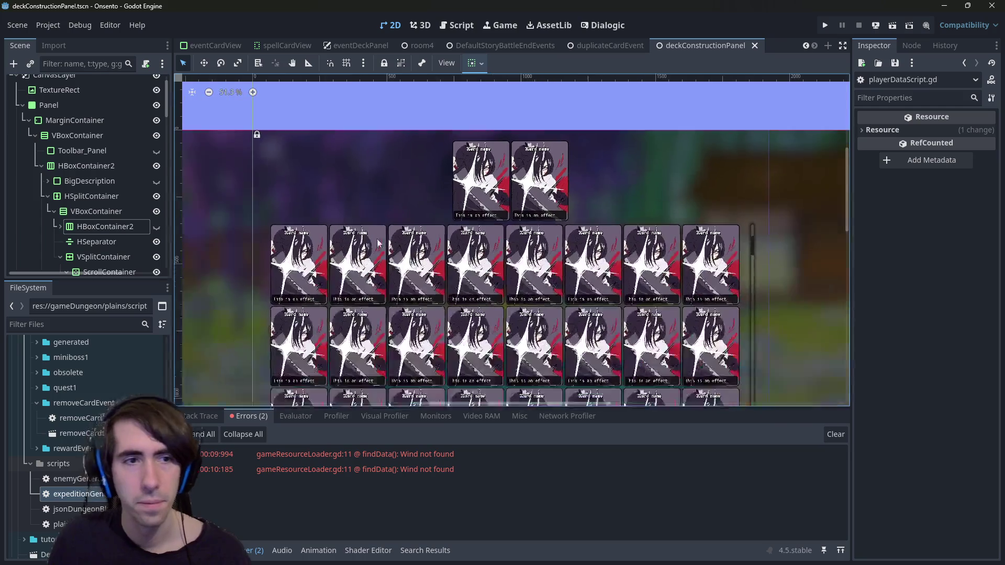
{"action": "left_click", "coordinate": [97, 242]}
{"action": "scroll", "coordinate": [79, 230], "scroll_direction": "down", "scroll_amount": 3}
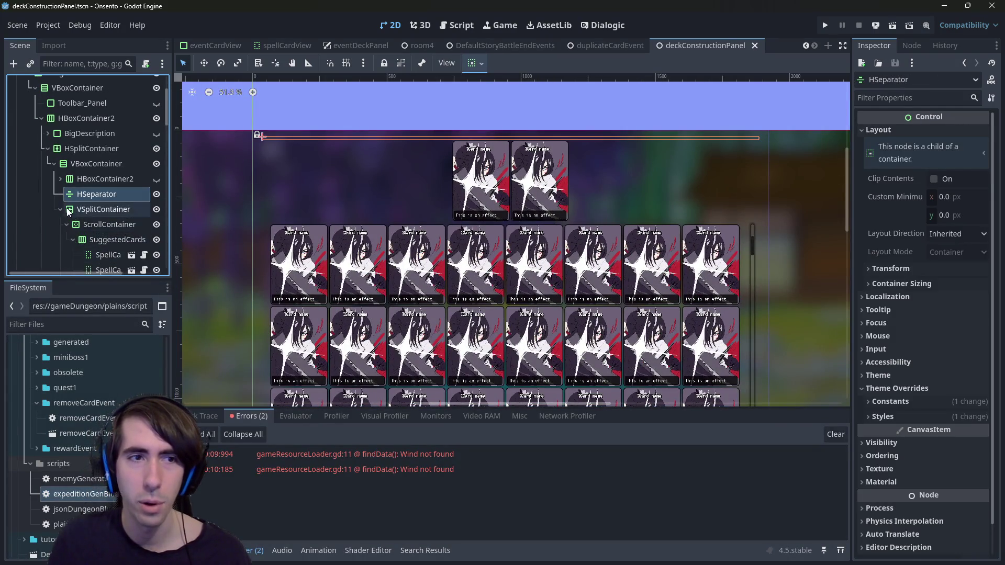
{"action": "left_click", "coordinate": [61, 212]}
{"action": "left_click", "coordinate": [95, 236]}
{"action": "left_click", "coordinate": [95, 222]}
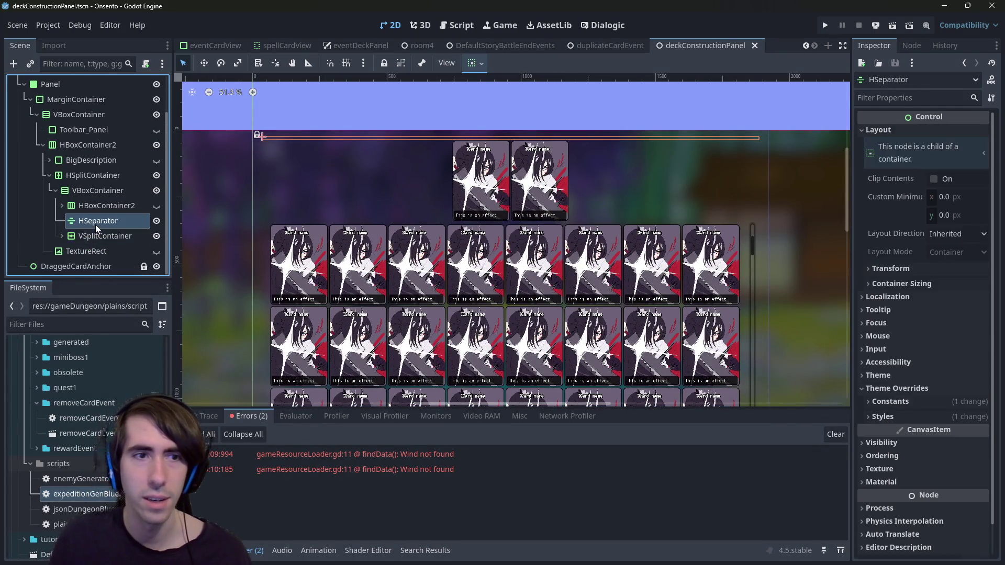
{"action": "left_click", "coordinate": [92, 207]}
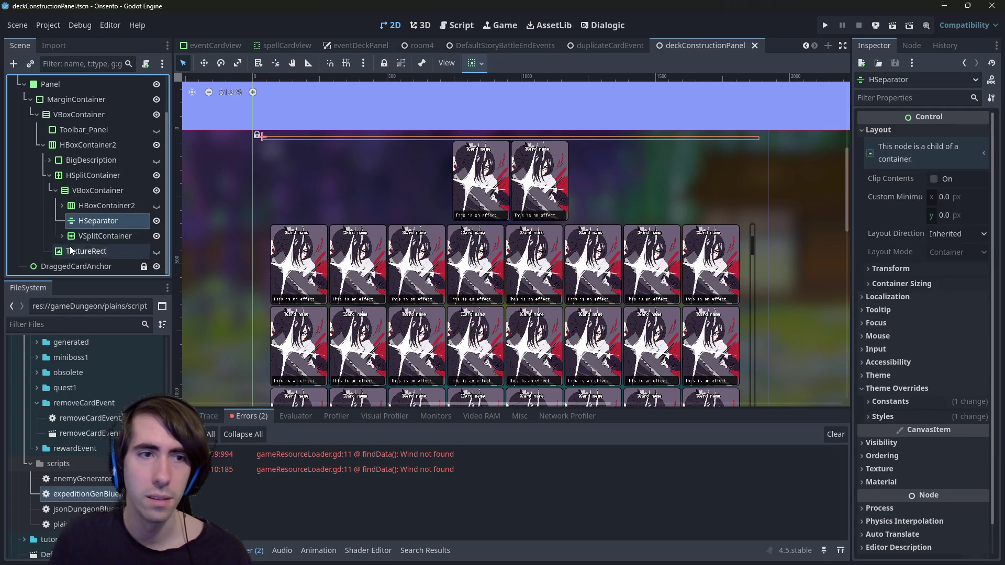
{"action": "left_click", "coordinate": [155, 223]}
{"action": "left_click", "coordinate": [156, 221]}
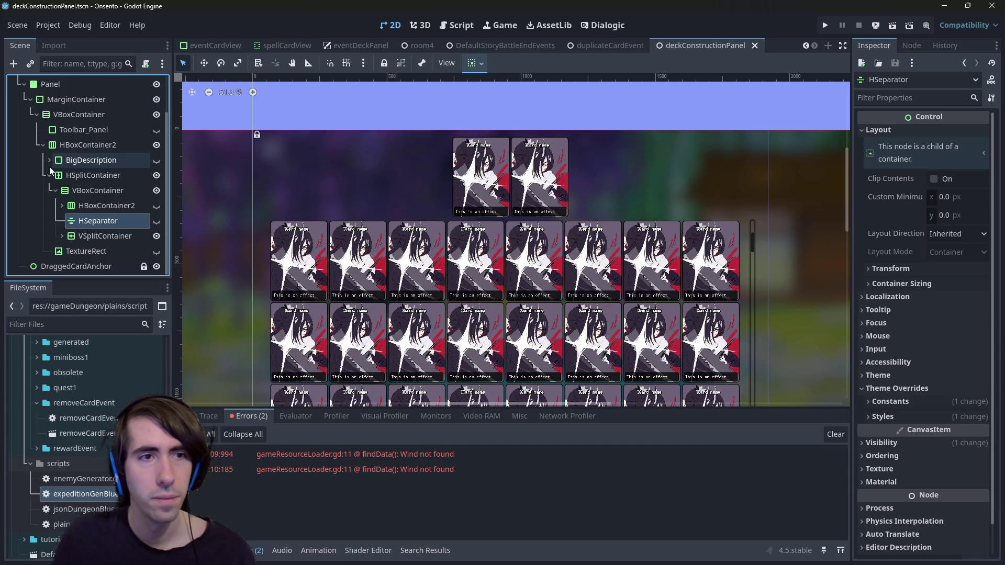
{"action": "left_click", "coordinate": [87, 236]}
{"action": "left_click", "coordinate": [61, 236]}
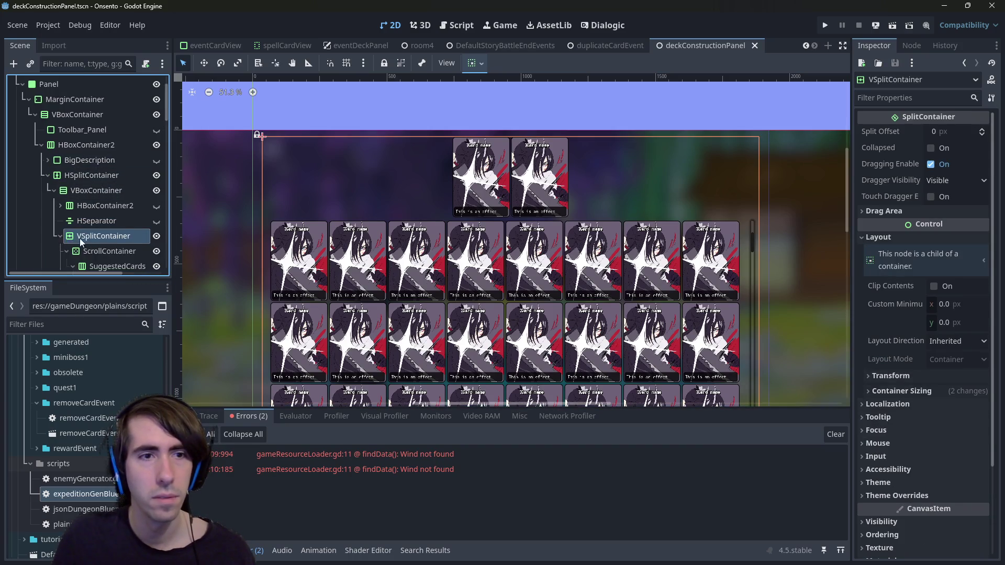
Step: Collapse the ScrollContainer and MarginContainer branches and check VSplitContainer's node options
{"action": "scroll", "coordinate": [81, 235], "scroll_direction": "down", "scroll_amount": 3}
{"action": "left_click", "coordinate": [66, 179]}
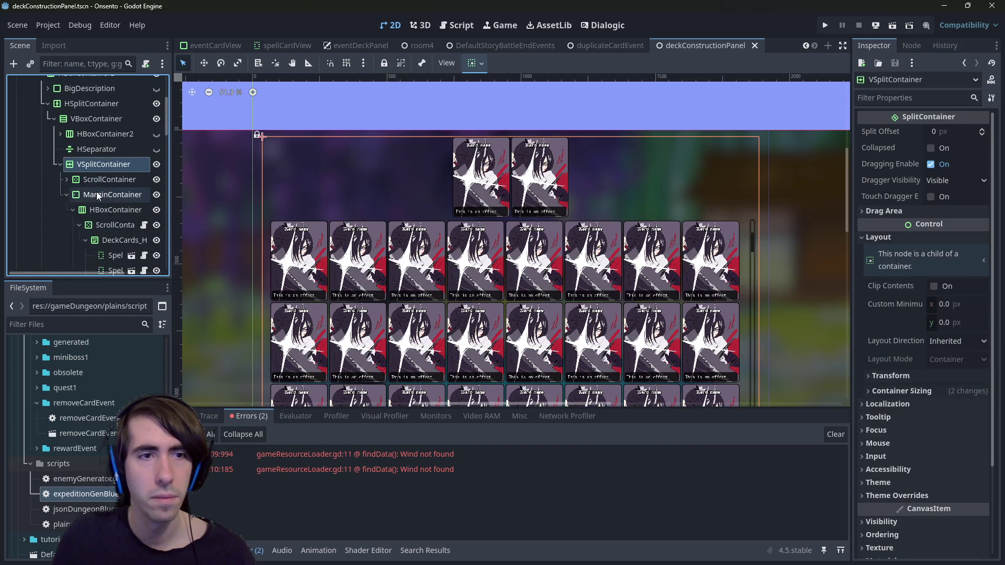
{"action": "left_click", "coordinate": [70, 195]}
{"action": "left_click", "coordinate": [69, 195]}
{"action": "left_click", "coordinate": [96, 222]}
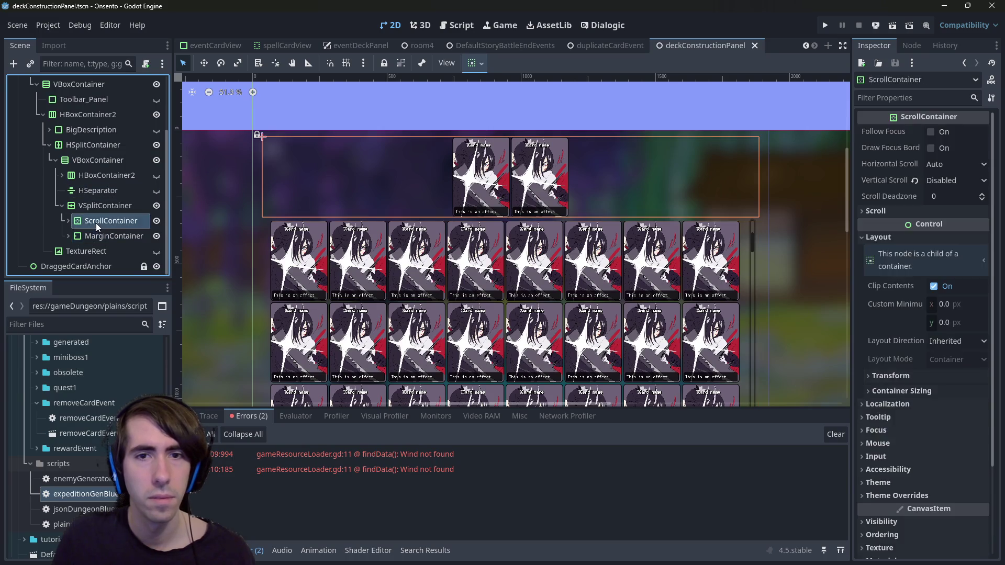
{"action": "left_click", "coordinate": [98, 230]}
{"action": "right_click", "coordinate": [90, 206]}
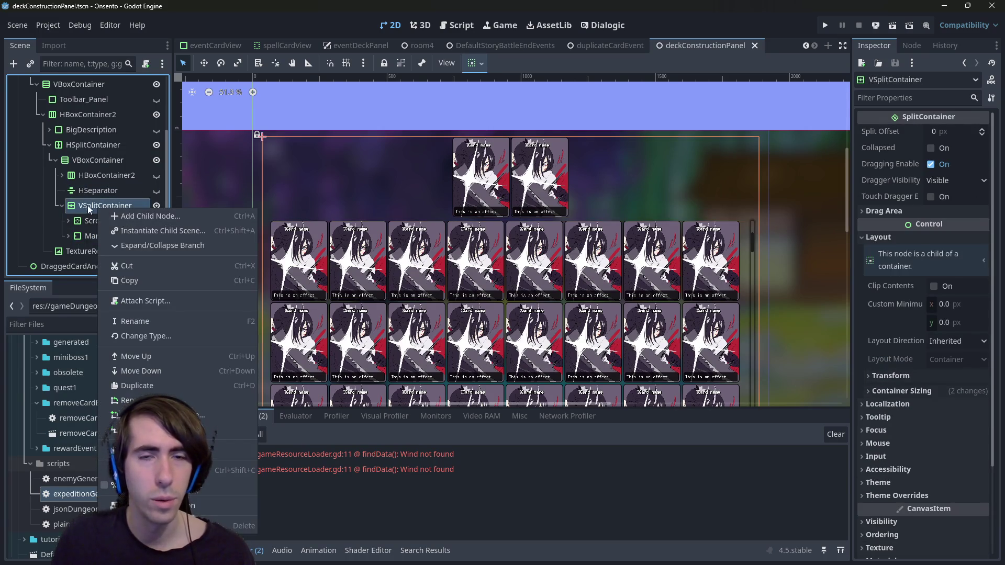
{"action": "key", "text": "Escape"}
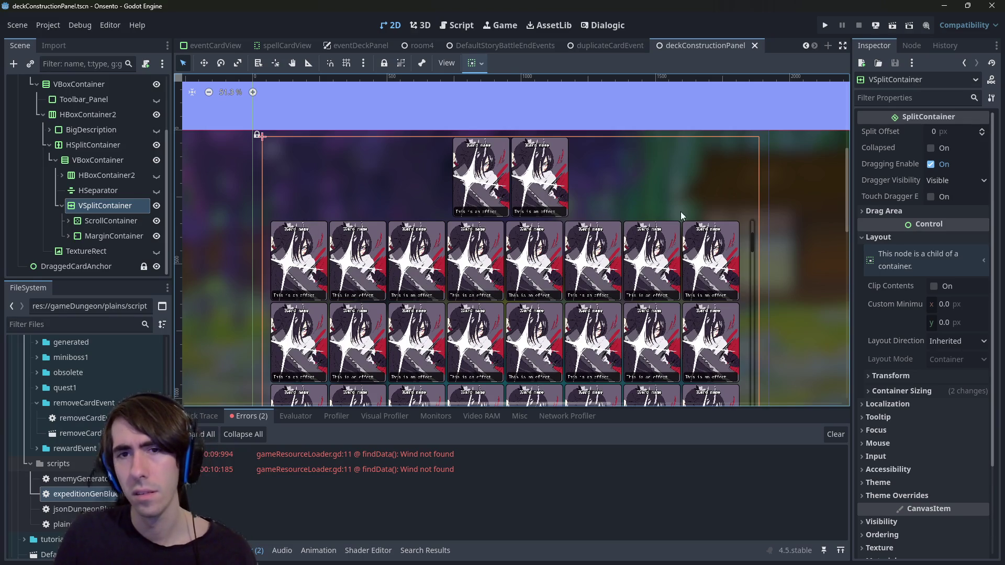
Step: Review the VBoxContainer, HBoxContainer2 and VSplitContainer nodes in the Scene dock
{"action": "right_click", "coordinate": [116, 212]}
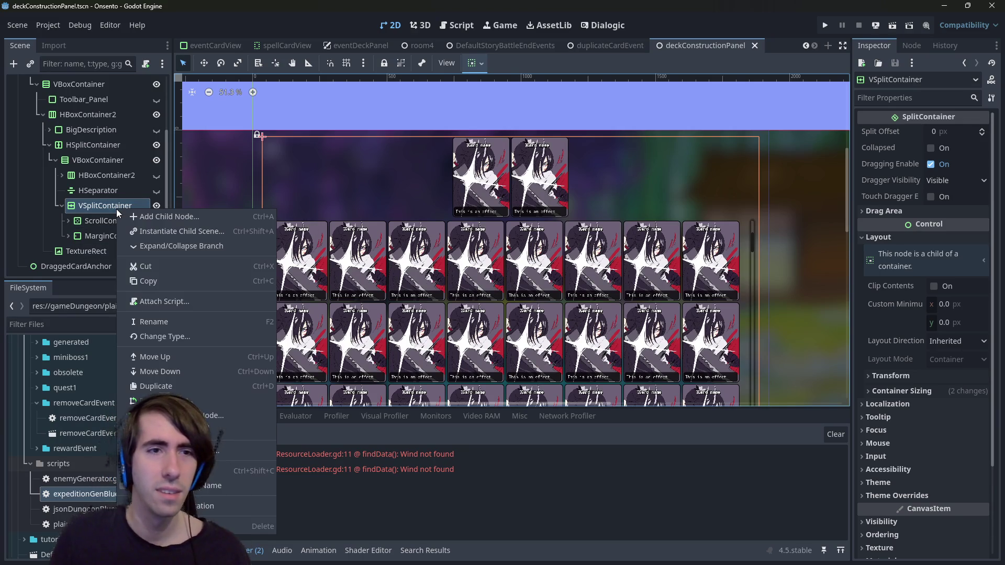
{"action": "left_click", "coordinate": [89, 160]}
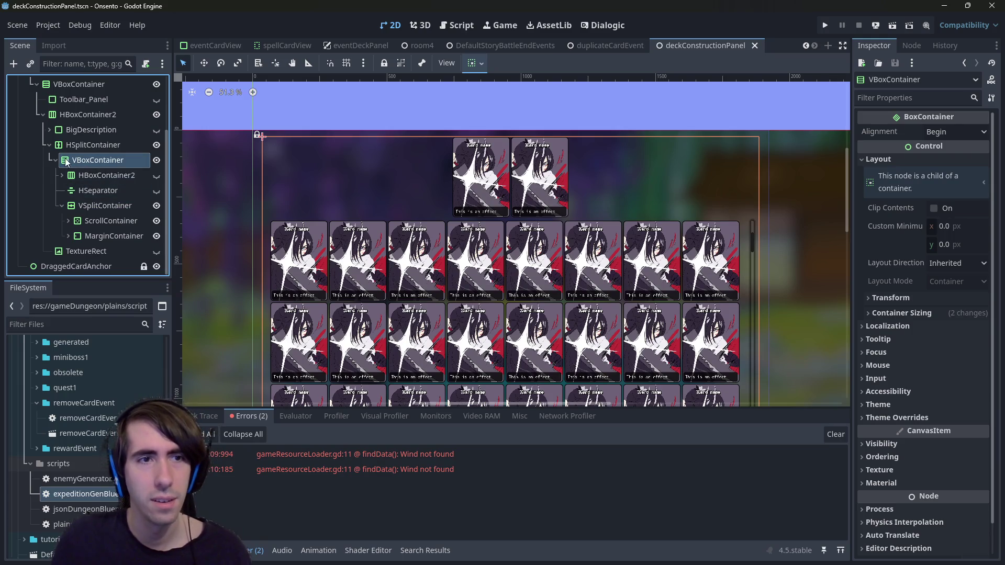
{"action": "scroll", "coordinate": [53, 199], "scroll_direction": "up", "scroll_amount": 3}
{"action": "scroll", "coordinate": [57, 233], "scroll_direction": "down", "scroll_amount": 3}
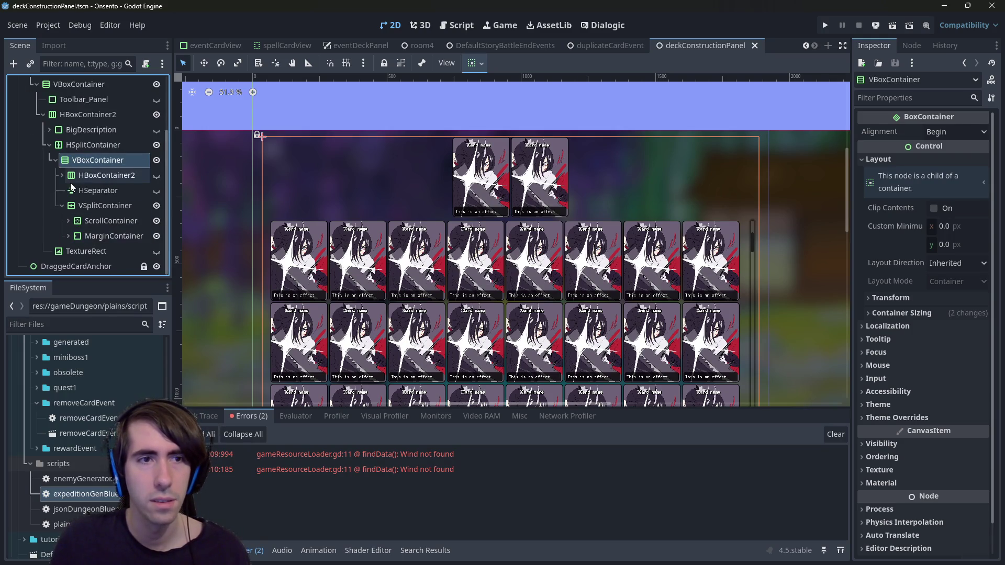
{"action": "left_click", "coordinate": [87, 175]}
{"action": "left_click", "coordinate": [97, 161]}
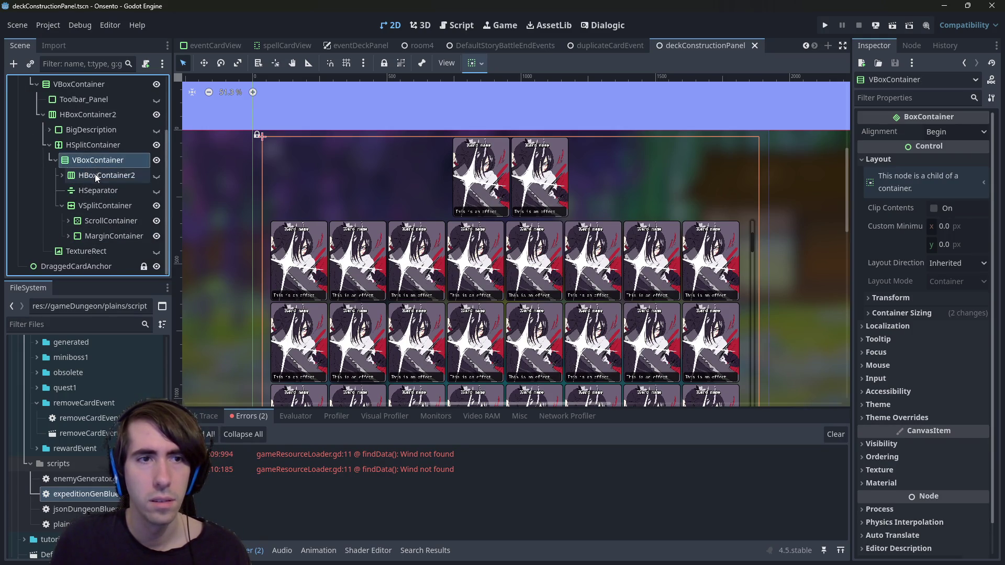
{"action": "left_click", "coordinate": [96, 174]}
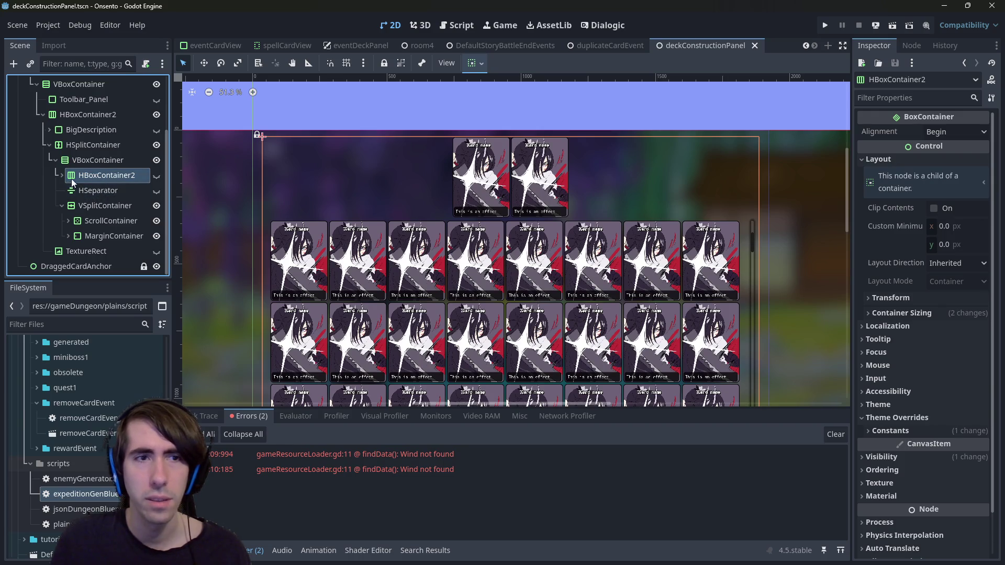
{"action": "left_click", "coordinate": [83, 206]}
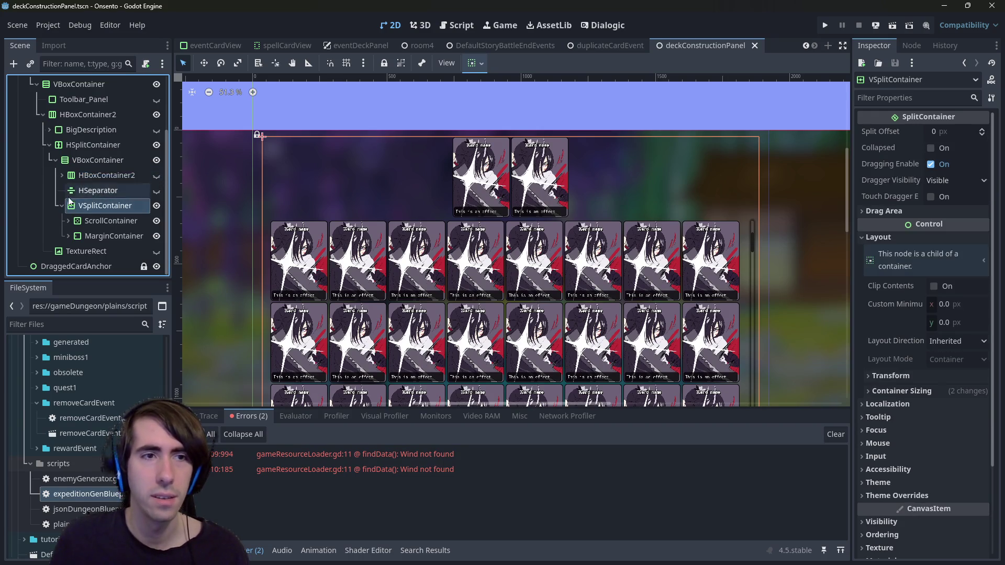
{"action": "right_click", "coordinate": [83, 206]}
{"action": "left_click", "coordinate": [77, 206]}
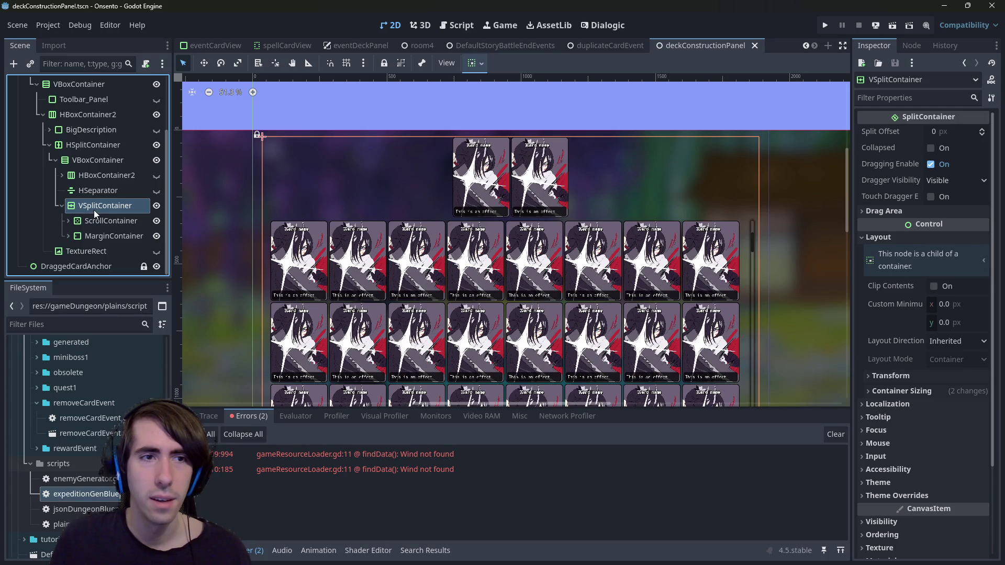
Step: Move ScrollContainer and MarginContainer into VBoxContainer and delete the empty VSplitContainer
{"action": "left_click_drag", "start_coordinate": [109, 222], "coordinate": [105, 201]}
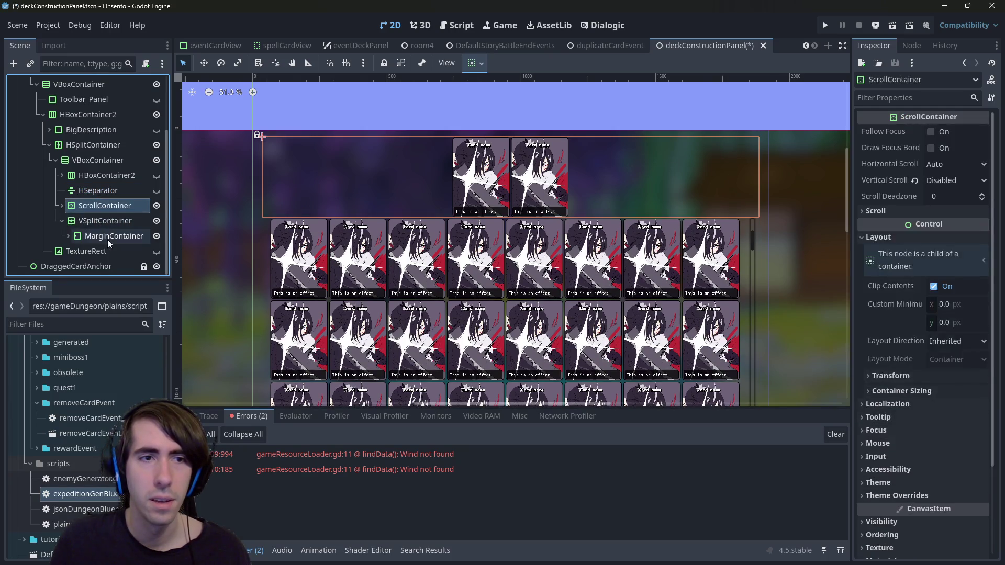
{"action": "left_click_drag", "start_coordinate": [109, 238], "coordinate": [103, 217]}
{"action": "left_click", "coordinate": [101, 236]}
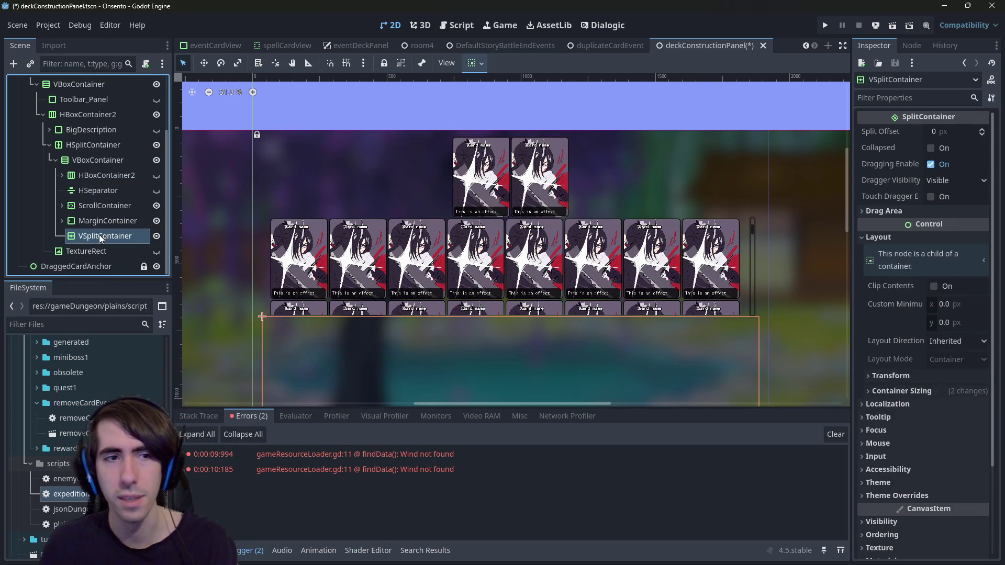
{"action": "key", "text": "Delete"}
{"action": "key", "text": "Return"}
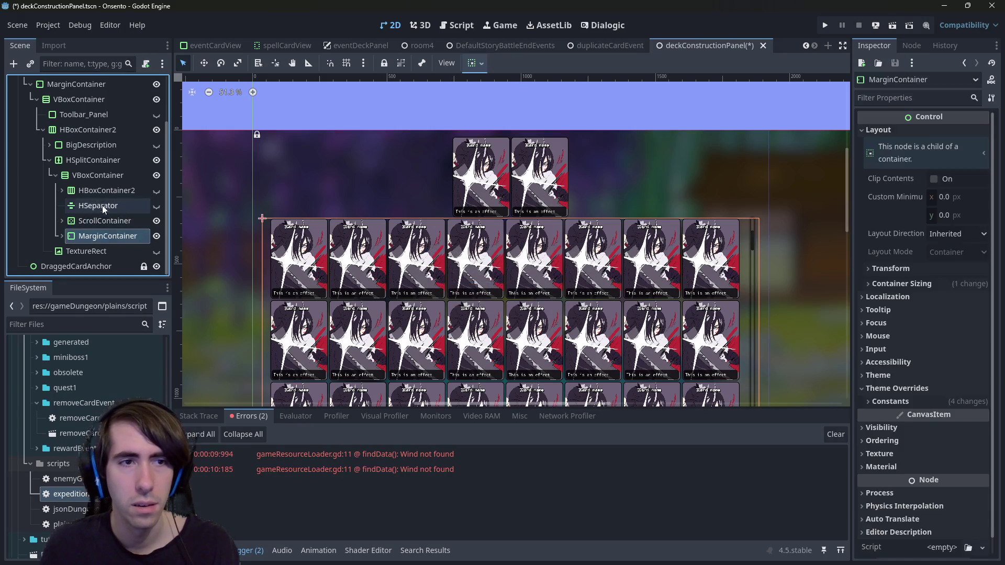
Step: Delete both the HSeparator2 copy and the original HSeparator
{"action": "left_click_drag", "start_coordinate": [103, 209], "coordinate": [103, 240]}
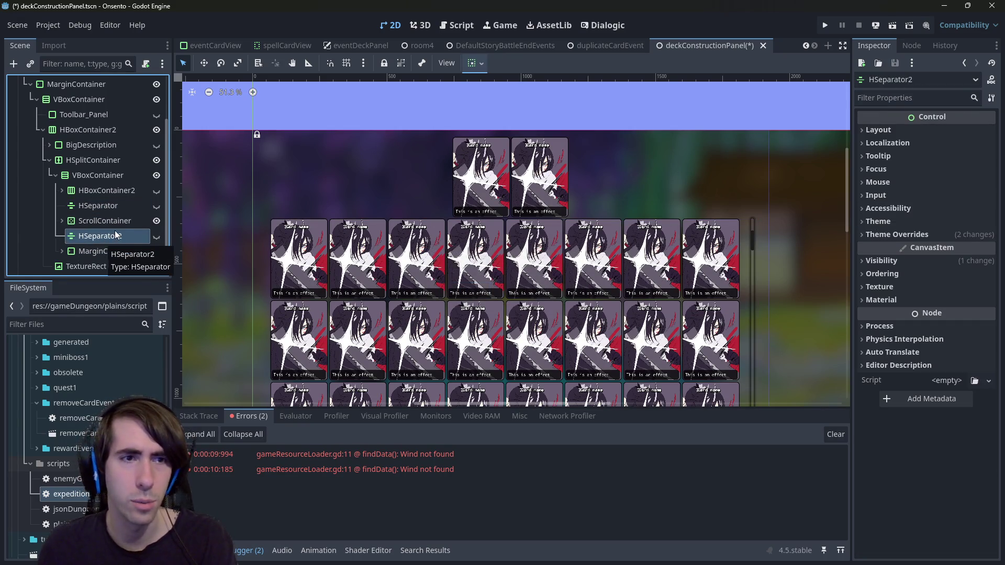
{"action": "key", "text": "Delete"}
{"action": "key", "text": "Return"}
{"action": "left_click", "coordinate": [102, 205]}
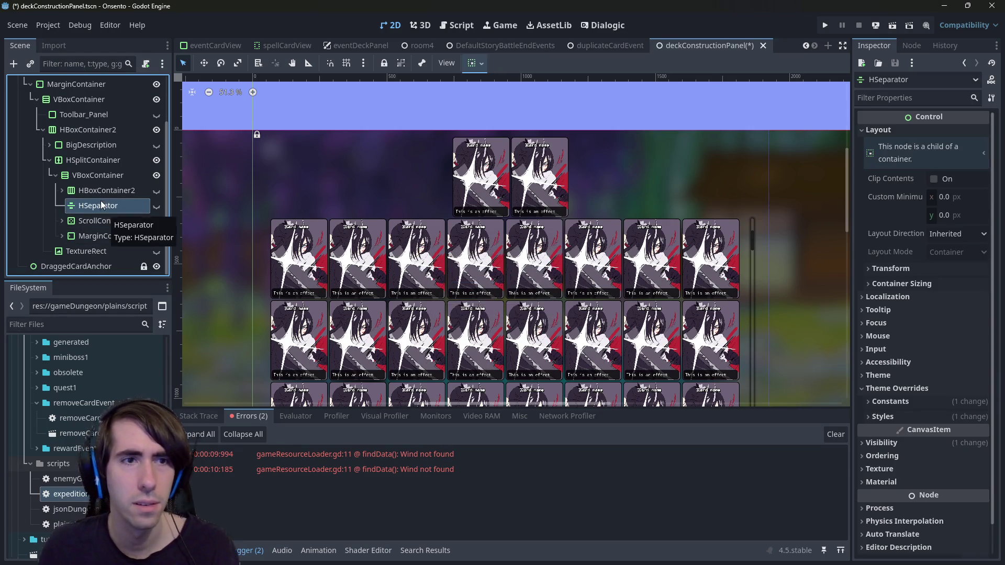
{"action": "key", "text": "Delete"}
{"action": "key", "text": "Return"}
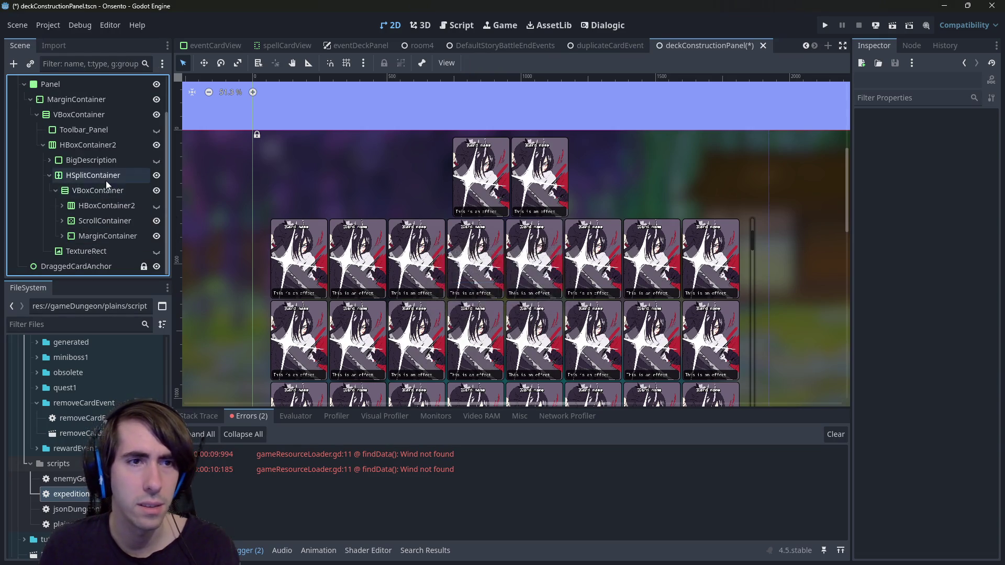
Step: Add an HSeparator under HBoxContainer2, duplicate it, hide the original, and save
{"action": "right_click", "coordinate": [107, 190]}
{"action": "left_click", "coordinate": [127, 200]}
{"action": "type", "text": "sepe"}
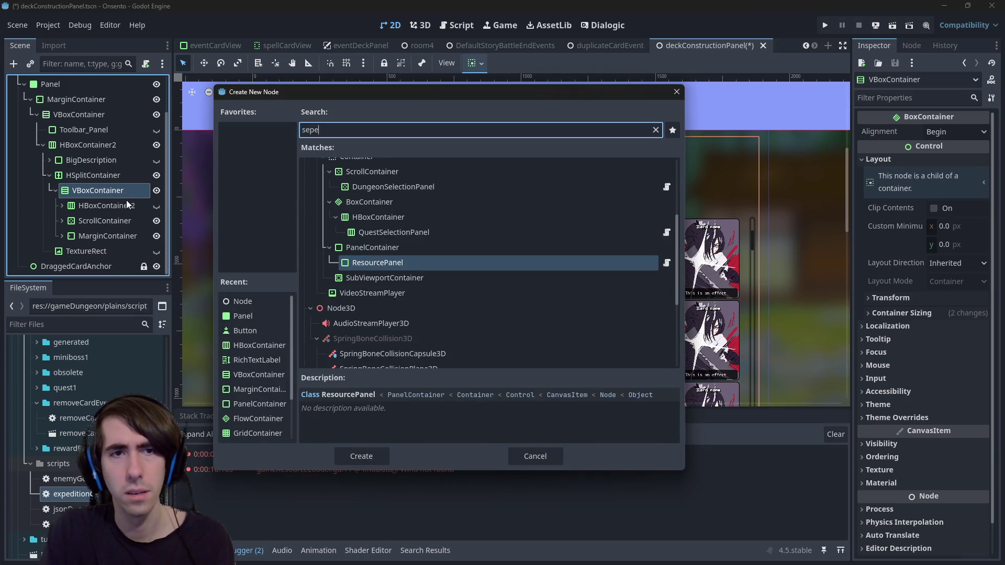
{"action": "key", "text": "BackSpace"}
{"action": "type", "text": "ar"}
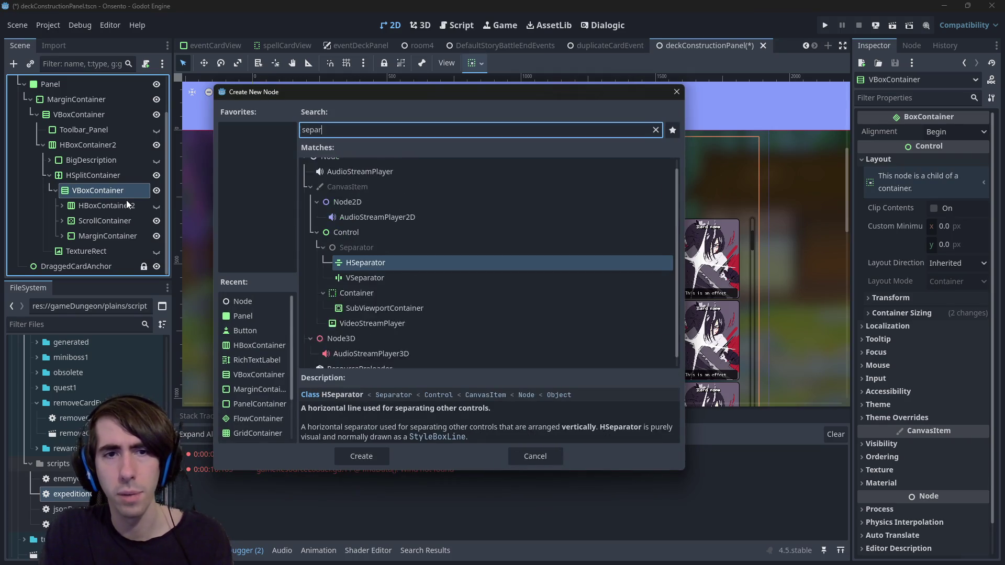
{"action": "type", "text": "ator"}
{"action": "key", "text": "Down"}
{"action": "key", "text": "Up"}
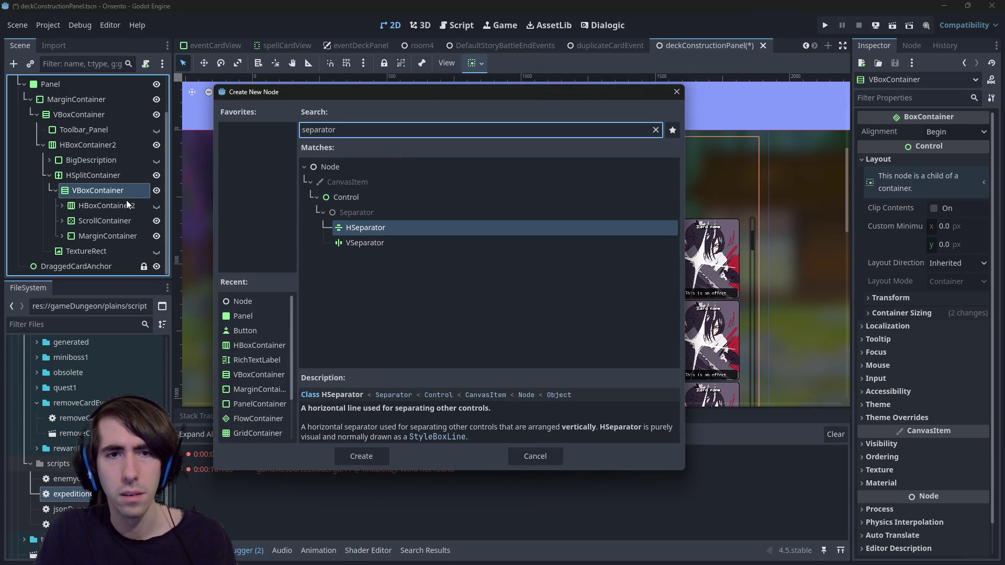
{"action": "key", "text": "Return"}
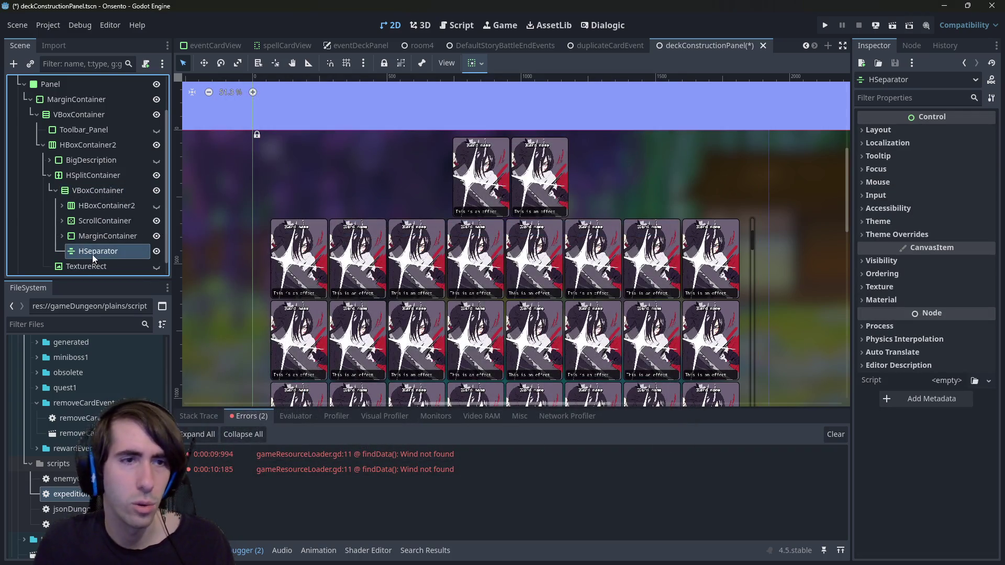
{"action": "mouse_move", "coordinate": [96, 252]}
{"action": "left_mouse_down"}
{"action": "mouse_move", "coordinate": [87, 216]}
{"action": "mouse_move", "coordinate": [104, 258]}
{"action": "left_mouse_up"}
{"action": "key", "text": "ctrl+d"}
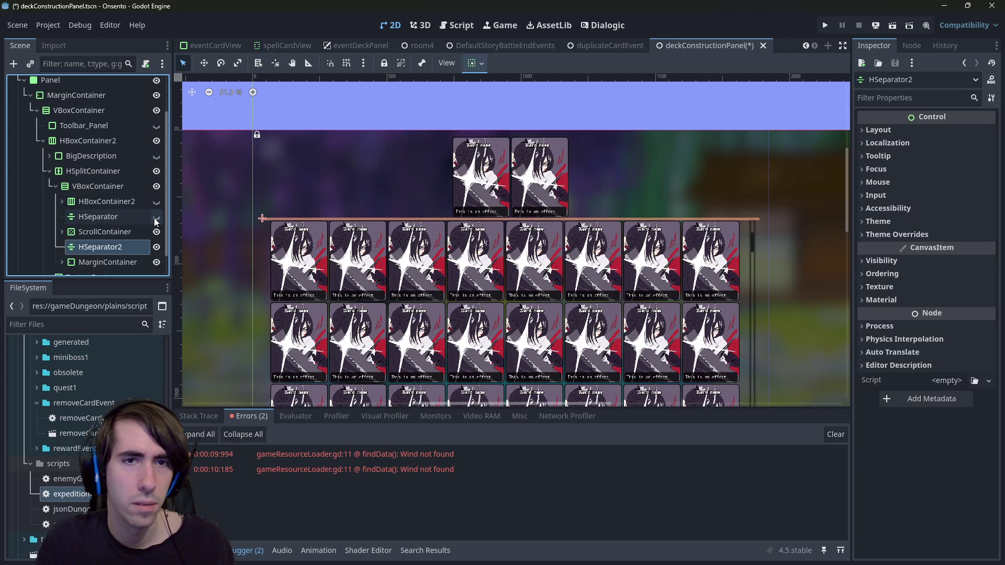
{"action": "left_click", "coordinate": [156, 216]}
{"action": "key", "text": "ctrl+s"}
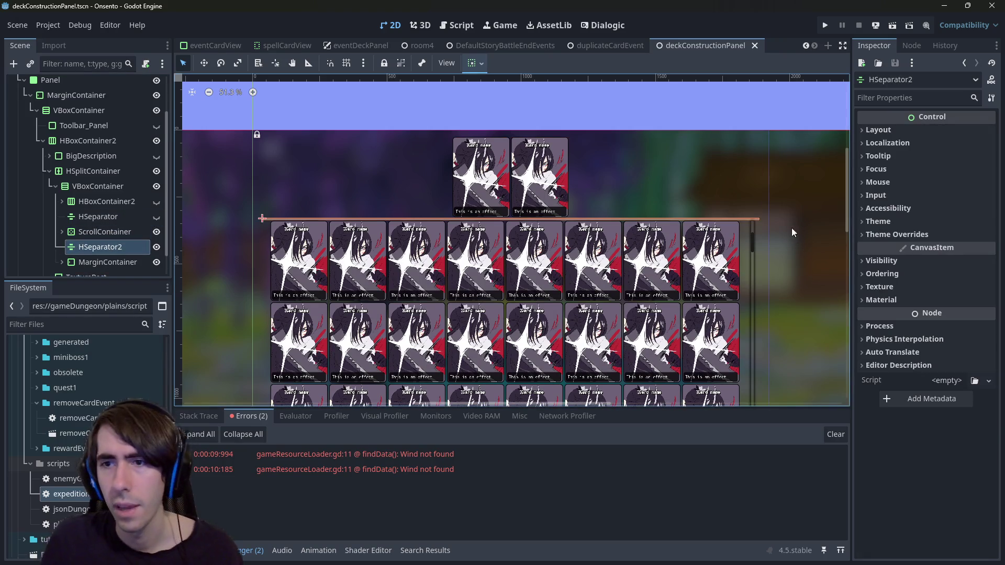
Step: Set HSeparator2's Theme Overrides Constants Separation to 25 and save
{"action": "left_click", "coordinate": [912, 222]}
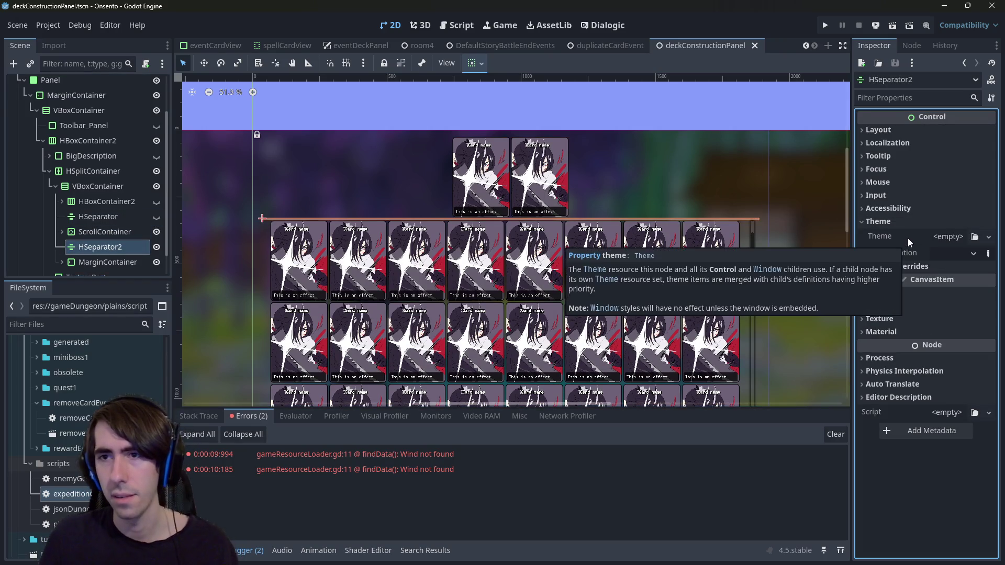
{"action": "left_click", "coordinate": [913, 267]}
{"action": "left_click", "coordinate": [890, 280]}
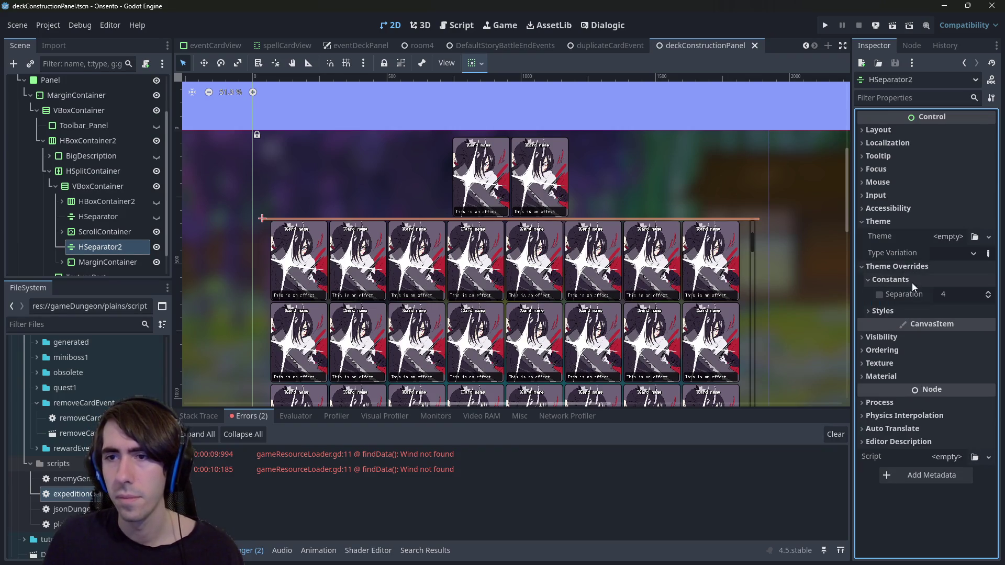
{"action": "left_click", "coordinate": [879, 295]}
{"action": "mouse_move", "coordinate": [960, 294]}
{"action": "left_mouse_down"}
{"action": "mouse_move", "coordinate": [950, 295]}
{"action": "mouse_move", "coordinate": [966, 294]}
{"action": "left_mouse_up"}
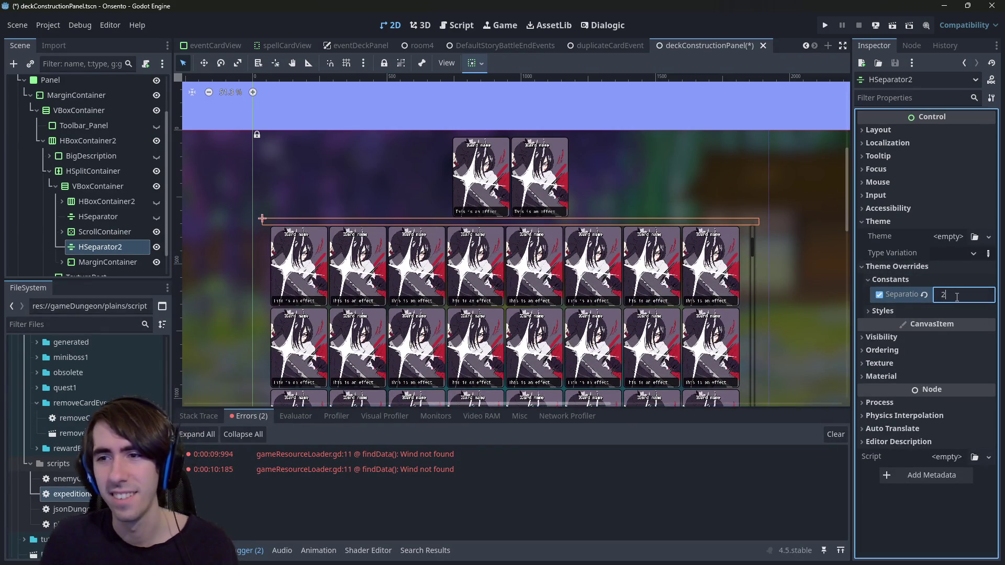
{"action": "left_click", "coordinate": [988, 291]}
{"action": "key", "text": "ctrl+s"}
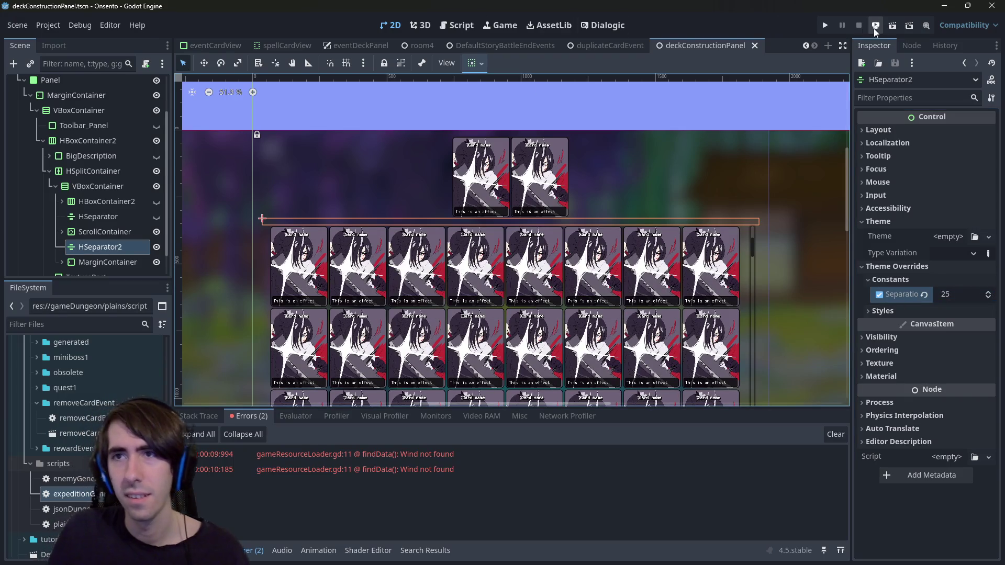
{"action": "left_click", "coordinate": [893, 25]}
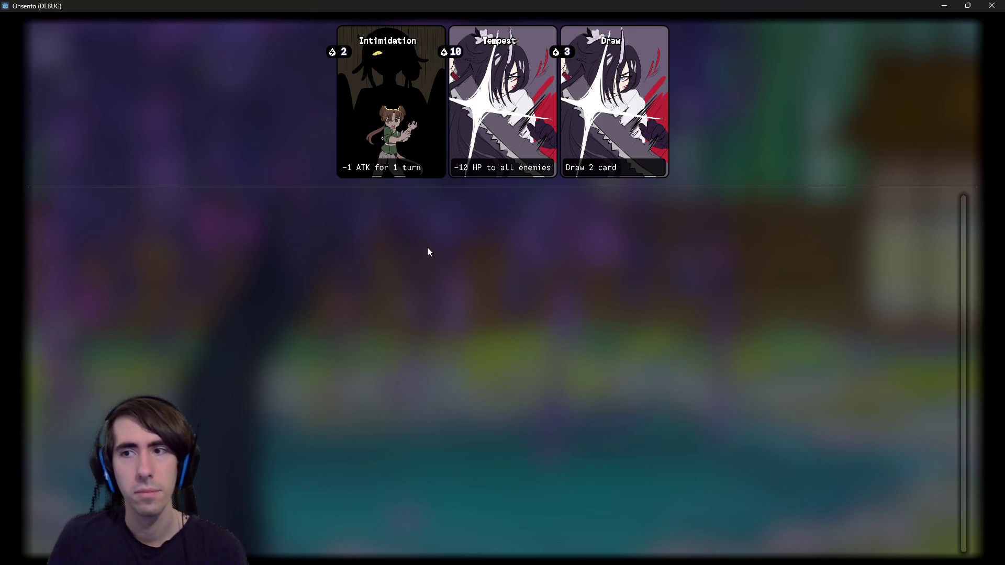
{"action": "left_click", "coordinate": [404, 127]}
{"action": "left_click", "coordinate": [502, 104]}
{"action": "left_click", "coordinate": [575, 111]}
{"action": "left_click", "coordinate": [503, 104]}
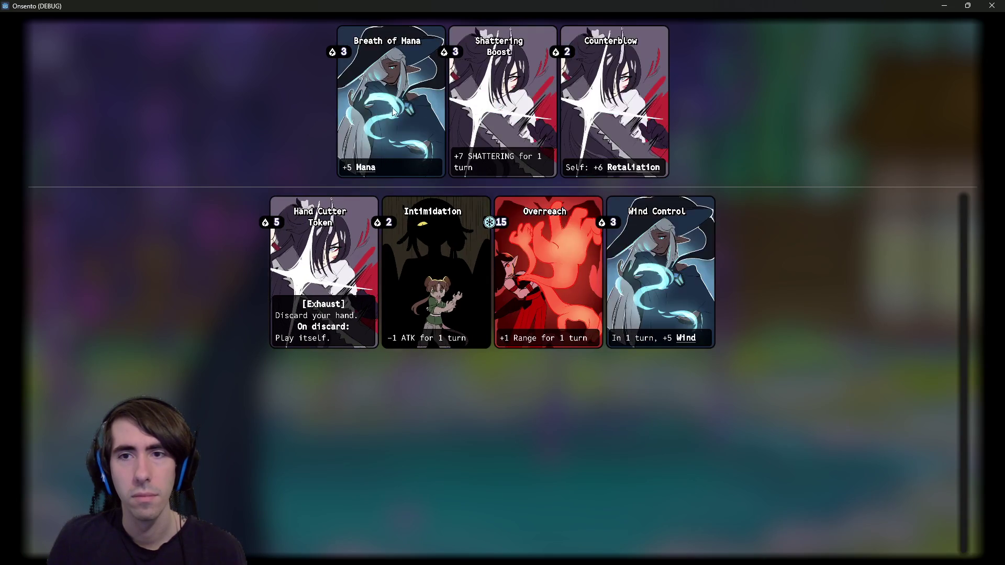
{"action": "left_click", "coordinate": [386, 112]}
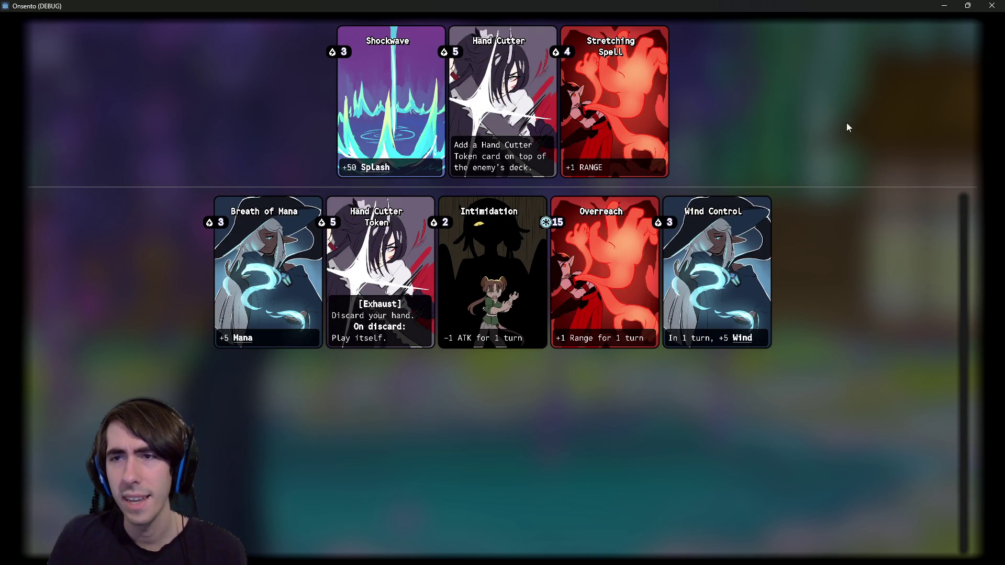
{"action": "left_click", "coordinate": [991, 6]}
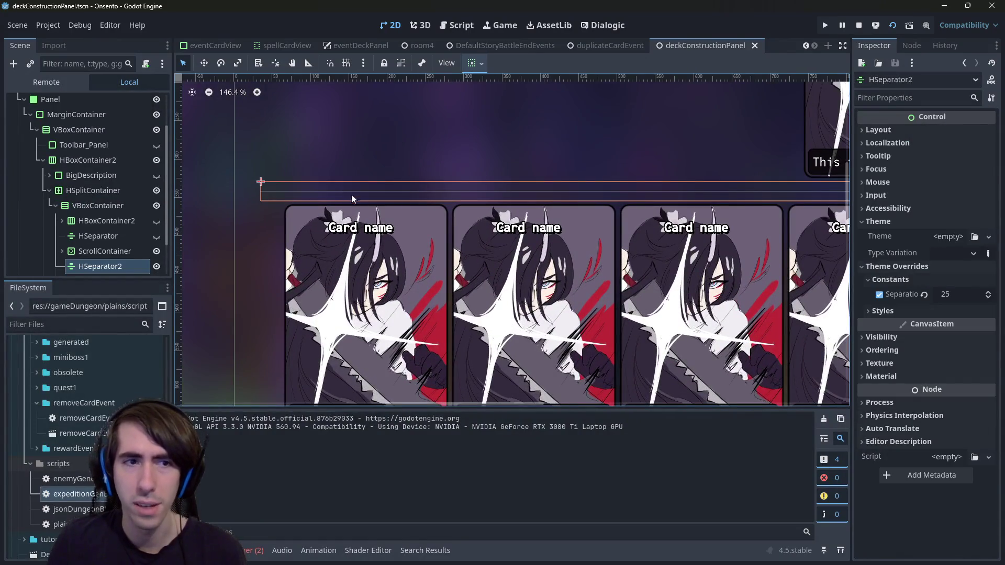
{"action": "scroll", "coordinate": [419, 220], "scroll_direction": "right", "scroll_amount": 3}
{"action": "left_click", "coordinate": [156, 266]}
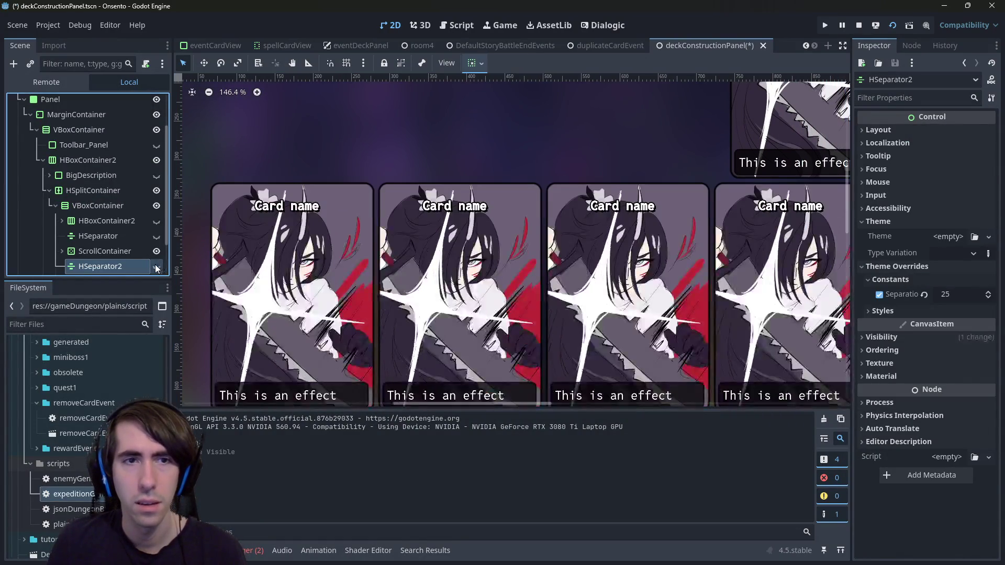
Step: Show HSeparator2 and try a flat separator style with a black background
{"action": "left_click", "coordinate": [156, 266]}
{"action": "left_click", "coordinate": [883, 311]}
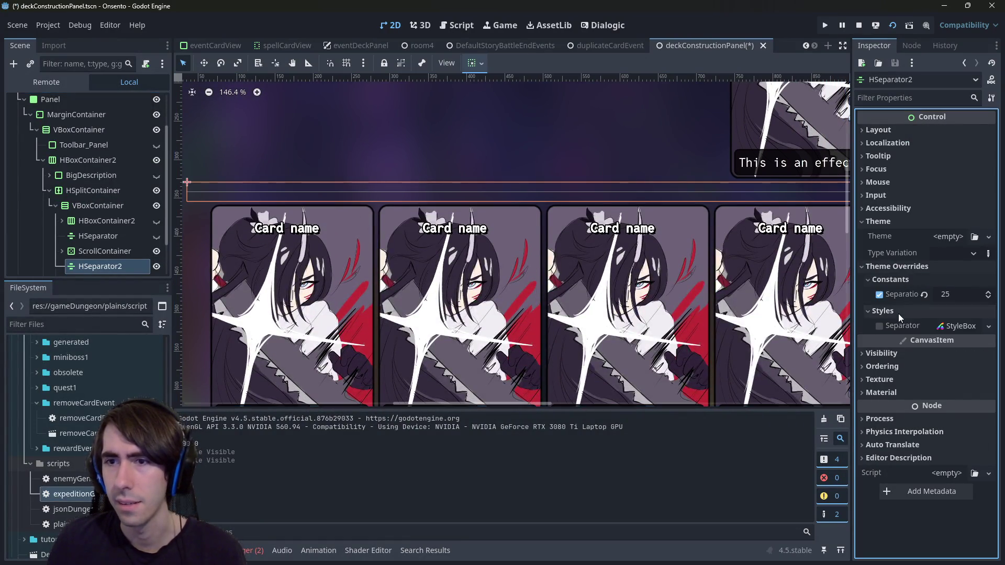
{"action": "left_click", "coordinate": [960, 327]}
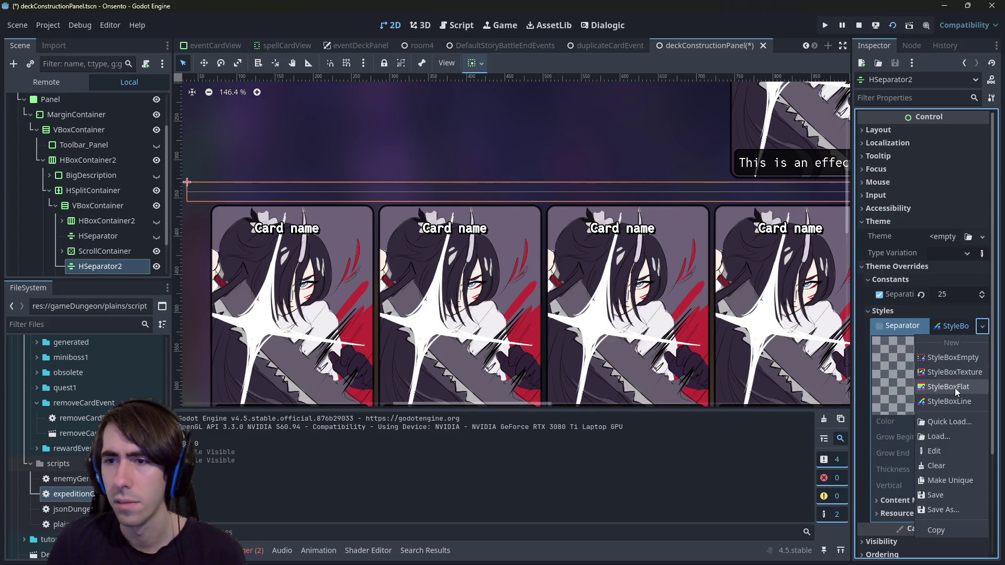
{"action": "left_click", "coordinate": [955, 388]}
{"action": "left_click", "coordinate": [981, 332]}
{"action": "left_click", "coordinate": [981, 332]}
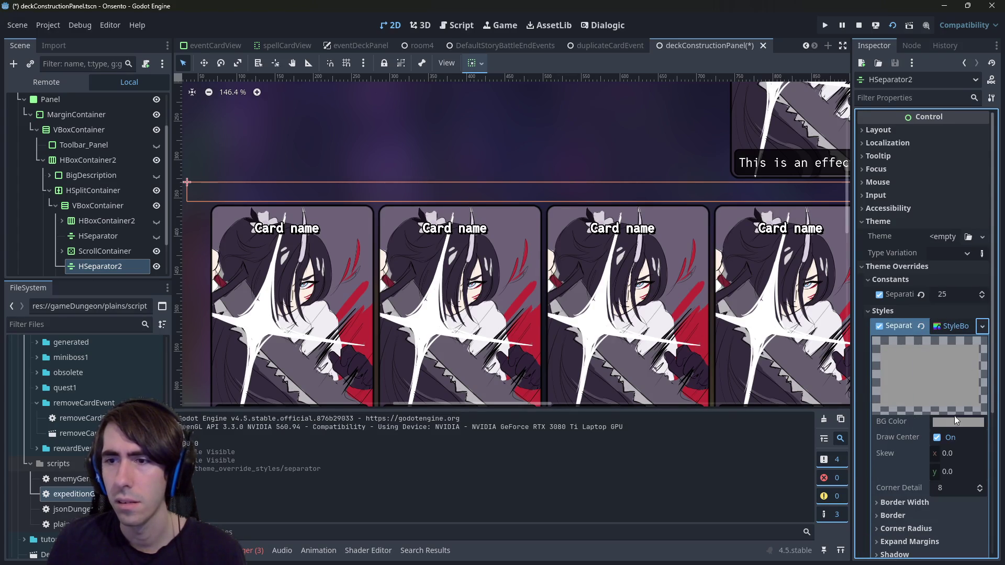
{"action": "left_click", "coordinate": [957, 421]}
{"action": "left_click", "coordinate": [989, 193]}
{"action": "key", "text": "Escape"}
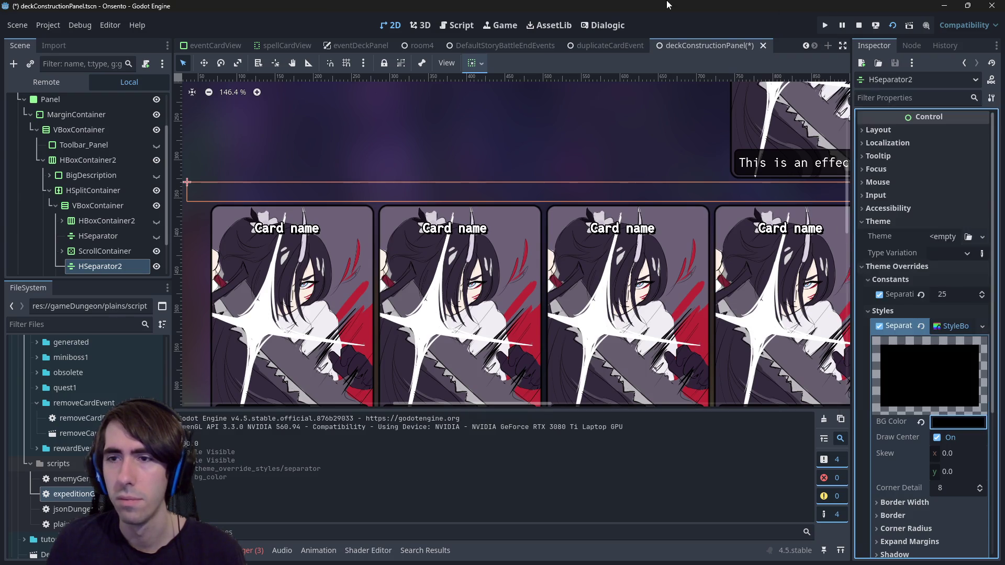
Step: Switch the separator to StyleBoxLine with Grow Begin and Grow End of -250 px, and save
{"action": "left_click", "coordinate": [982, 326]}
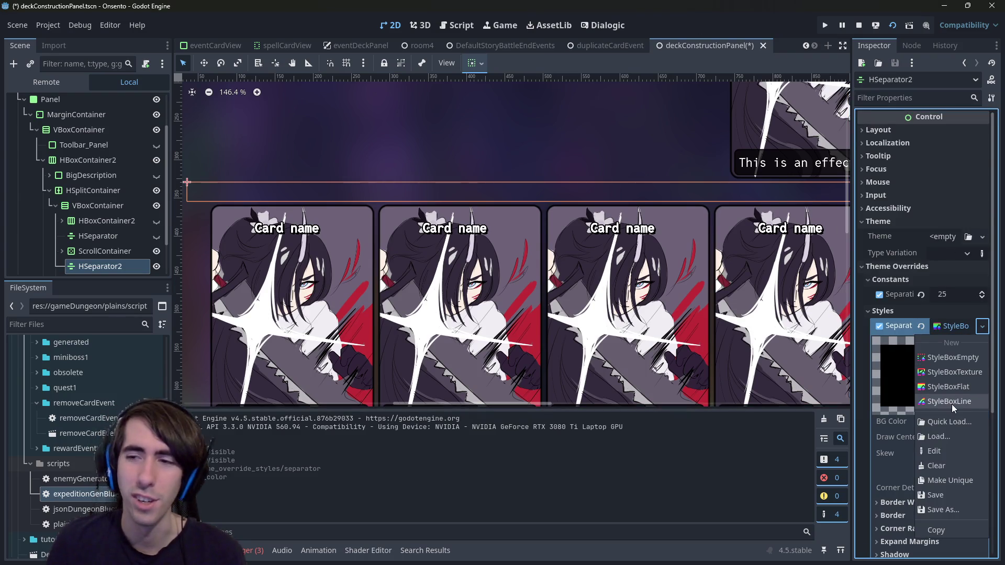
{"action": "left_click", "coordinate": [966, 402]}
{"action": "scroll", "coordinate": [965, 399], "scroll_direction": "down", "scroll_amount": 3}
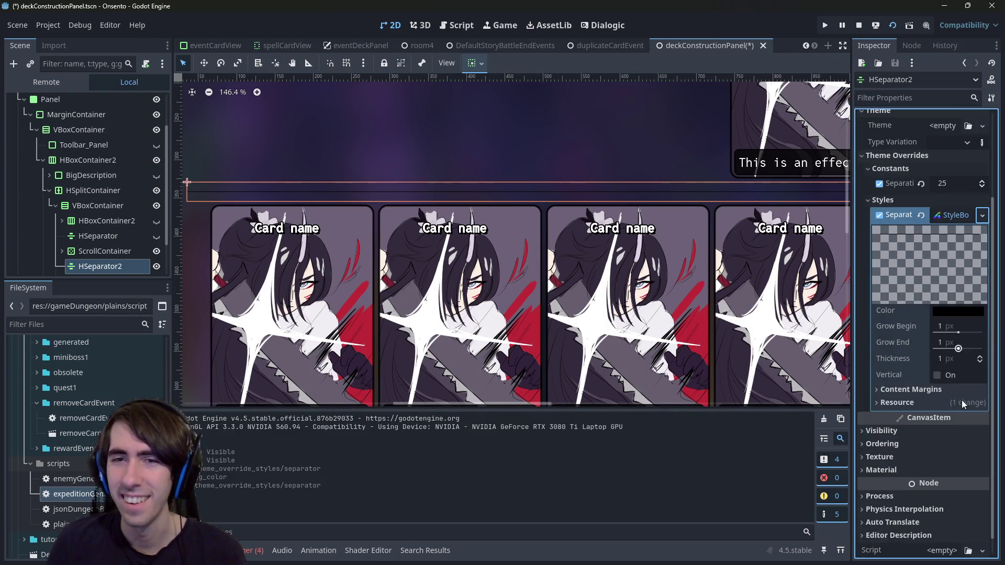
{"action": "left_click_drag", "start_coordinate": [958, 333], "coordinate": [938, 335]}
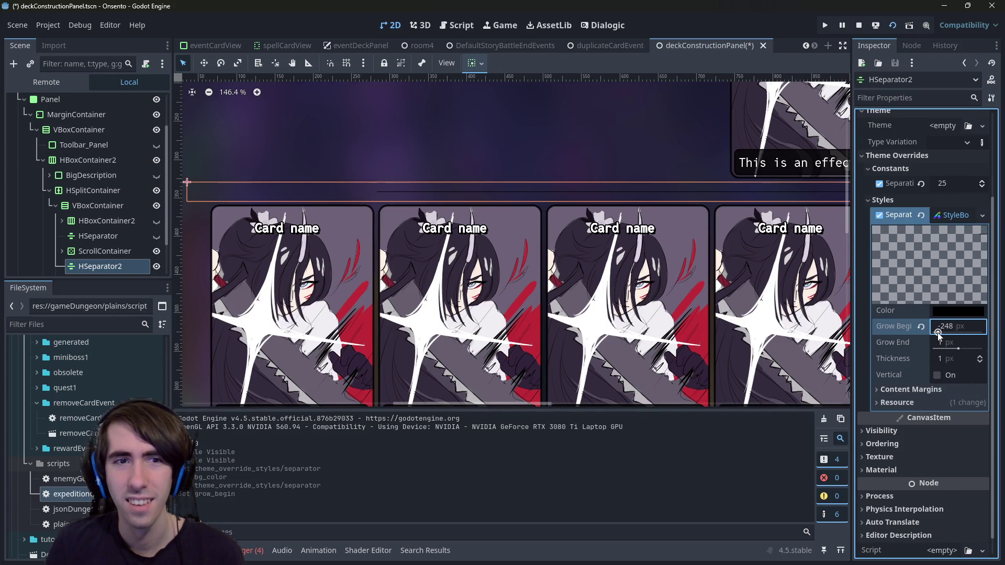
{"action": "left_click", "coordinate": [963, 323]}
{"action": "type", "text": "-250"}
{"action": "key", "text": "Tab"}
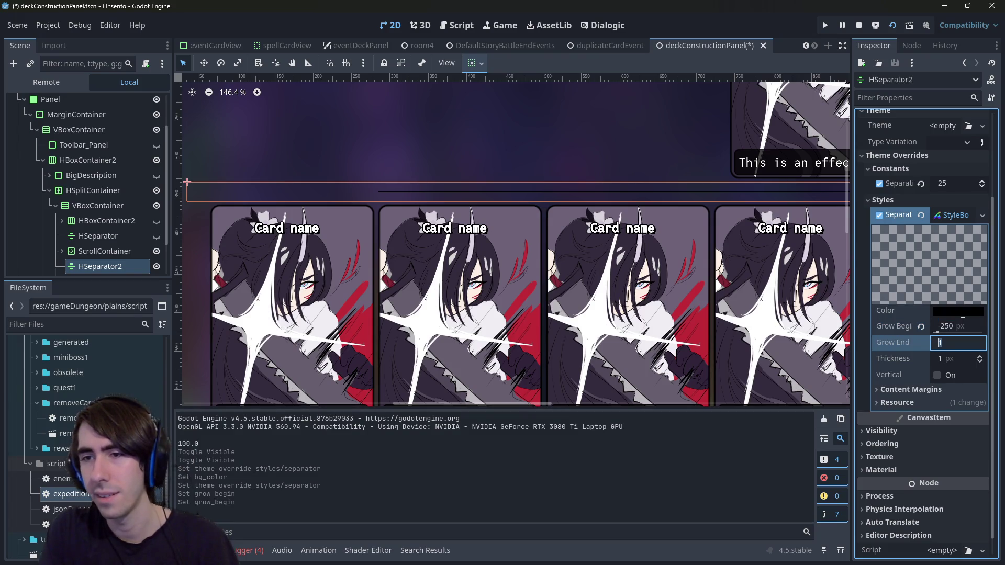
{"action": "type", "text": "0"}
{"action": "key", "text": "Return"}
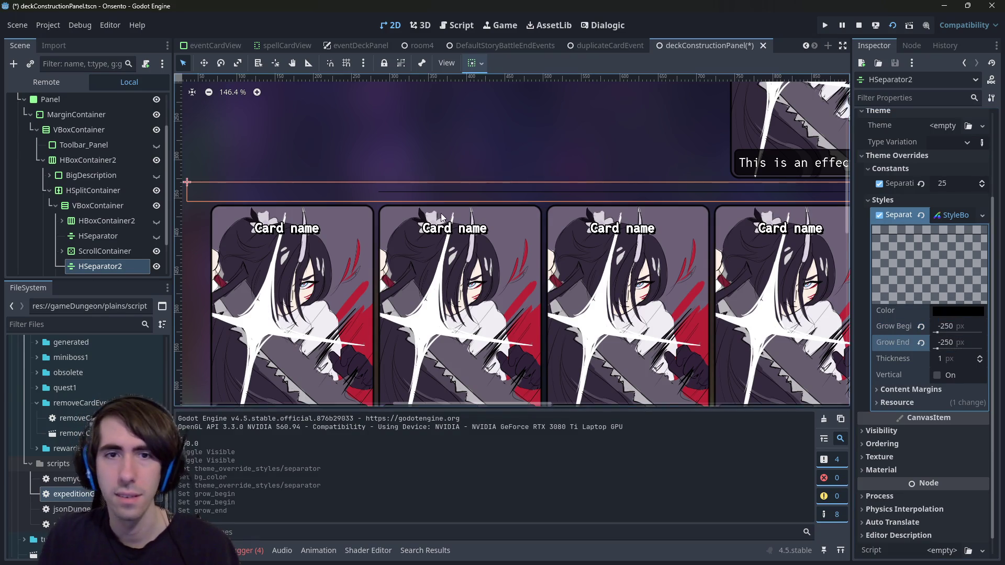
{"action": "scroll", "coordinate": [427, 282], "scroll_direction": "down", "scroll_amount": 5}
{"action": "key", "text": "ctrl+s"}
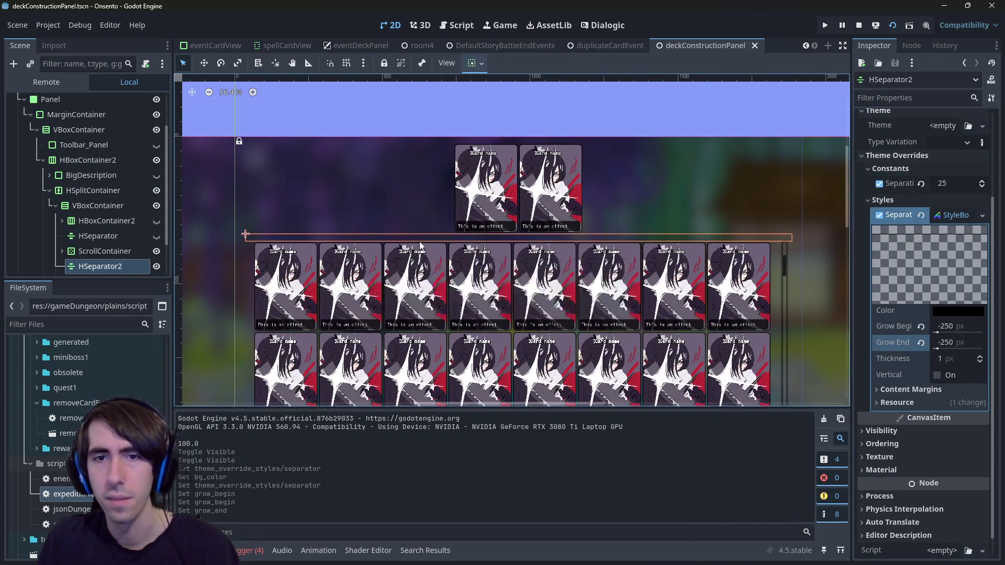
Step: Set the separator line thickness to 5 px
{"action": "scroll", "coordinate": [460, 239], "scroll_direction": "up", "scroll_amount": 5}
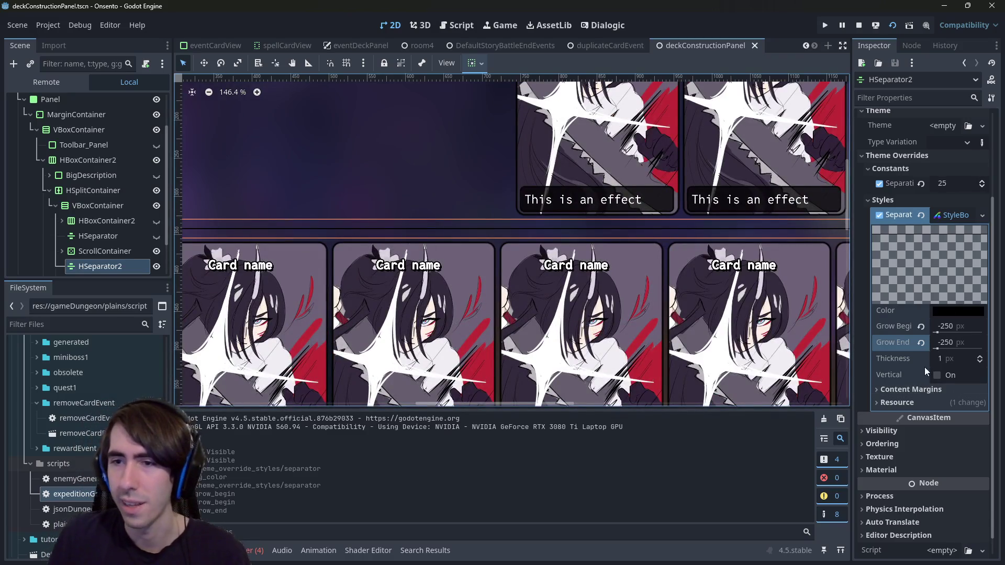
{"action": "left_click_drag", "start_coordinate": [945, 360], "coordinate": [958, 360]}
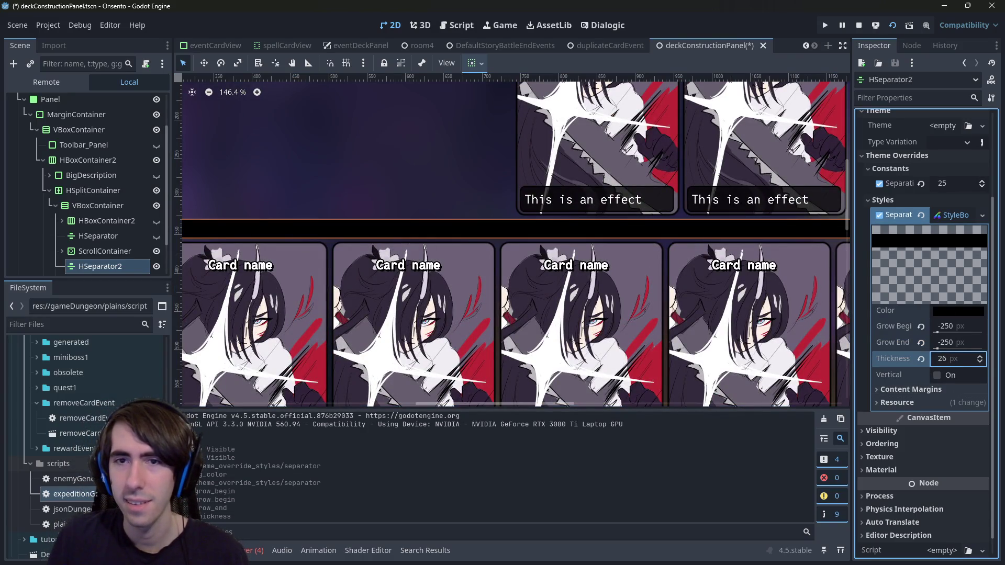
{"action": "left_click", "coordinate": [960, 358]}
{"action": "key", "text": "BackSpace"}
{"action": "key", "text": "Return"}
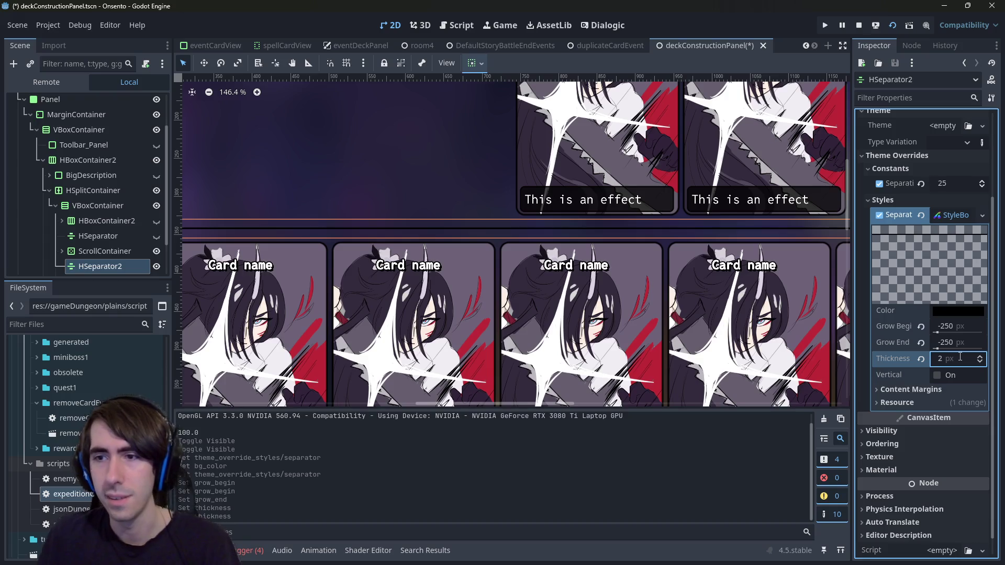
{"action": "type", "text": "5"}
{"action": "key", "text": "Return"}
Step: Review the line's vertical, content-margin and colour settings, keeping it horizontal
{"action": "scroll", "coordinate": [257, 282], "scroll_direction": "down", "scroll_amount": 3}
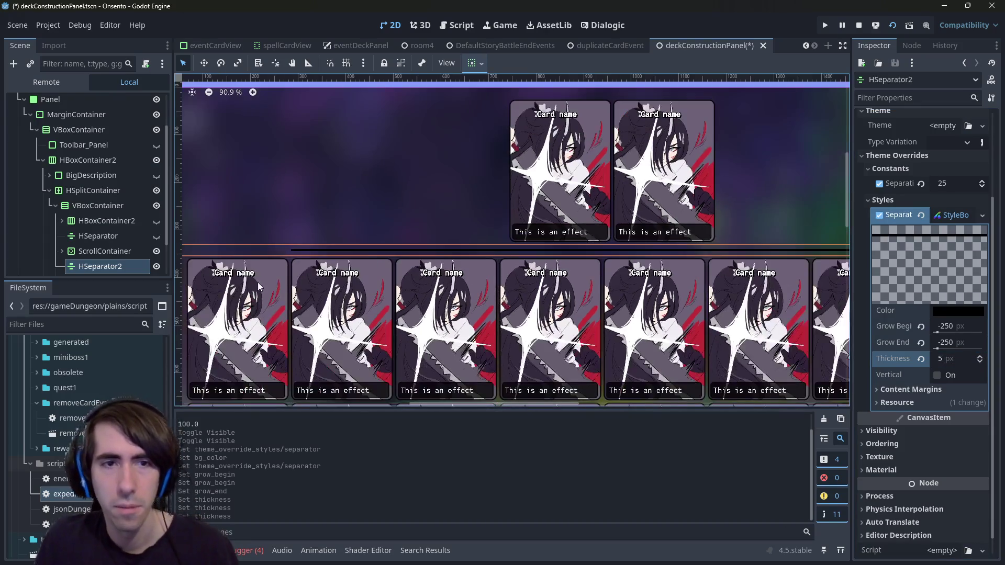
{"action": "scroll", "coordinate": [348, 244], "scroll_direction": "up", "scroll_amount": 4}
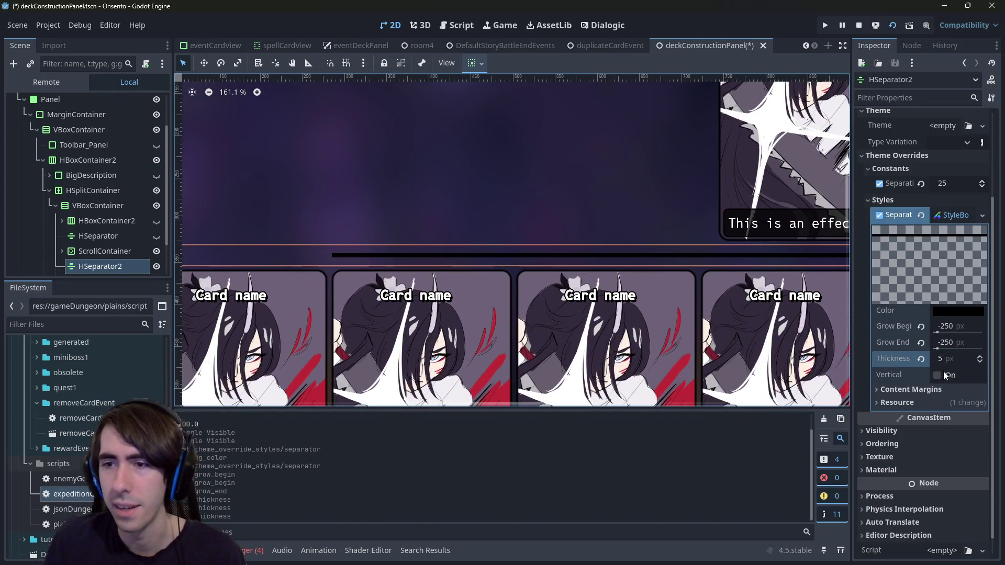
{"action": "left_click", "coordinate": [950, 376]}
{"action": "left_click", "coordinate": [949, 373]}
{"action": "left_click", "coordinate": [905, 394]}
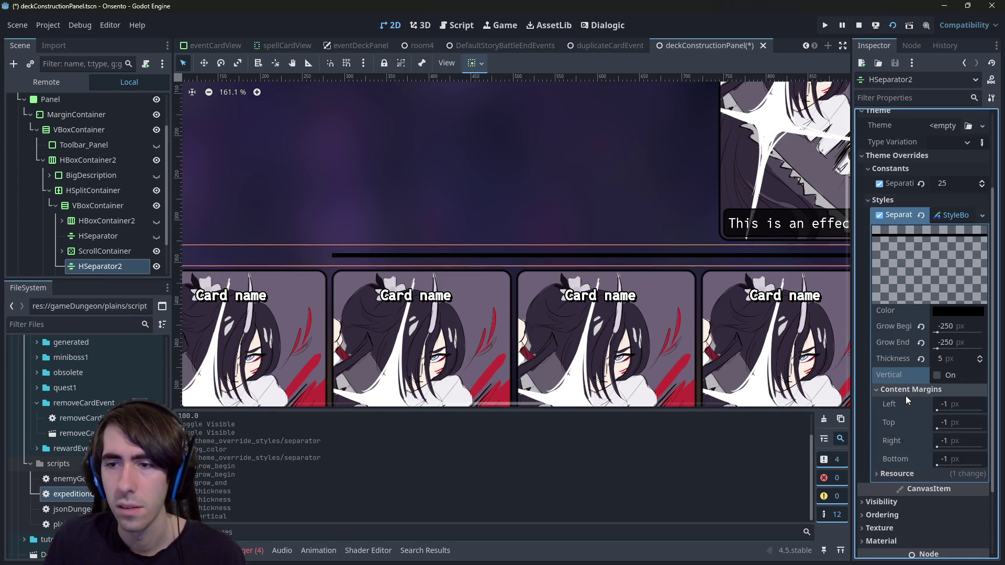
{"action": "left_click", "coordinate": [905, 395]}
{"action": "left_click", "coordinate": [966, 314]}
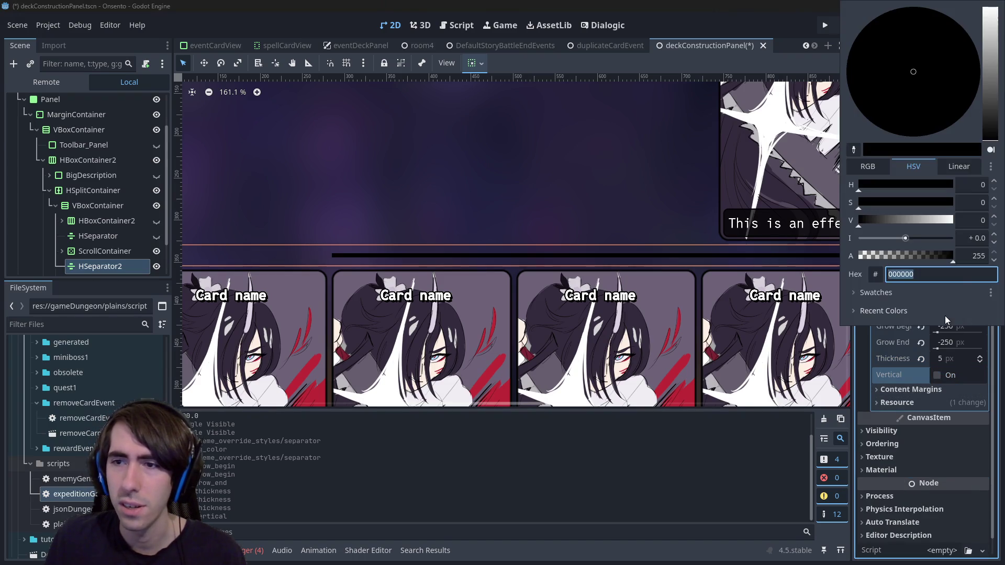
{"action": "left_click", "coordinate": [899, 327]}
{"action": "left_click", "coordinate": [982, 215]}
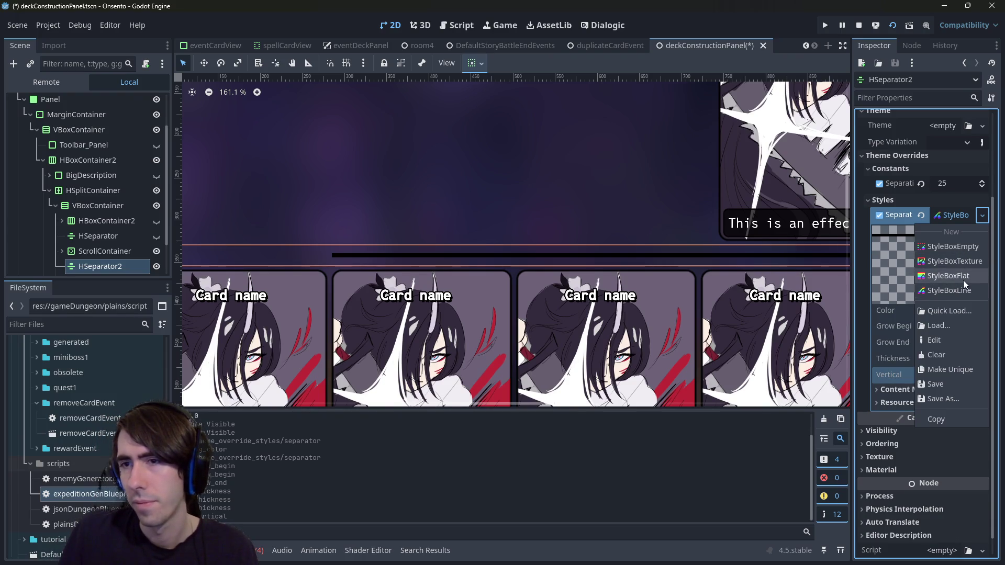
Step: Replace HSeparator2's separator style with a new StyleBoxFlat with a black background colour
{"action": "left_click", "coordinate": [893, 310]}
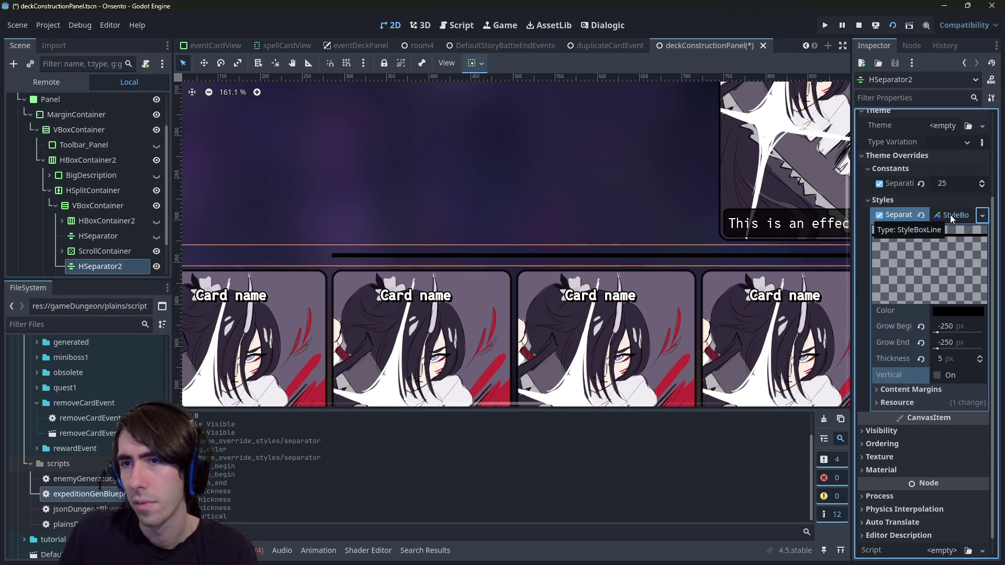
{"action": "left_click", "coordinate": [982, 215]}
{"action": "left_click", "coordinate": [967, 275]}
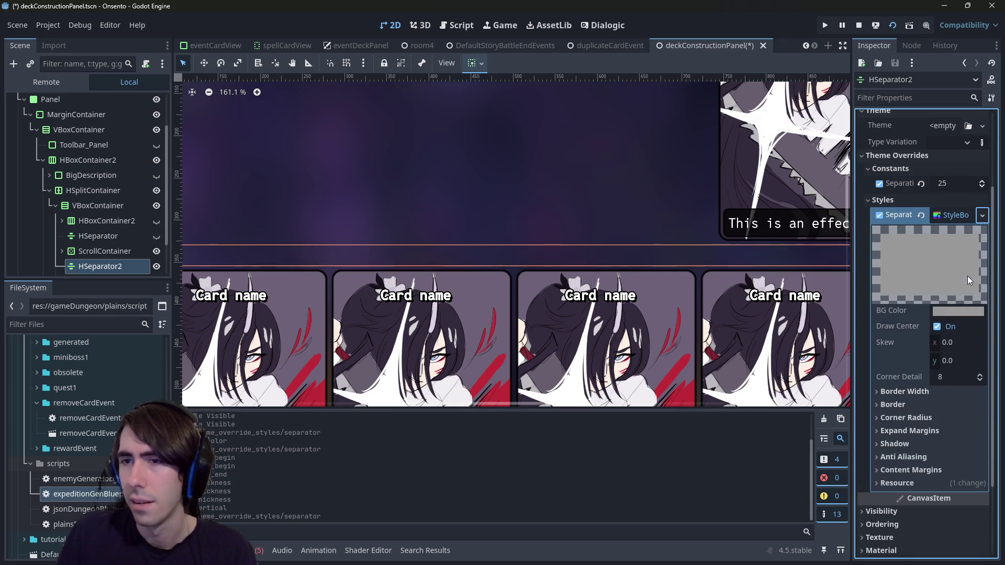
{"action": "left_click", "coordinate": [959, 314]}
{"action": "left_click", "coordinate": [861, 183]}
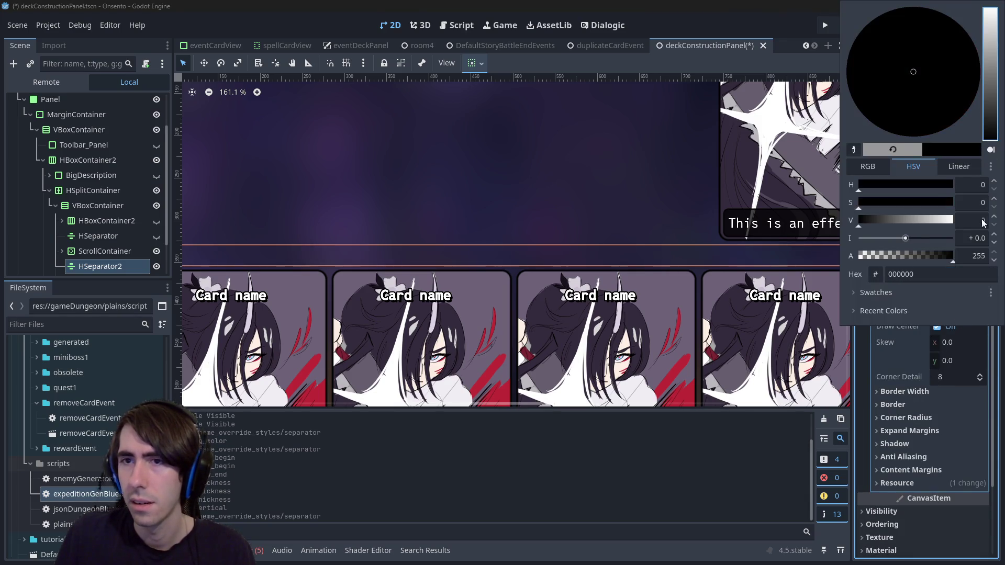
{"action": "left_click", "coordinate": [568, 5]}
{"action": "scroll", "coordinate": [915, 349], "scroll_direction": "down", "scroll_amount": 2}
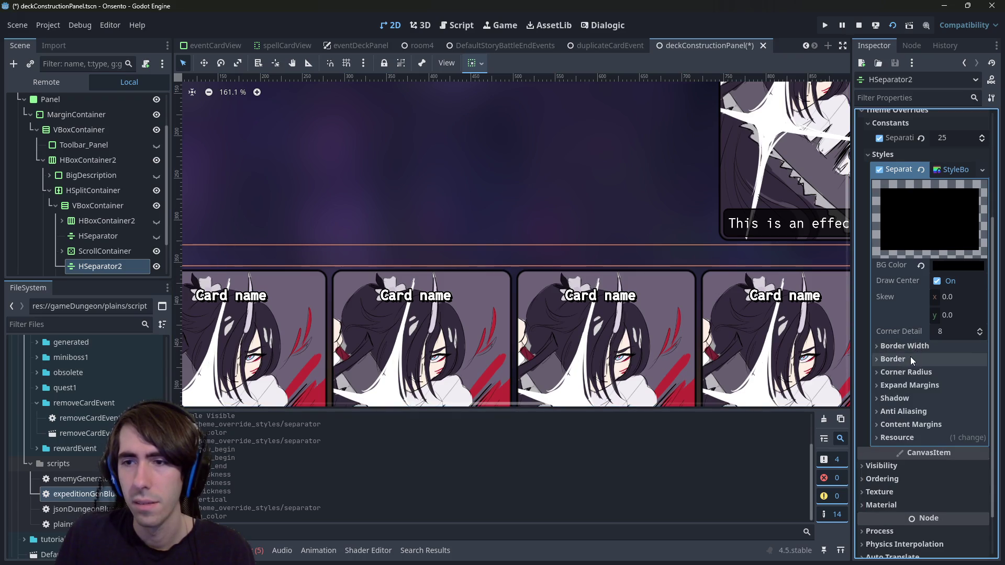
{"action": "left_click", "coordinate": [959, 266]}
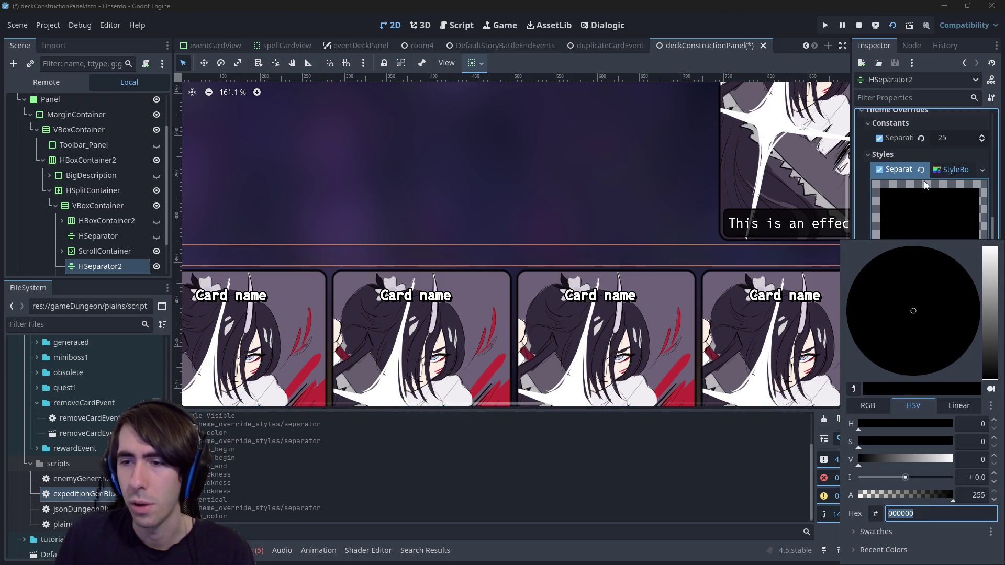
{"action": "left_click", "coordinate": [960, 178]}
{"action": "scroll", "coordinate": [618, 294], "scroll_direction": "down", "scroll_amount": 3}
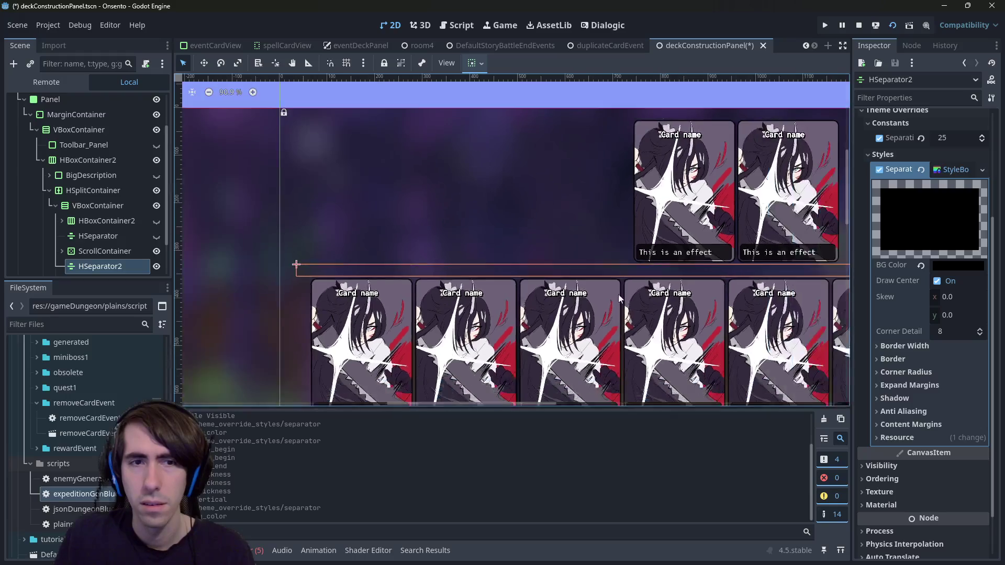
{"action": "scroll", "coordinate": [596, 291], "scroll_direction": "up", "scroll_amount": 3}
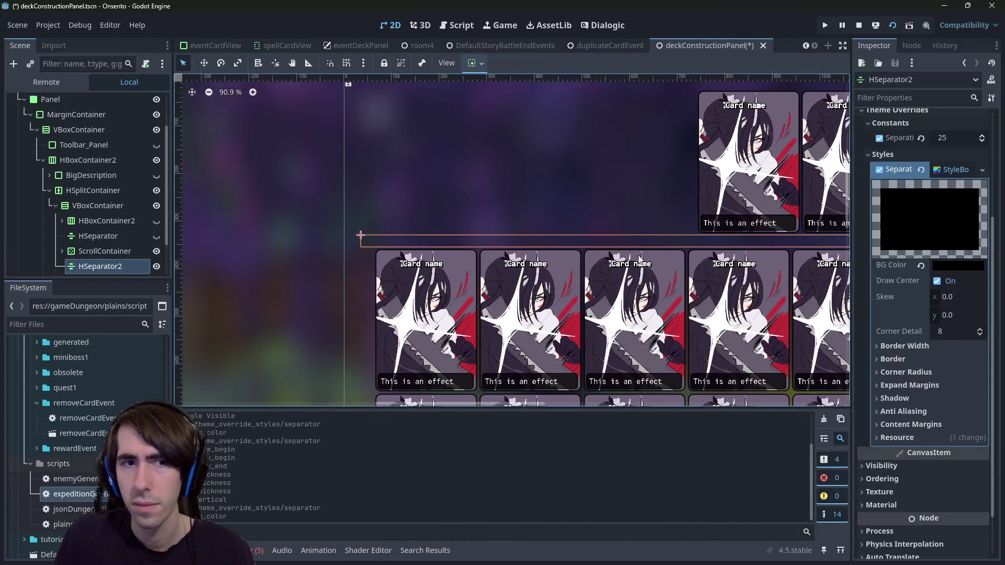
Step: Expand the flat style's anti-aliasing, shadow, expand margin, border and corner radius sections
{"action": "left_click", "coordinate": [903, 412]}
{"action": "left_click", "coordinate": [921, 412]}
{"action": "left_click", "coordinate": [918, 396]}
{"action": "left_click", "coordinate": [919, 395]}
{"action": "left_click", "coordinate": [918, 394]}
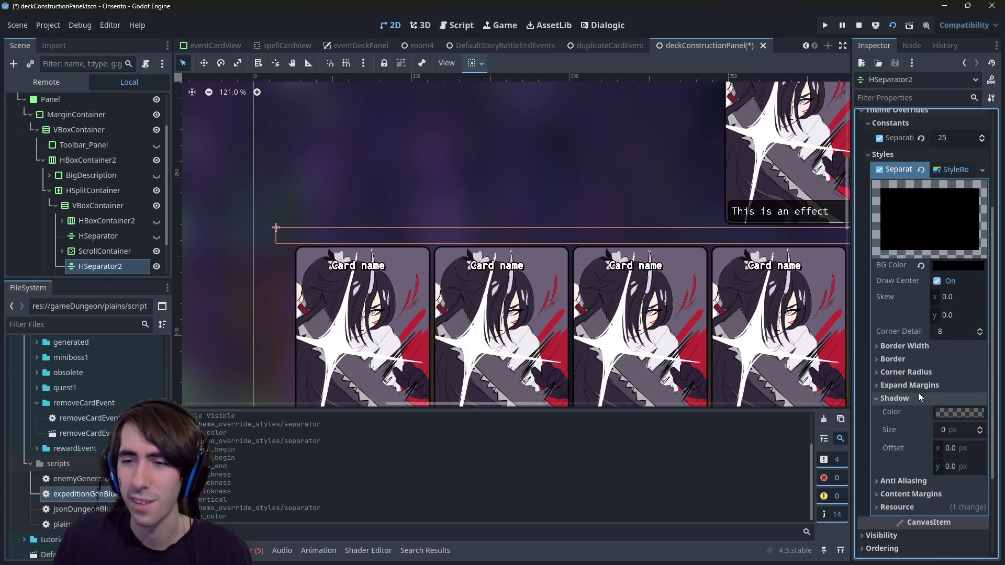
{"action": "left_click", "coordinate": [916, 385]}
{"action": "left_click", "coordinate": [913, 373]}
{"action": "left_click", "coordinate": [909, 359]}
{"action": "left_click", "coordinate": [907, 347]}
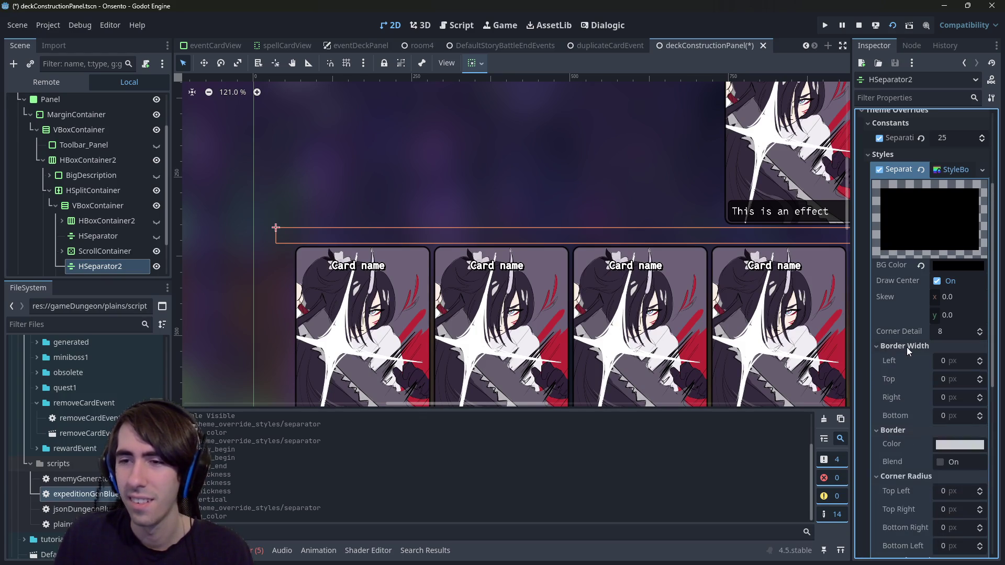
Step: Set the flat style's border colour to black and try its border, corner and centre-fill options
{"action": "left_click", "coordinate": [949, 445]}
{"action": "left_click", "coordinate": [989, 248]}
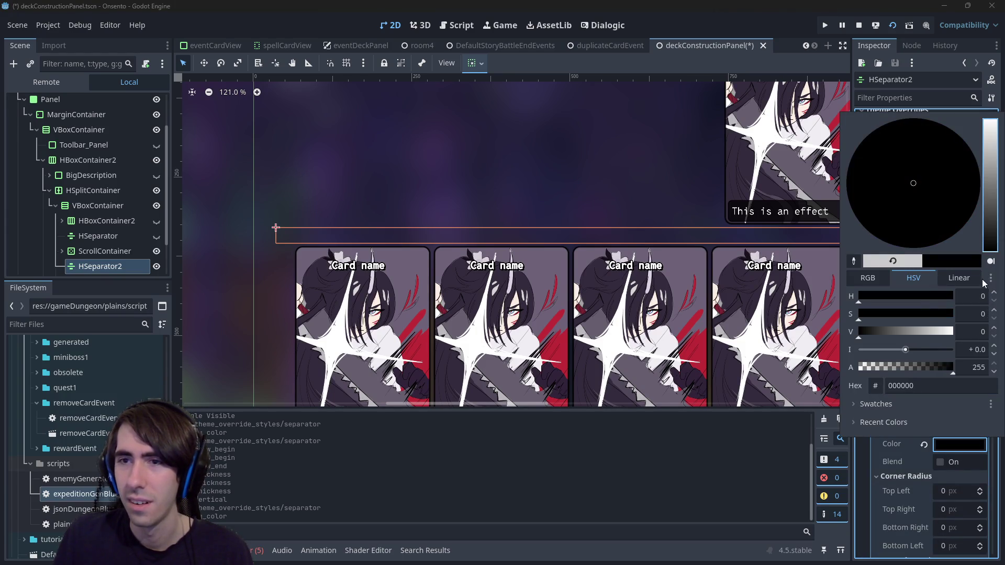
{"action": "left_click", "coordinate": [947, 450]}
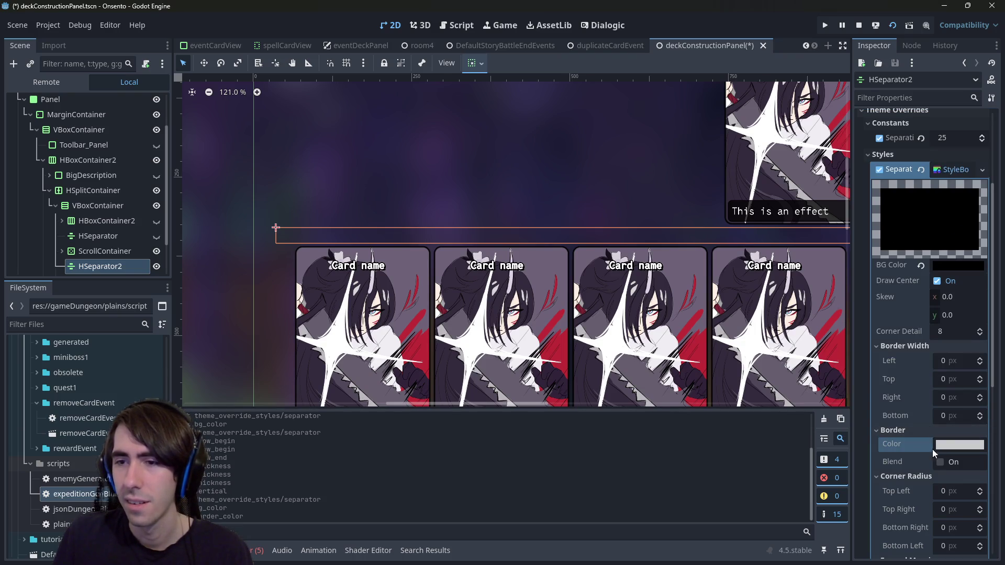
{"action": "left_click", "coordinate": [934, 455]}
{"action": "left_click", "coordinate": [953, 359]}
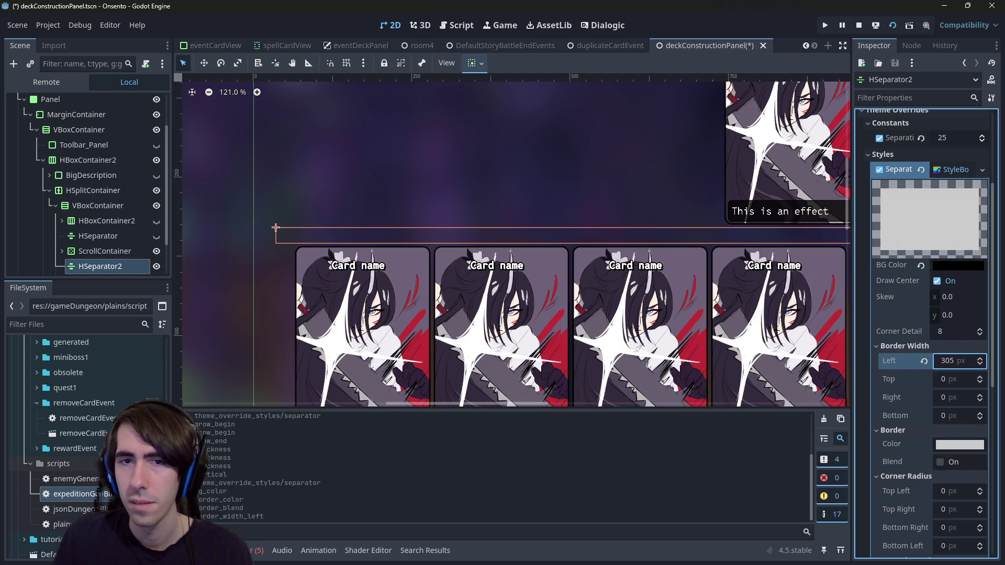
{"action": "left_click", "coordinate": [953, 334]}
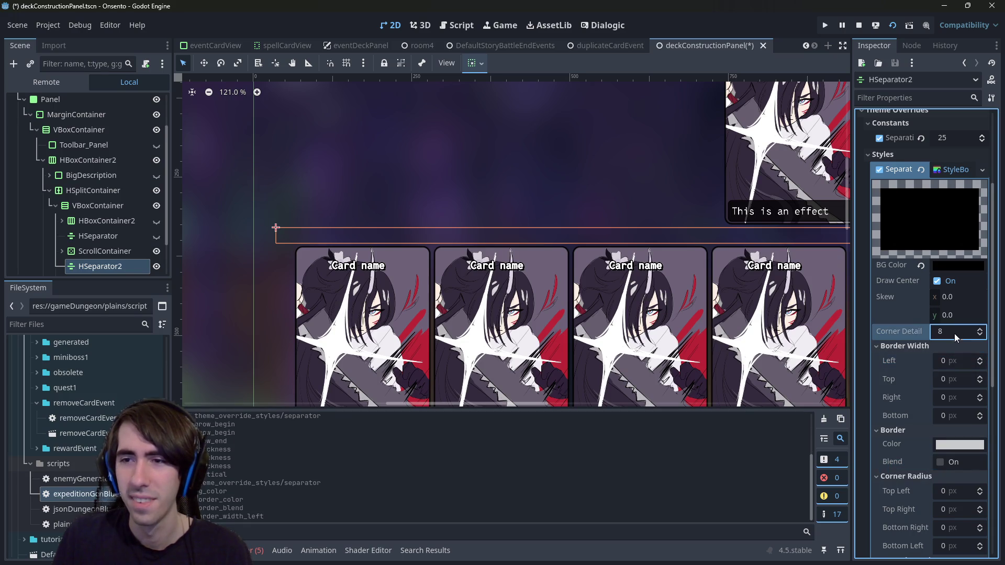
{"action": "left_click", "coordinate": [937, 281]}
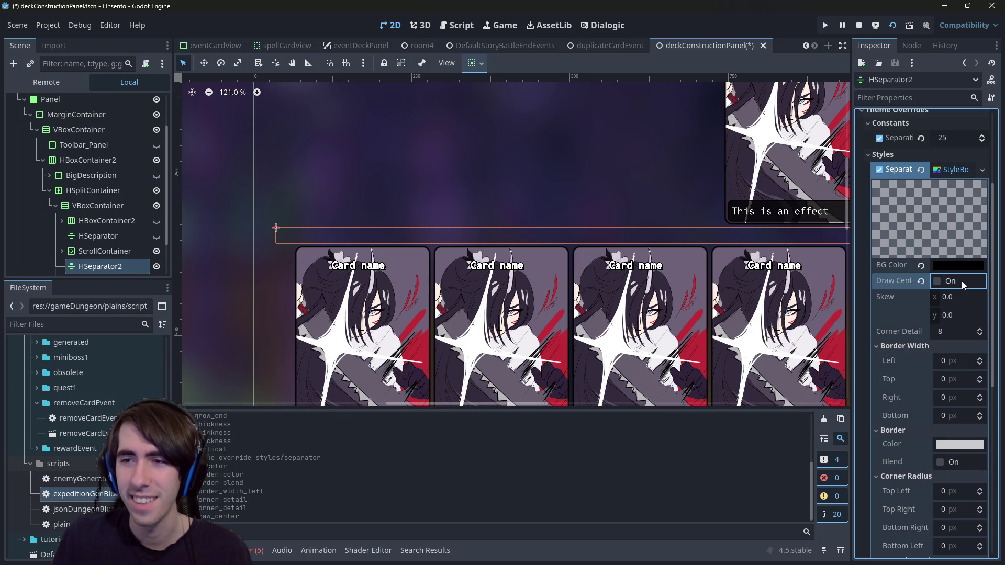
{"action": "left_click", "coordinate": [937, 281]}
Step: Switch the separator to a transparent style box and save the deck construction panel scene
{"action": "scroll", "coordinate": [633, 190], "scroll_direction": "down", "scroll_amount": 3}
{"action": "scroll", "coordinate": [453, 247], "scroll_direction": "down", "scroll_amount": 10}
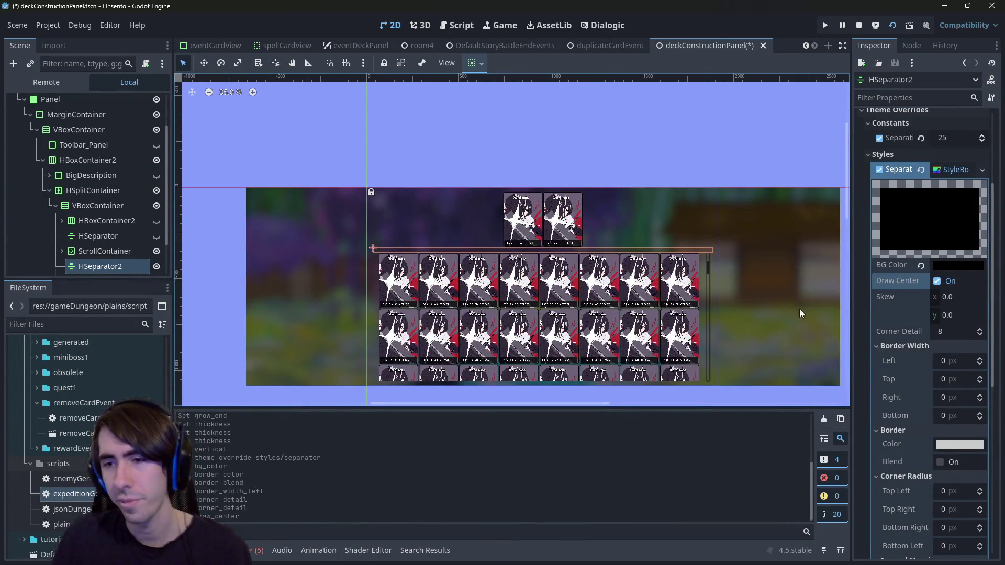
{"action": "scroll", "coordinate": [901, 370], "scroll_direction": "down", "scroll_amount": 5}
{"action": "scroll", "coordinate": [391, 272], "scroll_direction": "up", "scroll_amount": 12}
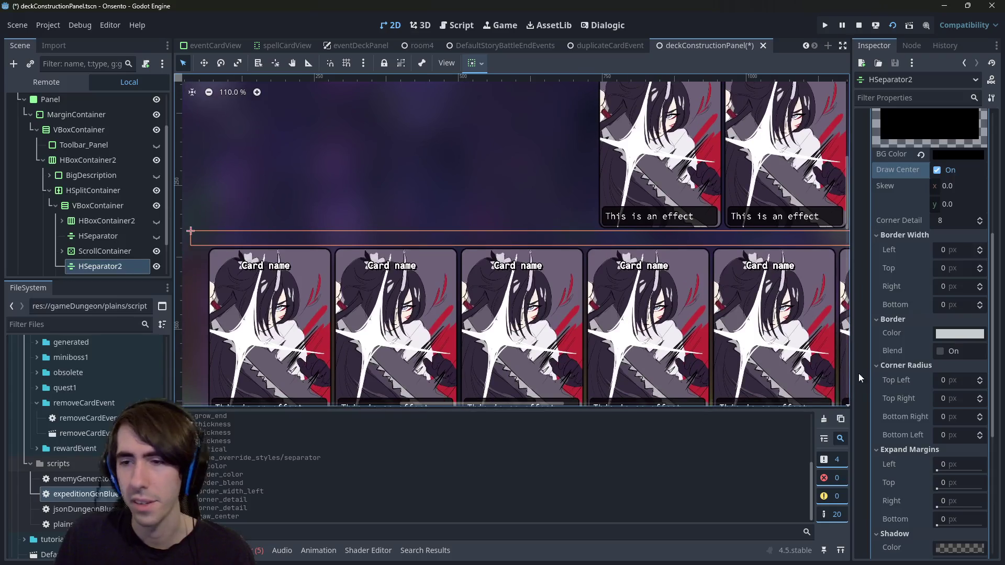
{"action": "scroll", "coordinate": [913, 409], "scroll_direction": "down", "scroll_amount": 5}
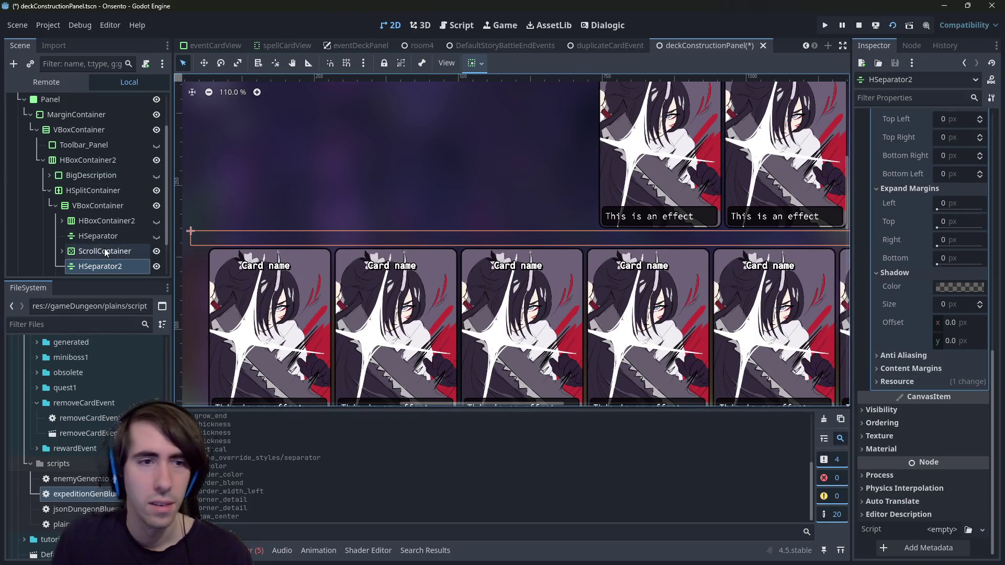
{"action": "scroll", "coordinate": [900, 213], "scroll_direction": "up", "scroll_amount": 5}
{"action": "scroll", "coordinate": [900, 214], "scroll_direction": "up", "scroll_amount": 5}
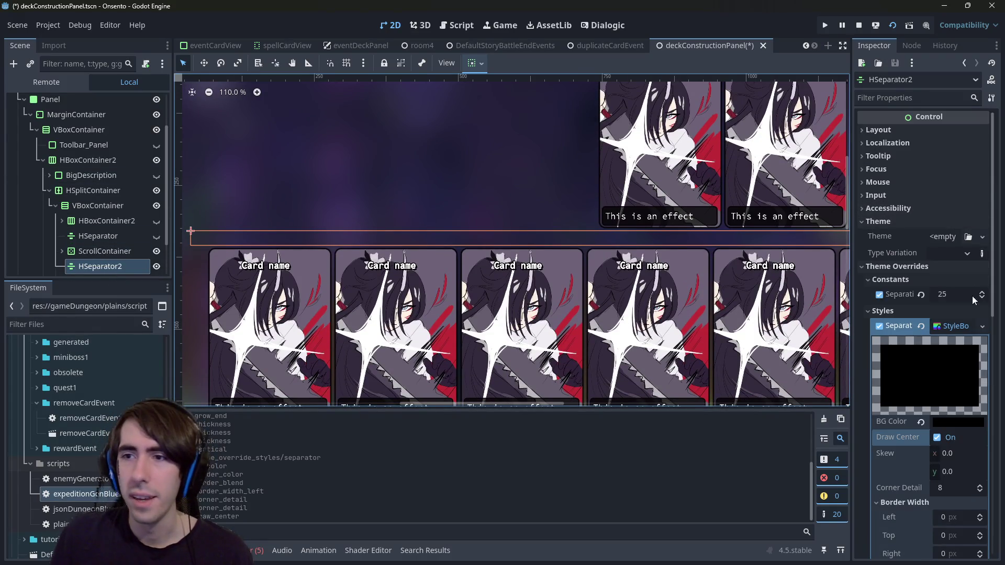
{"action": "left_click", "coordinate": [982, 327]}
{"action": "left_click", "coordinate": [942, 339]}
{"action": "key", "text": "ctrl+s"}
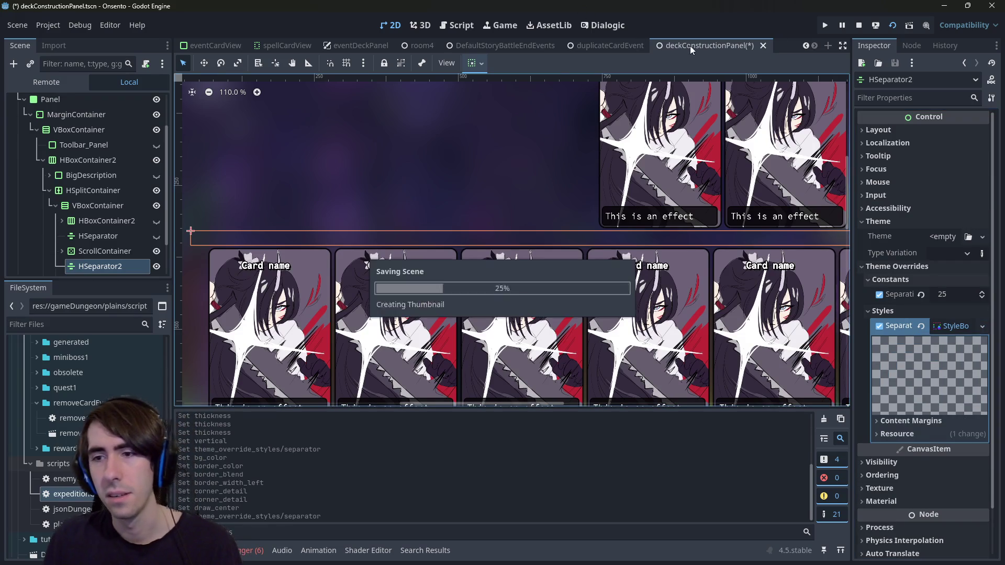
Step: Restart the game and scroll the sorted deck, with Shadow Sting, Counterblow and Full Reach suggested above
{"action": "left_click", "coordinate": [858, 25]}
{"action": "left_click", "coordinate": [892, 25]}
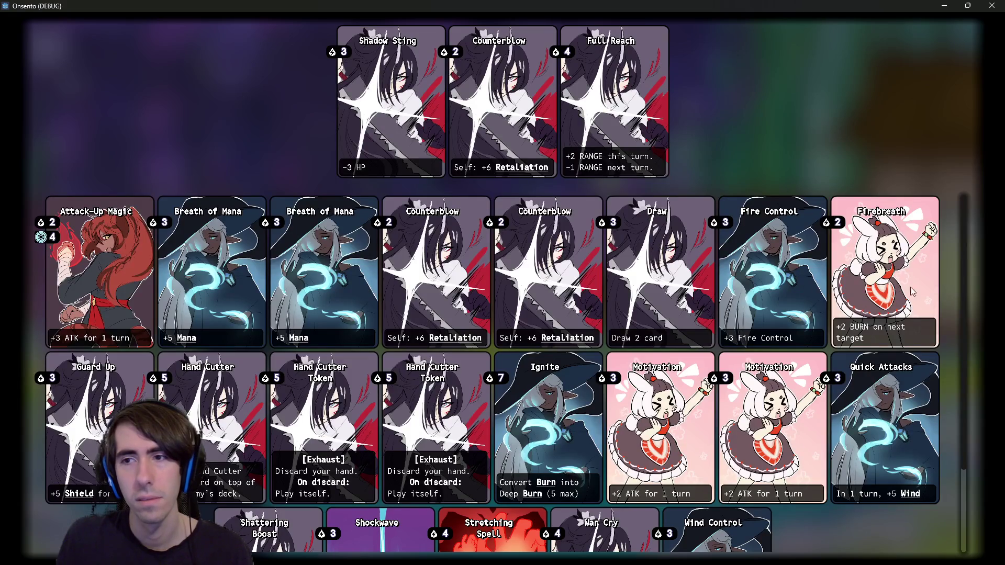
{"action": "scroll", "coordinate": [969, 282], "scroll_direction": "down", "scroll_amount": 3}
{"action": "scroll", "coordinate": [954, 315], "scroll_direction": "up", "scroll_amount": 3}
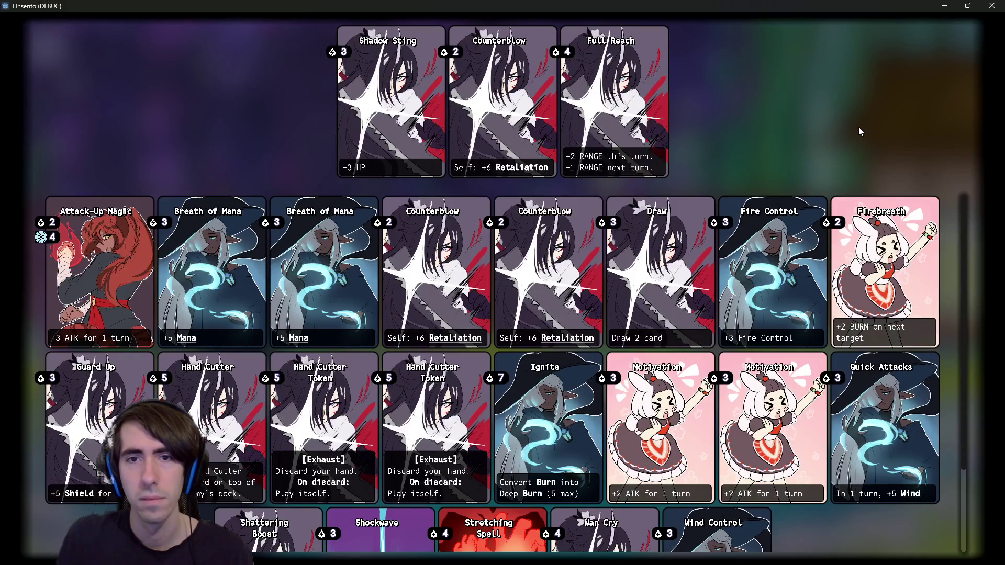
{"action": "scroll", "coordinate": [968, 273], "scroll_direction": "down", "scroll_amount": 2}
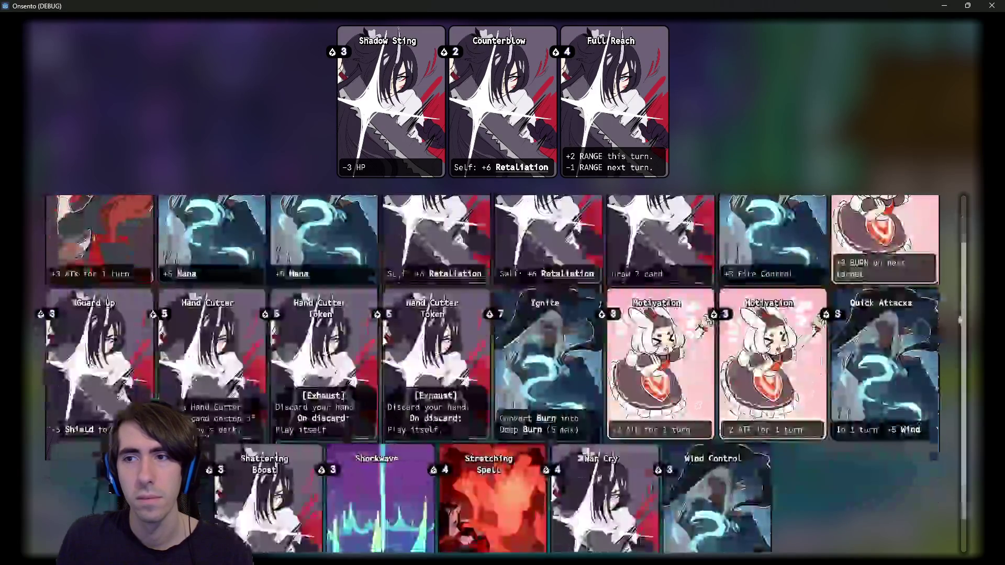
{"action": "scroll", "coordinate": [969, 272], "scroll_direction": "up", "scroll_amount": 2}
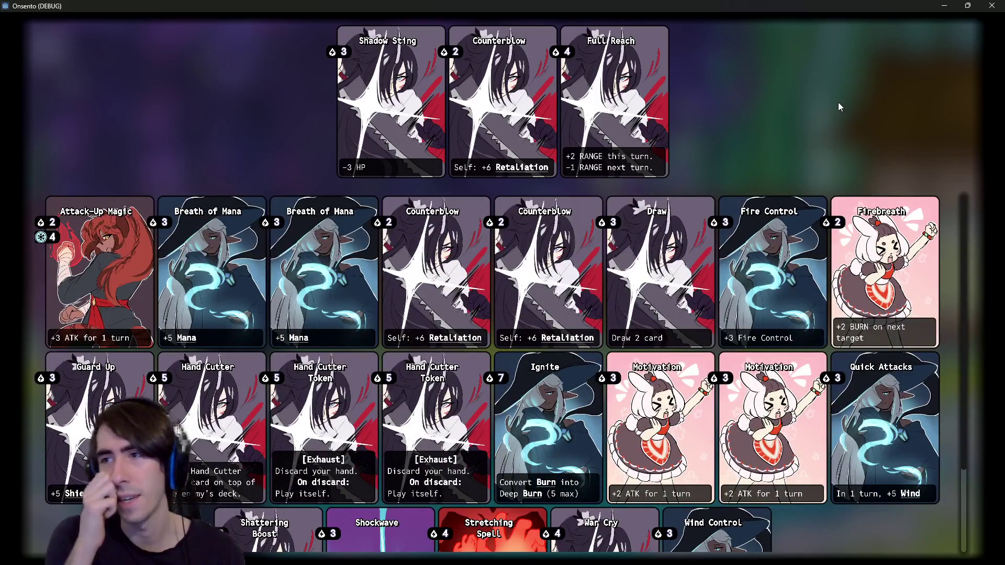
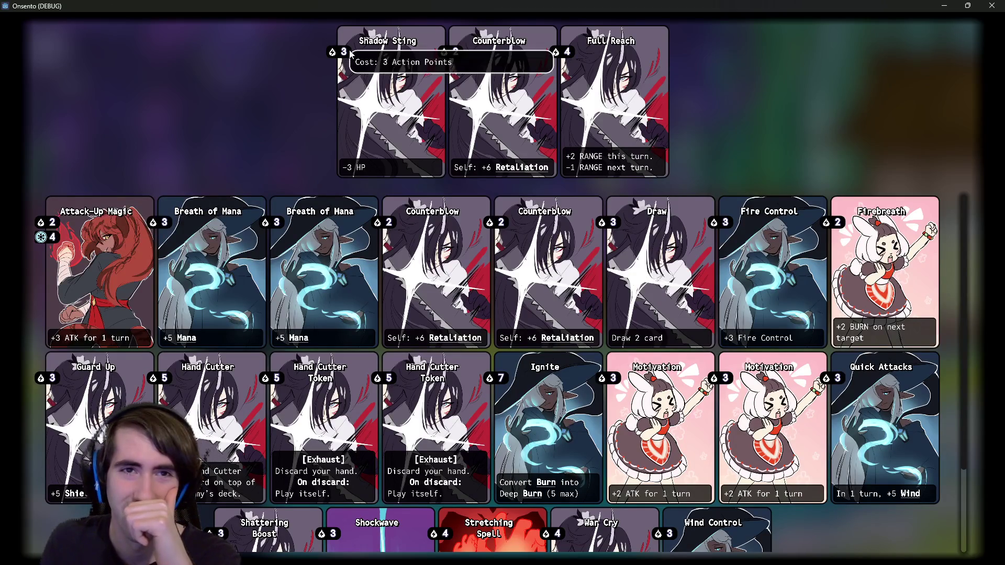
Step: Close the Onsento (DEBUG) game window to end the debug run and return to the editor
{"action": "mouse_move", "coordinate": [466, 50]}
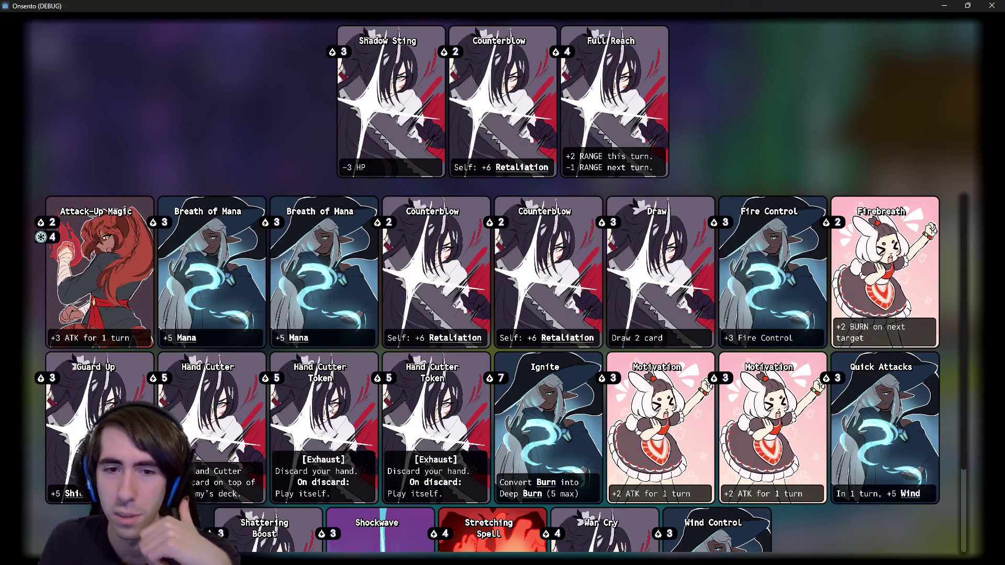
{"action": "left_click", "coordinate": [992, 6]}
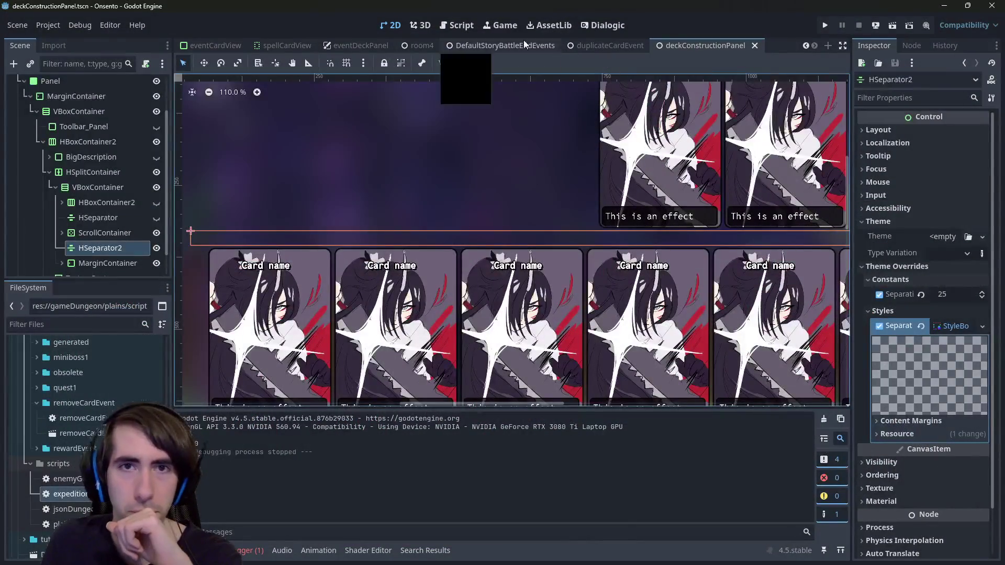
Step: Switch to the Script workspace, open deckConstructionPanel.gd and highlight the uses of getAllSuggestableCards
{"action": "left_click", "coordinate": [467, 32]}
{"action": "scroll", "coordinate": [449, 245], "scroll_direction": "up", "scroll_amount": 8}
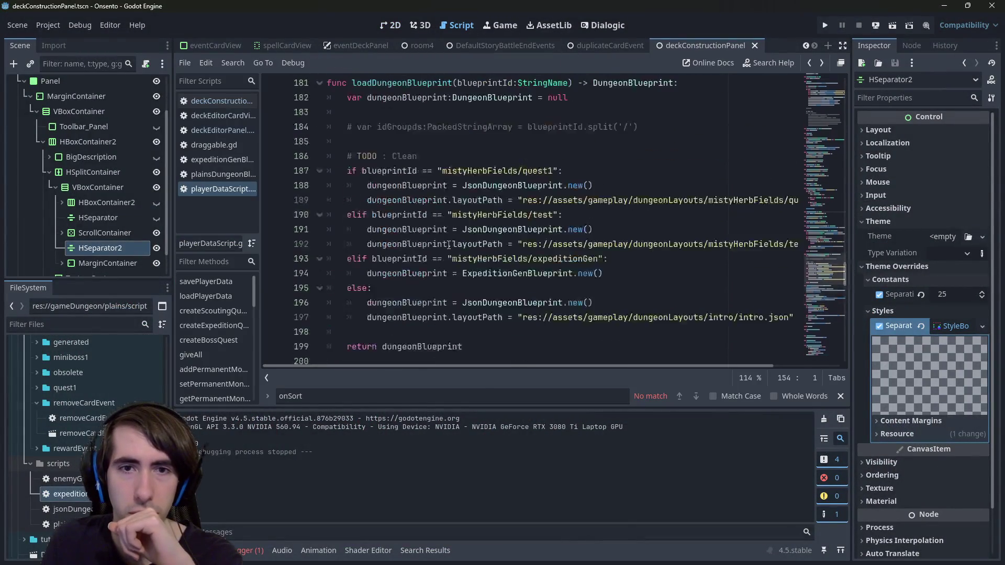
{"action": "scroll", "coordinate": [449, 245], "scroll_direction": "down", "scroll_amount": 6}
{"action": "scroll", "coordinate": [450, 244], "scroll_direction": "up", "scroll_amount": 15}
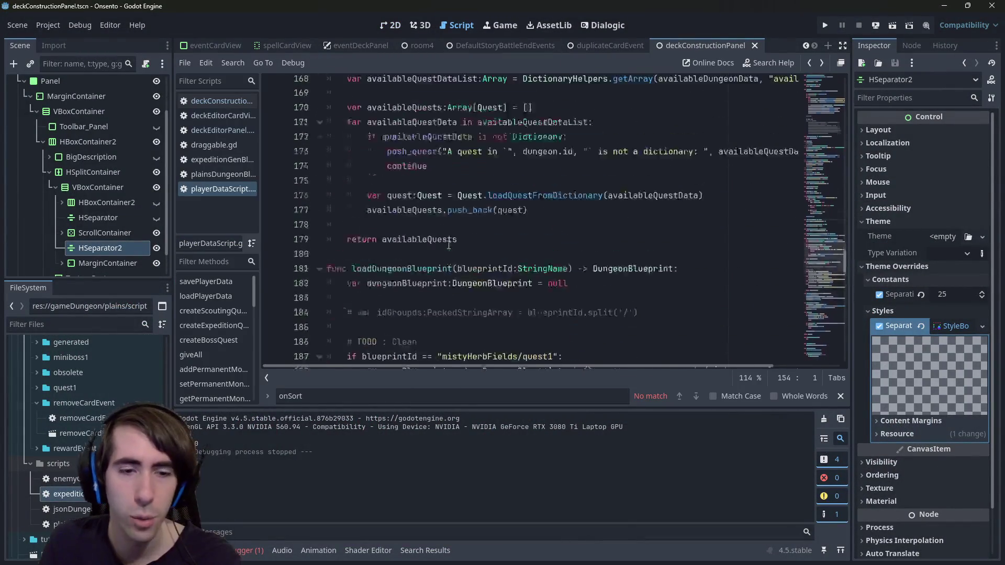
{"action": "key", "text": "alt+Left"}
{"action": "scroll", "coordinate": [458, 193], "scroll_direction": "up", "scroll_amount": 4}
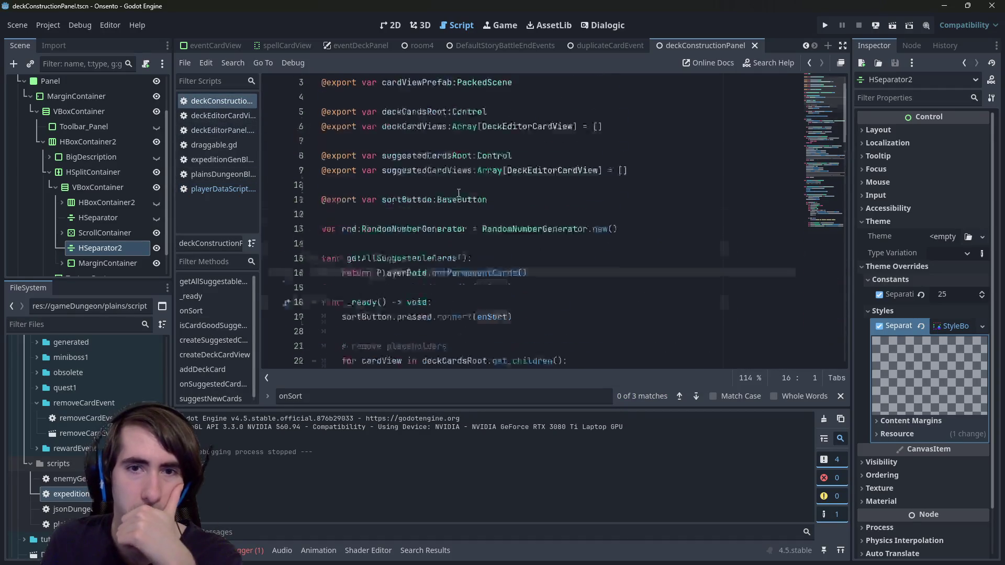
{"action": "scroll", "coordinate": [458, 194], "scroll_direction": "down", "scroll_amount": 4}
{"action": "double_click", "coordinate": [428, 112]}
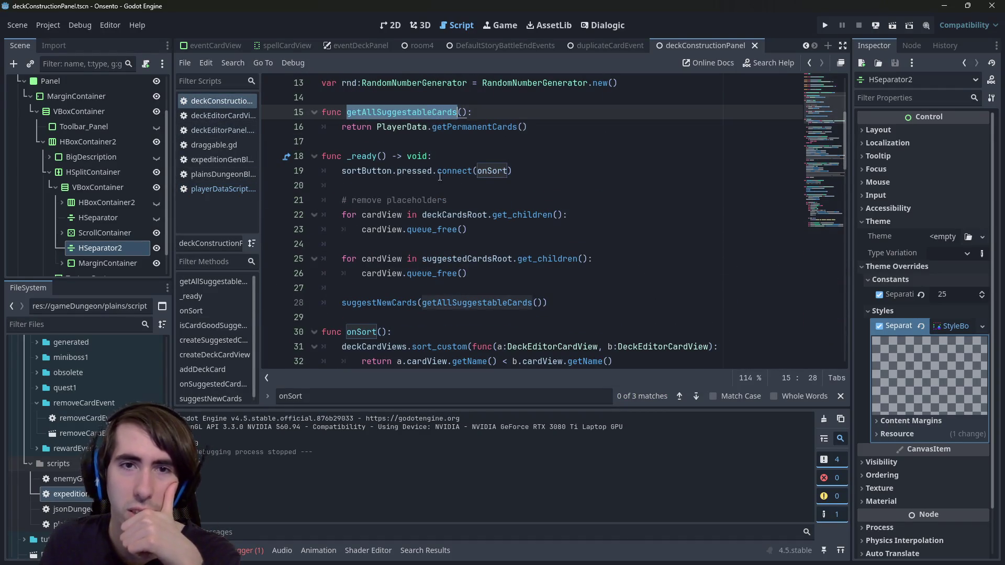
{"action": "scroll", "coordinate": [444, 213], "scroll_direction": "down", "scroll_amount": 1}
{"action": "scroll", "coordinate": [444, 214], "scroll_direction": "up", "scroll_amount": 1}
{"action": "scroll", "coordinate": [419, 209], "scroll_direction": "down", "scroll_amount": 7}
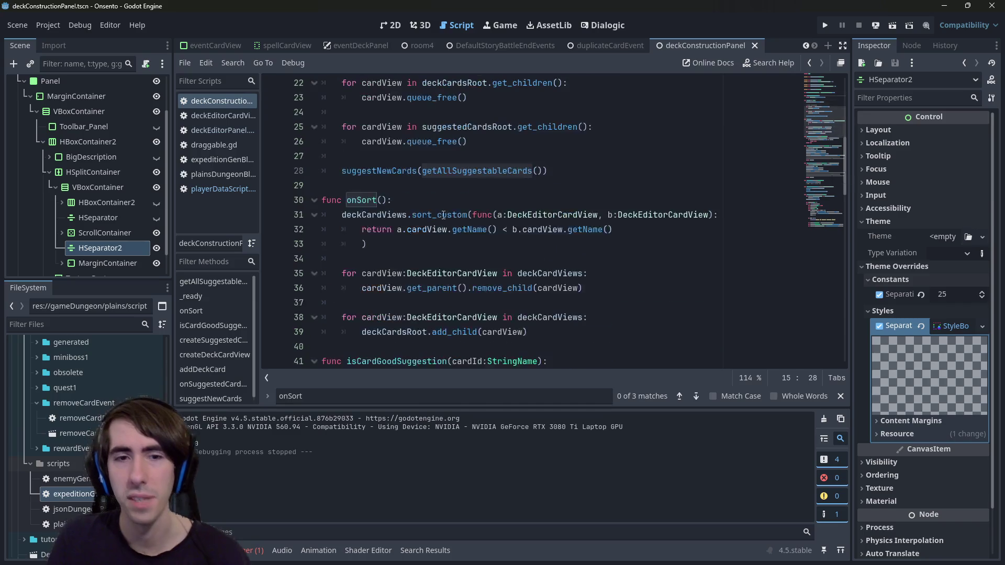
{"action": "scroll", "coordinate": [431, 199], "scroll_direction": "down", "scroll_amount": 1}
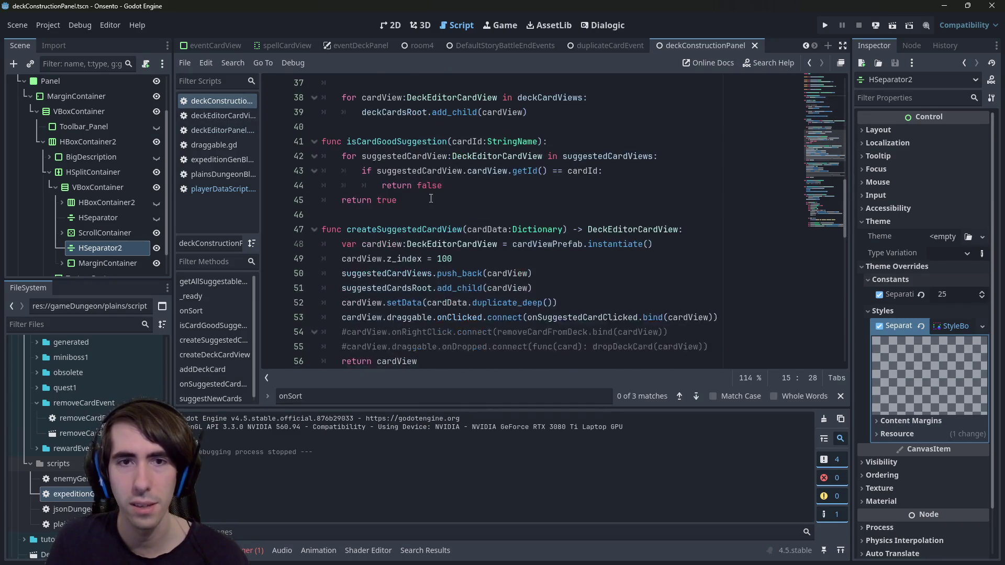
Step: Open new blank lines after 'return false' in isCardGoodSuggestion, before its final return true
{"action": "left_click", "coordinate": [418, 149]}
{"action": "scroll", "coordinate": [419, 210], "scroll_direction": "up", "scroll_amount": 2}
{"action": "left_click", "coordinate": [498, 272]}
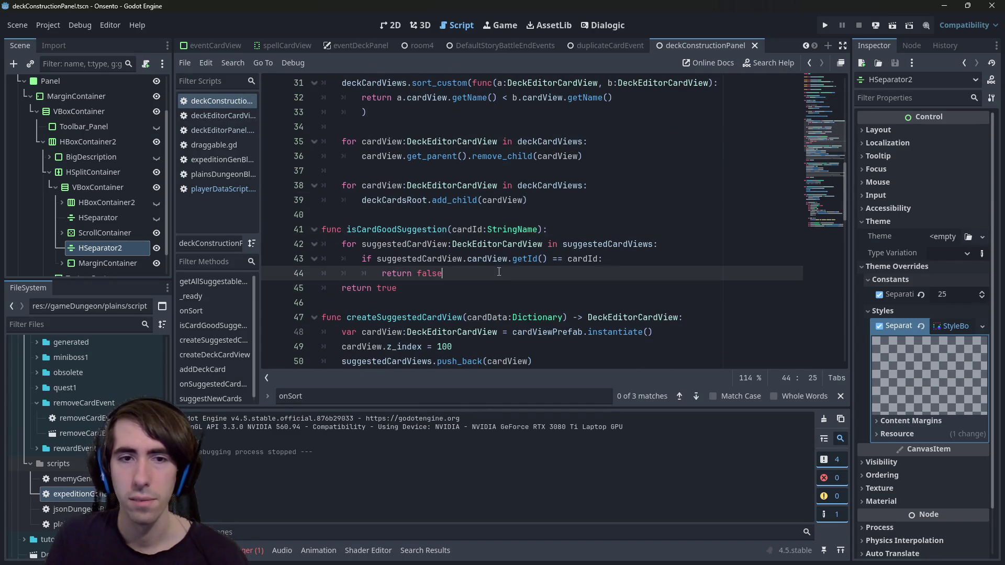
{"action": "key", "text": "Return"}
{"action": "key", "text": "Return"}
{"action": "key", "text": "Return"}
{"action": "key", "text": "Up"}
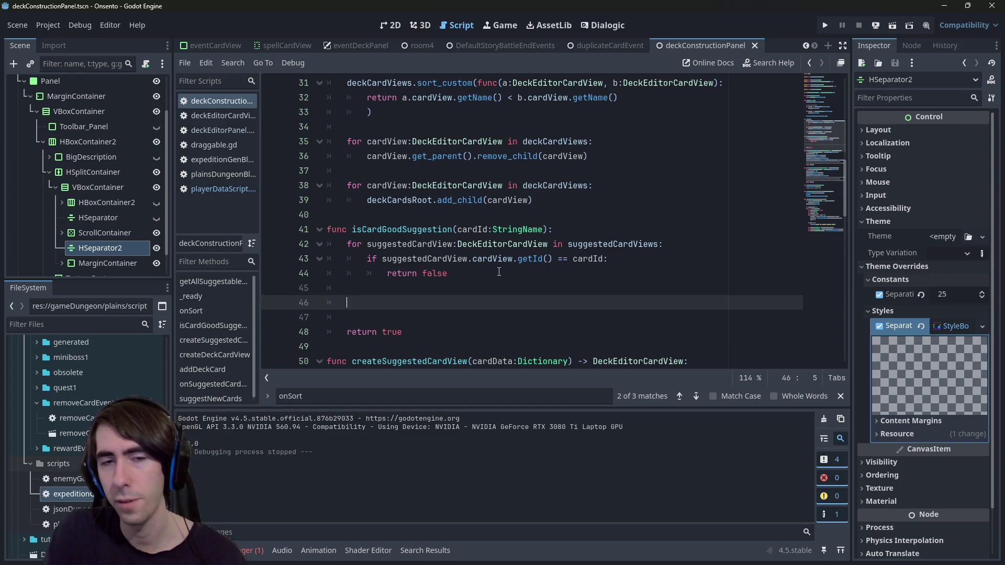
Step: Write the loop header 'for deckCardView:DeckEditorCardView in deckCardViews:' on line 46
{"action": "type", "text": "for"}
{"action": "scroll", "coordinate": [498, 271], "scroll_direction": "up", "scroll_amount": 10}
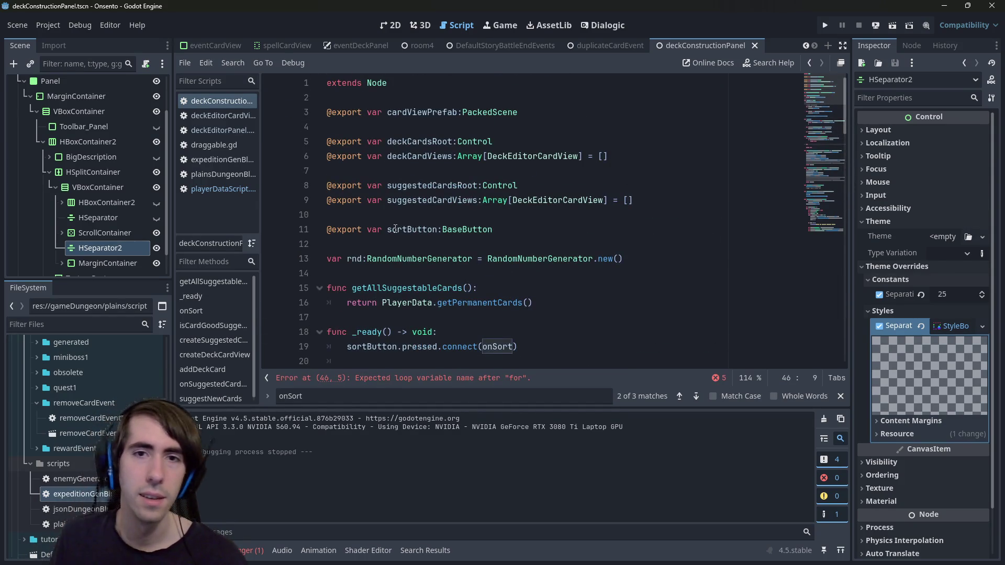
{"action": "left_click", "coordinate": [453, 156]}
{"action": "scroll", "coordinate": [443, 263], "scroll_direction": "down", "scroll_amount": 8}
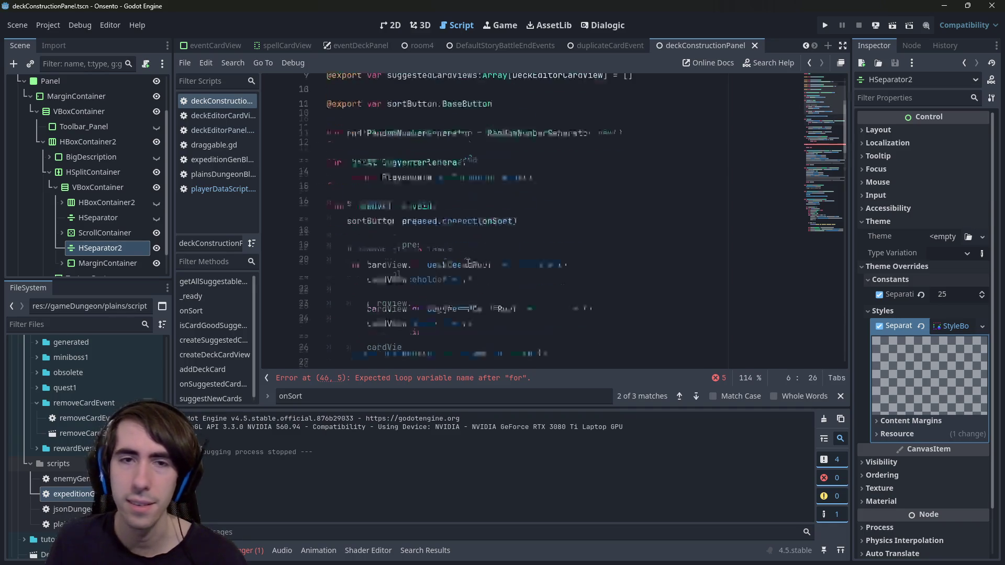
{"action": "key", "text": "ctrl+z"}
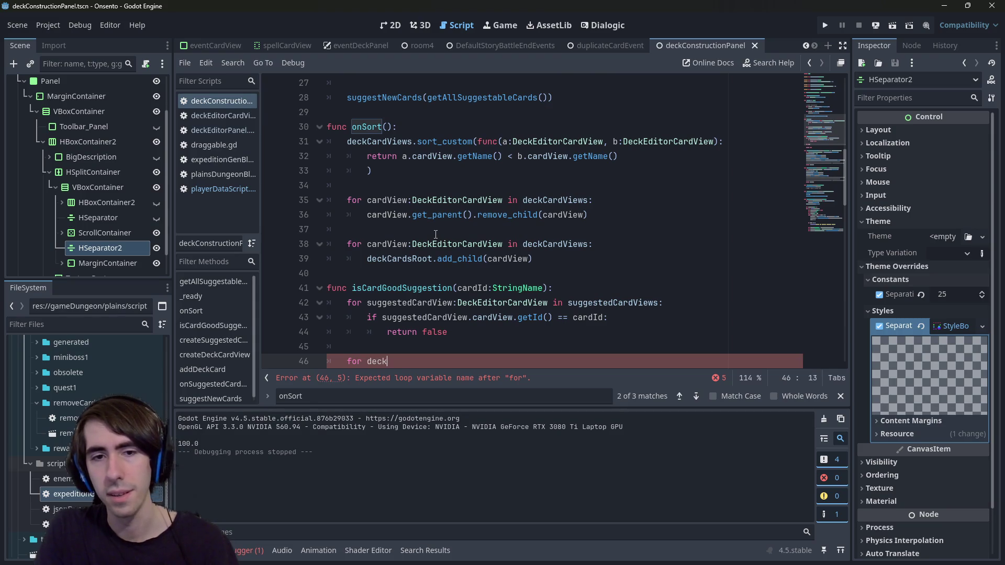
{"action": "type", "text": "in deckCardViews"}
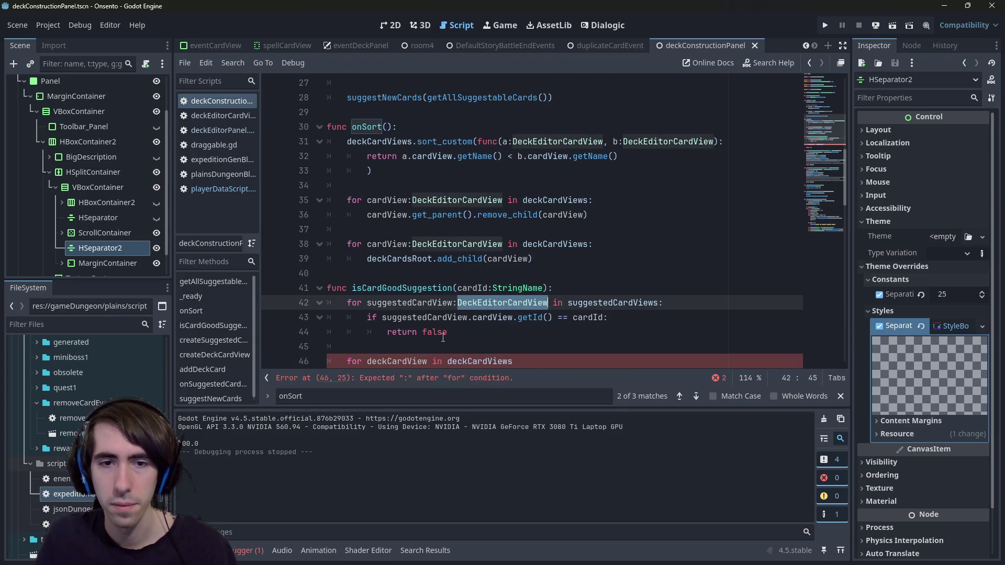
{"action": "left_click", "coordinate": [429, 361]}
{"action": "type", "text": ":DeckEditorCardView"}
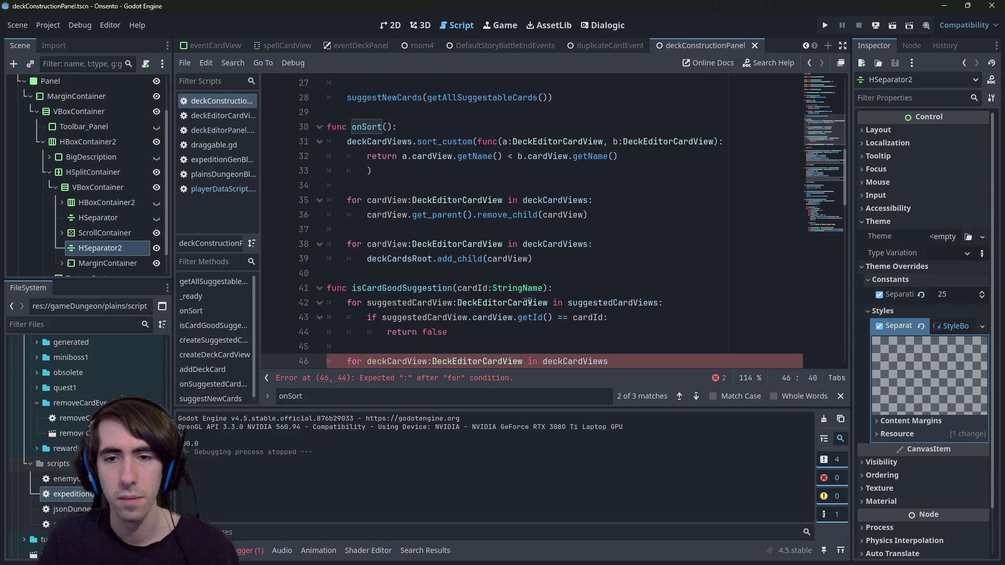
{"action": "scroll", "coordinate": [575, 315], "scroll_direction": "down", "scroll_amount": 2}
{"action": "left_click", "coordinate": [633, 272]}
Step: Begin the loop body with 'if deckCardView.cardView.id', accepting cardView from autocomplete
{"action": "key", "text": "Return"}
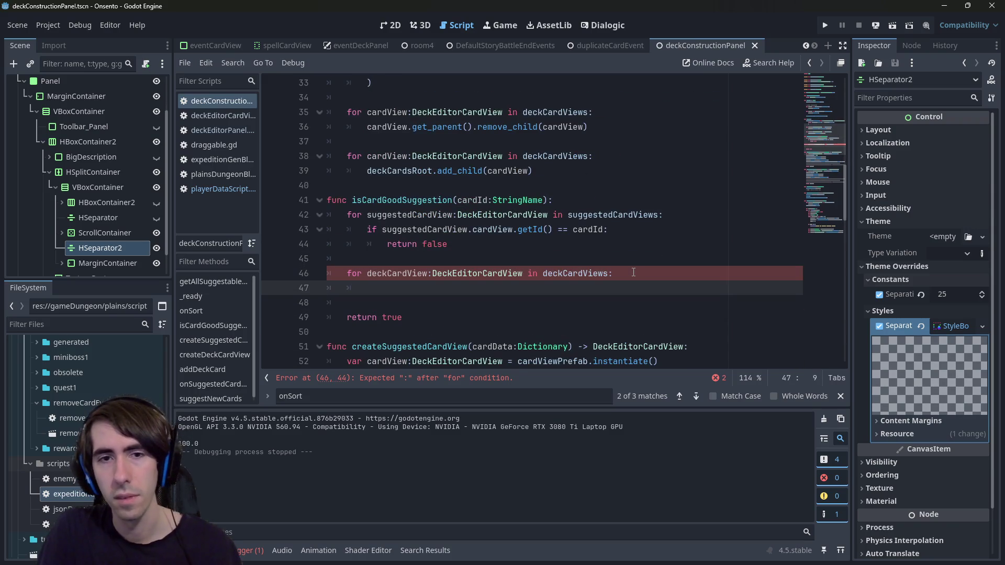
{"action": "type", "text": "if deckCardView."}
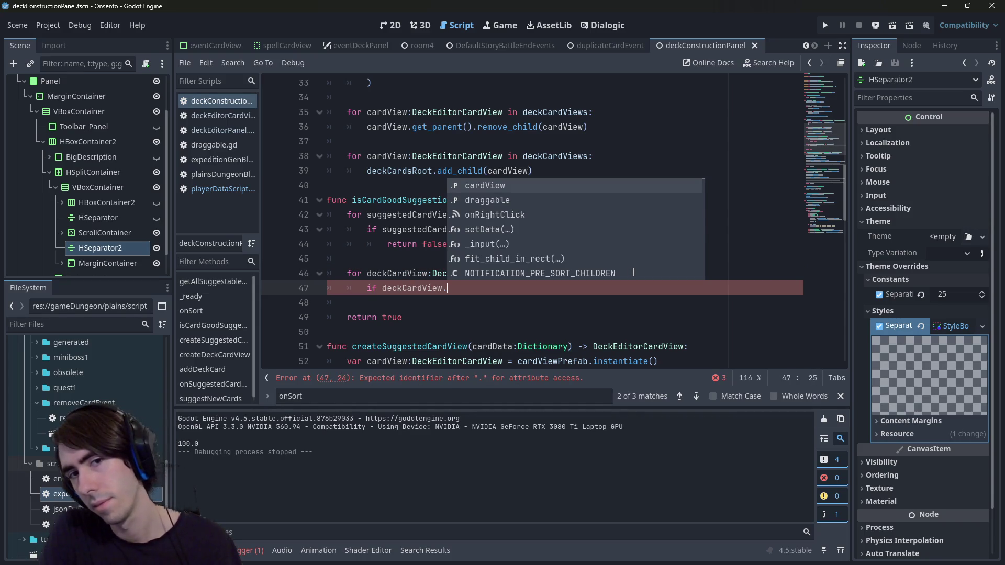
{"action": "key", "text": "Return"}
{"action": "type", "text": ".id"}
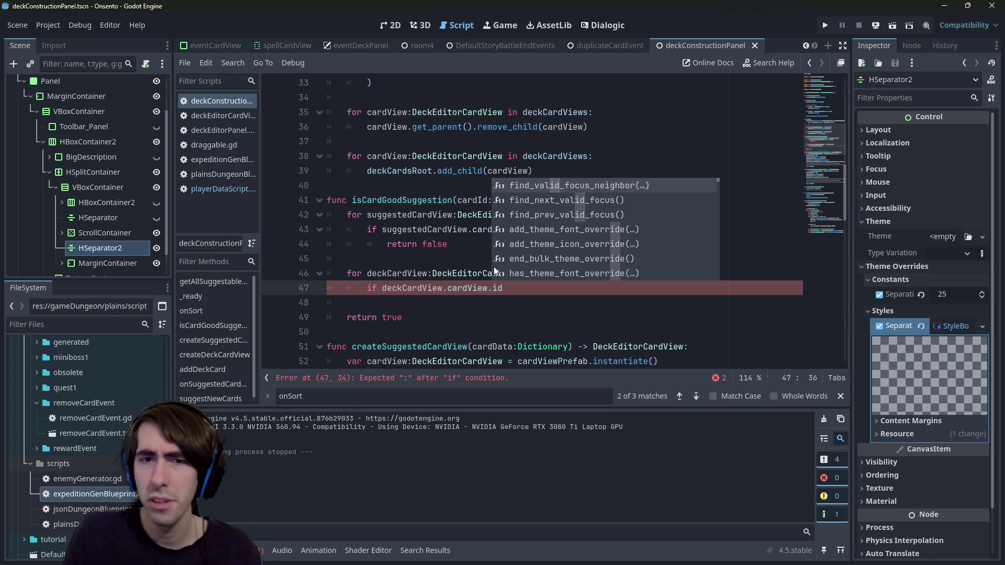
{"action": "left_click", "coordinate": [472, 273]}
{"action": "scroll", "coordinate": [527, 281], "scroll_direction": "up", "scroll_amount": 9}
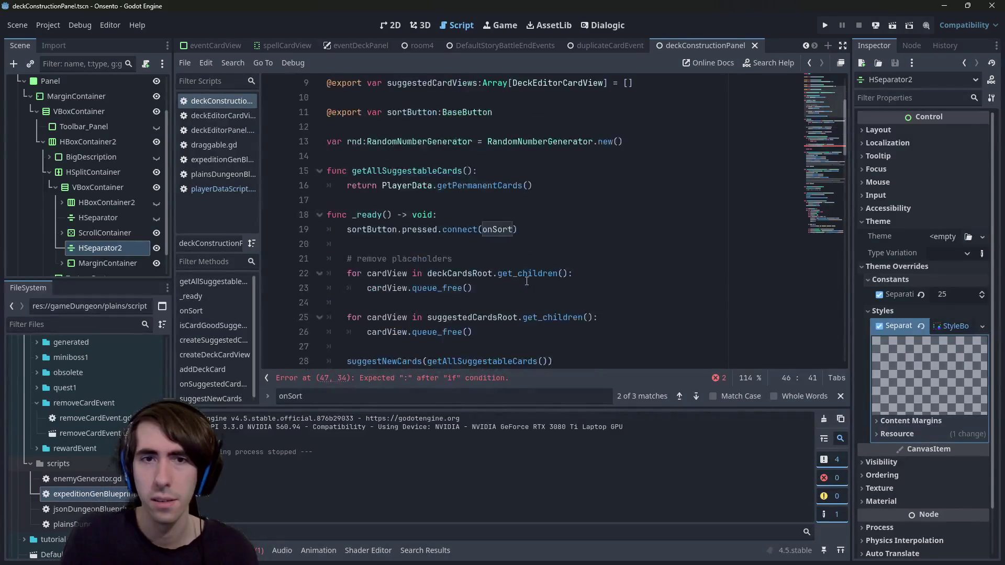
{"action": "scroll", "coordinate": [527, 281], "scroll_direction": "up", "scroll_amount": 1}
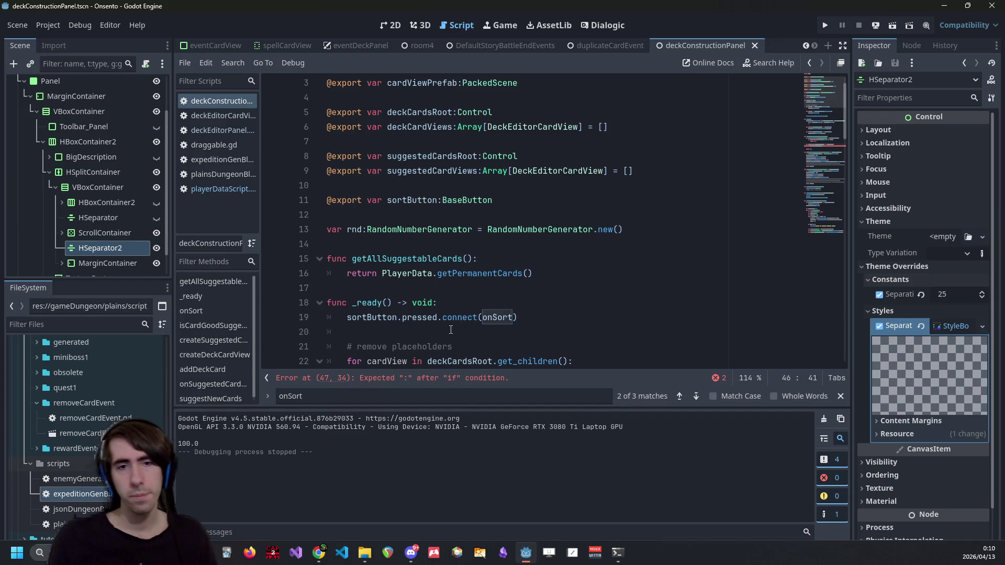
{"action": "left_click", "coordinate": [559, 320]}
{"action": "double_click", "coordinate": [384, 319]}
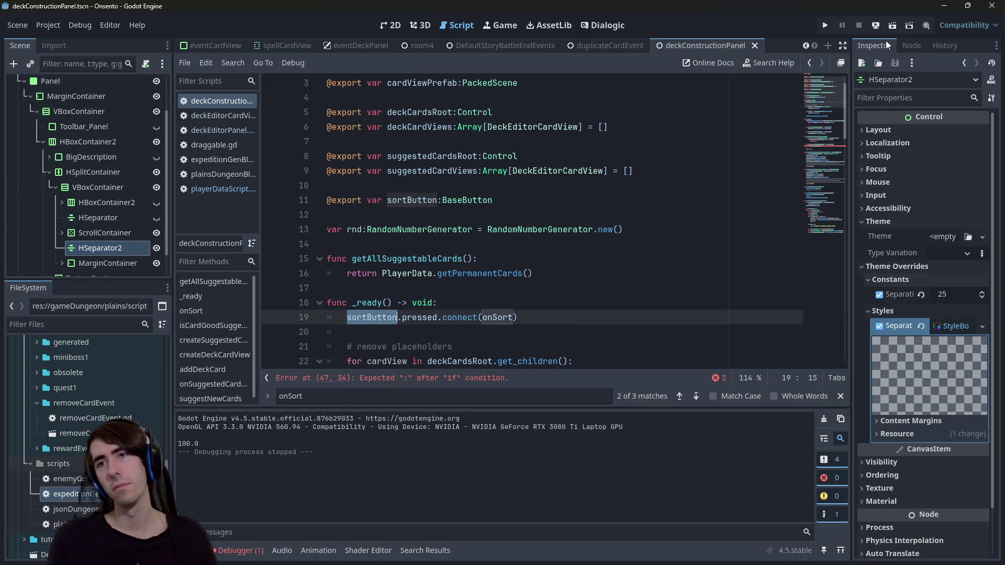
{"action": "scroll", "coordinate": [436, 244], "scroll_direction": "down", "scroll_amount": 3}
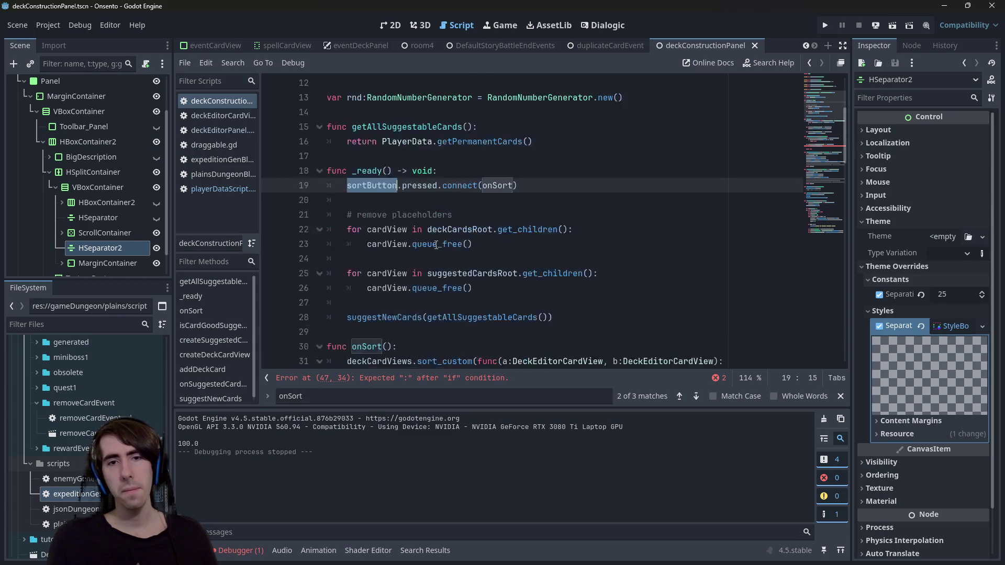
{"action": "scroll", "coordinate": [436, 244], "scroll_direction": "up", "scroll_amount": 5}
{"action": "double_click", "coordinate": [422, 142]}
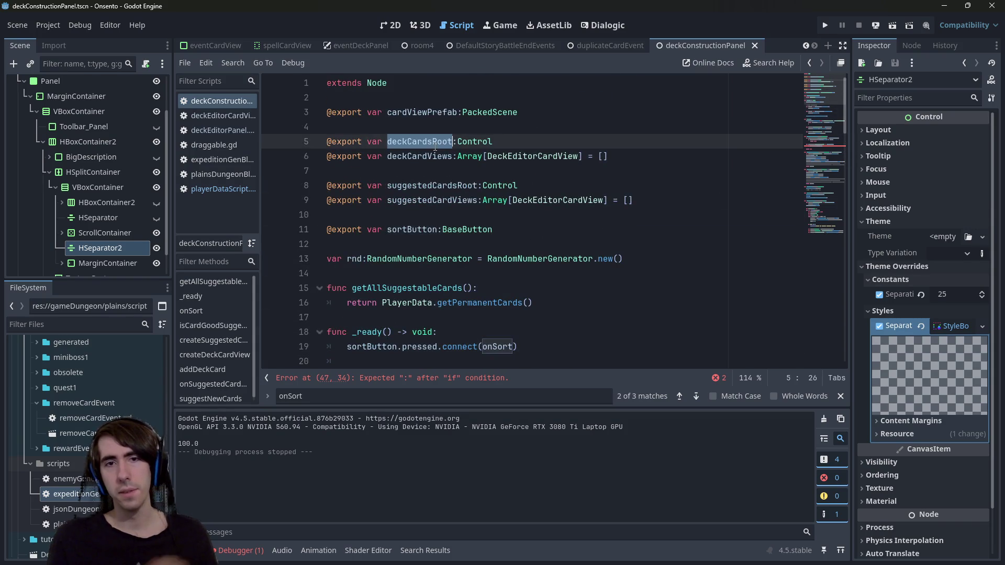
{"action": "double_click", "coordinate": [419, 156]}
{"action": "scroll", "coordinate": [460, 199], "scroll_direction": "down", "scroll_amount": 5}
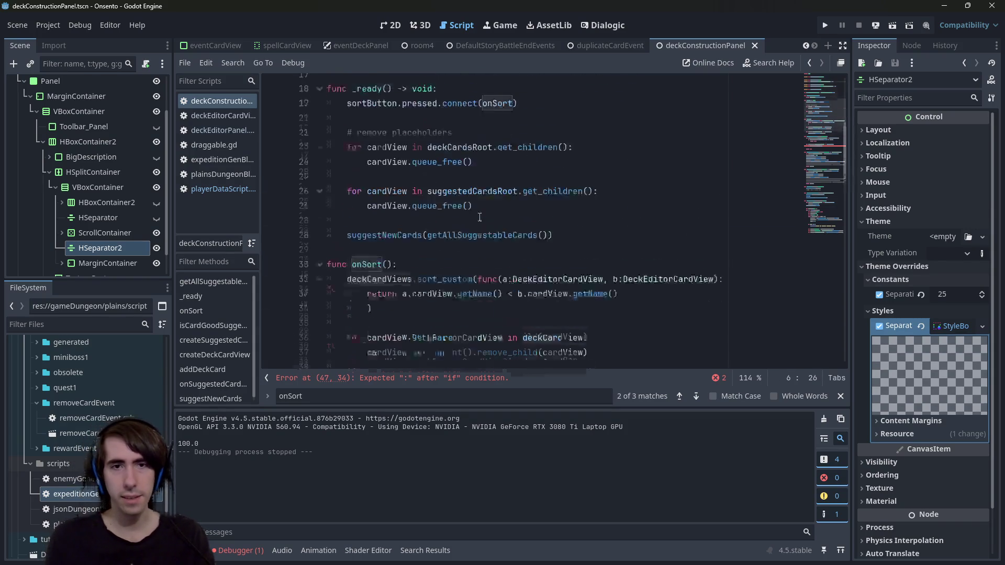
{"action": "scroll", "coordinate": [478, 216], "scroll_direction": "up", "scroll_amount": 5}
{"action": "scroll", "coordinate": [478, 216], "scroll_direction": "up", "scroll_amount": 2}
{"action": "left_click", "coordinate": [629, 159]}
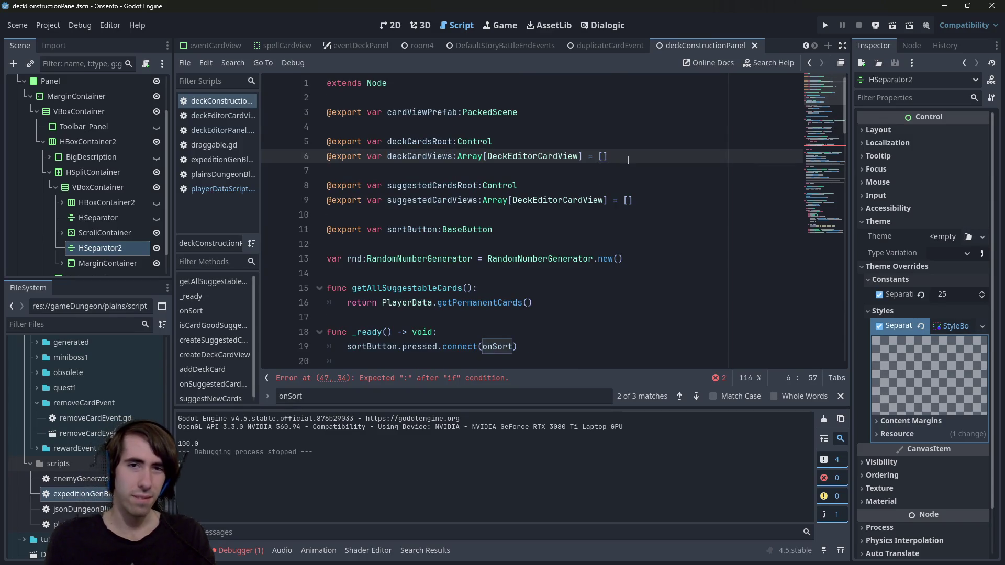
{"action": "key", "text": "Return"}
{"action": "type", "text": "@export "}
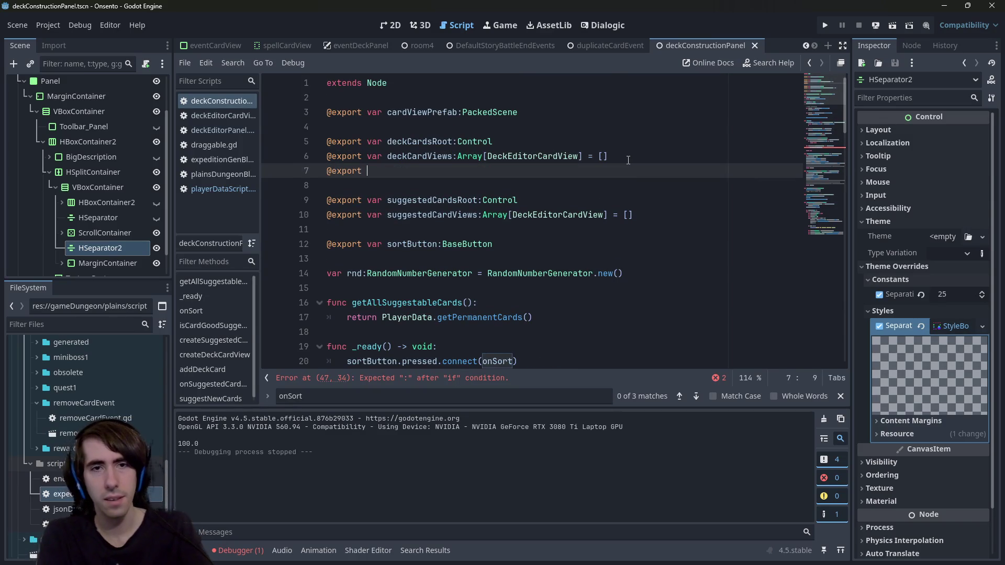
{"action": "type", "text": "var deckCard"}
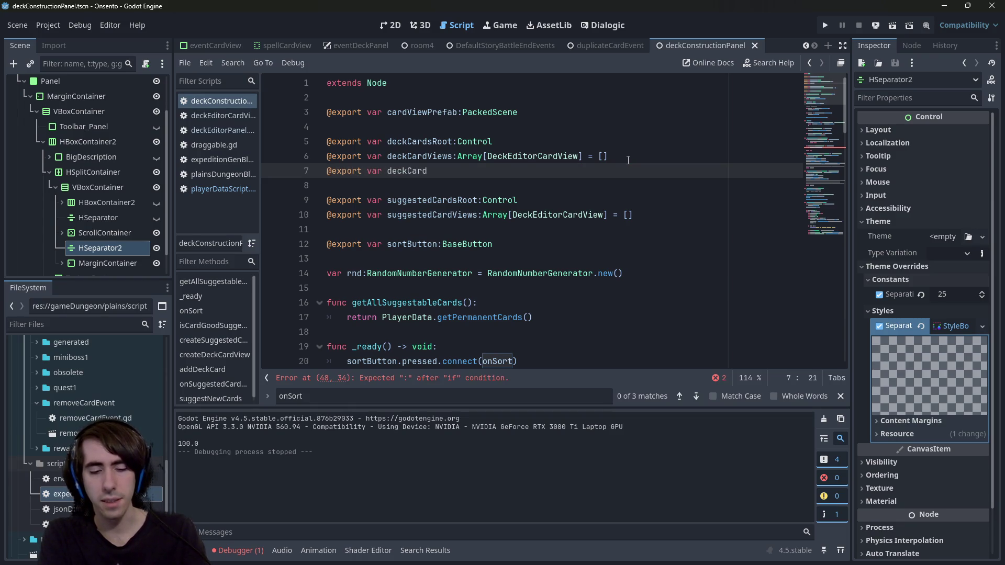
{"action": "type", "text": "sToAmount"}
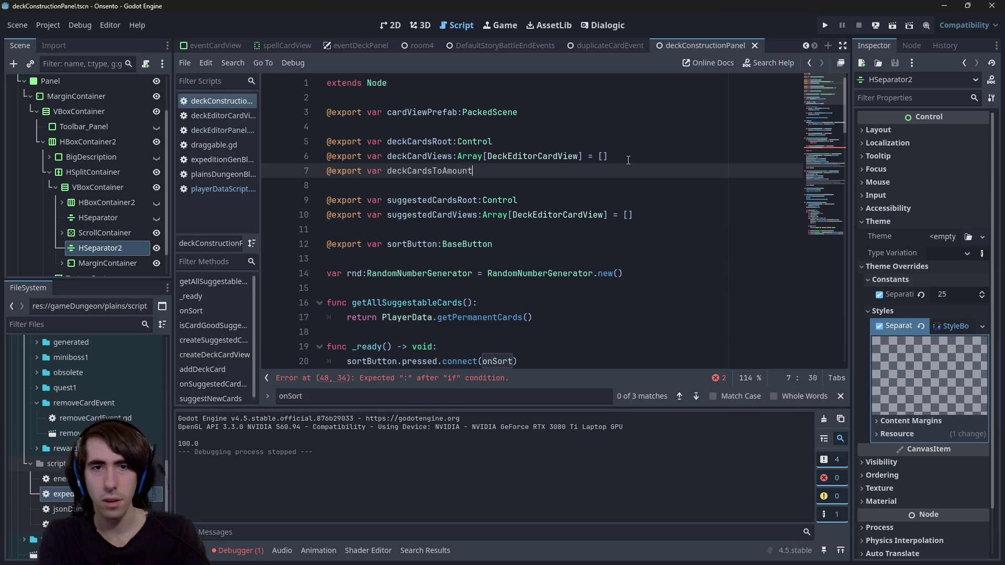
{"action": "key", "text": "BackSpace"}
{"action": "key", "text": "BackSpace"}
{"action": "key", "text": "BackSpace"}
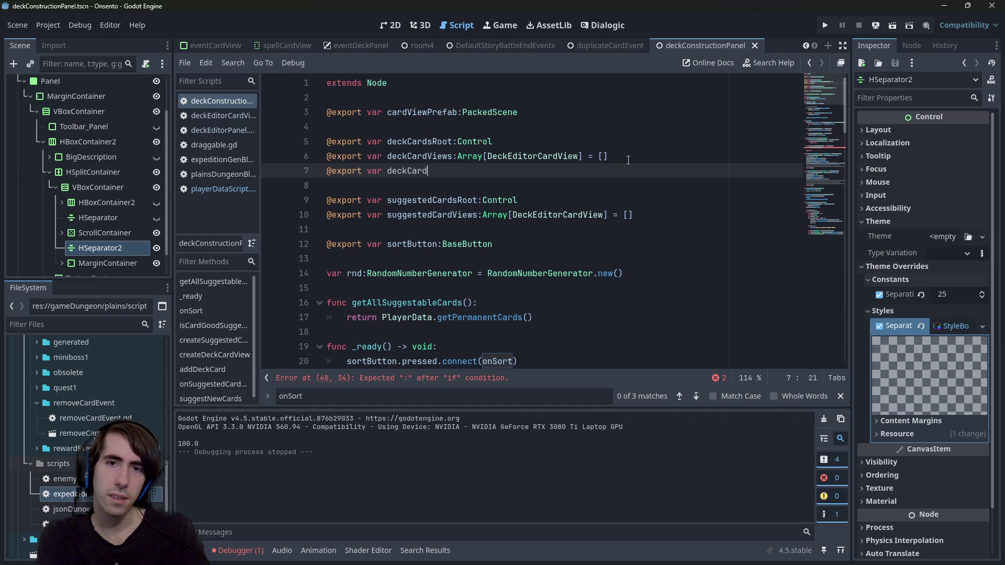
{"action": "type", "text": "Ids"}
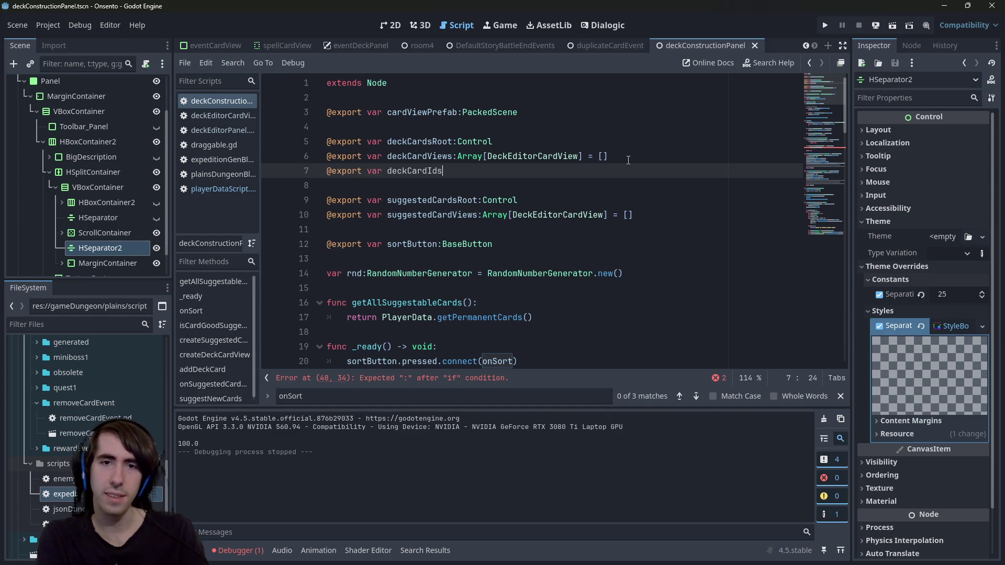
{"action": "type", "text": "ToAmount"}
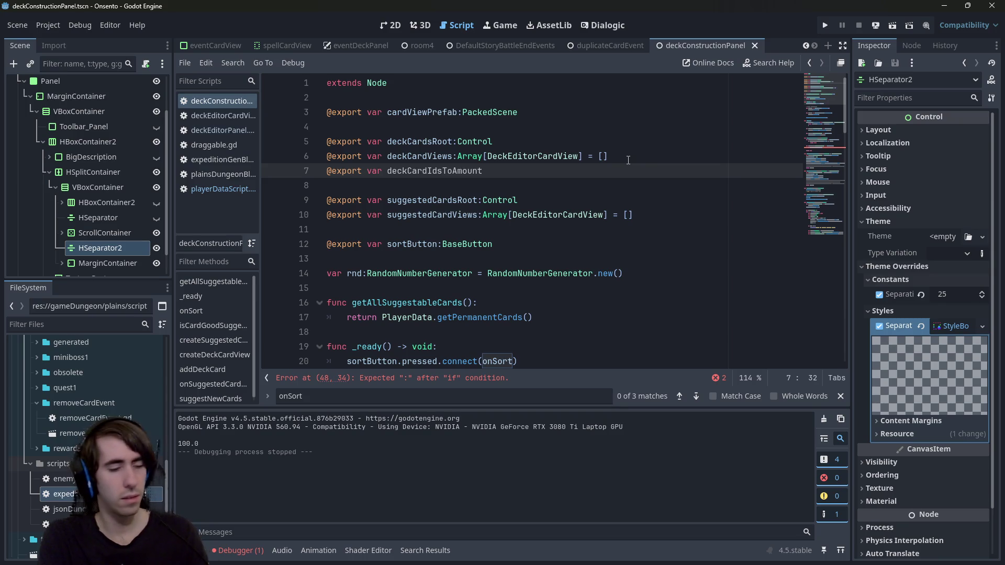
{"action": "mouse_move", "coordinate": [125, 564]}
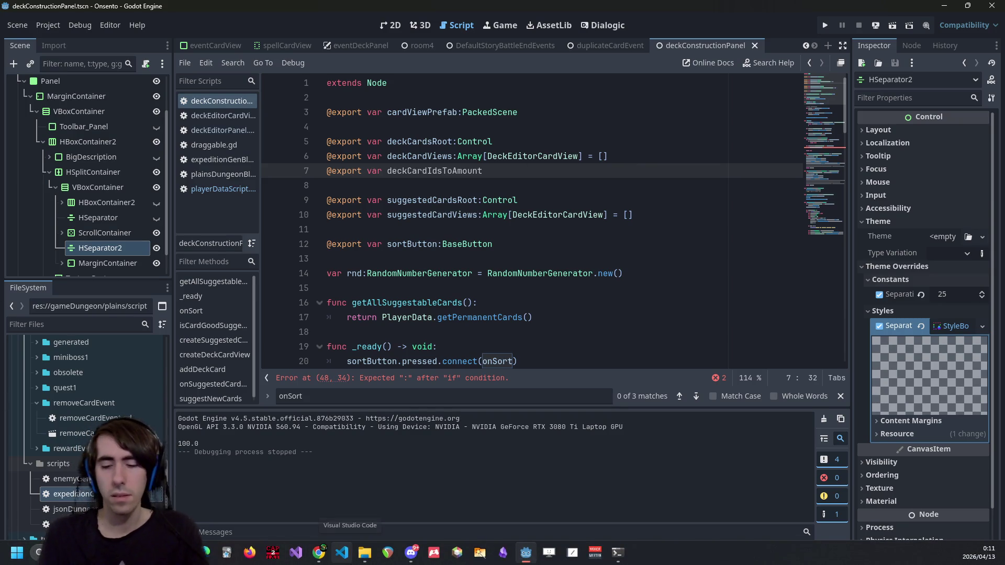
{"action": "type", "text": ":Diction"}
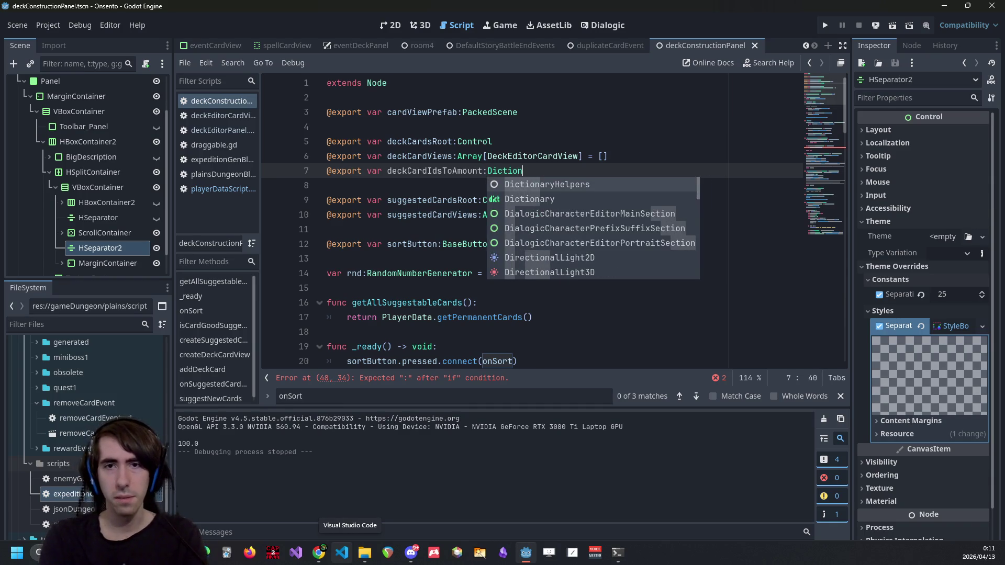
{"action": "key", "text": "Down"}
{"action": "key", "text": "Return"}
{"action": "type", "text": "[]"}
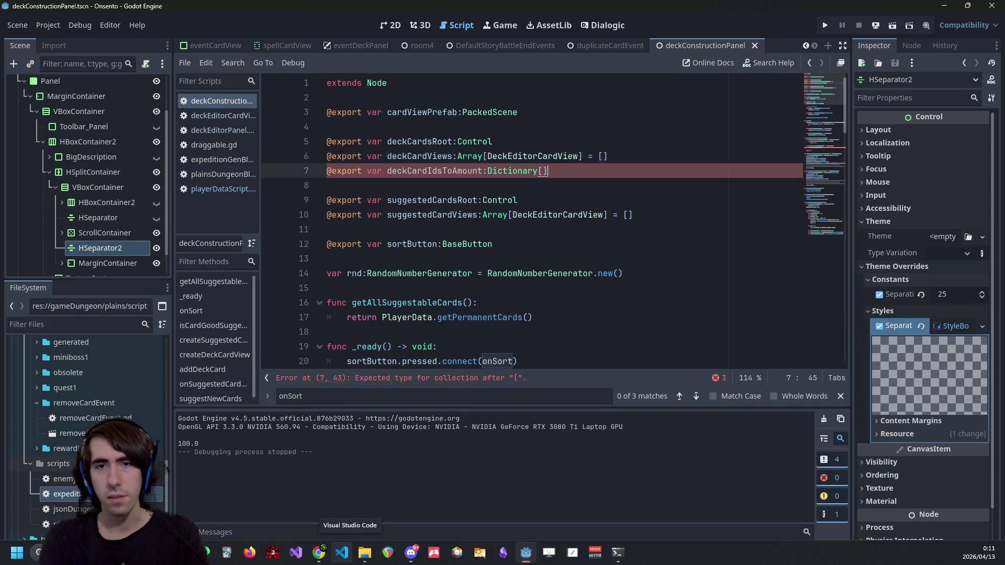
{"action": "type", "text": "StringName, "}
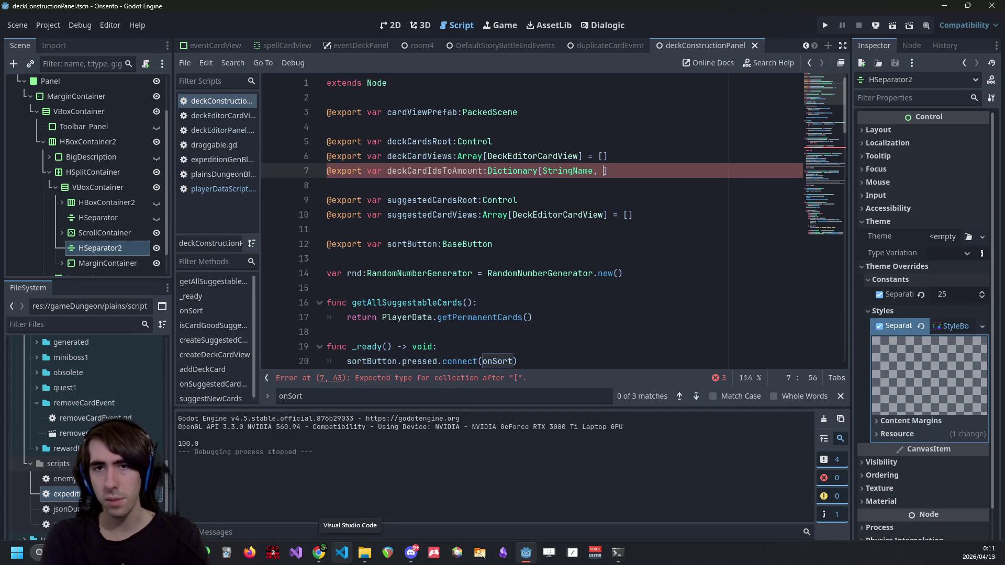
{"action": "type", "text": "int]"}
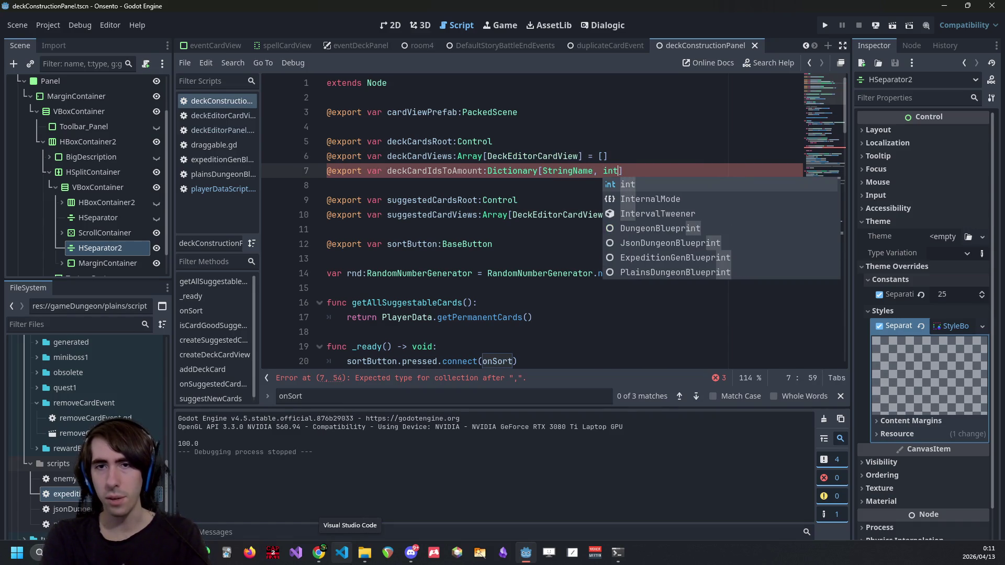
{"action": "type", "text": "{}"}
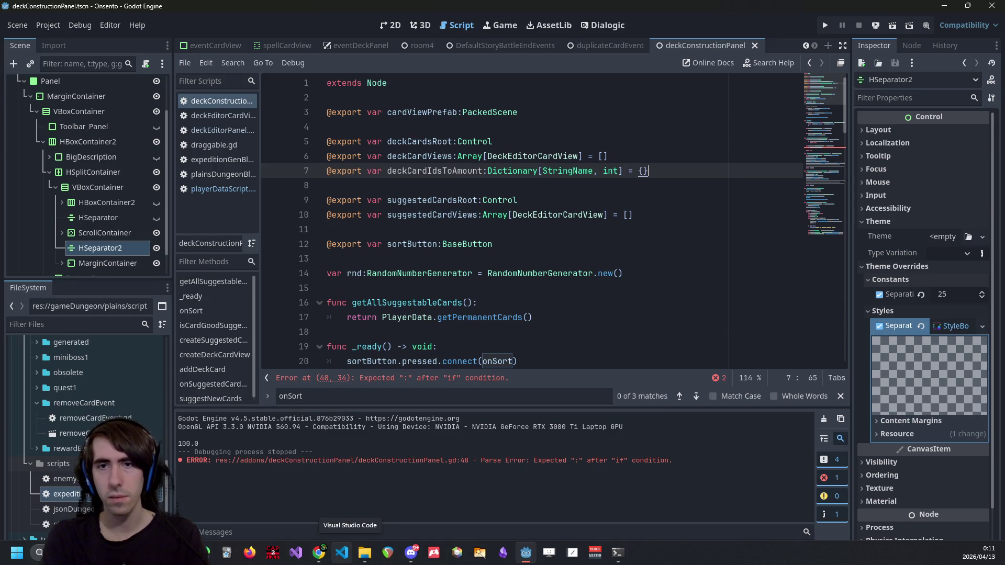
{"action": "double_click", "coordinate": [444, 169]}
{"action": "scroll", "coordinate": [471, 178], "scroll_direction": "down", "scroll_amount": 5}
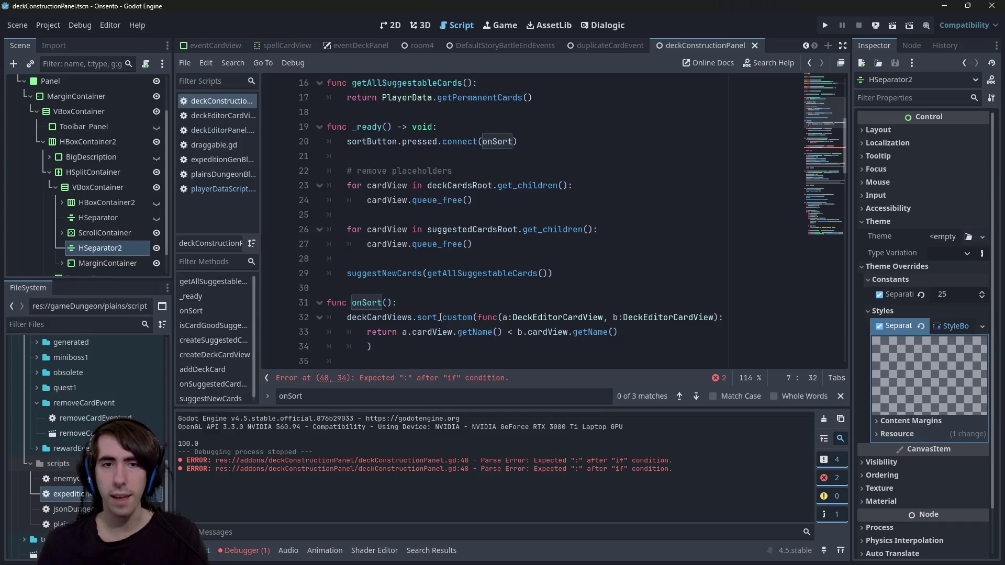
Step: Review the createSuggestedCardView and createDeckCardView functions in the script
{"action": "scroll", "coordinate": [440, 317], "scroll_direction": "down", "scroll_amount": 3}
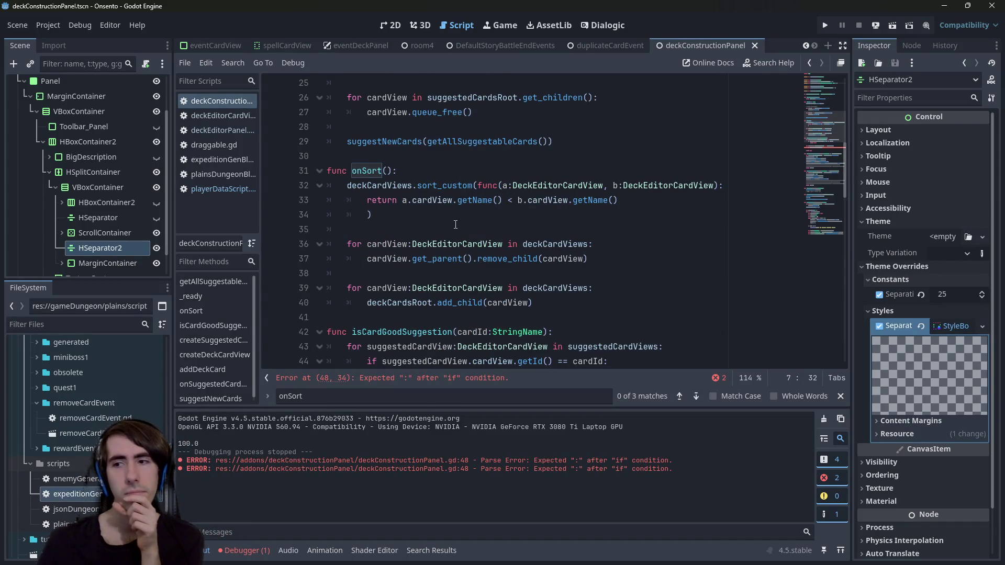
{"action": "scroll", "coordinate": [399, 201], "scroll_direction": "up", "scroll_amount": 2}
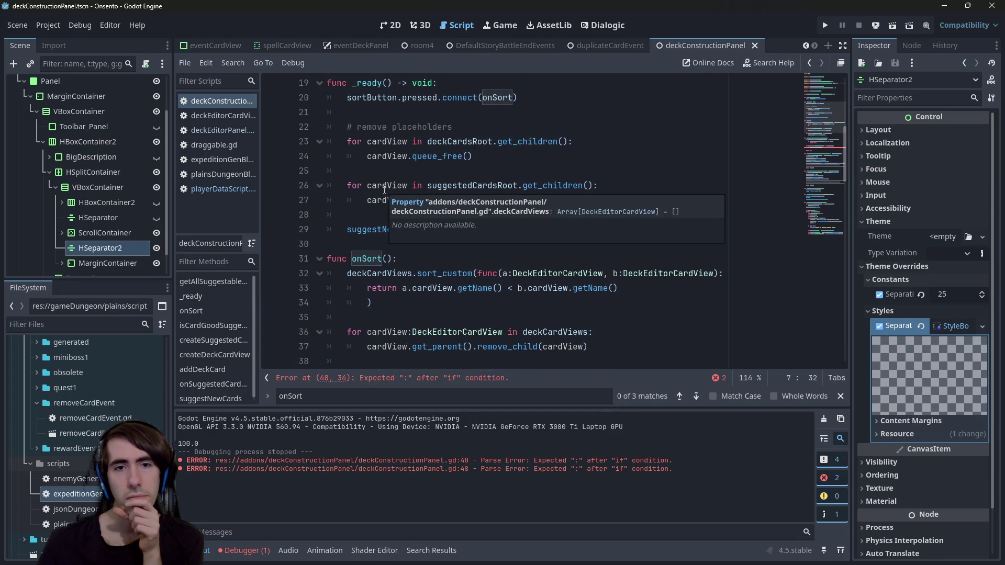
{"action": "scroll", "coordinate": [385, 190], "scroll_direction": "down", "scroll_amount": 6}
{"action": "scroll", "coordinate": [433, 169], "scroll_direction": "down", "scroll_amount": 2}
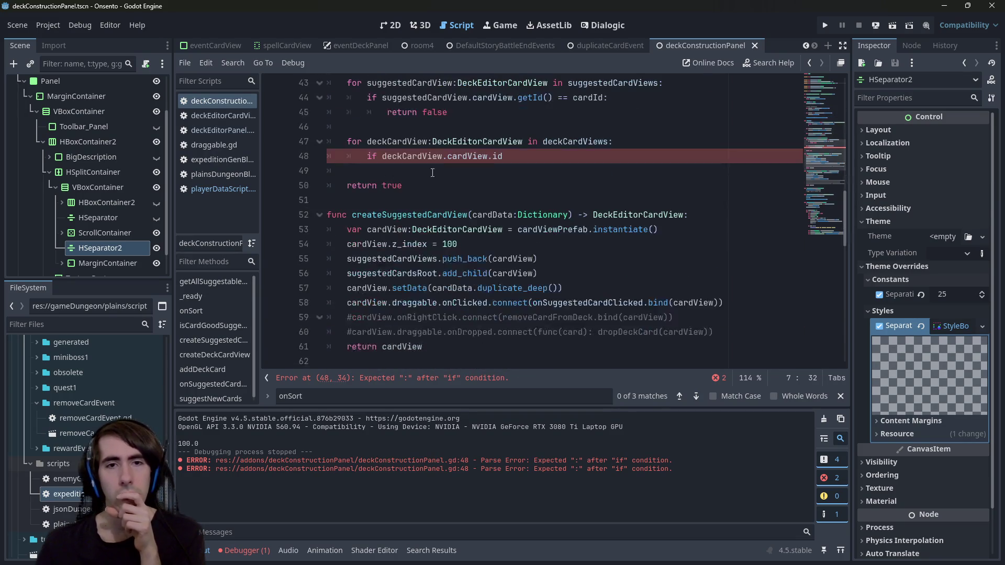
{"action": "double_click", "coordinate": [430, 216]}
{"action": "scroll", "coordinate": [431, 217], "scroll_direction": "down", "scroll_amount": 6}
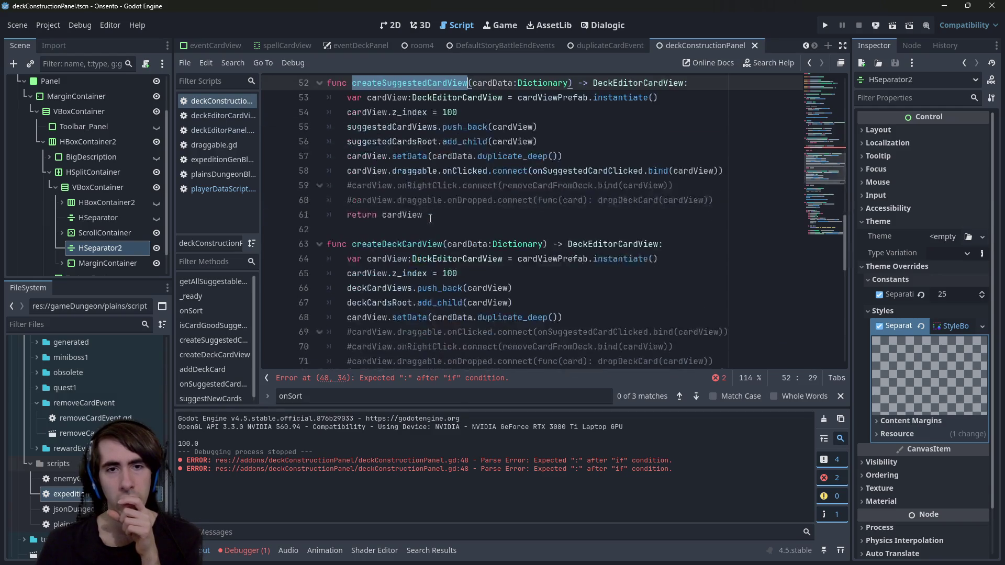
{"action": "double_click", "coordinate": [434, 112]}
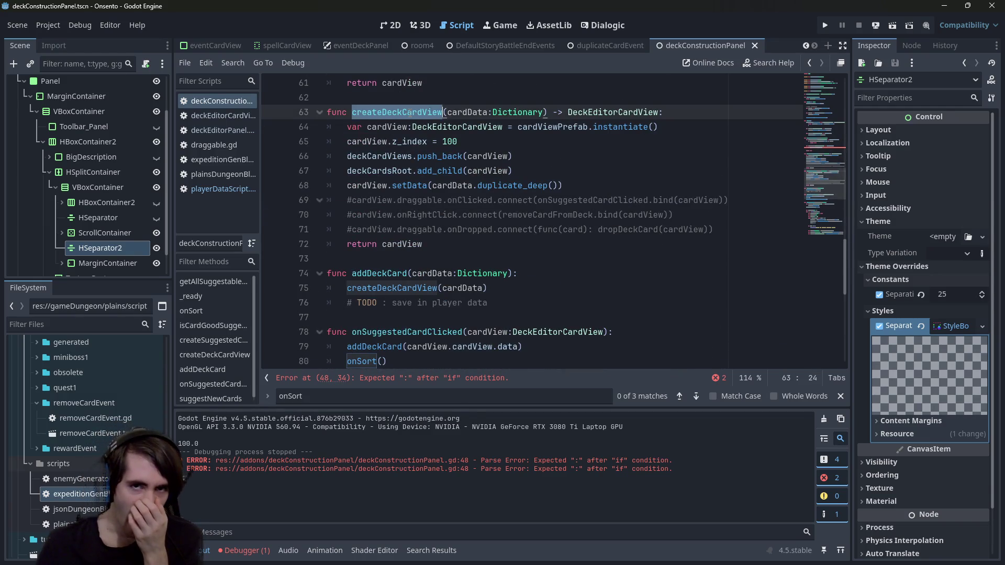
Step: Open a new line after createDeckCardView(cardData) in addDeckCard
{"action": "scroll", "coordinate": [433, 199], "scroll_direction": "up", "scroll_amount": 2}
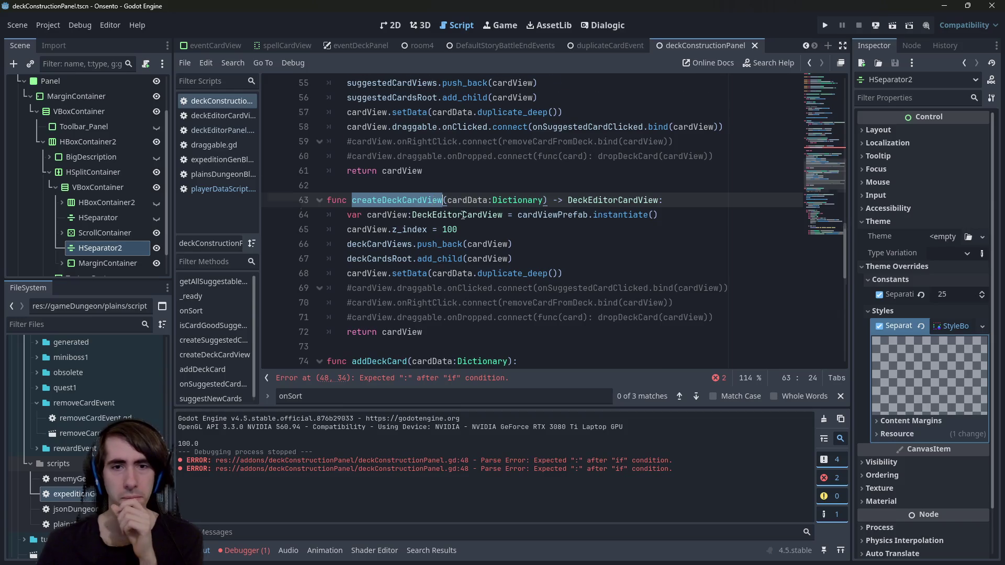
{"action": "scroll", "coordinate": [434, 210], "scroll_direction": "down", "scroll_amount": 3}
{"action": "left_click", "coordinate": [521, 249]}
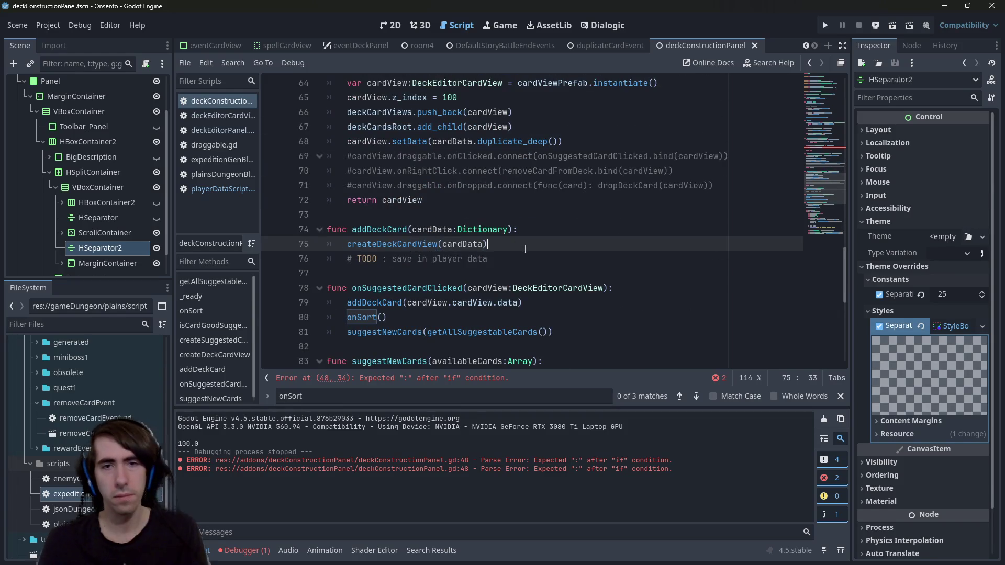
{"action": "key", "text": "Return"}
Step: Start a deckCardIdsToAmount.get() lookup on a new line after add_child in createDeckCardView
{"action": "type", "text": "deckCardIdsToAmount"}
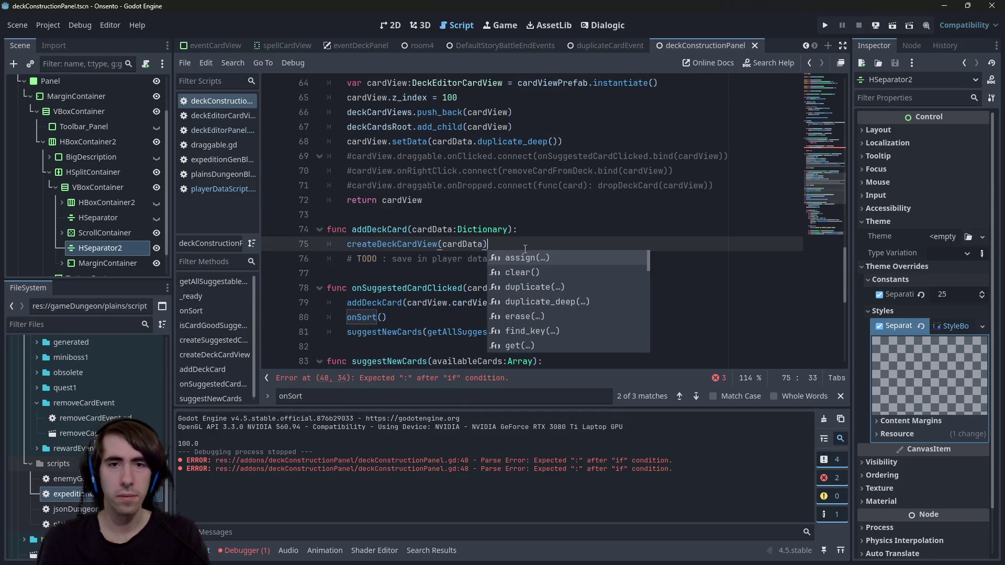
{"action": "scroll", "coordinate": [525, 249], "scroll_direction": "up", "scroll_amount": 3}
{"action": "left_click", "coordinate": [547, 246]}
{"action": "key", "text": "Down"}
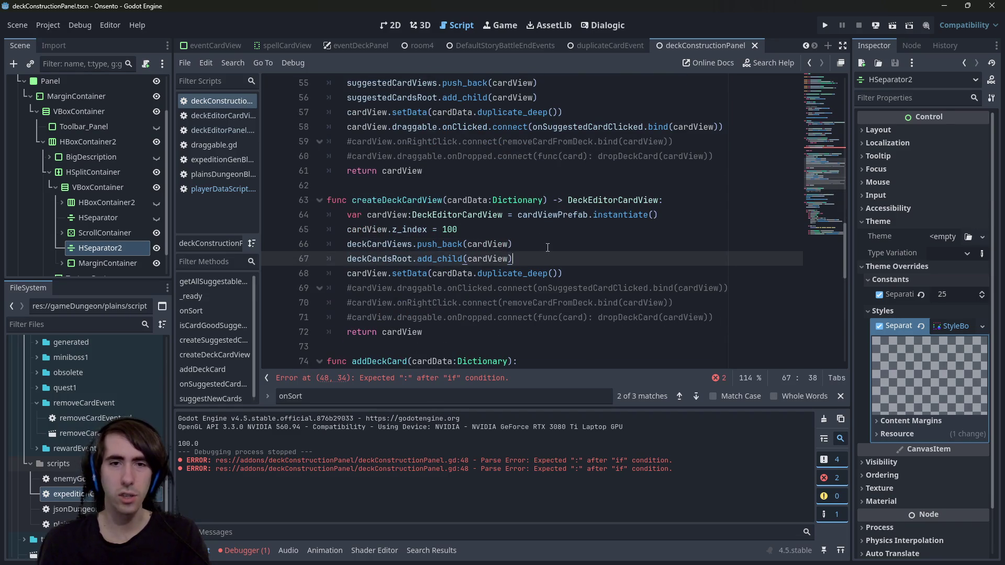
{"action": "key", "text": "Return"}
{"action": "type", "text": "deckCardIdsToAmount."}
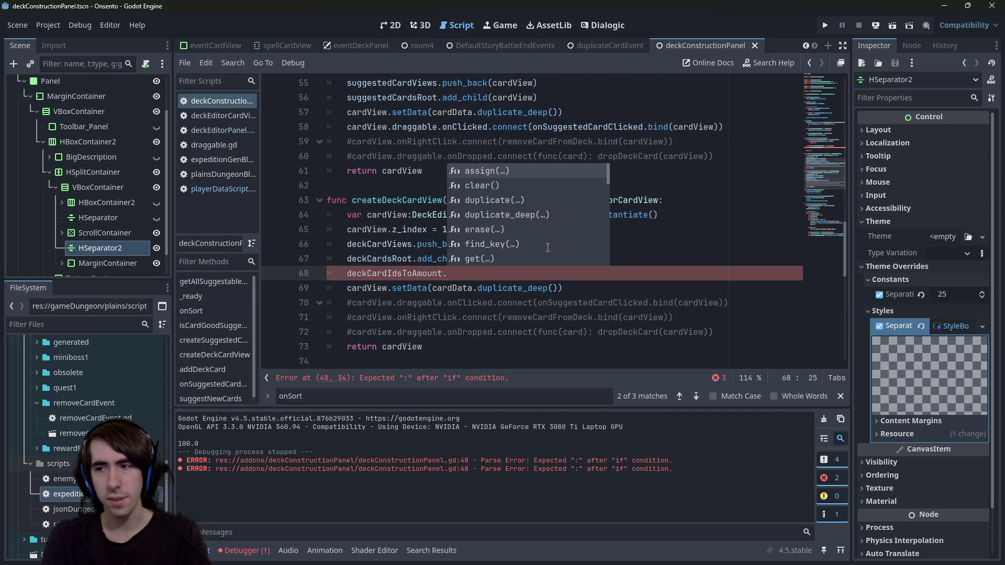
{"action": "type", "text": "get"}
{"action": "key", "text": "Return"}
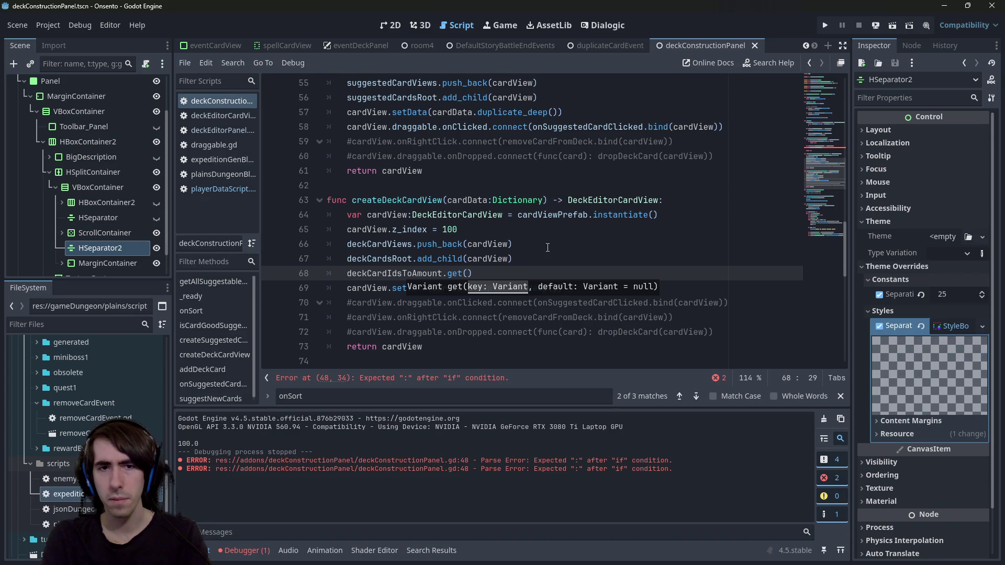
{"action": "key", "text": "Escape"}
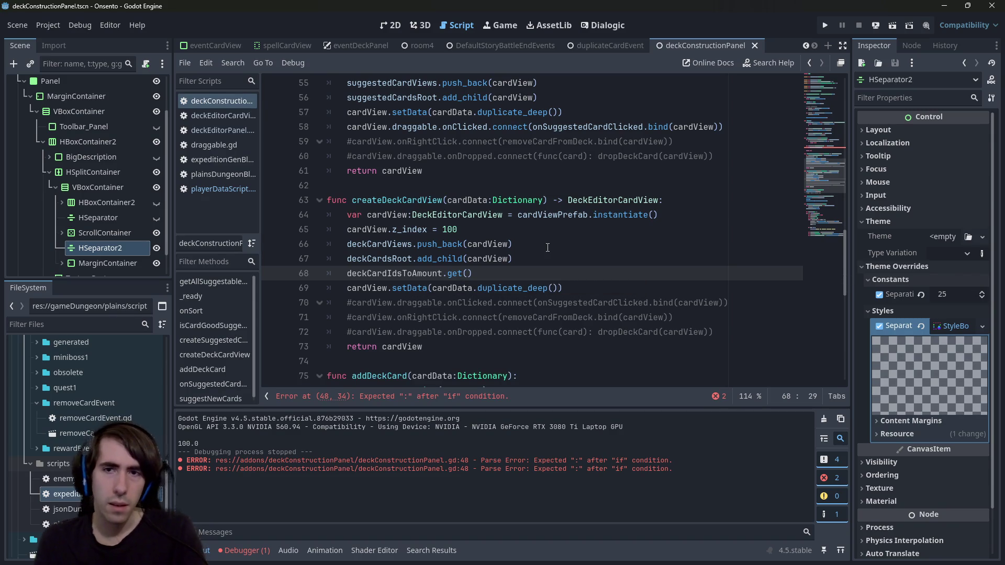
Step: Move the get() lookup line below the setData line and save
{"action": "double_click", "coordinate": [398, 214]}
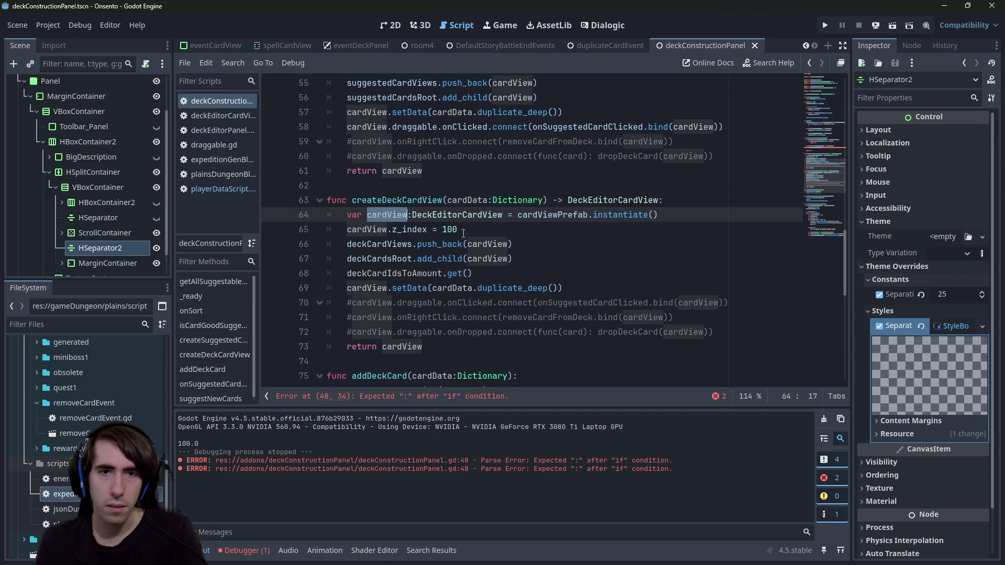
{"action": "left_click", "coordinate": [485, 274]}
{"action": "key", "text": "alt+Down"}
{"action": "key", "text": "ctrl+s"}
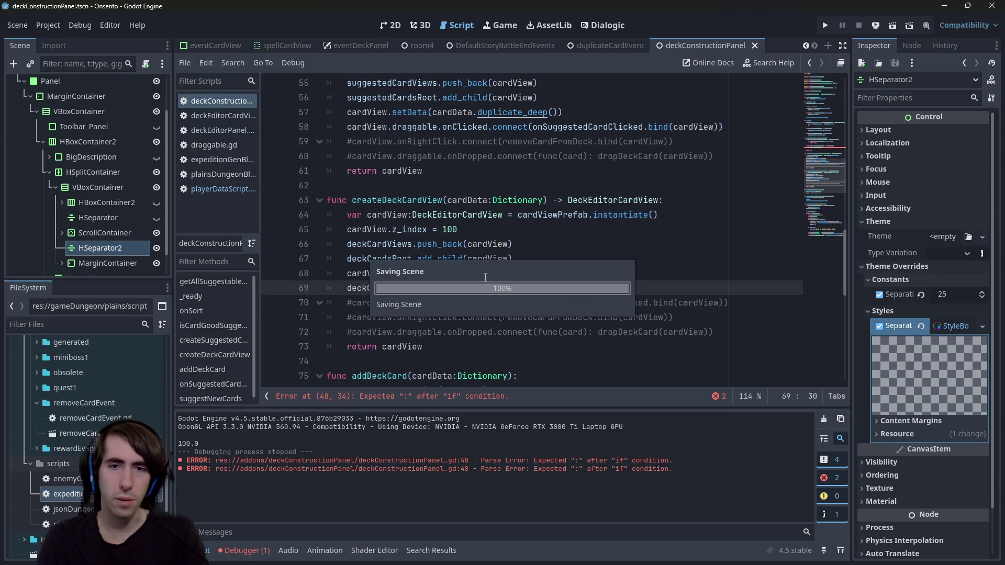
{"action": "key", "text": "Up"}
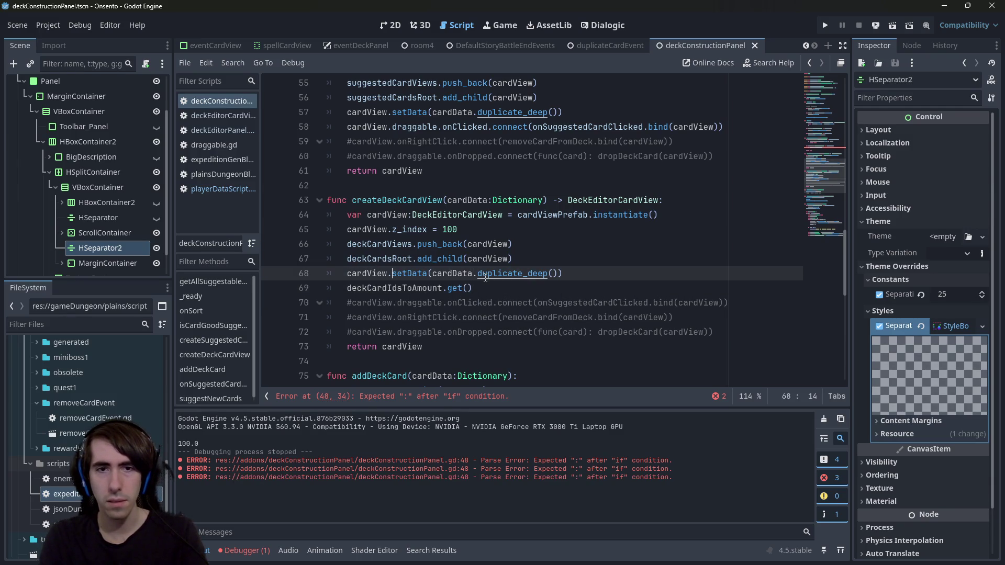
{"action": "key", "text": "Down"}
{"action": "key", "text": "Left"}
Step: Complete the line as 'var amount:int = deckCardIdsToAmount.get(cardView.getId(), 0)'
{"action": "type", "text": "cardView."}
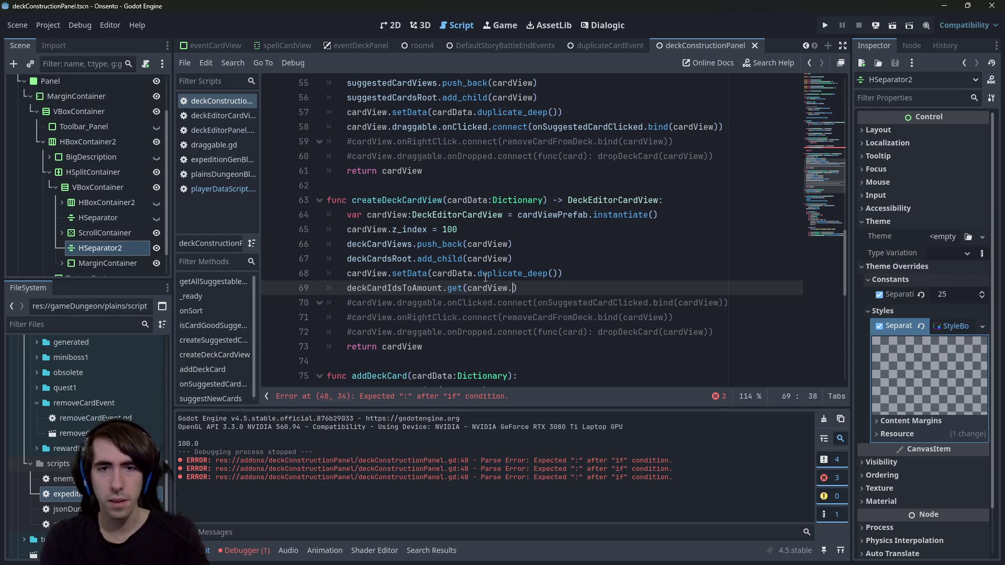
{"action": "type", "text": "getI"}
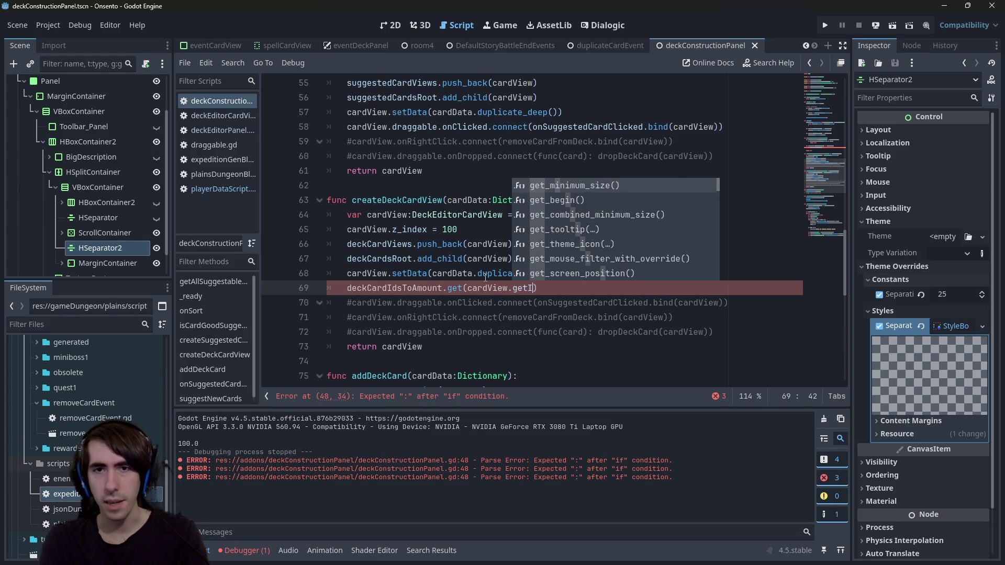
{"action": "key", "text": "BackSpace"}
{"action": "key", "text": "BackSpace"}
{"action": "key", "text": "BackSpace"}
{"action": "type", "text": "cardView."}
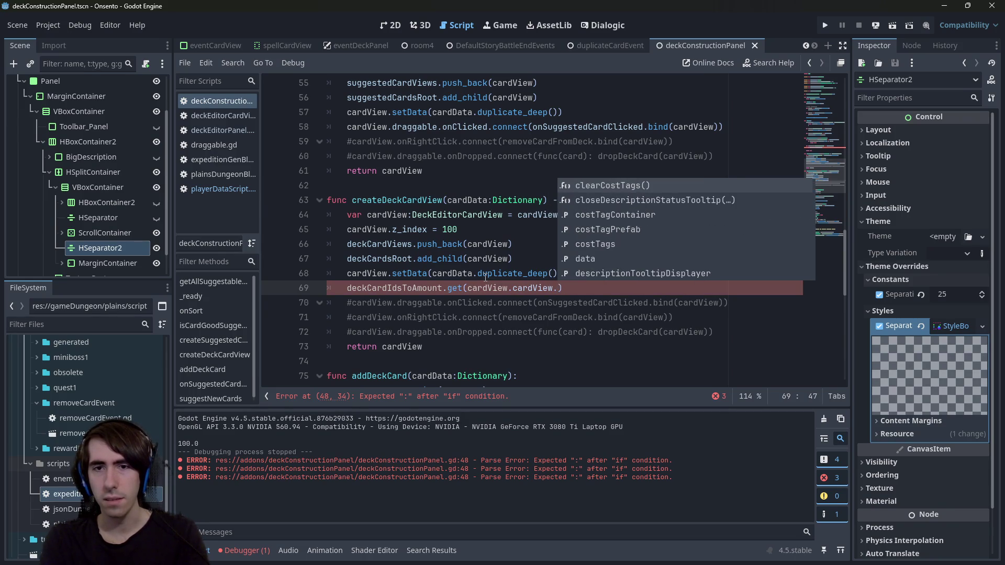
{"action": "type", "text": "getId"}
{"action": "key", "text": "Return"}
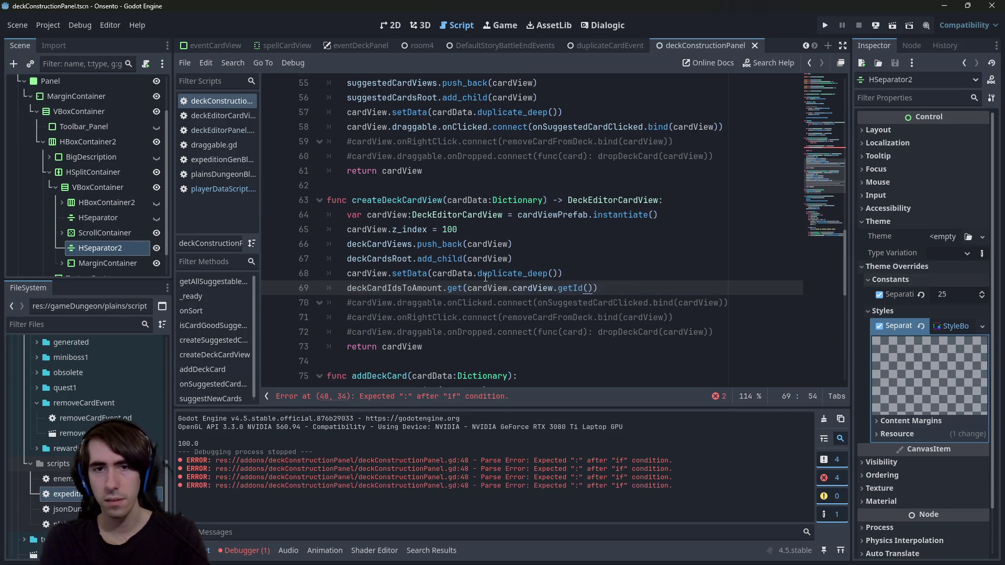
{"action": "type", "text": ", 0"}
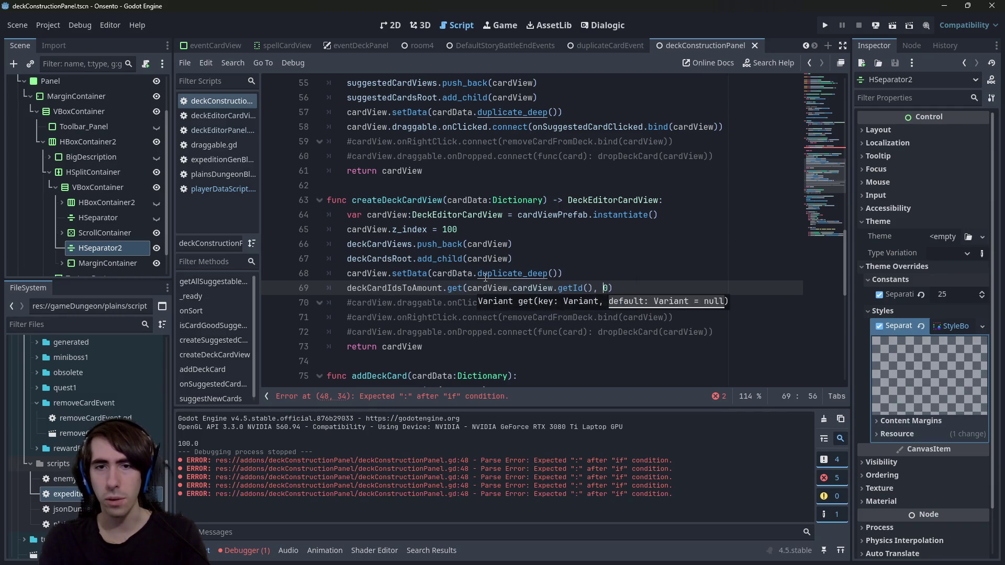
{"action": "key", "text": "Home"}
{"action": "type", "text": "var amount ="}
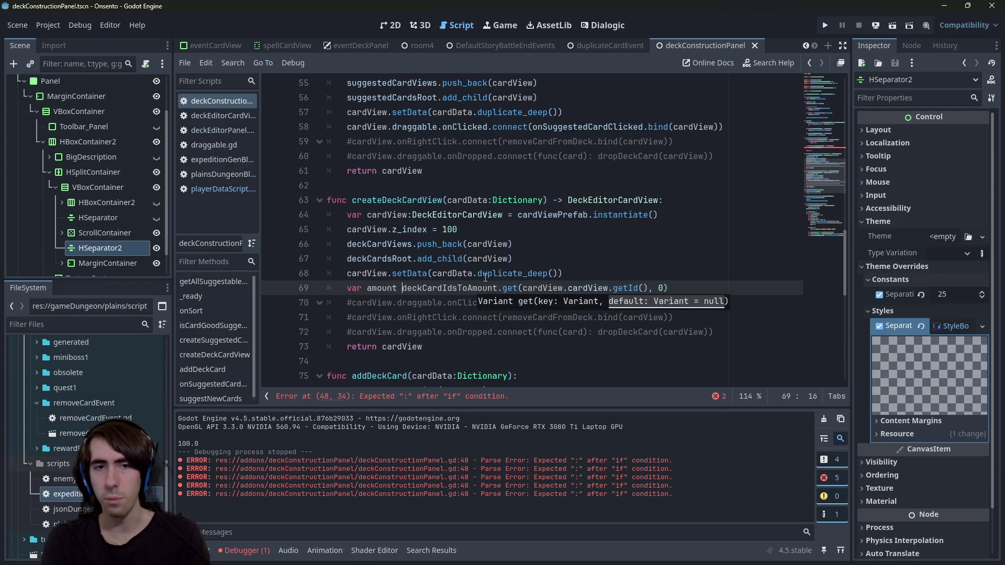
{"action": "key", "text": "BackSpace"}
{"action": "key", "text": "BackSpace"}
{"action": "key", "text": "BackSpace"}
{"action": "type", "text": ":int ="}
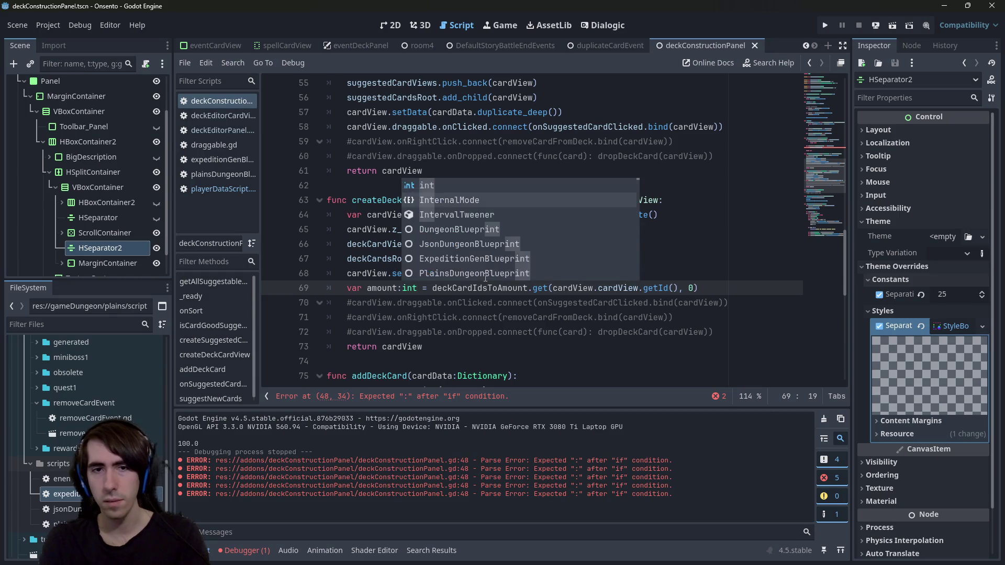
Step: Add the increment line setting deckCardIdsToAmount[card id] to amount + 1
{"action": "key", "text": "ctrl+shift+Right"}
{"action": "key", "text": "ctrl+shift+Right"}
{"action": "key", "text": "ctrl+shift+Right"}
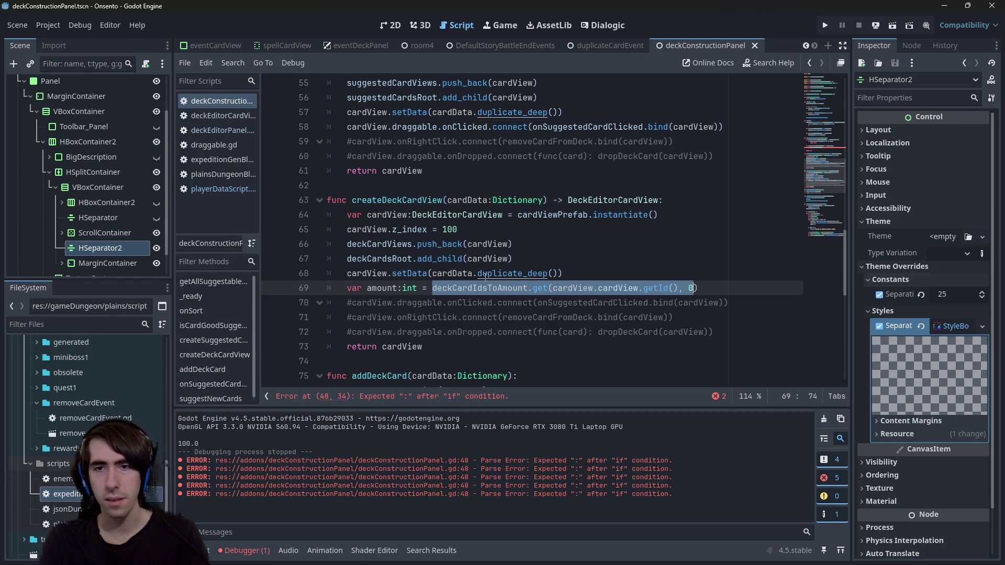
{"action": "key", "text": "Right"}
{"action": "key", "text": "Return"}
{"action": "type", "text": "deckCardIdsToAmount.get(cardView.cardView.getId(), 0"}
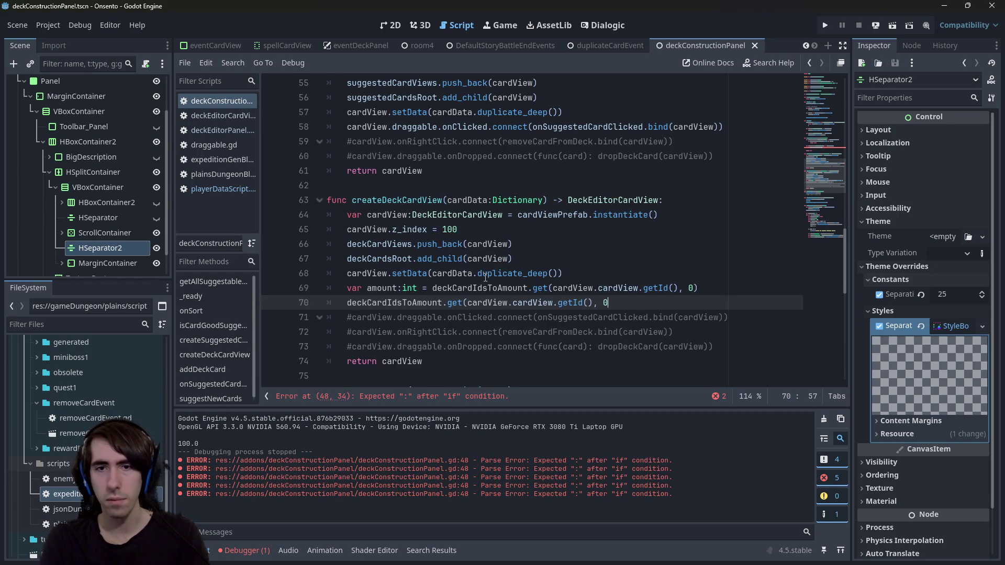
{"action": "key", "text": "ctrl+Left"}
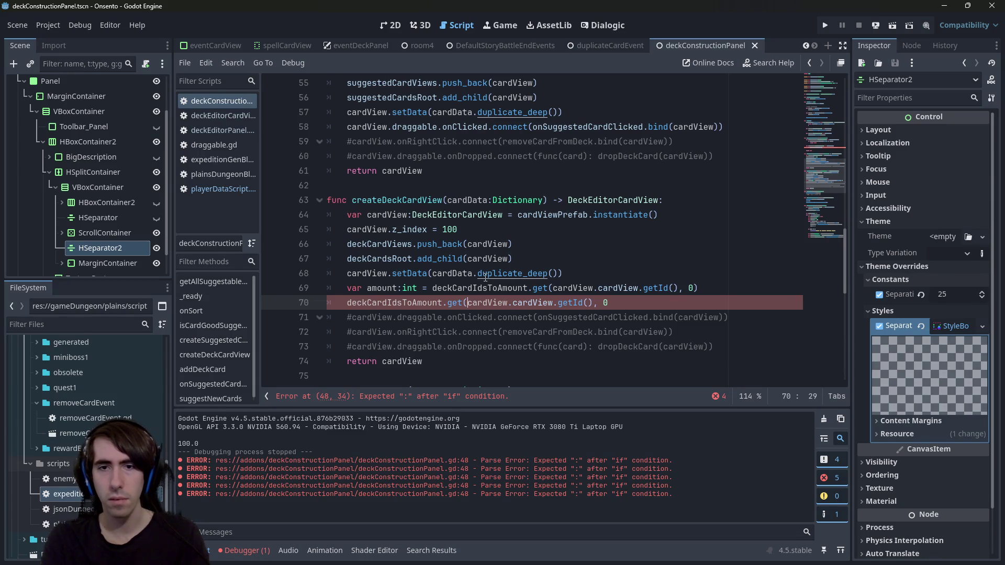
{"action": "key", "text": "ctrl+BackSpace"}
{"action": "key", "text": "ctrl+BackSpace"}
{"action": "key", "text": "ctrl+Right"}
{"action": "key", "text": "ctrl+Right"}
{"action": "key", "text": "ctrl+Right"}
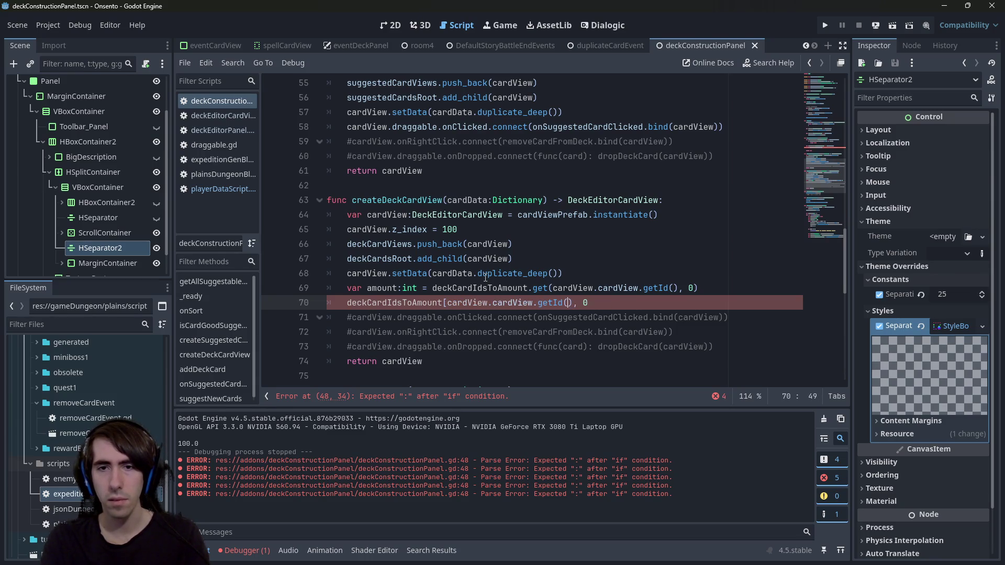
{"action": "type", "text": "]"}
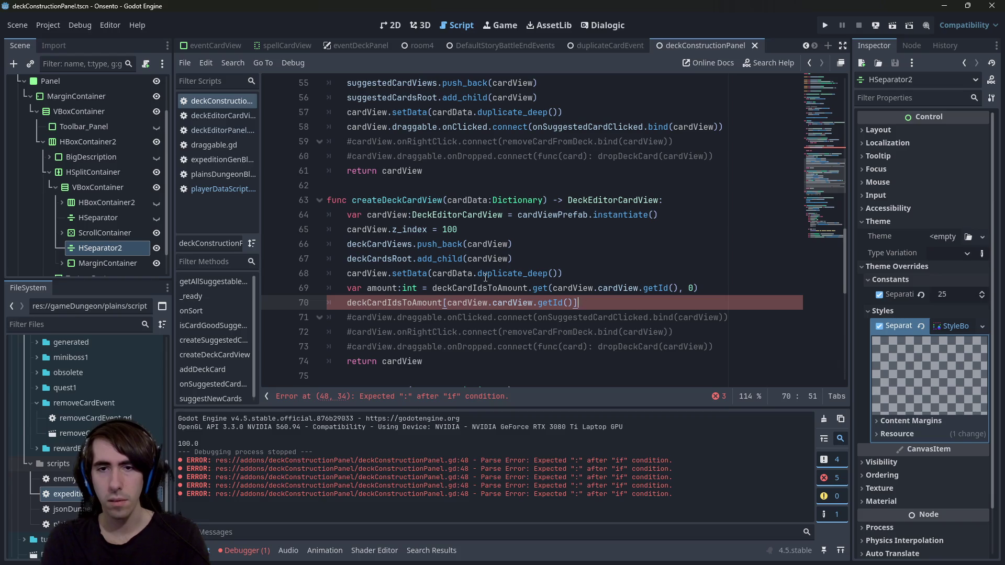
{"action": "type", "text": " 1"}
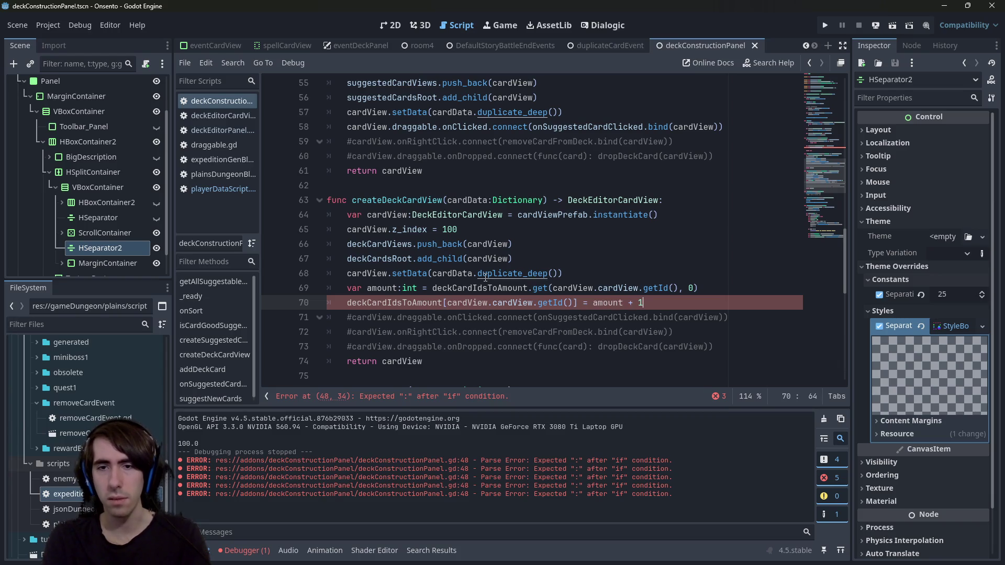
{"action": "key", "text": "Up"}
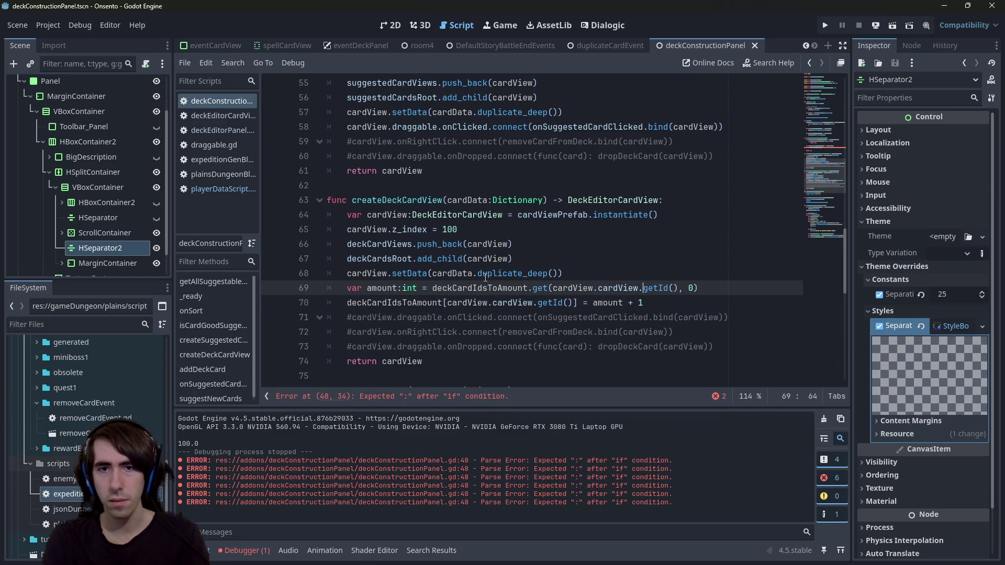
Step: Declare 'var cardId:StringName = cardView.getId()' above the amount line
{"action": "key", "text": "Up"}
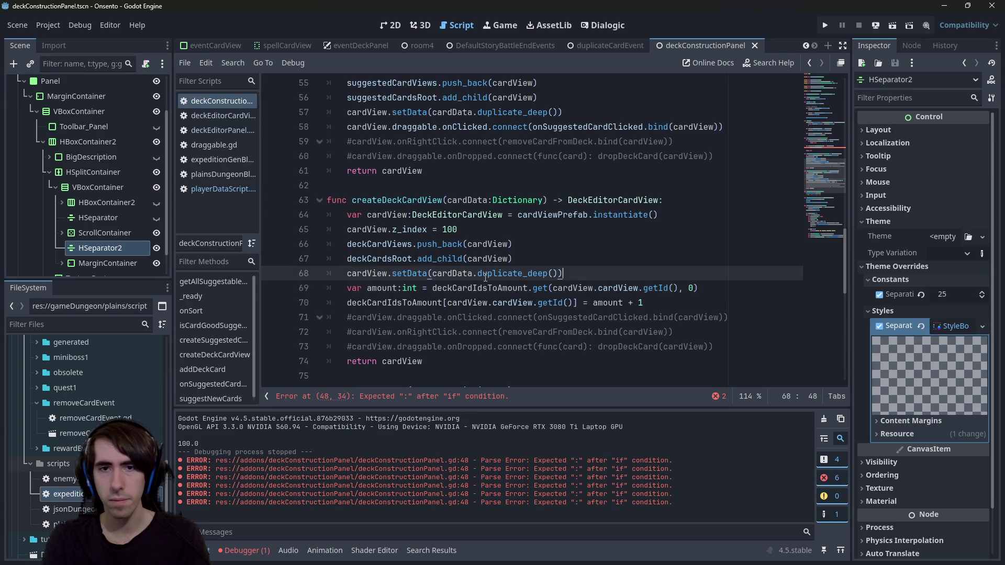
{"action": "key", "text": "Return"}
{"action": "type", "text": "var cardi"}
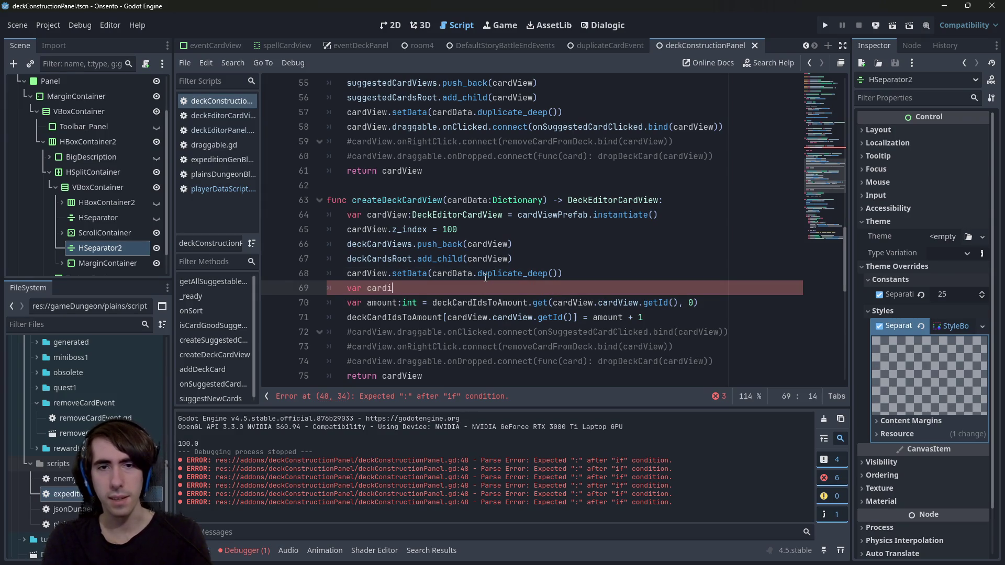
{"action": "key", "text": "BackSpace"}
{"action": "key", "text": "BackSpace"}
{"action": "key", "text": "BackSpace"}
{"action": "type", "text": "Id:StringName ="}
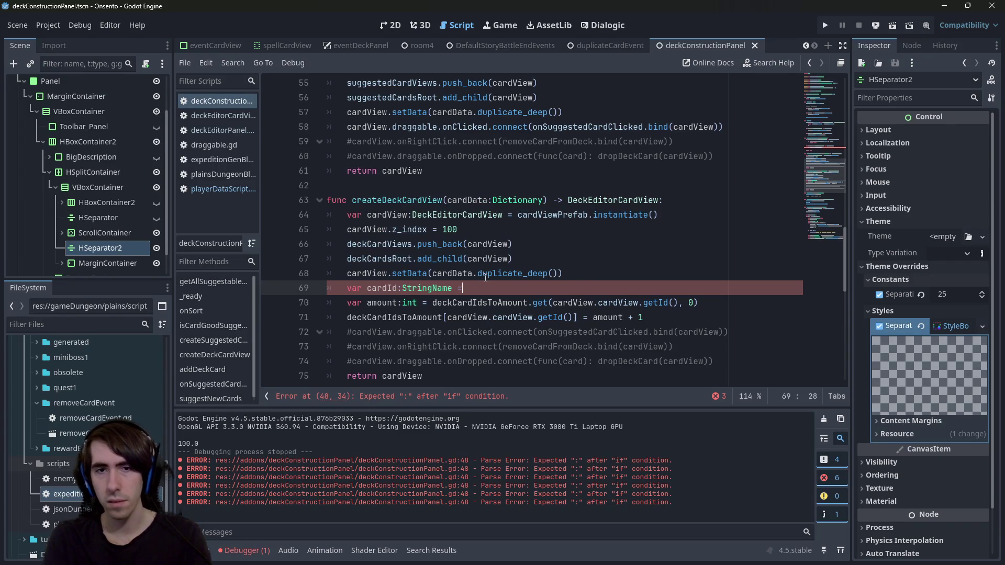
{"action": "key", "text": "Down"}
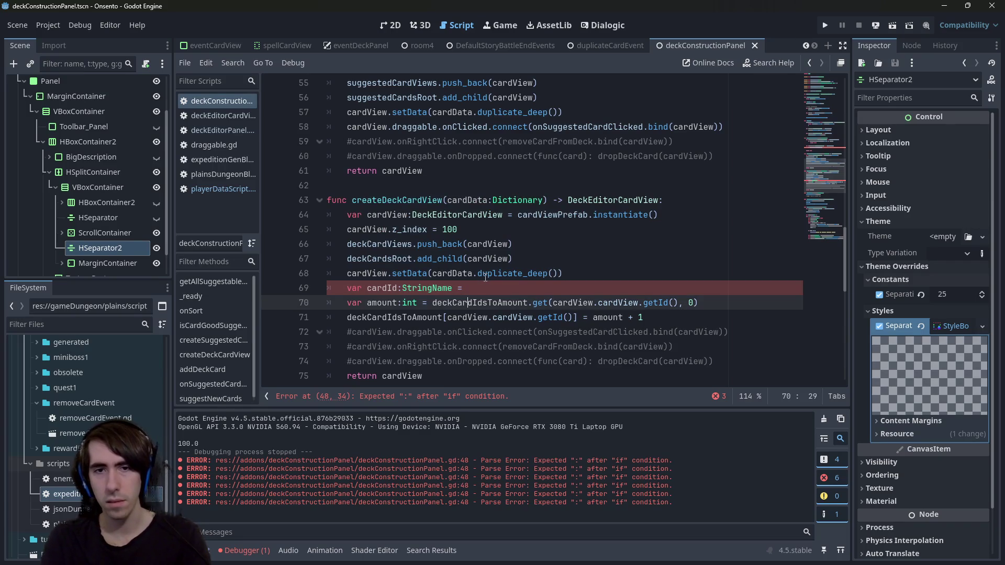
{"action": "key", "text": "ctrl+Right"}
{"action": "key", "text": "ctrl+Right"}
{"action": "key", "text": "ctrl+Right"}
{"action": "key", "text": "ctrl+shift+Right"}
{"action": "key", "text": "ctrl+shift+Right"}
{"action": "key", "text": "ctrl+shift+Right"}
{"action": "key", "text": "ctrl+shift+Right"}
{"action": "key", "text": "ctrl+shift+Right"}
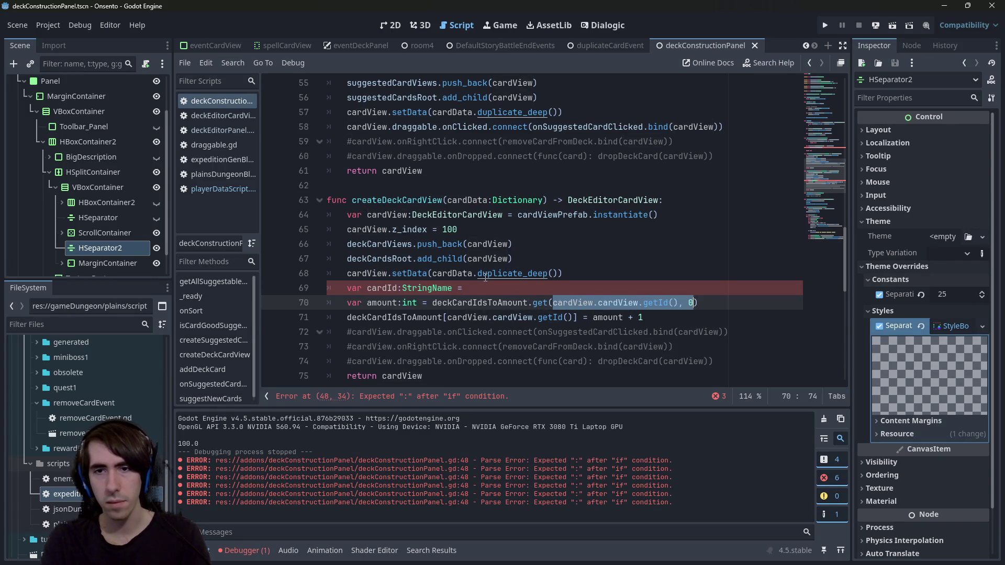
{"action": "key", "text": "ctrl+c"}
{"action": "key", "text": "Up"}
{"action": "key", "text": "ctrl+v"}
{"action": "key", "text": "BackSpace"}
{"action": "key", "text": "BackSpace"}
{"action": "key", "text": "BackSpace"}
Step: Replace the repeated cardView.getId() calls in the lookup and increment lines with cardId
{"action": "key", "text": "Down"}
{"action": "key", "text": "ctrl+Right"}
{"action": "key", "text": "ctrl+Right"}
{"action": "key", "text": "ctrl+Right"}
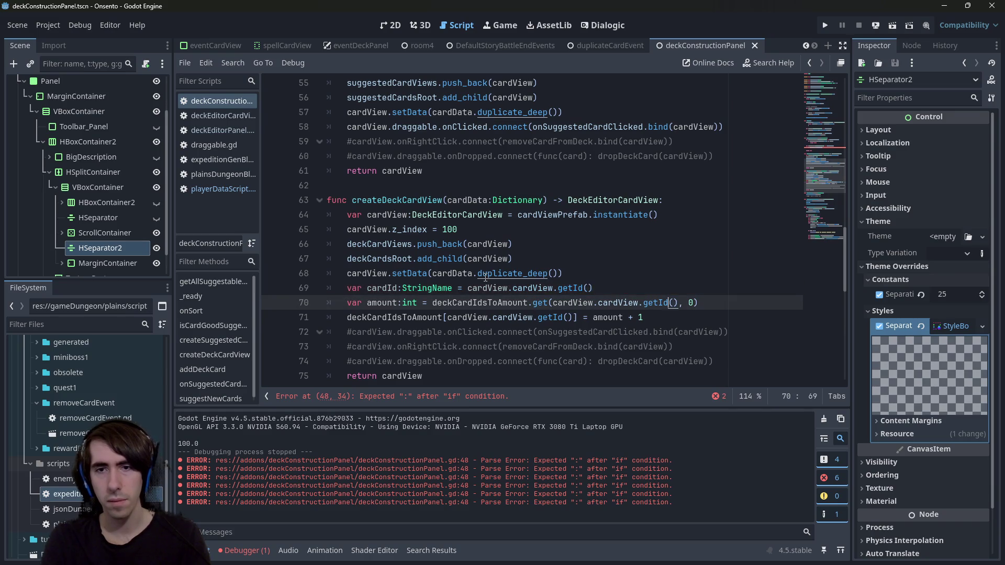
{"action": "key", "text": "ctrl+shift+Left"}
{"action": "key", "text": "ctrl+shift+Left"}
{"action": "key", "text": "ctrl+shift+Left"}
{"action": "type", "text": "cardId"}
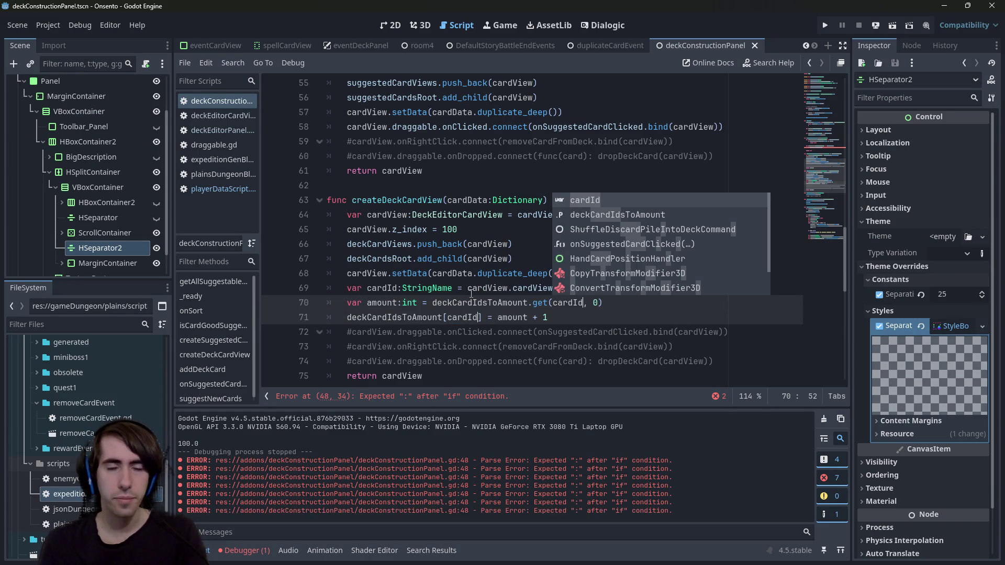
{"action": "left_click", "coordinate": [419, 304]}
Step: Surround the counting code with blank lines and select the three card-count lines
{"action": "scroll", "coordinate": [488, 289], "scroll_direction": "down", "scroll_amount": 1}
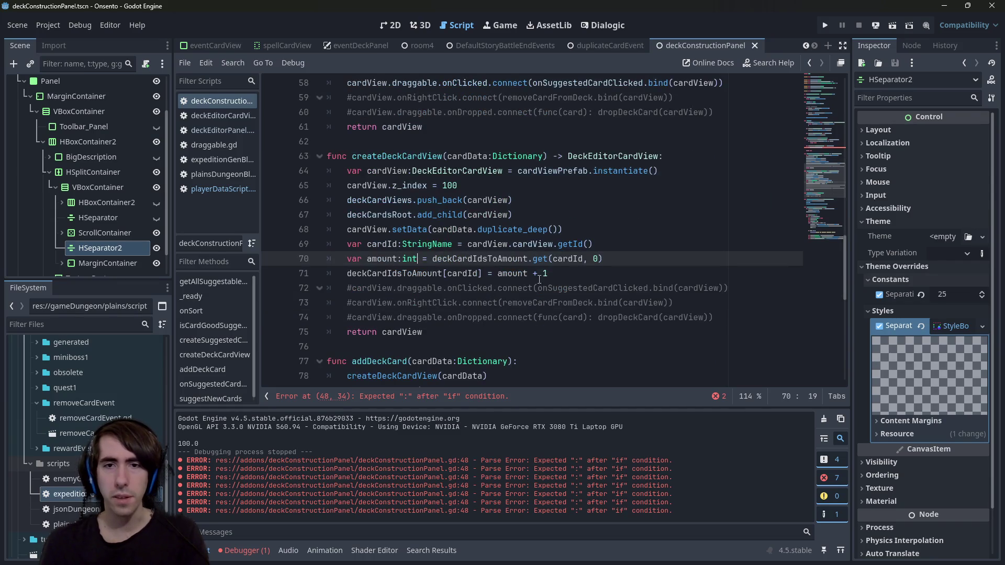
{"action": "left_click", "coordinate": [590, 228]}
{"action": "key", "text": "Return"}
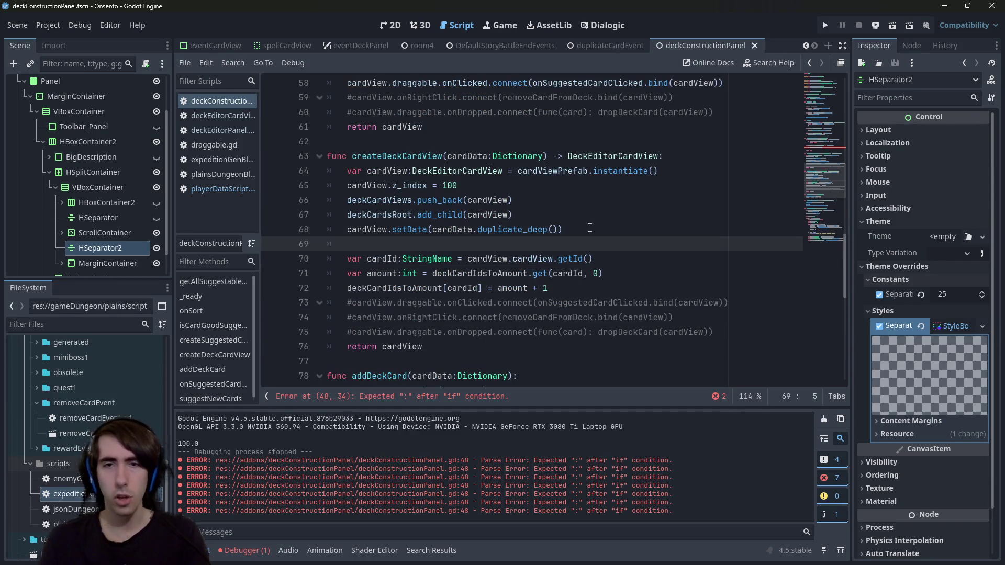
{"action": "left_click", "coordinate": [568, 286]}
{"action": "key", "text": "Return"}
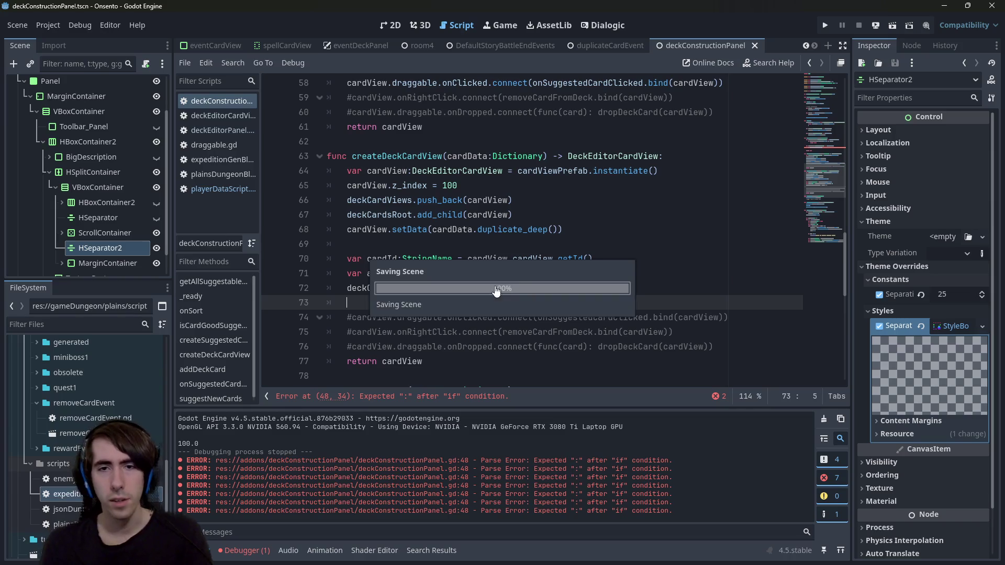
{"action": "double_click", "coordinate": [498, 288]}
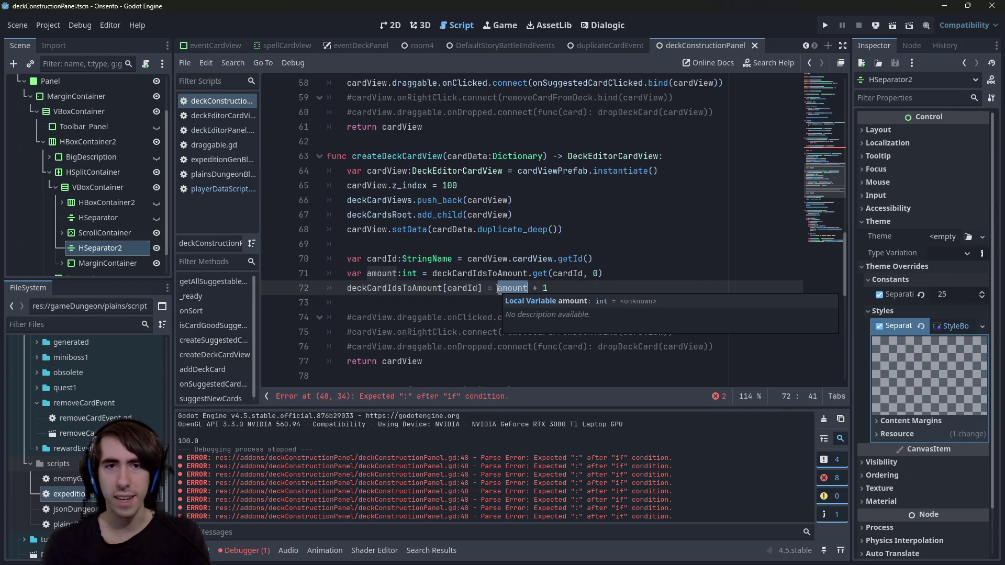
{"action": "double_click", "coordinate": [408, 156]}
{"action": "mouse_move", "coordinate": [549, 288]}
{"action": "left_mouse_down"}
{"action": "mouse_move", "coordinate": [523, 324]}
{"action": "mouse_move", "coordinate": [366, 390]}
{"action": "mouse_move", "coordinate": [261, 262]}
{"action": "mouse_move", "coordinate": [199, 252]}
{"action": "left_mouse_up"}
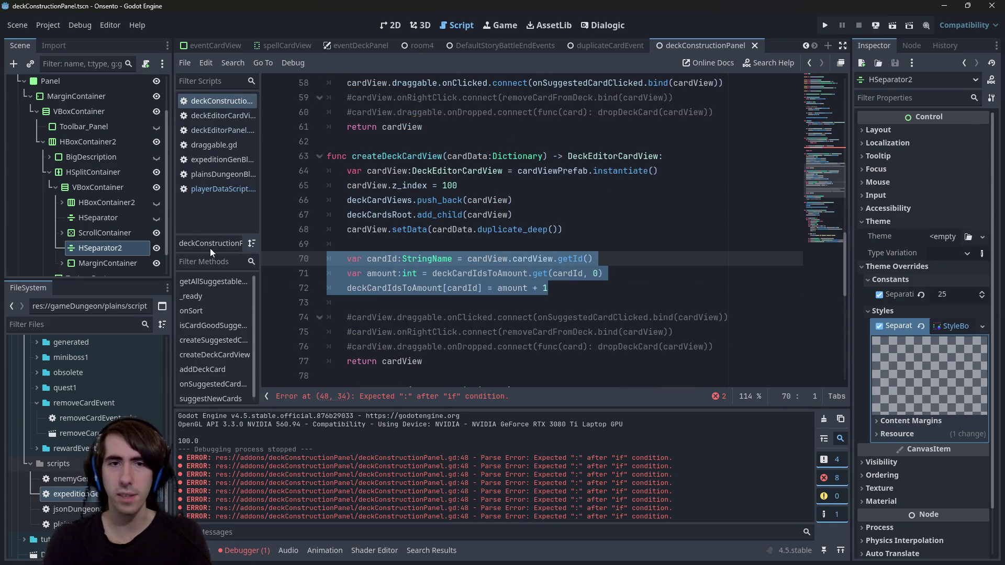
Step: Cut the card-count lines and paste them into addDeckCard after createDeckCardView(cardData)
{"action": "key", "text": "ctrl+x"}
{"action": "key", "text": "BackSpace"}
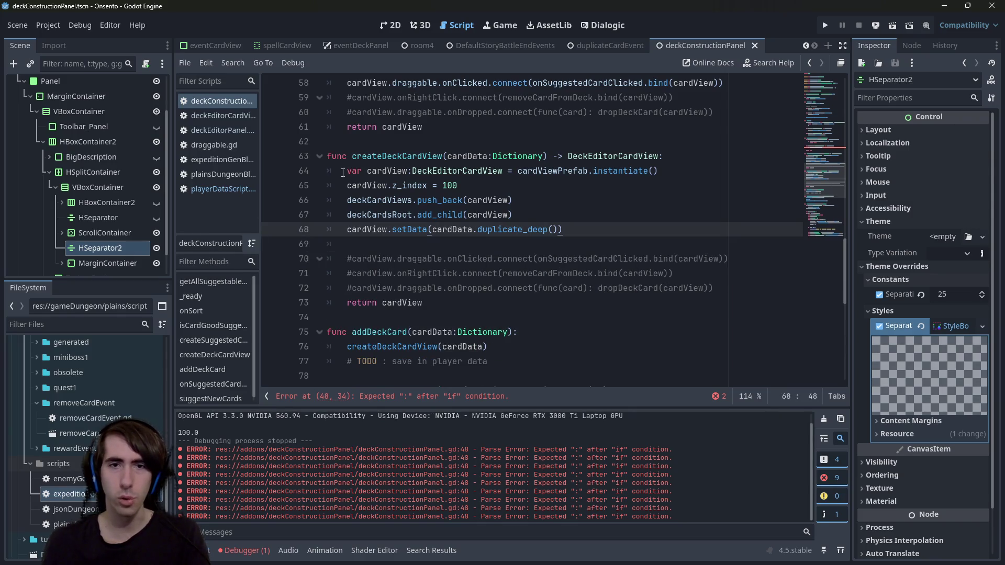
{"action": "double_click", "coordinate": [389, 156]}
{"action": "scroll", "coordinate": [431, 280], "scroll_direction": "down", "scroll_amount": 3}
{"action": "left_click", "coordinate": [514, 220]}
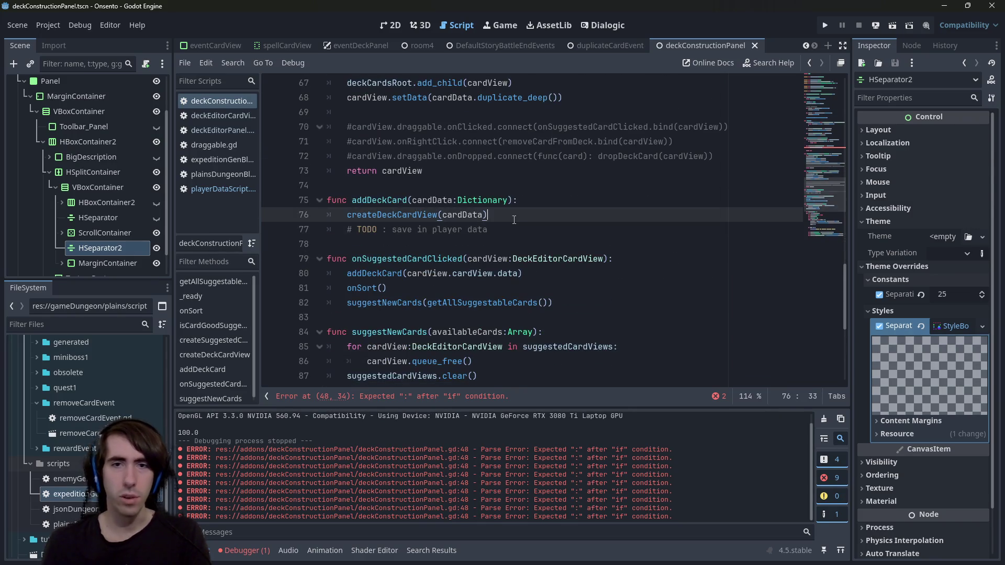
{"action": "key", "text": "Return"}
{"action": "key", "text": "ctrl+v"}
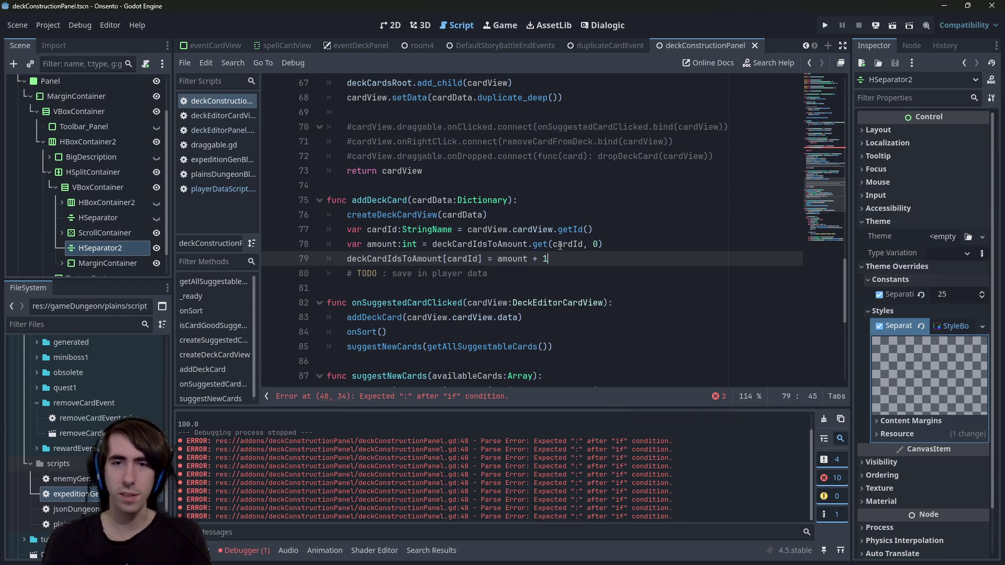
Step: Add blank lines before and after the pasted counting block in addDeckCard
{"action": "key", "text": "Return"}
{"action": "key", "text": "Up"}
{"action": "key", "text": "Up"}
{"action": "key", "text": "Up"}
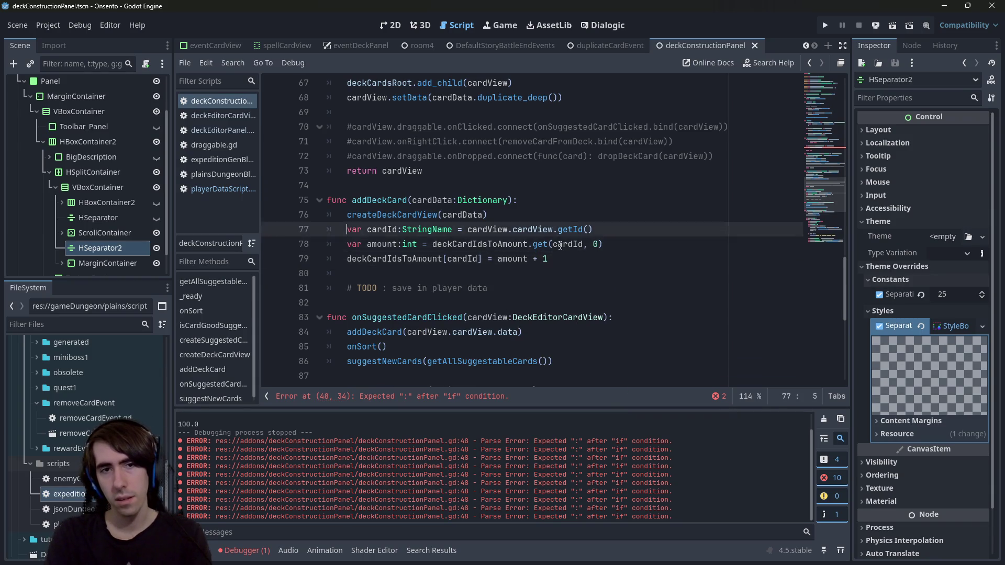
{"action": "key", "text": "Return"}
{"action": "key", "text": "Down"}
{"action": "key", "text": "Down"}
{"action": "key", "text": "Down"}
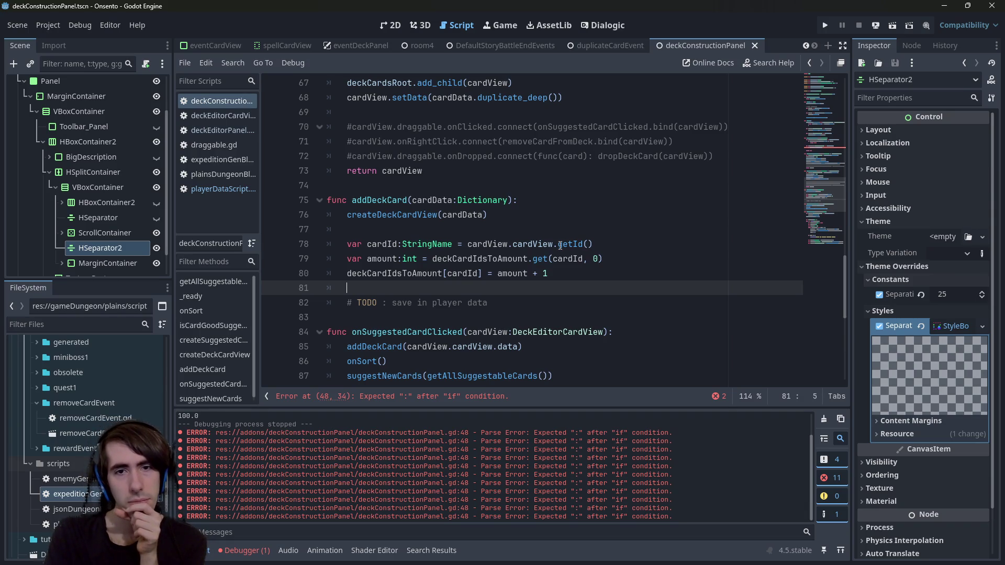
{"action": "left_click", "coordinate": [442, 273]}
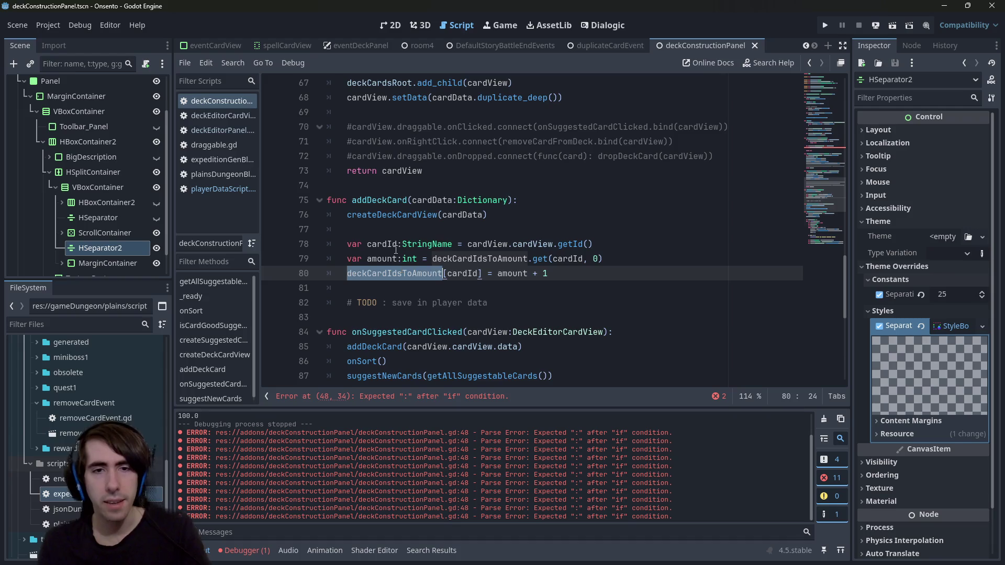
{"action": "scroll", "coordinate": [396, 254], "scroll_direction": "up", "scroll_amount": 7}
{"action": "scroll", "coordinate": [395, 254], "scroll_direction": "up", "scroll_amount": 10}
{"action": "scroll", "coordinate": [471, 267], "scroll_direction": "down", "scroll_amount": 7}
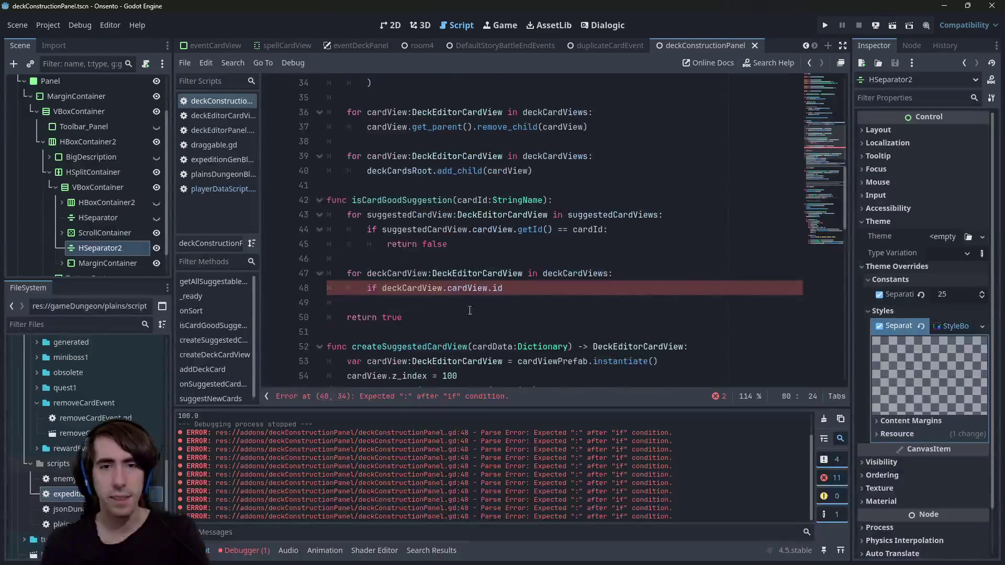
Step: Start a deckCardIdsToAmount.get lookup inside the deck loop, keyed by the pasted card id expression
{"action": "left_click", "coordinate": [517, 277]}
{"action": "key", "text": "Return"}
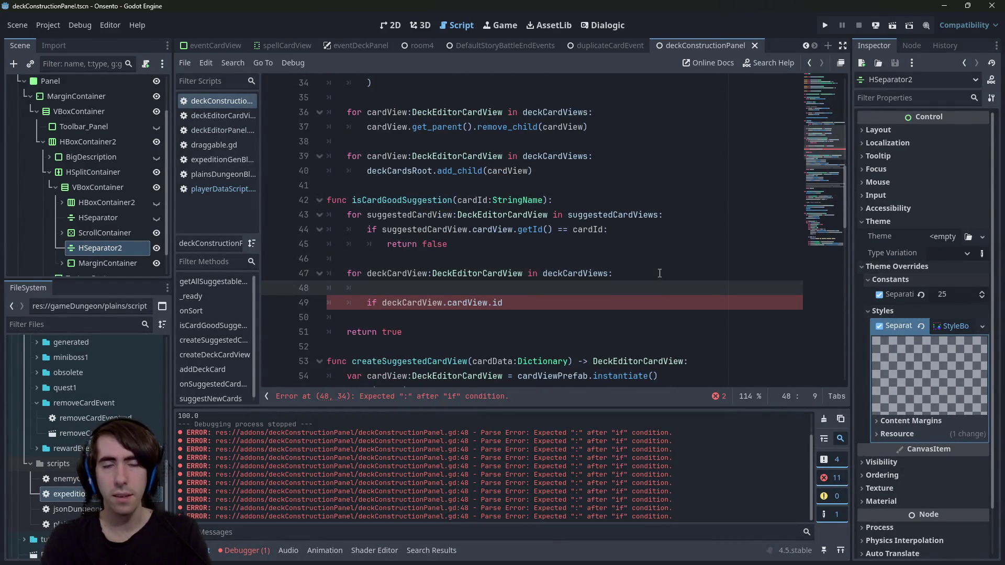
{"action": "type", "text": "deckCardIdsToAmount.get"}
{"action": "key", "text": "Return"}
{"action": "key", "text": "Escape"}
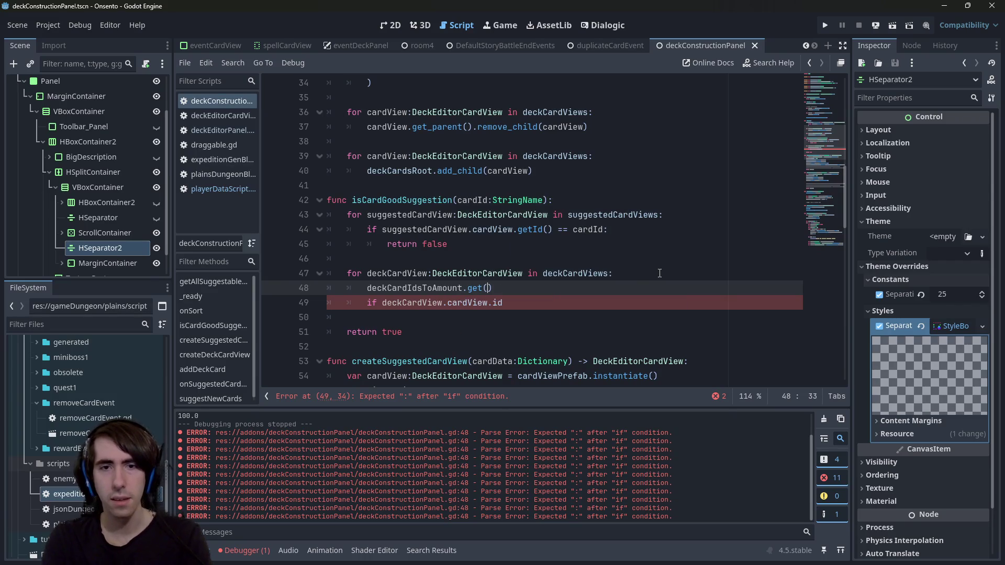
{"action": "key", "text": "Down"}
{"action": "key", "text": "End"}
{"action": "key", "text": "ctrl+shift+Left"}
{"action": "key", "text": "ctrl+shift+Left"}
{"action": "key", "text": "ctrl+shift+Left"}
{"action": "key", "text": "Up"}
{"action": "key", "text": "ctrl+Right"}
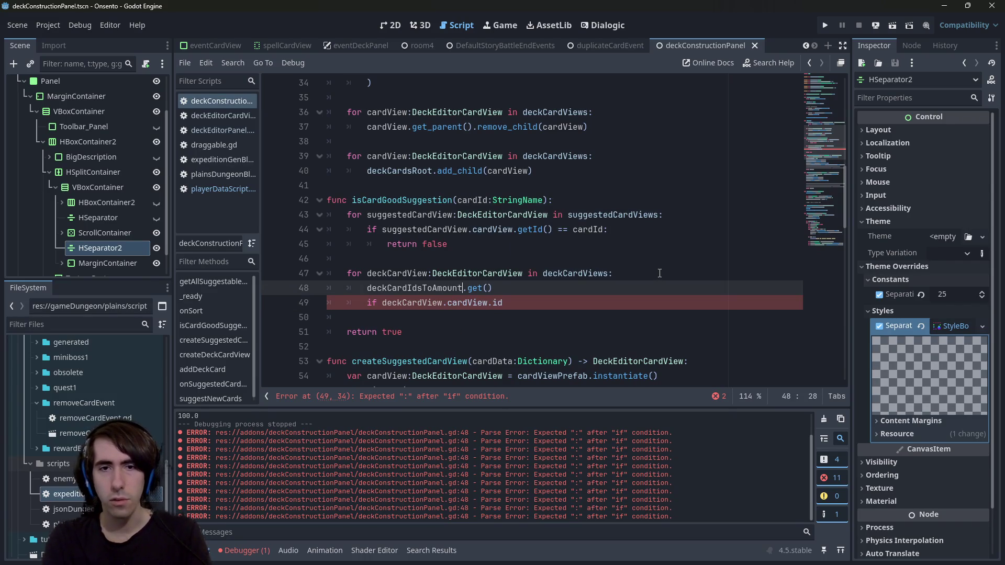
{"action": "key", "text": "ctrl+v"}
{"action": "type", "text": ","}
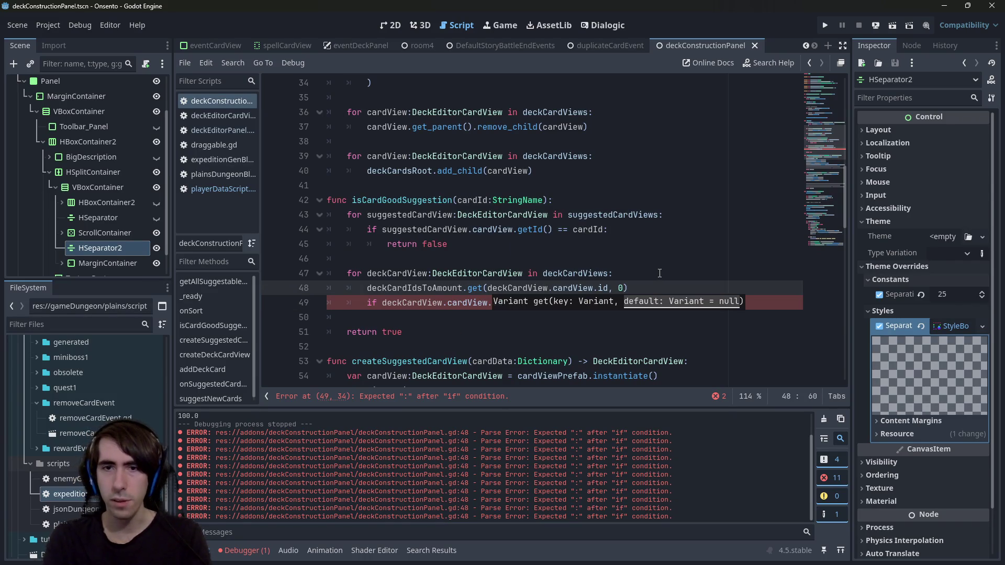
Step: Restore the amount lookup and 'if amount < 3: return true' check, keying it by getId()
{"action": "key", "text": "ctrl+z"}
{"action": "key", "text": "ctrl+z"}
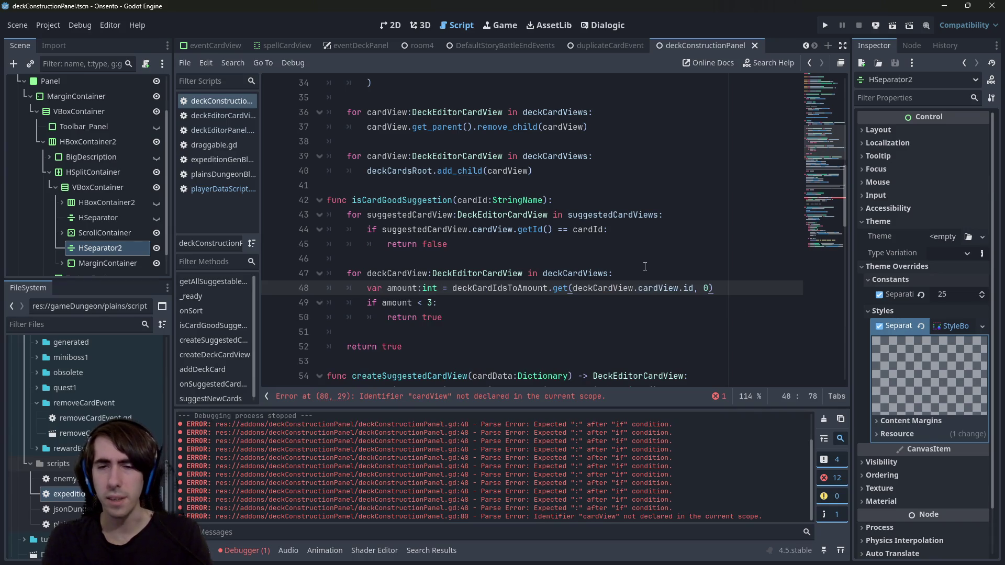
{"action": "key", "text": "BackSpace"}
{"action": "type", "text": "d"}
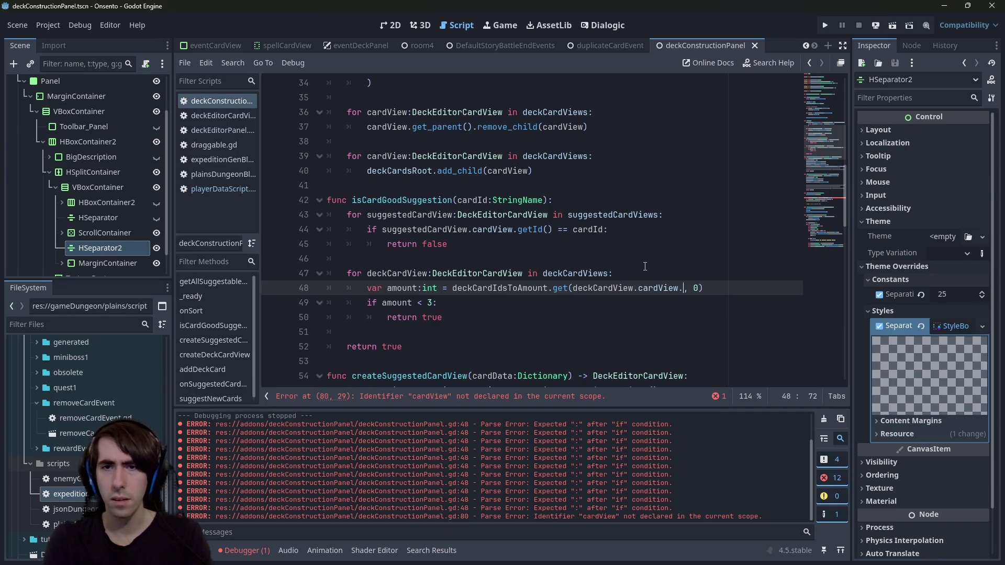
{"action": "key", "text": "BackSpace"}
{"action": "key", "text": "BackSpace"}
{"action": "type", "text": "get"}
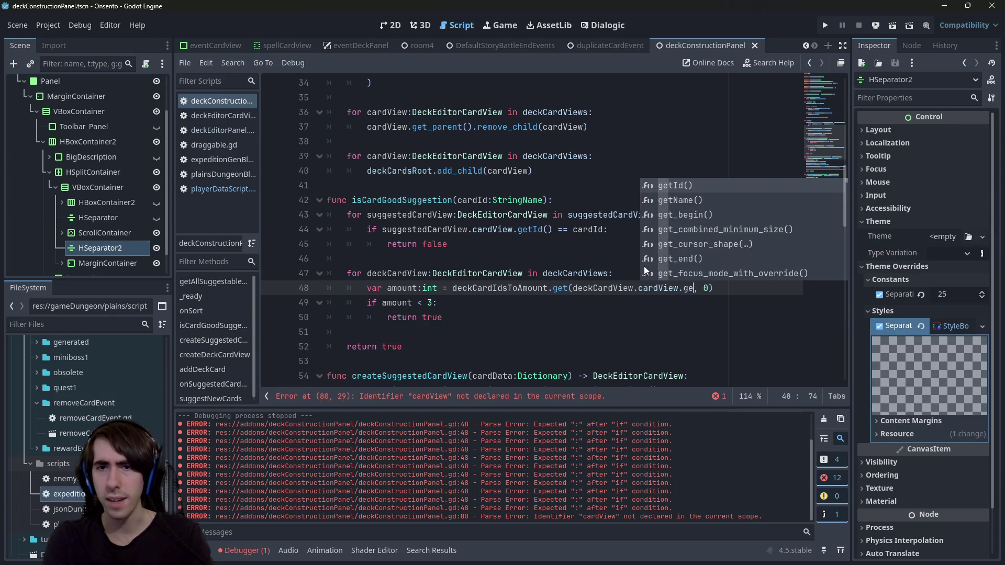
{"action": "key", "text": "Return"}
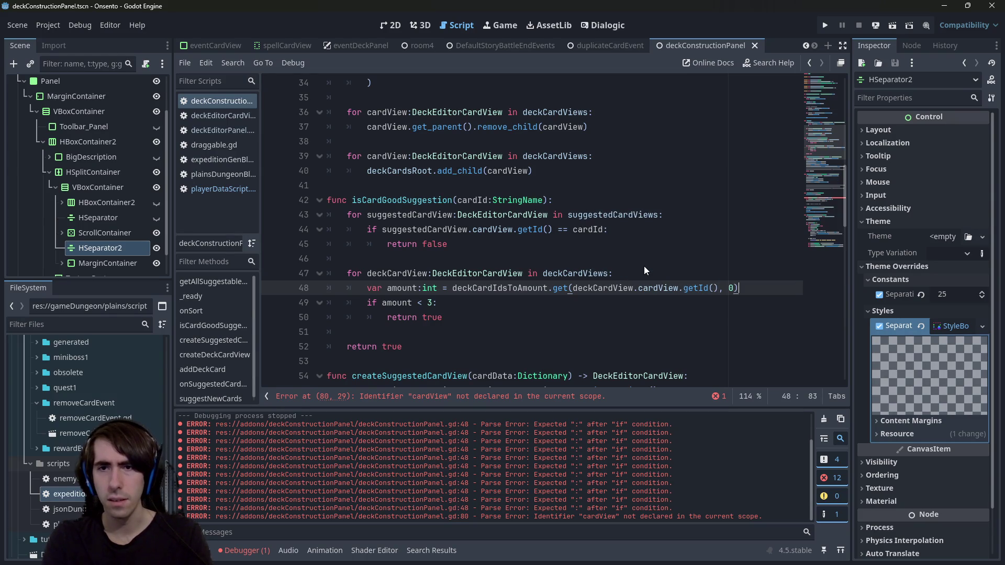
Step: Browse deckCardView.cardView's get members, then follow the cardView declaration to spellCardView.gd
{"action": "key", "text": "Down"}
{"action": "key", "text": "ctrl+shift+Return"}
{"action": "key", "text": "ctrl+v"}
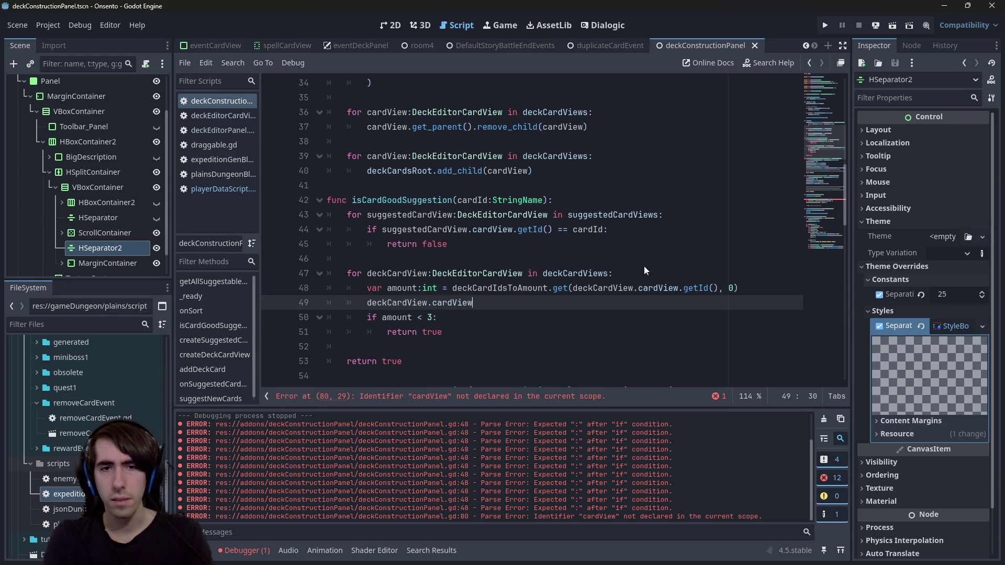
{"action": "type", "text": "."}
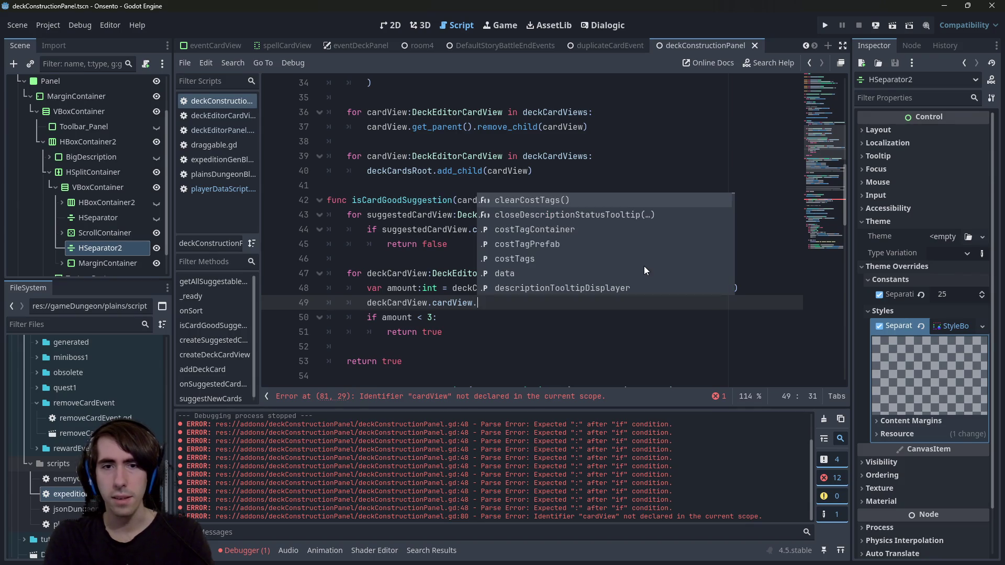
{"action": "type", "text": "get"}
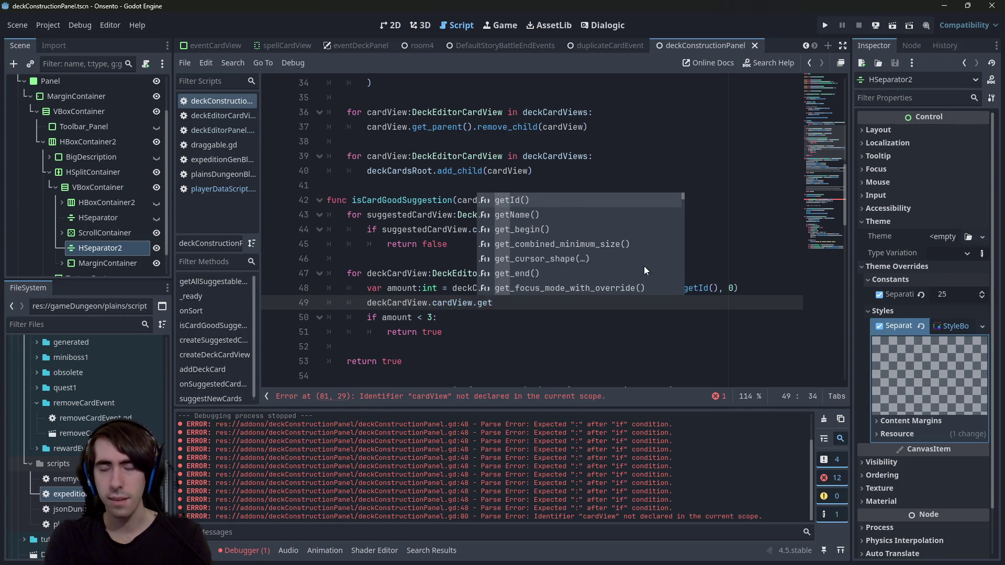
{"action": "key", "text": "BackSpace"}
{"action": "key", "text": "BackSpace"}
{"action": "key", "text": "BackSpace"}
{"action": "type", "text": "get"}
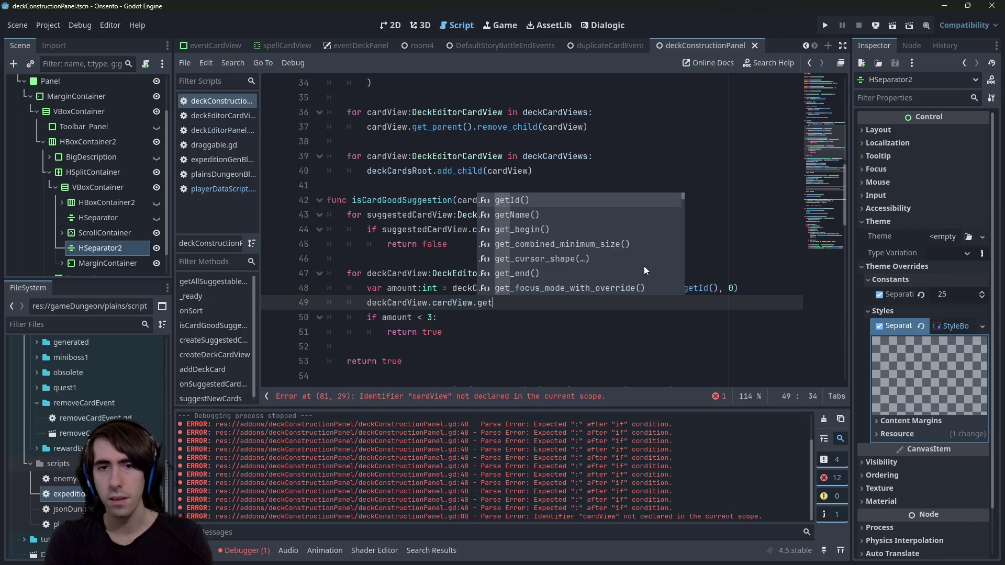
{"action": "key", "text": "Escape"}
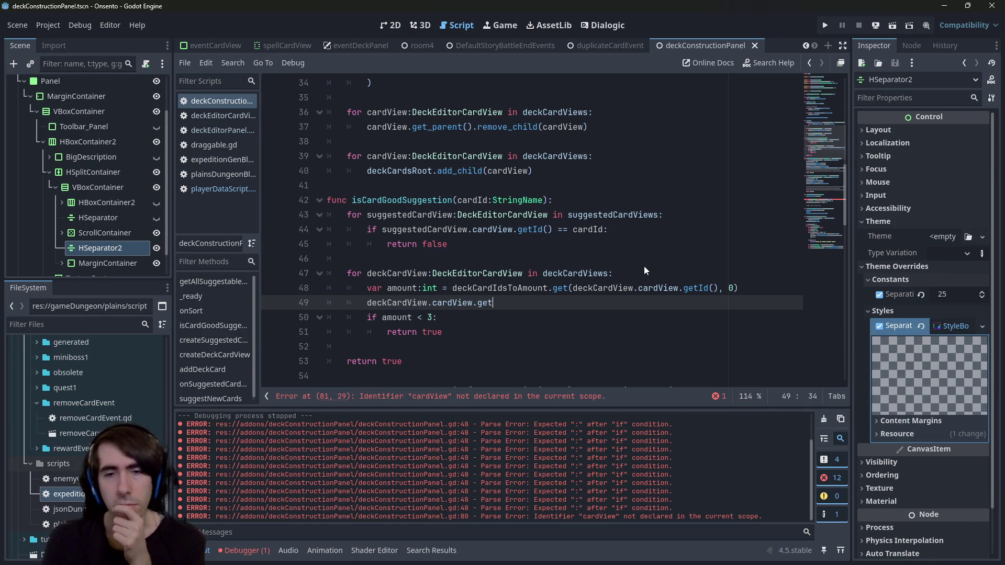
{"action": "key", "text": "BackSpace"}
{"action": "key", "text": "BackSpace"}
{"action": "key", "text": "BackSpace"}
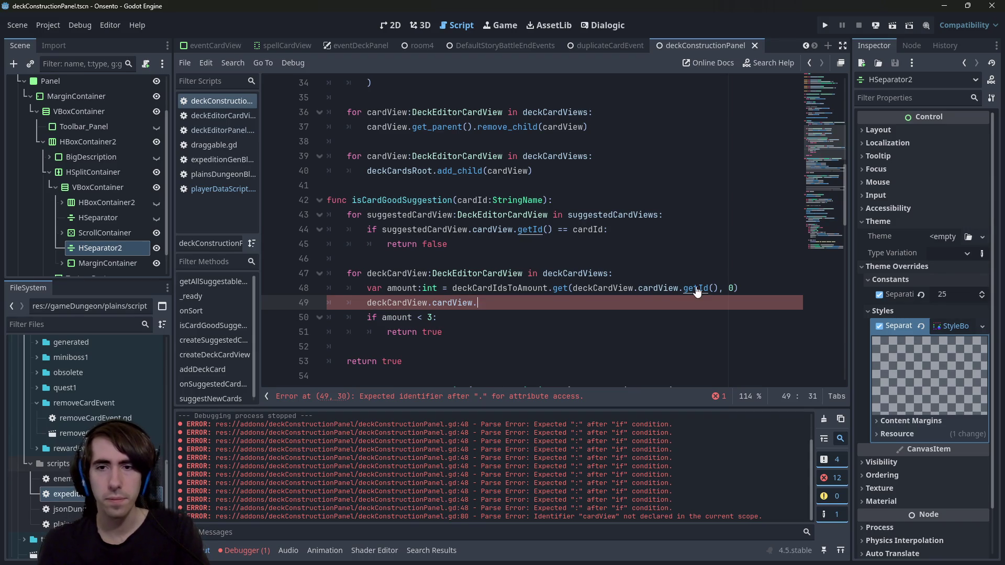
{"action": "left_click", "coordinate": [650, 288], "text": "ctrl"}
{"action": "left_click", "coordinate": [436, 130], "text": "ctrl"}
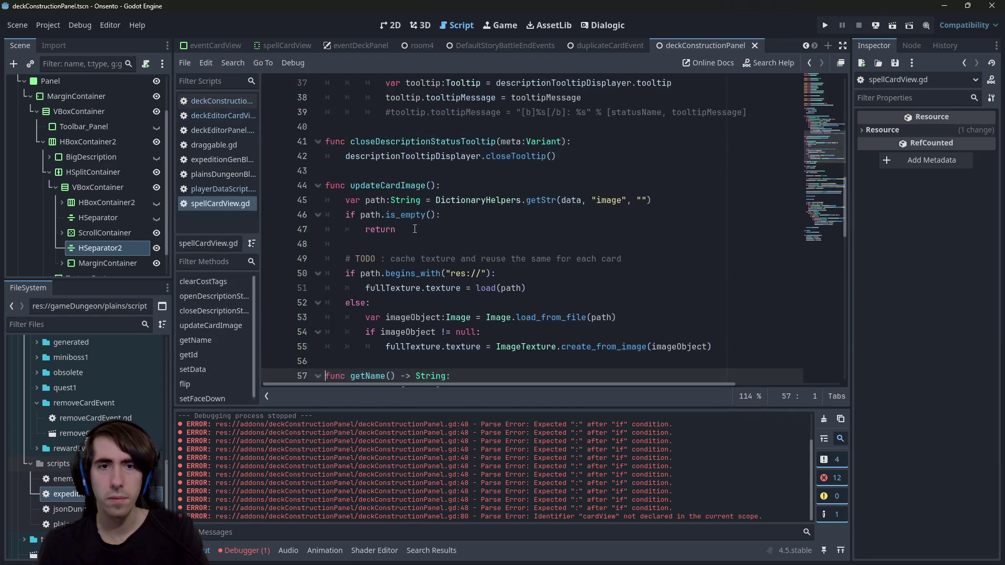
Step: Duplicate getName as a new getDeckLimit function returning data["deckLimit"]
{"action": "scroll", "coordinate": [471, 235], "scroll_direction": "down", "scroll_amount": 5}
{"action": "left_click_drag", "start_coordinate": [442, 259], "coordinate": [256, 251]}
{"action": "key", "text": "ctrl+c"}
{"action": "left_click", "coordinate": [344, 231]}
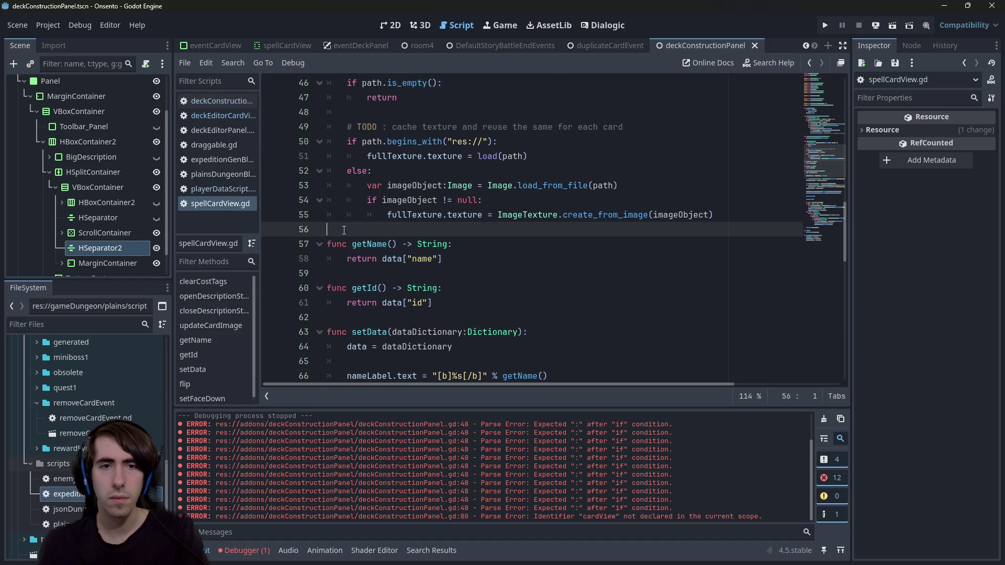
{"action": "key", "text": "Return"}
{"action": "key", "text": "Return"}
{"action": "key", "text": "Up"}
{"action": "key", "text": "ctrl+v"}
{"action": "key", "text": "Up"}
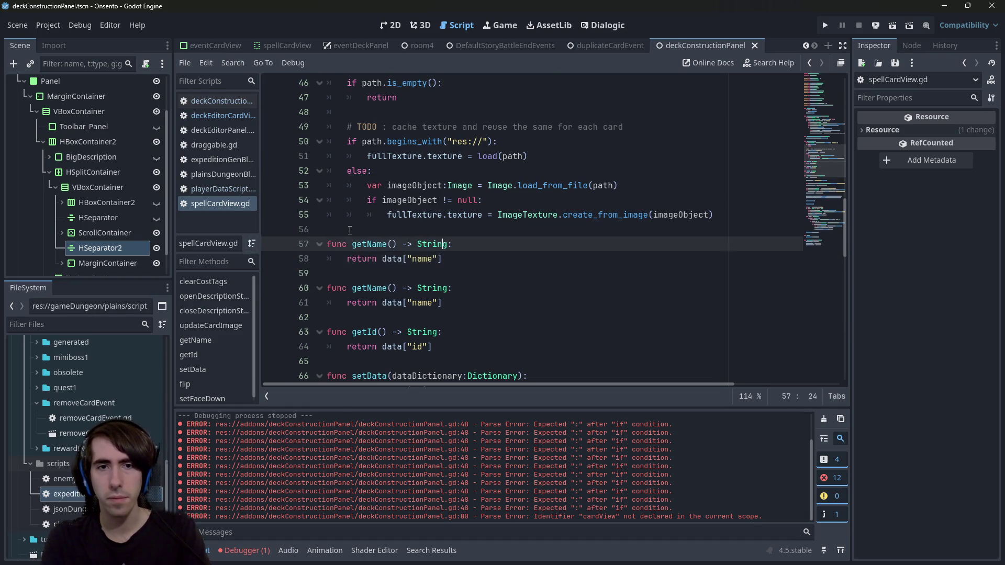
{"action": "key", "text": "ctrl+shift+Right"}
{"action": "type", "text": "getDeck"}
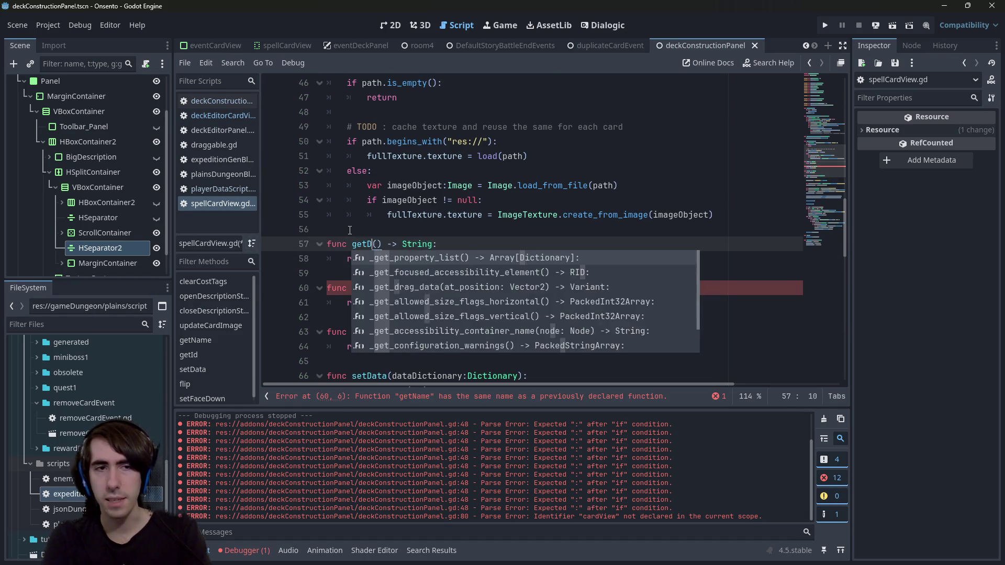
{"action": "type", "text": "Limit"}
{"action": "key", "text": "Down"}
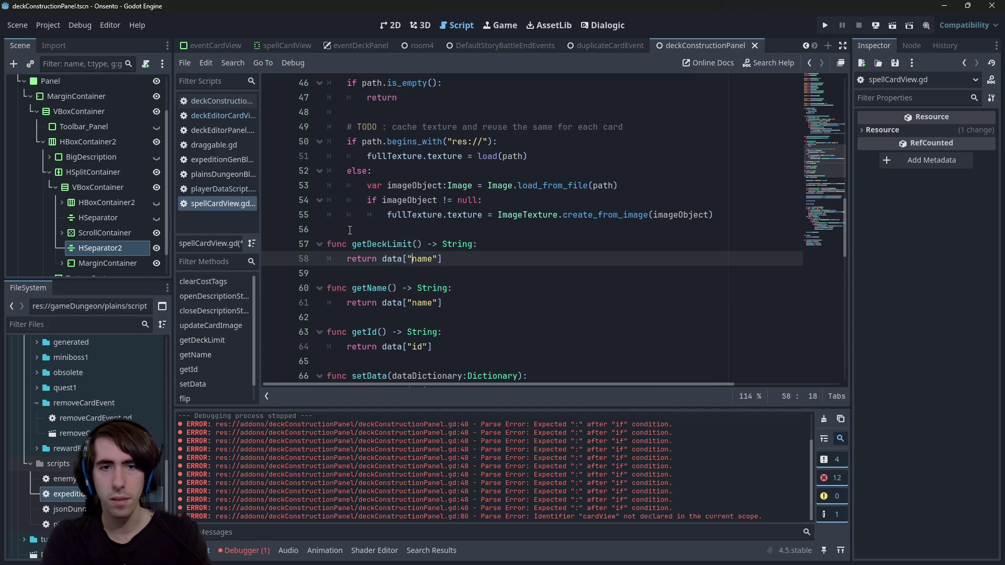
{"action": "key", "text": "ctrl+shift+Right"}
{"action": "type", "text": "deckLimit"}
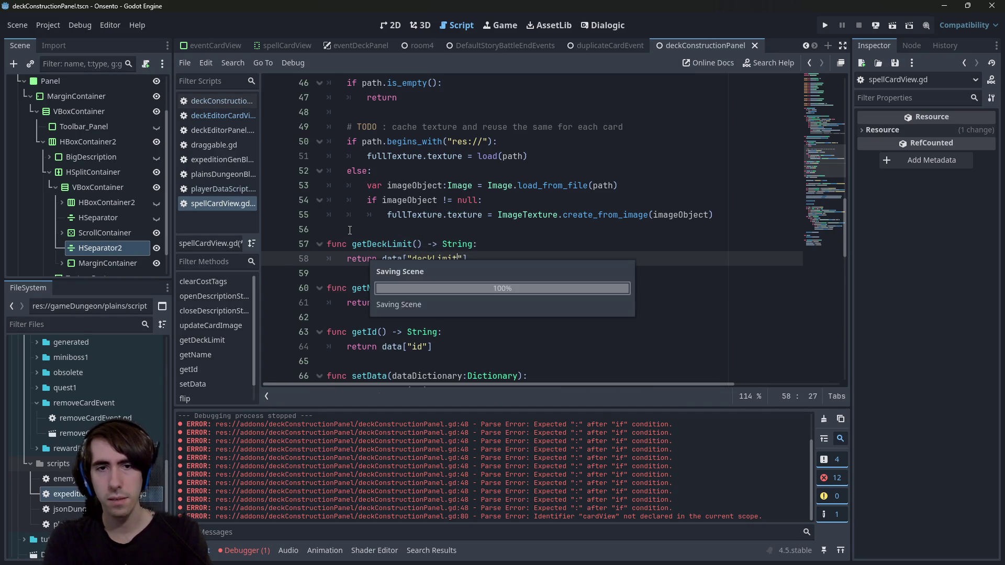
Step: Set getDeckLimit's return type to int and getId's to StringName, then navigate back to the suggestion code
{"action": "key", "text": "Escape"}
{"action": "key", "text": "Up"}
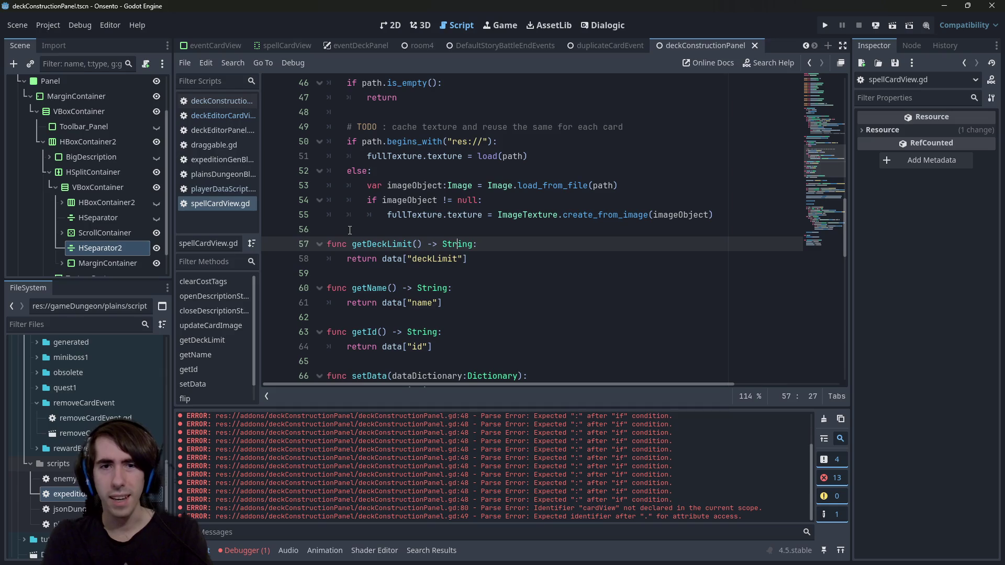
{"action": "key", "text": "ctrl+shift+Left"}
{"action": "key", "text": "BackSpace"}
{"action": "type", "text": "int"}
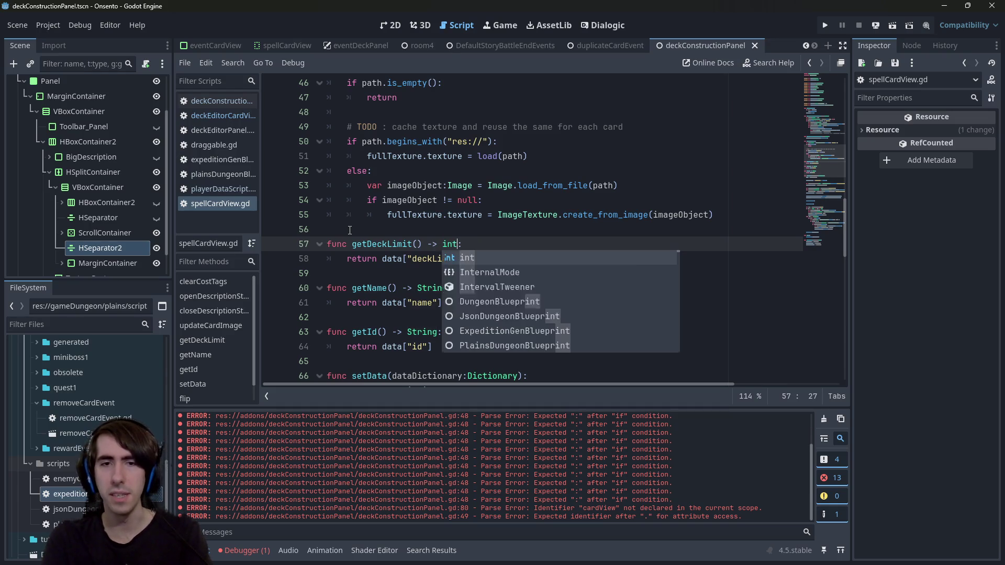
{"action": "key", "text": "Escape"}
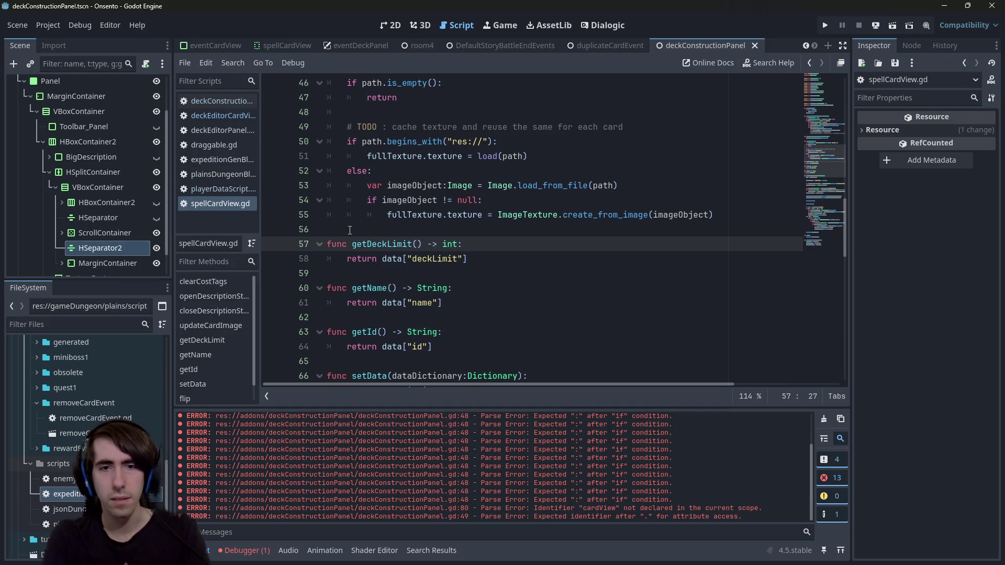
{"action": "key", "text": "Down"}
{"action": "key", "text": "Down"}
{"action": "key", "text": "Down"}
{"action": "key", "text": "Up"}
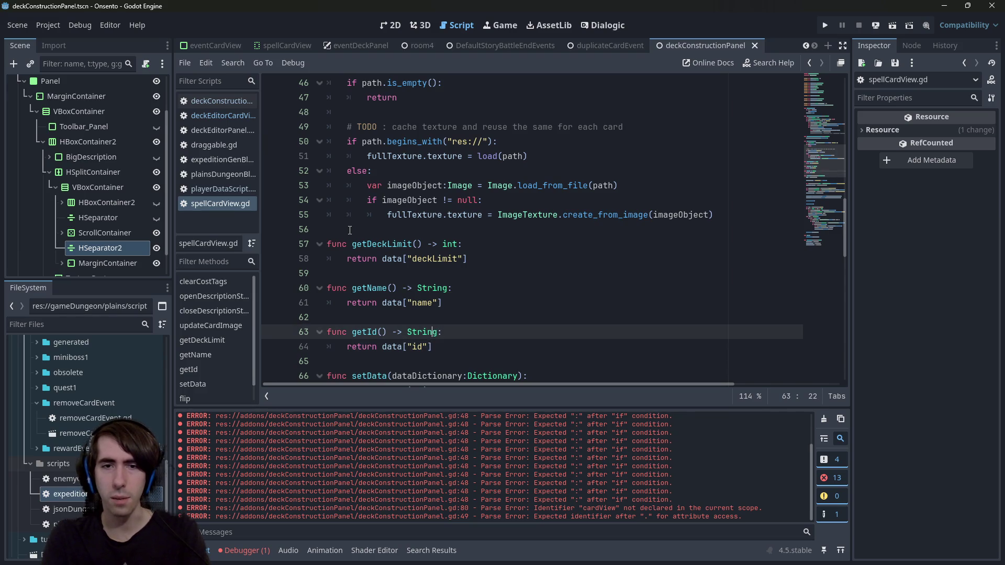
{"action": "type", "text": "Name"}
{"action": "key", "text": "Escape"}
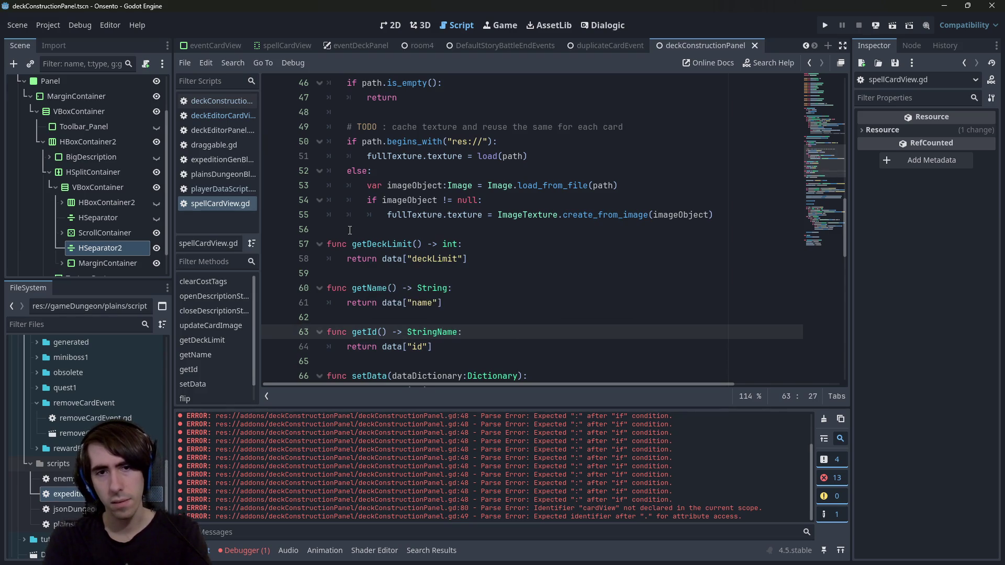
{"action": "key", "text": "Up"}
{"action": "key", "text": "Up"}
{"action": "key", "text": "Up"}
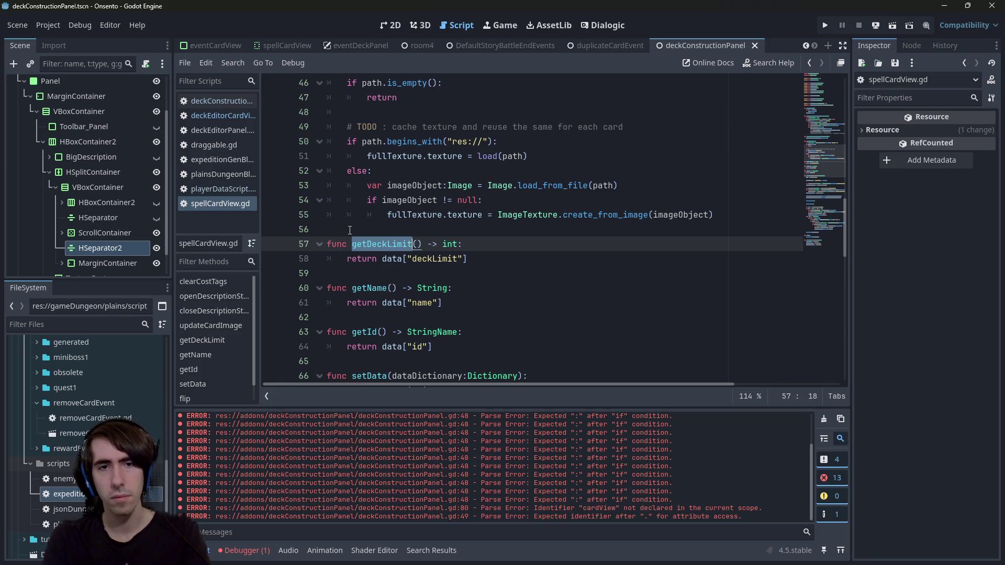
{"action": "key", "text": "alt+Left"}
{"action": "key", "text": "alt+Left"}
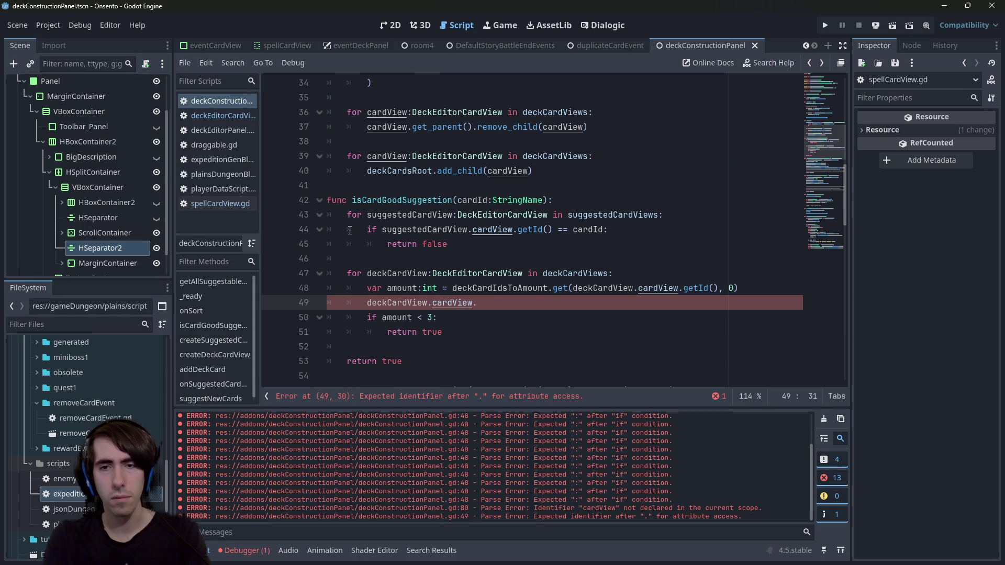
Step: Store deckCardView.cardView.getDeckLimit() in a new 'var limit:int' on line 49
{"action": "type", "text": "getDeckLimit"}
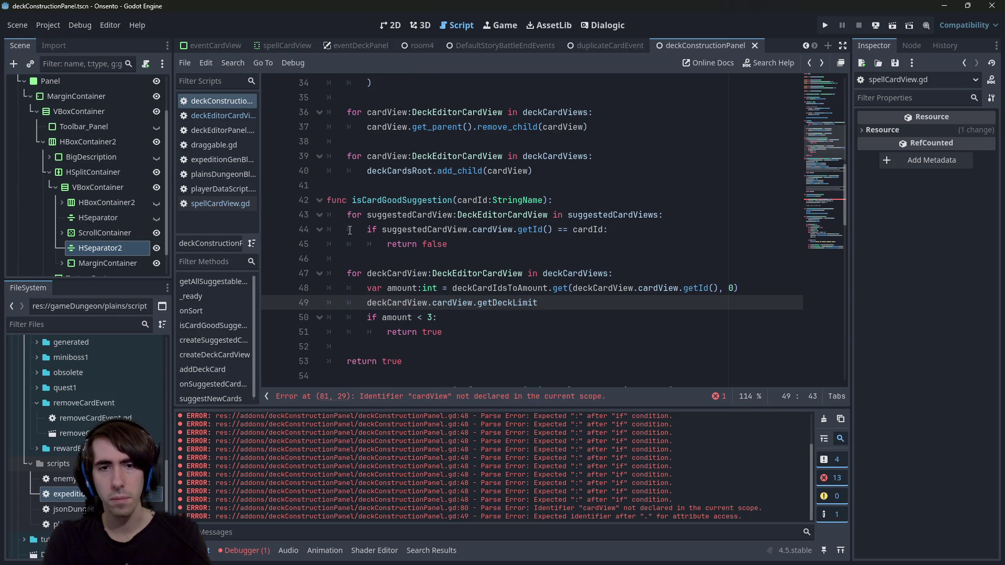
{"action": "key", "text": "ctrl+z"}
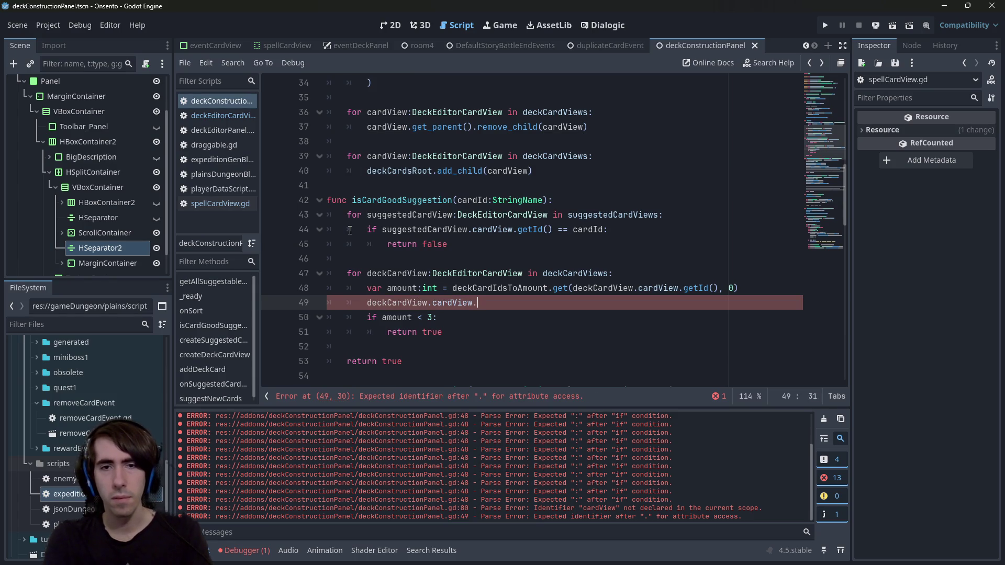
{"action": "type", "text": "get"}
{"action": "key", "text": "Return"}
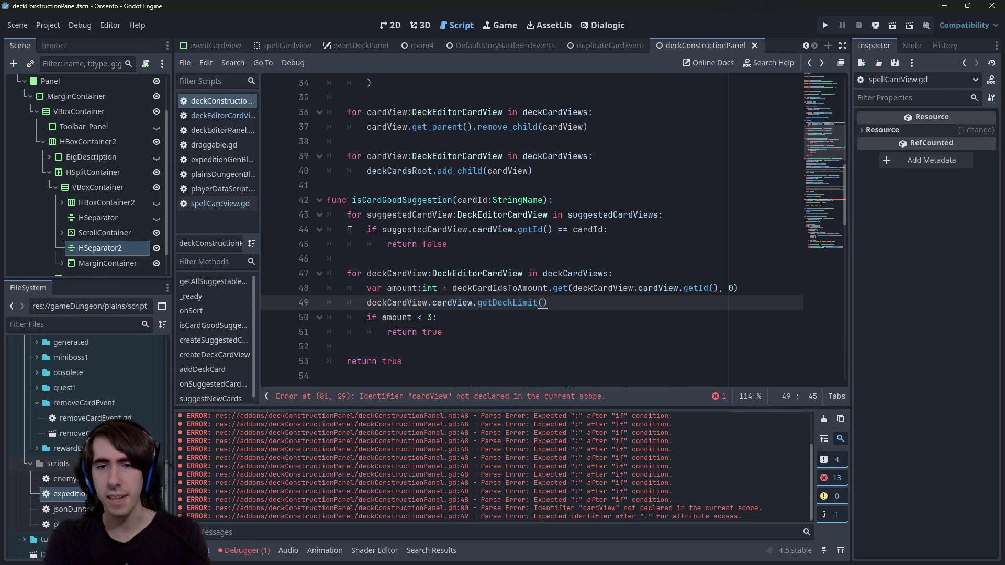
{"action": "key", "text": "Home"}
{"action": "type", "text": "var limit ="}
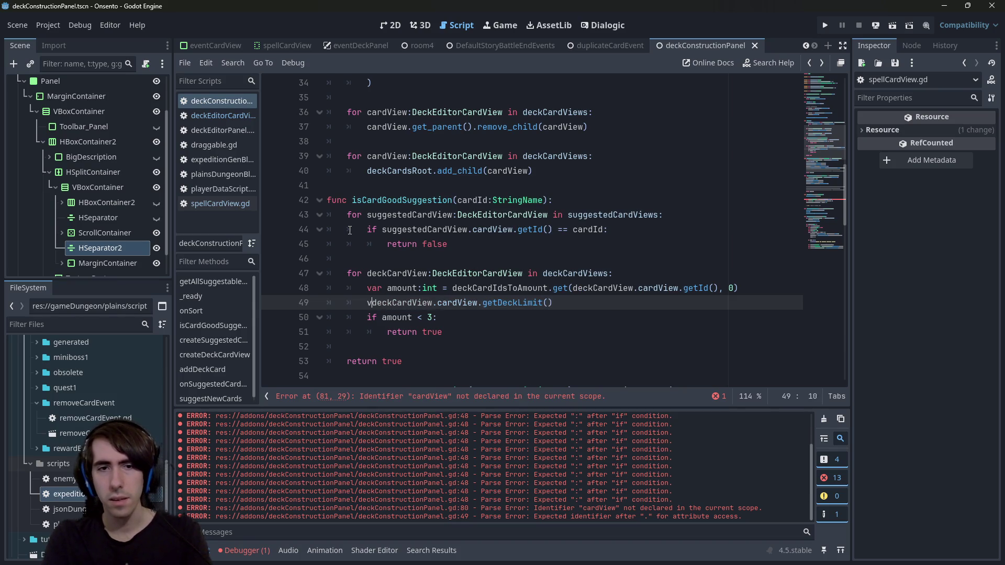
{"action": "key", "text": "Left"}
{"action": "key", "text": "Left"}
{"action": "key", "text": "Left"}
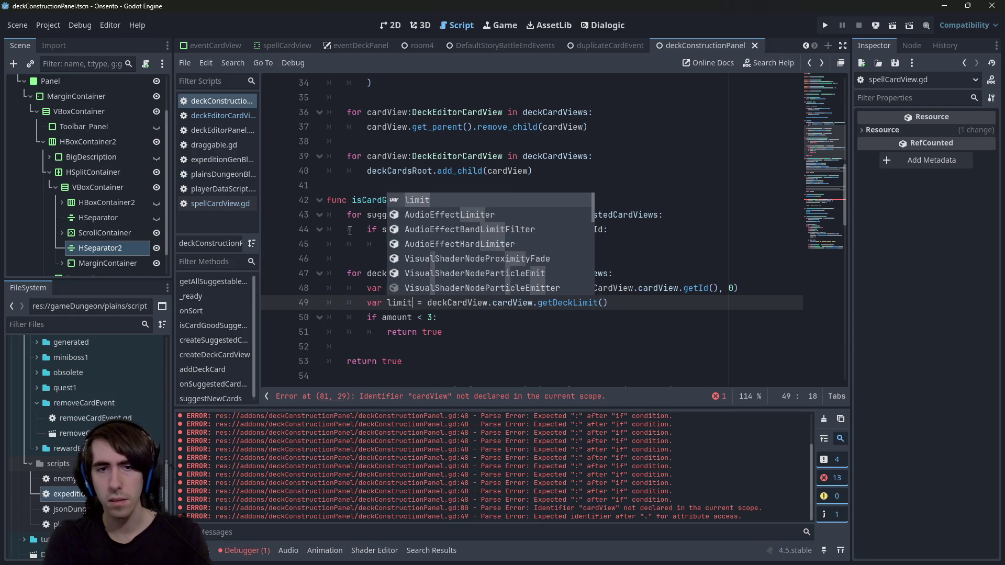
{"action": "type", "text": ":int"}
{"action": "key", "text": "Left"}
{"action": "key", "text": "Left"}
{"action": "key", "text": "Left"}
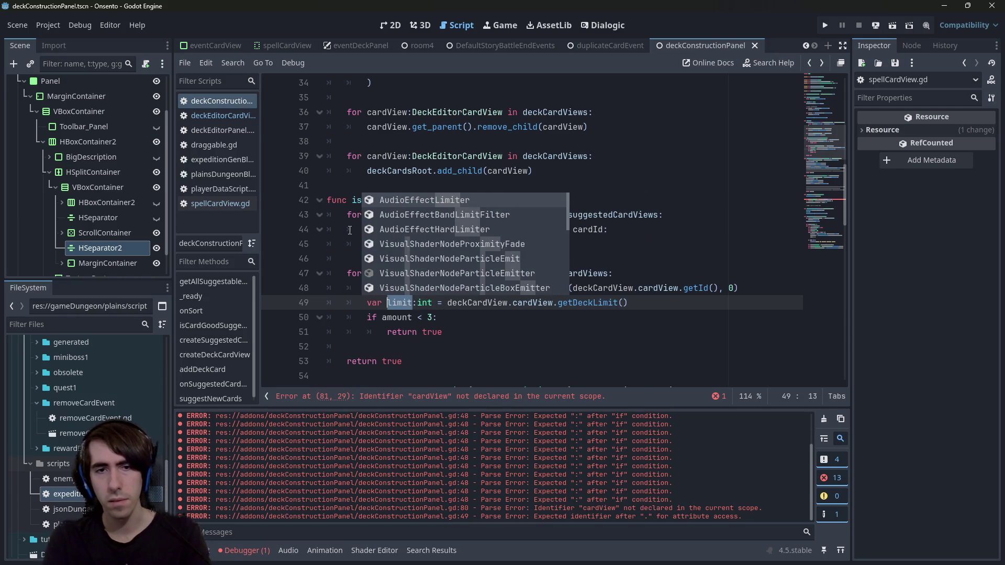
Step: Change line 50 to 'if amount < limit:' instead of the fixed 3, and save
{"action": "key", "text": "Escape"}
{"action": "key", "text": "Down"}
{"action": "key", "text": "BackSpace"}
{"action": "type", "text": "limit"}
{"action": "key", "text": "ctrl+s"}
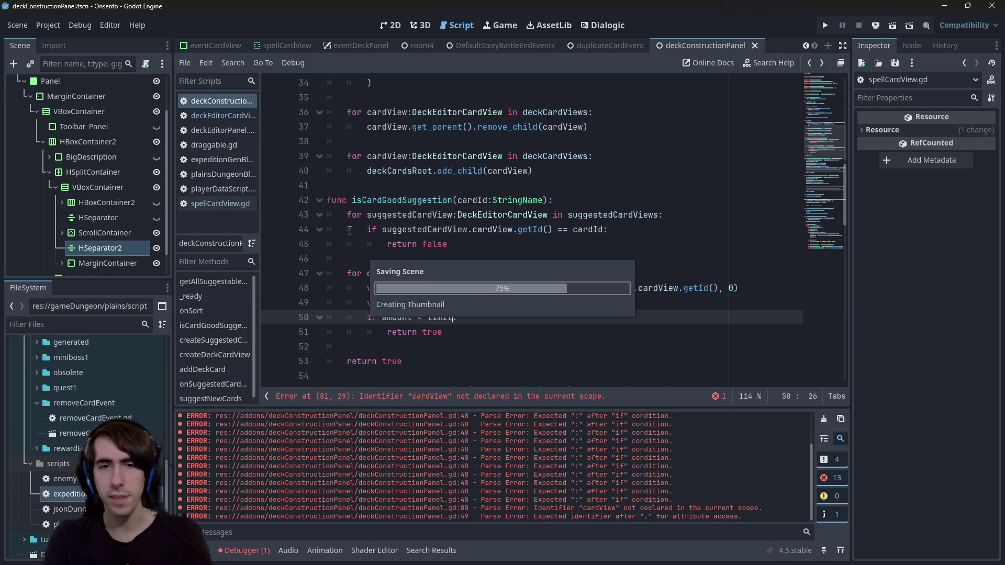
{"action": "left_click", "coordinate": [613, 312], "text": "ctrl"}
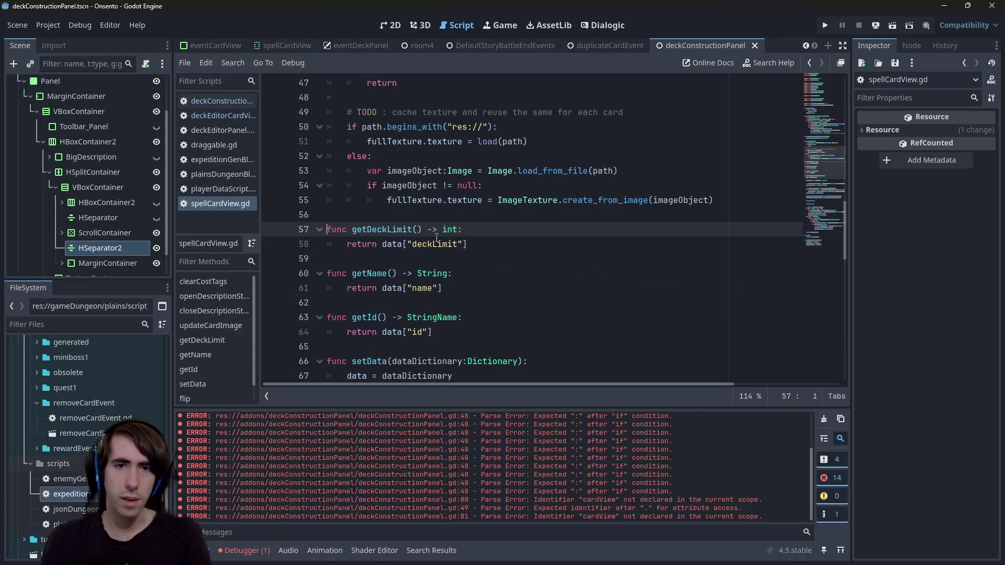
Step: Make getDeckLimit return data.get("deckLimit", 2) so missing entries default to 2
{"action": "left_click", "coordinate": [409, 244]}
{"action": "key", "text": "BackSpace"}
{"action": "type", "text": ".get("}
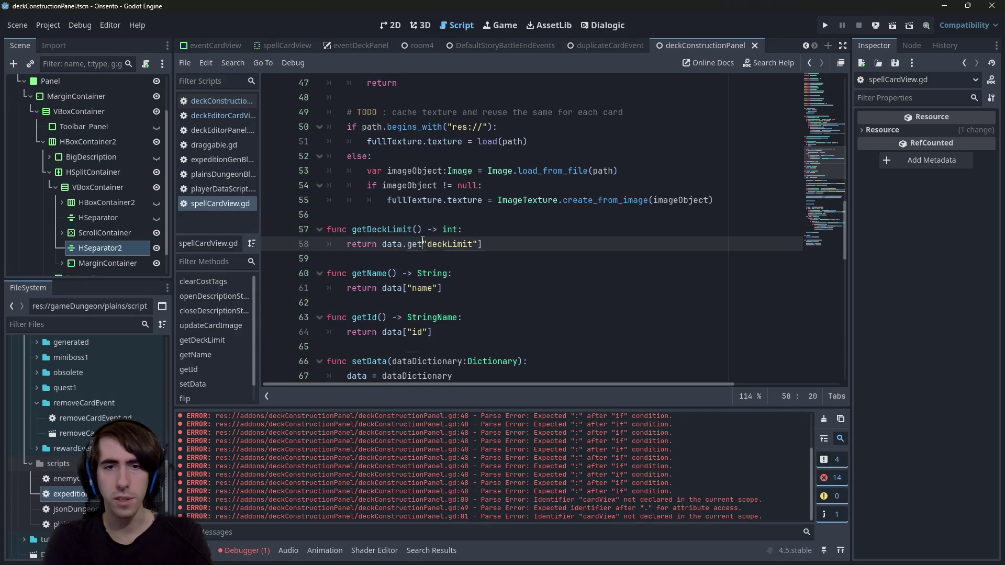
{"action": "key", "text": "End"}
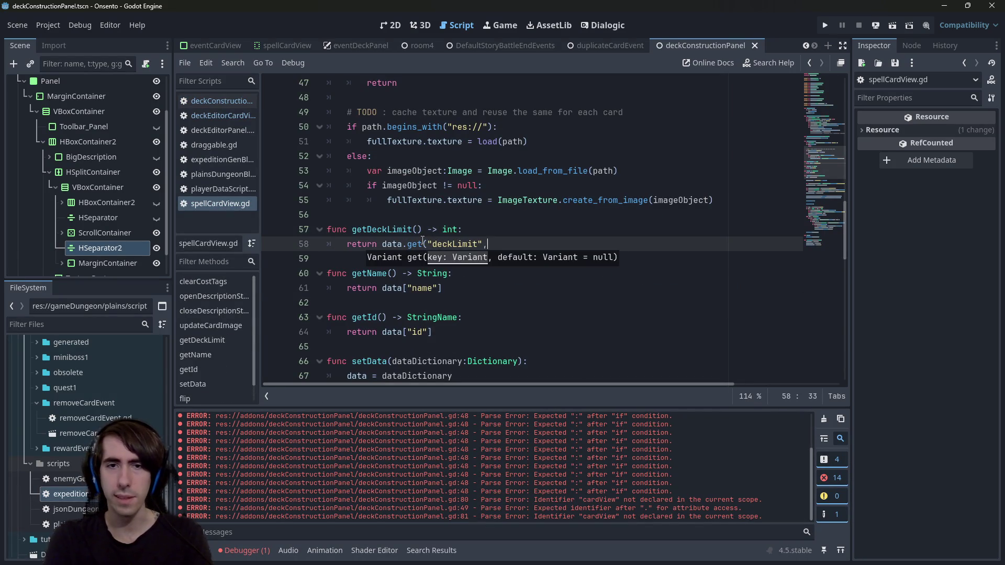
{"action": "key", "text": "BackSpace"}
{"action": "type", "text": ", )"}
{"action": "key", "text": "ctrl+s"}
{"action": "type", "text": "3"}
{"action": "key", "text": "ctrl+s"}
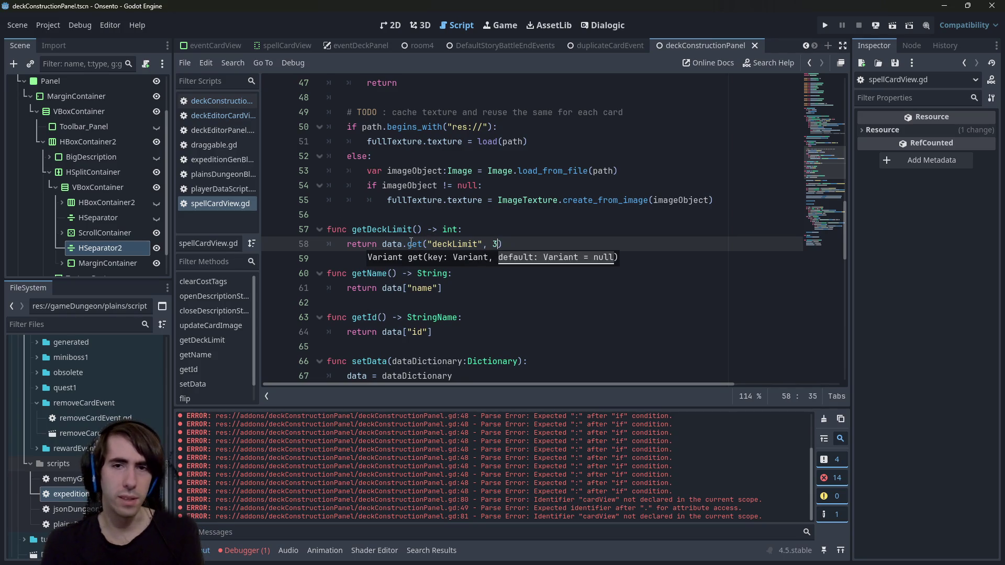
{"action": "mouse_move", "coordinate": [412, 242]}
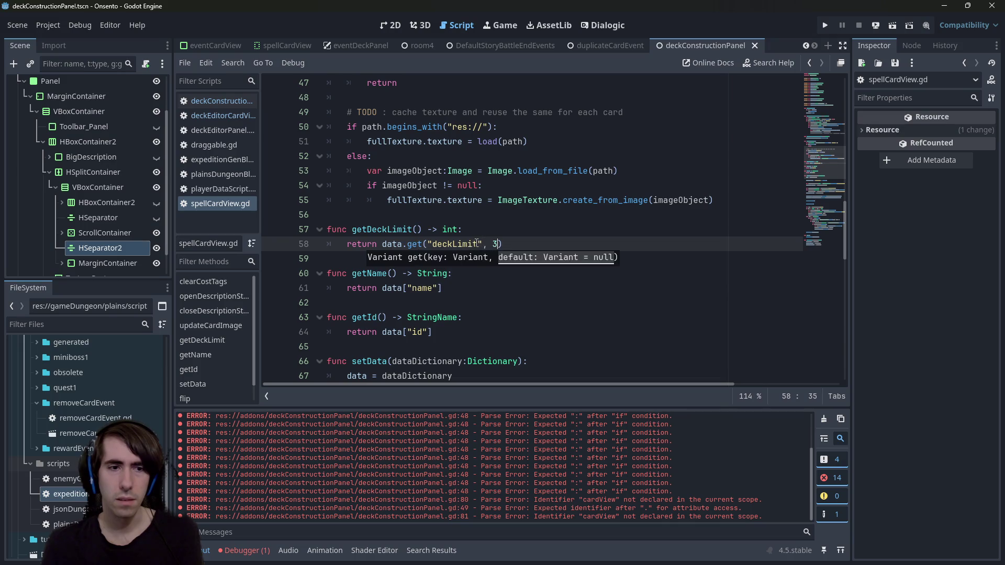
{"action": "key", "text": "BackSpace"}
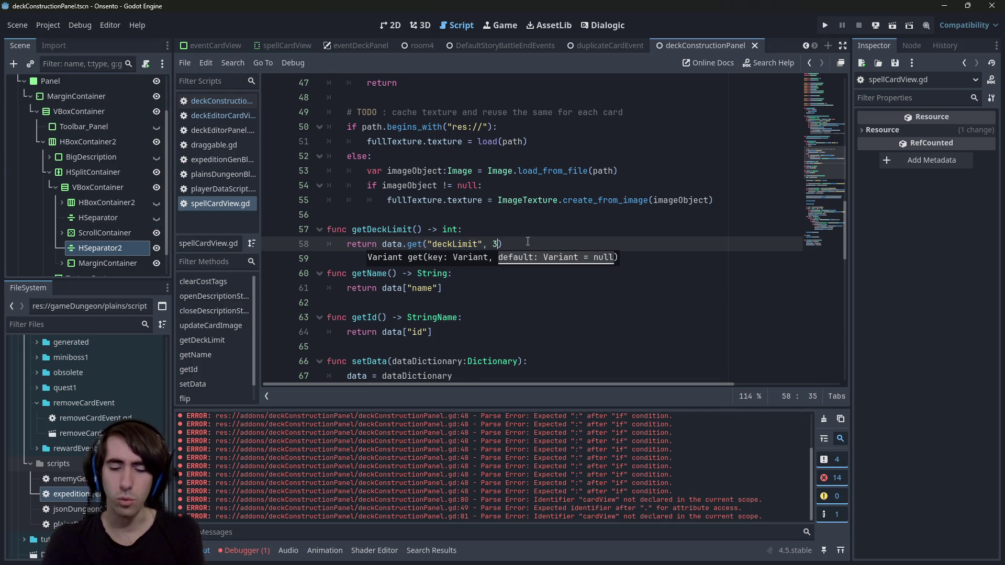
{"action": "type", "text": "2"}
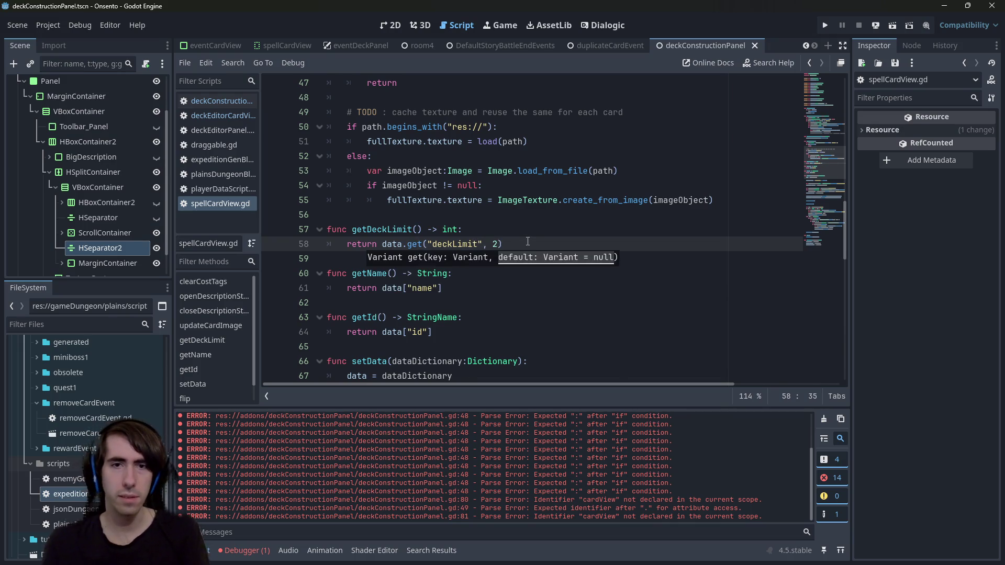
{"action": "key", "text": "End"}
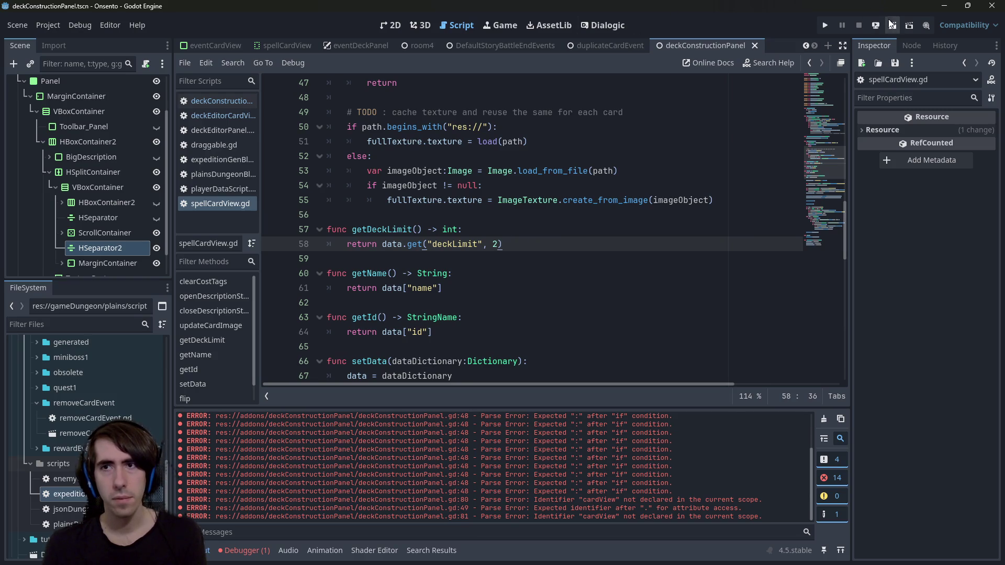
Step: Switch back to deckConstructionPanel.gd and run the current scene to test the suggestions
{"action": "left_click", "coordinate": [222, 117]}
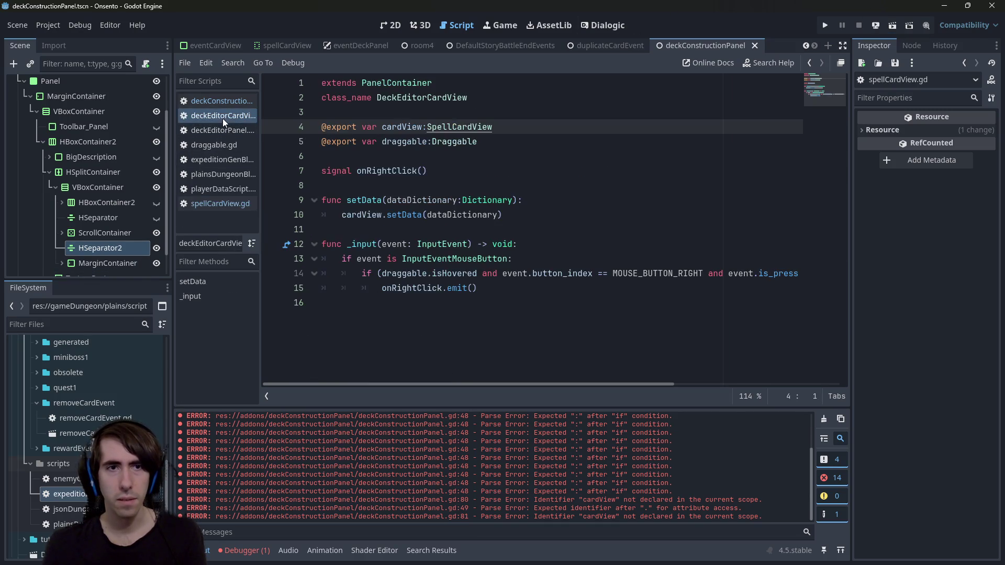
{"action": "left_click", "coordinate": [213, 105]}
{"action": "left_click", "coordinate": [231, 202]}
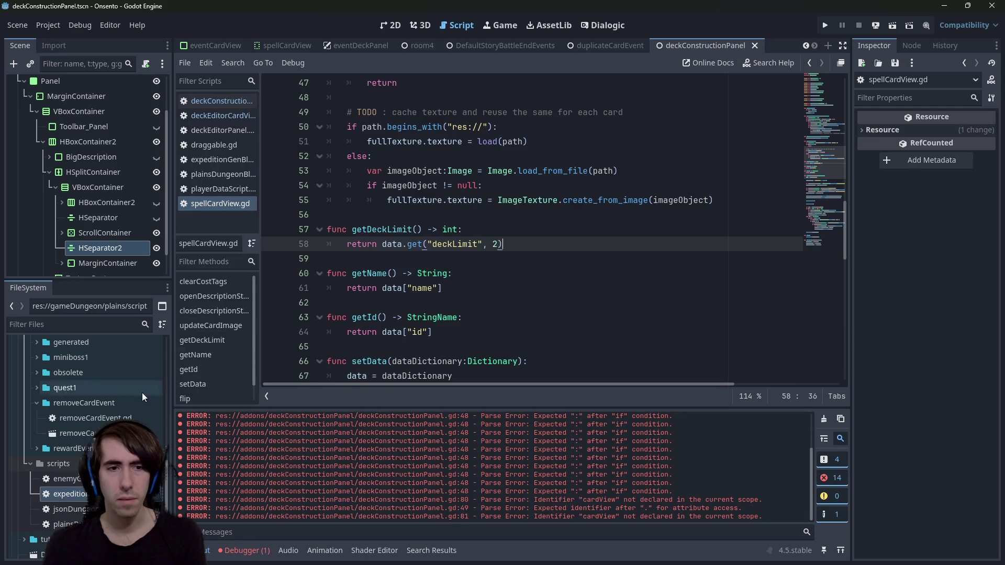
{"action": "left_click", "coordinate": [208, 102]}
{"action": "left_click", "coordinate": [893, 25]}
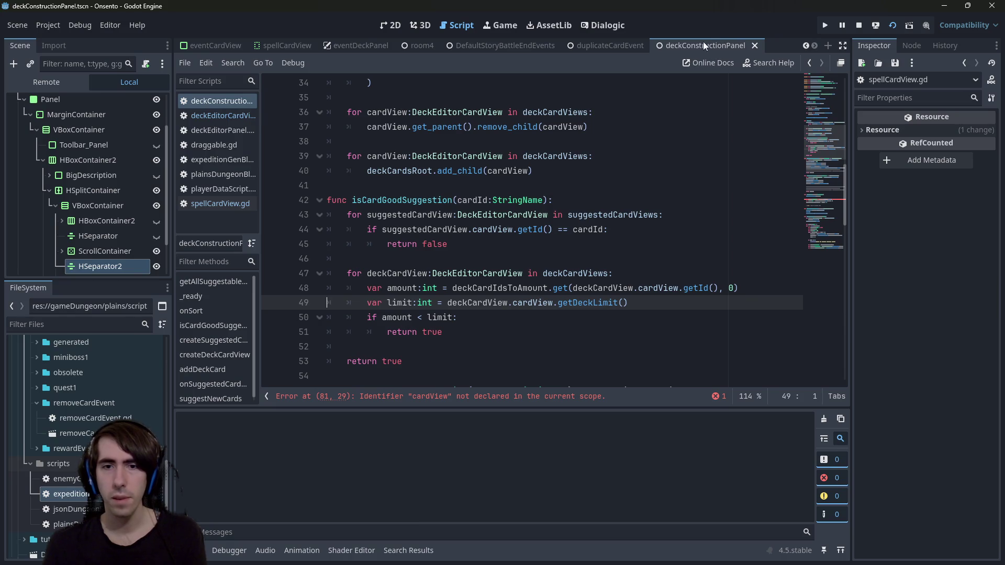
Step: Stop the game and set line 81 to take cardId from cardData[&"id"], deleting the old getId() call
{"action": "left_click", "coordinate": [523, 398]}
{"action": "double_click", "coordinate": [543, 229]}
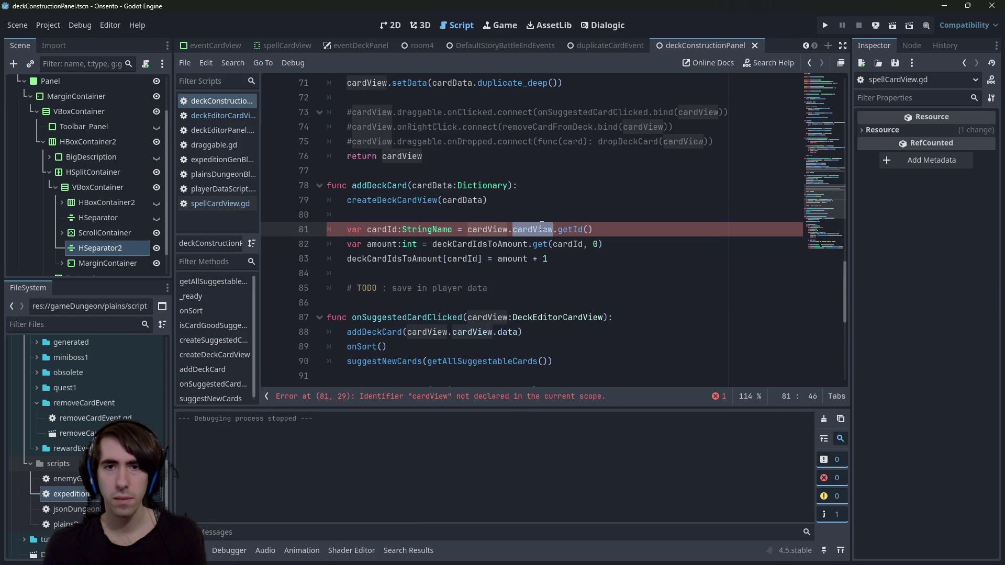
{"action": "double_click", "coordinate": [432, 186]}
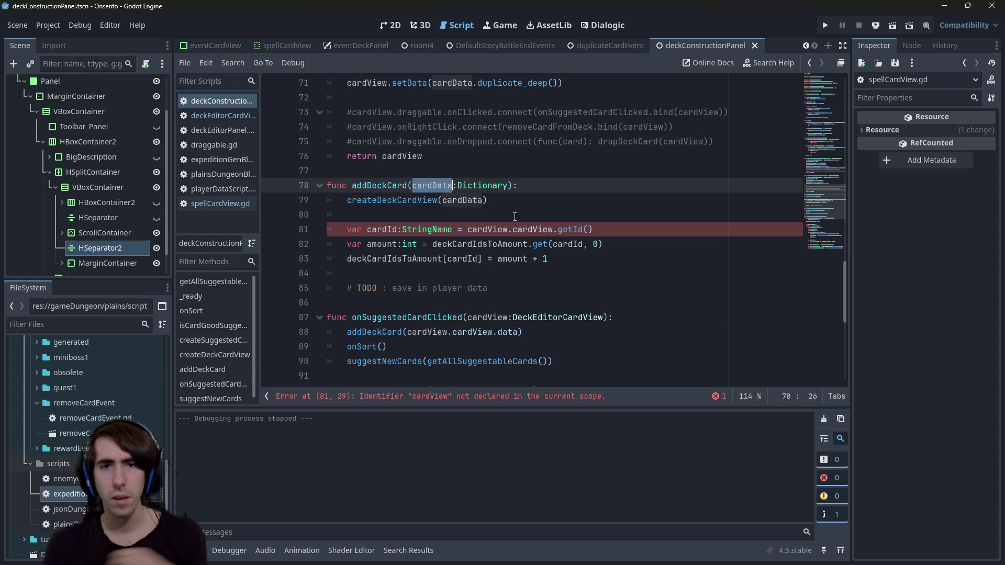
{"action": "mouse_move", "coordinate": [444, 203]}
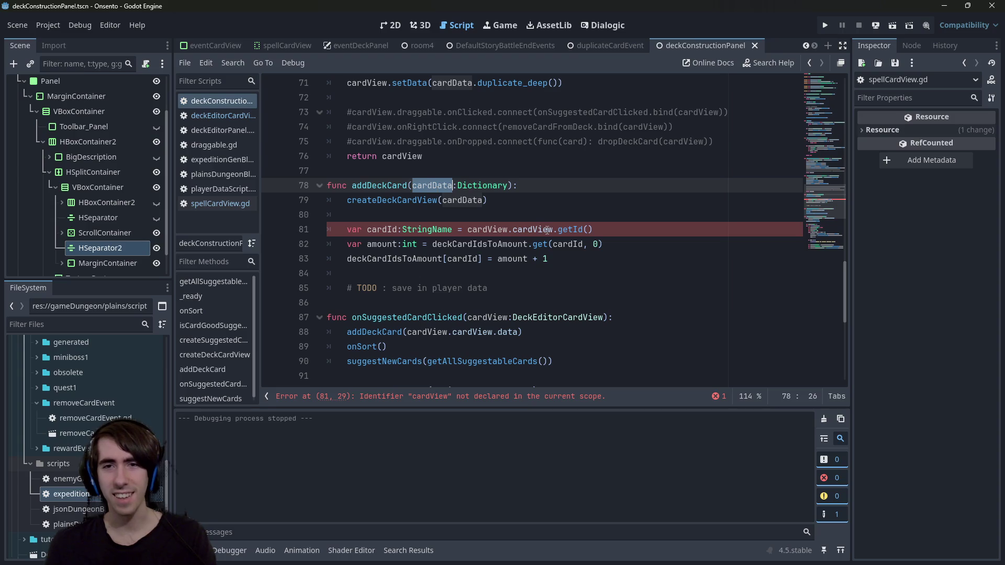
{"action": "left_click", "coordinate": [469, 229]}
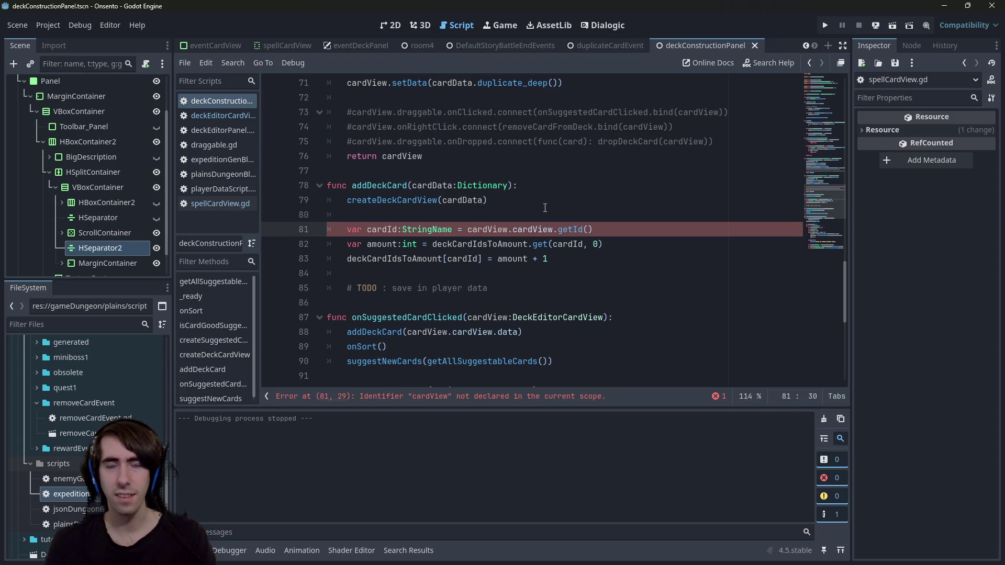
{"action": "type", "text": "ardData[\"id\"] car"}
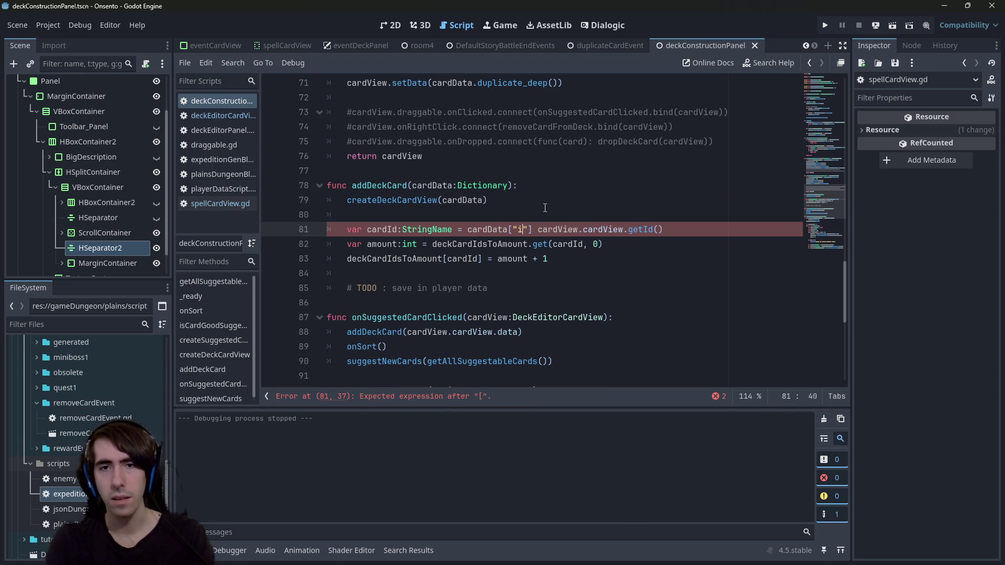
{"action": "type", "text": "d"}
{"action": "key", "text": "Left"}
{"action": "key", "text": "Left"}
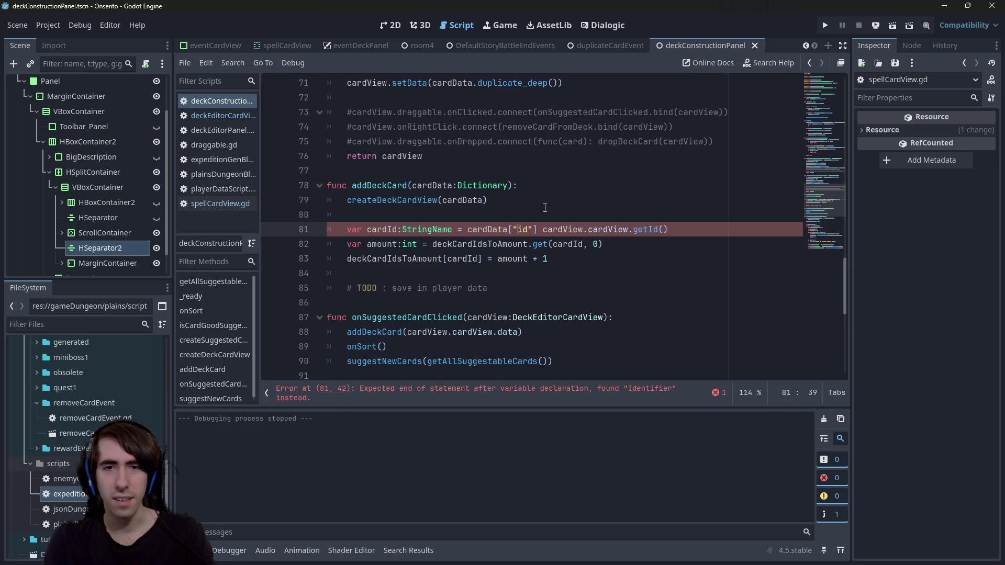
{"action": "type", "text": "&"}
{"action": "key", "text": "Right"}
{"action": "key", "text": "Right"}
{"action": "key", "text": "ctrl+shift+Right"}
{"action": "key", "text": "ctrl+shift+Right"}
{"action": "key", "text": "ctrl+shift+Right"}
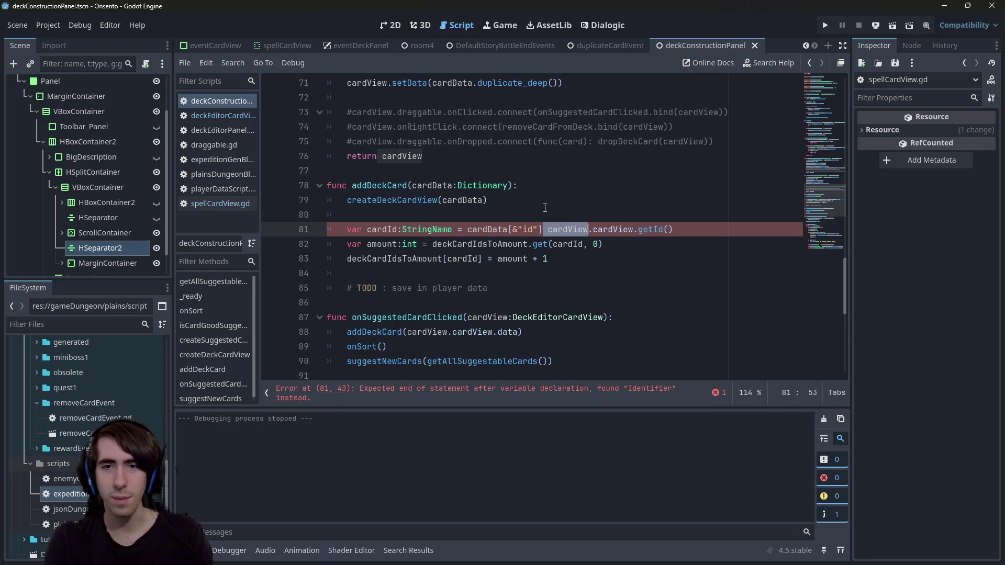
{"action": "key", "text": "BackSpace"}
{"action": "key", "text": "Escape"}
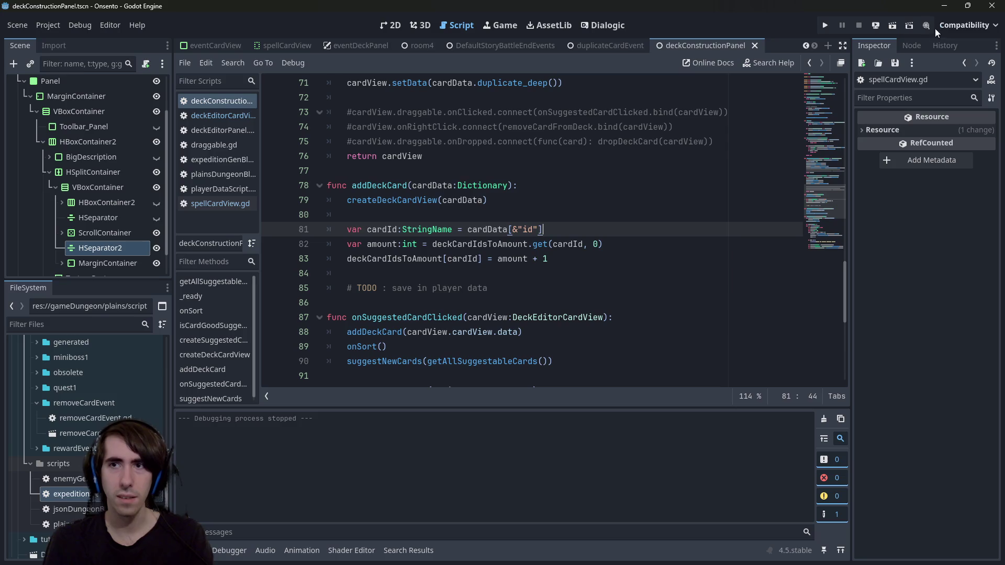
Step: Run the game again and return to the addDeckCard function
{"action": "left_click", "coordinate": [892, 26]}
{"action": "scroll", "coordinate": [482, 236], "scroll_direction": "up", "scroll_amount": 1}
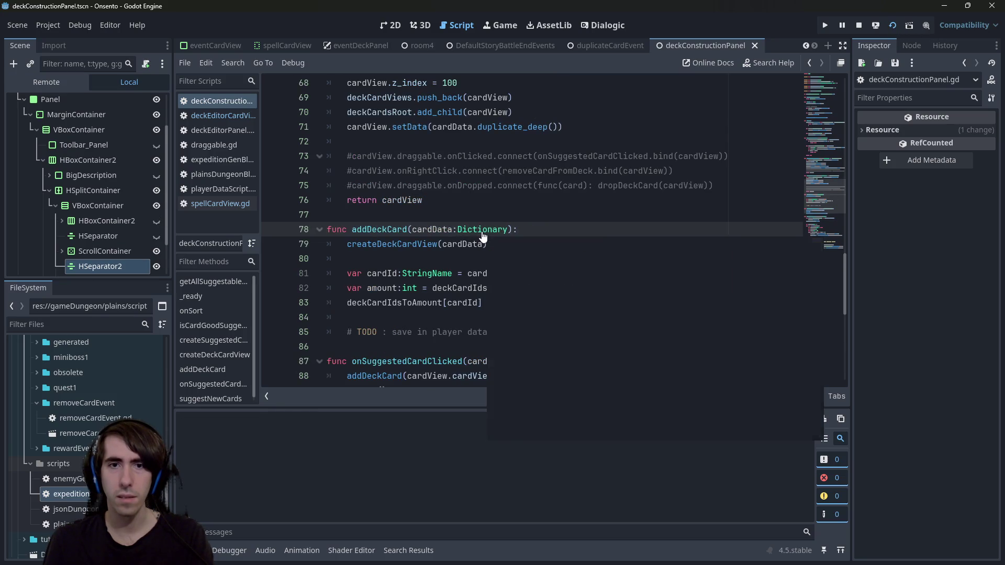
{"action": "scroll", "coordinate": [466, 229], "scroll_direction": "down", "scroll_amount": 1}
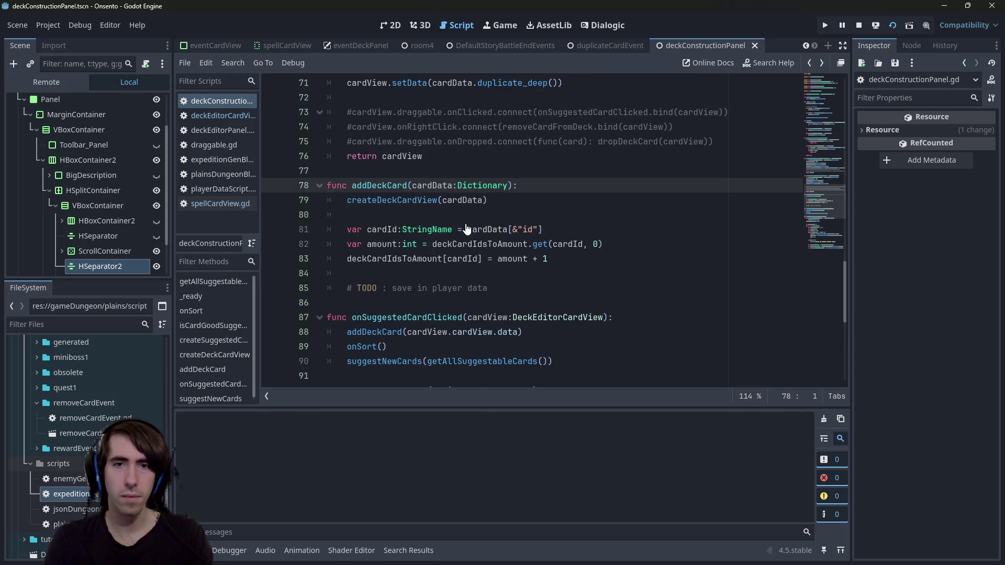
{"action": "scroll", "coordinate": [466, 230], "scroll_direction": "up", "scroll_amount": 10}
{"action": "left_click", "coordinate": [466, 229]}
{"action": "key", "text": "alt+Left"}
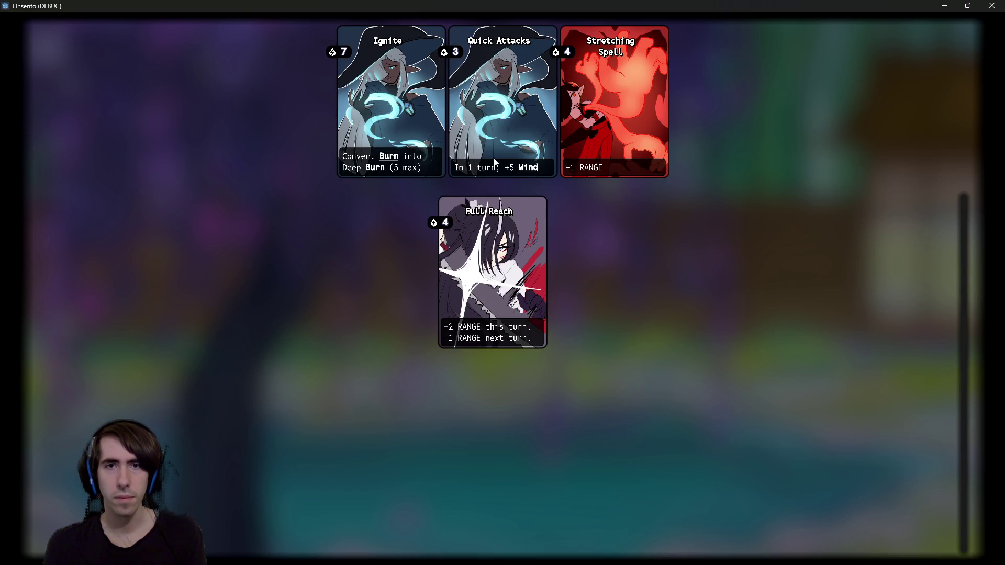
Step: Add several suggested cards including Quick Attacks and Piercing Boost, close the game, and view the debugger errors
{"action": "left_click", "coordinate": [496, 162]}
{"action": "left_click", "coordinate": [496, 163]}
{"action": "left_click", "coordinate": [496, 162]}
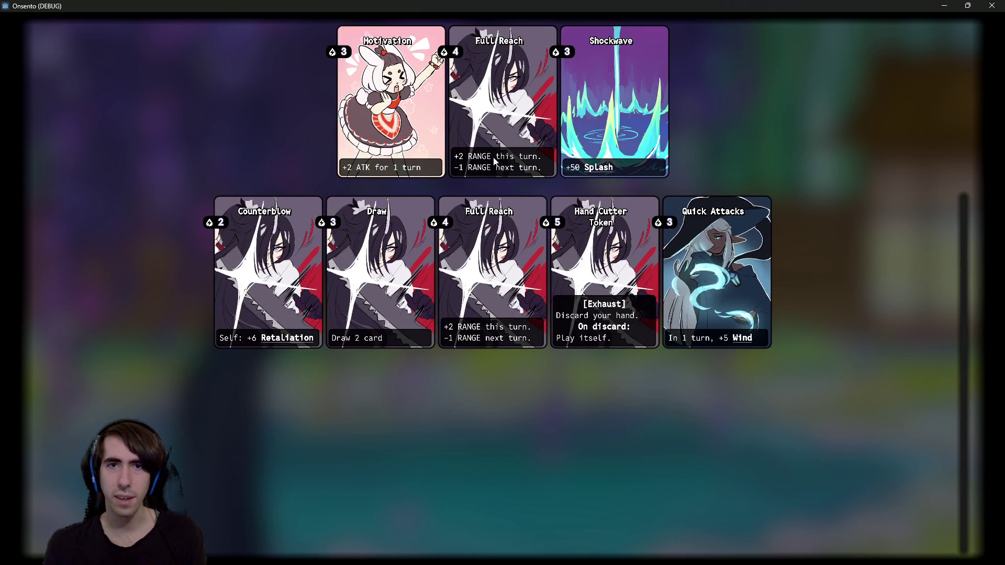
{"action": "left_click", "coordinate": [496, 162]}
{"action": "left_click", "coordinate": [495, 161]}
{"action": "left_click", "coordinate": [502, 139]}
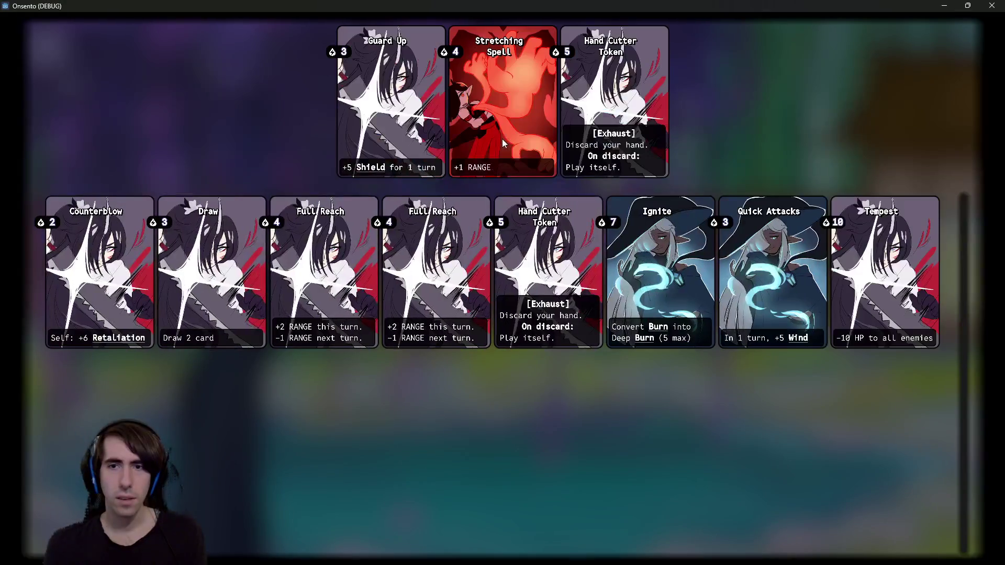
{"action": "left_click", "coordinate": [501, 139]}
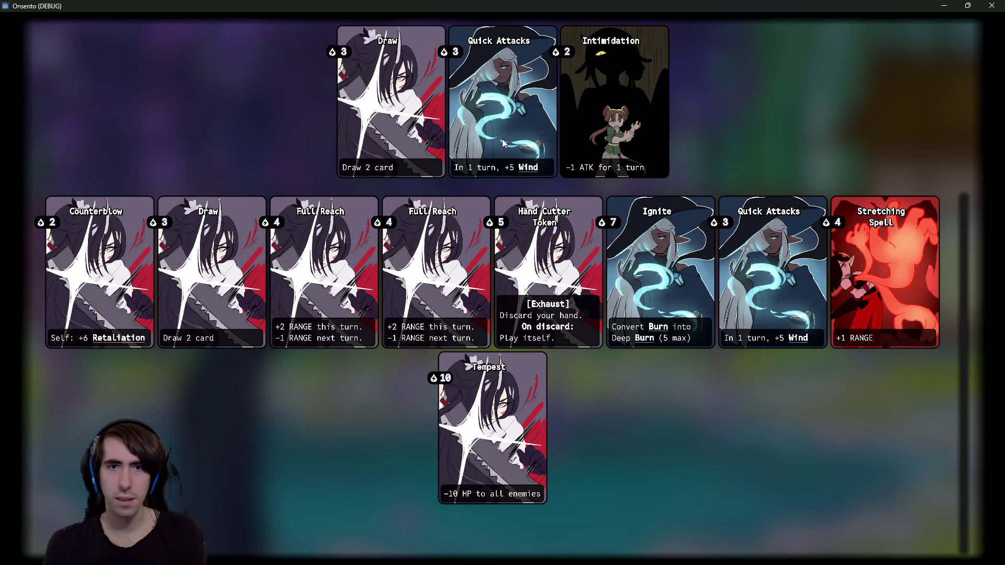
{"action": "left_click", "coordinate": [501, 139]}
{"action": "left_click", "coordinate": [512, 114]}
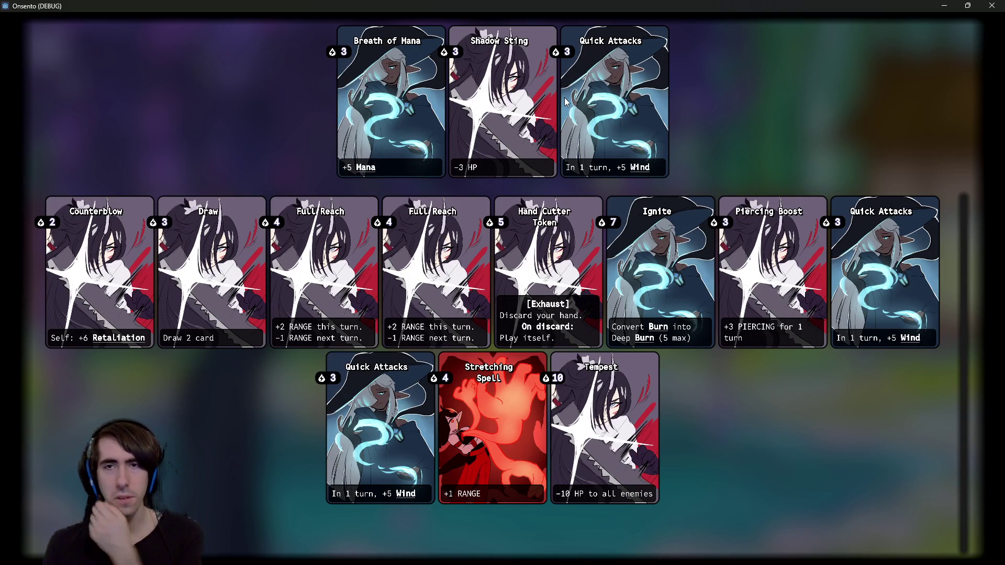
{"action": "key", "text": "F8"}
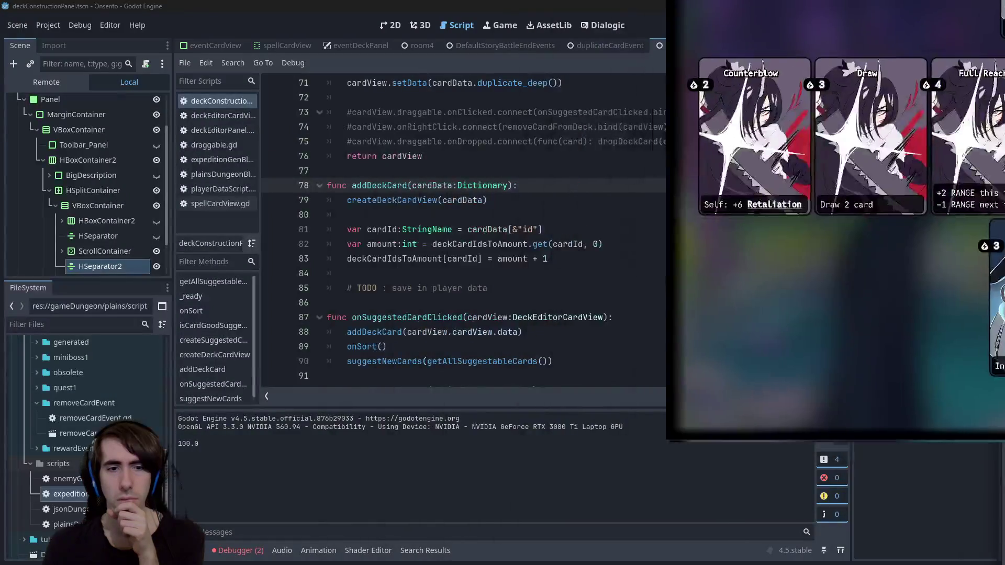
{"action": "left_click", "coordinate": [239, 551]}
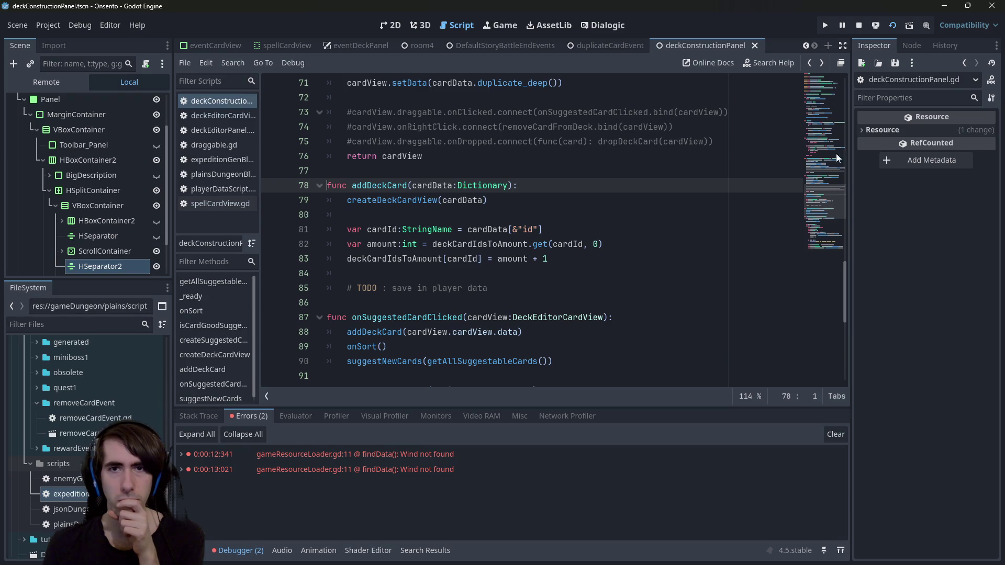
Step: Set a breakpoint on line 50's amount < limit check in isCardGoodSuggestion
{"action": "scroll", "coordinate": [456, 259], "scroll_direction": "up", "scroll_amount": 8}
{"action": "left_click", "coordinate": [457, 259]}
{"action": "scroll", "coordinate": [457, 259], "scroll_direction": "up", "scroll_amount": 3}
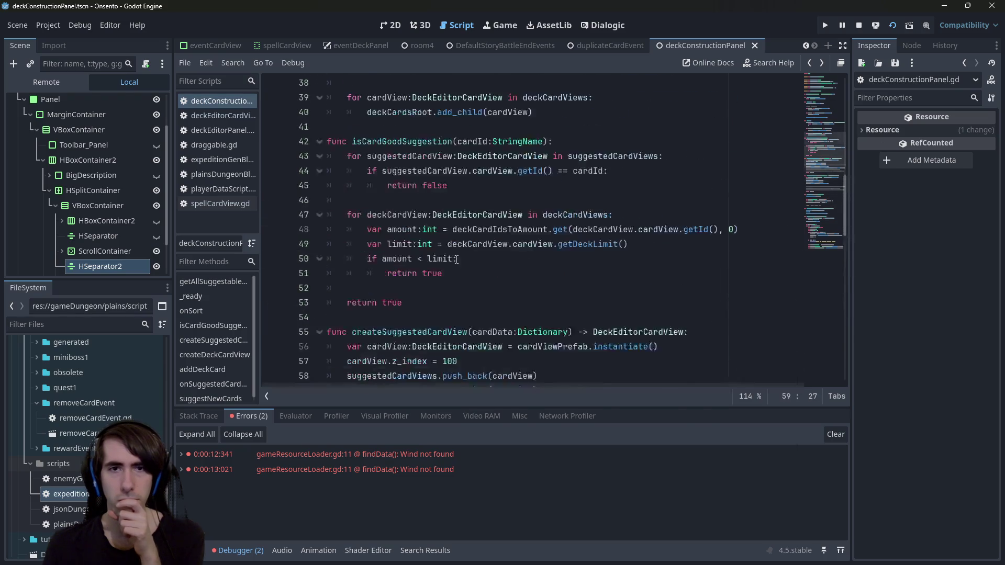
{"action": "double_click", "coordinate": [440, 258]}
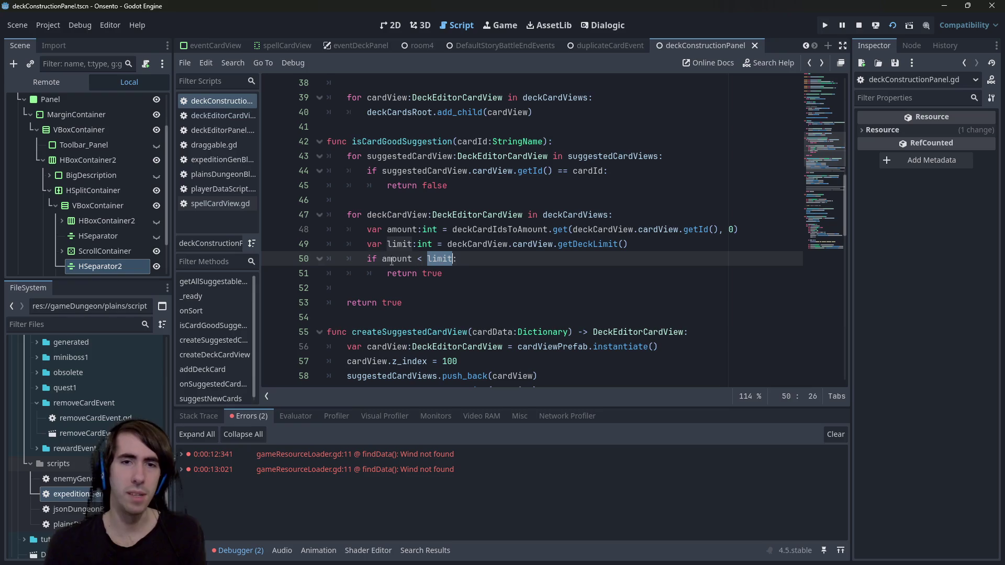
{"action": "left_click", "coordinate": [272, 259]}
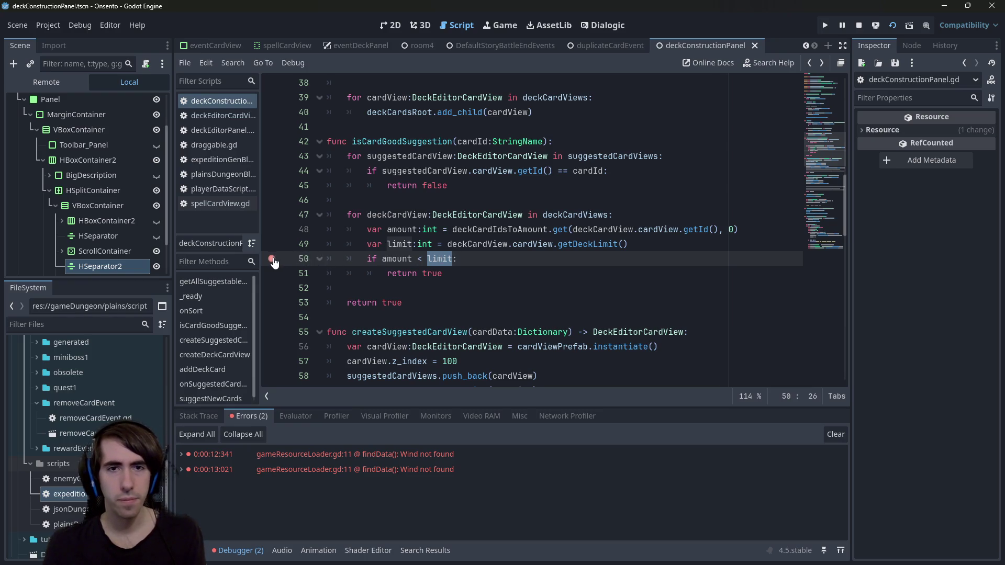
{"action": "left_click", "coordinate": [412, 259]}
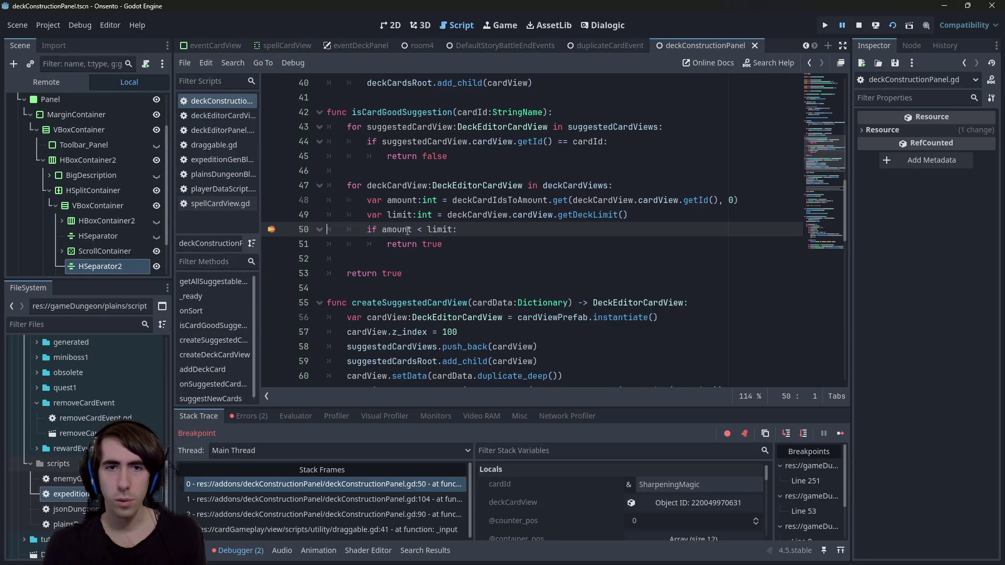
{"action": "left_click", "coordinate": [429, 214]}
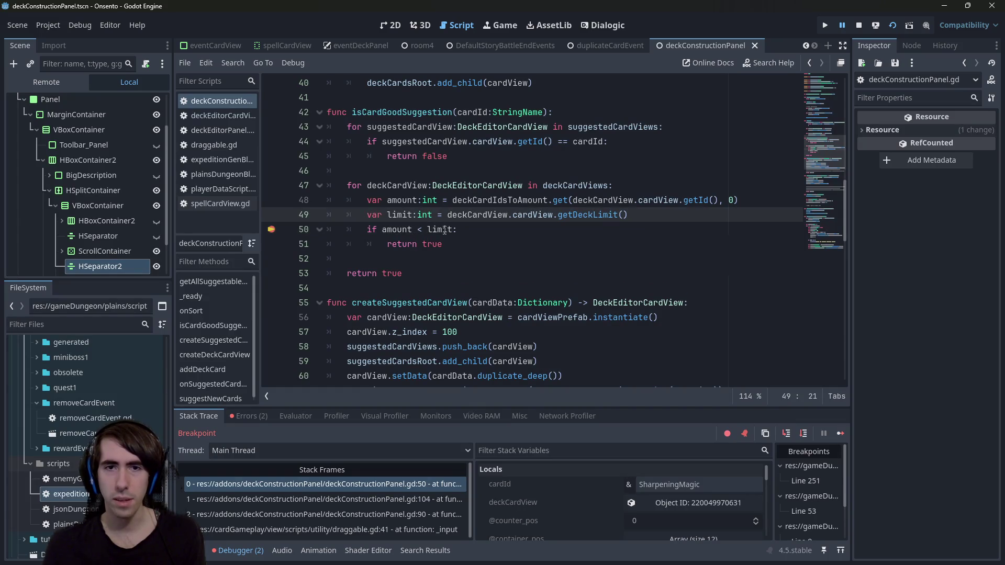
{"action": "left_click", "coordinate": [443, 229]}
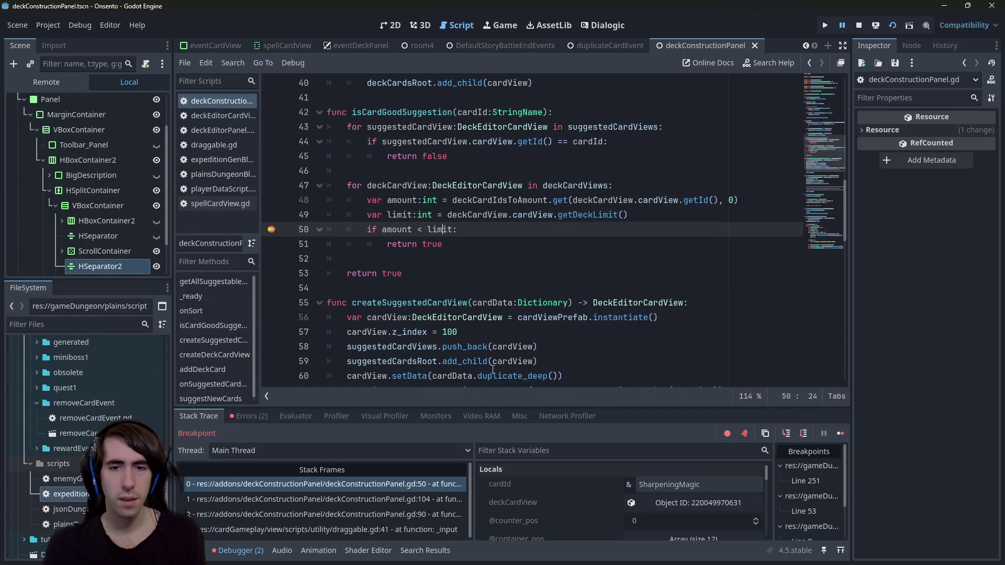
Step: Inspect the paused stack variables (amount 1, limit 2, 9 deckCardIdsToAmount entries), then continue execution
{"action": "scroll", "coordinate": [492, 369], "scroll_direction": "up", "scroll_amount": 9}
{"action": "scroll", "coordinate": [492, 369], "scroll_direction": "down", "scroll_amount": 6}
{"action": "scroll", "coordinate": [616, 521], "scroll_direction": "down", "scroll_amount": 1}
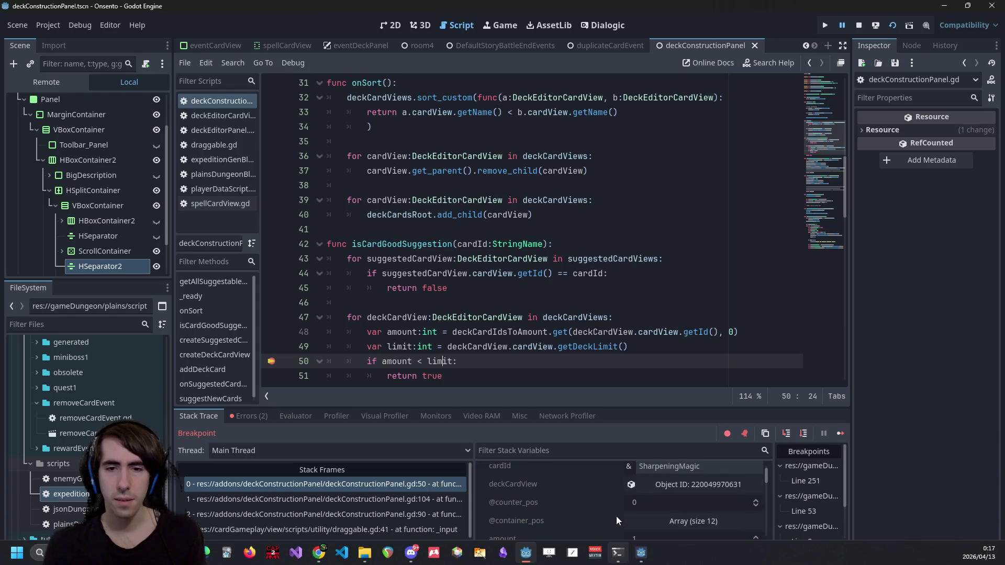
{"action": "scroll", "coordinate": [617, 513], "scroll_direction": "down", "scroll_amount": 3}
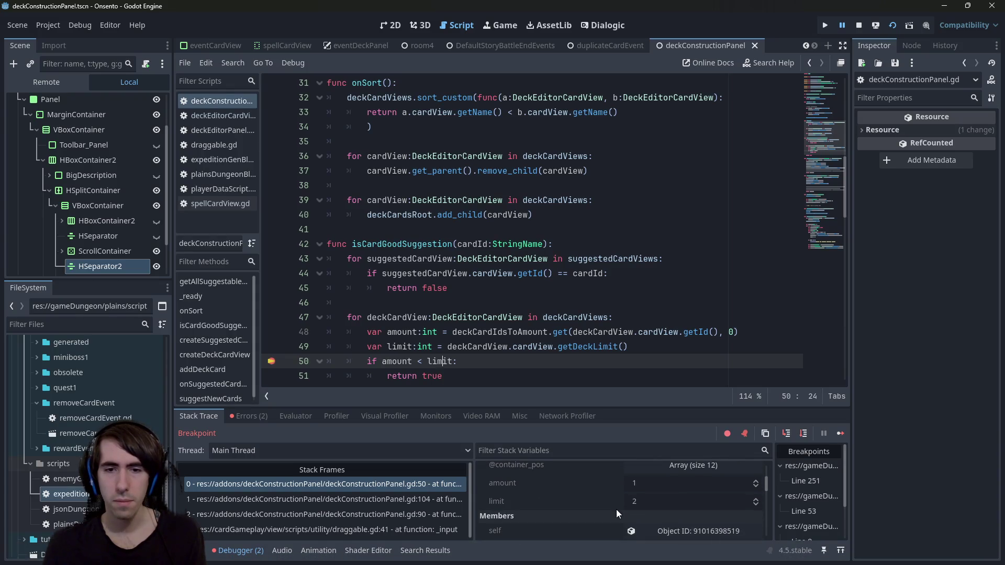
{"action": "scroll", "coordinate": [617, 510], "scroll_direction": "up", "scroll_amount": 4}
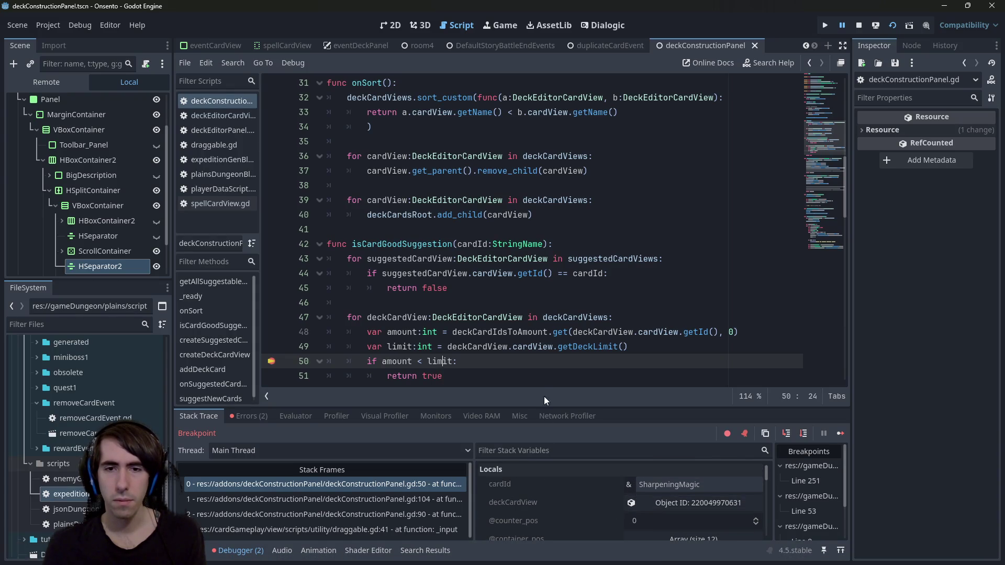
{"action": "left_click_drag", "start_coordinate": [544, 396], "coordinate": [547, 311]}
{"action": "scroll", "coordinate": [547, 410], "scroll_direction": "down", "scroll_amount": 2}
{"action": "scroll", "coordinate": [548, 227], "scroll_direction": "down", "scroll_amount": 3}
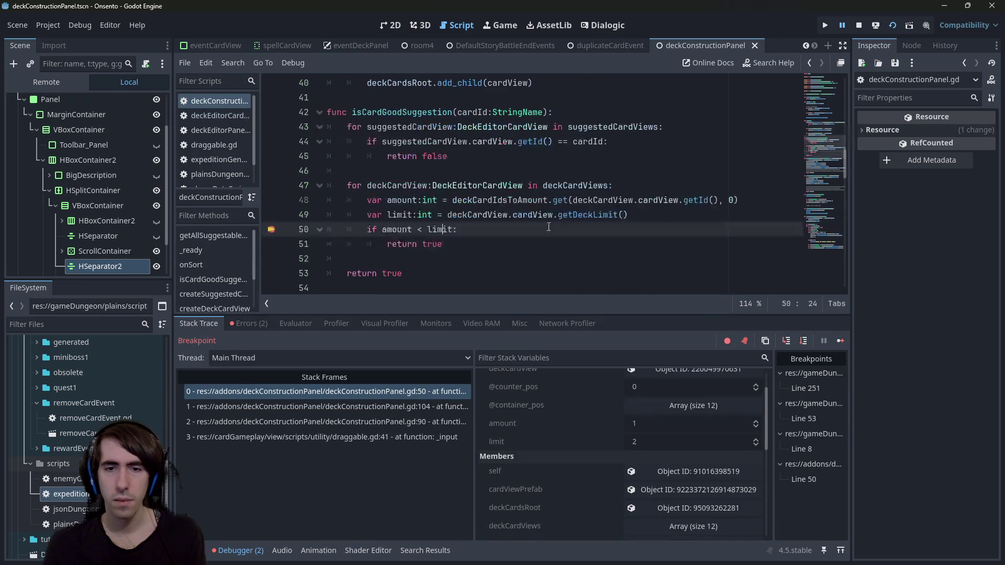
{"action": "scroll", "coordinate": [592, 435], "scroll_direction": "up", "scroll_amount": 2}
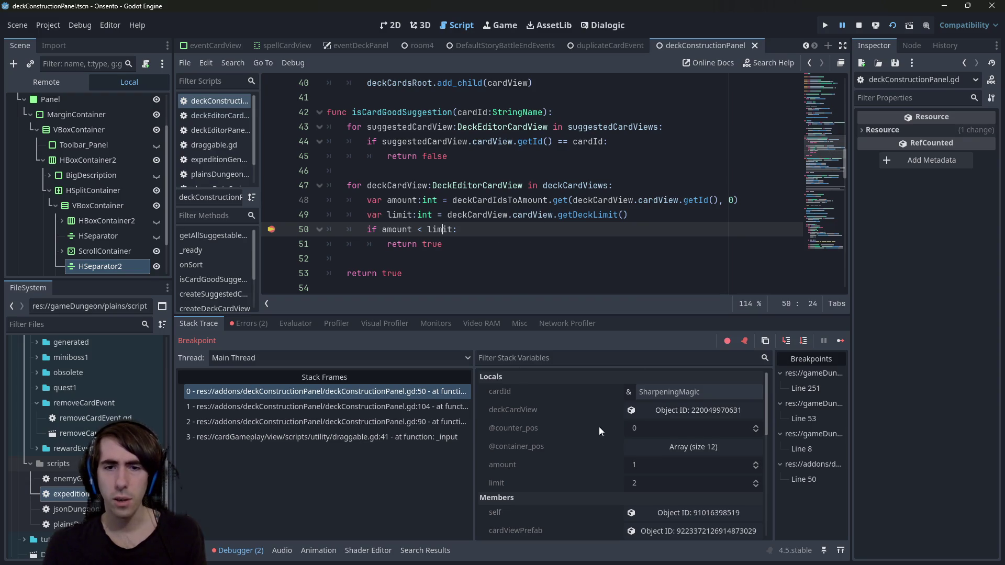
{"action": "scroll", "coordinate": [583, 450], "scroll_direction": "down", "scroll_amount": 6}
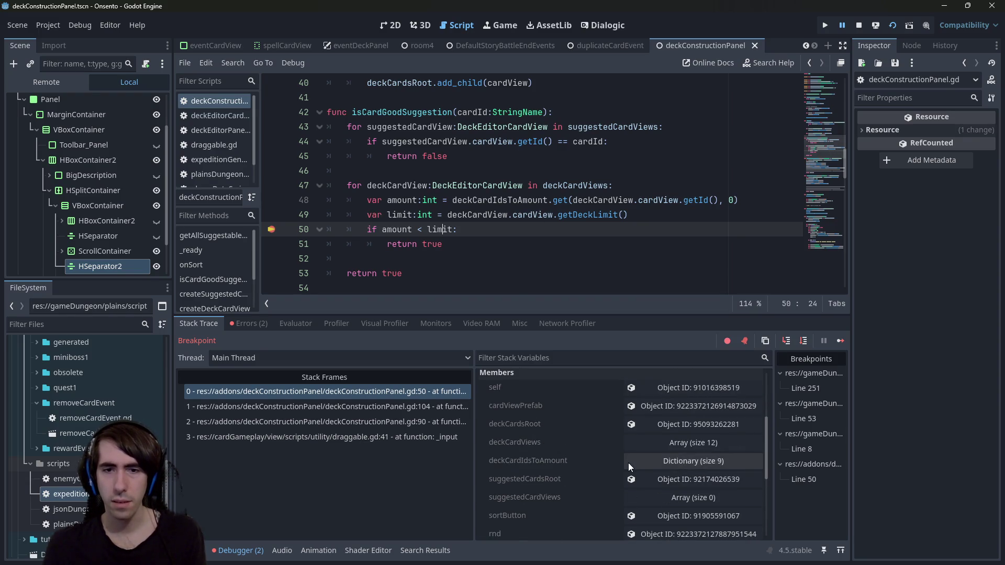
{"action": "left_click", "coordinate": [628, 462]}
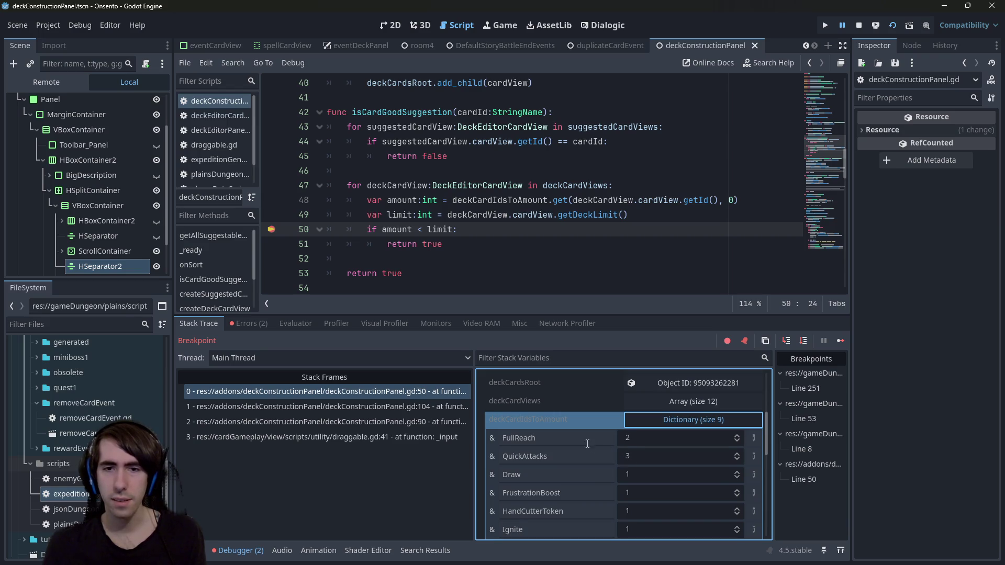
{"action": "scroll", "coordinate": [577, 438], "scroll_direction": "down", "scroll_amount": 3}
{"action": "scroll", "coordinate": [581, 435], "scroll_direction": "up", "scroll_amount": 2}
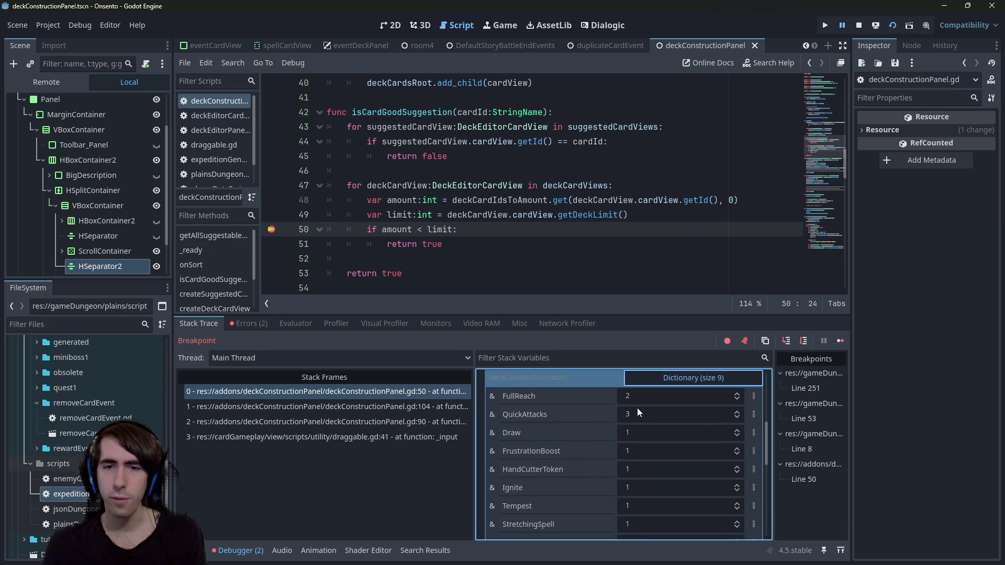
{"action": "double_click", "coordinate": [401, 200]}
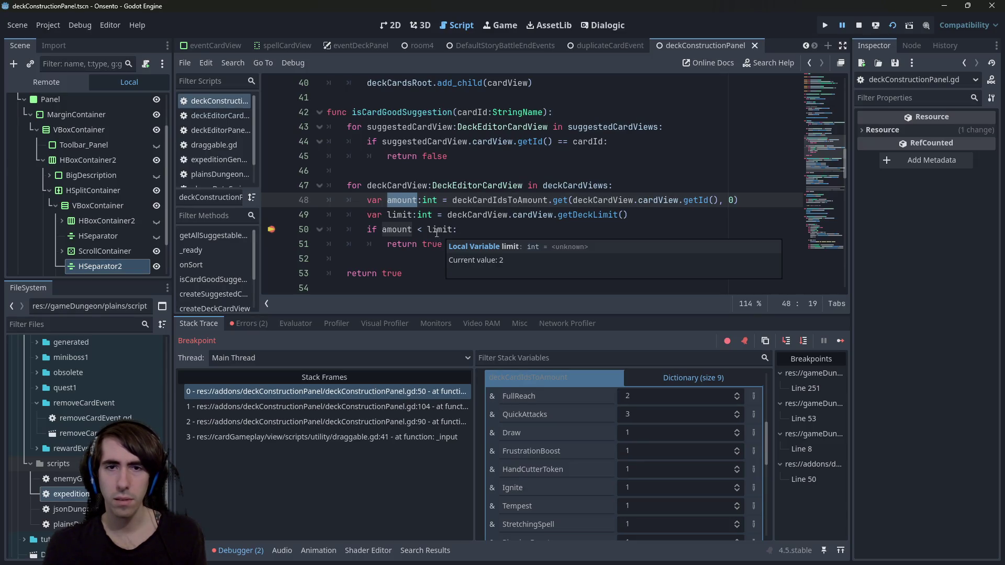
{"action": "mouse_move", "coordinate": [399, 228]}
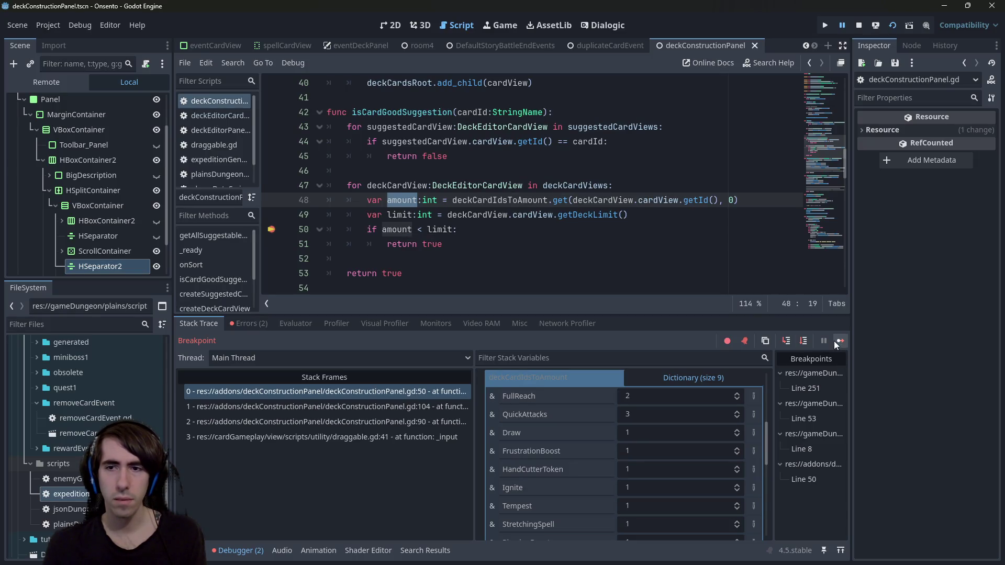
{"action": "left_click", "coordinate": [834, 340]}
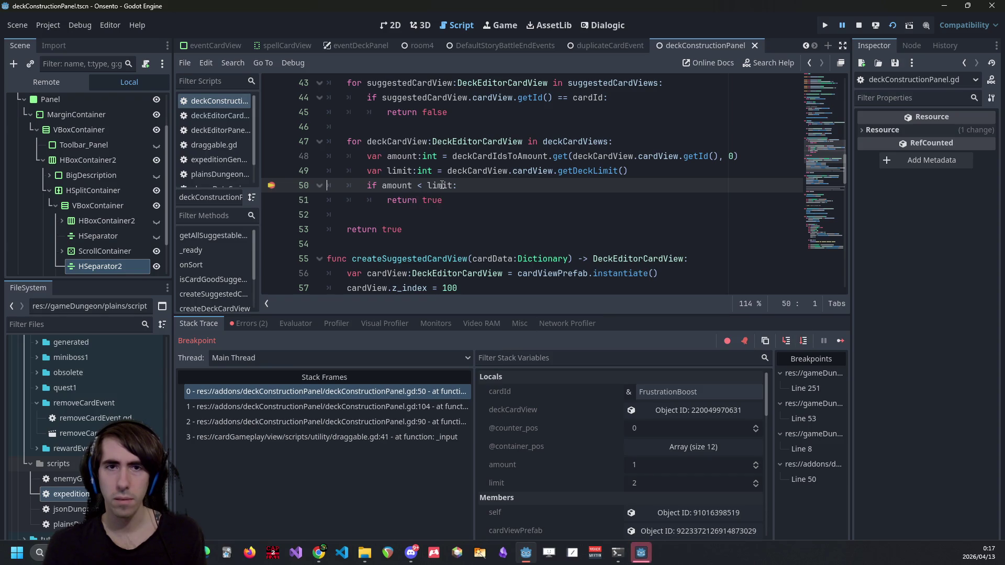
Step: Change line 51's return value in the amount-under-limit check from true to false
{"action": "mouse_move", "coordinate": [442, 185]}
{"action": "double_click", "coordinate": [432, 203]}
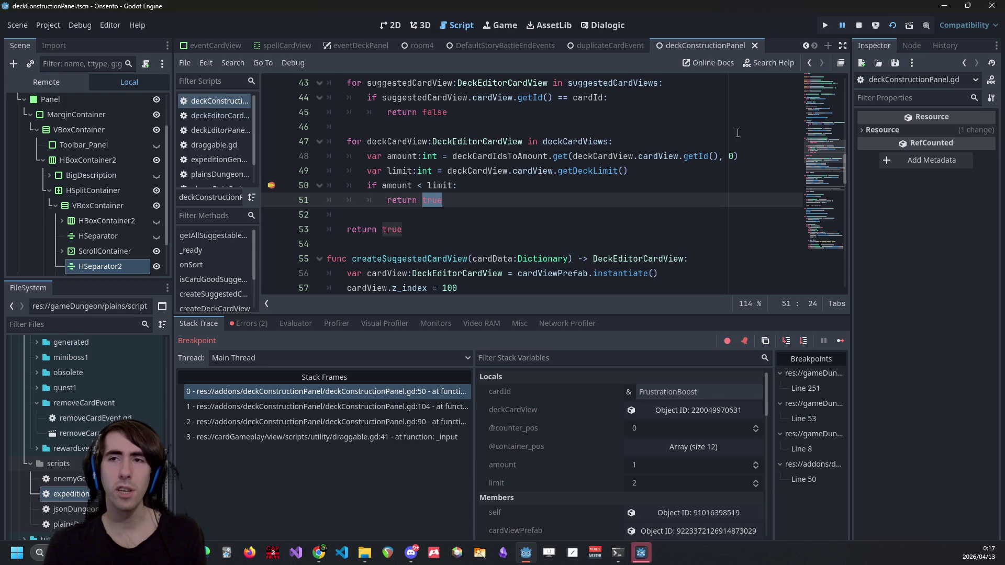
{"action": "type", "text": "false"}
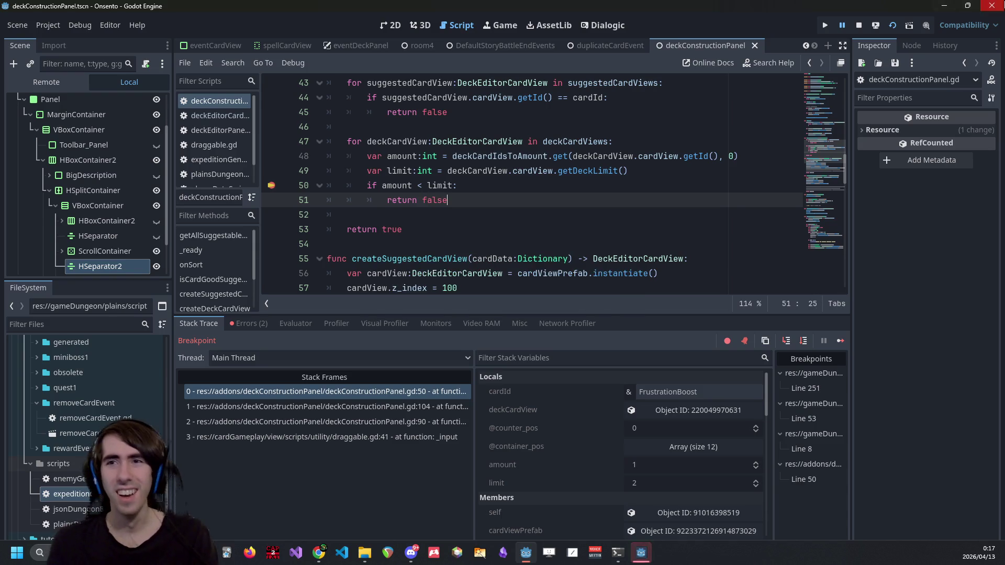
Step: Stop debugging, relaunch the current scene, and enlarge the code view above the output
{"action": "left_click", "coordinate": [859, 25]}
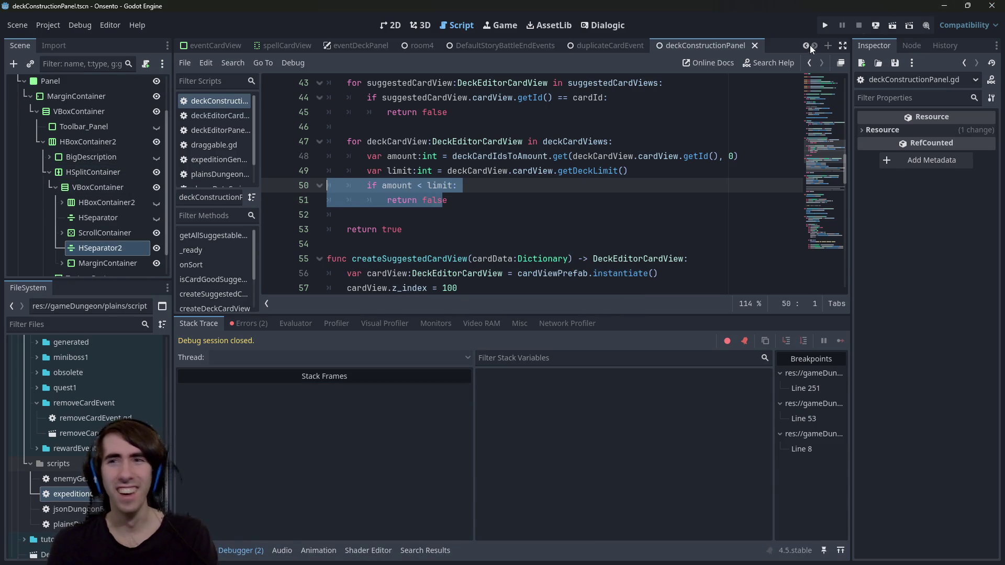
{"action": "left_click", "coordinate": [894, 26]}
{"action": "left_click", "coordinate": [485, 191]}
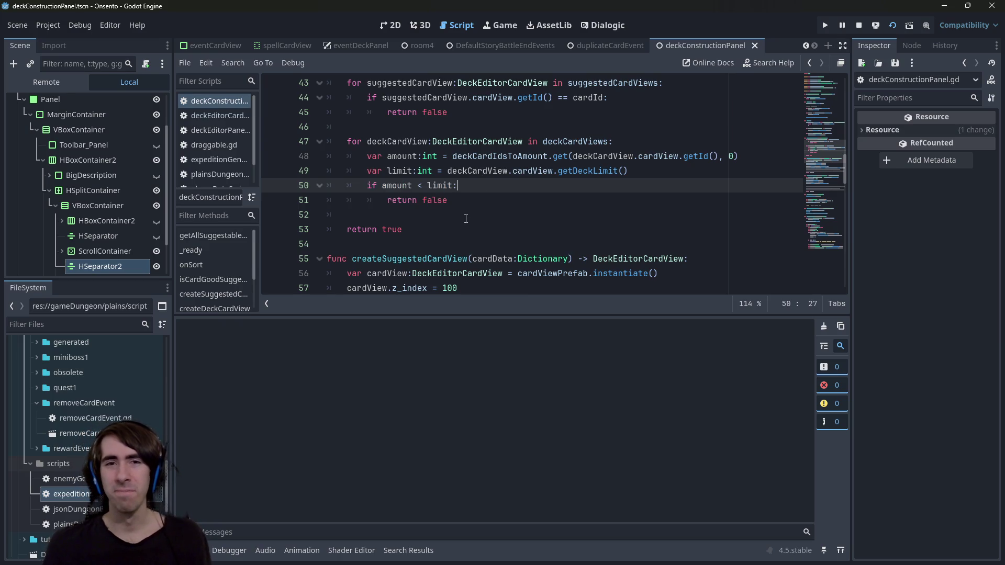
{"action": "scroll", "coordinate": [480, 229], "scroll_direction": "up", "scroll_amount": 1}
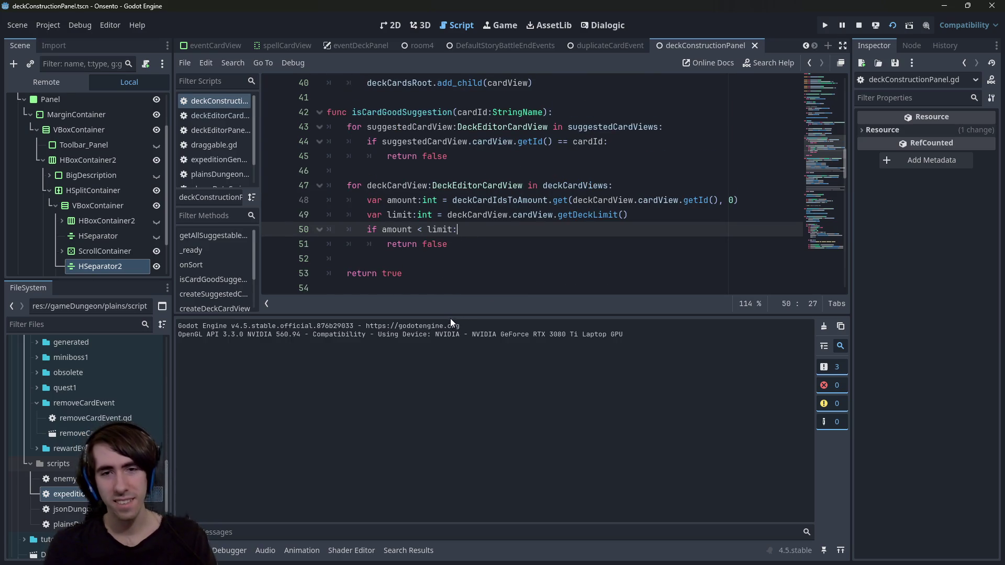
{"action": "left_click_drag", "start_coordinate": [441, 315], "coordinate": [441, 425]}
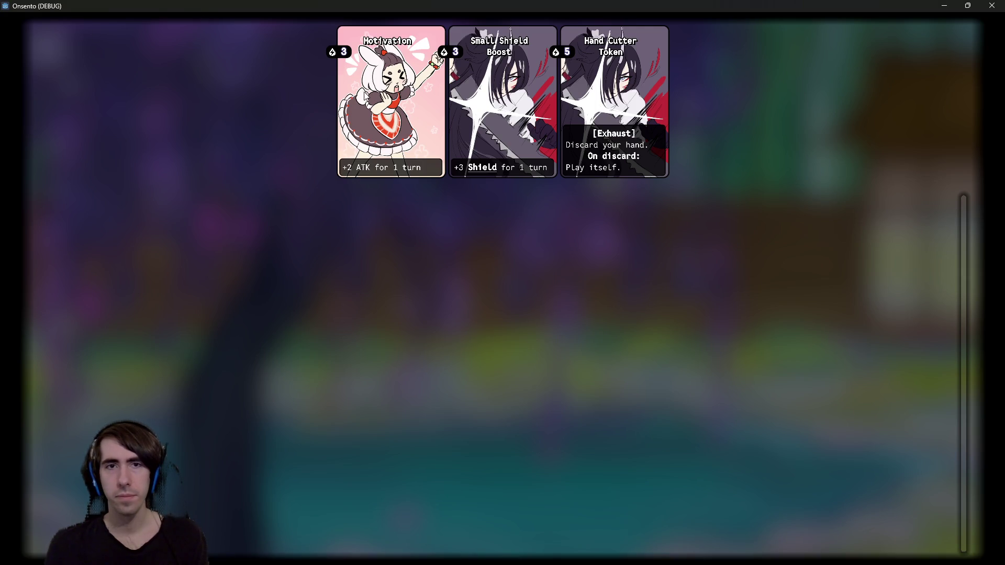
Step: Add the suggested Motivation, Ignite, Intimidation and Wind Control cards to the deck
{"action": "left_click", "coordinate": [422, 102]}
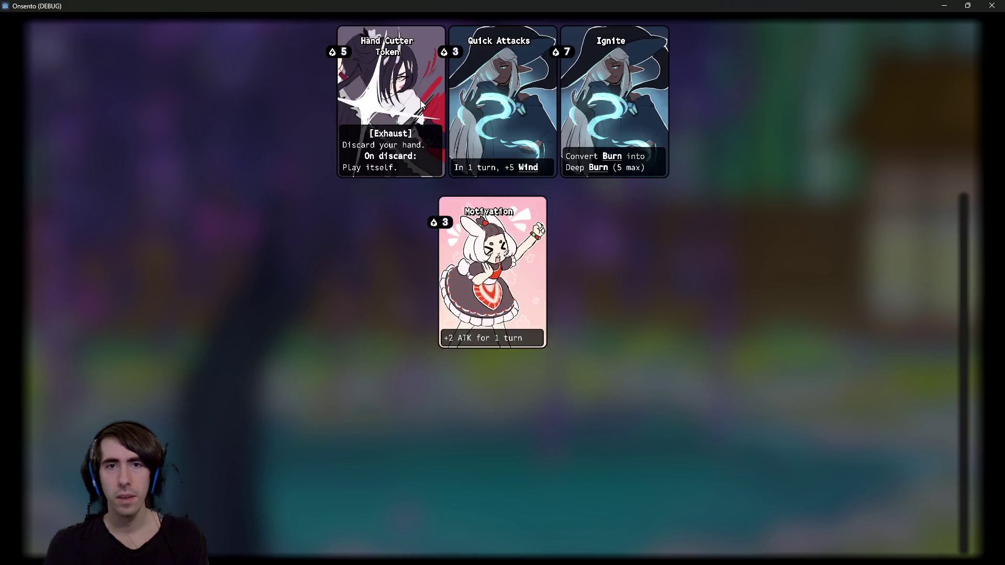
{"action": "left_click", "coordinate": [424, 104]}
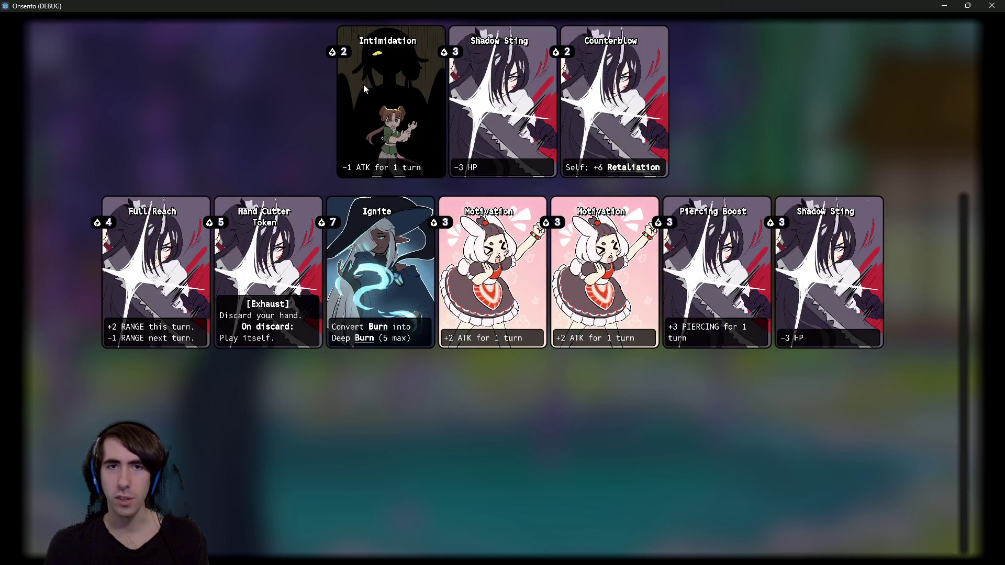
{"action": "left_click", "coordinate": [365, 89]}
{"action": "left_click", "coordinate": [365, 89]}
Step: Move the game aside and show the debugger's Errors list, scrolled to the latest errors
{"action": "mouse_move", "coordinate": [631, 5]}
{"action": "left_mouse_down"}
{"action": "mouse_move", "coordinate": [759, 55]}
{"action": "mouse_move", "coordinate": [1004, 55]}
{"action": "left_mouse_up"}
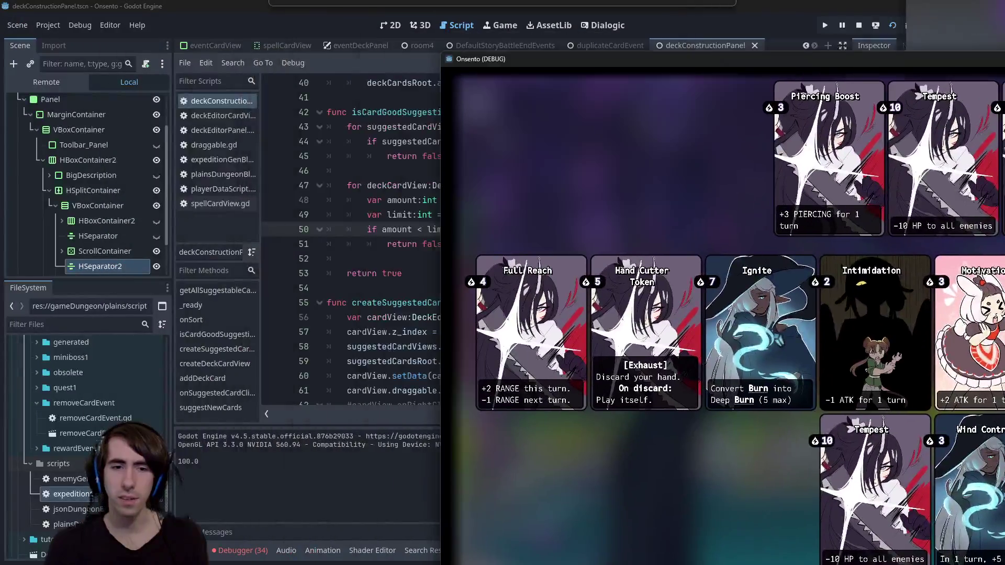
{"action": "left_click", "coordinate": [258, 550]}
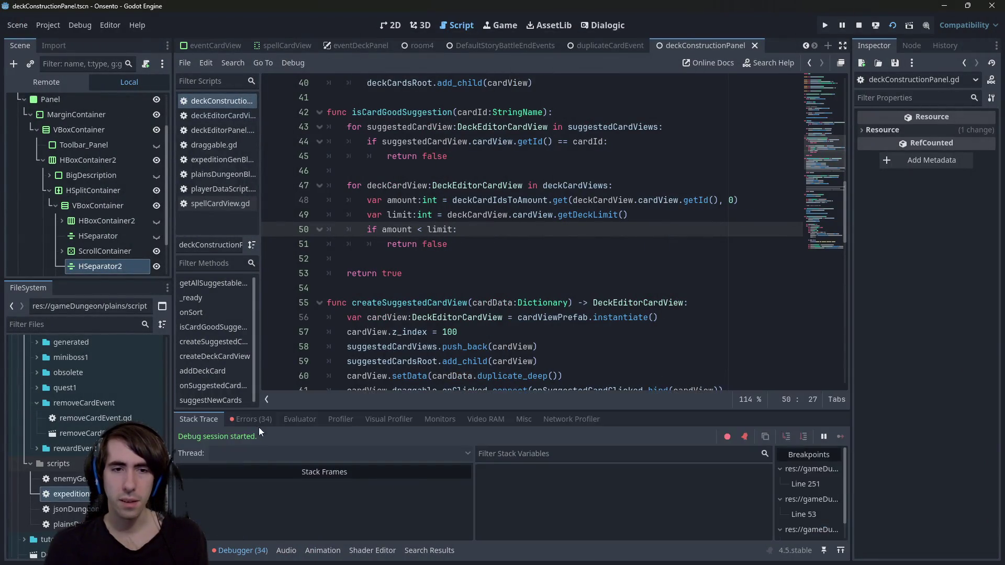
{"action": "left_click", "coordinate": [255, 422]}
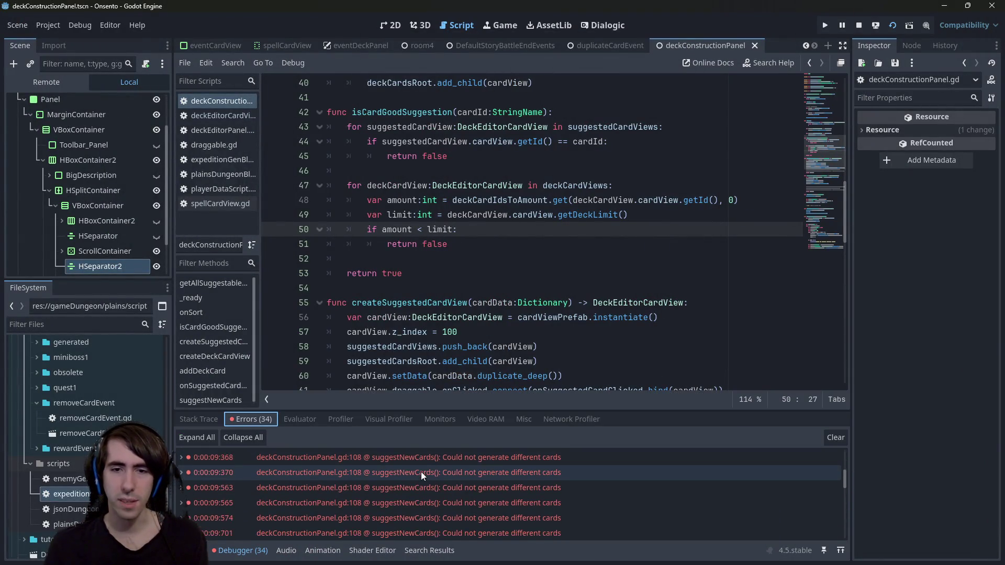
{"action": "scroll", "coordinate": [421, 473], "scroll_direction": "down", "scroll_amount": 5}
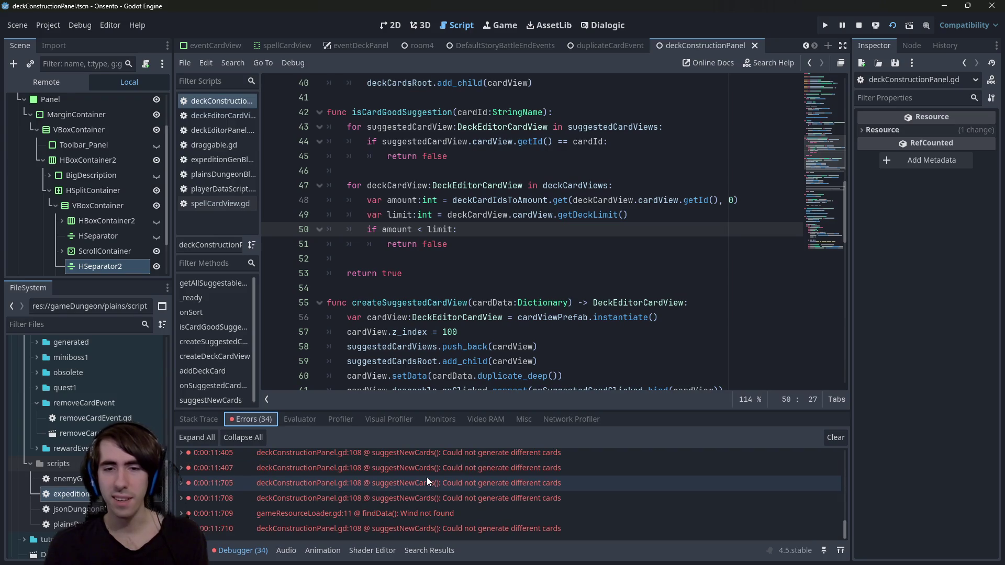
{"action": "mouse_move", "coordinate": [427, 481]}
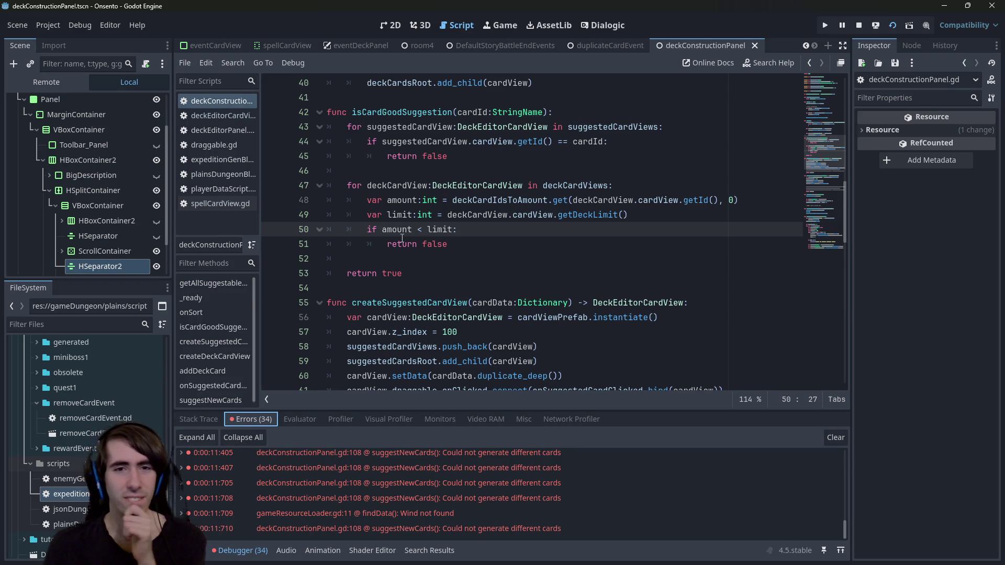
Step: Set a breakpoint on line 51 and change line 50's comparison from < to >=
{"action": "left_click", "coordinate": [271, 244]}
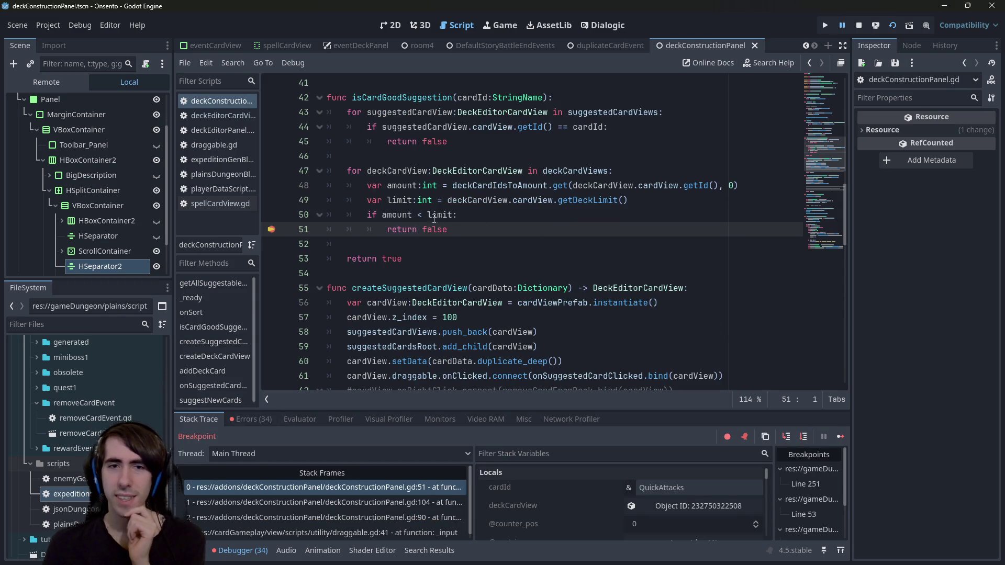
{"action": "mouse_move", "coordinate": [397, 216]}
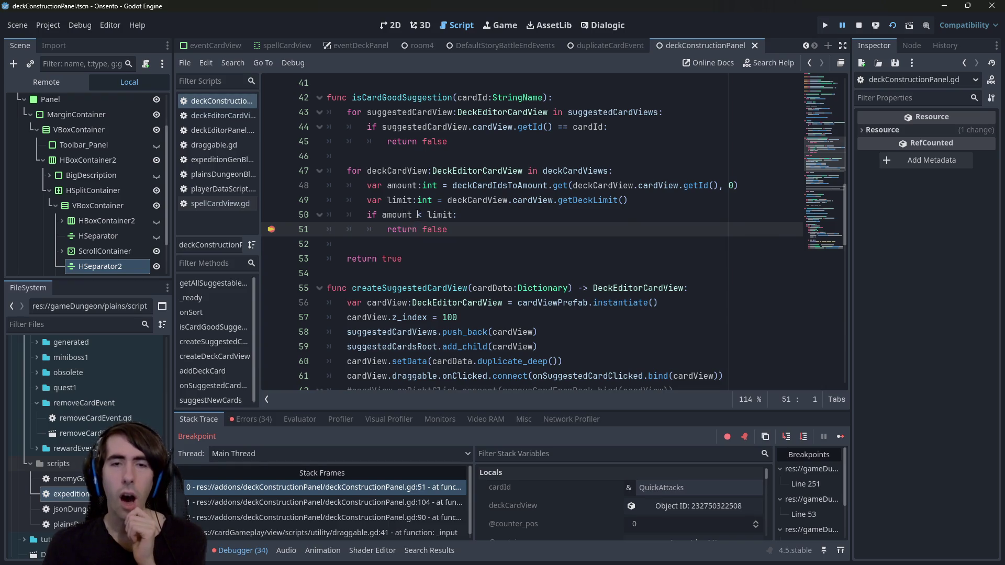
{"action": "left_click", "coordinate": [424, 214]}
{"action": "key", "text": "BackSpace"}
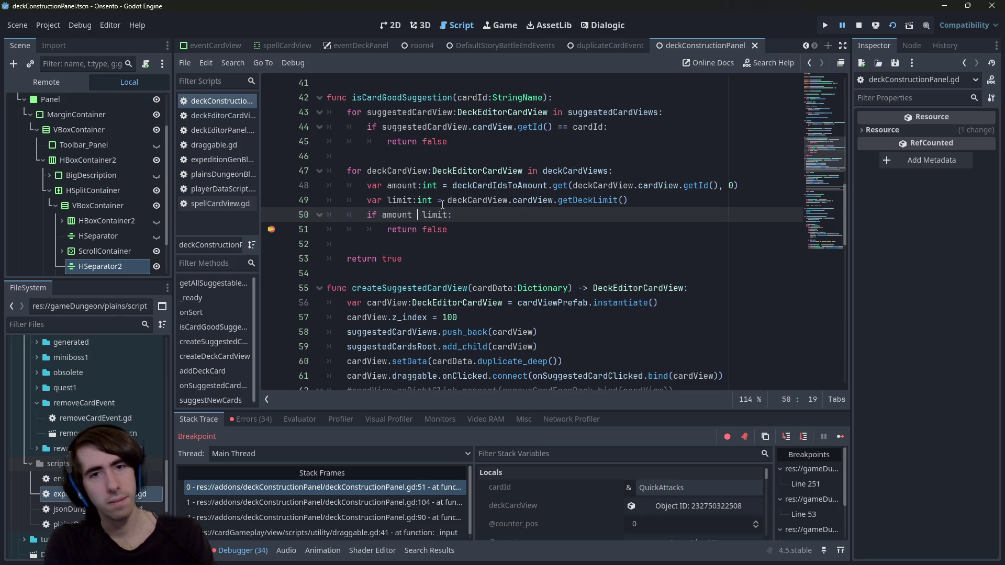
{"action": "type", "text": ">="}
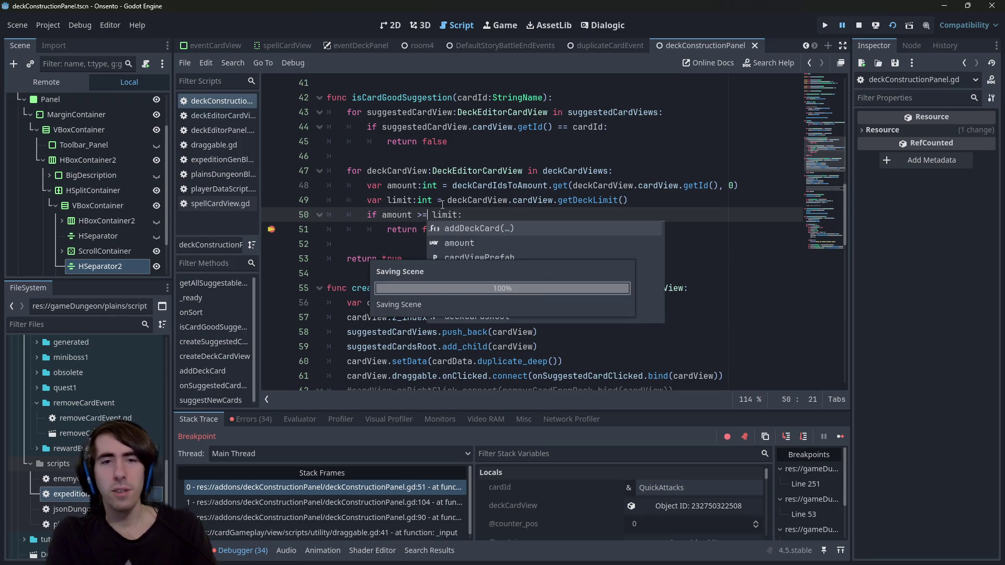
Step: Stop the debug session and remove the line-51 breakpoint
{"action": "left_click", "coordinate": [858, 25]}
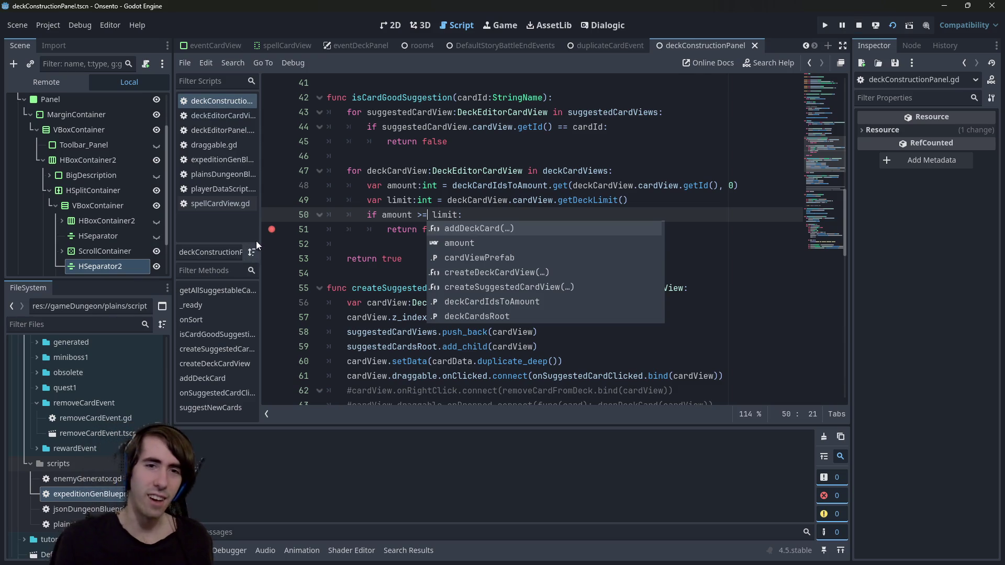
{"action": "left_click", "coordinate": [272, 229]}
{"action": "left_click", "coordinate": [272, 216], "text": "shift"}
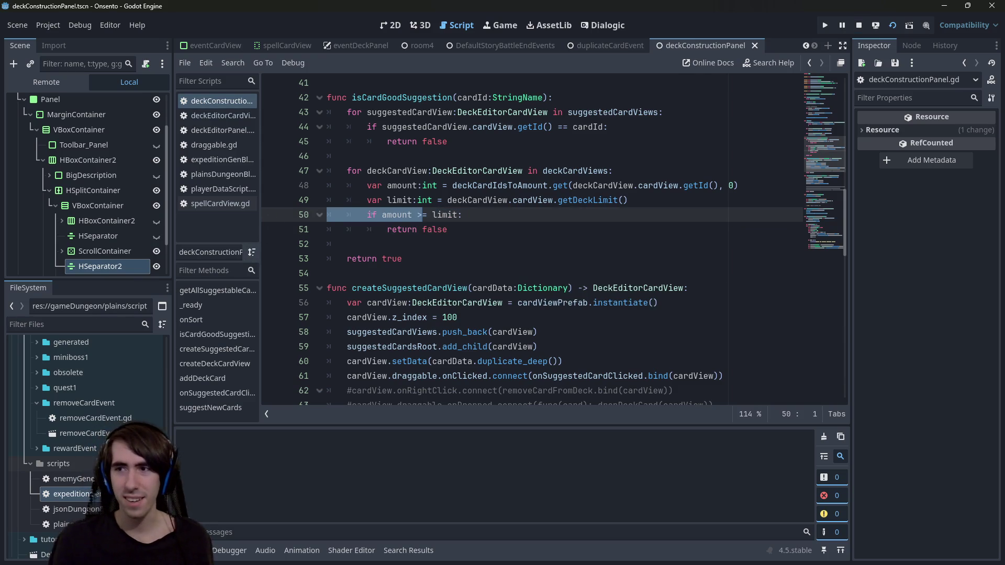
Step: In the running game, add the first suggested card to the deck fourteen times
{"action": "left_click", "coordinate": [461, 215]}
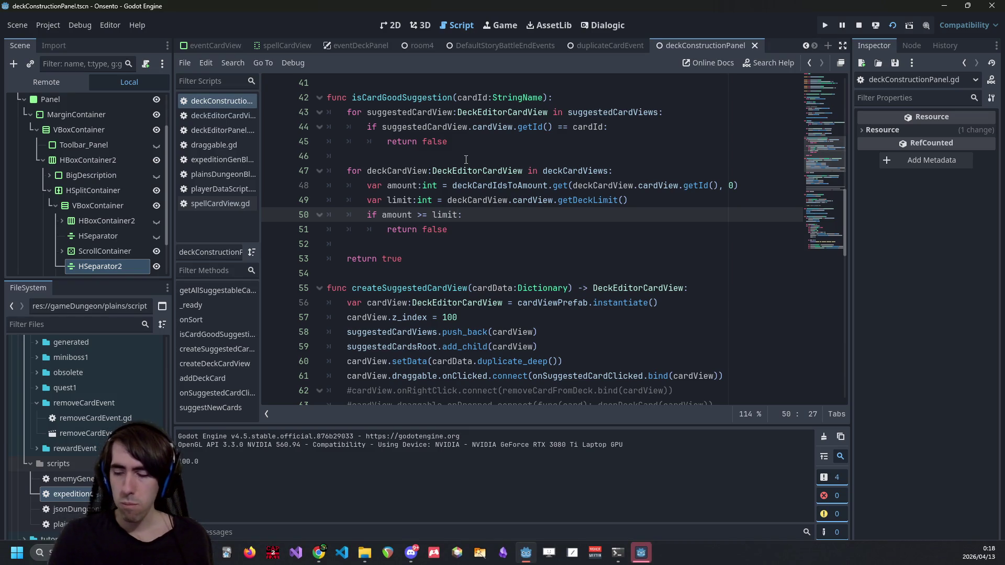
{"action": "left_click", "coordinate": [649, 553]}
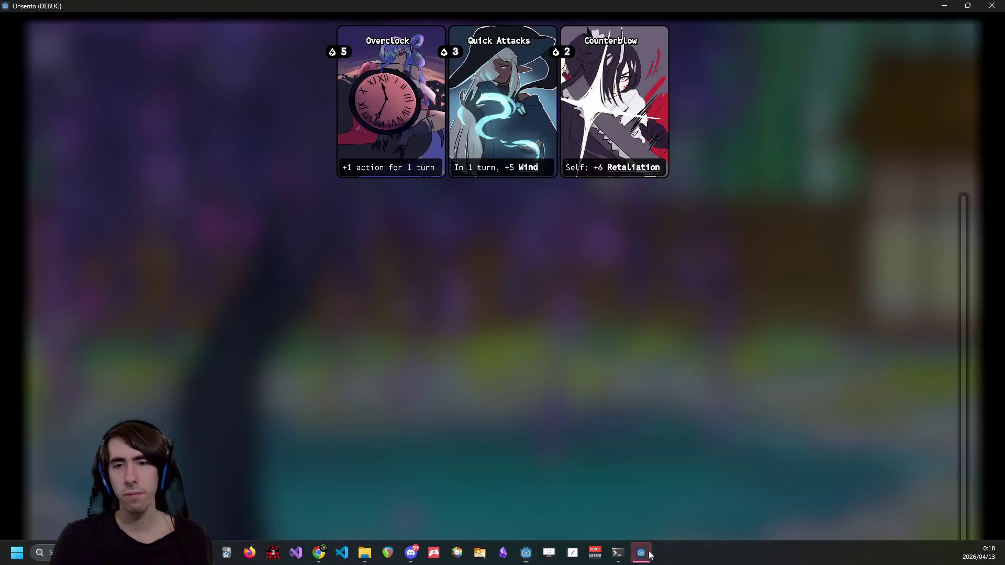
{"action": "left_click", "coordinate": [373, 105]}
{"action": "left_click", "coordinate": [382, 111]}
{"action": "left_click", "coordinate": [392, 118]}
{"action": "left_click", "coordinate": [400, 125]}
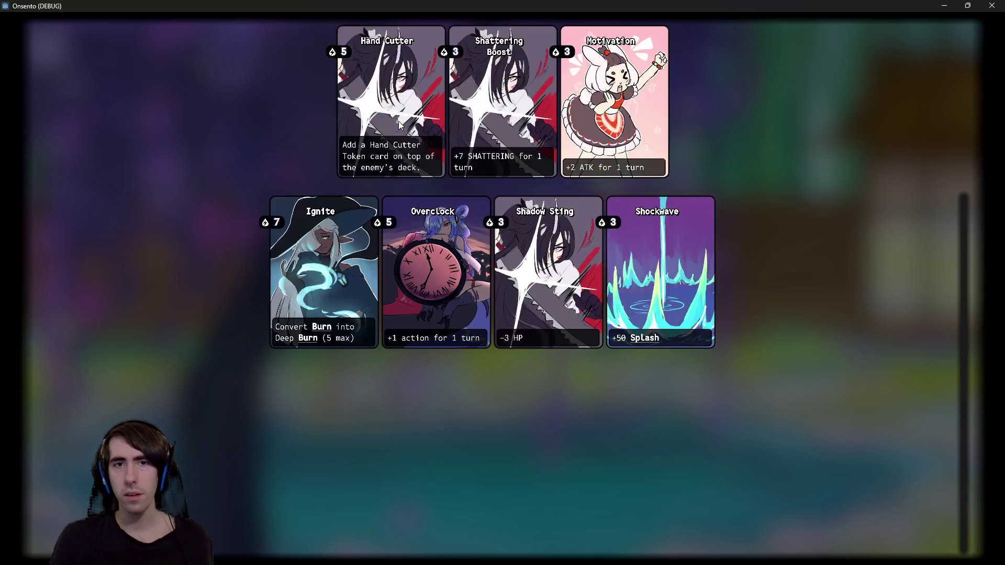
{"action": "left_click", "coordinate": [399, 124]}
{"action": "left_click", "coordinate": [398, 122]}
{"action": "left_click", "coordinate": [398, 121]}
{"action": "left_click", "coordinate": [395, 110]}
{"action": "left_click", "coordinate": [392, 97]}
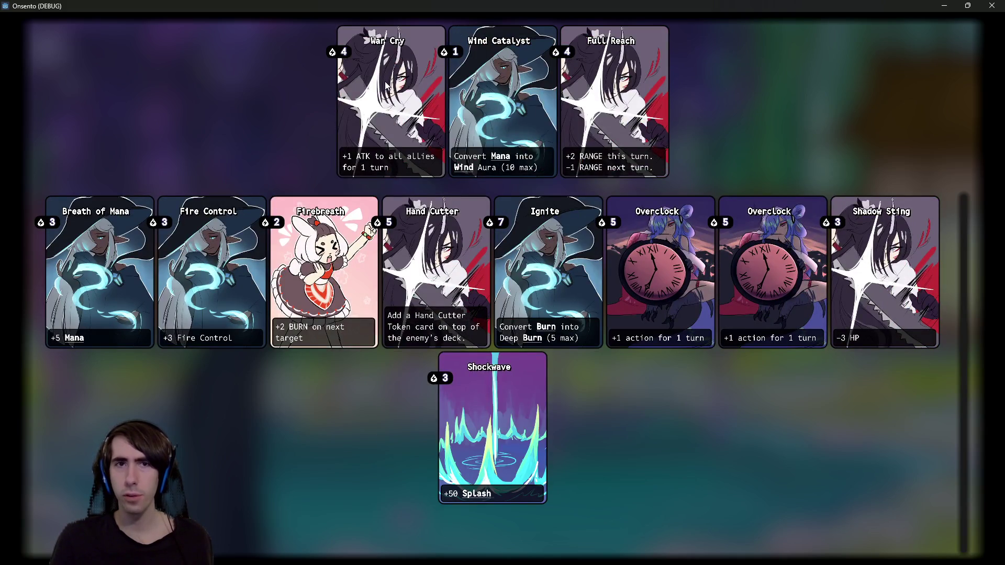
{"action": "left_click", "coordinate": [386, 85]}
{"action": "left_click", "coordinate": [387, 87]}
{"action": "left_click", "coordinate": [388, 88]}
{"action": "left_click", "coordinate": [387, 89]}
{"action": "left_click", "coordinate": [388, 90]}
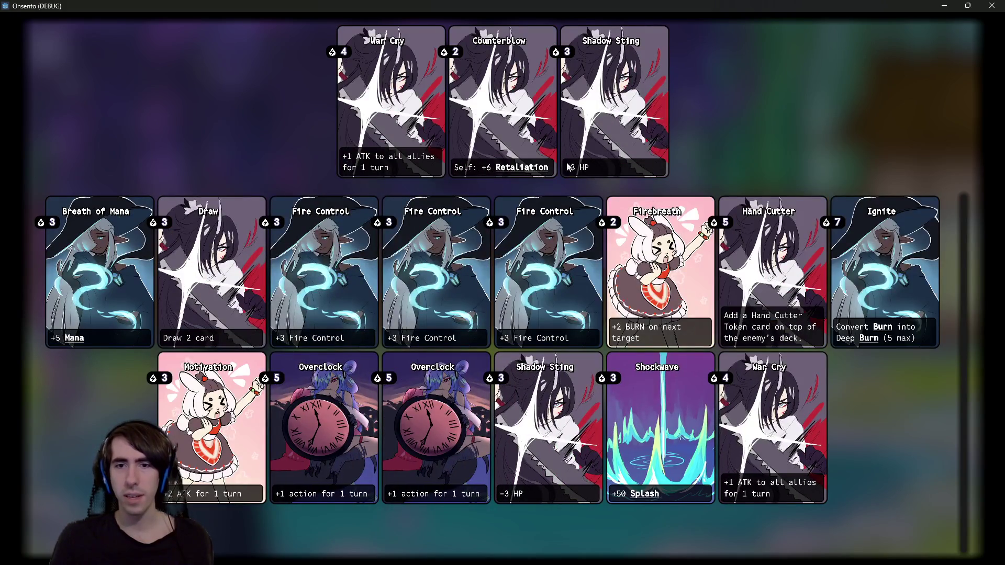
Step: Close the game and check the debugger's Errors list
{"action": "key", "text": "alt+F4"}
{"action": "left_click", "coordinate": [242, 551]}
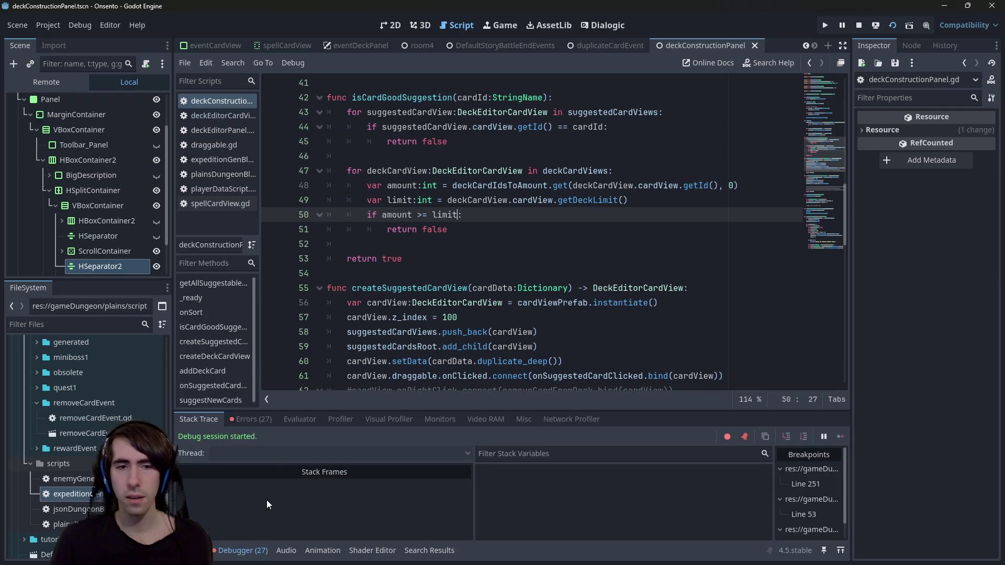
{"action": "left_click", "coordinate": [254, 420]}
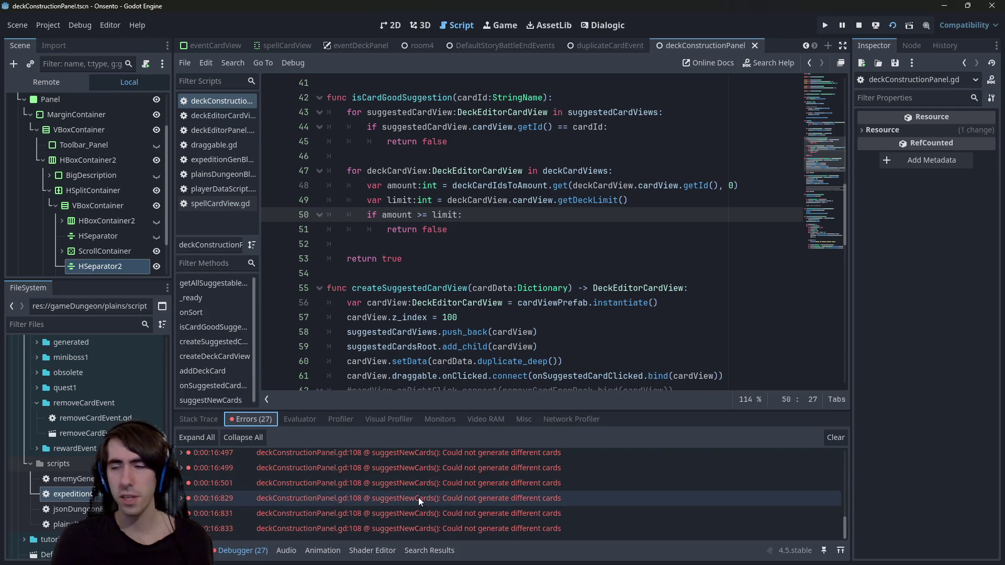
Step: Play again, adding suggested cards including Stretching Spell and Firebreath, then return to the 39-error list
{"action": "key", "text": "F6"}
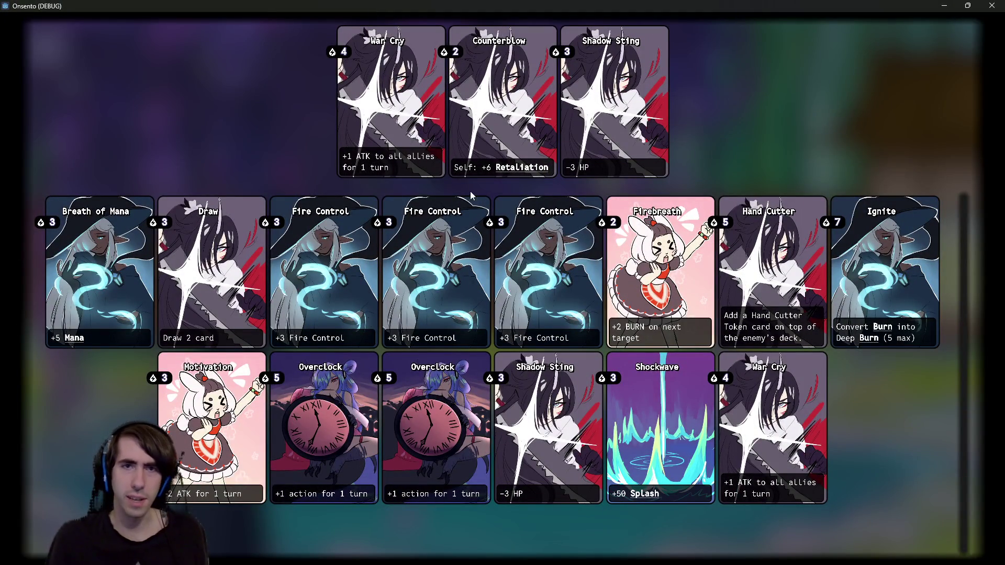
{"action": "left_click", "coordinate": [359, 105]}
{"action": "left_click", "coordinate": [368, 106]}
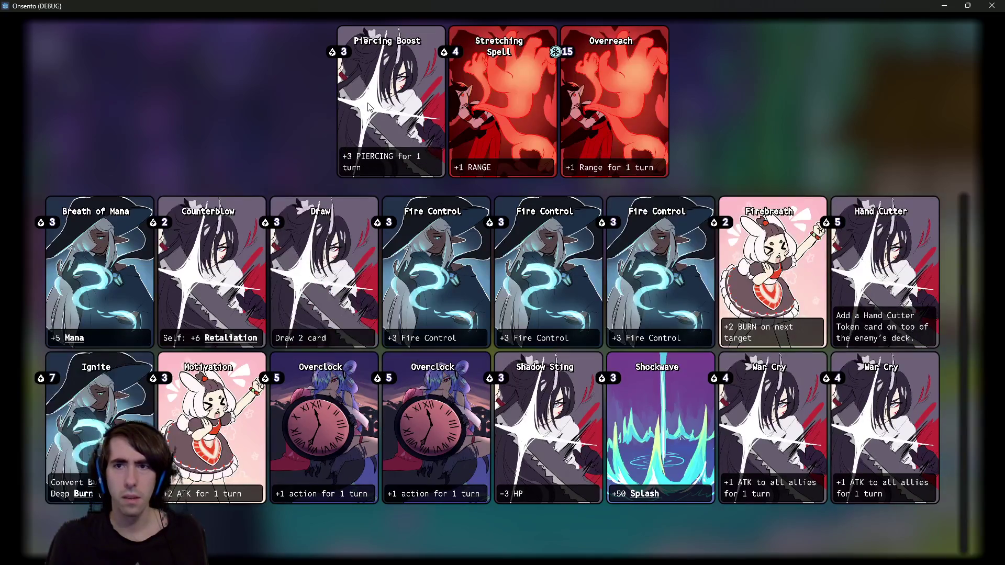
{"action": "left_click", "coordinate": [514, 89]}
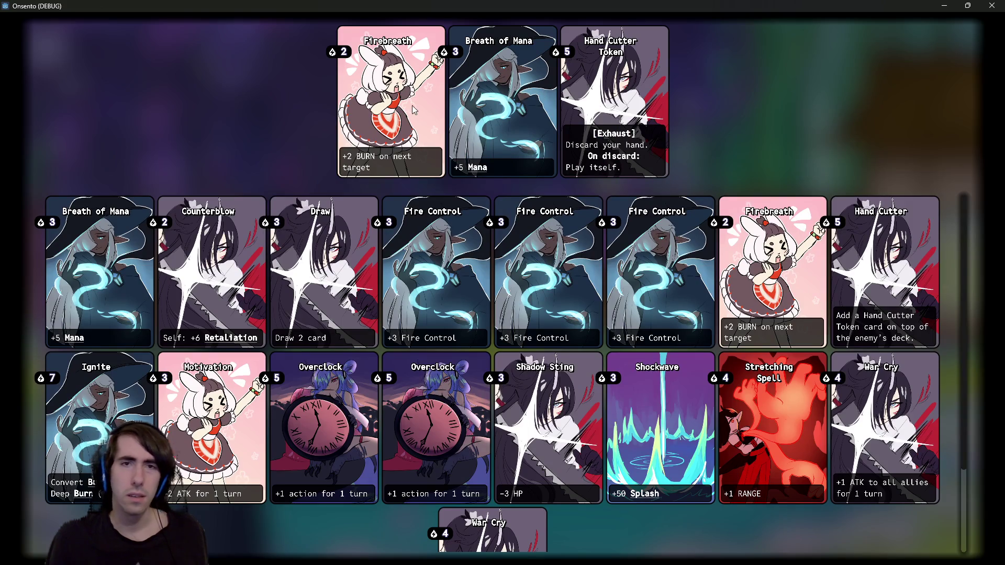
{"action": "left_click", "coordinate": [405, 114]}
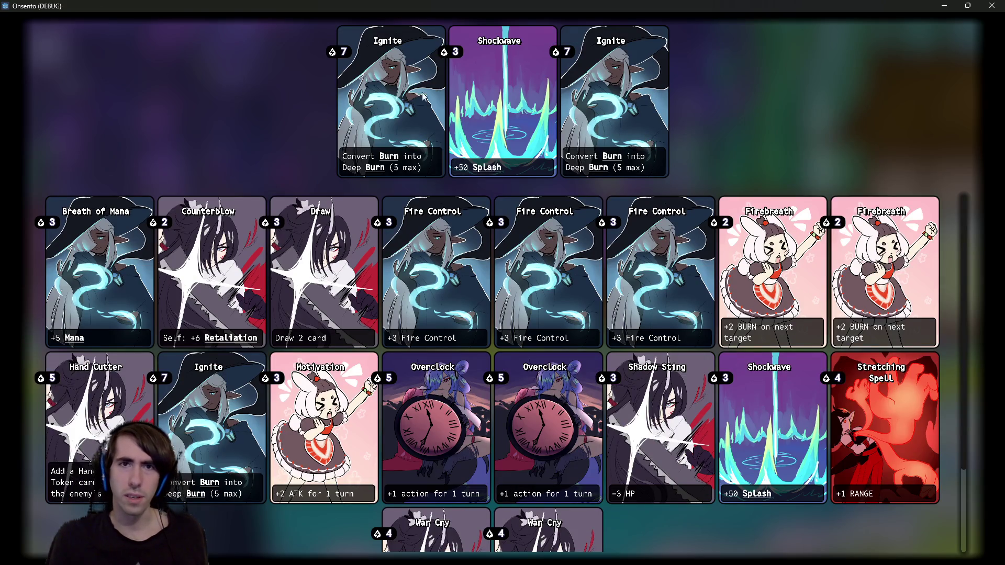
{"action": "key", "text": "F8"}
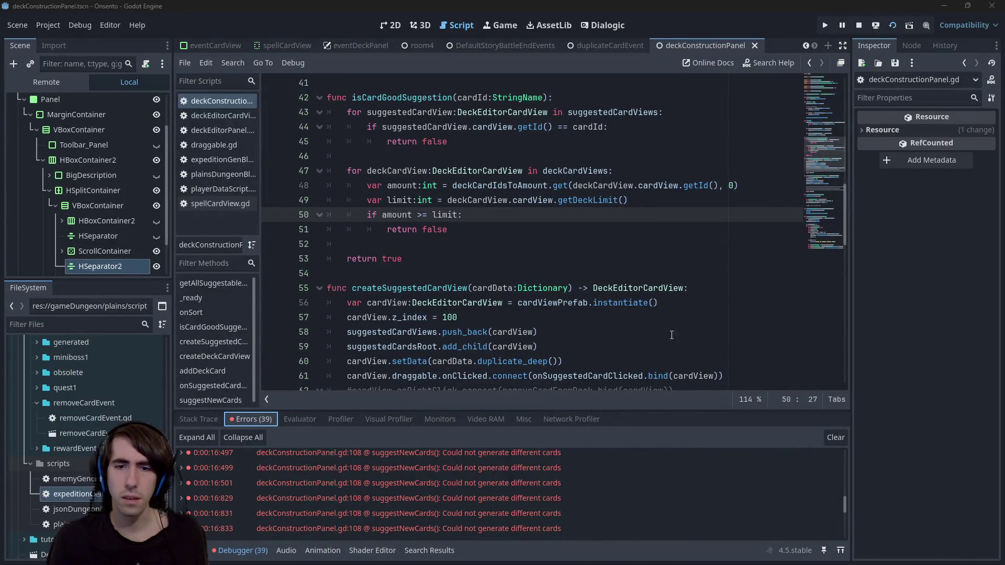
{"action": "scroll", "coordinate": [541, 517], "scroll_direction": "down", "scroll_amount": 5}
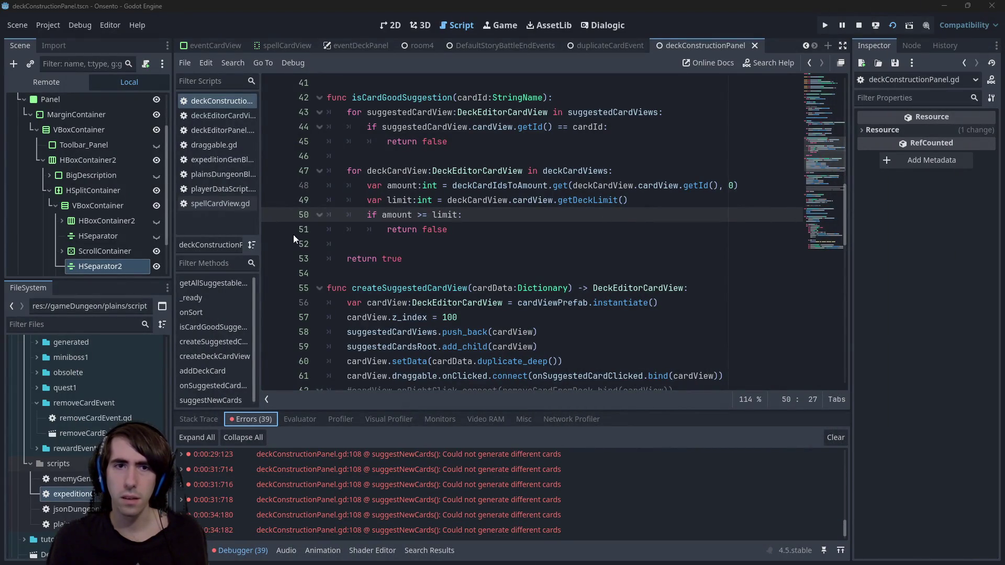
Step: Set a breakpoint on line 51 and step through the suggestion loop until it is hit
{"action": "left_click", "coordinate": [271, 230]}
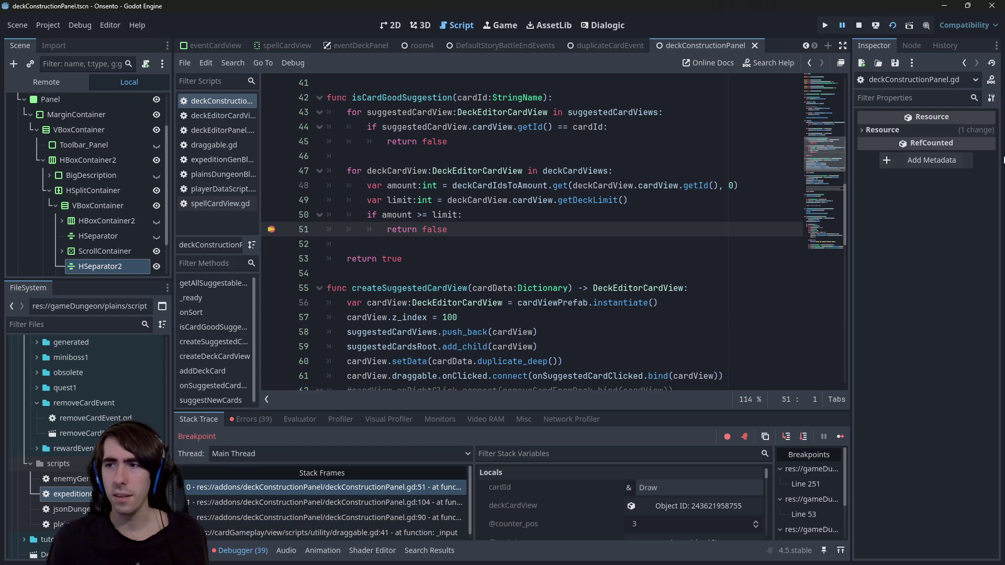
{"action": "mouse_move", "coordinate": [401, 214]}
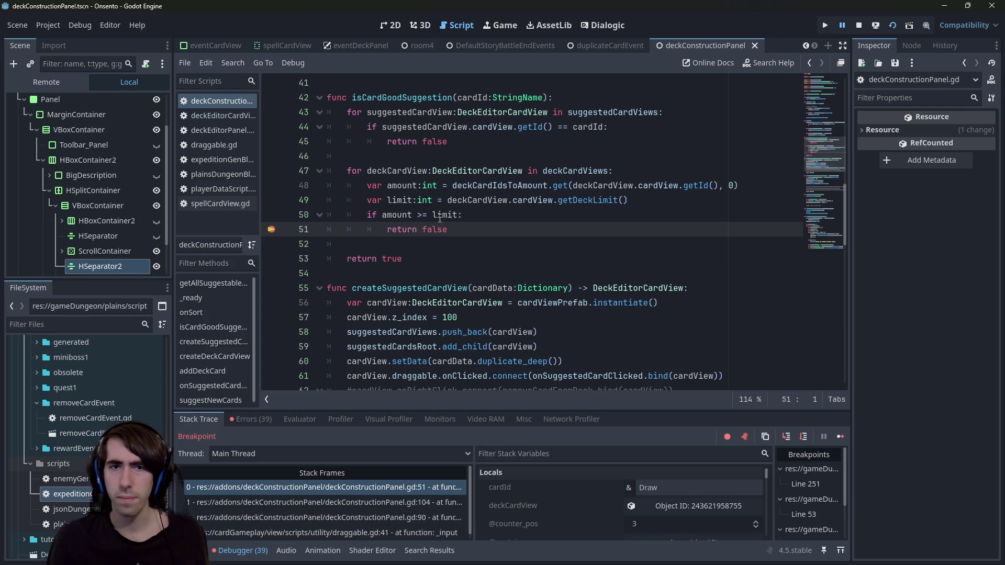
{"action": "mouse_move", "coordinate": [440, 219]}
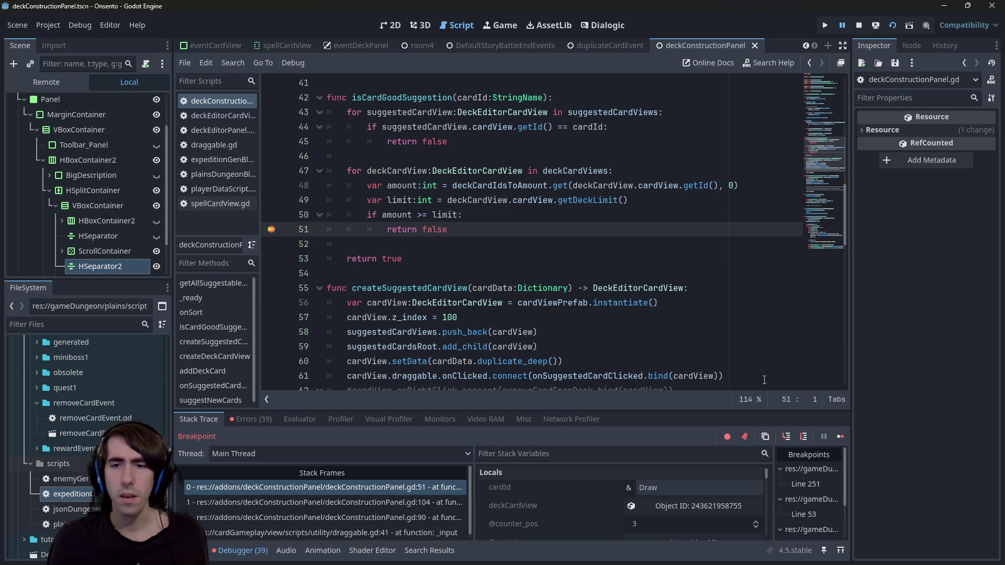
{"action": "left_click", "coordinate": [804, 438]}
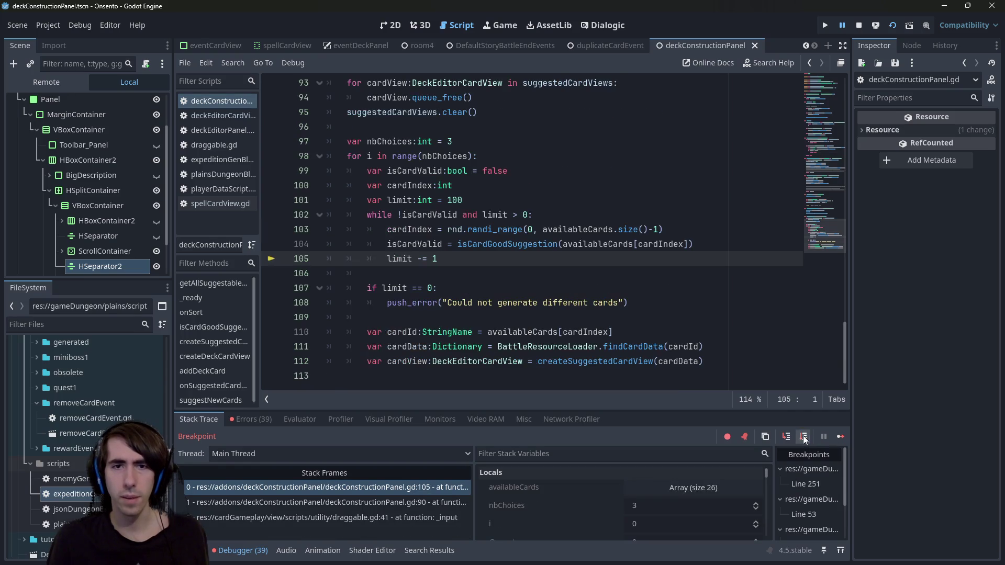
{"action": "left_click", "coordinate": [804, 438]}
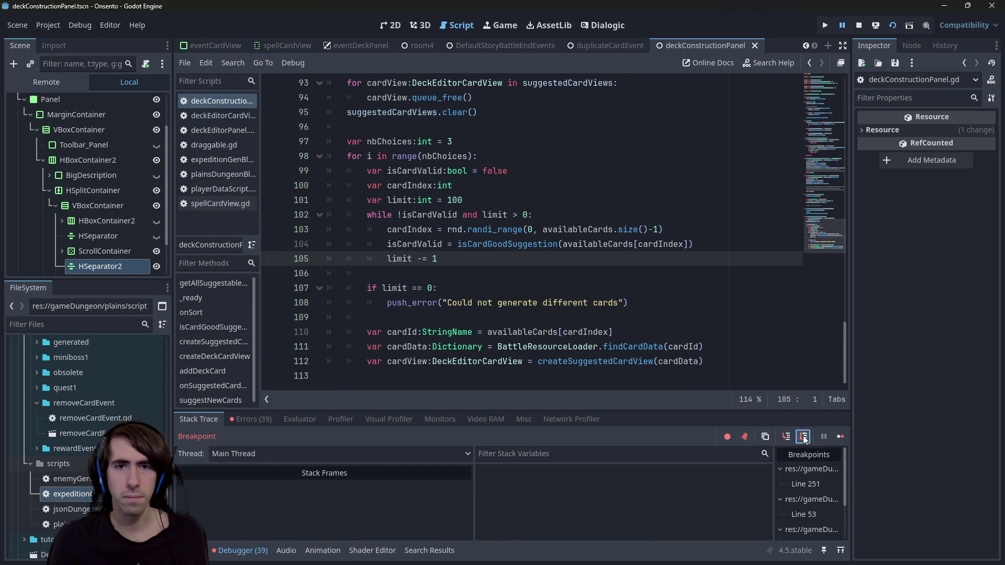
{"action": "left_click", "coordinate": [804, 438]}
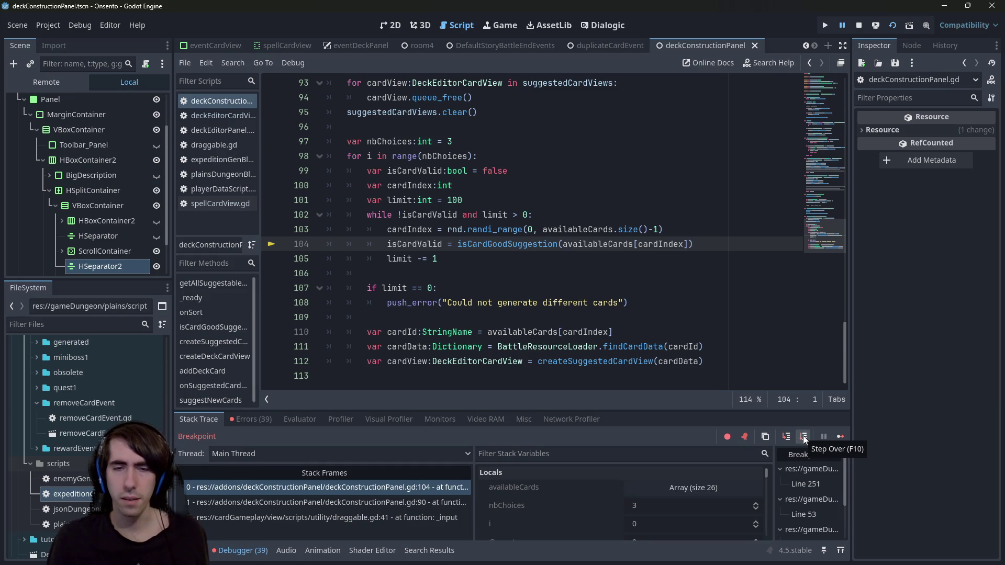
{"action": "left_click", "coordinate": [804, 438]}
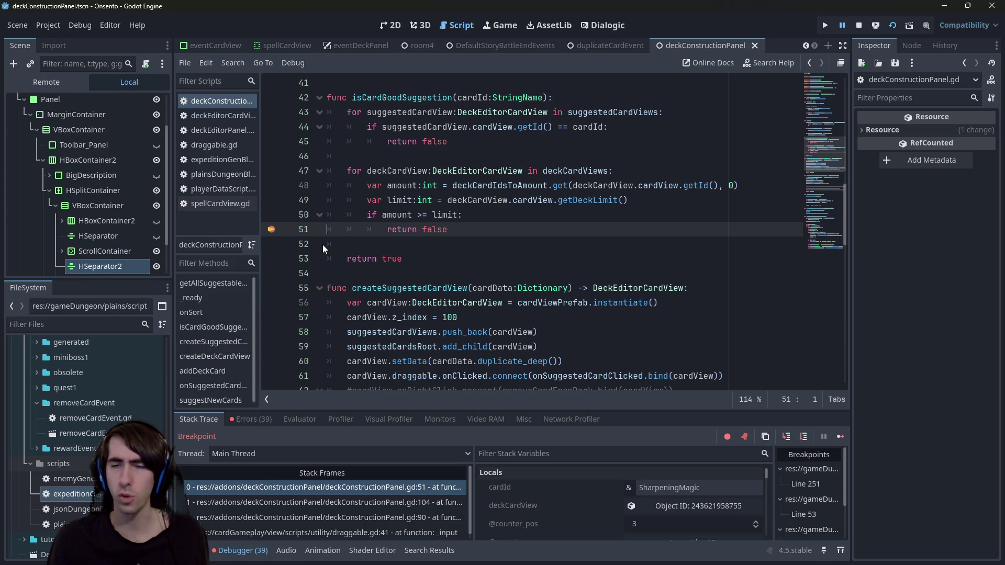
Step: Remove the line-51 breakpoint and resume the game
{"action": "scroll", "coordinate": [425, 251], "scroll_direction": "up", "scroll_amount": 1}
{"action": "left_click", "coordinate": [285, 272]}
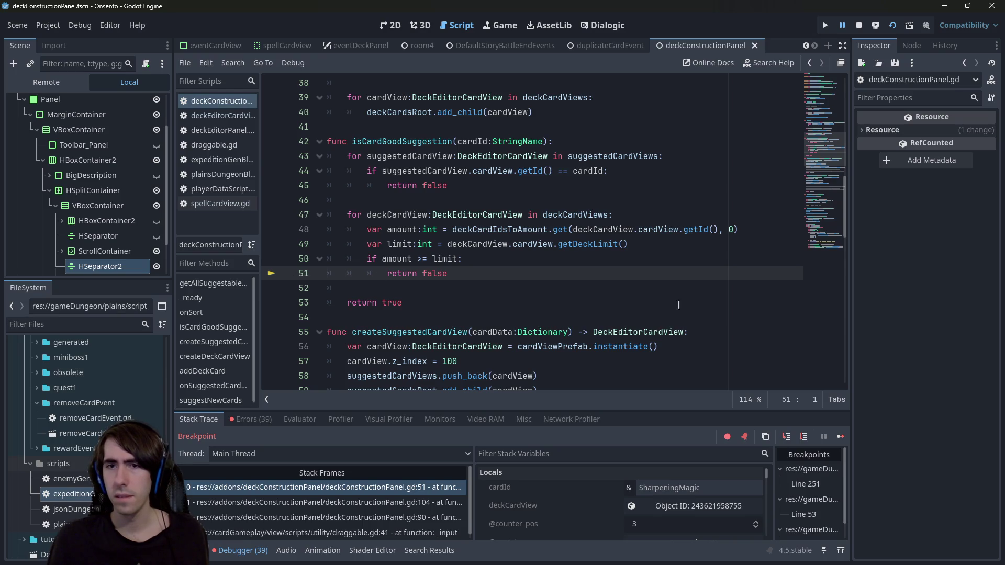
{"action": "left_click", "coordinate": [841, 438]}
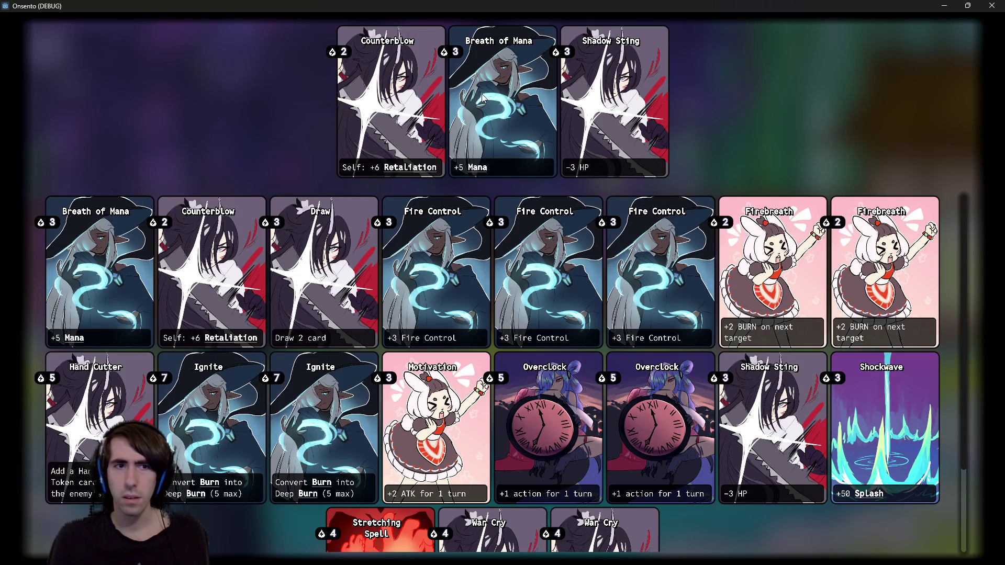
Step: Alt+Tab from the Onsento deck screen back to deckConstructionPanel.gd in Godot
{"action": "mouse_move", "coordinate": [204, 345]}
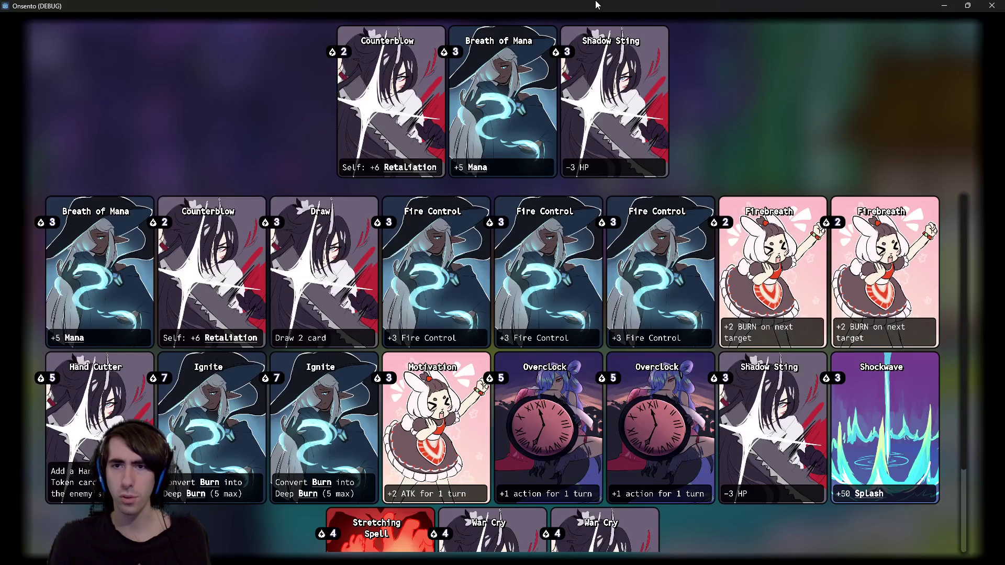
{"action": "key", "text": "alt+Tab"}
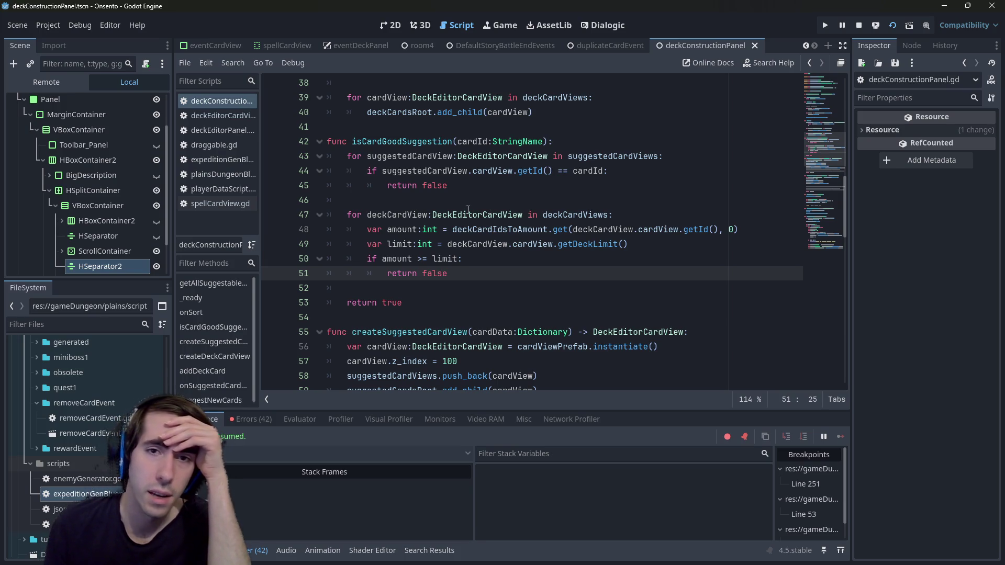
Step: Delete ' and limit > 0' from line 102's while condition and run the project again
{"action": "scroll", "coordinate": [468, 210], "scroll_direction": "down", "scroll_amount": 18}
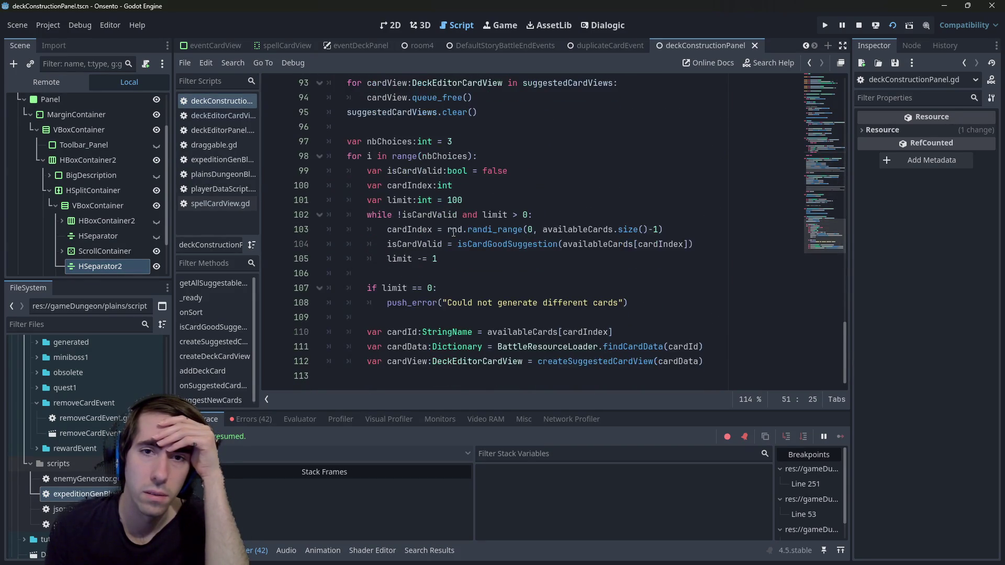
{"action": "scroll", "coordinate": [444, 235], "scroll_direction": "up", "scroll_amount": 5}
{"action": "scroll", "coordinate": [440, 283], "scroll_direction": "down", "scroll_amount": 3}
{"action": "left_click_drag", "start_coordinate": [459, 303], "coordinate": [527, 307]}
{"action": "key", "text": "BackSpace"}
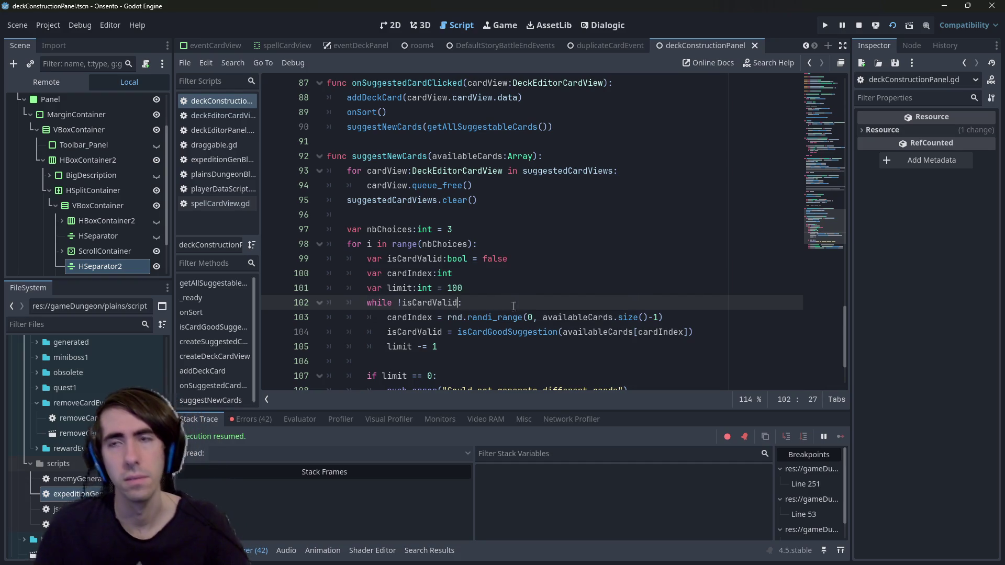
{"action": "left_click", "coordinate": [891, 25]}
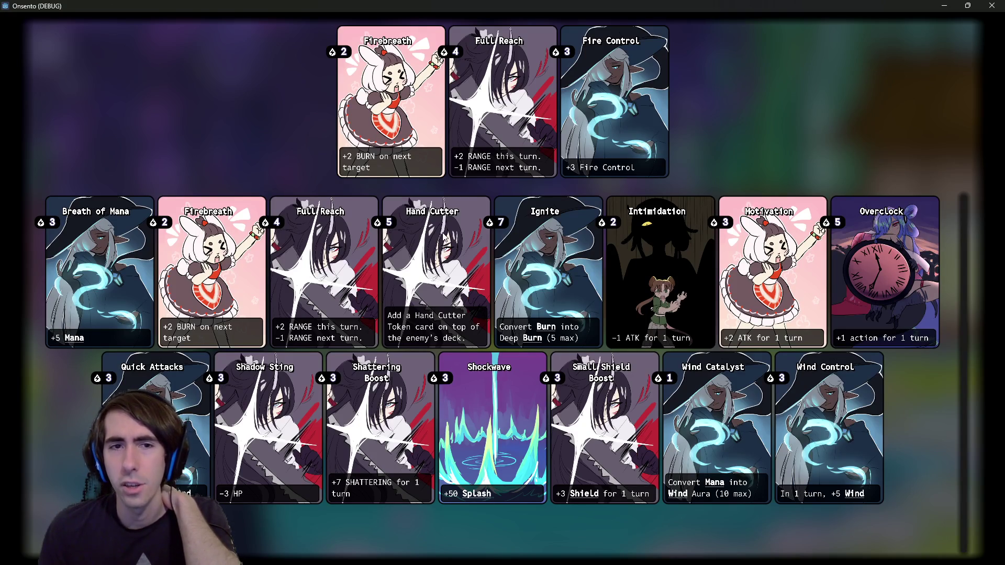
Step: Close the game window and set a breakpoint on line 103, checking the cardIndex value
{"action": "left_click", "coordinate": [992, 6]}
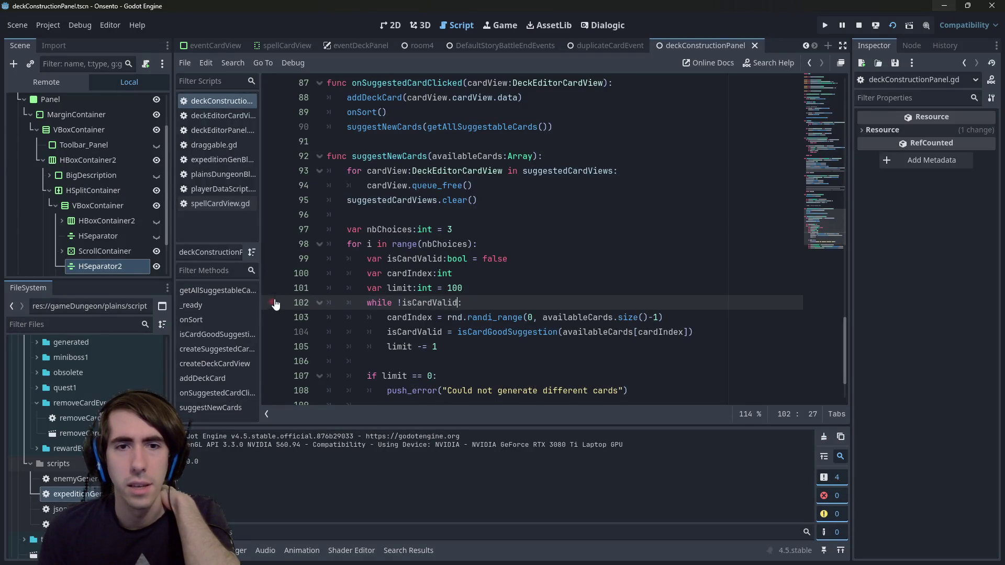
{"action": "left_click", "coordinate": [271, 317]}
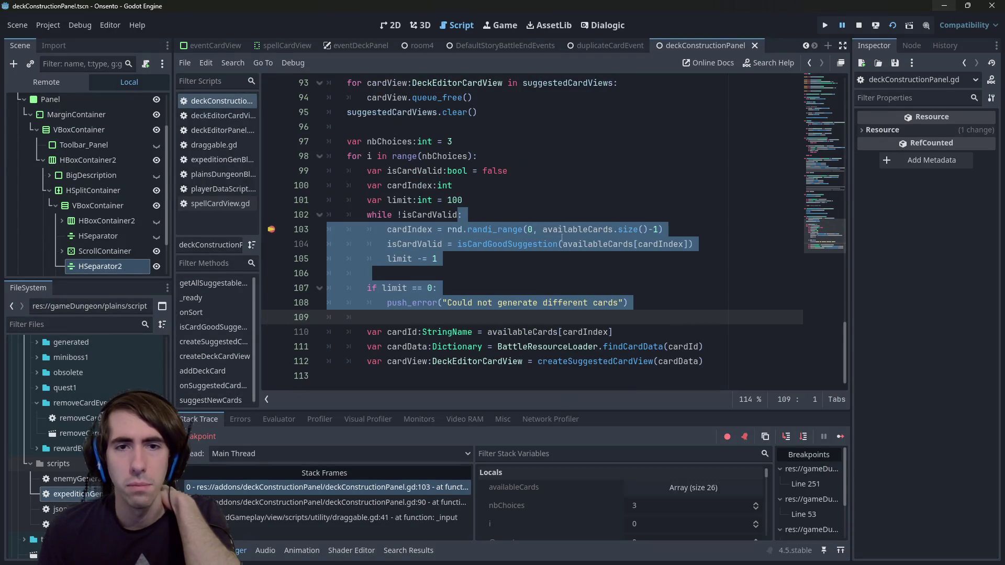
{"action": "left_click", "coordinate": [662, 207]}
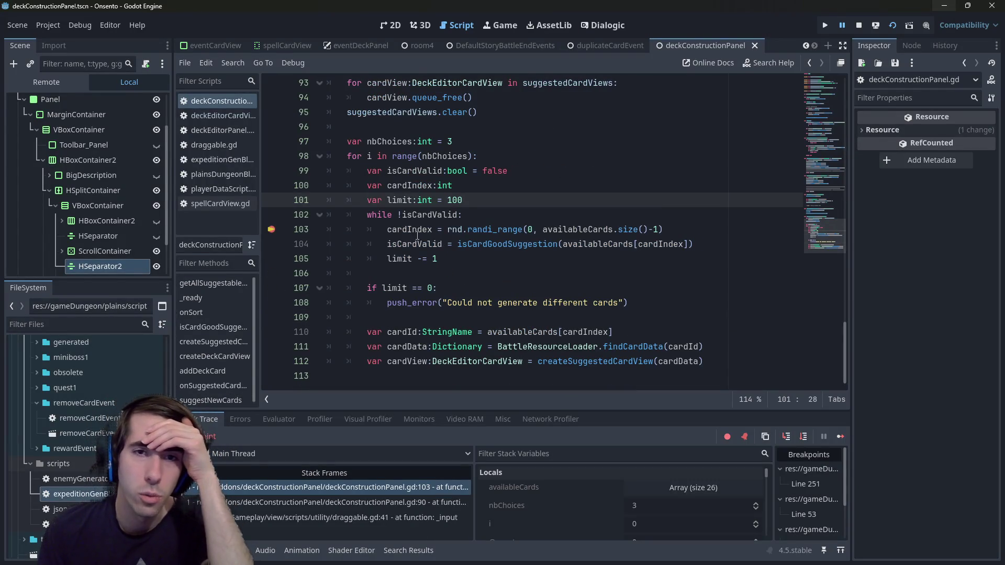
{"action": "mouse_move", "coordinate": [424, 233]}
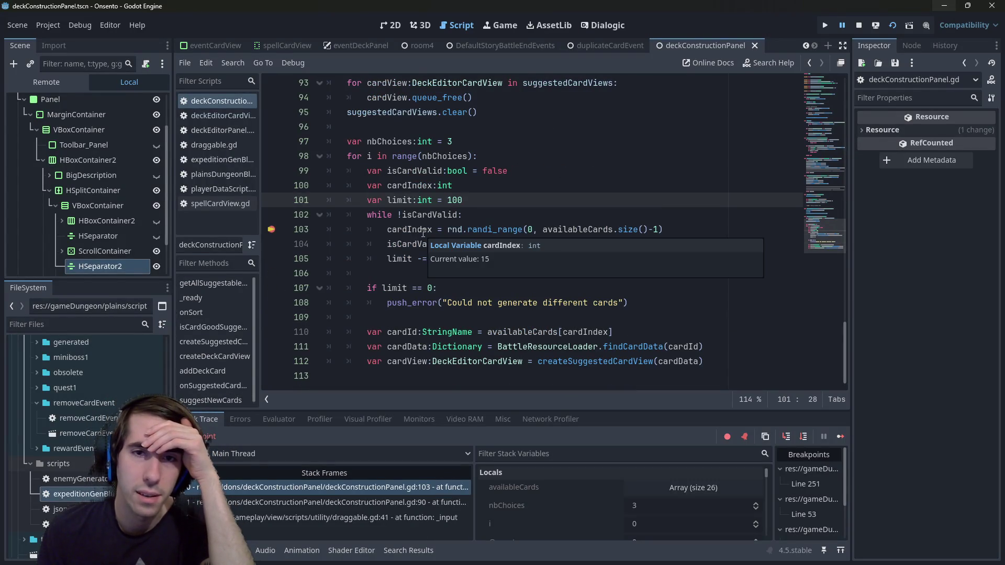
{"action": "left_click", "coordinate": [540, 191]}
Step: Step into isCardGoodSuggestion down to the amount check on line 50
{"action": "left_click", "coordinate": [805, 437]}
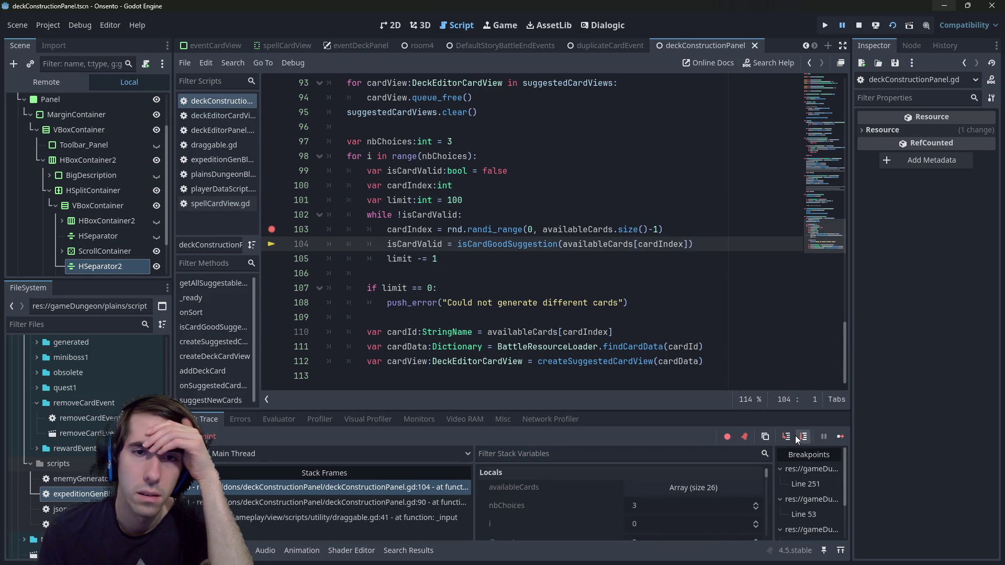
{"action": "left_click", "coordinate": [792, 438]}
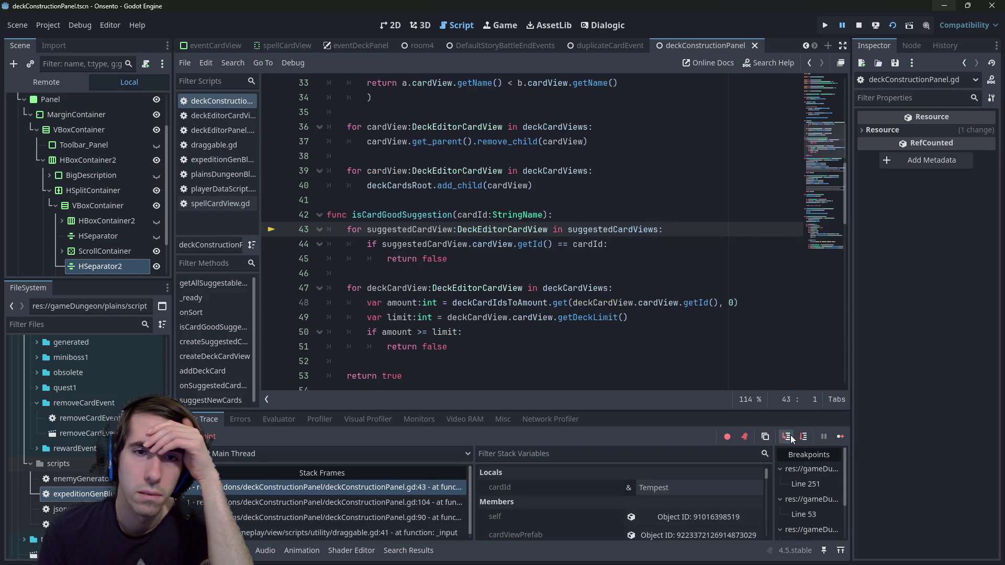
{"action": "left_click", "coordinate": [805, 438]}
{"action": "left_click", "coordinate": [806, 438]}
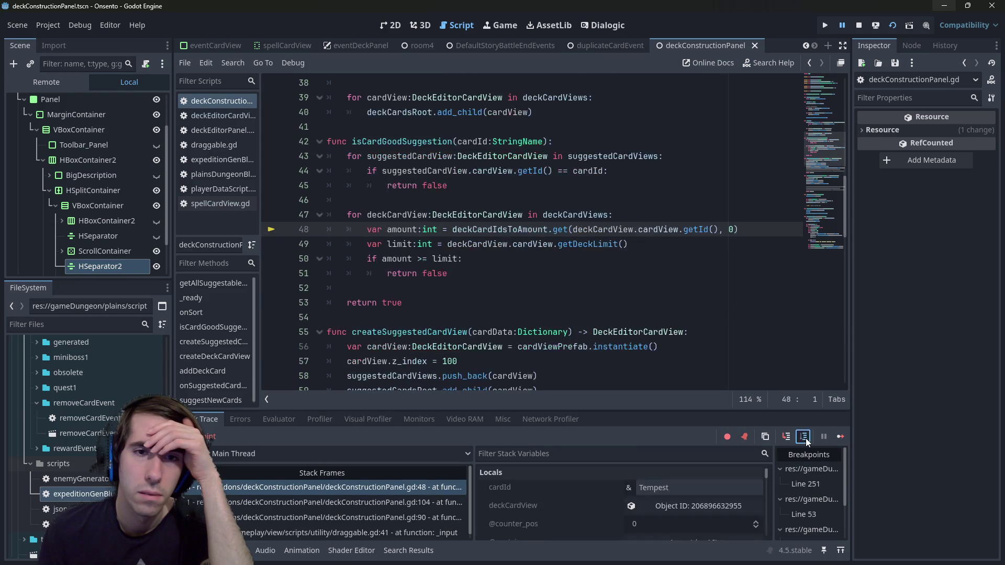
{"action": "left_click", "coordinate": [806, 439]}
{"action": "left_click", "coordinate": [805, 438]}
{"action": "mouse_move", "coordinate": [397, 228]}
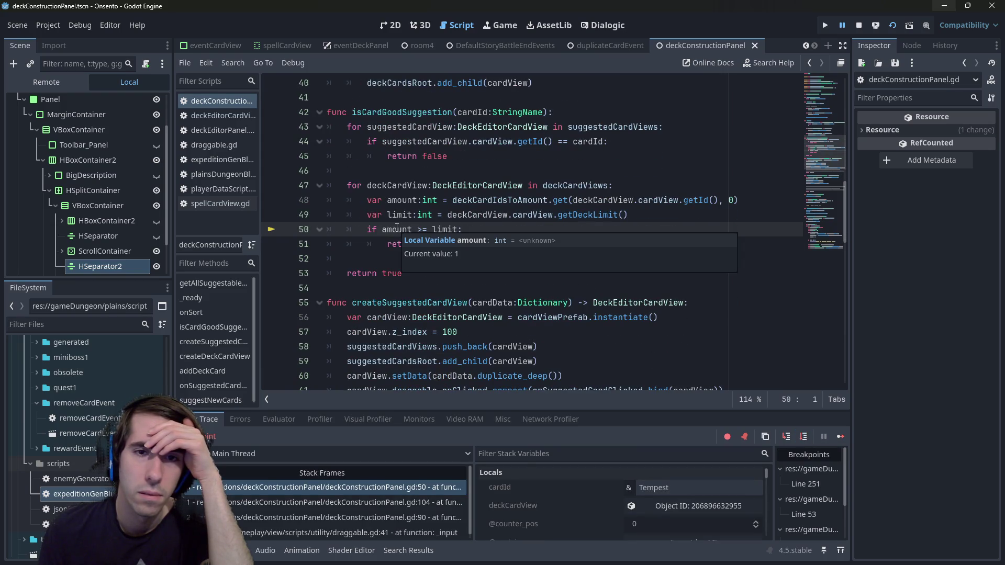
Step: Step through the next deck card into the return false branch, inspecting amount
{"action": "left_click", "coordinate": [806, 438]}
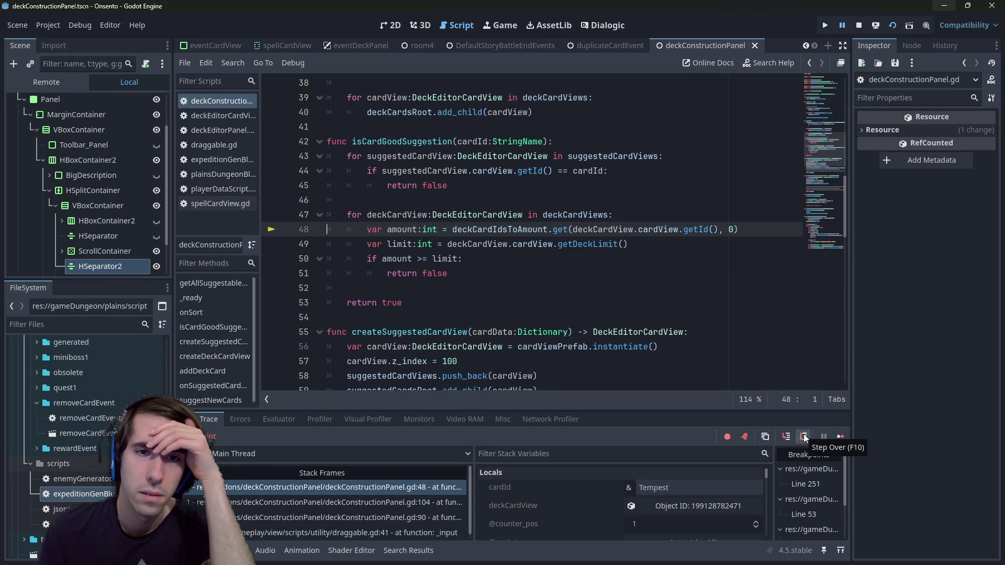
{"action": "left_click", "coordinate": [804, 436]}
{"action": "left_click", "coordinate": [804, 436]}
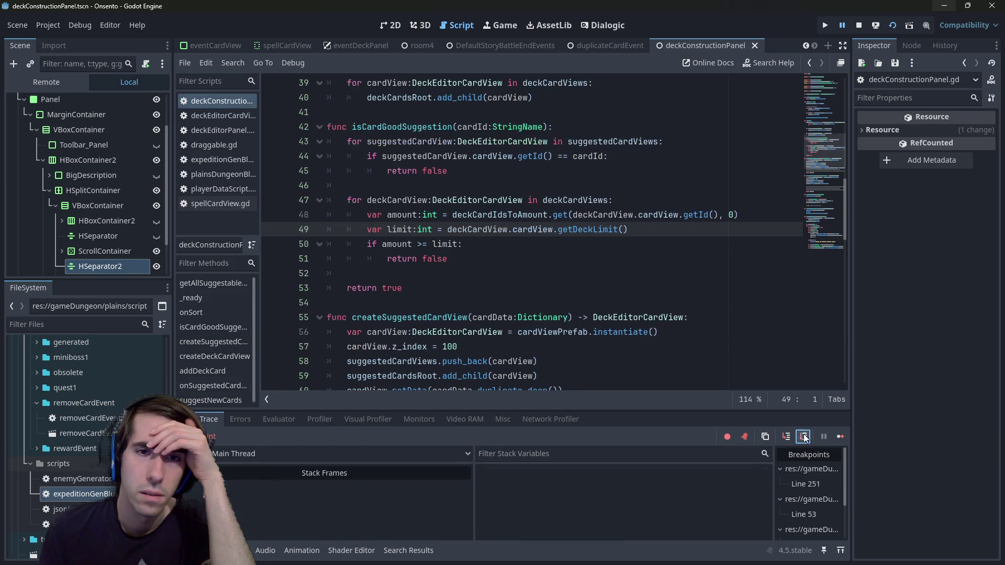
{"action": "left_click", "coordinate": [804, 436]}
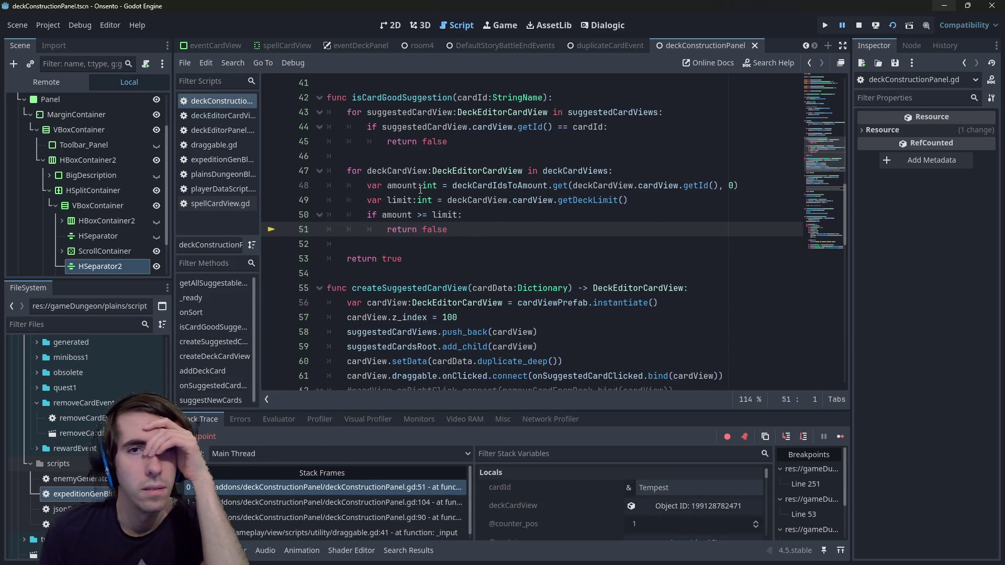
{"action": "left_click", "coordinate": [401, 188]}
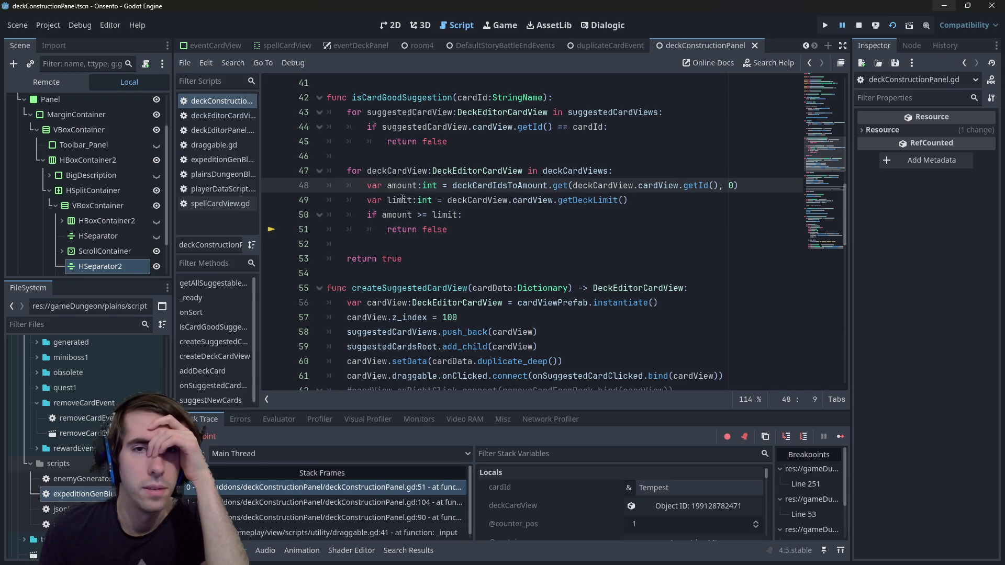
{"action": "mouse_move", "coordinate": [401, 199]}
{"action": "left_click", "coordinate": [533, 173]}
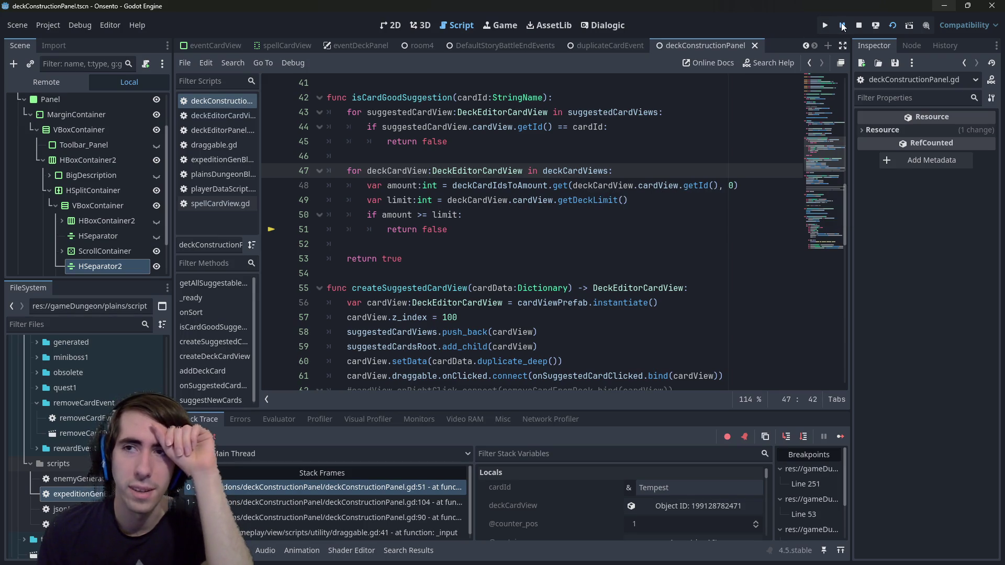
Step: Stop the debug session and select the isCardGoodSuggestion function name
{"action": "left_click", "coordinate": [857, 26]}
{"action": "scroll", "coordinate": [471, 210], "scroll_direction": "down", "scroll_amount": 4}
{"action": "scroll", "coordinate": [471, 209], "scroll_direction": "up", "scroll_amount": 4}
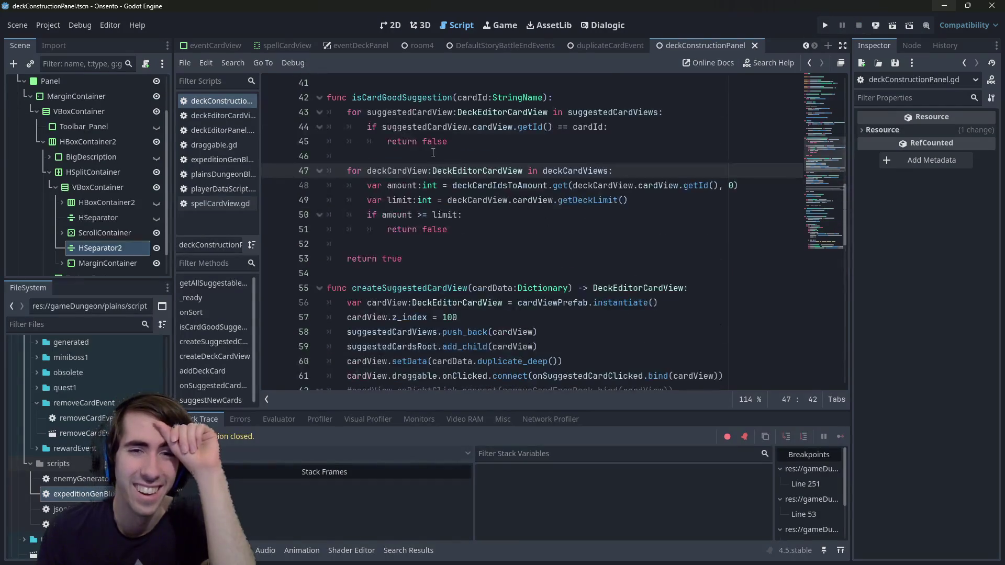
{"action": "left_click", "coordinate": [422, 98]}
{"action": "double_click", "coordinate": [422, 97]}
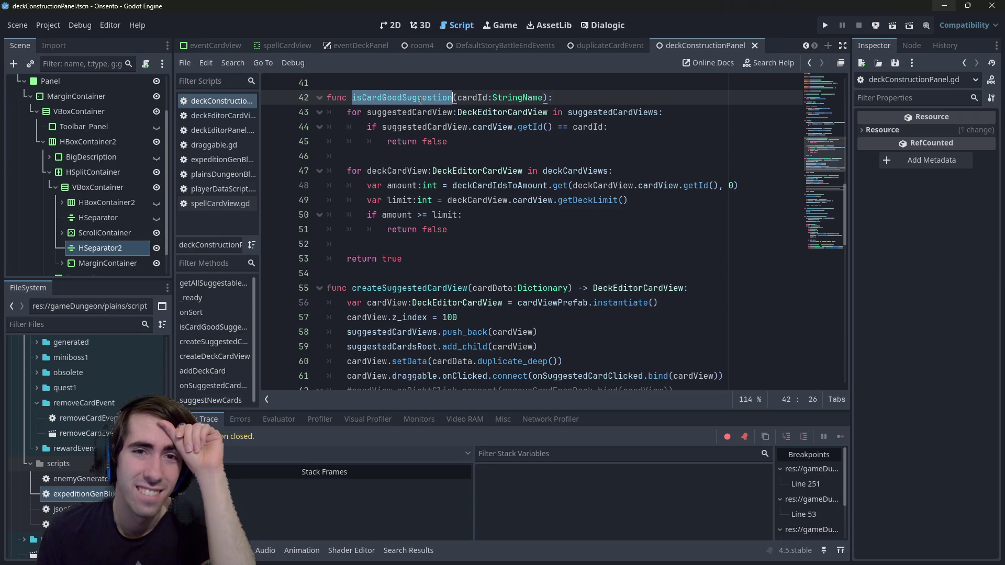
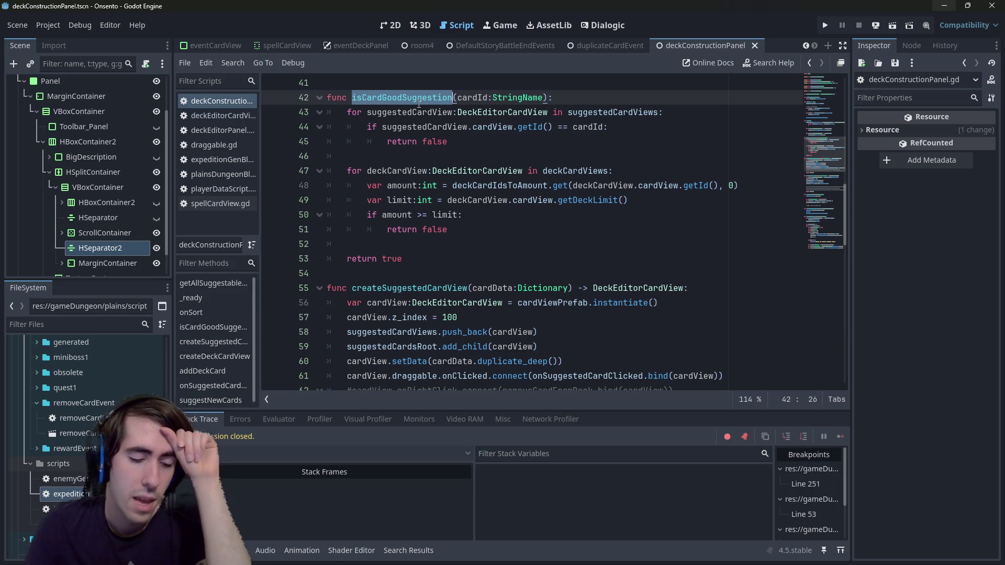
Step: Scroll to suggestNewCards and break a new line after 'var limit:int = 100'
{"action": "scroll", "coordinate": [418, 104], "scroll_direction": "down", "scroll_amount": 10}
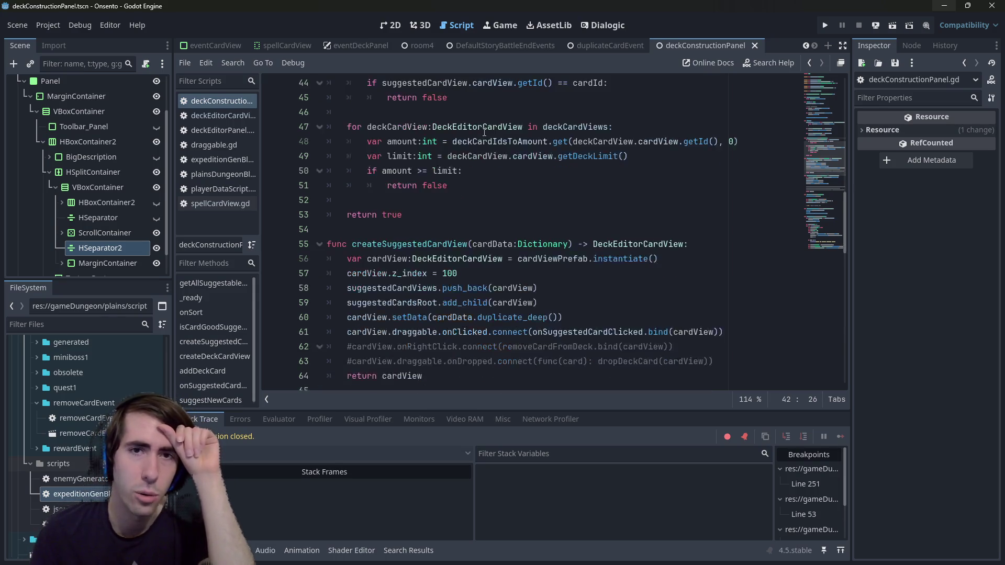
{"action": "scroll", "coordinate": [494, 184], "scroll_direction": "down", "scroll_amount": 3}
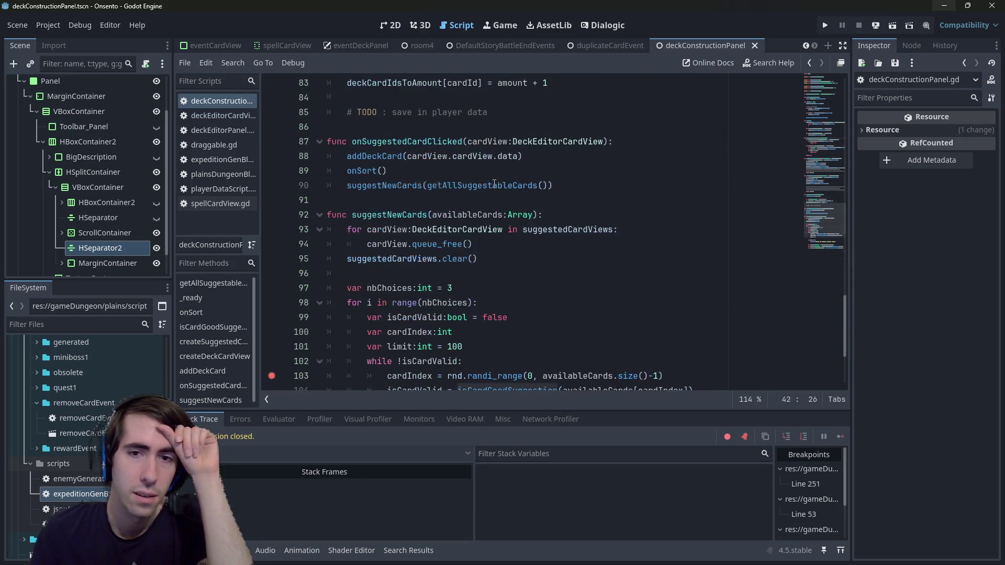
{"action": "scroll", "coordinate": [494, 184], "scroll_direction": "up", "scroll_amount": 3}
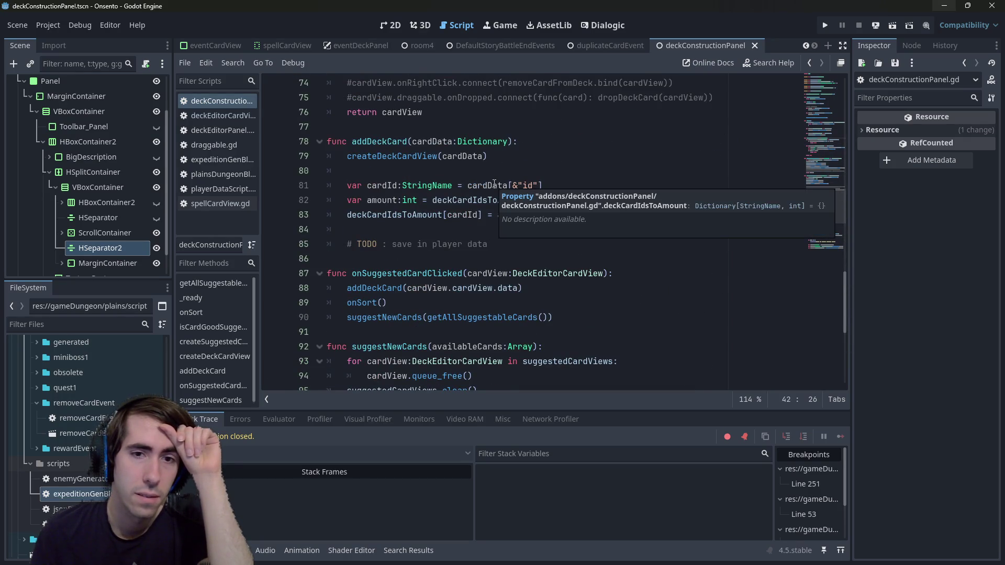
{"action": "scroll", "coordinate": [494, 184], "scroll_direction": "down", "scroll_amount": 6}
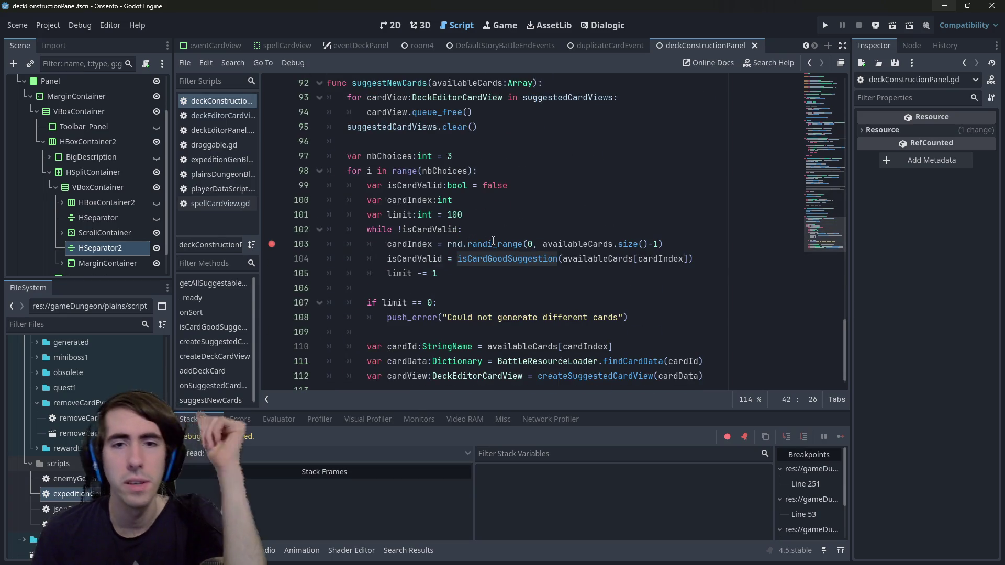
{"action": "left_click", "coordinate": [497, 230]}
{"action": "left_click", "coordinate": [499, 219]}
{"action": "key", "text": "Return"}
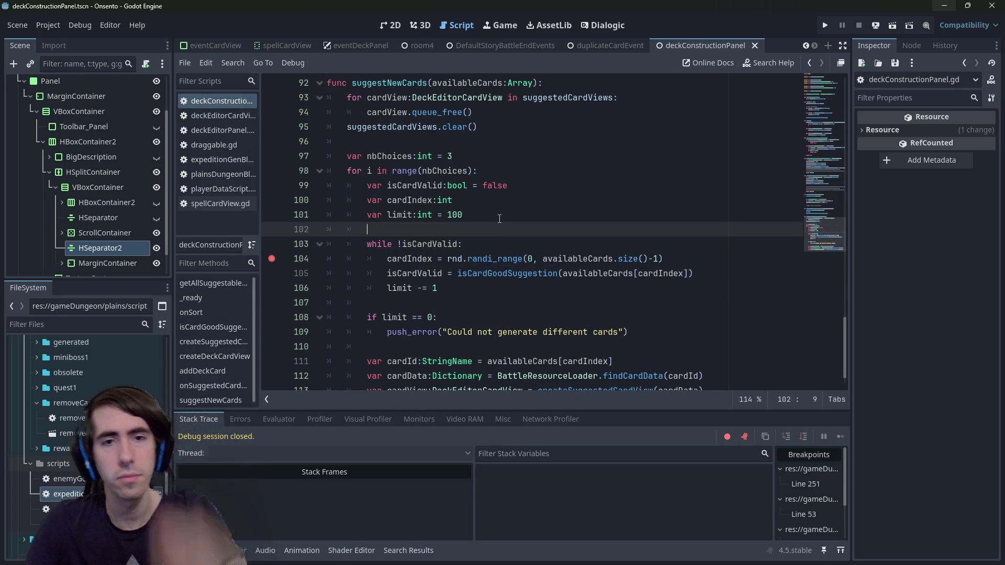
Step: Add a second blank line 102 and discard a trial 'var availableCards' declaration
{"action": "key", "text": "Return"}
{"action": "key", "text": "Up"}
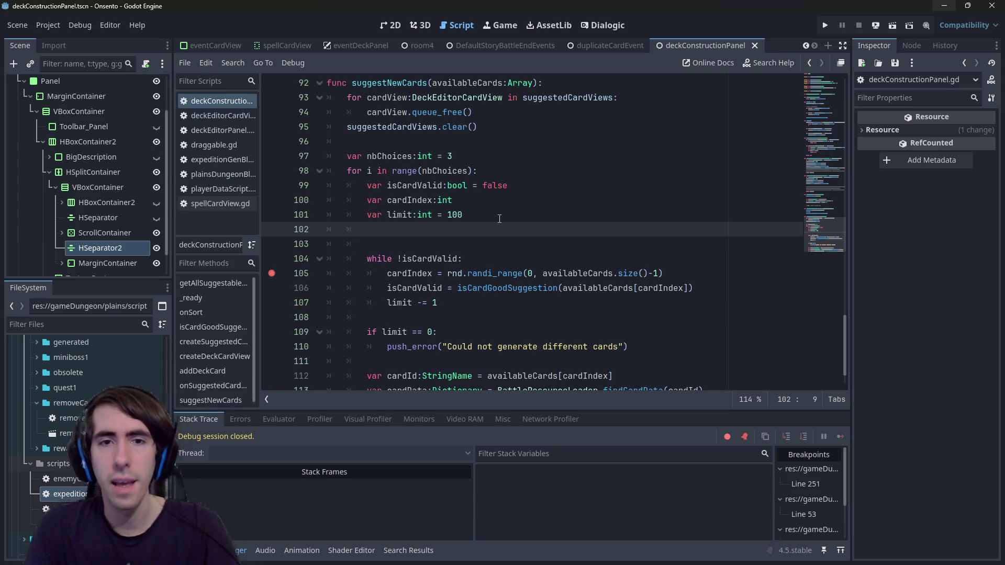
{"action": "type", "text": "var availableCards ="}
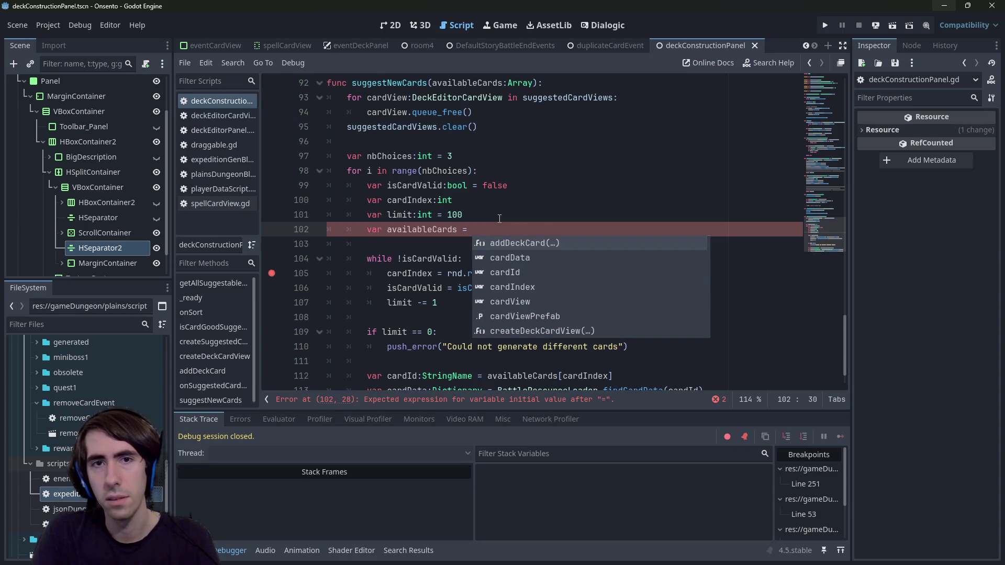
{"action": "key", "text": "Escape"}
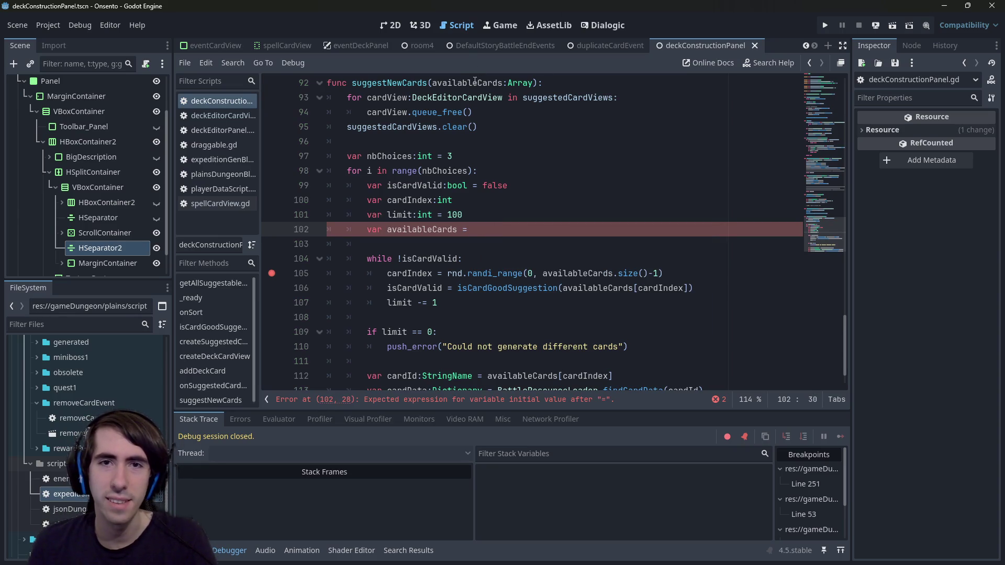
{"action": "double_click", "coordinate": [475, 82]}
{"action": "left_click", "coordinate": [496, 233]}
{"action": "key", "text": "ctrl+BackSpace"}
{"action": "key", "text": "ctrl+BackSpace"}
{"action": "key", "text": "ctrl+BackSpace"}
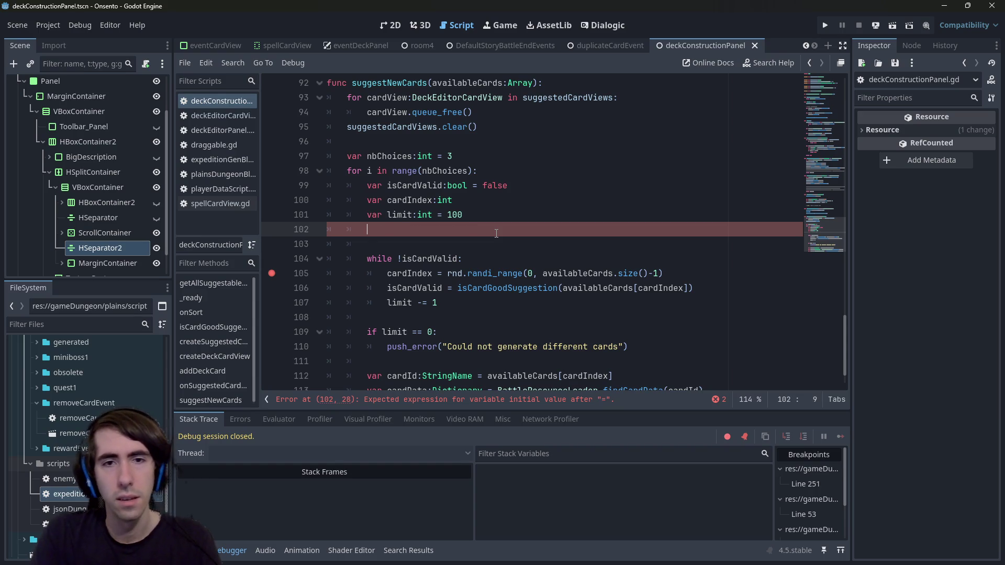
Step: Start the call availableCards.filter(func(e): ) on line 102
{"action": "type", "text": "availableCards.fi"}
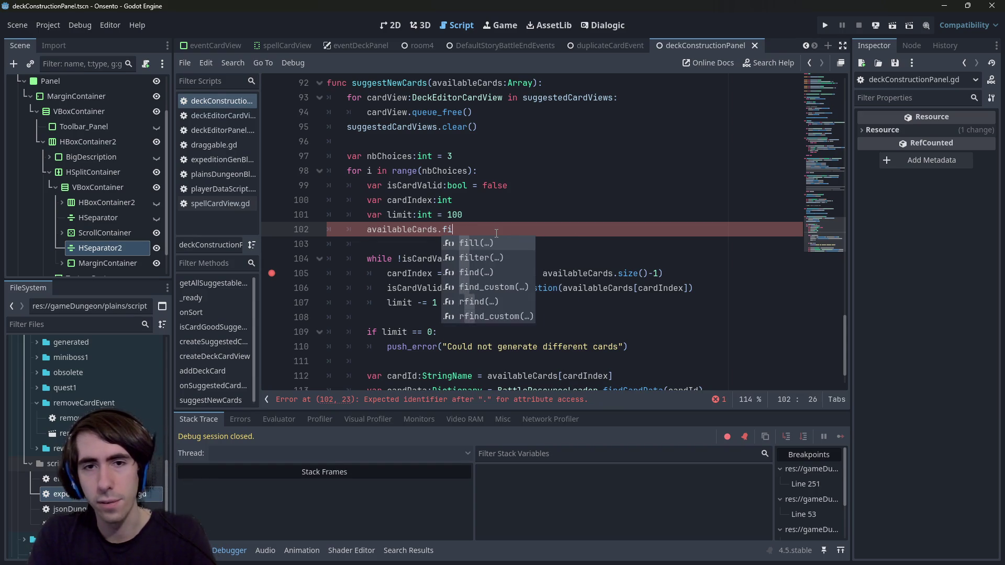
{"action": "type", "text": "lter"}
{"action": "key", "text": "Return"}
{"action": "type", "text": "func(e)"}
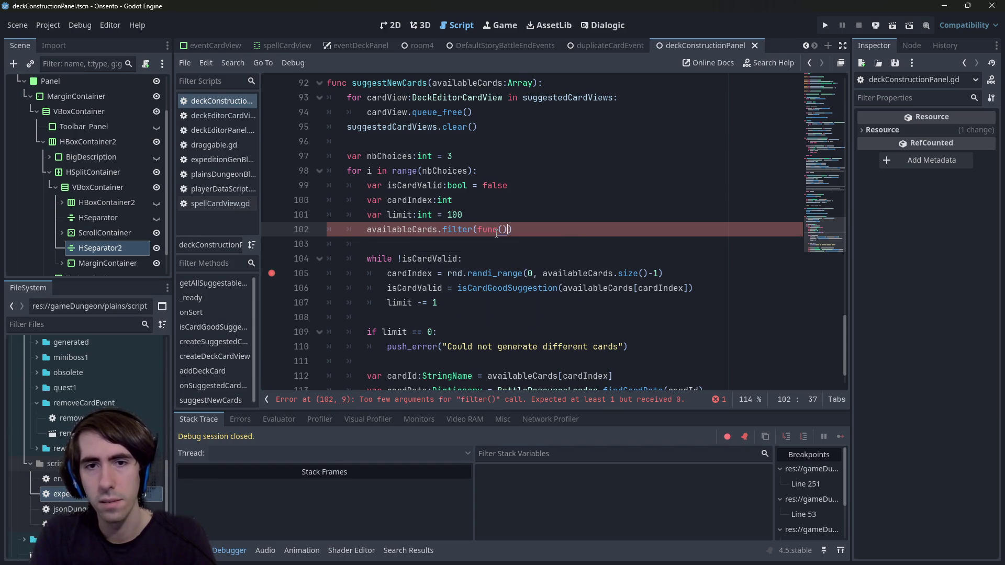
{"action": "type", "text": ":"}
{"action": "key", "text": "Left"}
{"action": "key", "text": "Left"}
{"action": "key", "text": "Left"}
{"action": "type", "text": "e"}
{"action": "key", "text": "Right"}
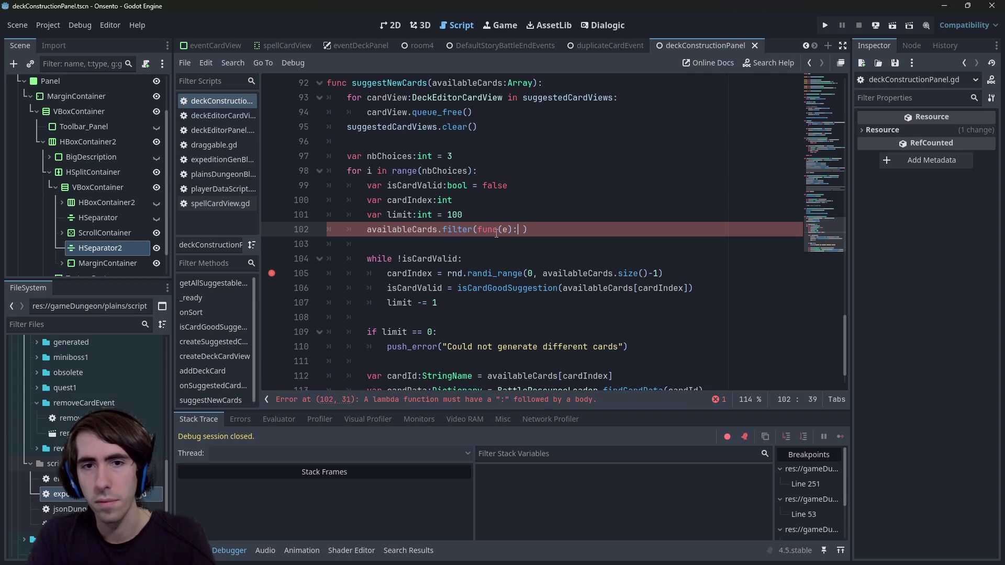
Step: Make the lambda take card and return isCardGoodSuggestion(card)
{"action": "key", "text": "Down"}
{"action": "key", "text": "Down"}
{"action": "key", "text": "Down"}
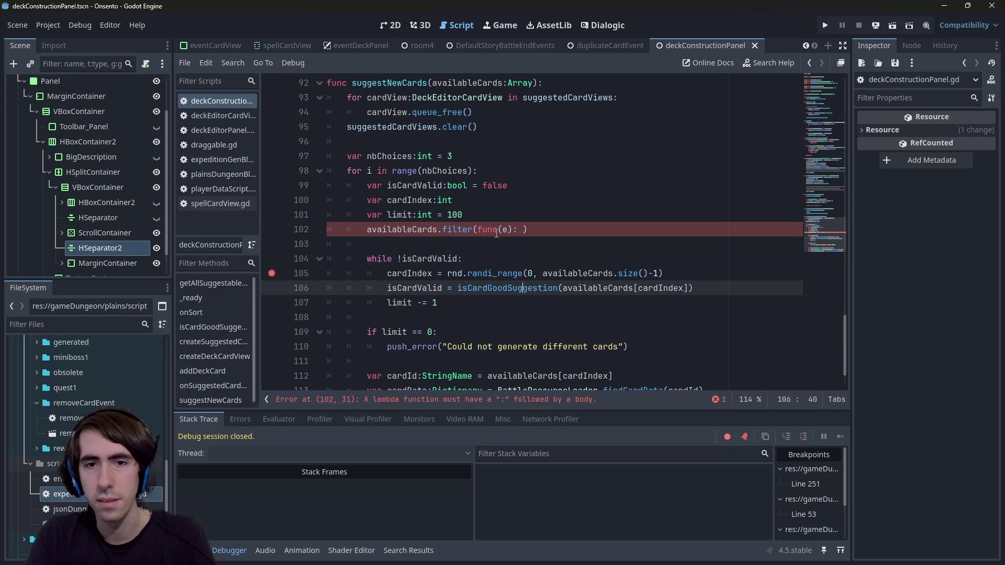
{"action": "key", "text": "ctrl+shift+Right"}
{"action": "key", "text": "ctrl+c"}
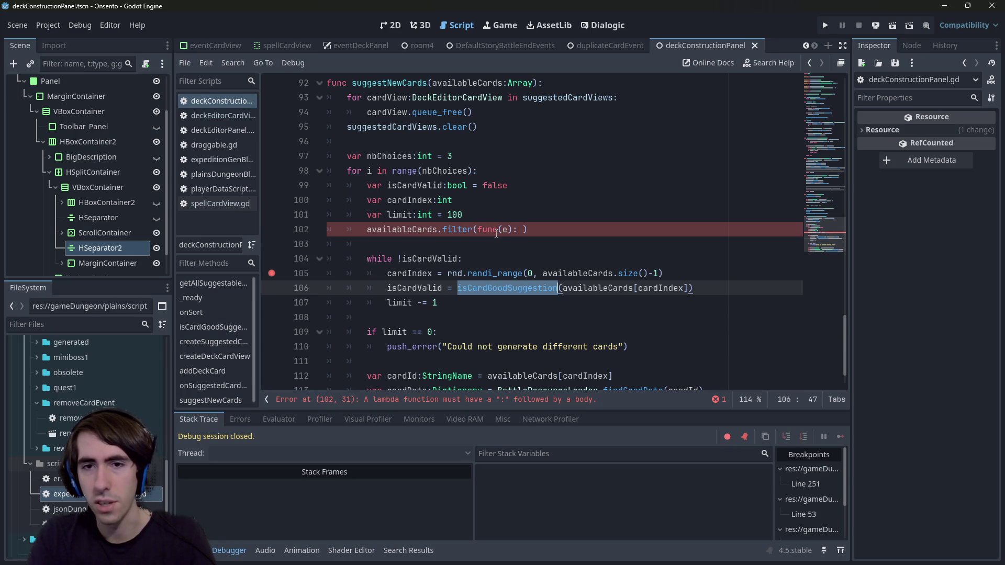
{"action": "key", "text": "Up"}
{"action": "key", "text": "Up"}
{"action": "key", "text": "Up"}
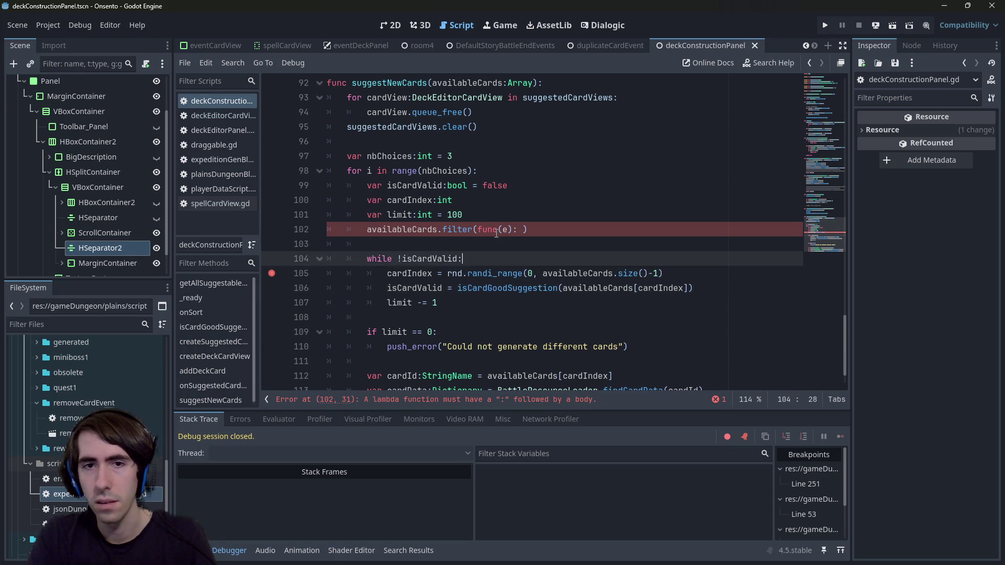
{"action": "key", "text": "ctrl+v"}
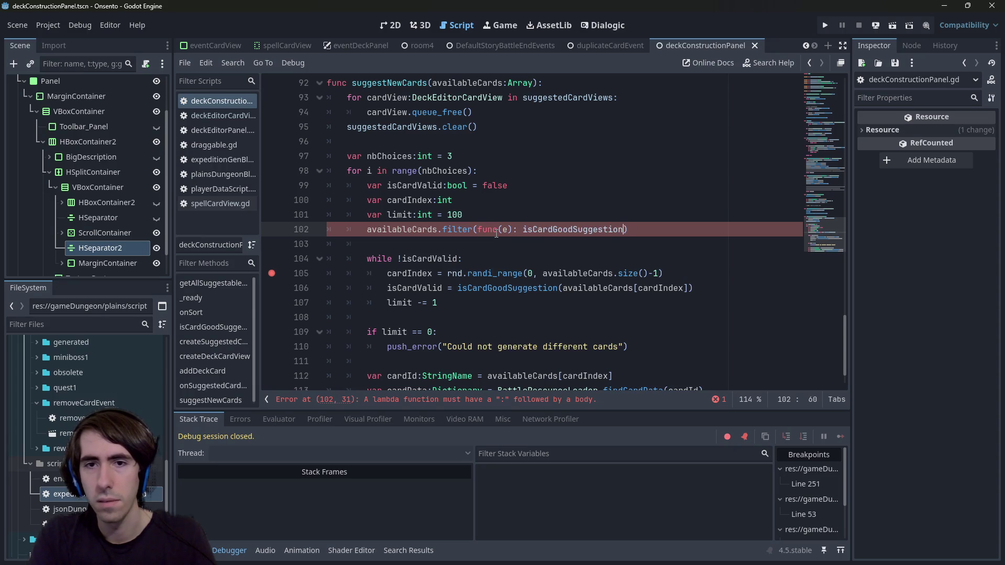
{"action": "type", "text": "(card"}
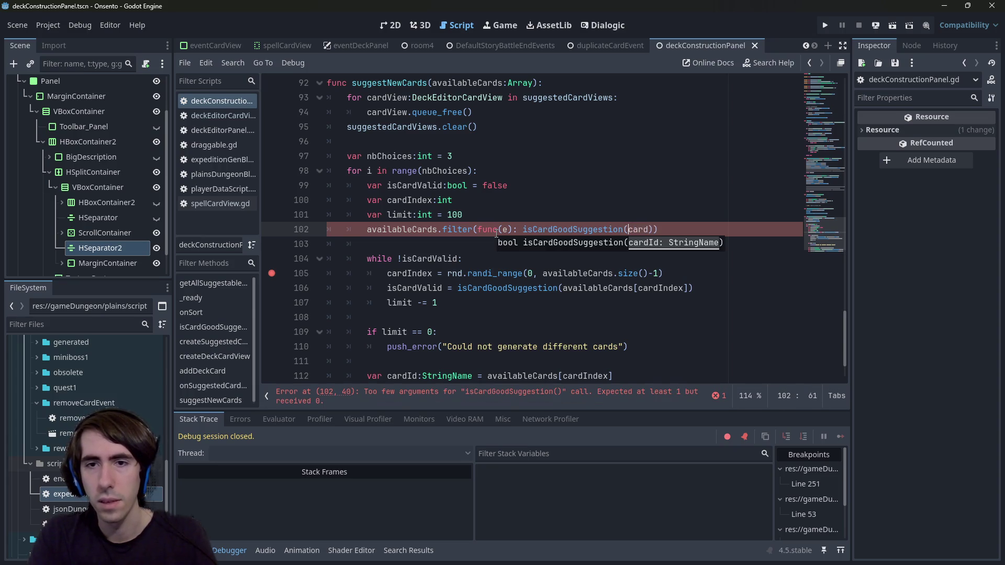
{"action": "key", "text": "ctrl+Left"}
{"action": "key", "text": "ctrl+Left"}
{"action": "key", "text": "ctrl+Left"}
{"action": "key", "text": "BackSpace"}
{"action": "type", "text": "card"}
{"action": "key", "text": "End"}
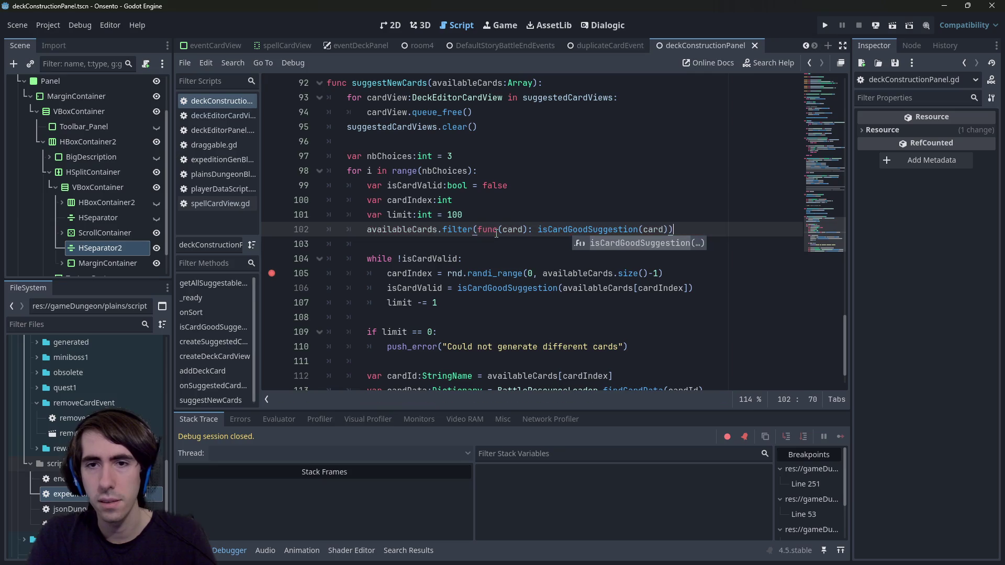
{"action": "key", "text": "ctrl+Left"}
{"action": "key", "text": "ctrl+Left"}
{"action": "key", "text": "ctrl+Left"}
{"action": "type", "text": "return"}
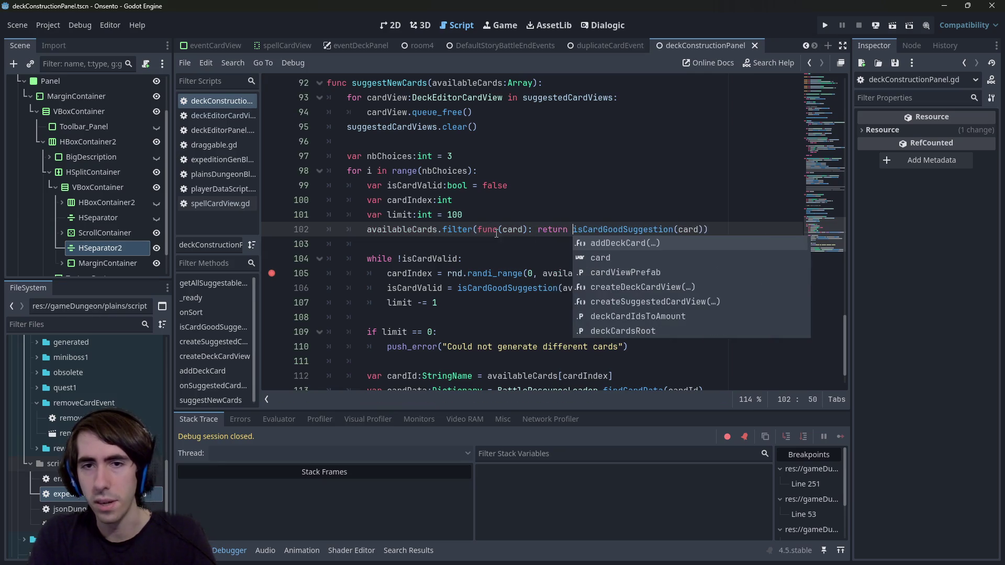
Step: Prefix the line with 'availableCards =' so the filter result is reassigned, then review the loop
{"action": "key", "text": "Escape"}
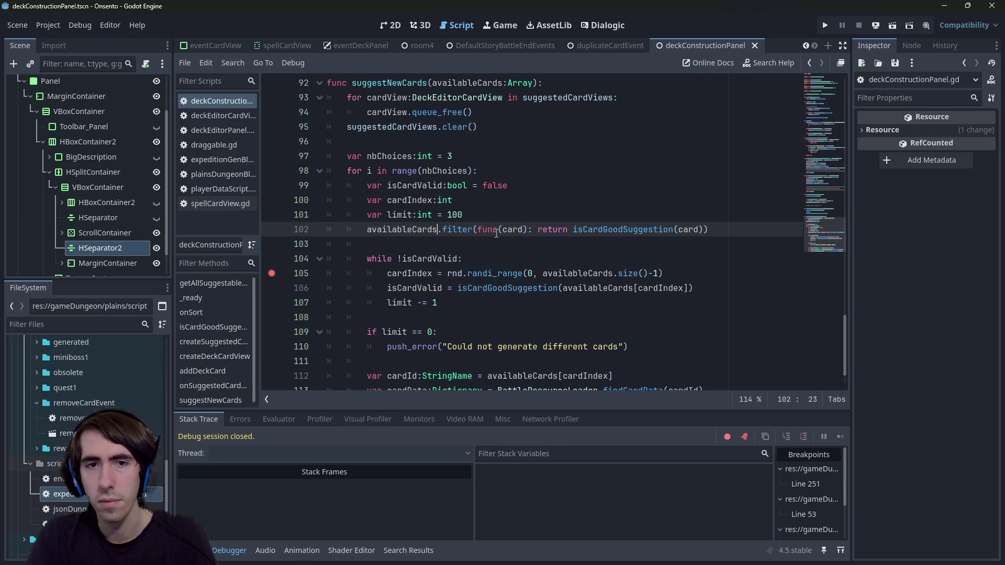
{"action": "key", "text": "Home"}
{"action": "key", "text": "Escape"}
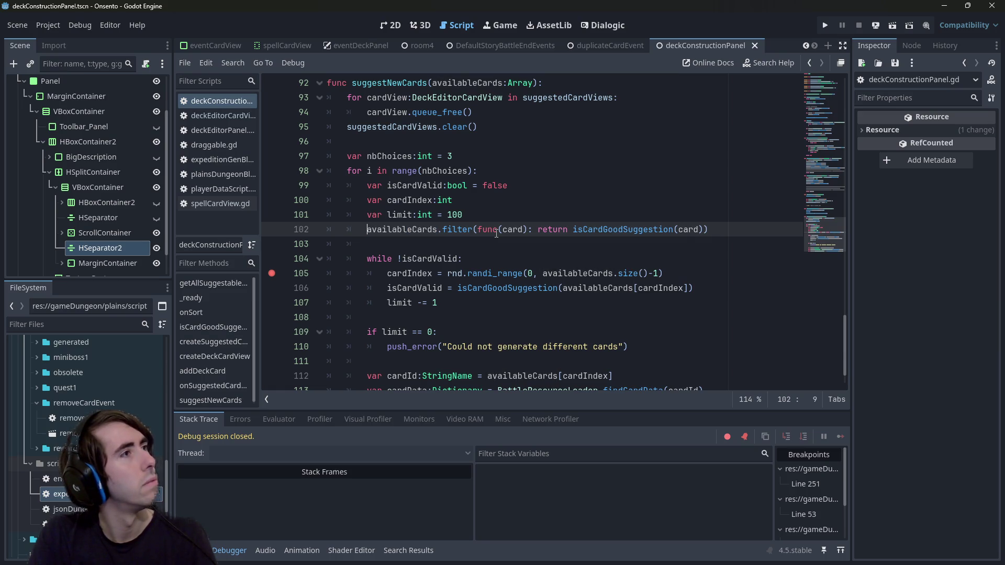
{"action": "type", "text": "availableCards ="}
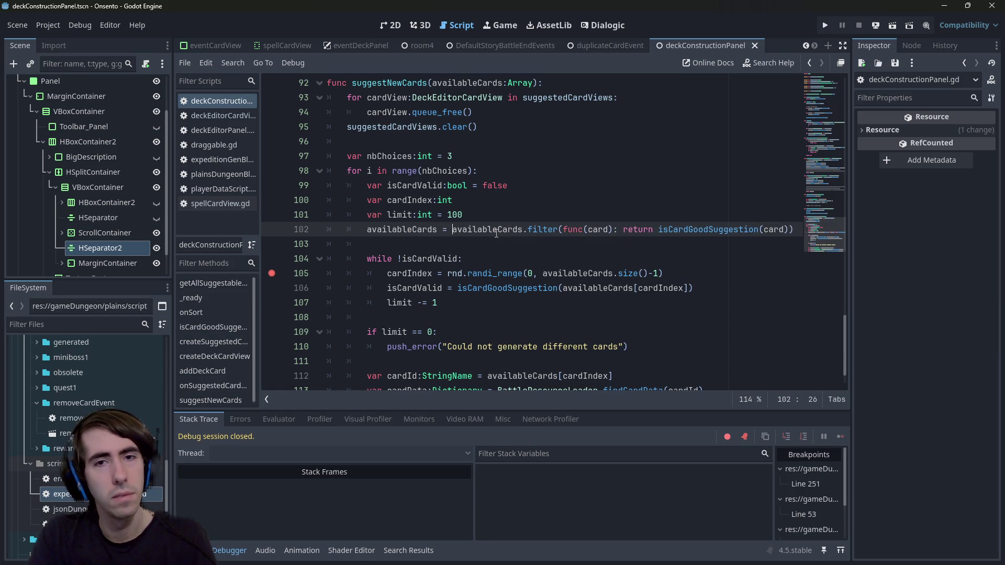
{"action": "key", "text": "Escape"}
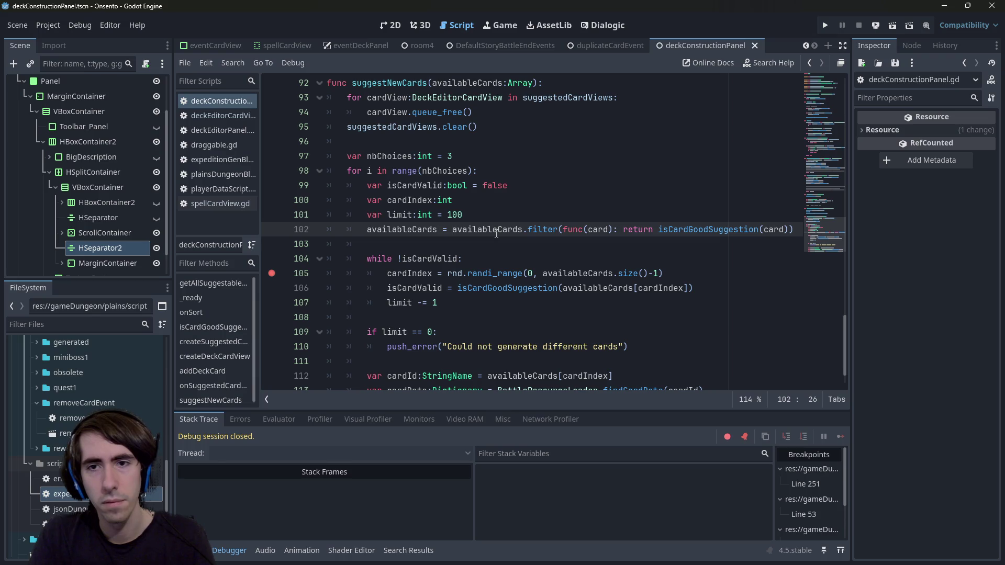
{"action": "key", "text": "Down"}
{"action": "key", "text": "Down"}
{"action": "key", "text": "Down"}
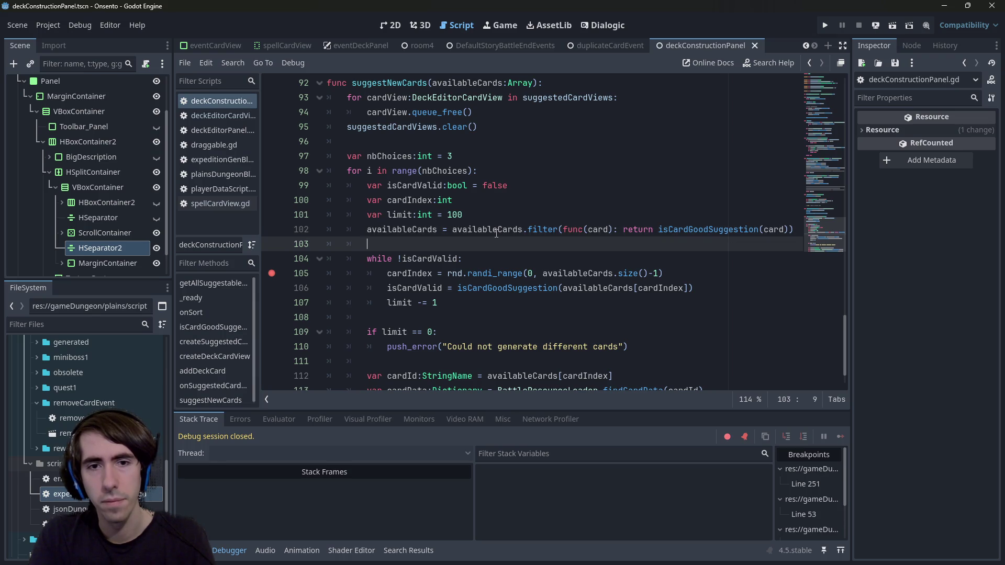
{"action": "key", "text": "Up"}
{"action": "key", "text": "Up"}
{"action": "key", "text": "Up"}
{"action": "key", "text": "Up"}
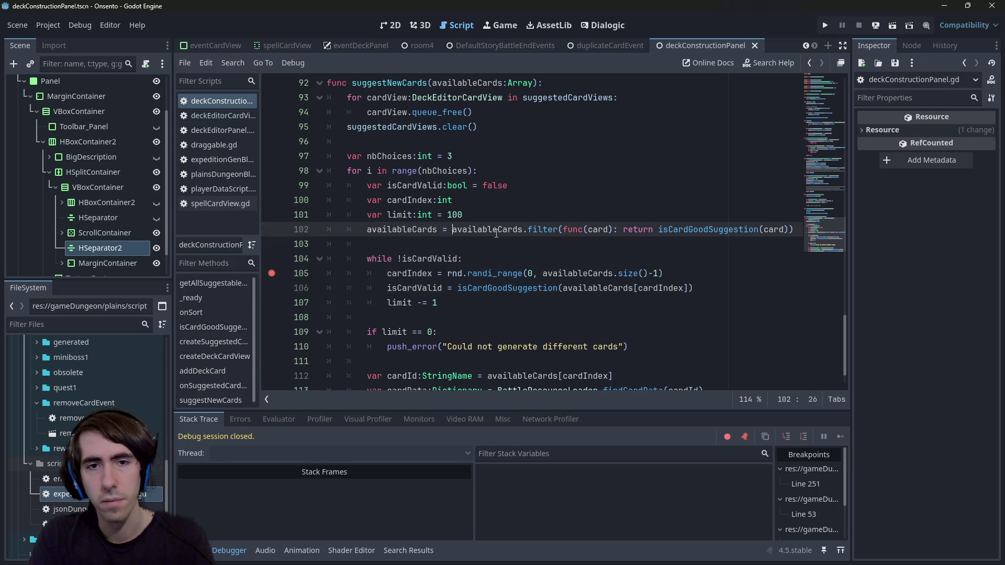
{"action": "key", "text": "Down"}
{"action": "key", "text": "Up"}
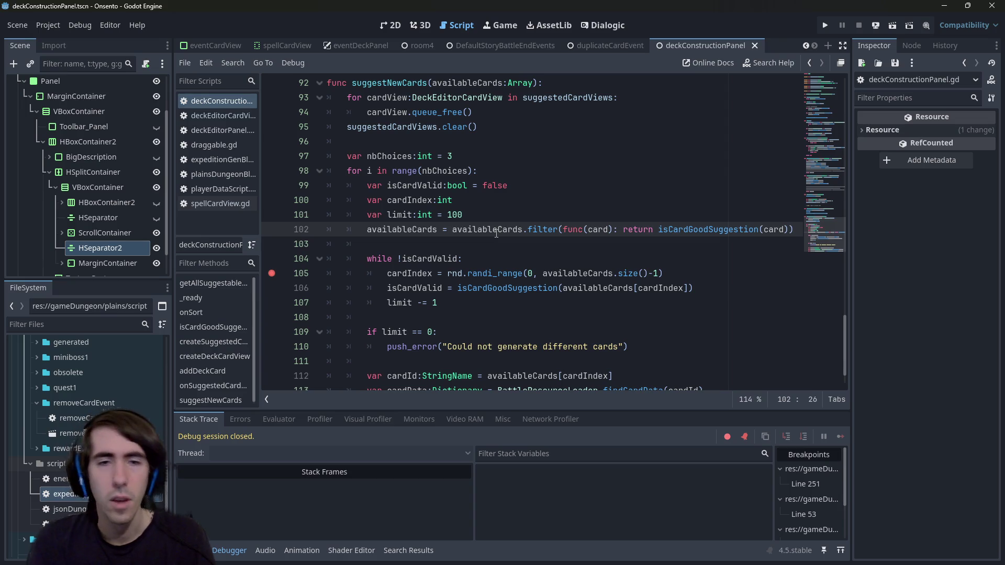
{"action": "scroll", "coordinate": [532, 226], "scroll_direction": "down", "scroll_amount": 1}
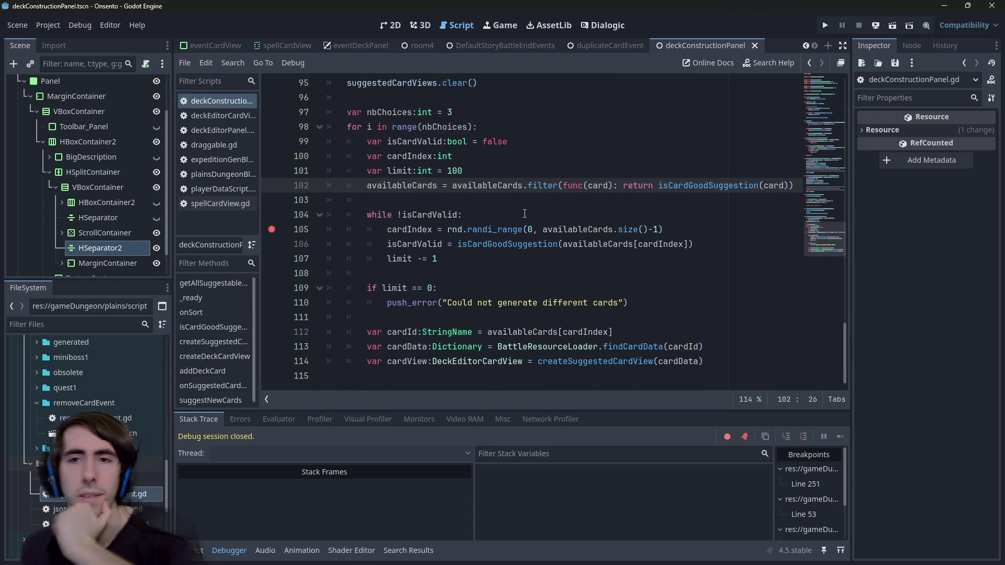
Step: Move the cardIndex declaration down next to the while loop
{"action": "left_click", "coordinate": [487, 264]}
{"action": "left_click_drag", "start_coordinate": [487, 264], "coordinate": [309, 207]}
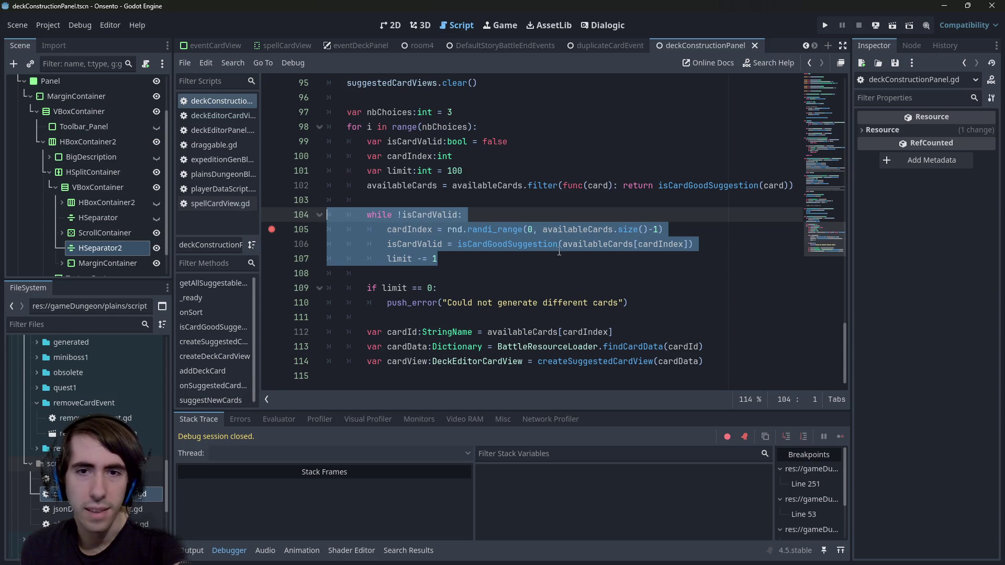
{"action": "left_click", "coordinate": [293, 238]}
{"action": "left_click", "coordinate": [392, 230]}
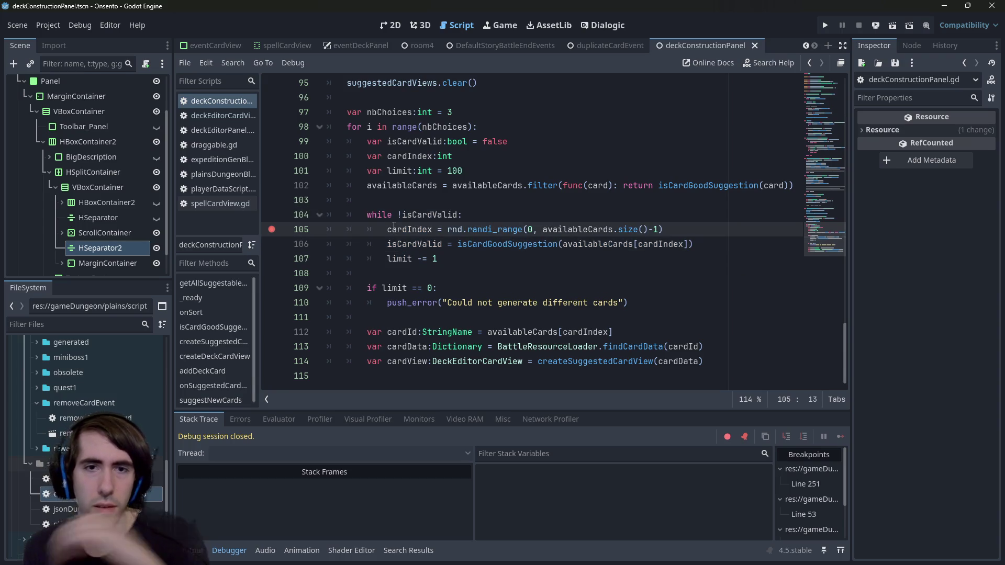
{"action": "mouse_move", "coordinate": [394, 226]}
{"action": "left_click", "coordinate": [514, 152]}
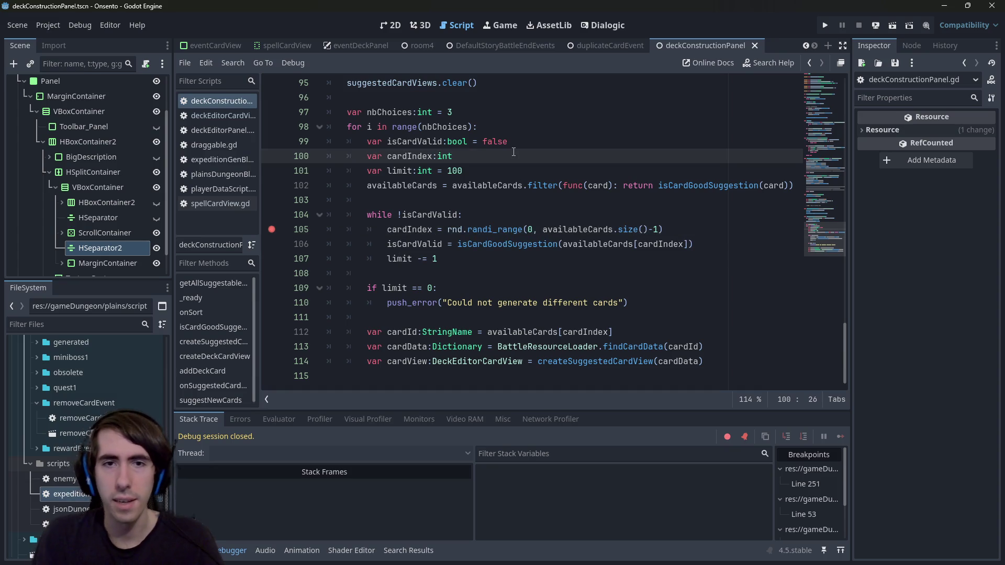
{"action": "key", "text": "alt+Down"}
{"action": "key", "text": "alt+Down"}
{"action": "key", "text": "alt+Down"}
{"action": "key", "text": "Up"}
{"action": "key", "text": "Up"}
{"action": "key", "text": "Up"}
Step: Comment out the limit declaration and move the randi_range cardIndex line above the loop, unindented
{"action": "key", "text": "ctrl+k"}
{"action": "key", "text": "Down"}
{"action": "key", "text": "Down"}
{"action": "key", "text": "Down"}
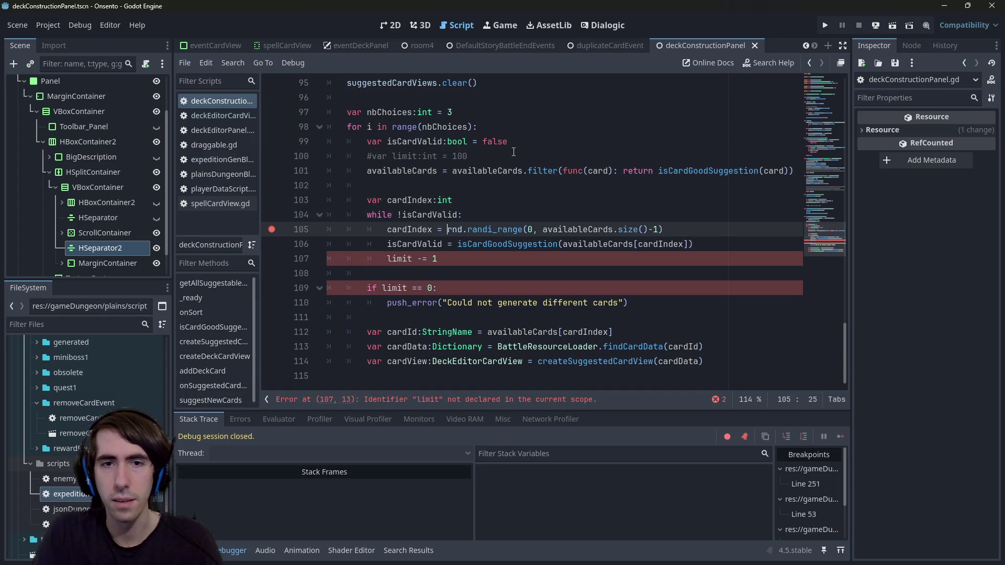
{"action": "key", "text": "alt+Up"}
{"action": "key", "text": "shift+Tab"}
{"action": "key", "text": "Down"}
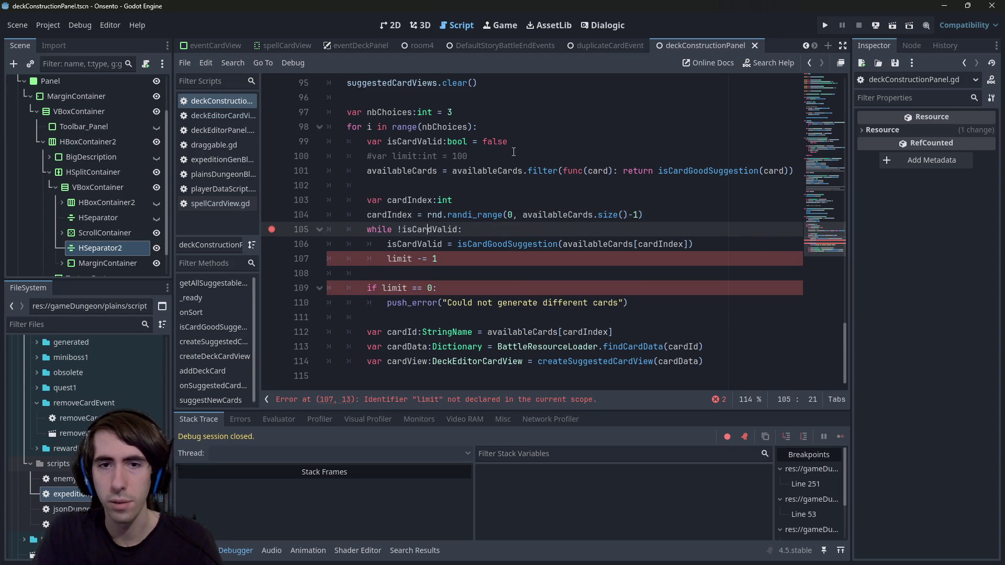
Step: Comment out the while retry loop and the limit == 0 check
{"action": "key", "text": "ctrl+k"}
{"action": "key", "text": "Down"}
{"action": "key", "text": "ctrl+k"}
{"action": "key", "text": "Down"}
{"action": "key", "text": "ctrl+k"}
{"action": "key", "text": "Down"}
{"action": "key", "text": "Down"}
{"action": "key", "text": "Down"}
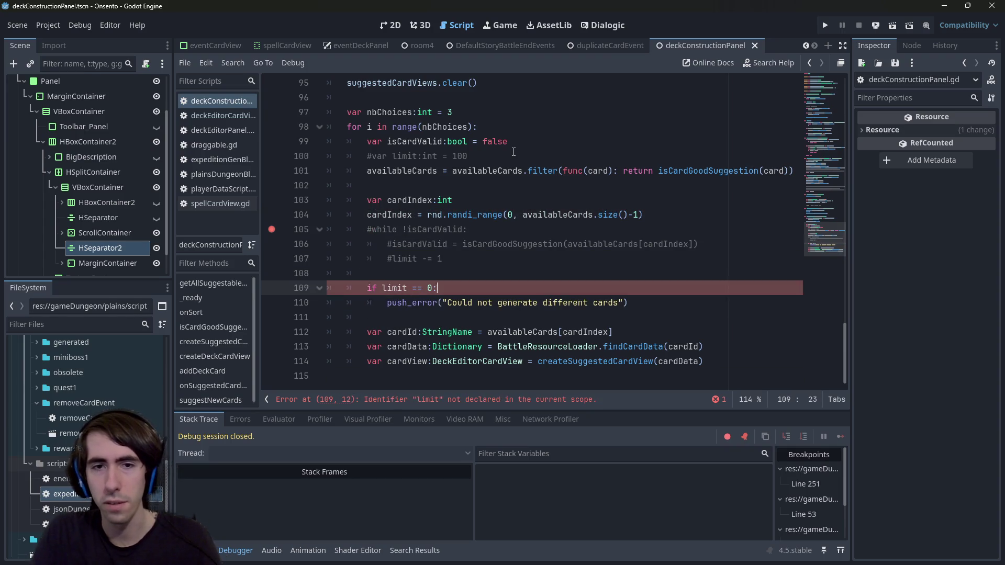
{"action": "key", "text": "ctrl+k"}
{"action": "key", "text": "Up"}
{"action": "key", "text": "ctrl+k"}
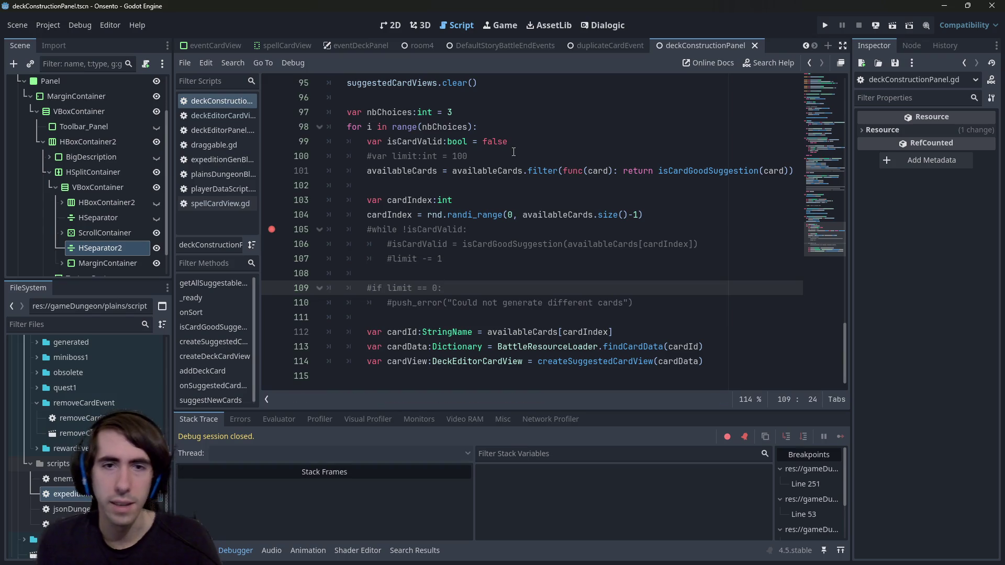
Step: Run the current scene and pick suggested cards until the debugger breaks
{"action": "left_click", "coordinate": [891, 30]}
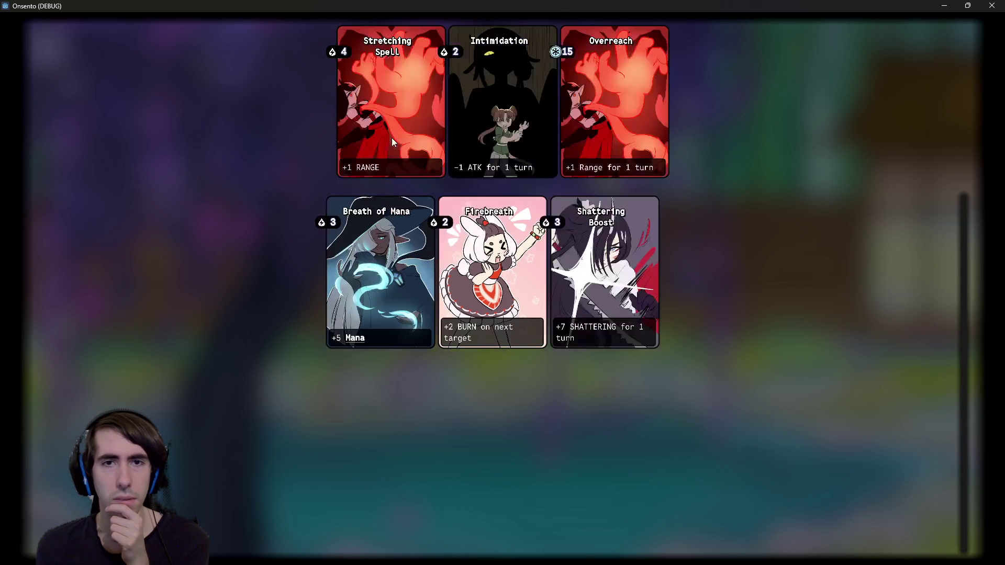
{"action": "left_click", "coordinate": [391, 138]}
{"action": "left_click", "coordinate": [392, 138]}
{"action": "left_click", "coordinate": [392, 137]}
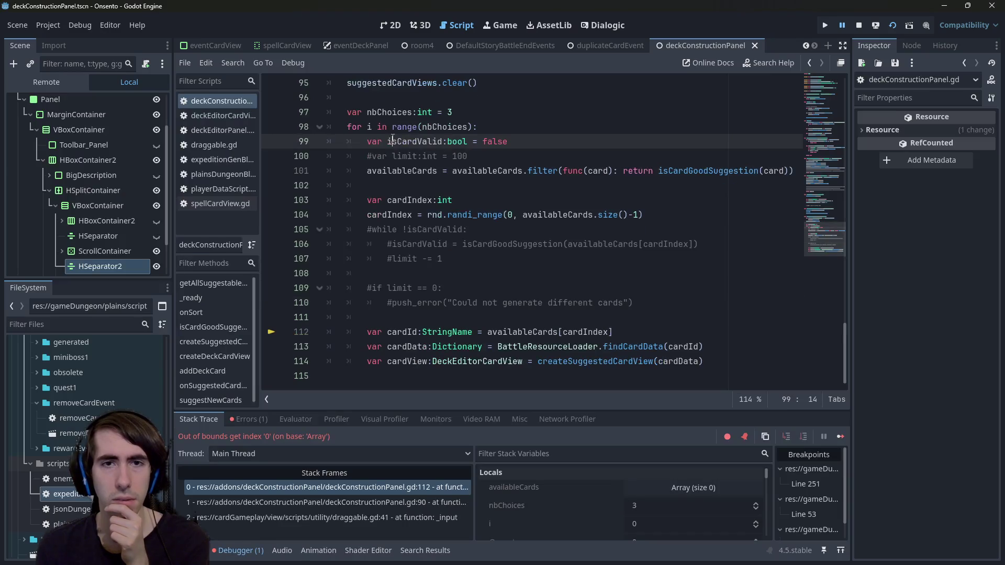
Step: Inspect availableCards on line 112 and check the game window after the out-of-bounds error
{"action": "left_click", "coordinate": [427, 243]}
{"action": "mouse_move", "coordinate": [582, 335]}
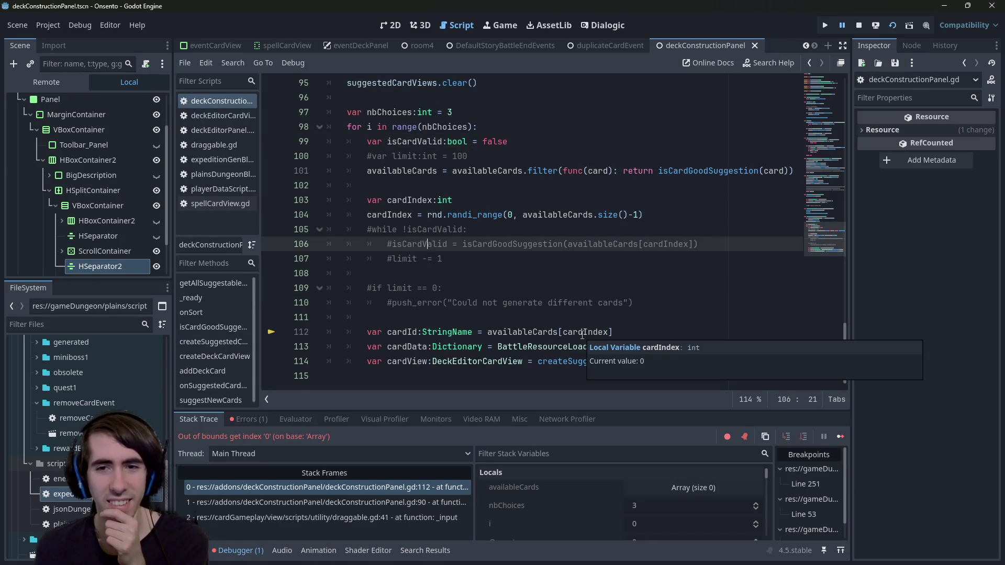
{"action": "double_click", "coordinate": [523, 332]}
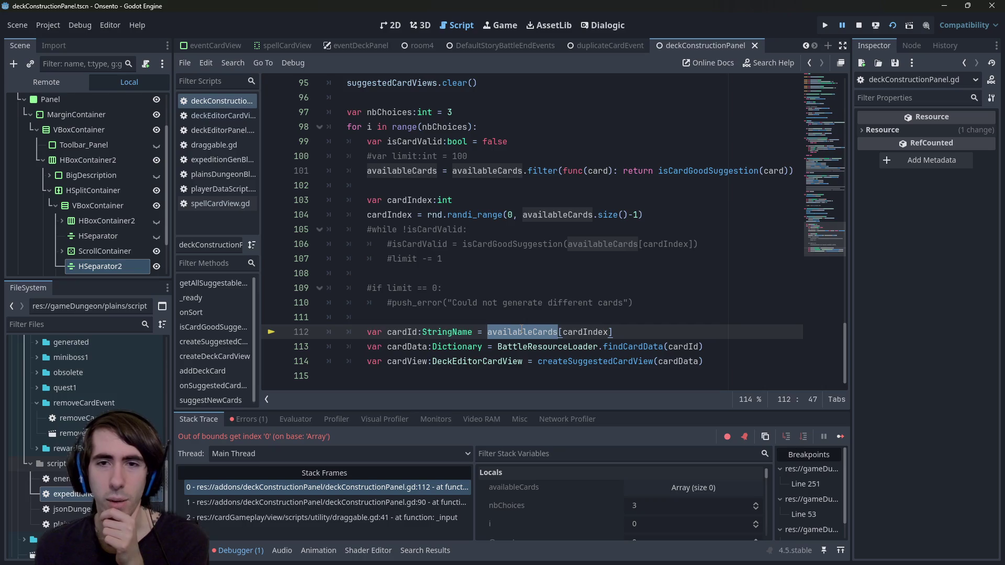
{"action": "scroll", "coordinate": [521, 329], "scroll_direction": "up", "scroll_amount": 4}
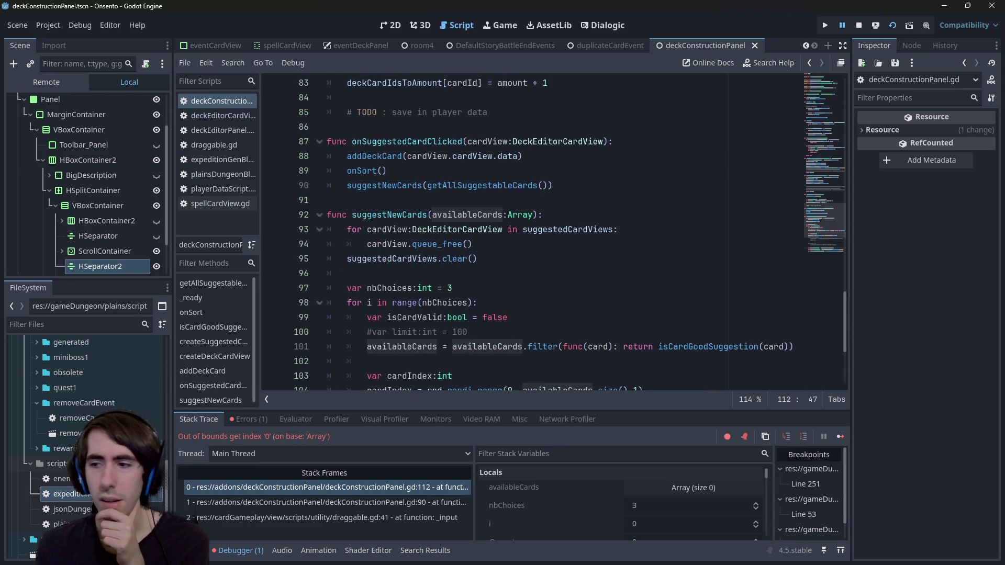
{"action": "key", "text": "F12"}
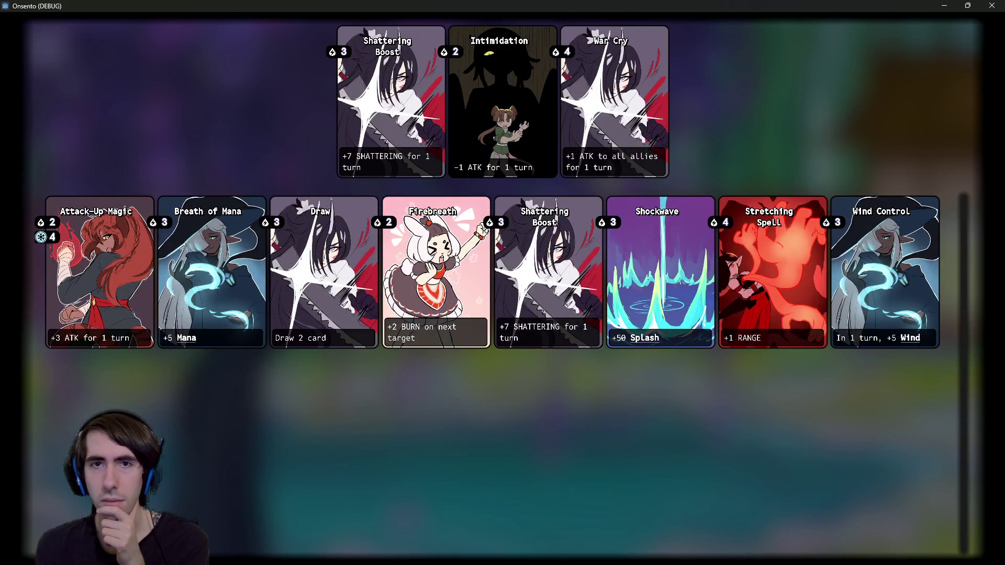
{"action": "scroll", "coordinate": [439, 312], "scroll_direction": "down", "scroll_amount": 2}
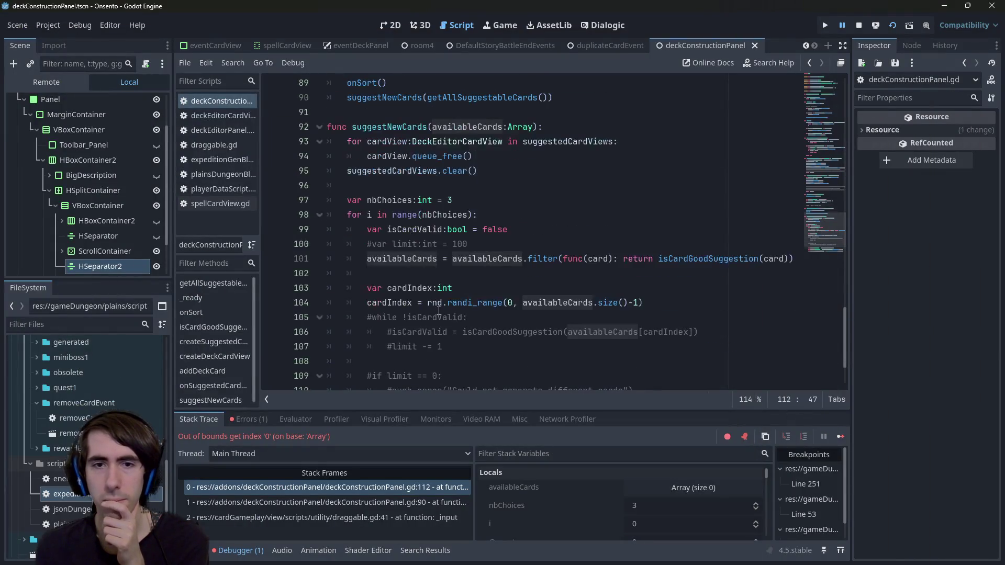
{"action": "scroll", "coordinate": [439, 311], "scroll_direction": "down", "scroll_amount": 2}
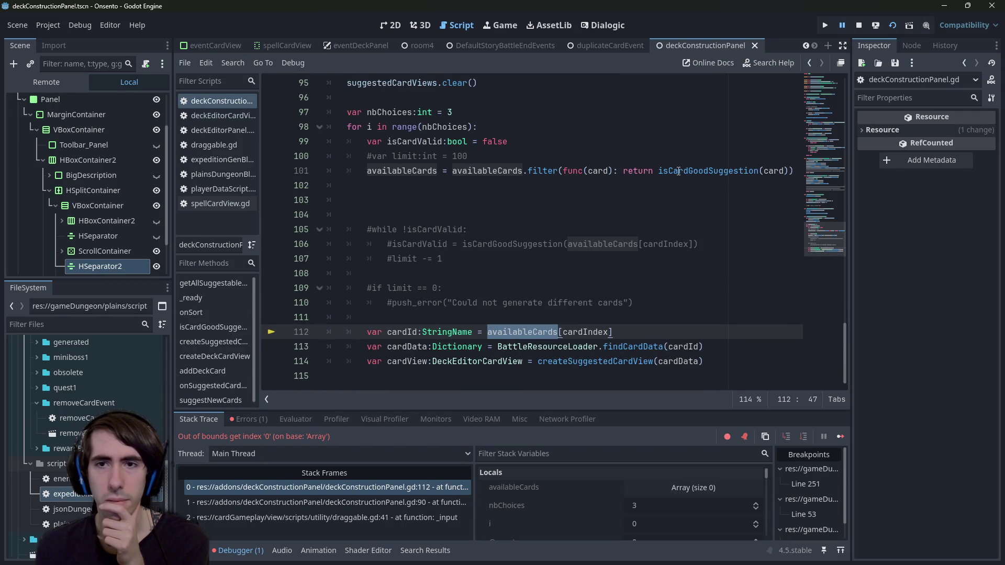
{"action": "left_click", "coordinate": [681, 173]}
{"action": "left_click", "coordinate": [683, 173], "text": "ctrl"}
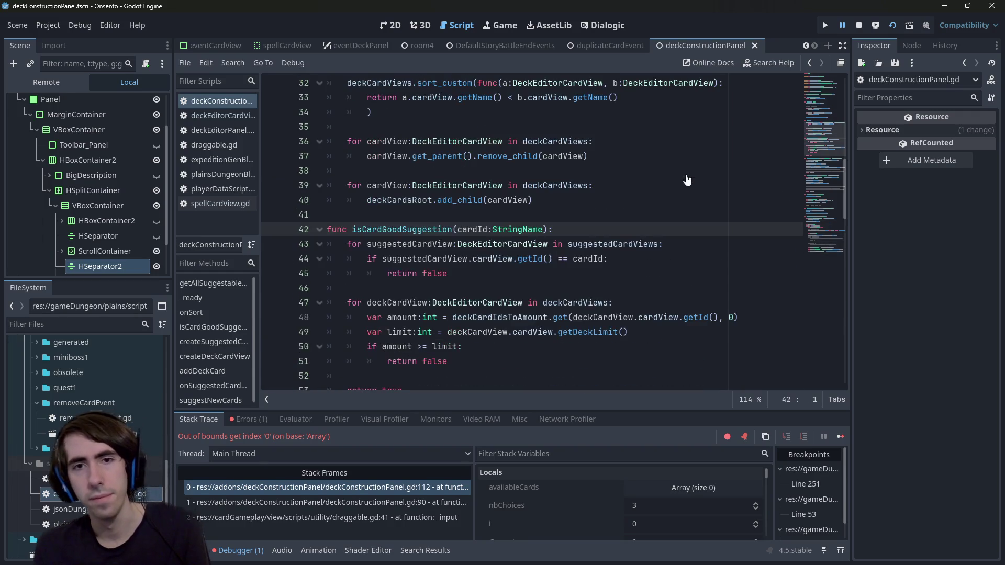
{"action": "scroll", "coordinate": [578, 206], "scroll_direction": "down", "scroll_amount": 1}
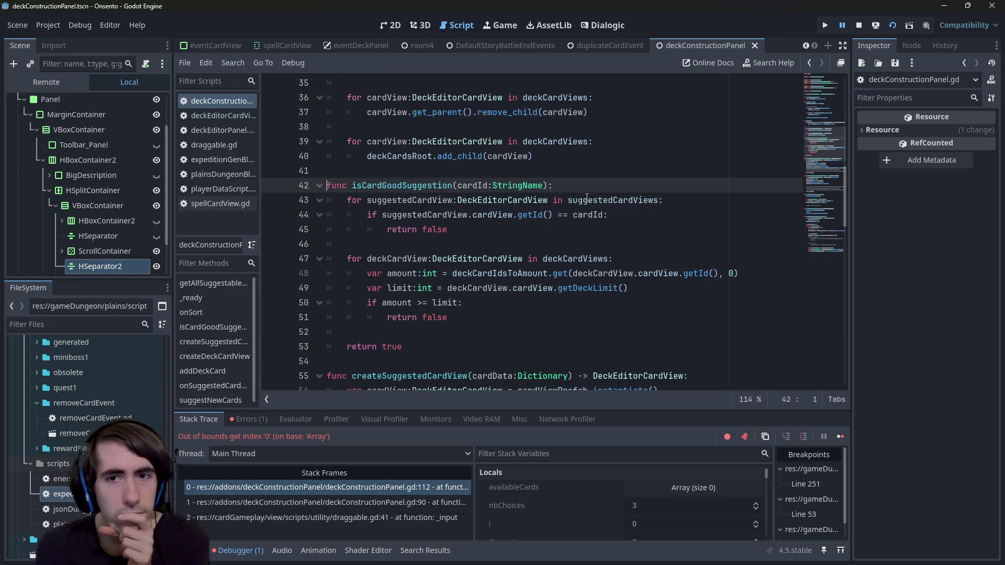
{"action": "double_click", "coordinate": [586, 199]}
{"action": "left_click_drag", "start_coordinate": [366, 201], "coordinate": [420, 204]}
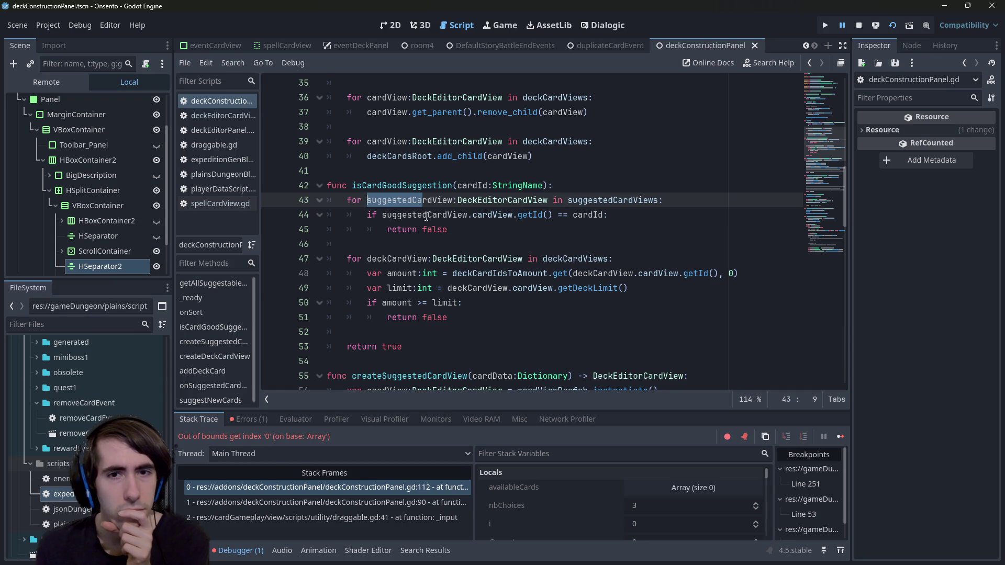
{"action": "double_click", "coordinate": [425, 214]}
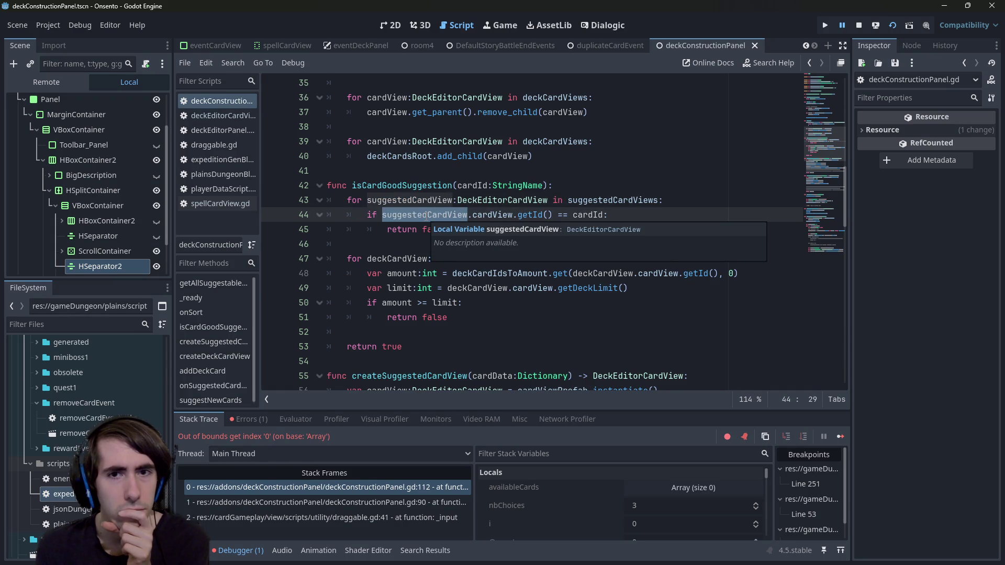
{"action": "double_click", "coordinate": [610, 200]}
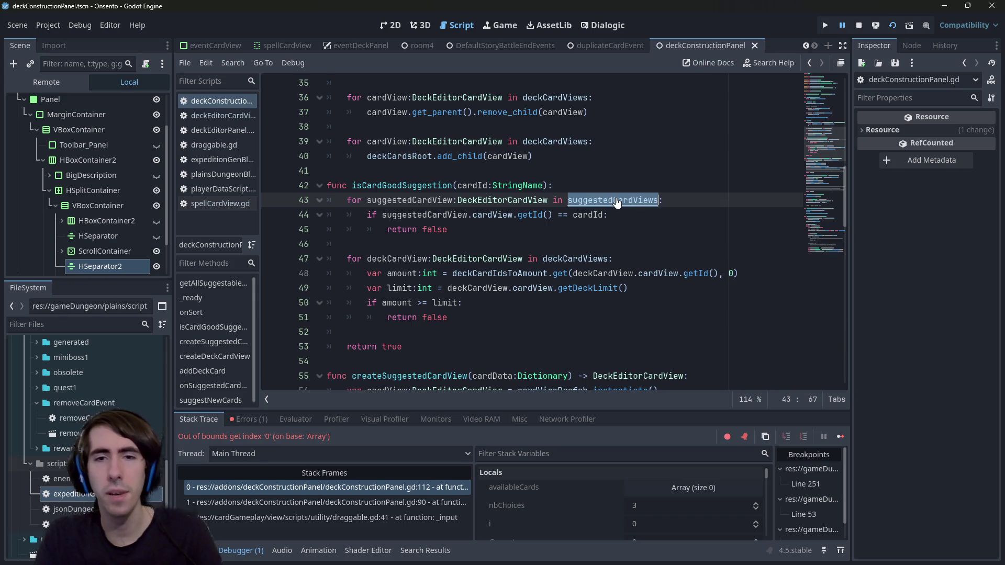
{"action": "left_click", "coordinate": [614, 202], "text": "ctrl"}
{"action": "key", "text": "ctrl+f"}
{"action": "key", "text": "Return"}
{"action": "key", "text": "Return"}
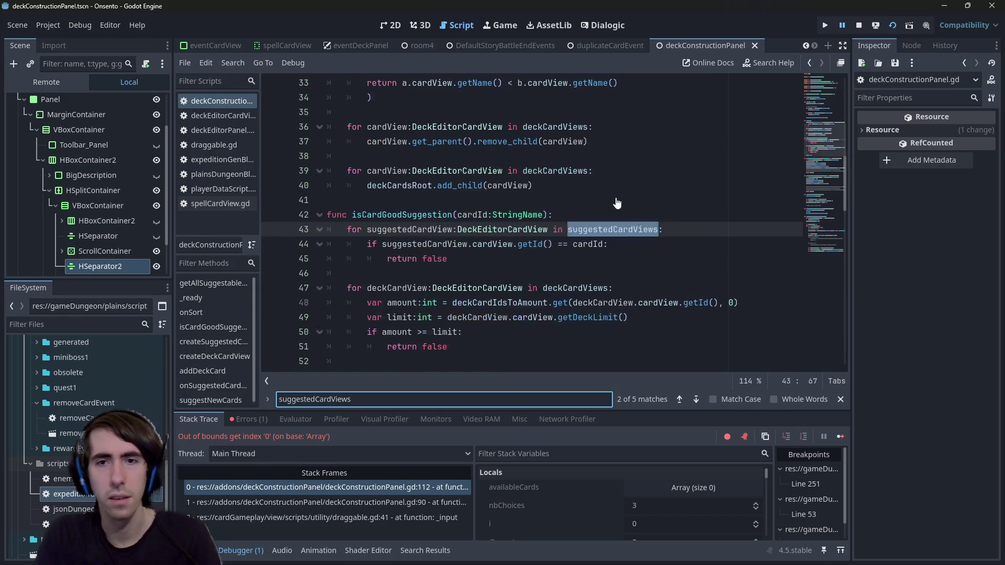
{"action": "key", "text": "Return"}
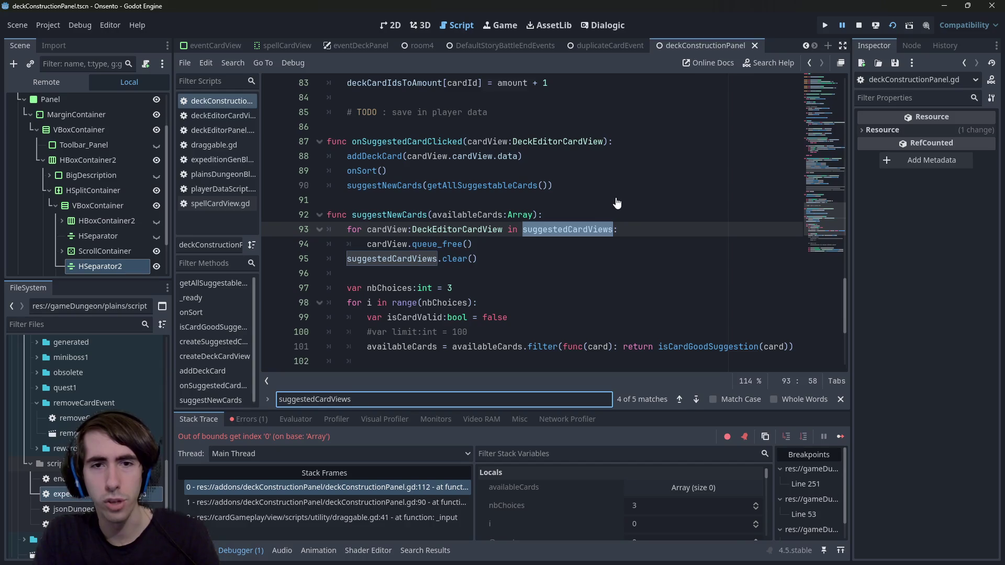
{"action": "key", "text": "Return"}
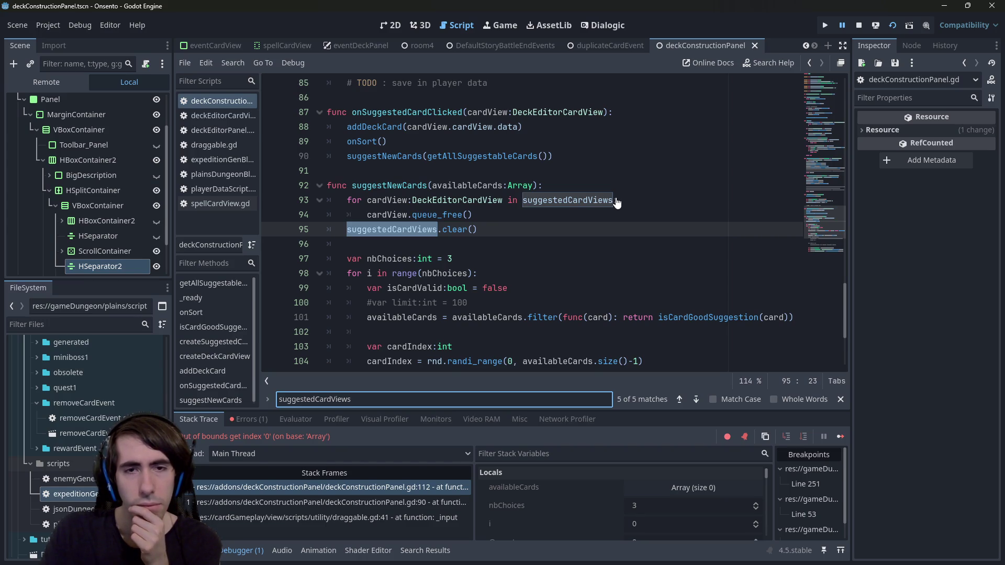
{"action": "key", "text": "Return"}
{"action": "key", "text": "Return"}
{"action": "key", "text": "Return"}
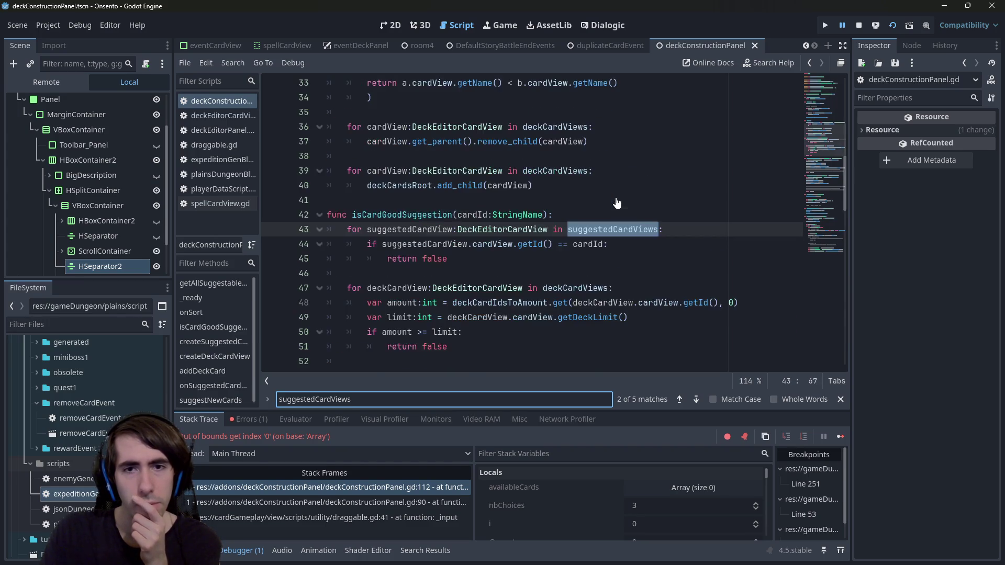
{"action": "key", "text": "Return"}
{"action": "key", "text": "Return"}
{"action": "key", "text": "Return"}
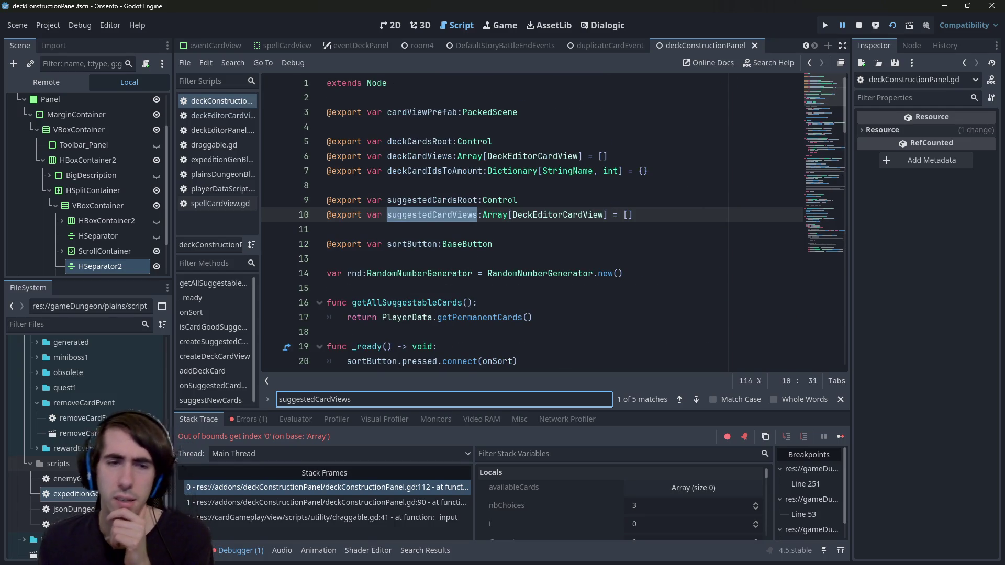
{"action": "key", "text": "alt+Tab"}
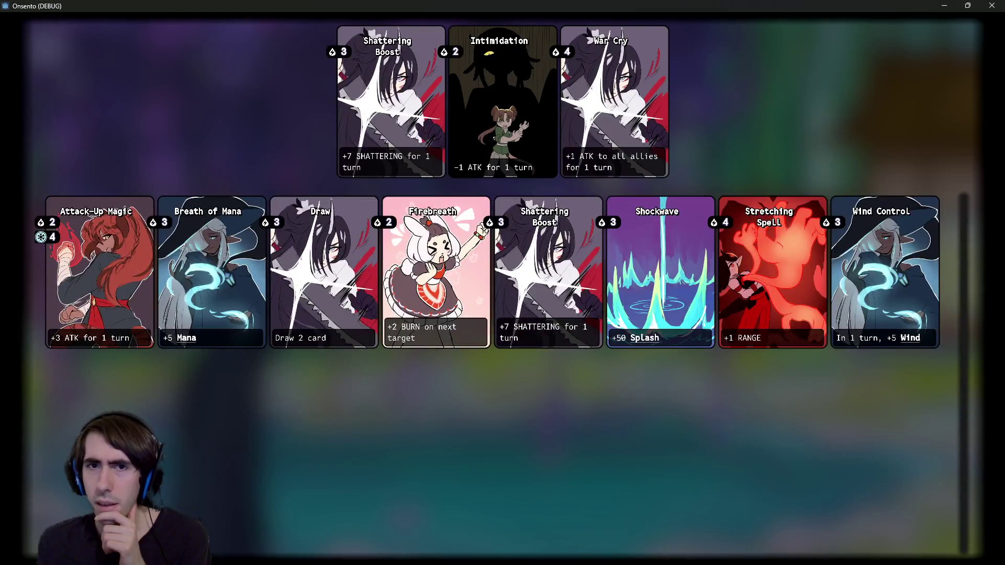
{"action": "key", "text": "alt+Tab"}
{"action": "left_click", "coordinate": [518, 335]}
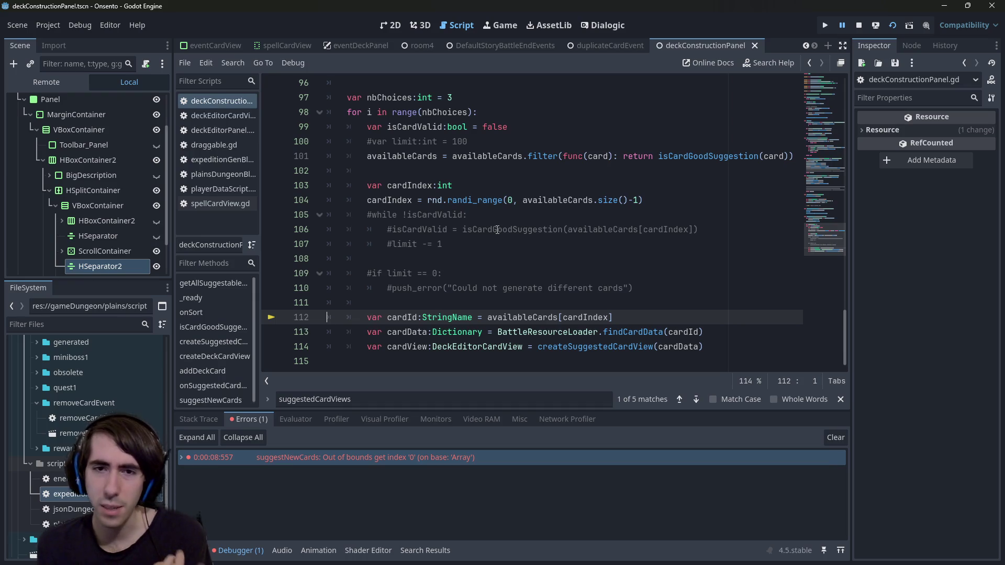
Step: Store the filter result on line 101 in a new var subAvailableCards:Array
{"action": "scroll", "coordinate": [497, 229], "scroll_direction": "up", "scroll_amount": 1}
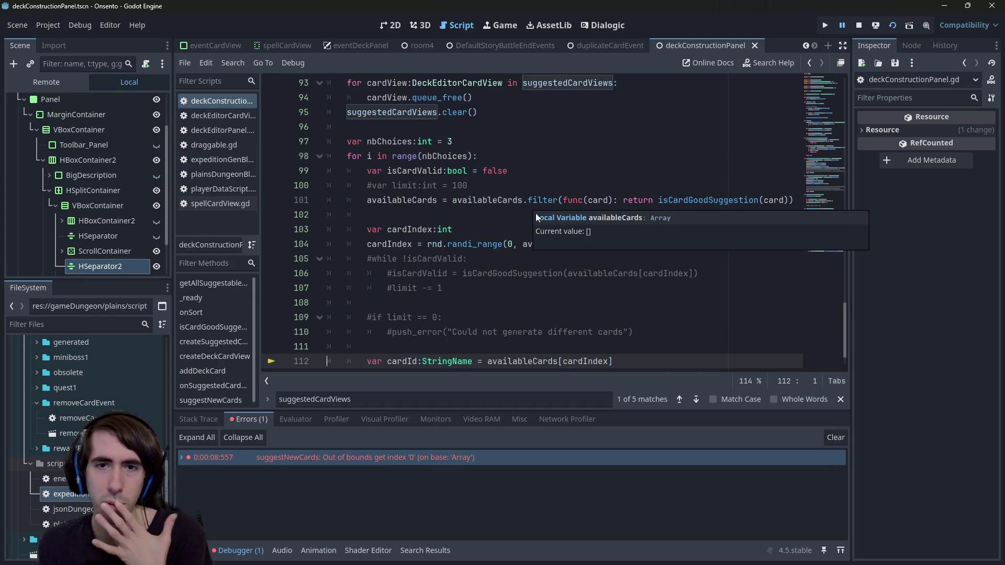
{"action": "scroll", "coordinate": [491, 205], "scroll_direction": "up", "scroll_amount": 1}
{"action": "left_click", "coordinate": [368, 244]}
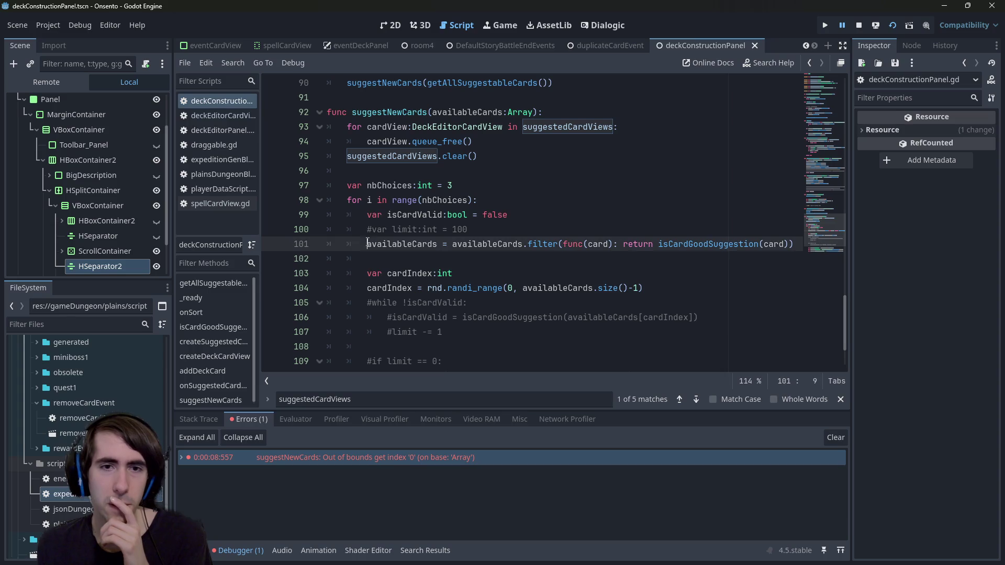
{"action": "type", "text": "car"}
{"action": "key", "text": "BackSpace"}
{"action": "key", "text": "BackSpace"}
{"action": "key", "text": "BackSpace"}
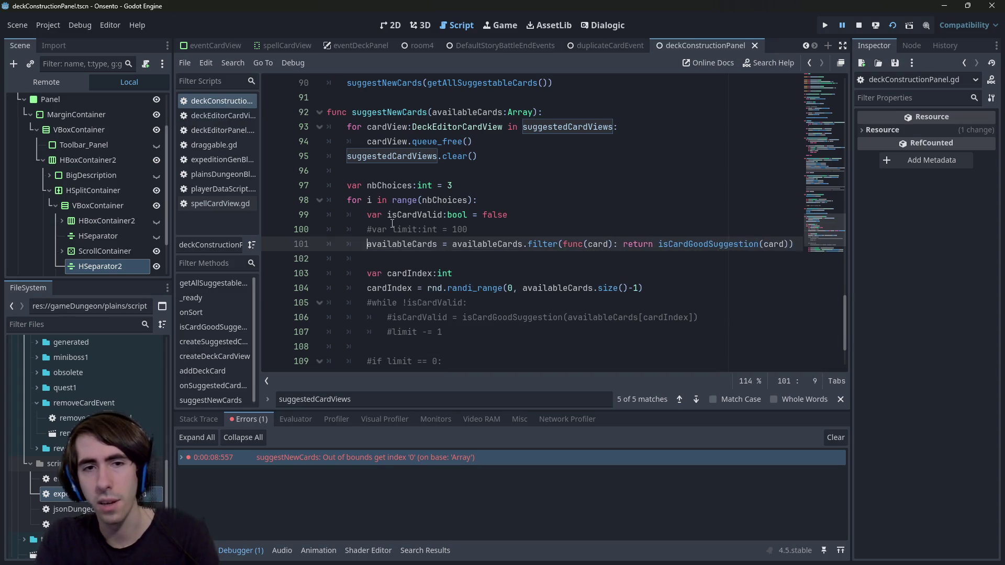
{"action": "type", "text": "var subA"}
{"action": "key", "text": "Delete"}
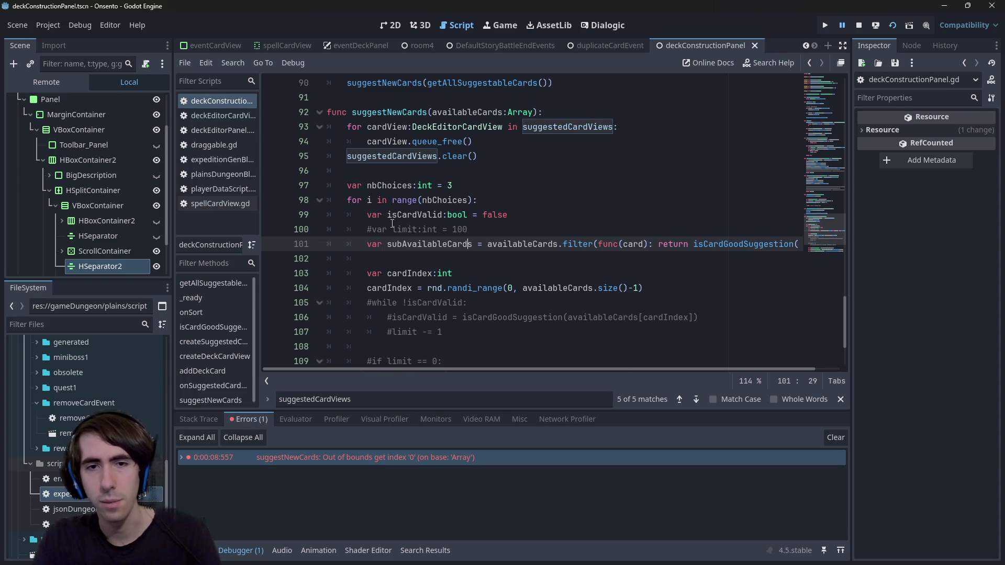
{"action": "key", "text": "Right"}
{"action": "type", "text": ":Ar"}
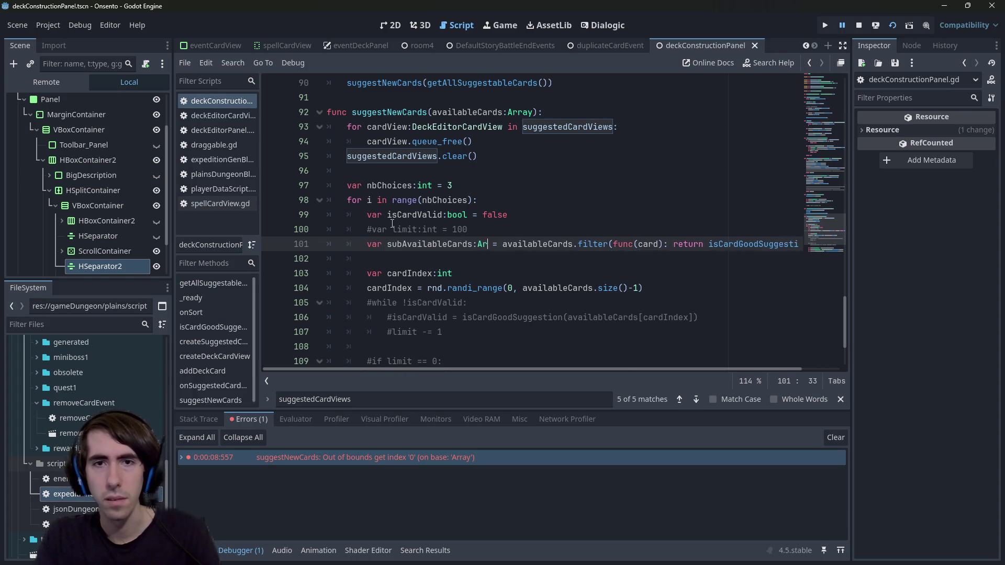
{"action": "type", "text": "ray"}
Step: Use subAvailableCards in the randi_range line, keep the commented line unchanged, and save
{"action": "double_click", "coordinate": [430, 243]}
{"action": "key", "text": "ctrl+c"}
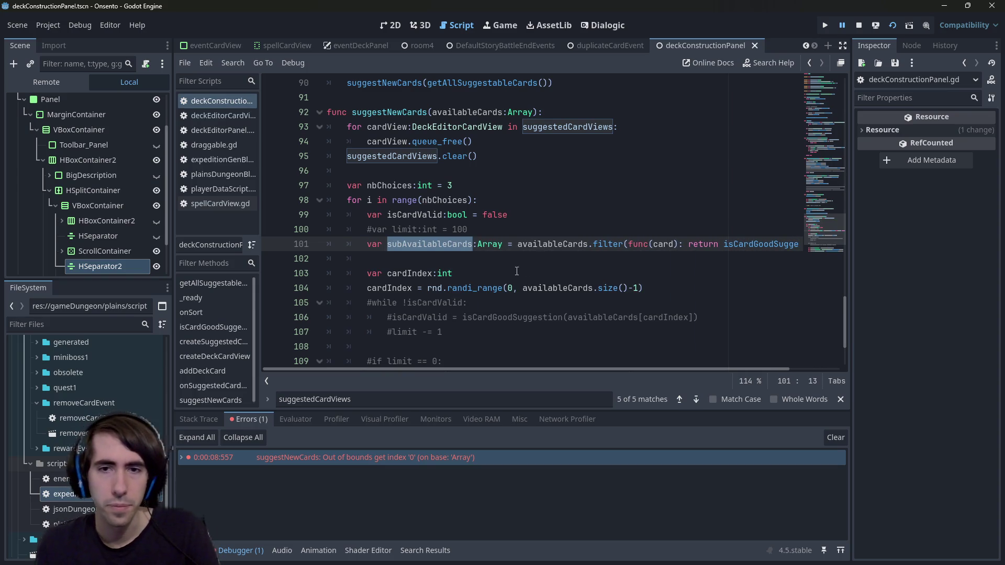
{"action": "double_click", "coordinate": [544, 288]}
{"action": "scroll", "coordinate": [539, 275], "scroll_direction": "down", "scroll_amount": 2}
{"action": "key", "text": "ctrl+d"}
{"action": "key", "text": "ctrl+v"}
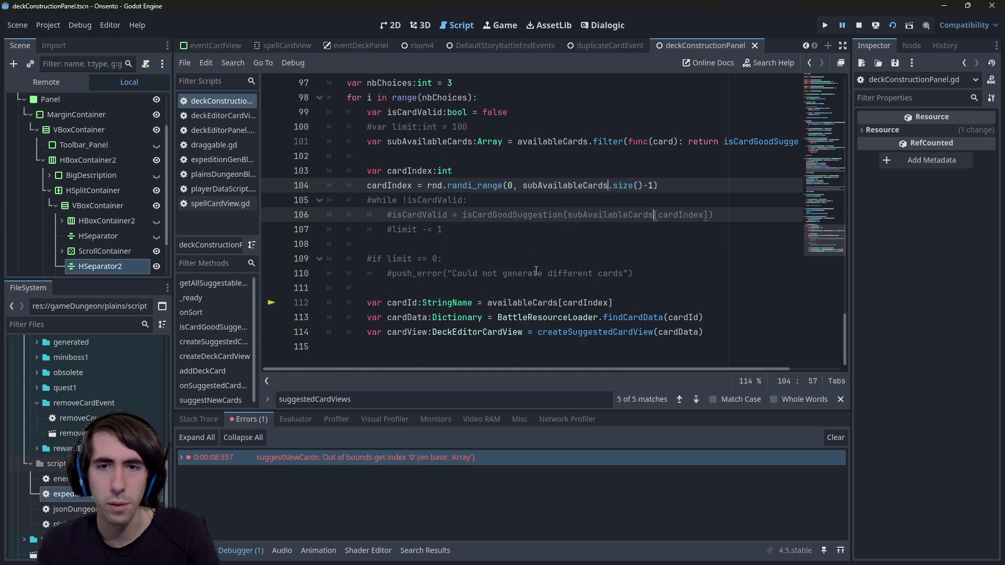
{"action": "key", "text": "ctrl+z"}
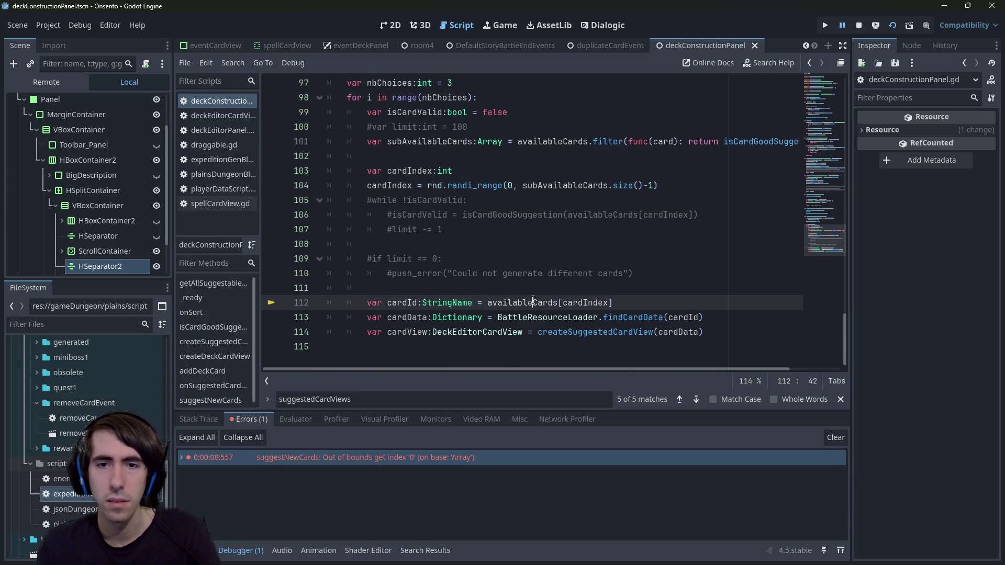
{"action": "key", "text": "ctrl+s"}
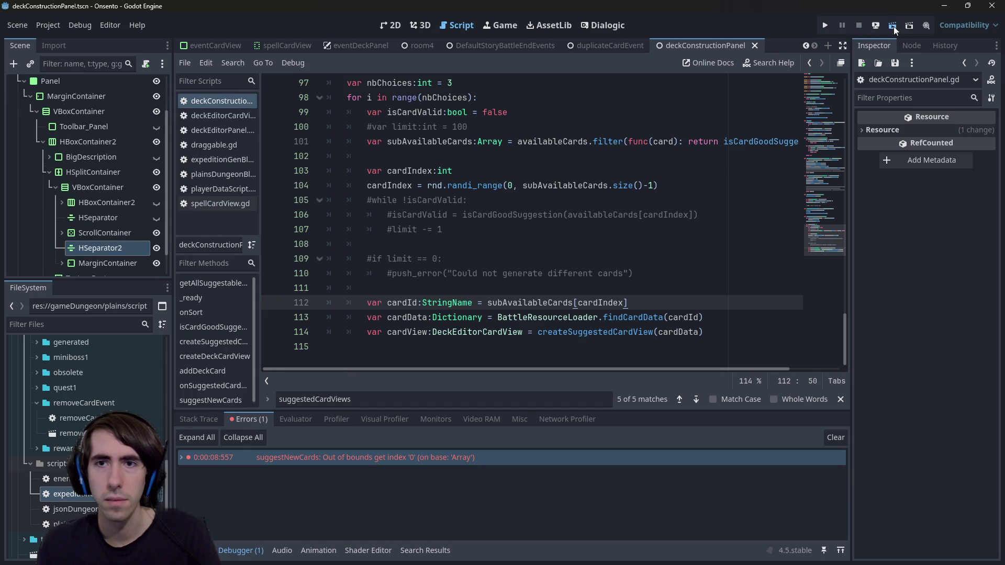
Step: Rerun the scene to test suggestions, close the game window, and return to suggestNewCards
{"action": "left_click", "coordinate": [893, 26]}
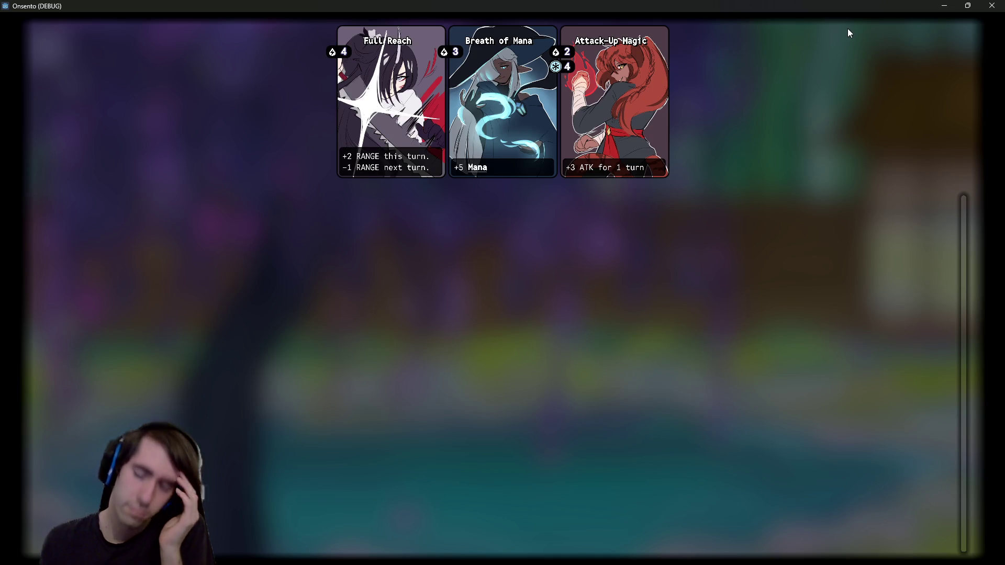
{"action": "left_click", "coordinate": [990, 6]}
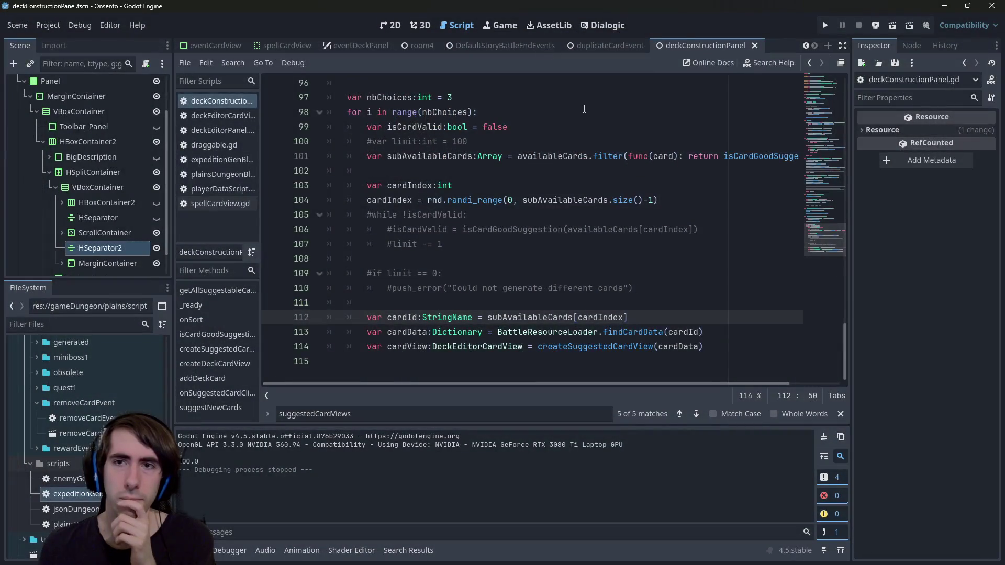
{"action": "scroll", "coordinate": [674, 174], "scroll_direction": "up", "scroll_amount": 2}
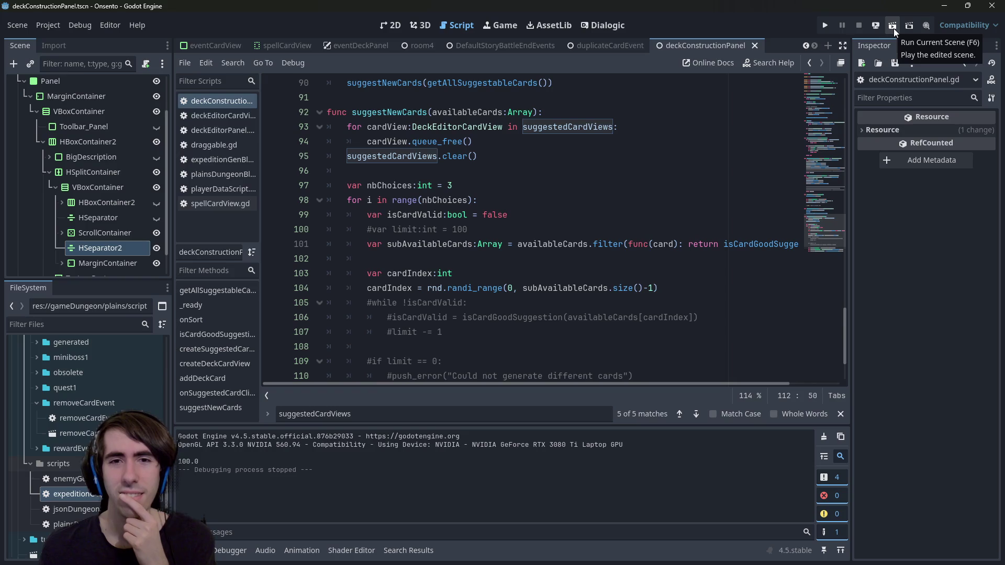
{"action": "left_click", "coordinate": [678, 153]}
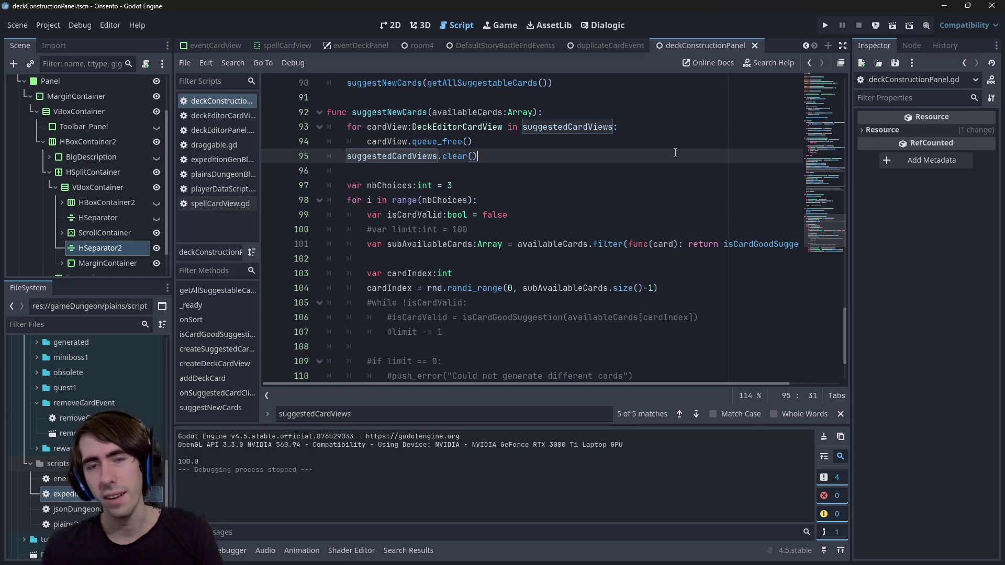
Step: Revert line 101 to reassign availableCards, move the breakpoint from line 101 to 97, and run
{"action": "key", "text": "ctrl+z"}
{"action": "key", "text": "ctrl+z"}
{"action": "key", "text": "ctrl+z"}
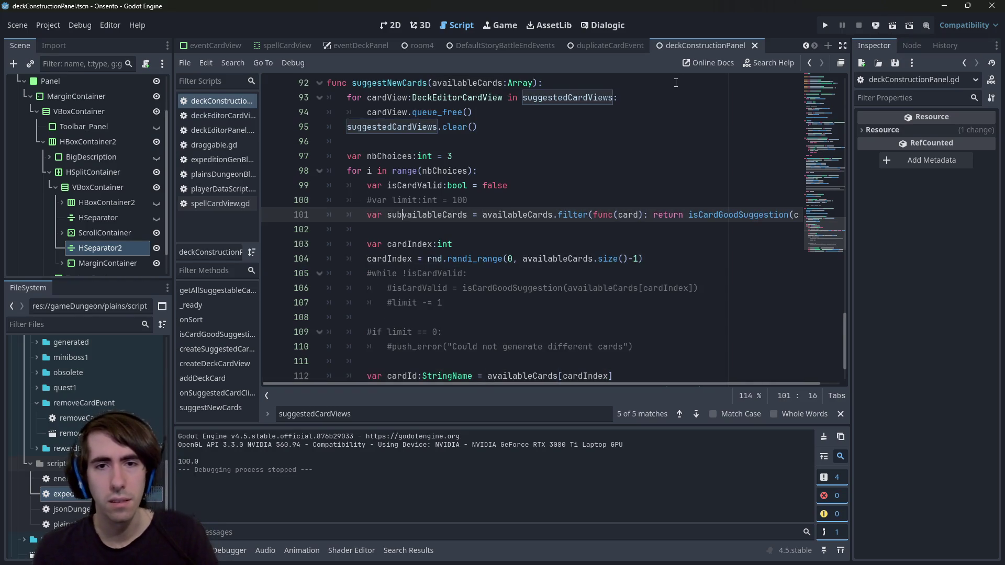
{"action": "key", "text": "ctrl+z"}
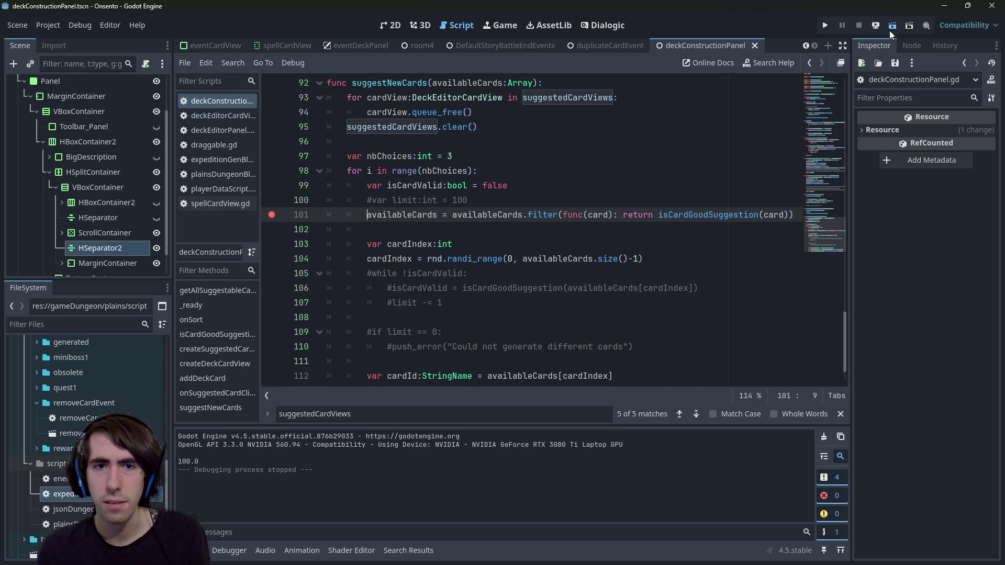
{"action": "left_click", "coordinate": [272, 214]}
{"action": "left_click", "coordinate": [271, 156]}
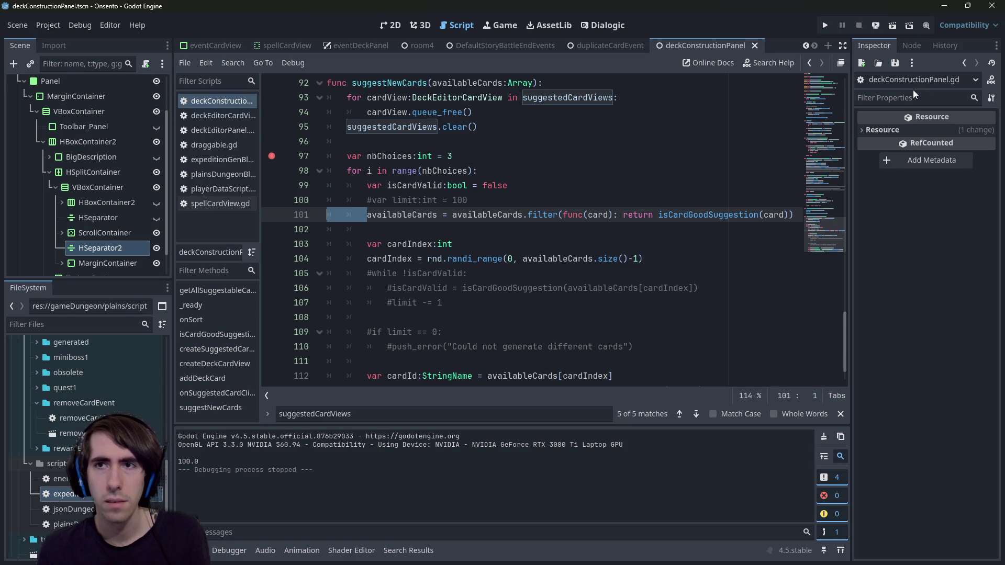
{"action": "left_click", "coordinate": [876, 26]}
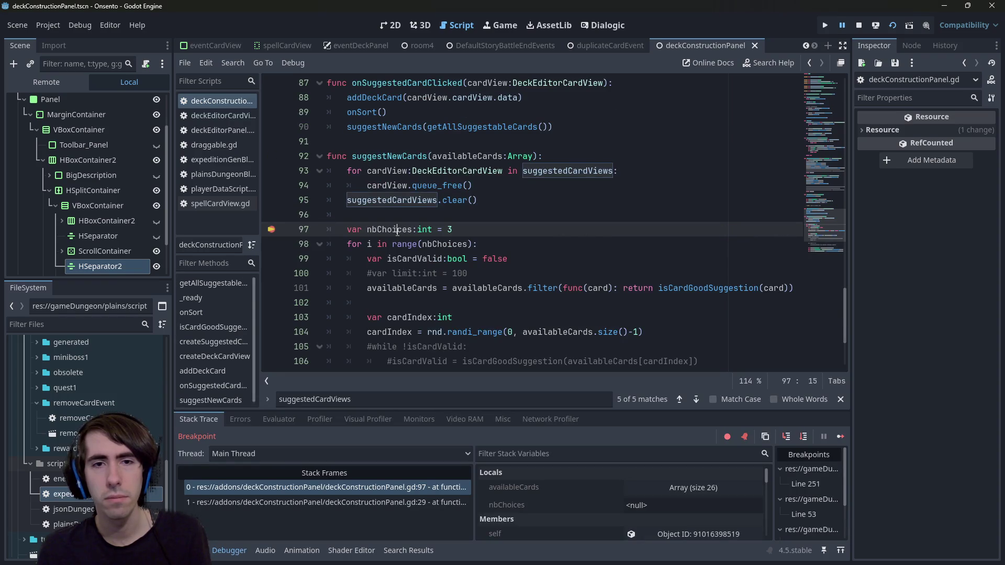
Step: Resume from line 97, pick a card, and expand deckCardIdsToAmount and deckCardViews in the debugger
{"action": "double_click", "coordinate": [399, 230]}
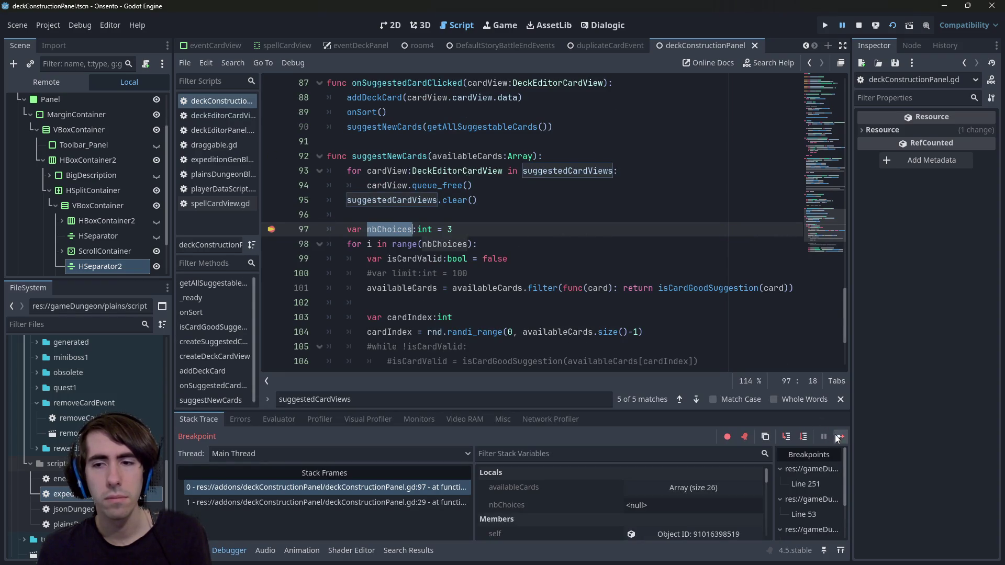
{"action": "left_click", "coordinate": [839, 437]}
{"action": "left_click", "coordinate": [400, 116]}
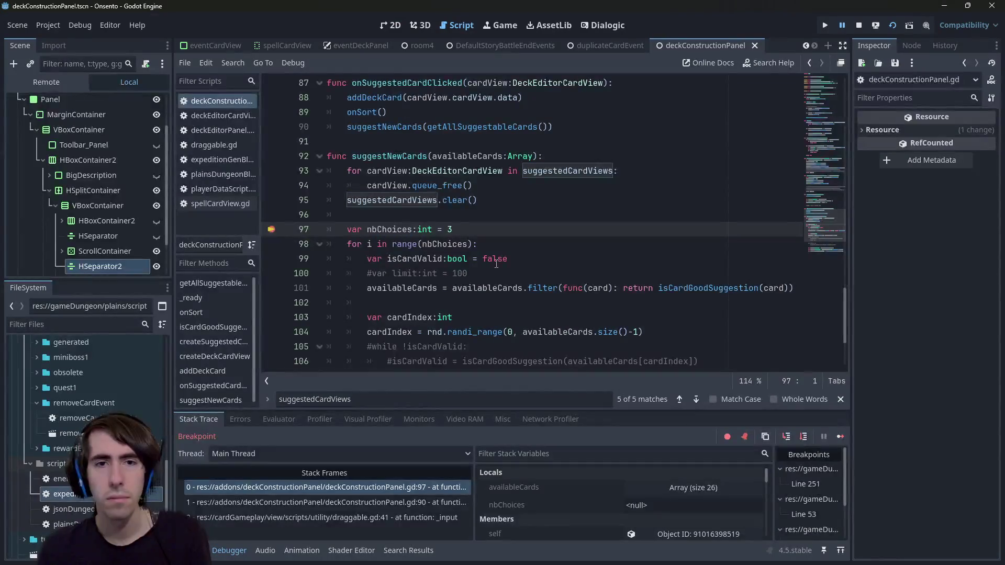
{"action": "scroll", "coordinate": [471, 201], "scroll_direction": "up", "scroll_amount": 2}
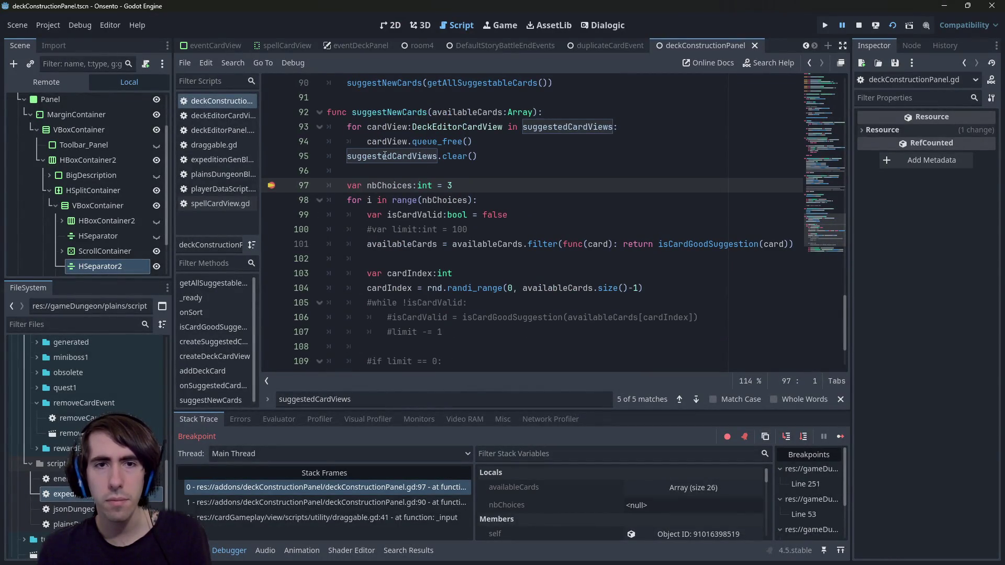
{"action": "mouse_move", "coordinate": [384, 156]}
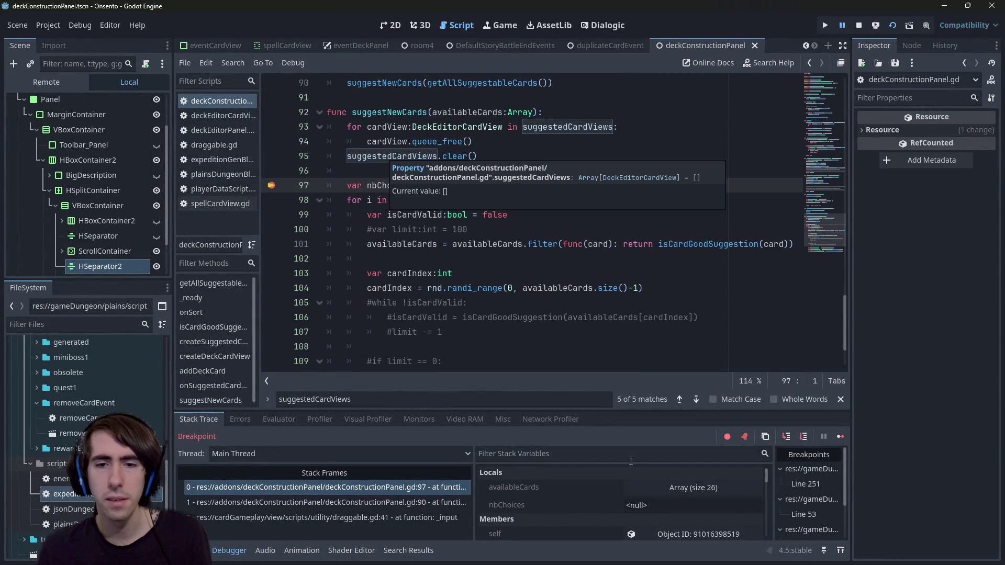
{"action": "scroll", "coordinate": [610, 496], "scroll_direction": "down", "scroll_amount": 5}
{"action": "left_click", "coordinate": [609, 509]}
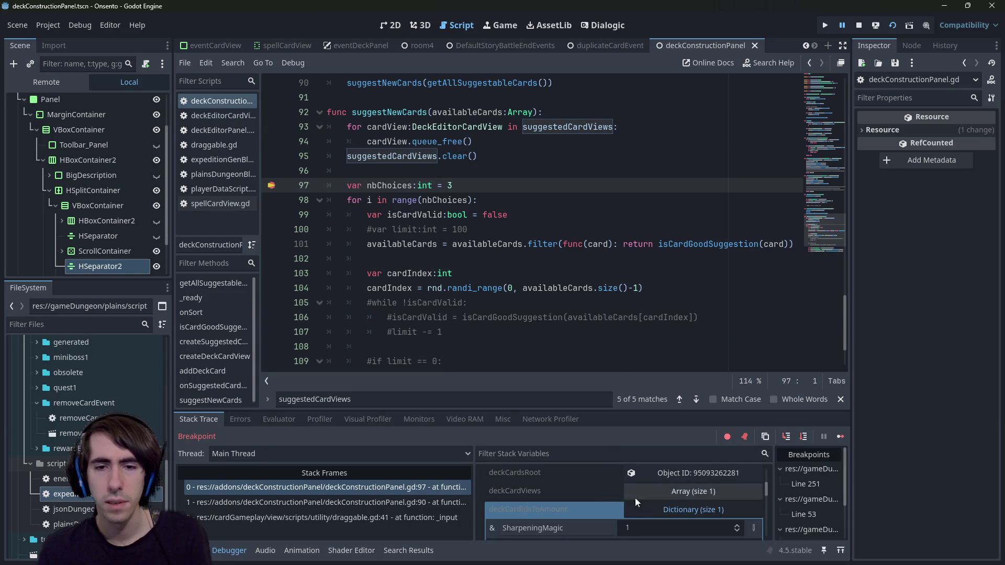
{"action": "left_click", "coordinate": [654, 491]}
{"action": "scroll", "coordinate": [641, 492], "scroll_direction": "down", "scroll_amount": 1}
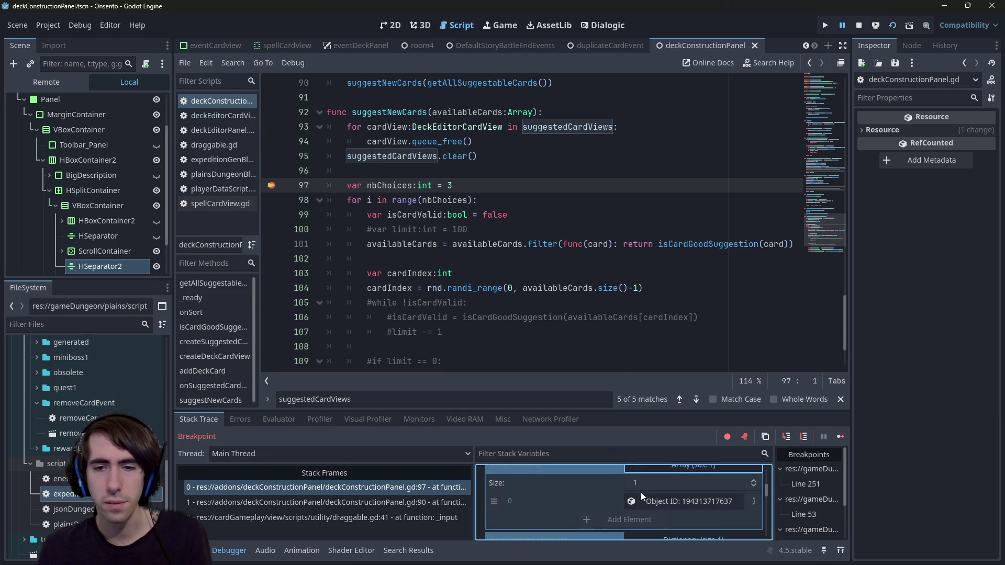
Step: Set breakpoints at line 101 and isCardGoodSuggestion lines 45 and 51, dropping the one at 43
{"action": "left_click", "coordinate": [272, 244]}
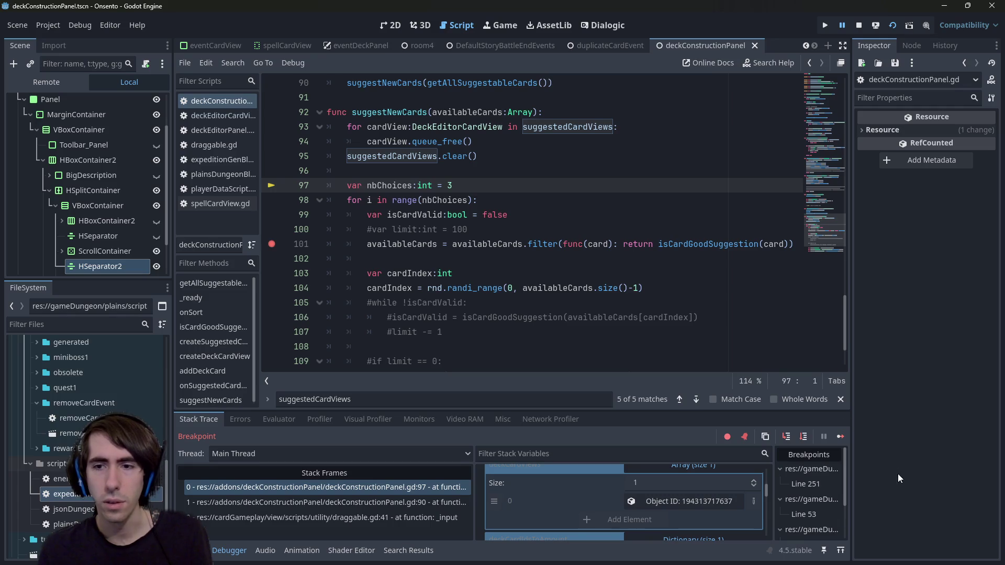
{"action": "left_click", "coordinate": [707, 243], "text": "ctrl"}
{"action": "left_click", "coordinate": [274, 245]}
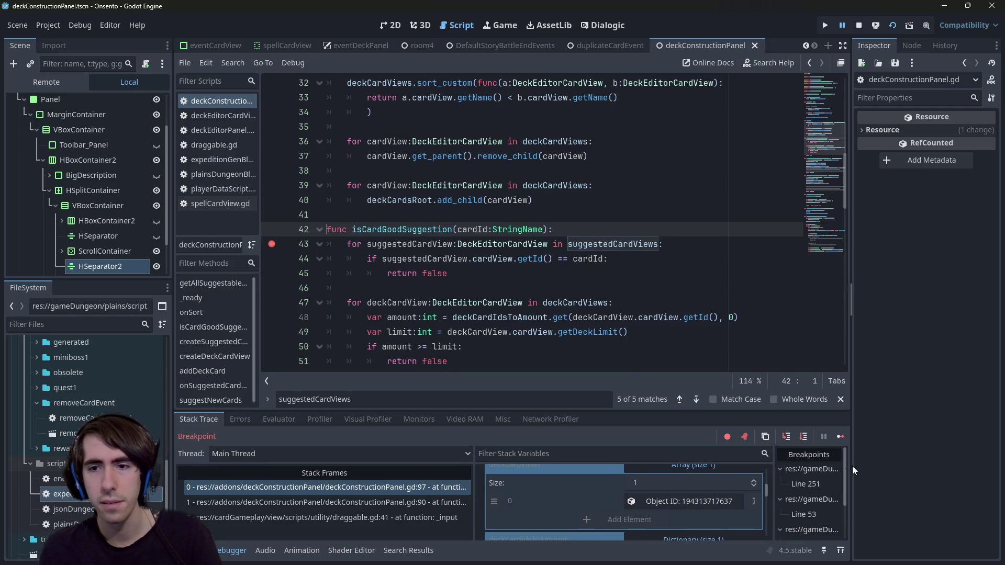
{"action": "left_click", "coordinate": [840, 437]}
{"action": "left_click", "coordinate": [271, 258]}
{"action": "scroll", "coordinate": [270, 259], "scroll_direction": "down", "scroll_amount": 2}
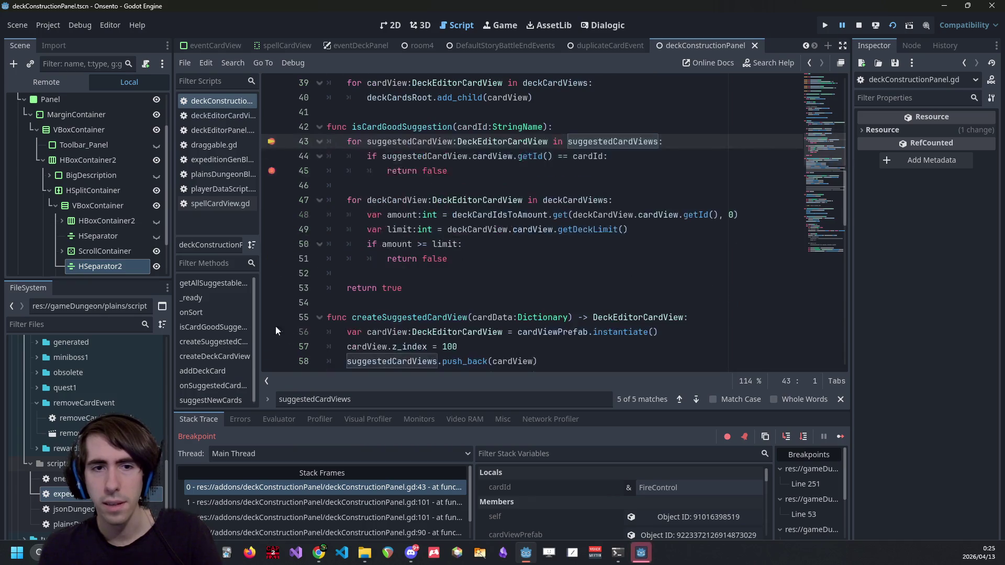
{"action": "left_click", "coordinate": [272, 258]}
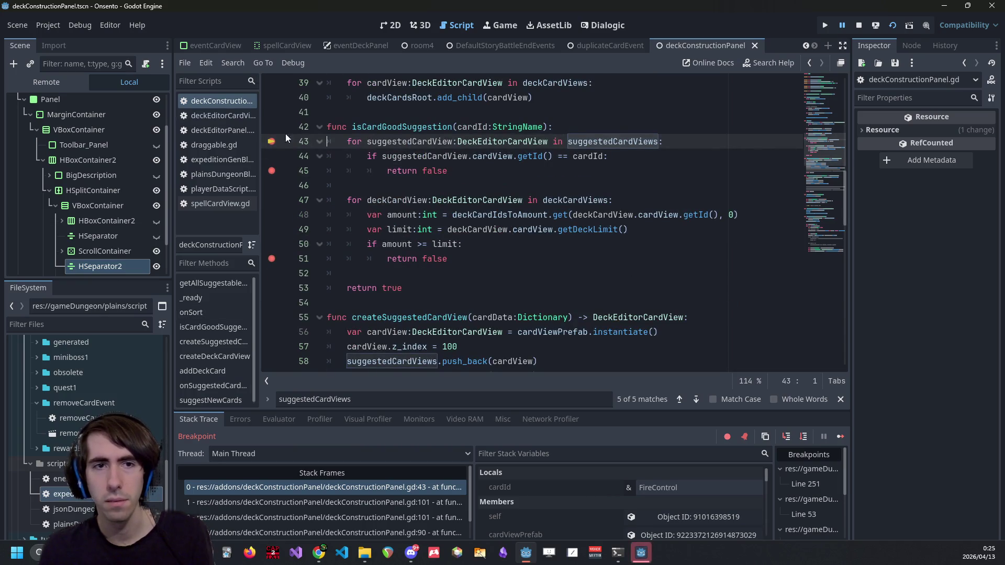
{"action": "left_click", "coordinate": [271, 141]}
{"action": "left_click", "coordinate": [511, 156]}
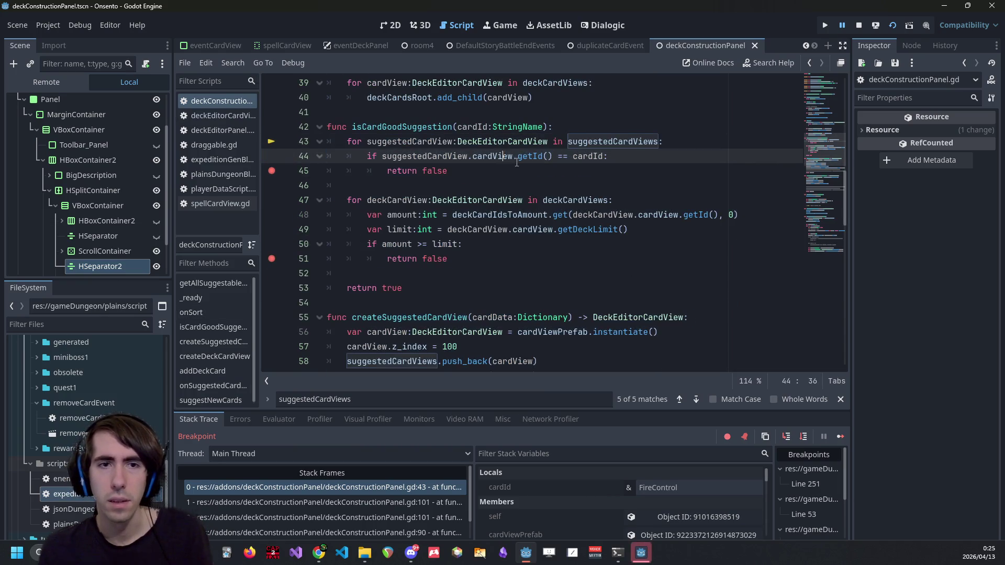
Step: Continue through the line 45 breakpoint, inspecting values, and add Shattering Boost to the deck
{"action": "left_click", "coordinate": [841, 436]}
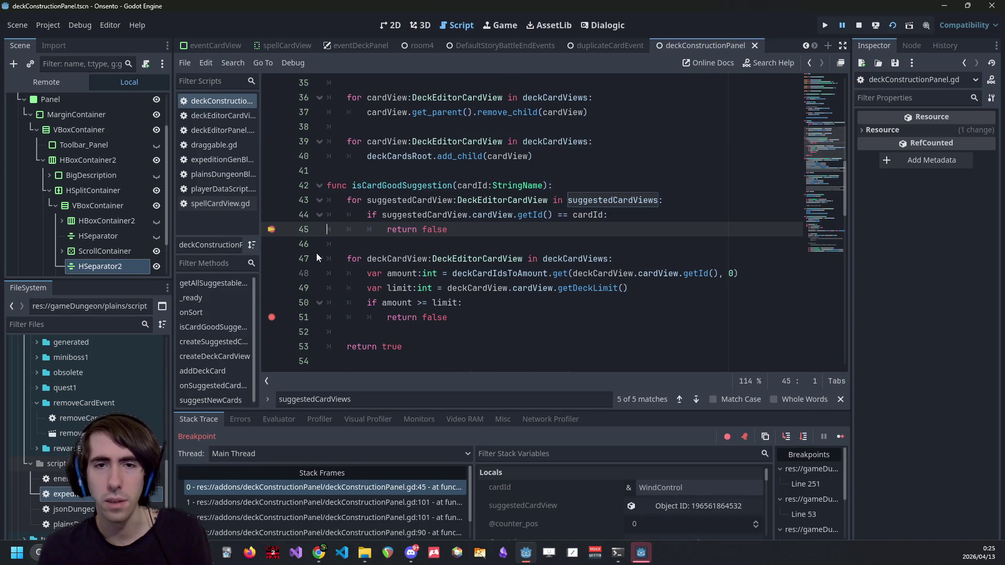
{"action": "mouse_move", "coordinate": [628, 198]}
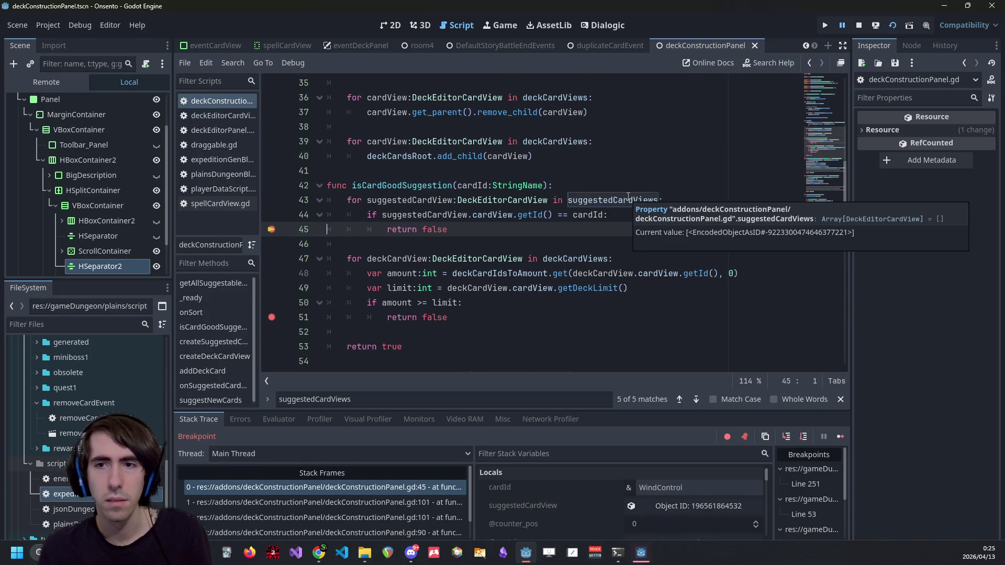
{"action": "mouse_move", "coordinate": [583, 216]}
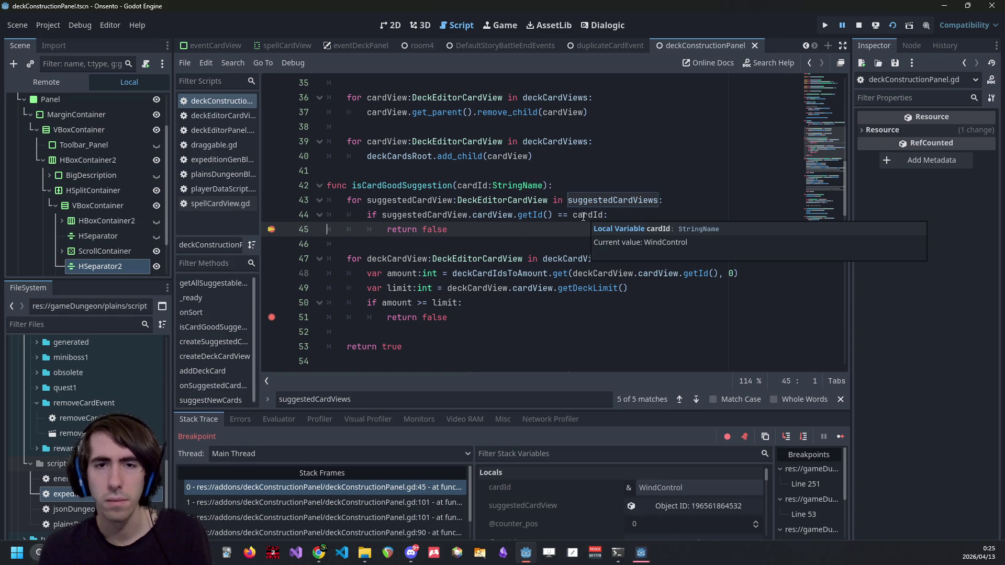
{"action": "left_click", "coordinate": [840, 437]}
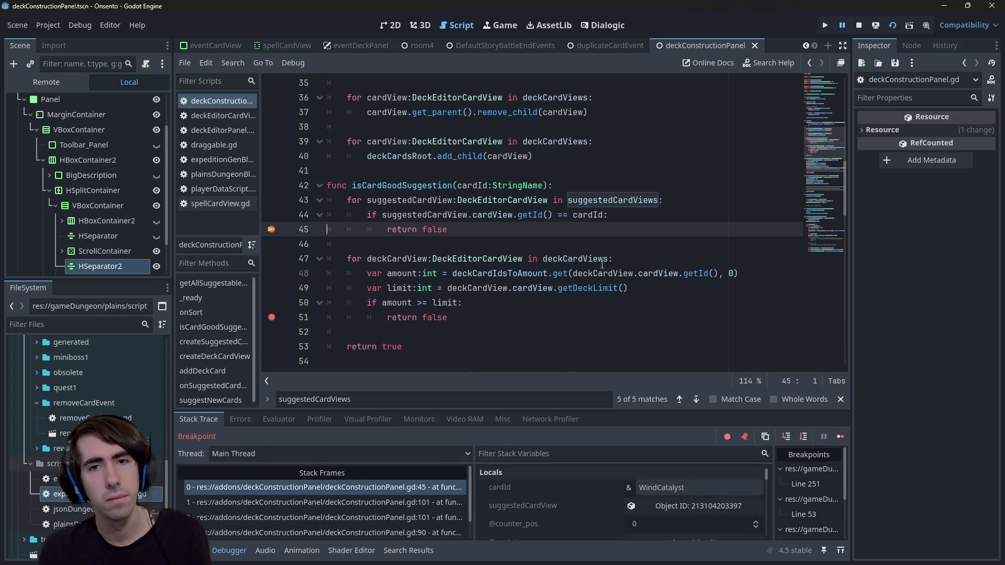
{"action": "left_click", "coordinate": [840, 434]}
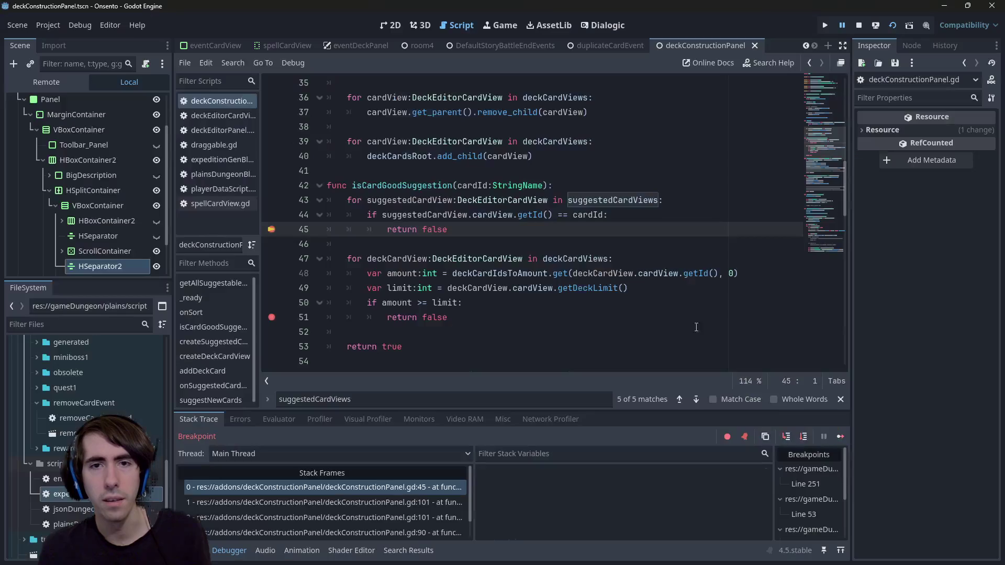
{"action": "left_click", "coordinate": [846, 432]}
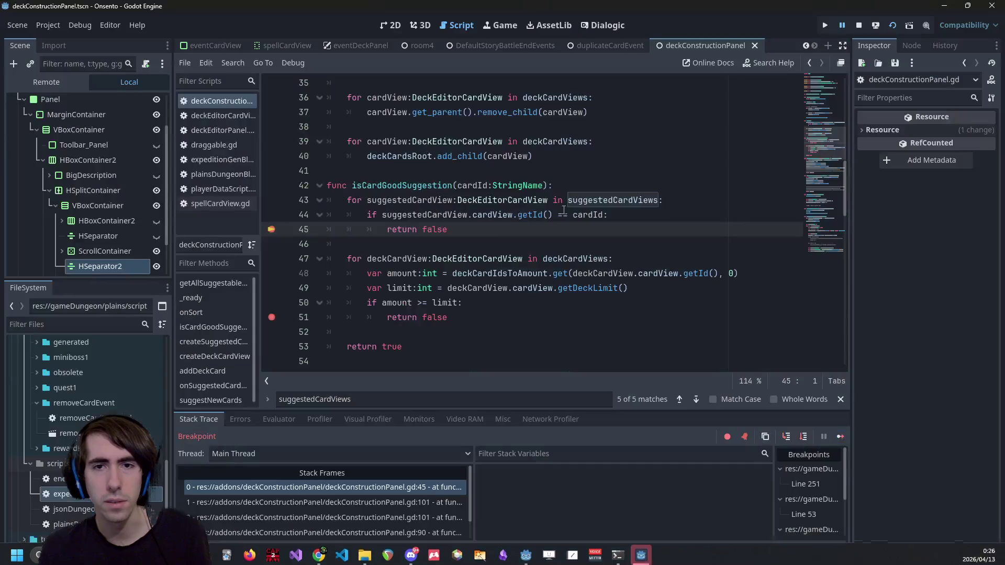
{"action": "left_click", "coordinate": [856, 449]}
{"action": "left_click", "coordinate": [379, 166]}
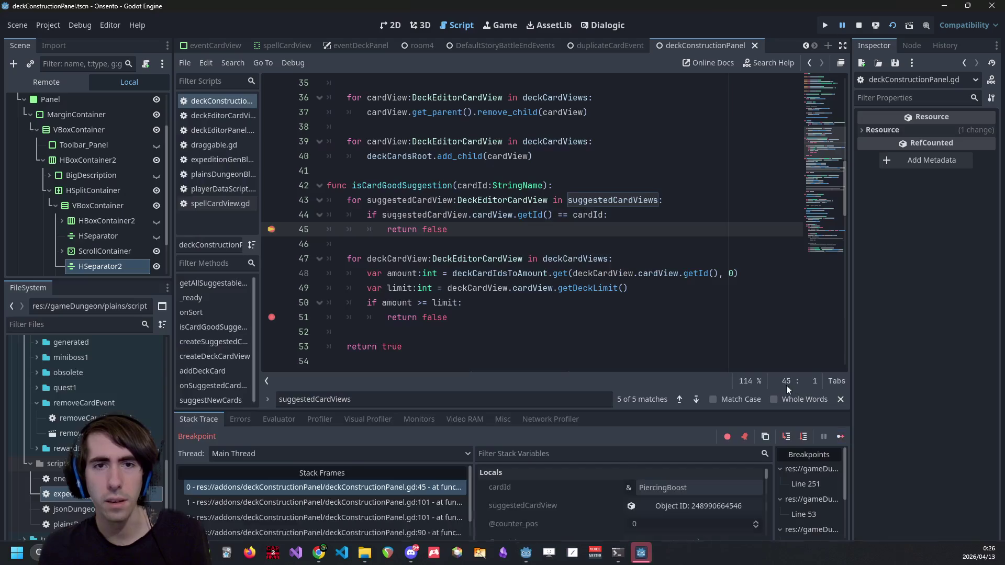
Step: Resume past further suggestion checks, pick another card, and add Ignite to the deck
{"action": "left_click", "coordinate": [840, 431]}
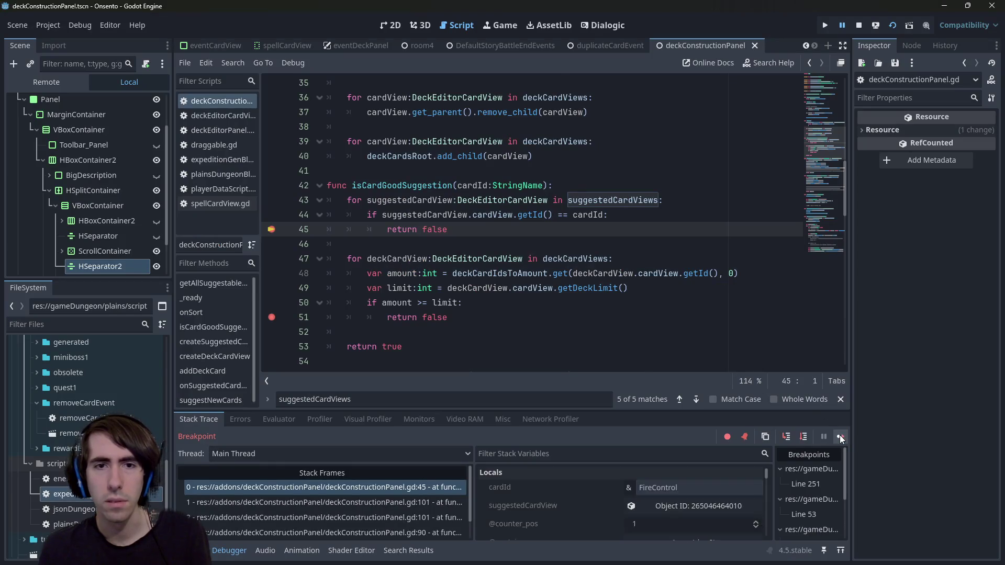
{"action": "left_click", "coordinate": [840, 435]}
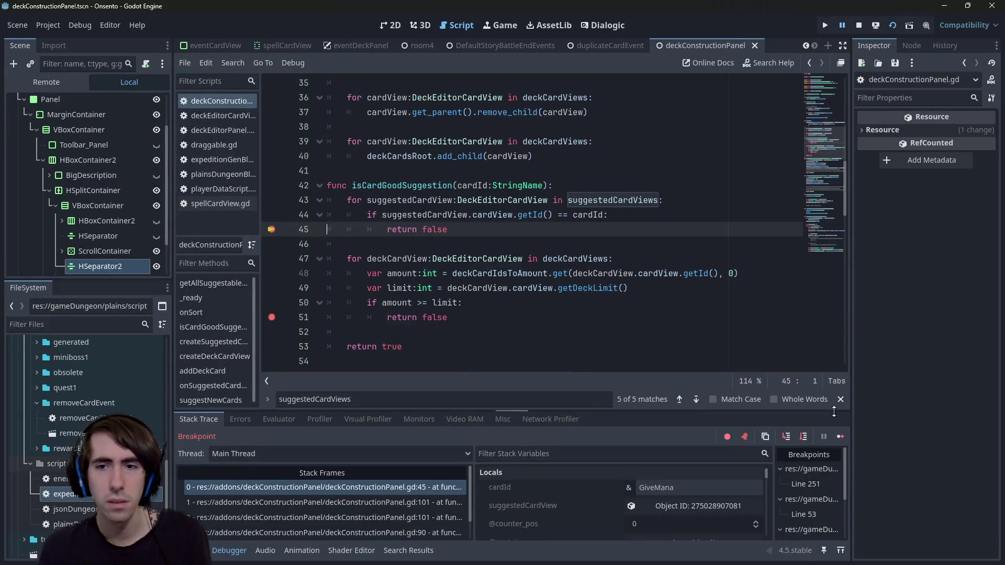
{"action": "left_click", "coordinate": [840, 436]}
{"action": "left_click", "coordinate": [387, 113]}
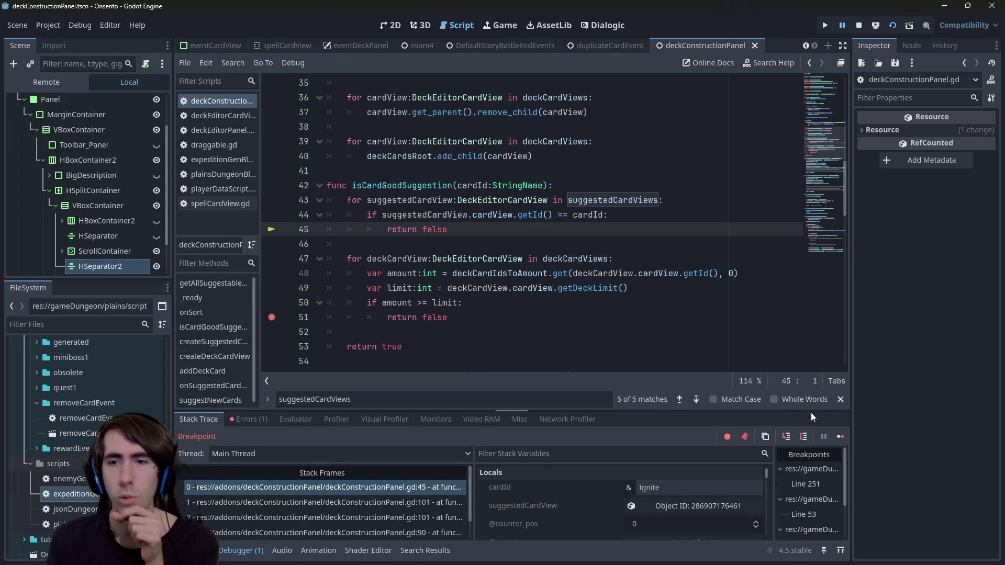
{"action": "left_click", "coordinate": [843, 435]}
{"action": "left_click", "coordinate": [391, 111]}
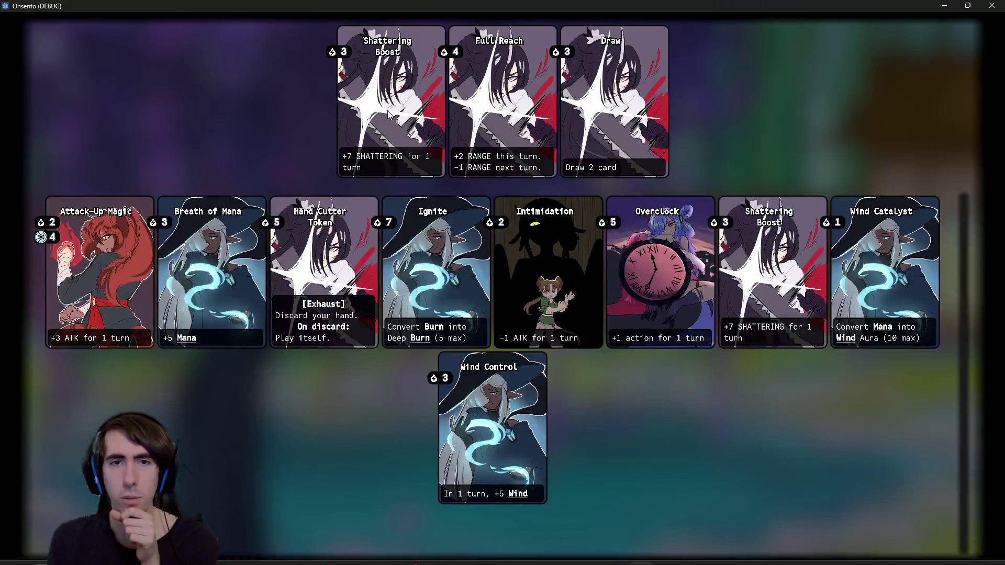
Step: Trigger the next suggestion check and inspect the amount and limit values on line 49
{"action": "left_click", "coordinate": [526, 553]}
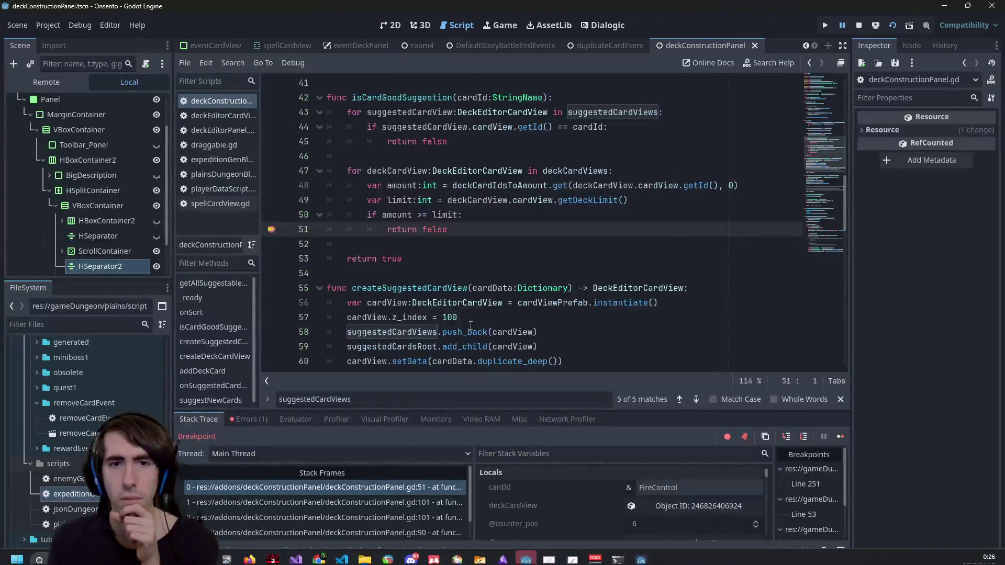
{"action": "scroll", "coordinate": [445, 241], "scroll_direction": "up", "scroll_amount": 1}
{"action": "scroll", "coordinate": [444, 241], "scroll_direction": "down", "scroll_amount": 1}
{"action": "scroll", "coordinate": [451, 240], "scroll_direction": "up", "scroll_amount": 2}
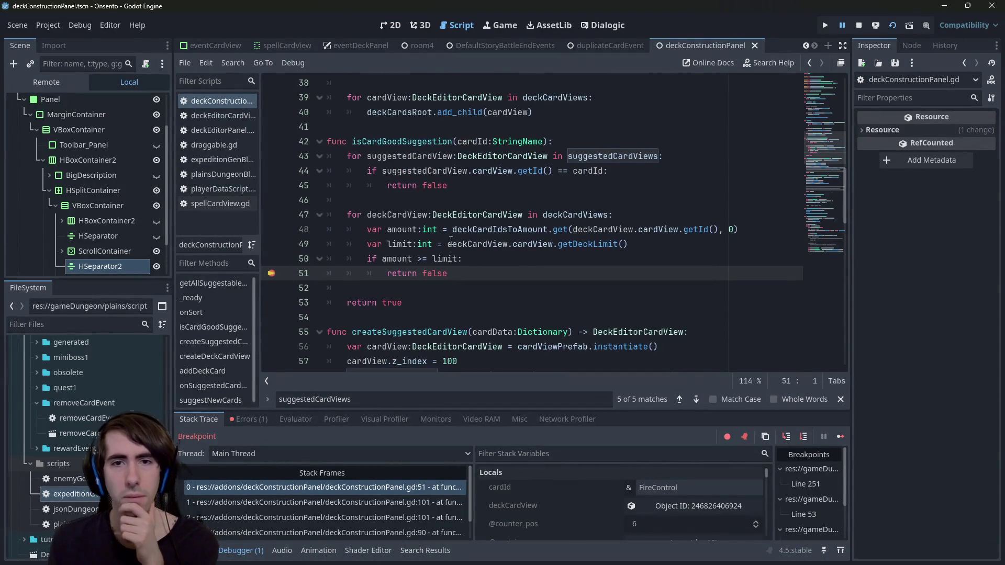
{"action": "mouse_move", "coordinate": [398, 262]}
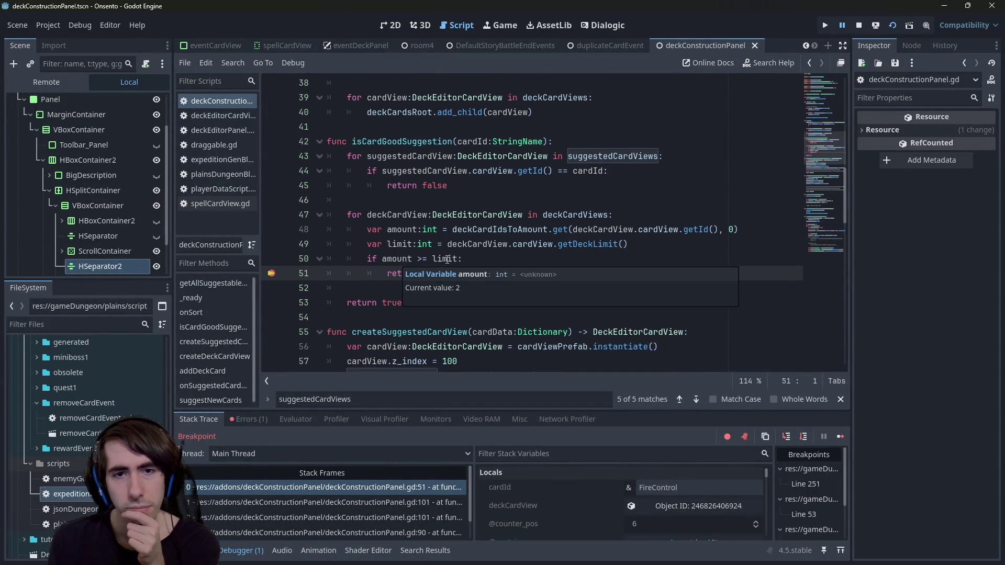
{"action": "mouse_move", "coordinate": [447, 260]}
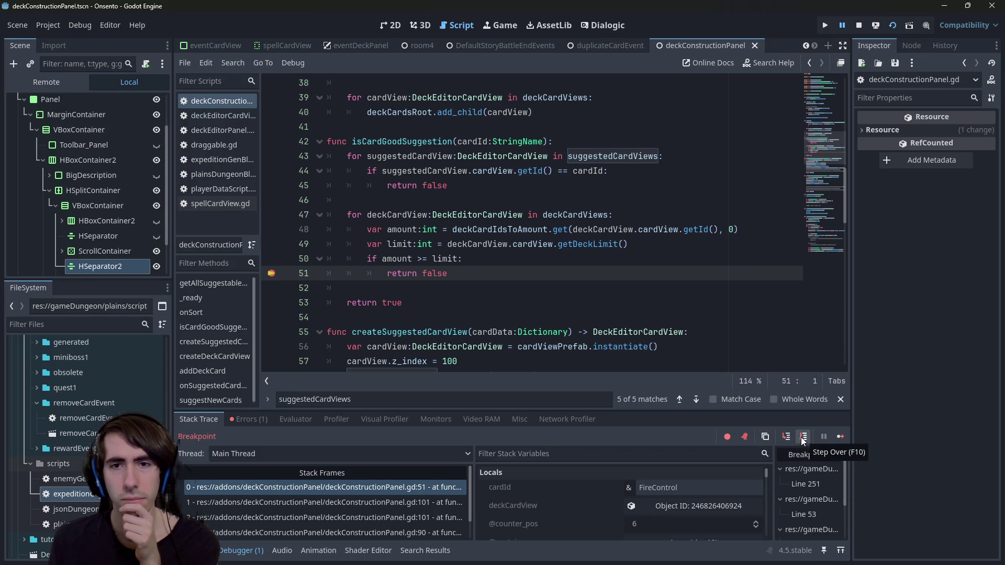
{"action": "double_click", "coordinate": [400, 244]}
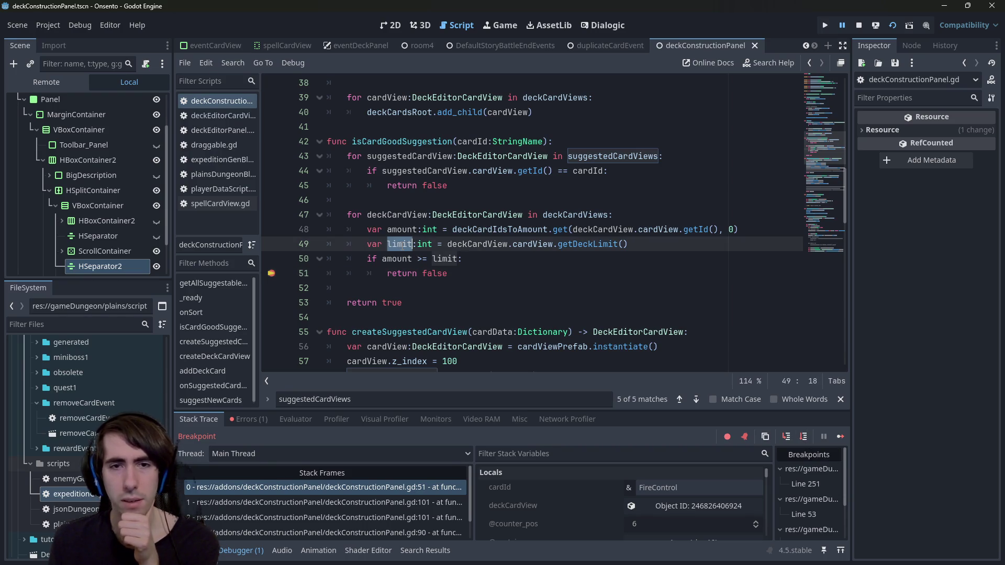
Step: Step past the line 101 filter to the line 103 breakpoint and inspect availableCards
{"action": "left_click", "coordinate": [805, 434]}
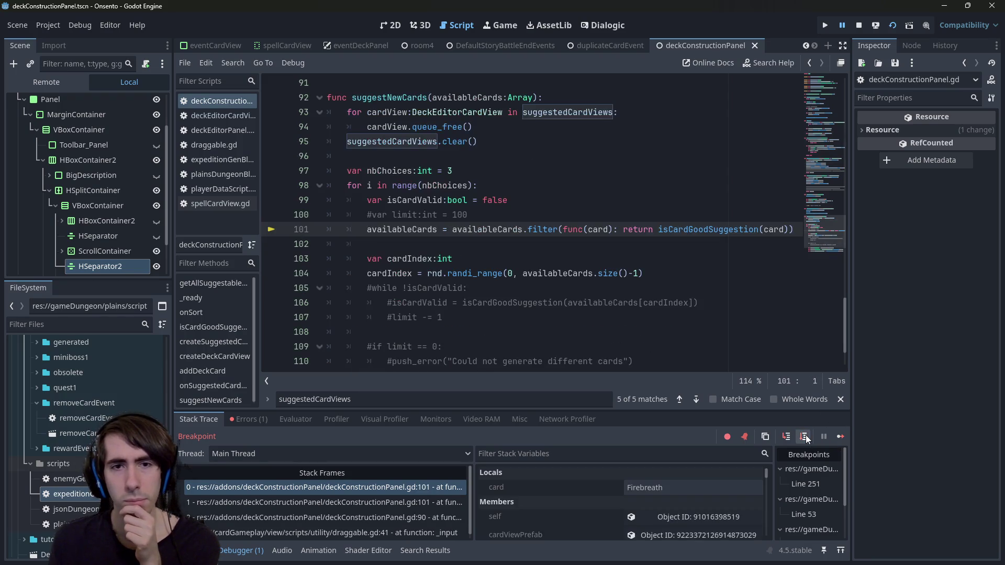
{"action": "left_click", "coordinate": [805, 434]}
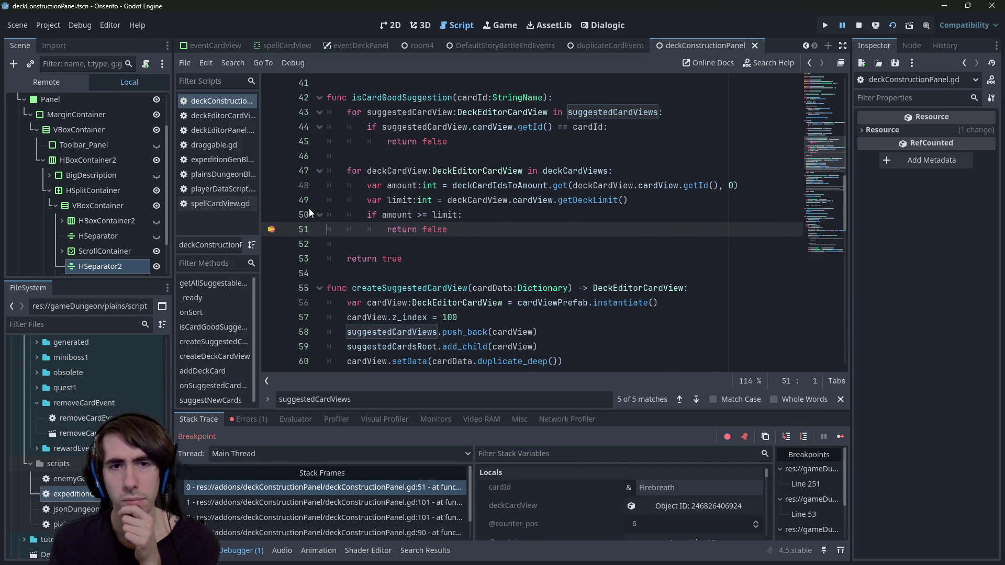
{"action": "left_click", "coordinate": [801, 436]}
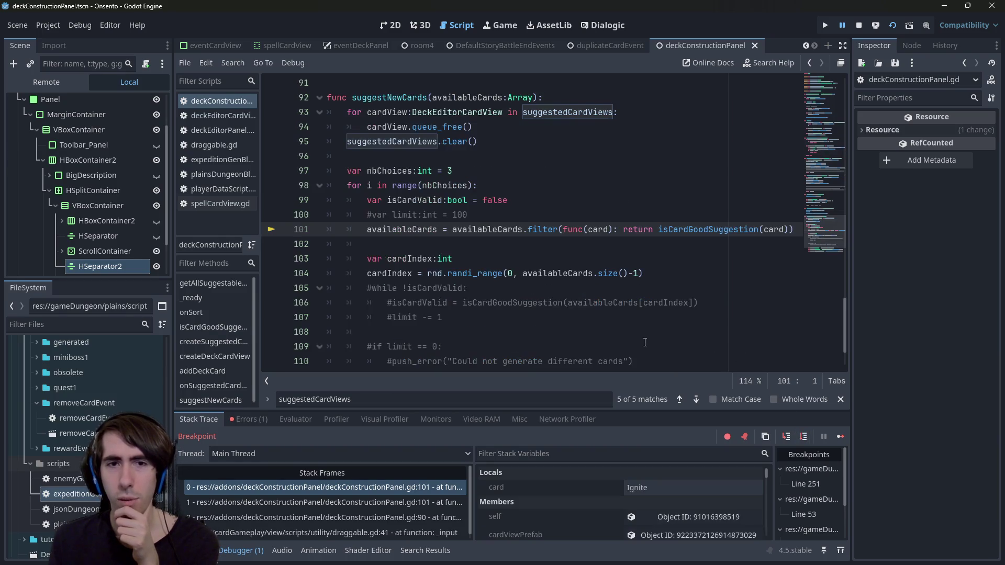
{"action": "key", "text": "F12"}
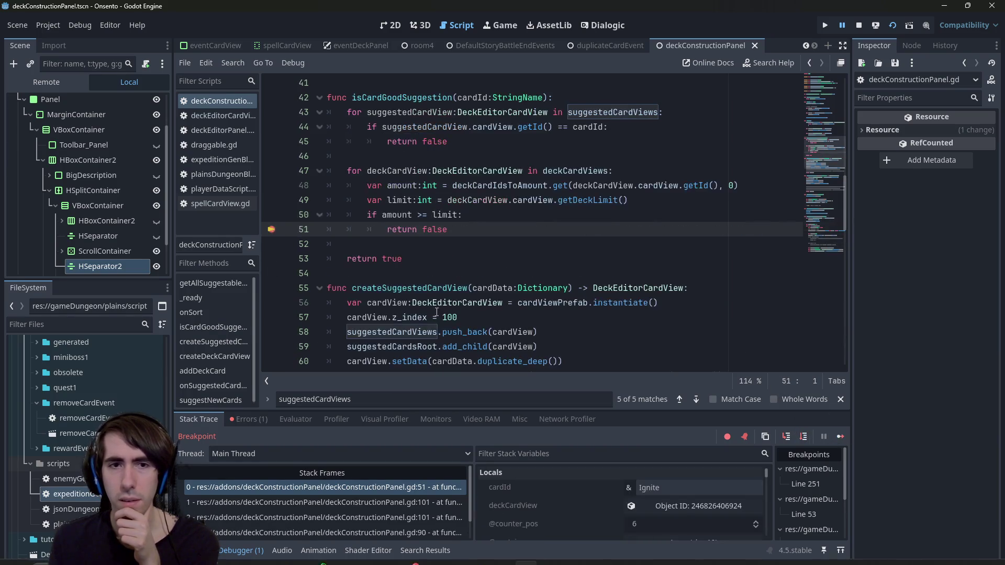
{"action": "left_click", "coordinate": [841, 438]}
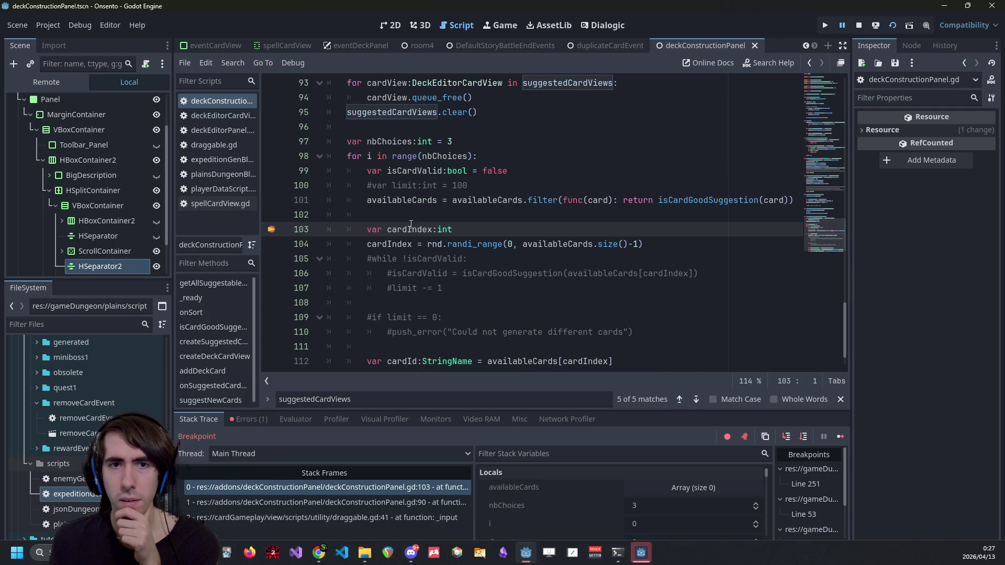
{"action": "mouse_move", "coordinate": [401, 203]}
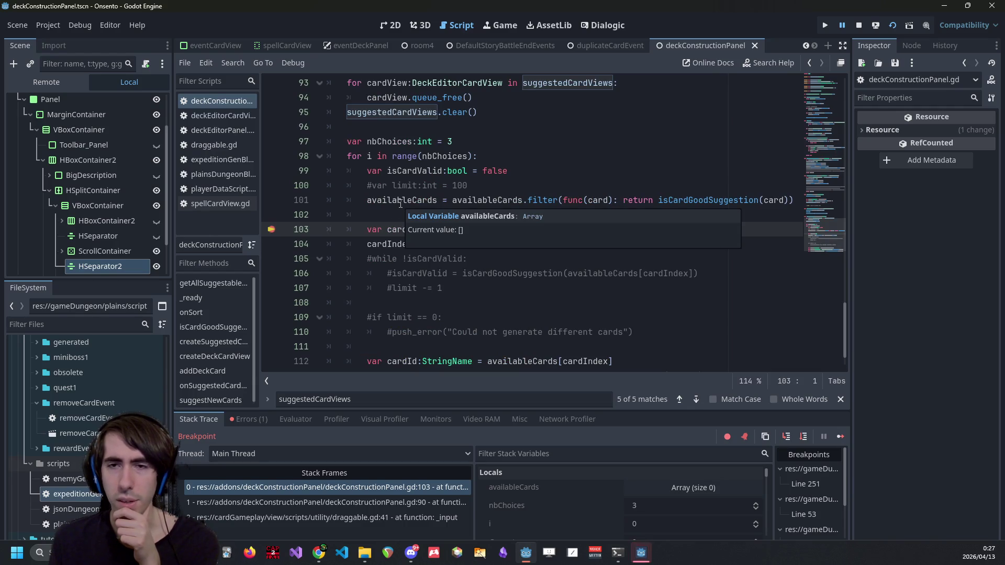
{"action": "left_click", "coordinate": [400, 203]}
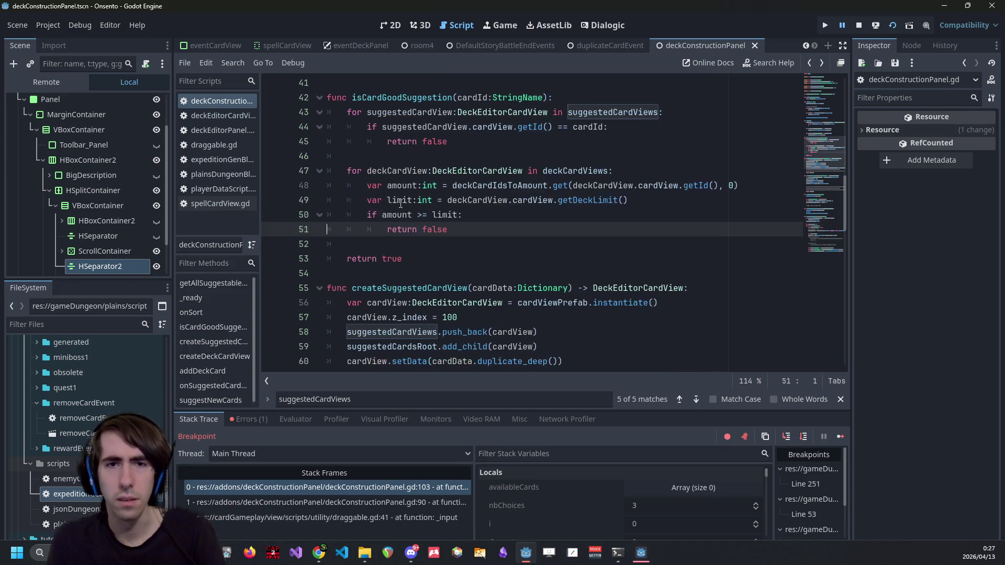
{"action": "scroll", "coordinate": [400, 203], "scroll_direction": "up", "scroll_amount": 15}
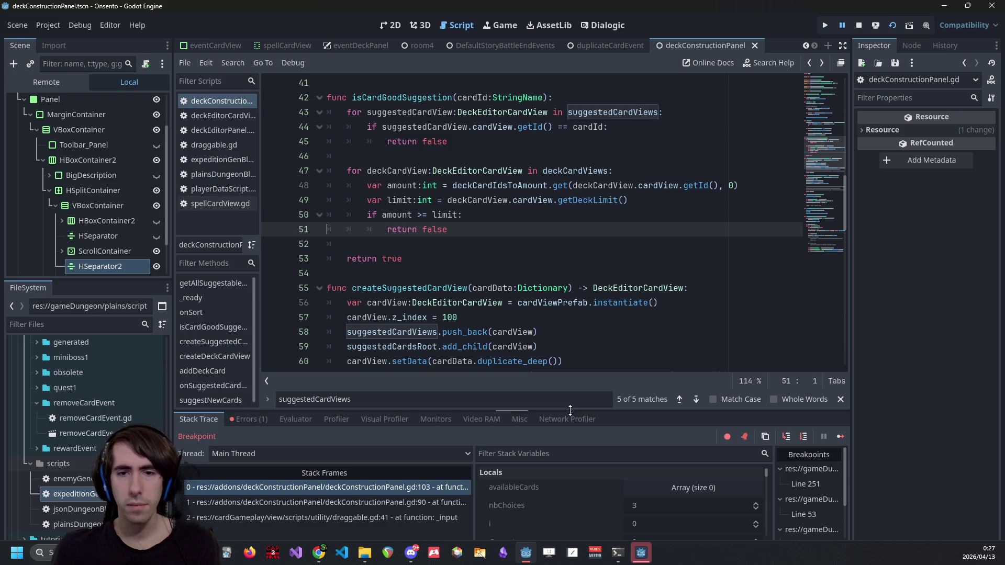
Step: Enlarge the debugger dock and expand deckCardIdsToAmount in Stack Variables
{"action": "left_click_drag", "start_coordinate": [570, 409], "coordinate": [573, 344]}
{"action": "scroll", "coordinate": [591, 427], "scroll_direction": "down", "scroll_amount": 5}
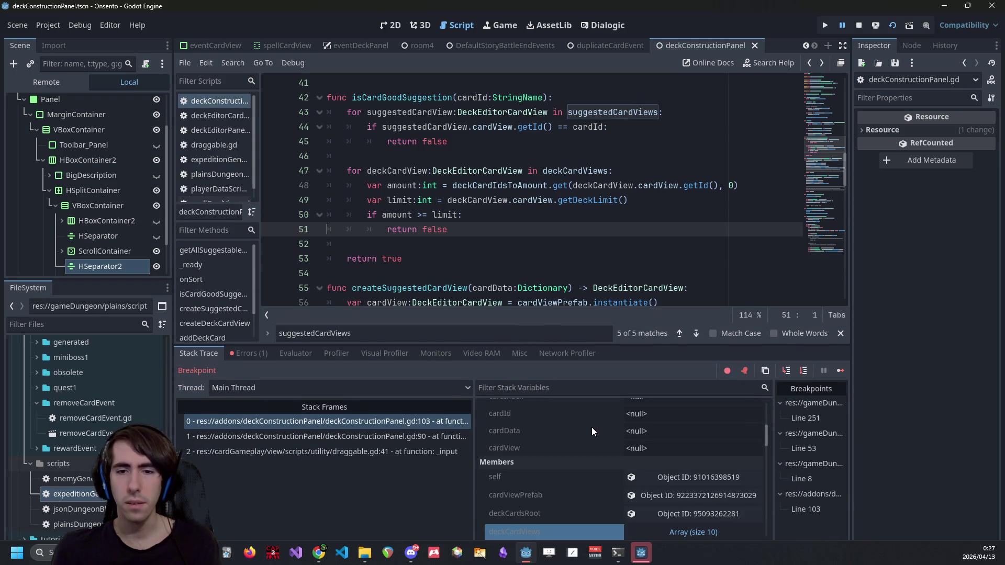
{"action": "left_click", "coordinate": [652, 460]}
{"action": "left_click", "coordinate": [653, 462]}
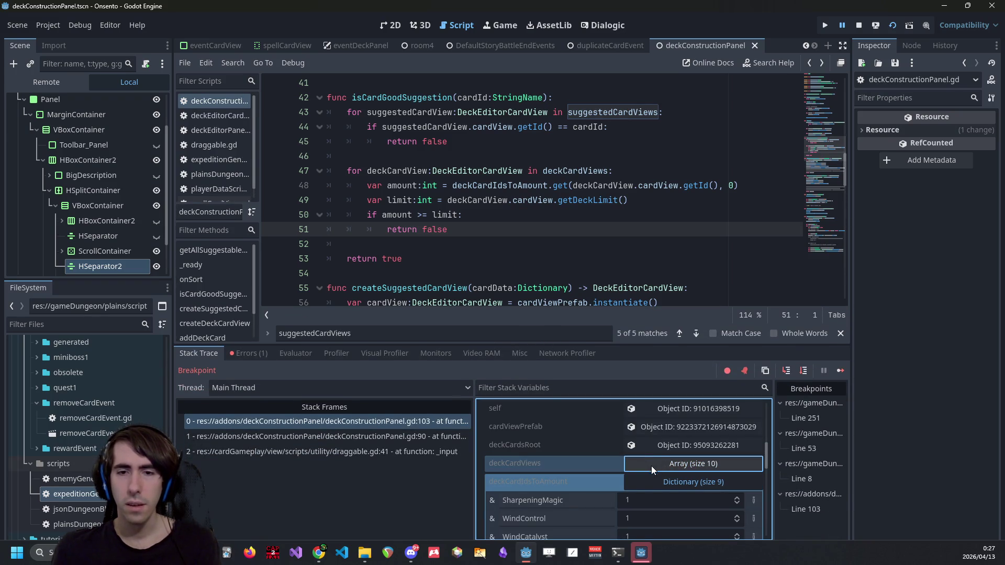
{"action": "scroll", "coordinate": [614, 478], "scroll_direction": "down", "scroll_amount": 3}
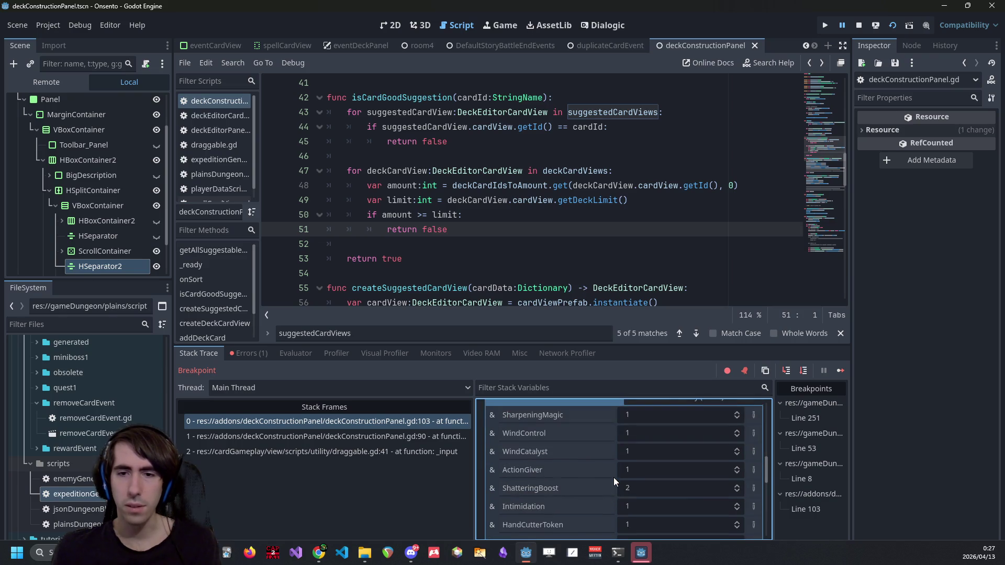
{"action": "scroll", "coordinate": [621, 463], "scroll_direction": "down", "scroll_amount": 4}
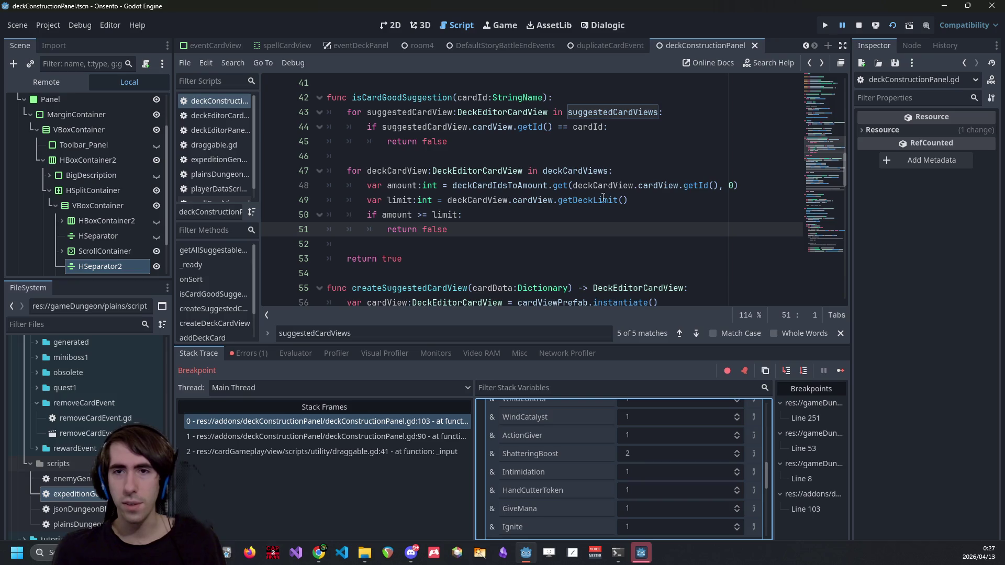
{"action": "scroll", "coordinate": [652, 438], "scroll_direction": "down", "scroll_amount": 2}
{"action": "scroll", "coordinate": [652, 438], "scroll_direction": "up", "scroll_amount": 2}
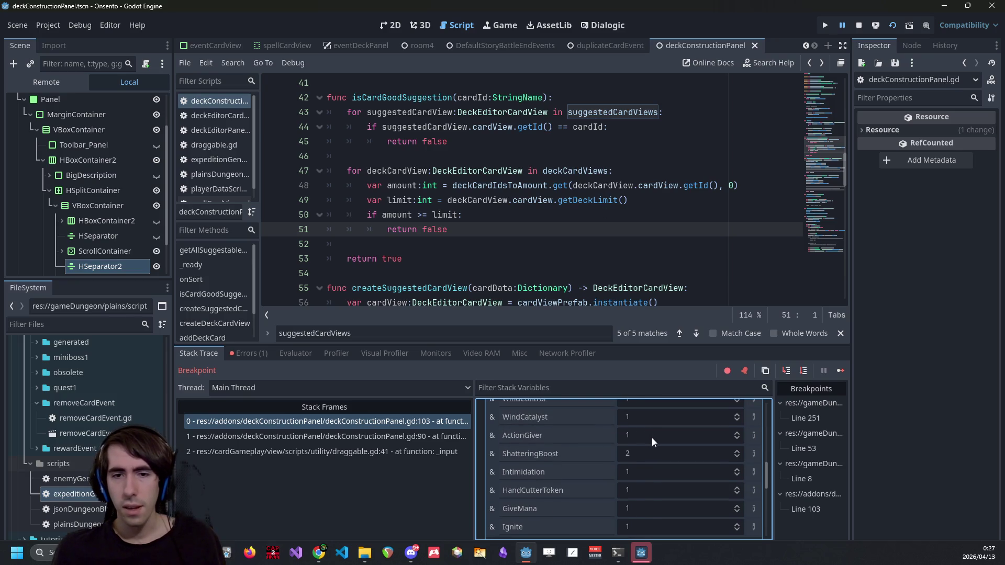
{"action": "scroll", "coordinate": [652, 438], "scroll_direction": "up", "scroll_amount": 3}
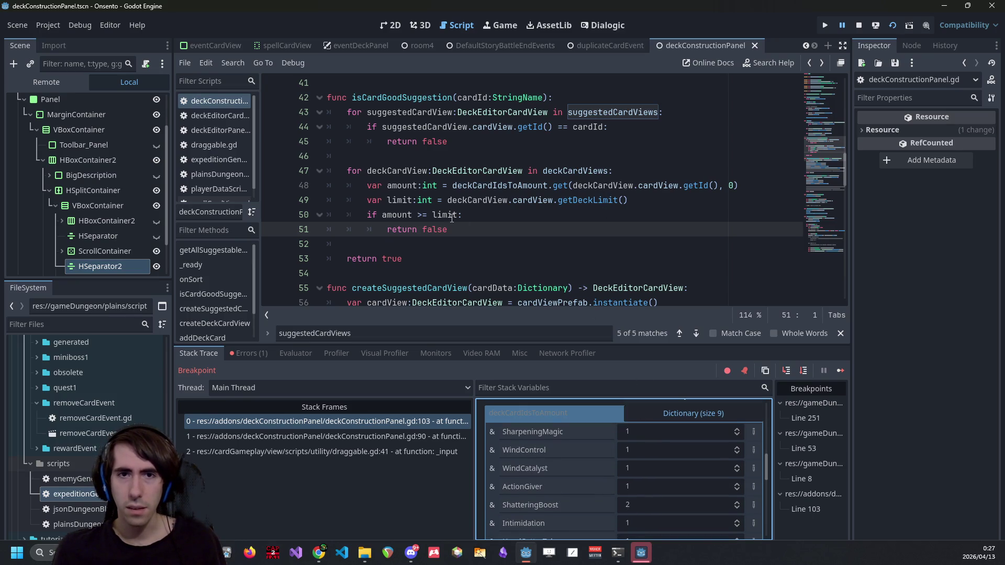
Step: Add a line 51 breakpoint, resume into the index -1 error on line 112, and stop the game
{"action": "left_click", "coordinate": [273, 231]}
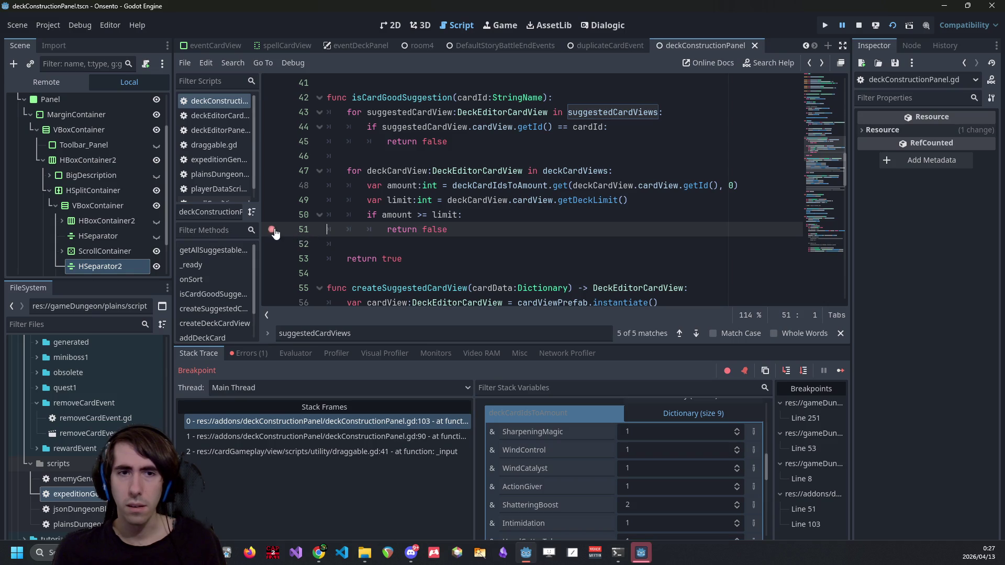
{"action": "left_click", "coordinate": [840, 372]}
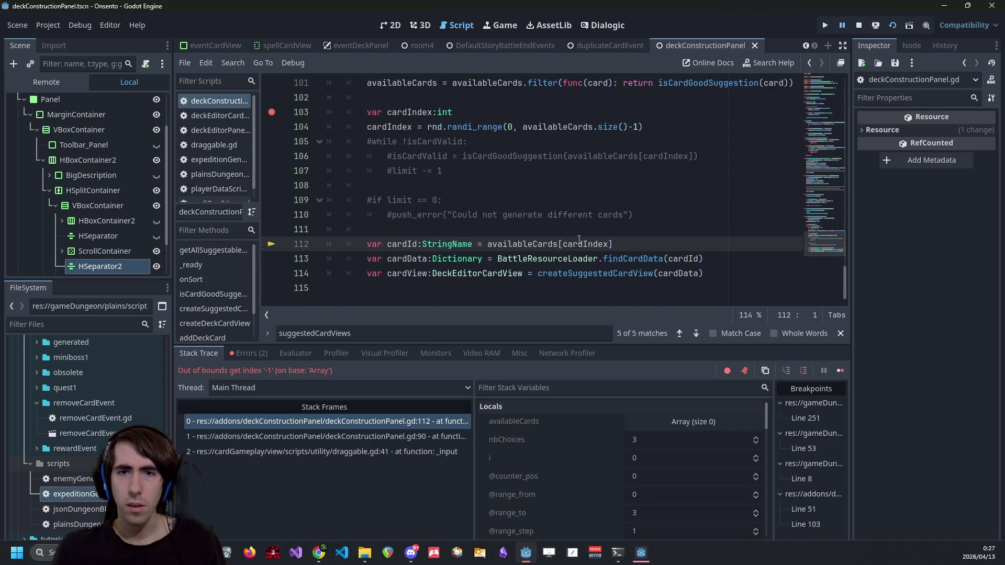
{"action": "double_click", "coordinate": [515, 244]}
{"action": "scroll", "coordinate": [513, 241], "scroll_direction": "up", "scroll_amount": 1}
{"action": "scroll", "coordinate": [513, 241], "scroll_direction": "up", "scroll_amount": 1}
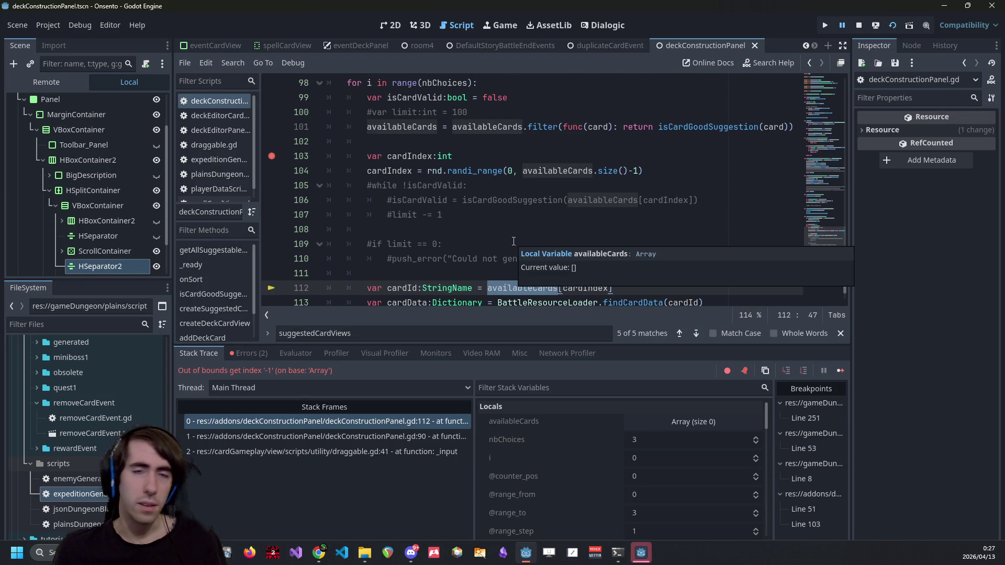
{"action": "left_click", "coordinate": [860, 24]}
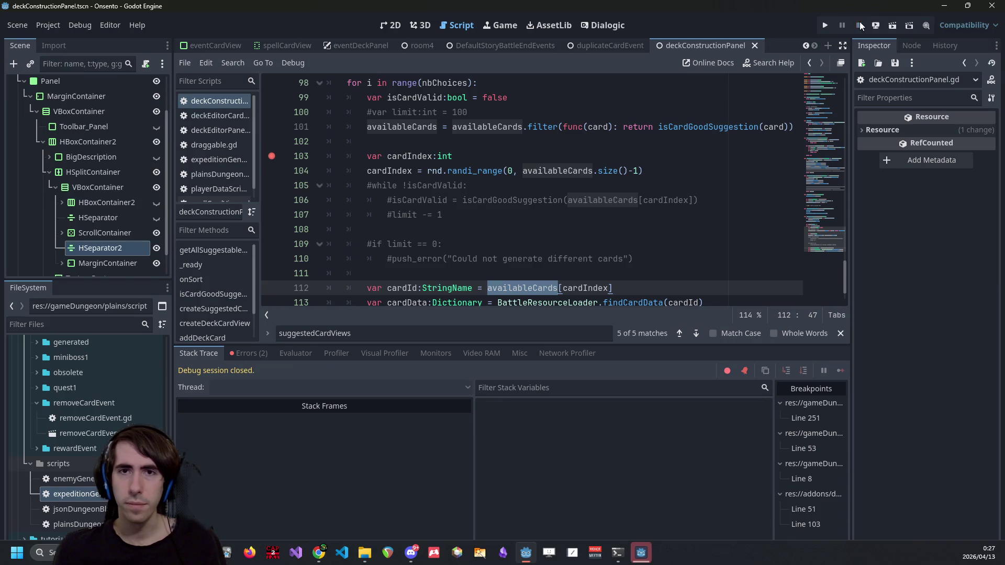
Step: Remove the line 103 breakpoint, relaunch the project with F5, and pick a suggested card
{"action": "left_click", "coordinate": [271, 156]}
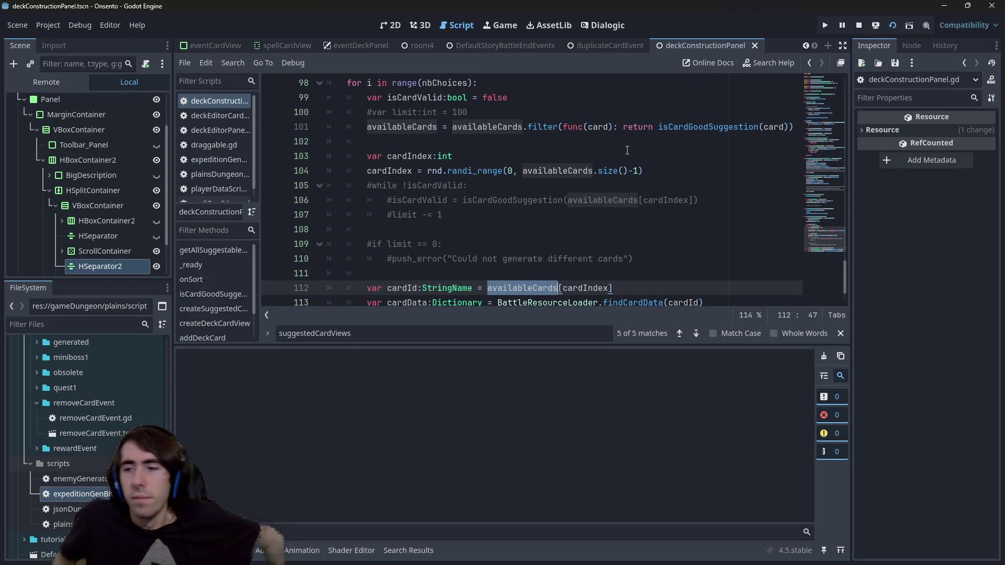
{"action": "key", "text": "F5"}
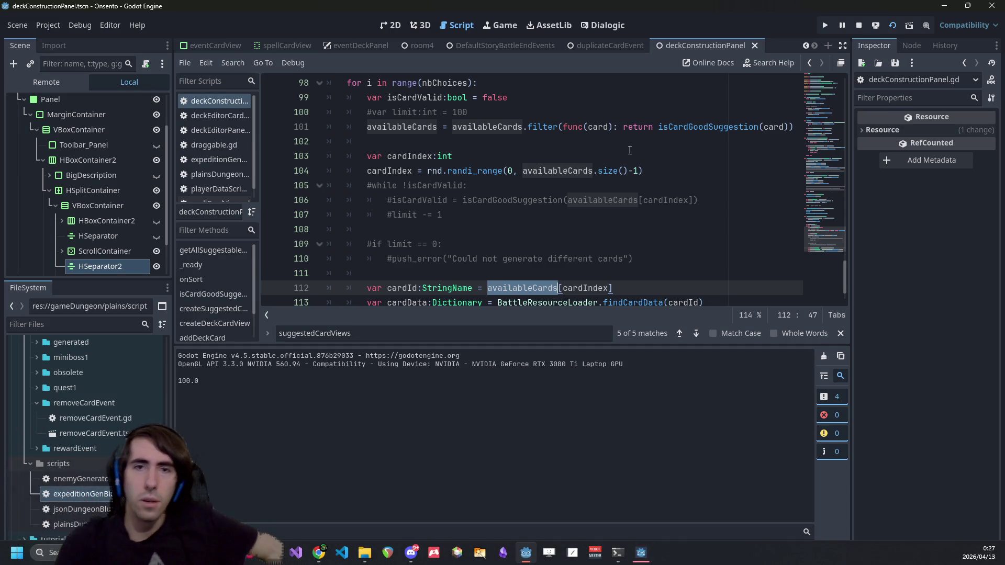
{"action": "scroll", "coordinate": [482, 164], "scroll_direction": "up", "scroll_amount": 3}
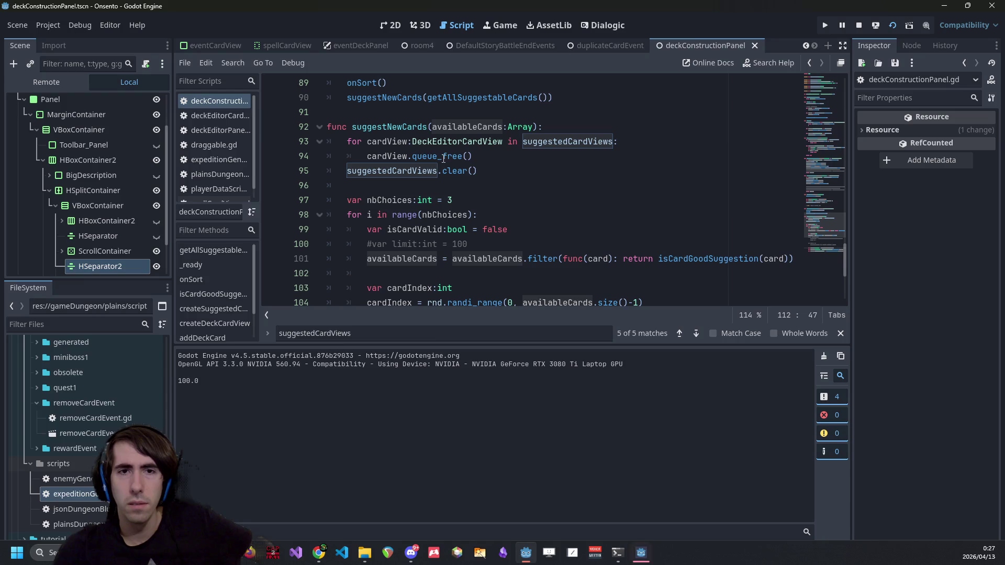
{"action": "double_click", "coordinate": [417, 165]}
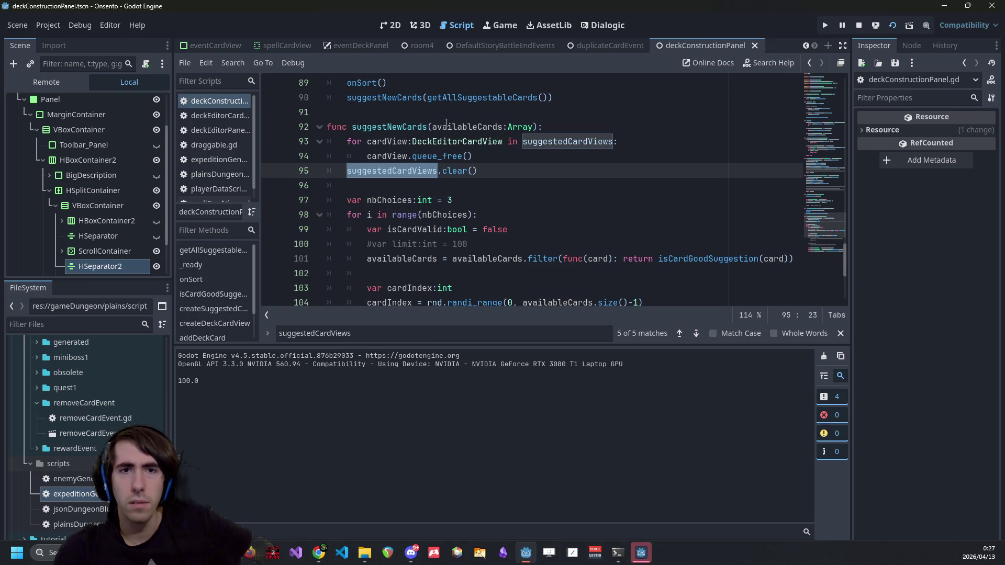
{"action": "scroll", "coordinate": [514, 185], "scroll_direction": "down", "scroll_amount": 1}
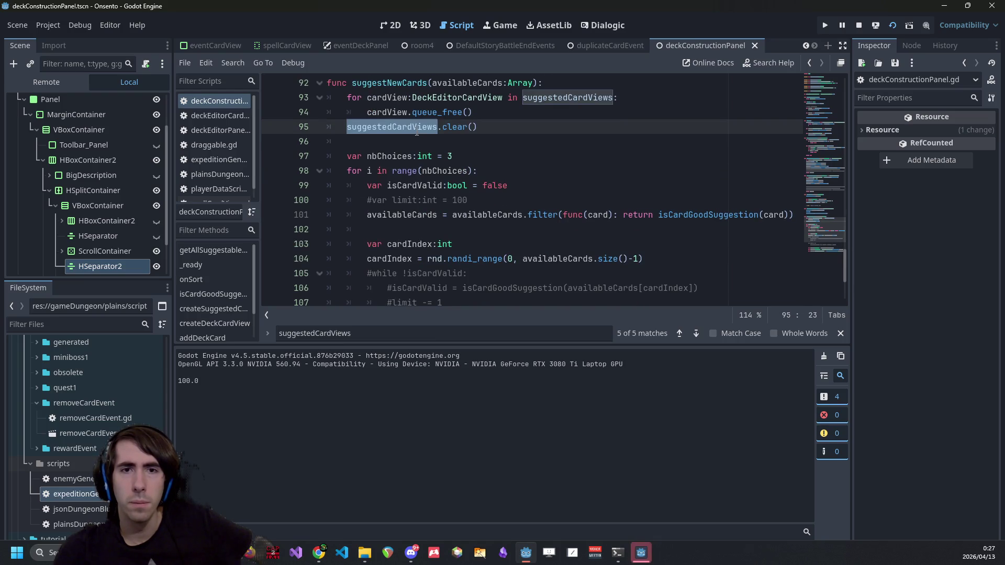
{"action": "scroll", "coordinate": [470, 168], "scroll_direction": "down", "scroll_amount": 2}
{"action": "scroll", "coordinate": [470, 168], "scroll_direction": "down", "scroll_amount": 1}
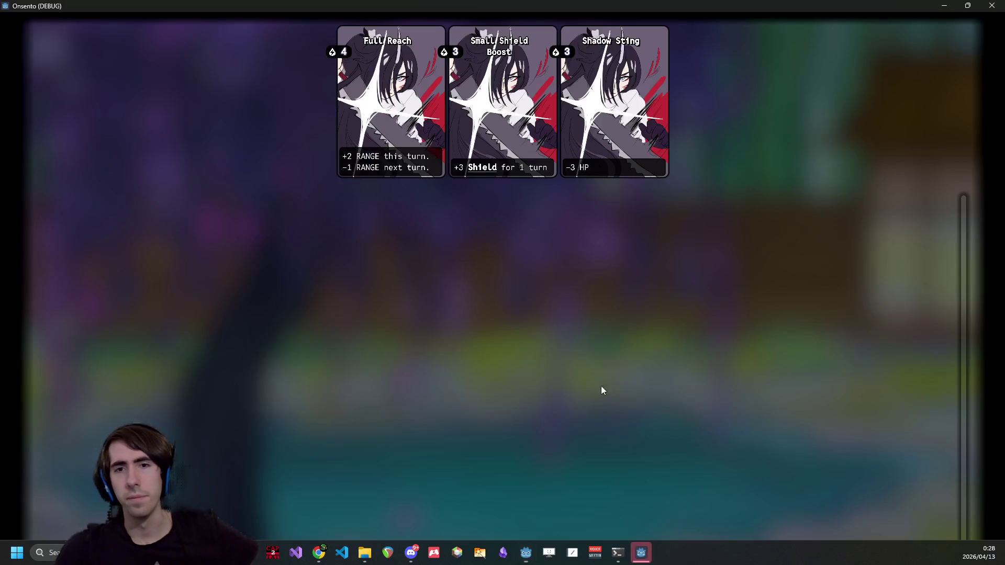
{"action": "left_click", "coordinate": [455, 154]}
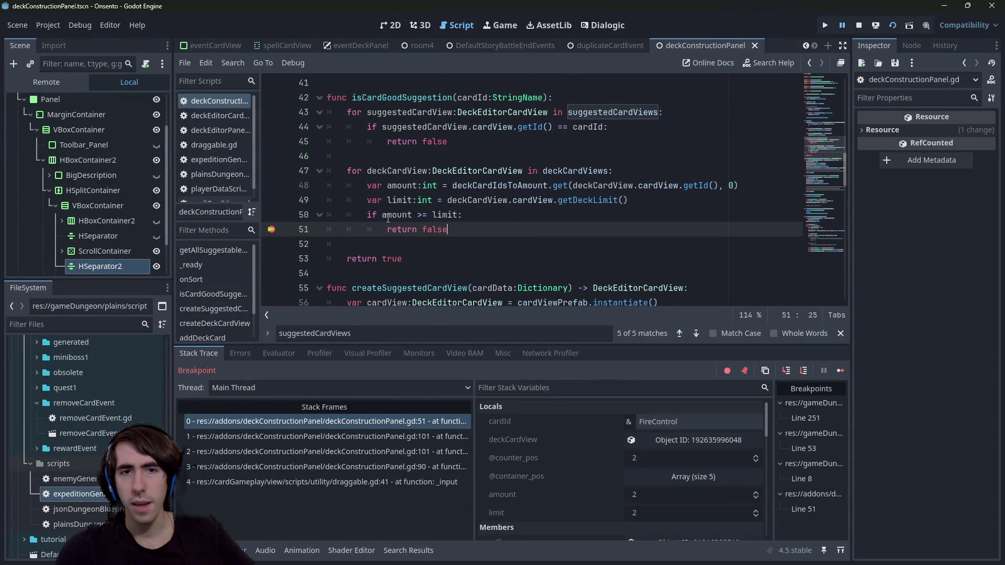
Step: Inspect the paused deckCardView's card Data dictionary and reveal its full id
{"action": "left_click", "coordinate": [430, 201]}
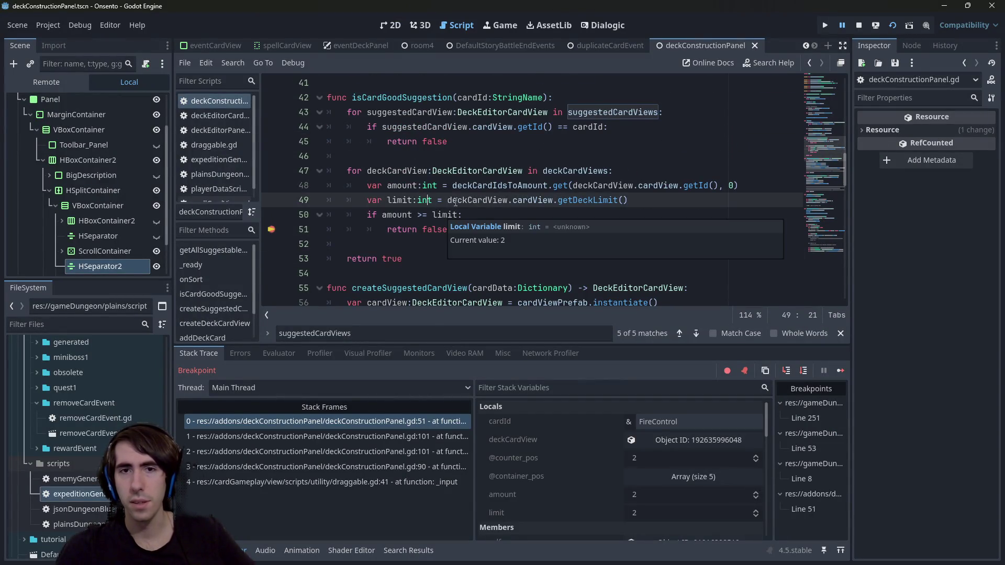
{"action": "left_click", "coordinate": [462, 200]}
{"action": "double_click", "coordinate": [581, 171]}
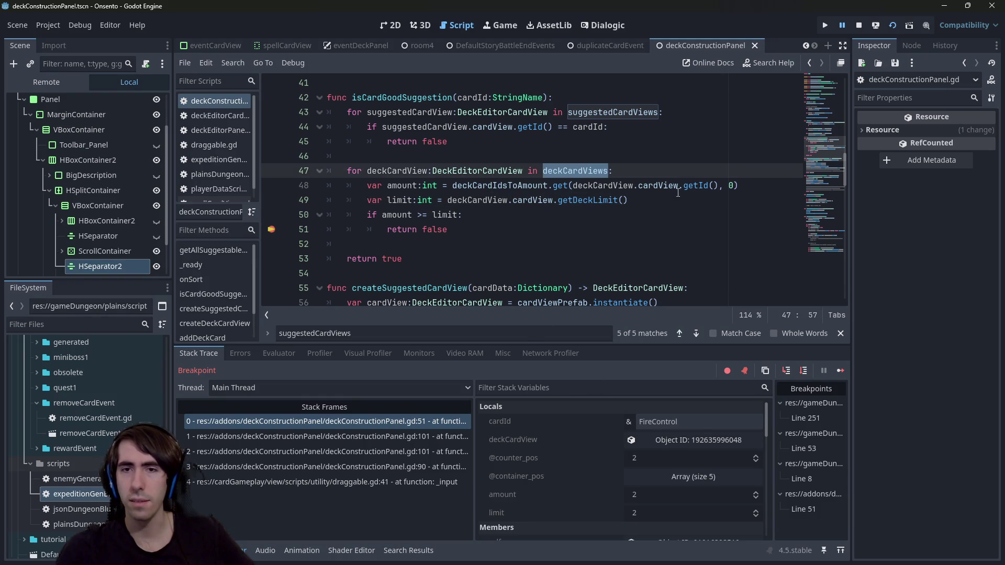
{"action": "mouse_move", "coordinate": [671, 188]}
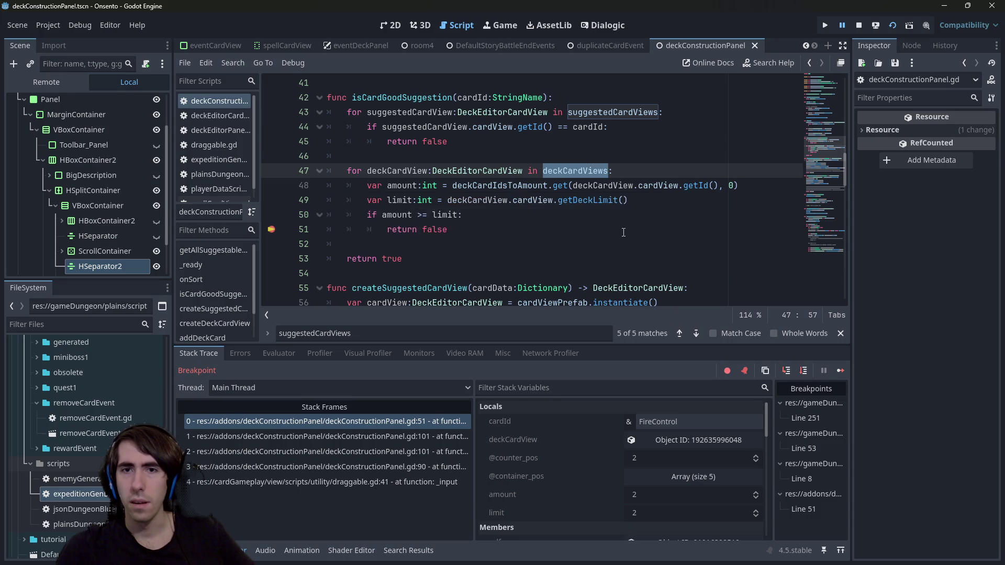
{"action": "left_click", "coordinate": [649, 440]}
{"action": "left_click", "coordinate": [944, 131]}
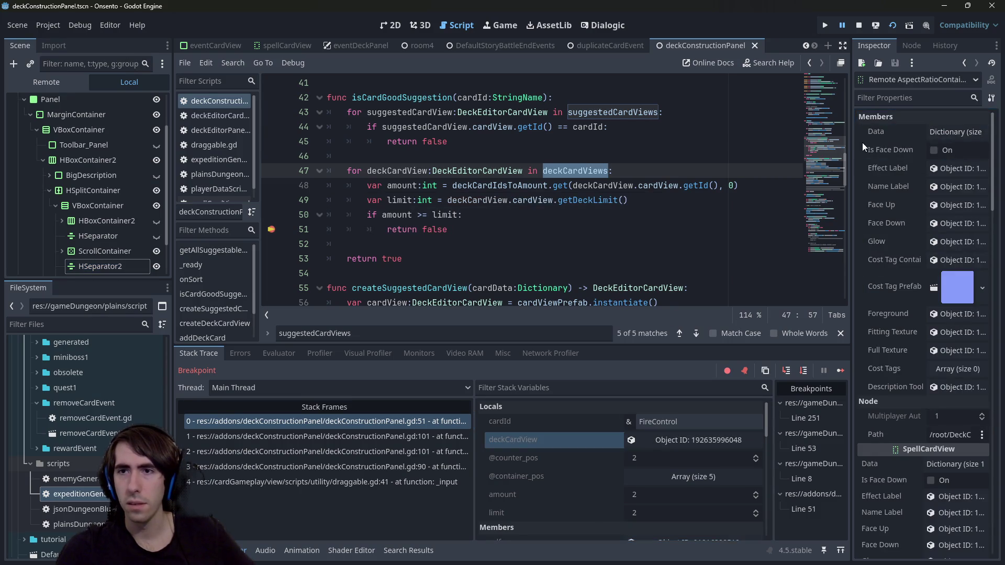
{"action": "left_click", "coordinate": [943, 134]}
{"action": "double_click", "coordinate": [934, 150]}
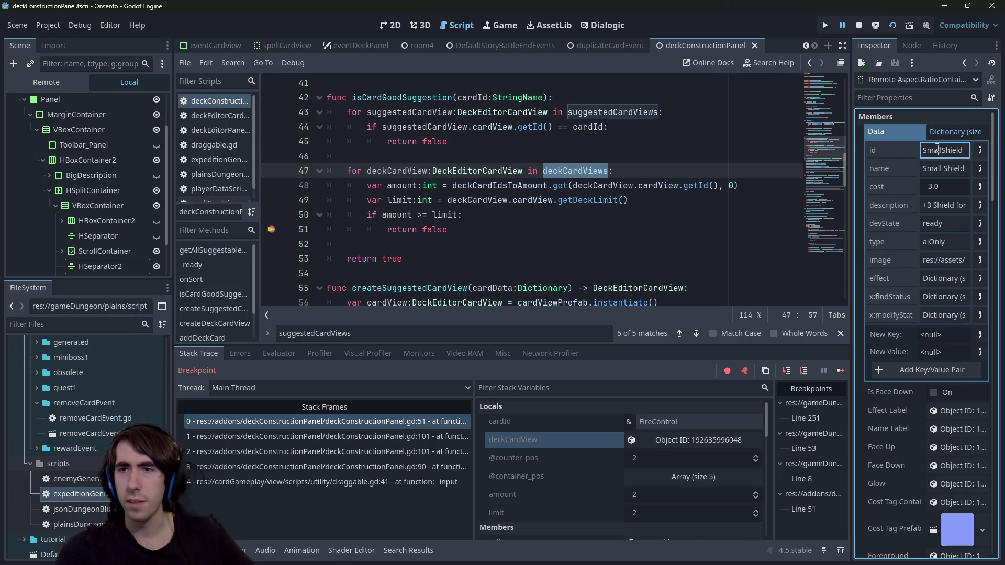
Step: Expand deckCardIdsToAmount and continue until line 51 breaks again on Firebreath
{"action": "left_click", "coordinate": [619, 218]}
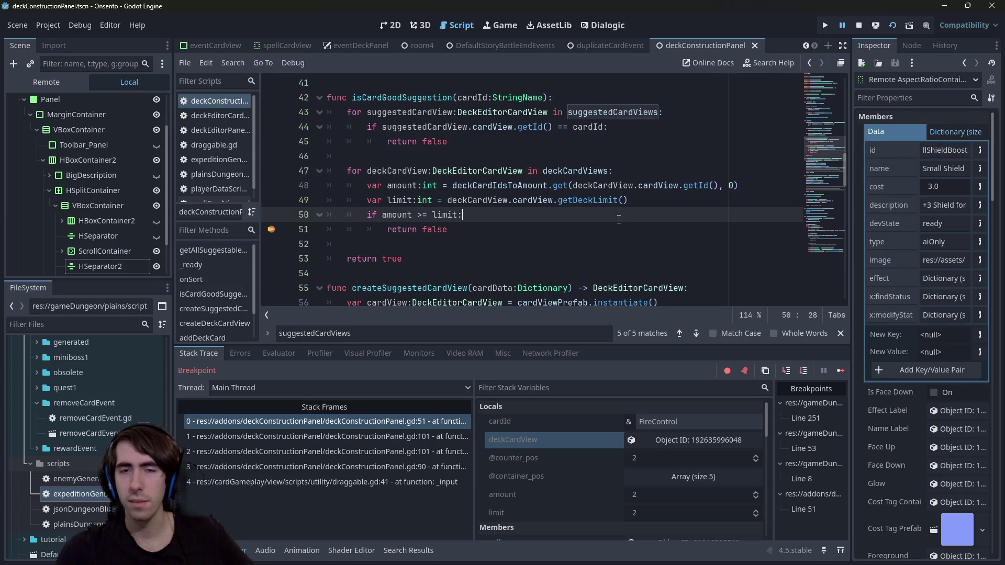
{"action": "scroll", "coordinate": [598, 492], "scroll_direction": "down", "scroll_amount": 5}
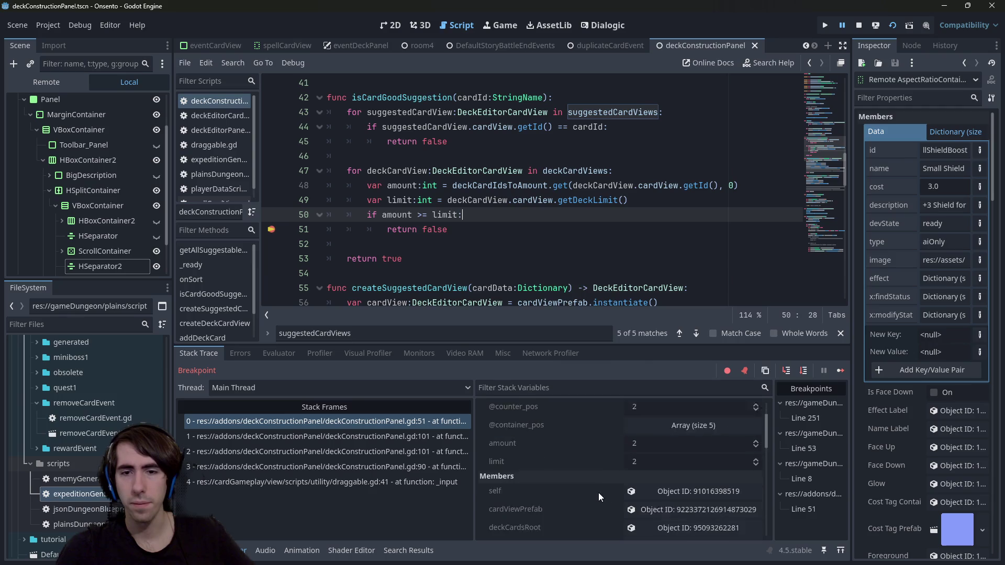
{"action": "left_click", "coordinate": [637, 492]}
{"action": "scroll", "coordinate": [641, 485], "scroll_direction": "down", "scroll_amount": 3}
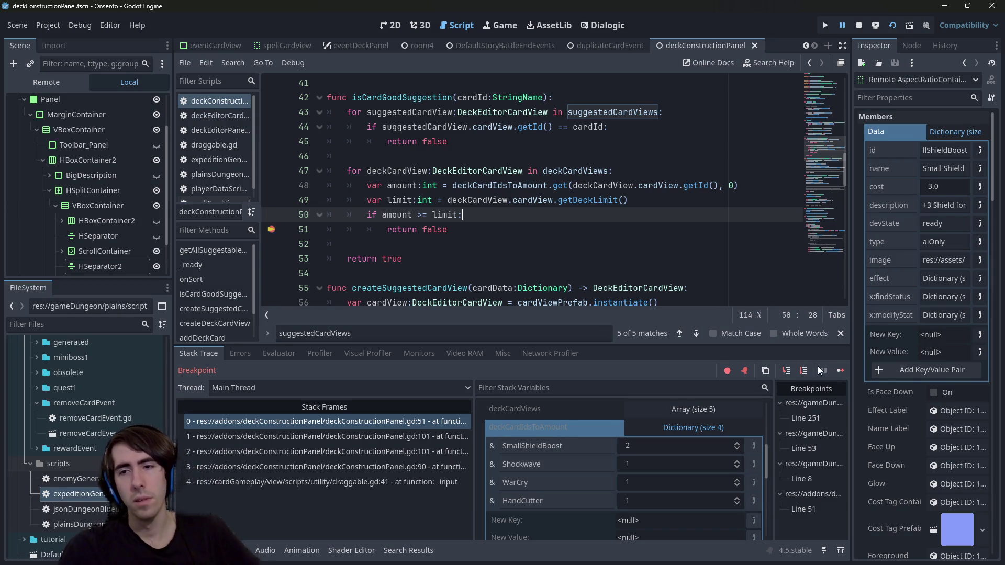
{"action": "left_click", "coordinate": [840, 370]}
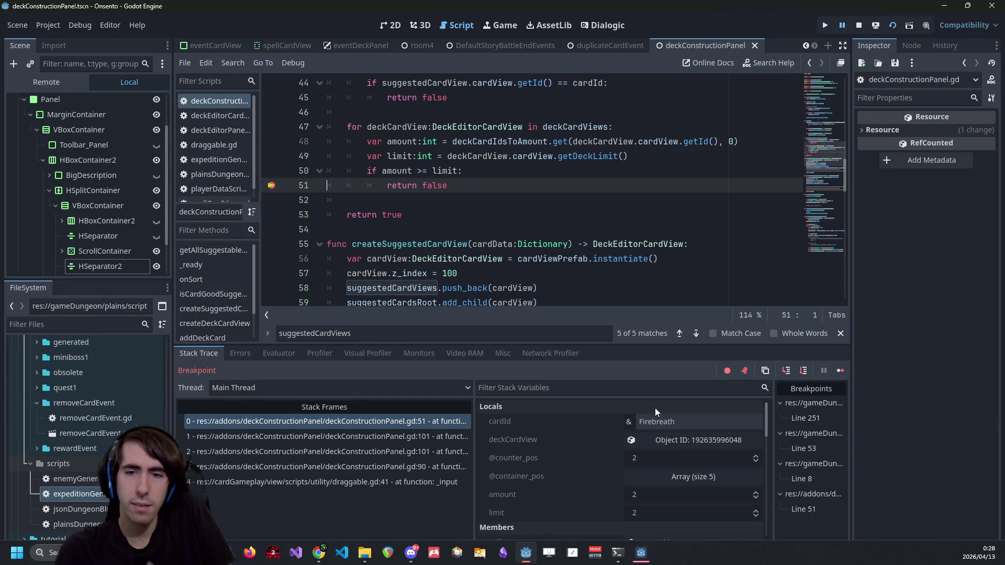
{"action": "double_click", "coordinate": [673, 421]}
{"action": "scroll", "coordinate": [514, 159], "scroll_direction": "up", "scroll_amount": 2}
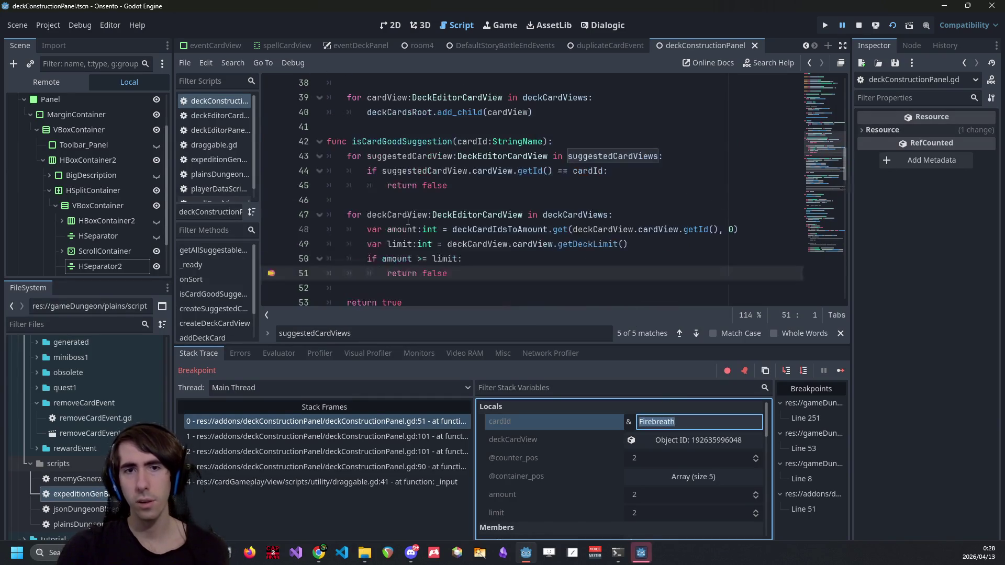
{"action": "double_click", "coordinate": [472, 141]}
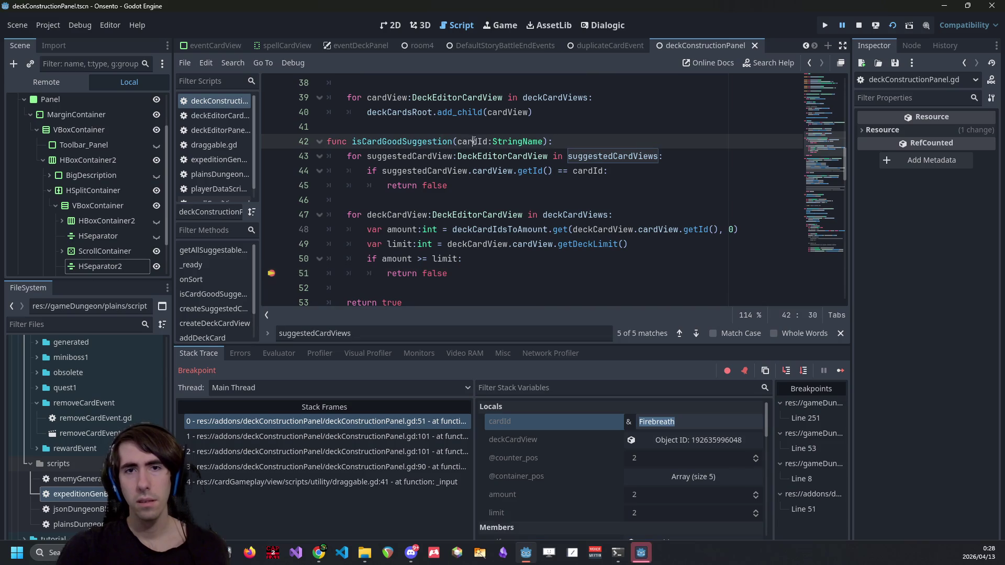
{"action": "scroll", "coordinate": [583, 500], "scroll_direction": "down", "scroll_amount": 2}
{"action": "scroll", "coordinate": [583, 500], "scroll_direction": "down", "scroll_amount": 3}
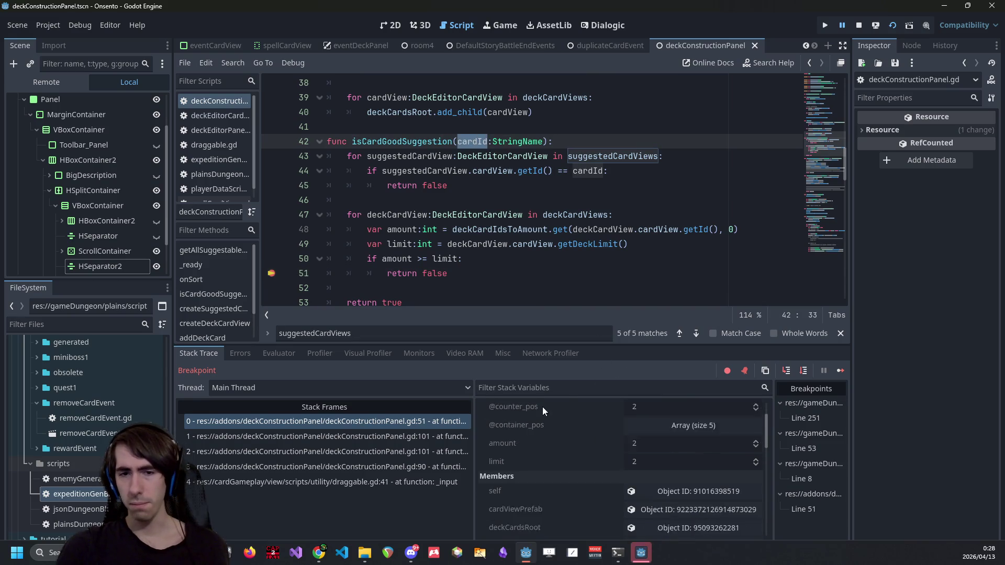
{"action": "left_click", "coordinate": [615, 492]}
{"action": "scroll", "coordinate": [651, 483], "scroll_direction": "down", "scroll_amount": 2}
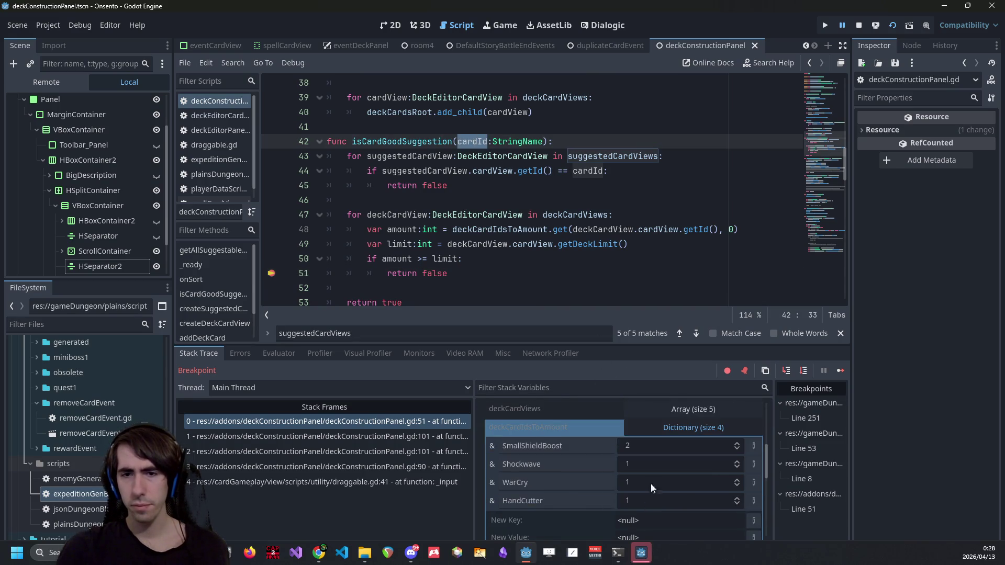
{"action": "left_click", "coordinate": [548, 447]}
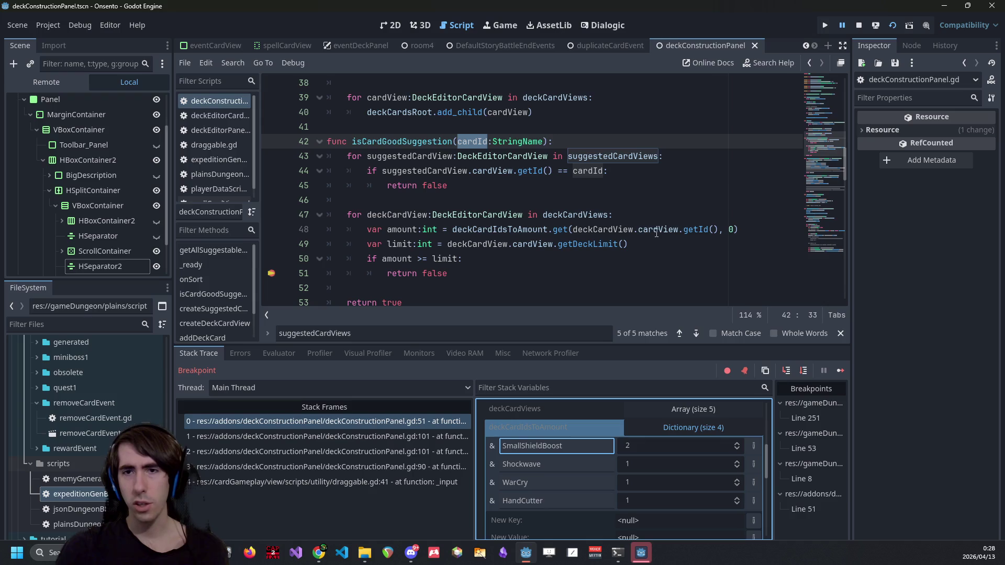
{"action": "double_click", "coordinate": [611, 229]}
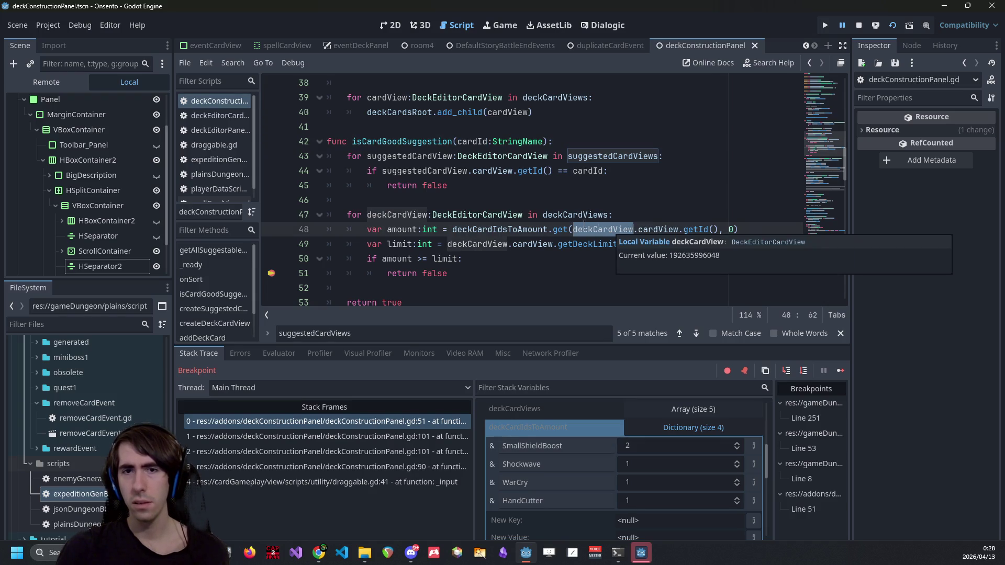
{"action": "double_click", "coordinate": [415, 214]}
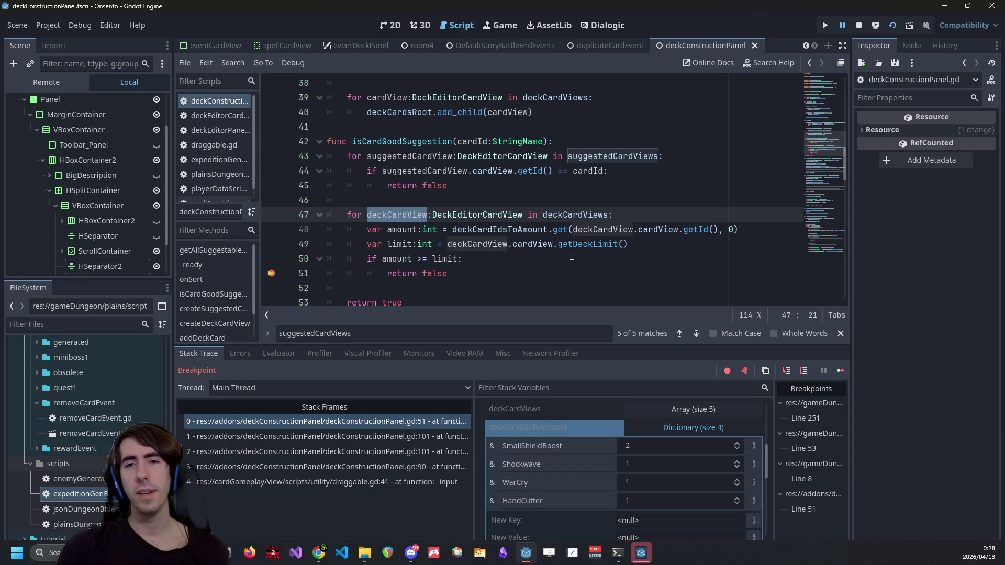
{"action": "double_click", "coordinate": [471, 143]}
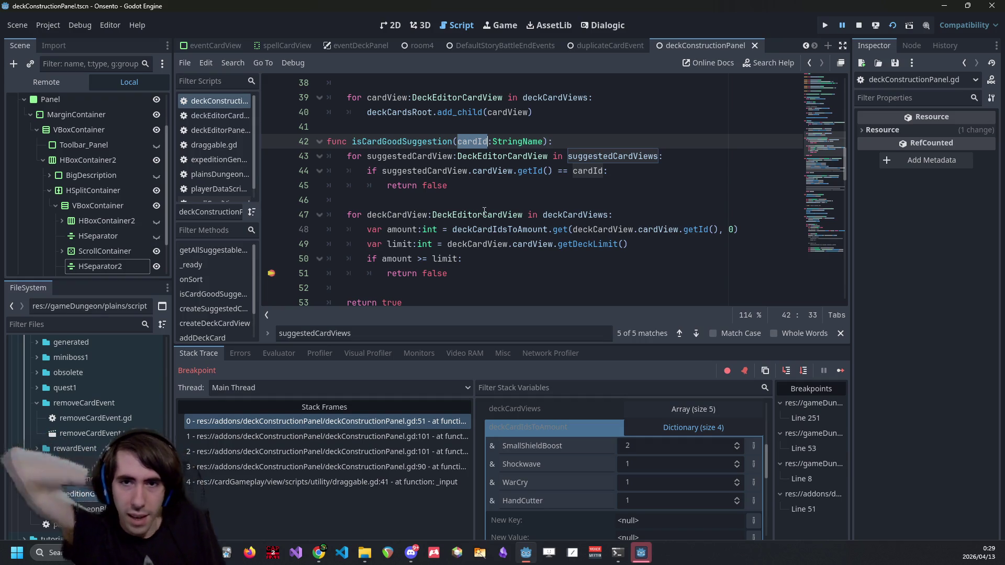
{"action": "double_click", "coordinate": [417, 140]}
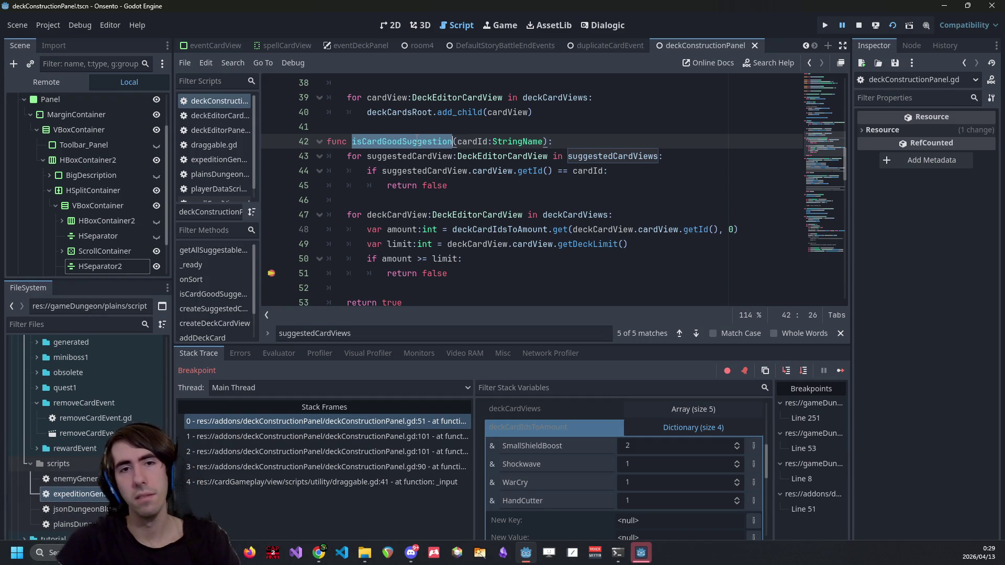
Step: Search for isCardGoodSuggestion to reach its call on line 101 and review line 113's findCardData lookup
{"action": "key", "text": "ctrl+f"}
{"action": "key", "text": "Return"}
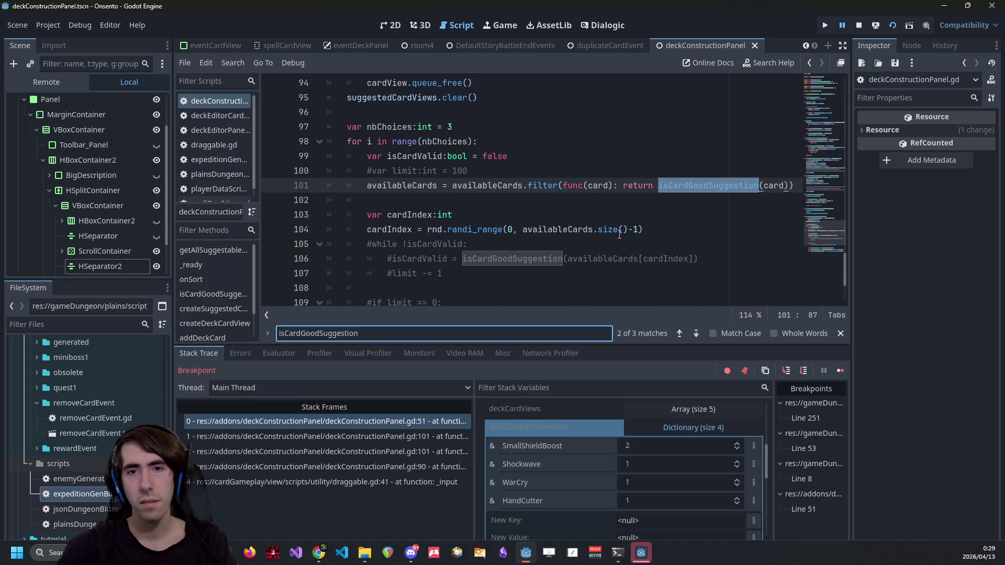
{"action": "scroll", "coordinate": [620, 233], "scroll_direction": "up", "scroll_amount": 1}
{"action": "double_click", "coordinate": [488, 229]}
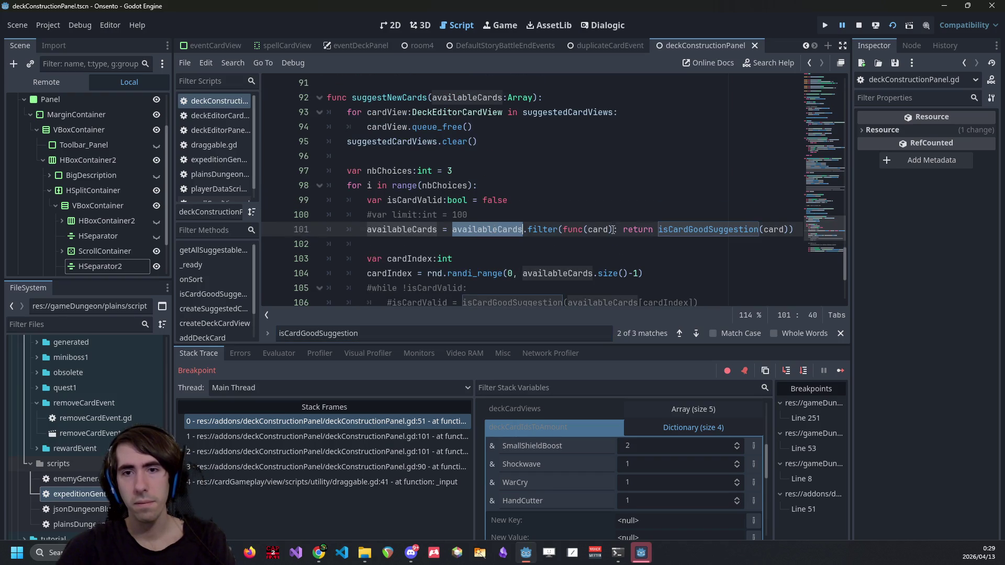
{"action": "scroll", "coordinate": [613, 230], "scroll_direction": "down", "scroll_amount": 3}
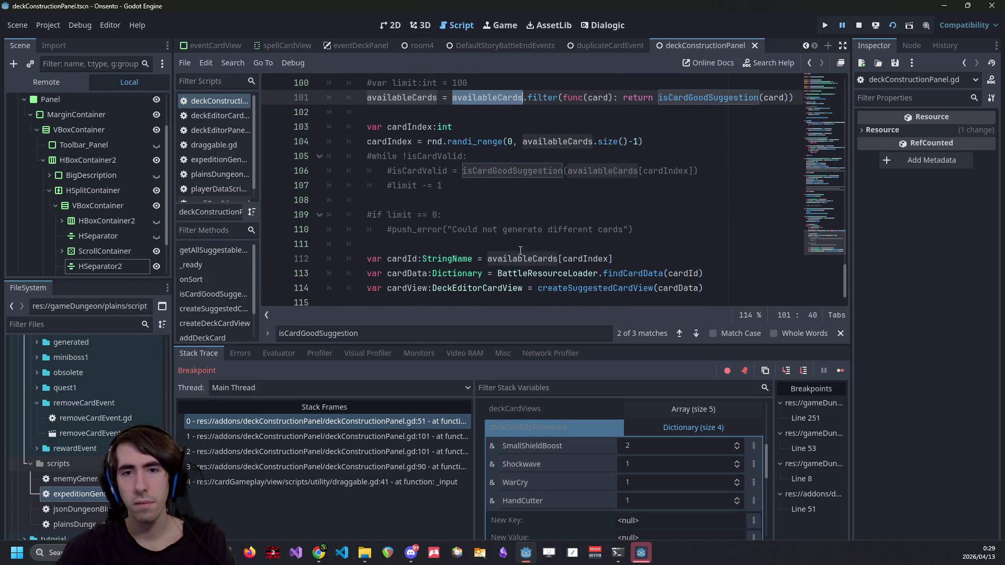
{"action": "left_click_drag", "start_coordinate": [497, 274], "coordinate": [676, 266]}
{"action": "key", "text": "ctrl+c"}
{"action": "scroll", "coordinate": [677, 185], "scroll_direction": "up", "scroll_amount": 2}
Step: Try wrapping the card argument on line 101 in findCardData, then undo the change
{"action": "left_click", "coordinate": [764, 186]}
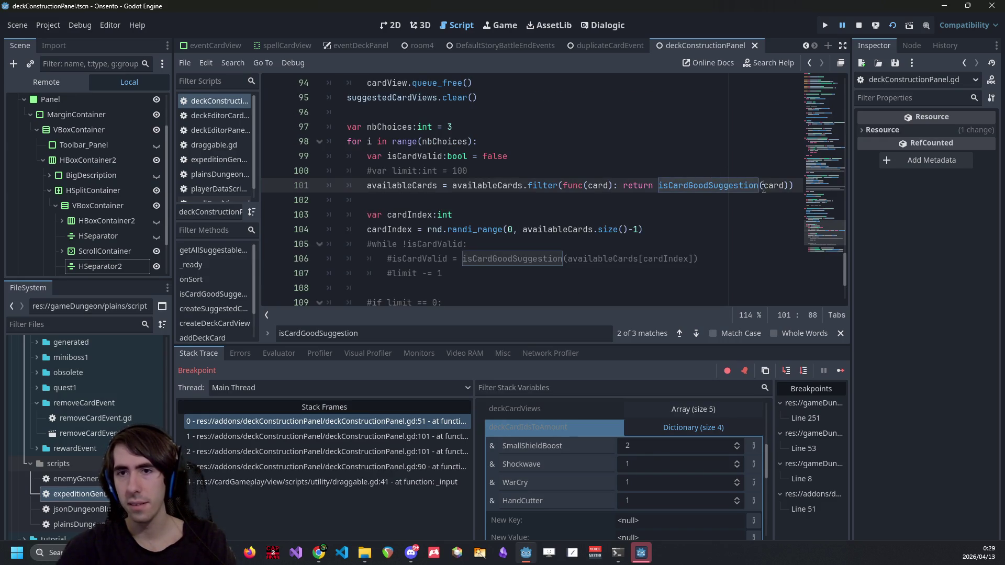
{"action": "left_click", "coordinate": [763, 184]}
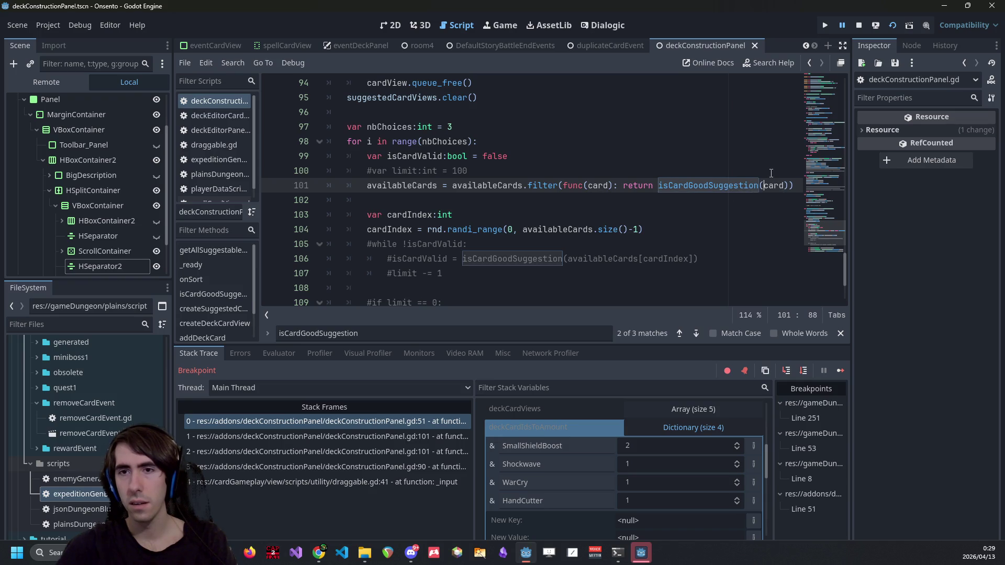
{"action": "key", "text": "ctrl+v"}
{"action": "key", "text": "Right"}
{"action": "key", "text": "Right"}
{"action": "key", "text": "Right"}
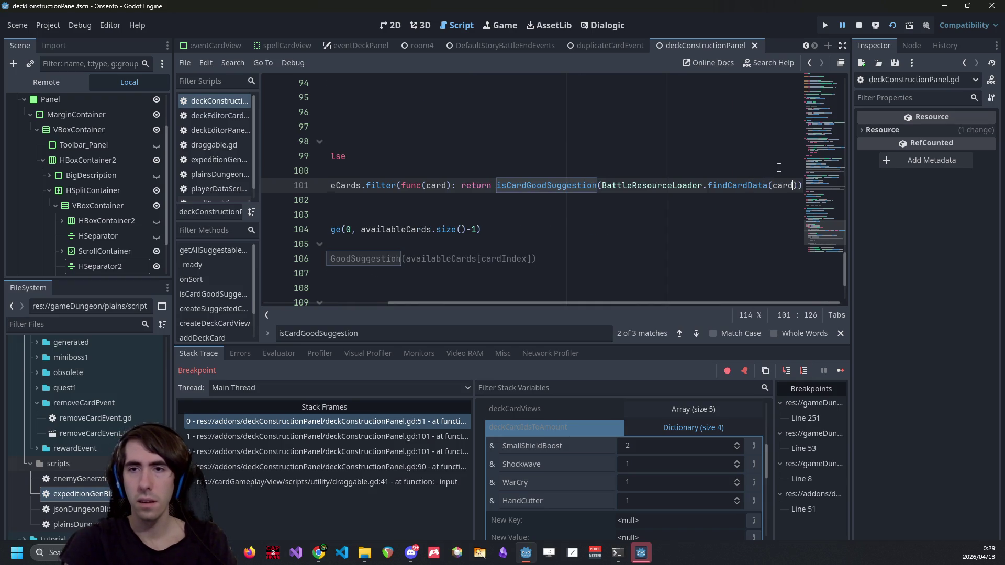
{"action": "key", "text": "Home"}
{"action": "key", "text": "ctrl+z"}
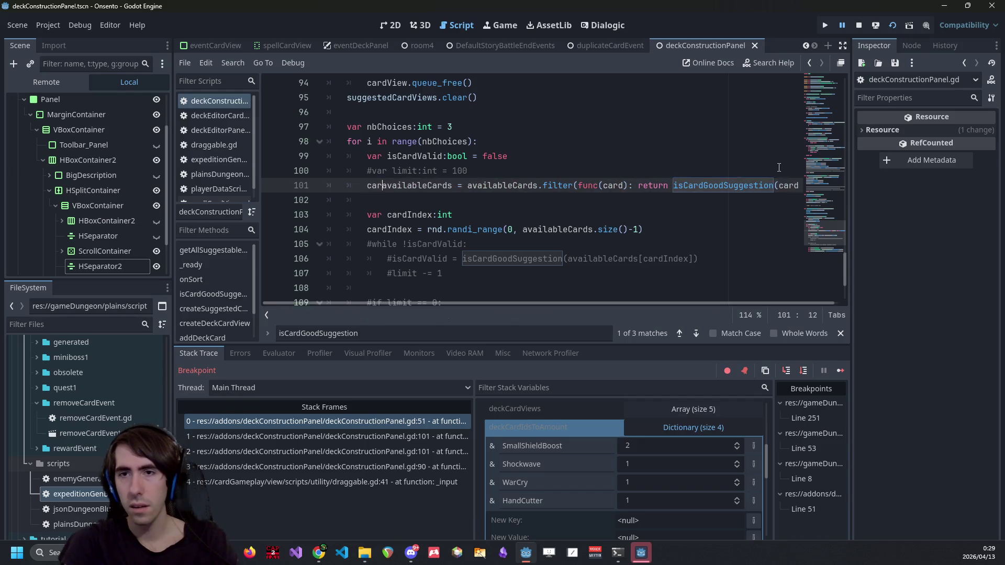
{"action": "type", "text": "car"}
{"action": "key", "text": "BackSpace"}
{"action": "key", "text": "BackSpace"}
{"action": "key", "text": "BackSpace"}
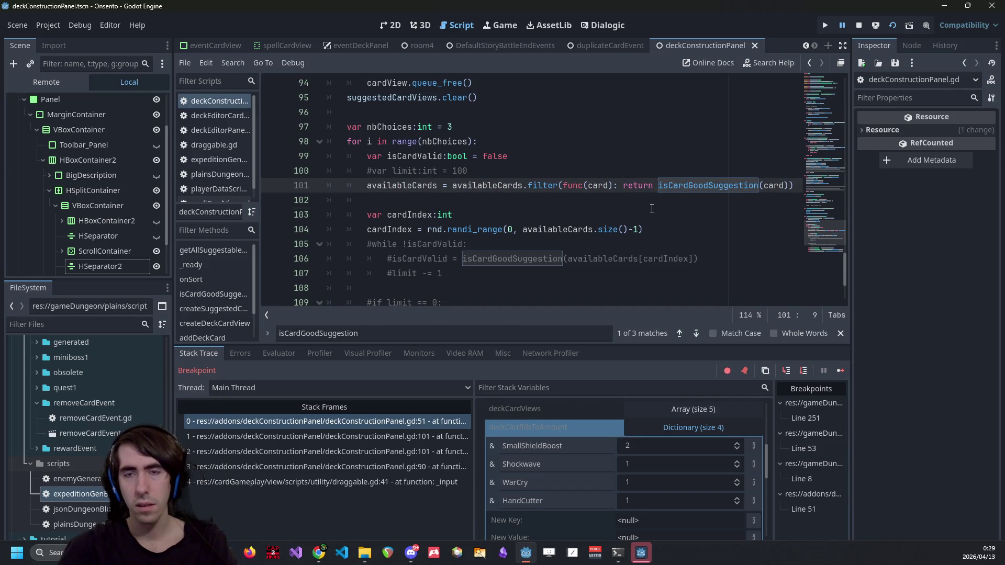
{"action": "left_click", "coordinate": [655, 210]}
Step: Jump to the isCardGoodSuggestion definition and highlight uses of its cardId parameter
{"action": "left_click", "coordinate": [677, 185], "text": "ctrl"}
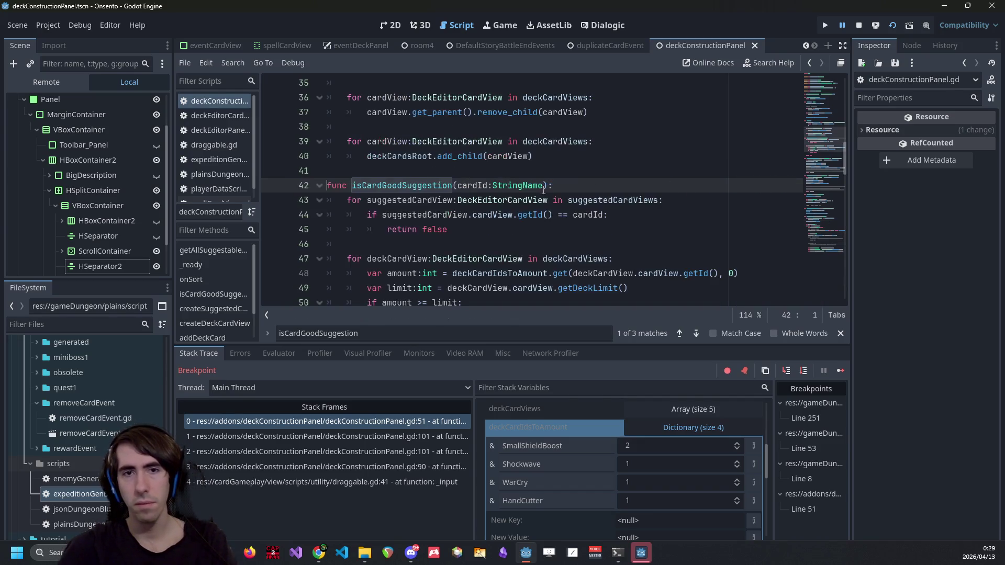
{"action": "double_click", "coordinate": [478, 186]}
{"action": "scroll", "coordinate": [480, 186], "scroll_direction": "down", "scroll_amount": 2}
{"action": "scroll", "coordinate": [479, 185], "scroll_direction": "up", "scroll_amount": 2}
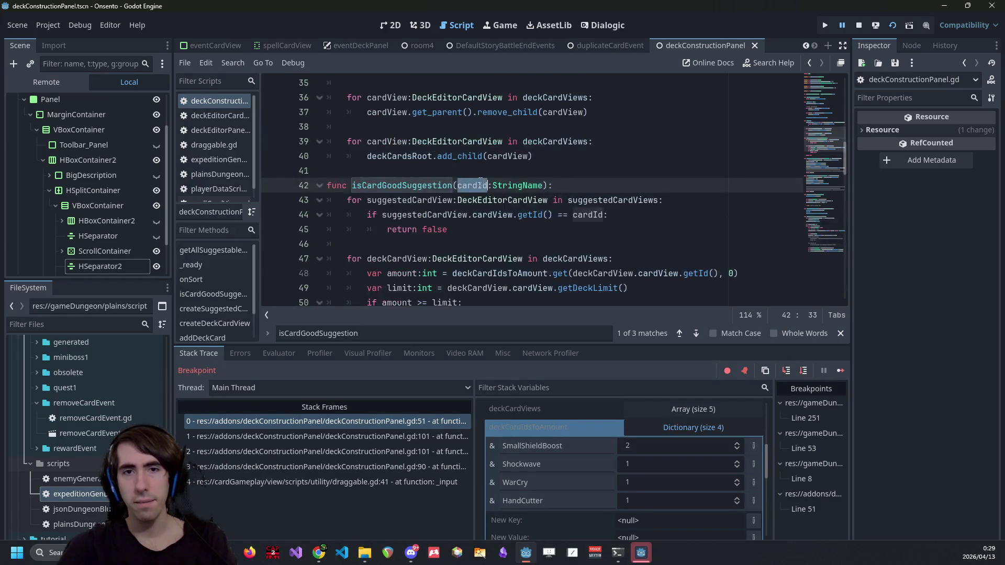
{"action": "double_click", "coordinate": [479, 185]}
{"action": "scroll", "coordinate": [513, 195], "scroll_direction": "down", "scroll_amount": 1}
{"action": "left_click", "coordinate": [587, 154]}
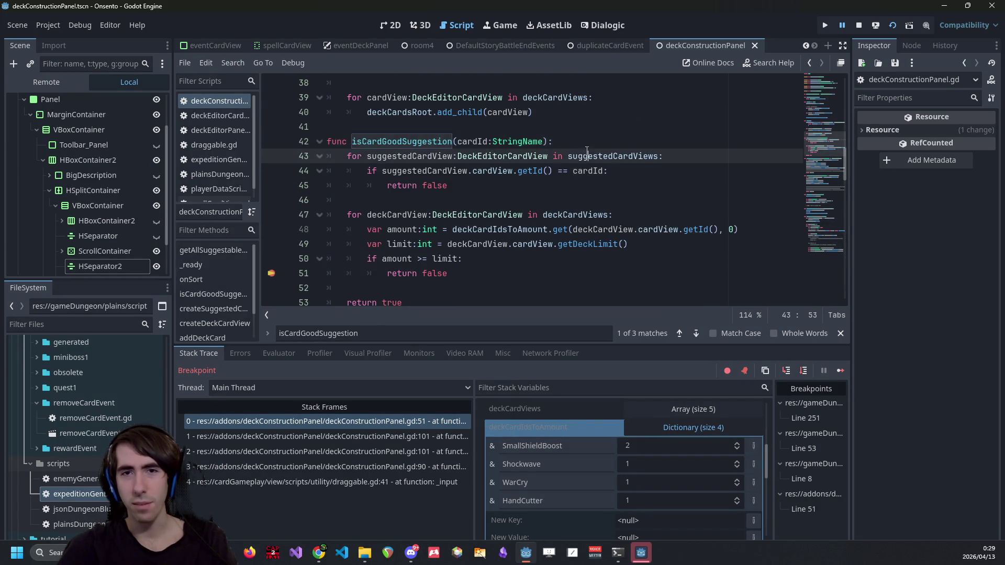
Step: Switch back and forth between the line 101 call and the isCardGoodSuggestion definition
{"action": "left_click", "coordinate": [566, 208]}
{"action": "key", "text": "alt+Left"}
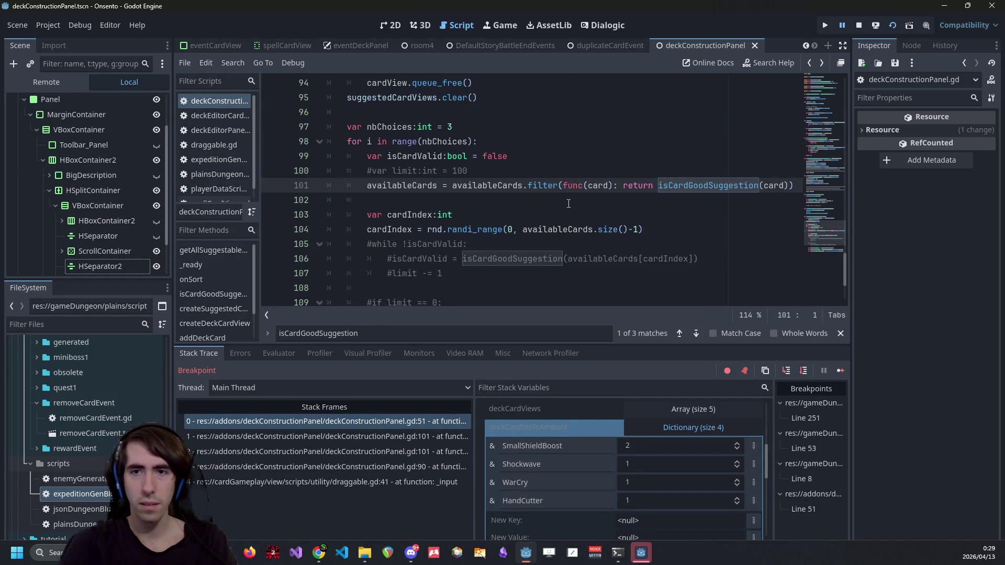
{"action": "scroll", "coordinate": [560, 215], "scroll_direction": "down", "scroll_amount": 3}
{"action": "left_click_drag", "start_coordinate": [518, 258], "coordinate": [752, 255]}
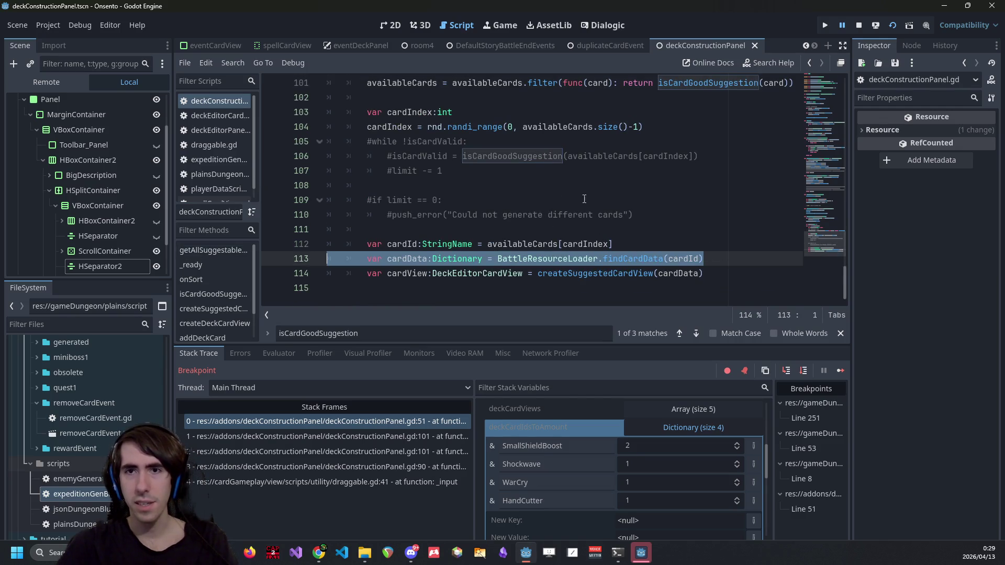
{"action": "left_click", "coordinate": [667, 83], "text": "ctrl"}
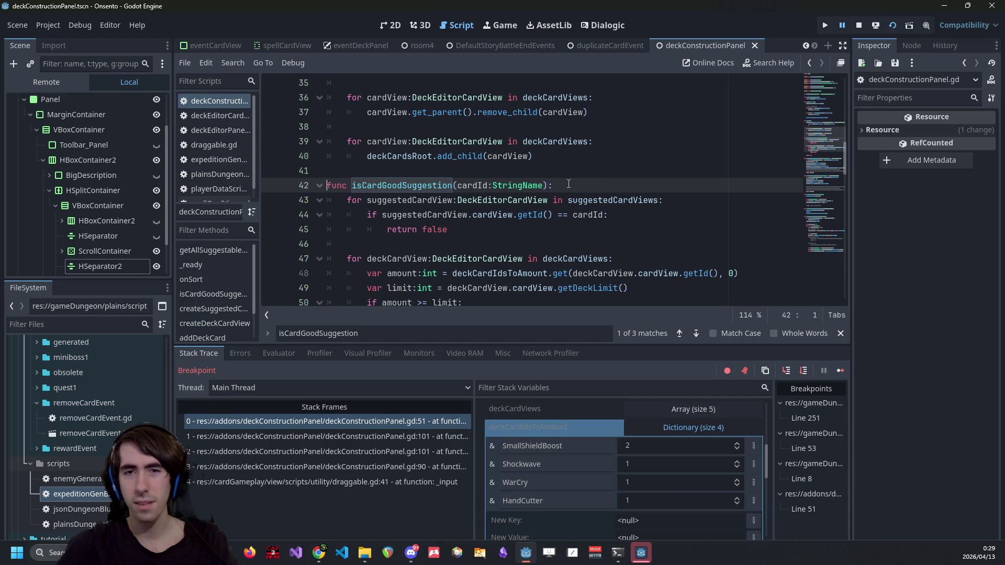
{"action": "key", "text": "alt+Left"}
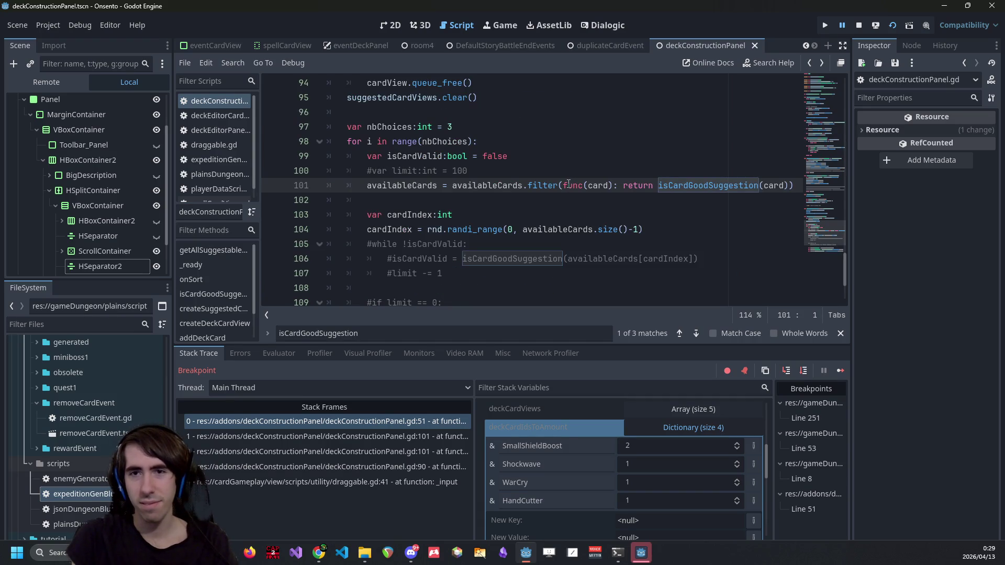
{"action": "key", "text": "alt+Right"}
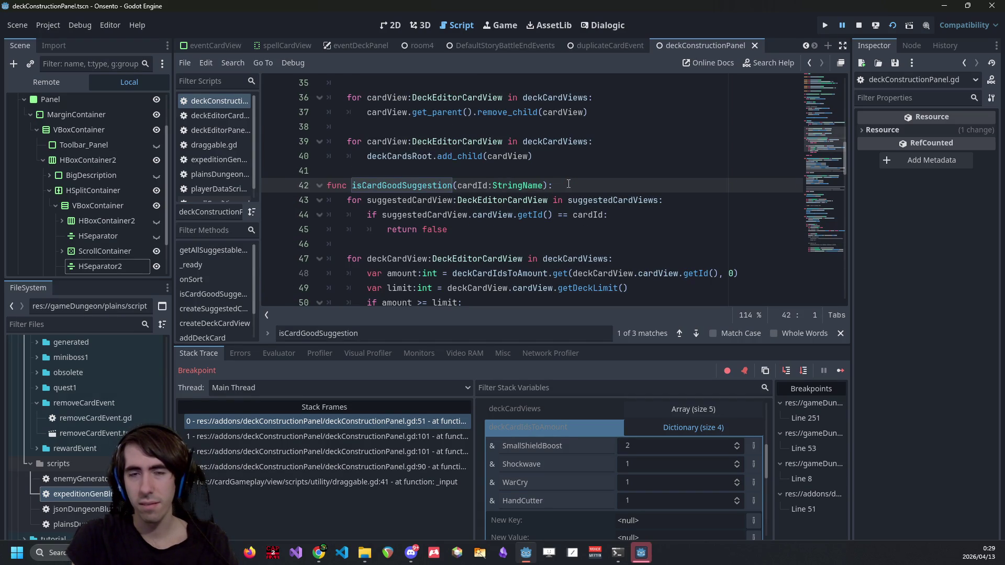
{"action": "key", "text": "alt+Left"}
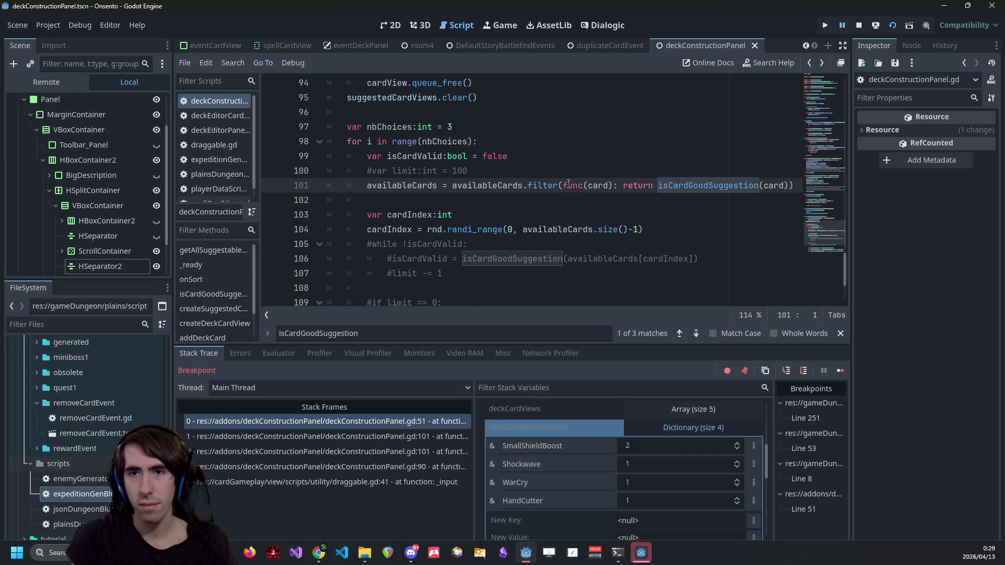
{"action": "key", "text": "alt+Right"}
{"action": "key", "text": "alt+Left"}
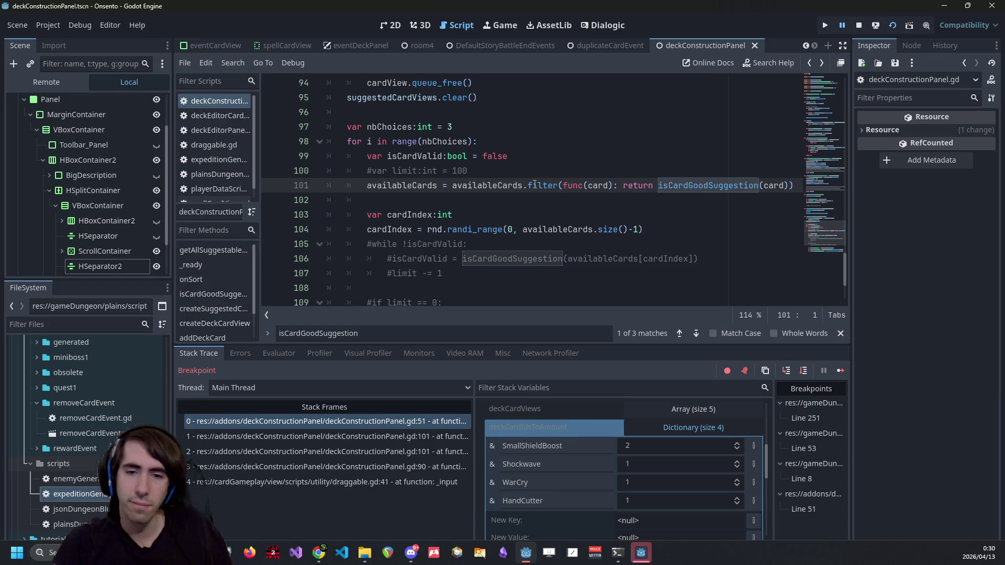
Step: View the game's suggested cards Guard Up, Small Shield Boost and Hand Cutter, then minimize it
{"action": "left_click", "coordinate": [642, 553]}
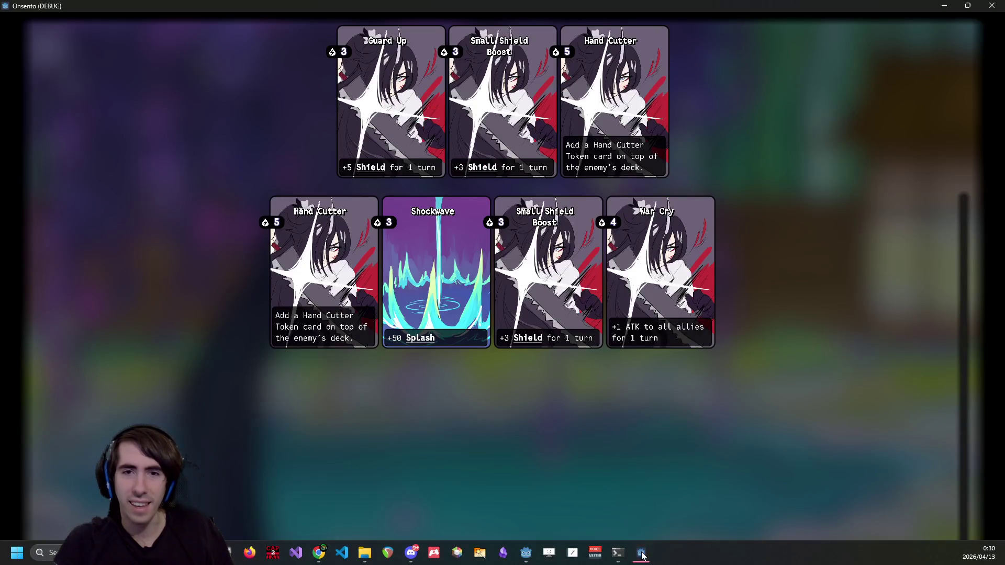
{"action": "left_click", "coordinate": [641, 553]}
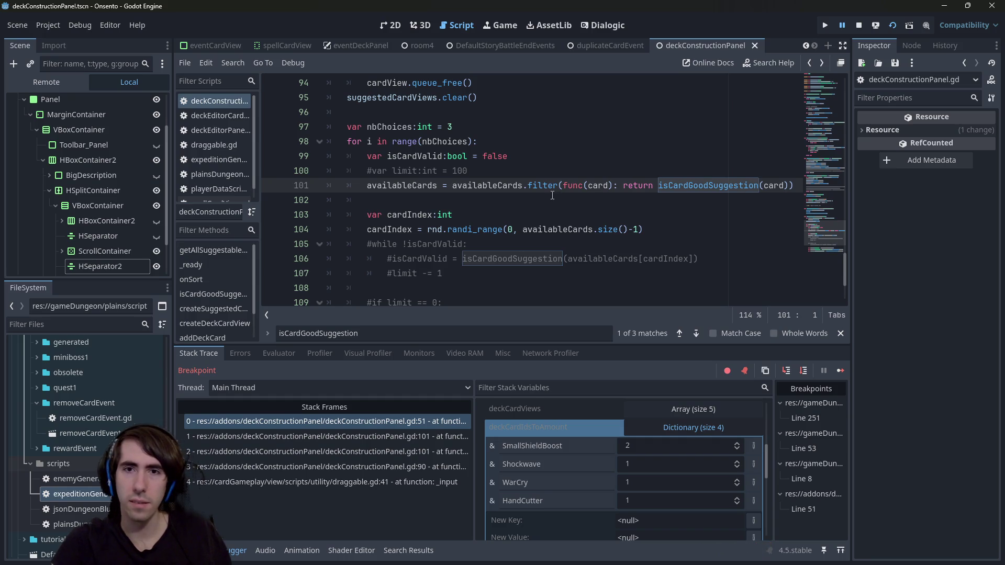
{"action": "double_click", "coordinate": [495, 185]}
{"action": "scroll", "coordinate": [516, 216], "scroll_direction": "up", "scroll_amount": 2}
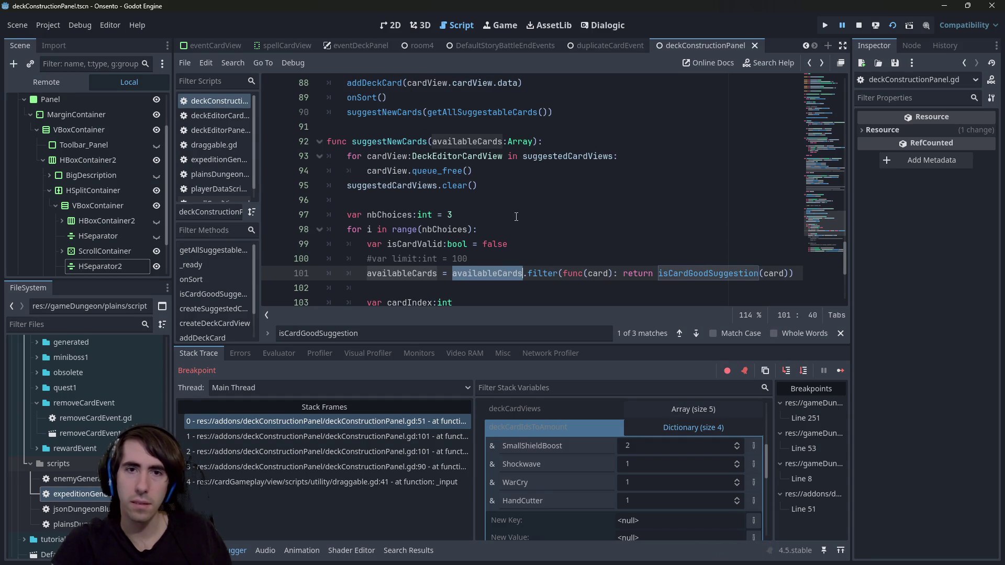
{"action": "scroll", "coordinate": [516, 216], "scroll_direction": "down", "scroll_amount": 1}
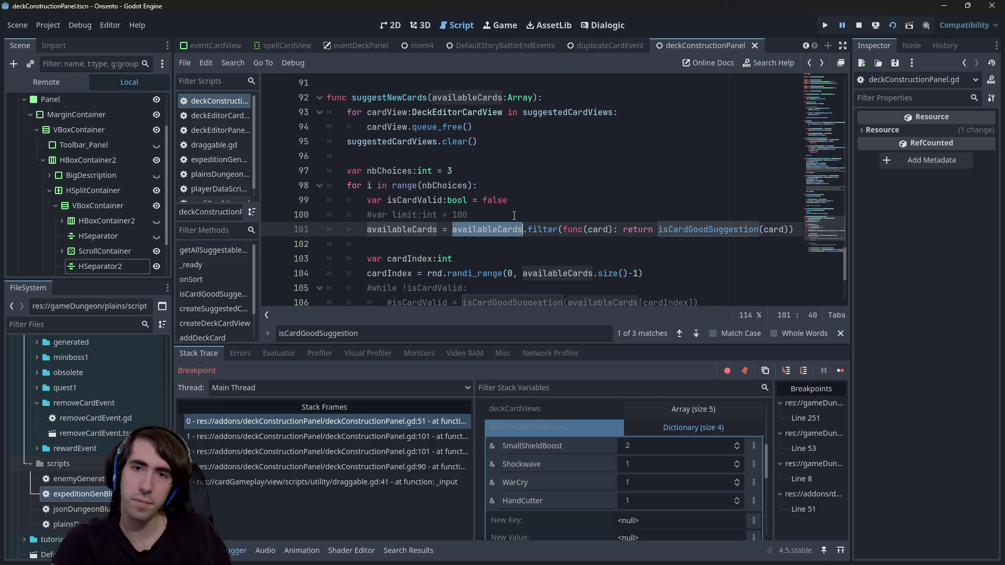
{"action": "left_click", "coordinate": [716, 231]}
{"action": "double_click", "coordinate": [521, 97]}
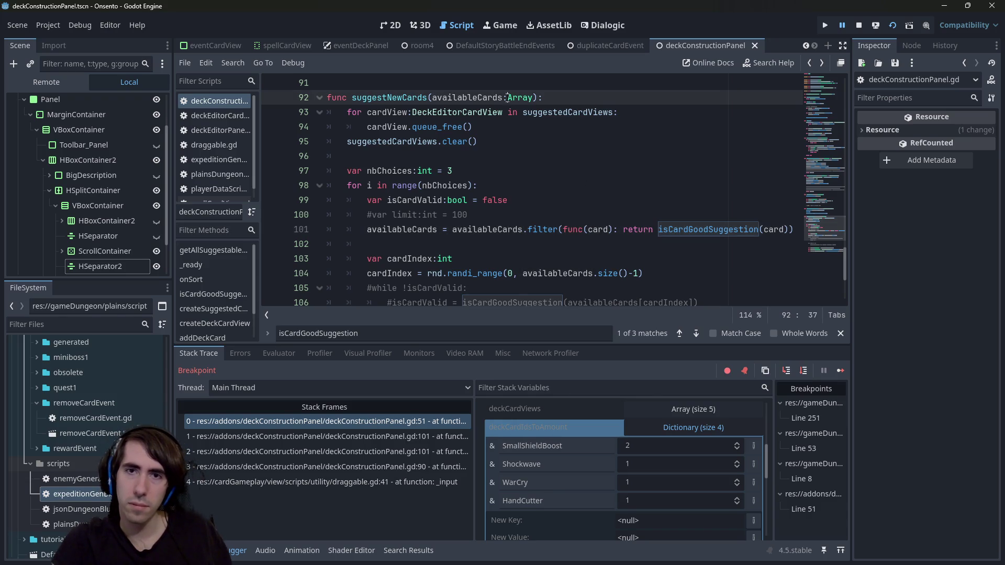
{"action": "left_click", "coordinate": [685, 231]}
{"action": "double_click", "coordinate": [397, 97]}
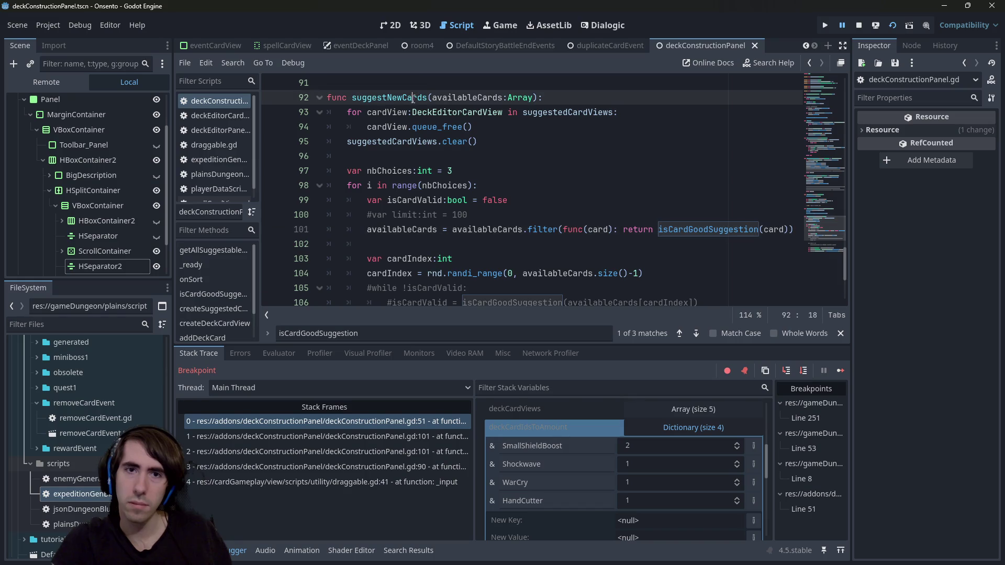
{"action": "left_click", "coordinate": [701, 231]}
{"action": "mouse_move", "coordinate": [701, 233]}
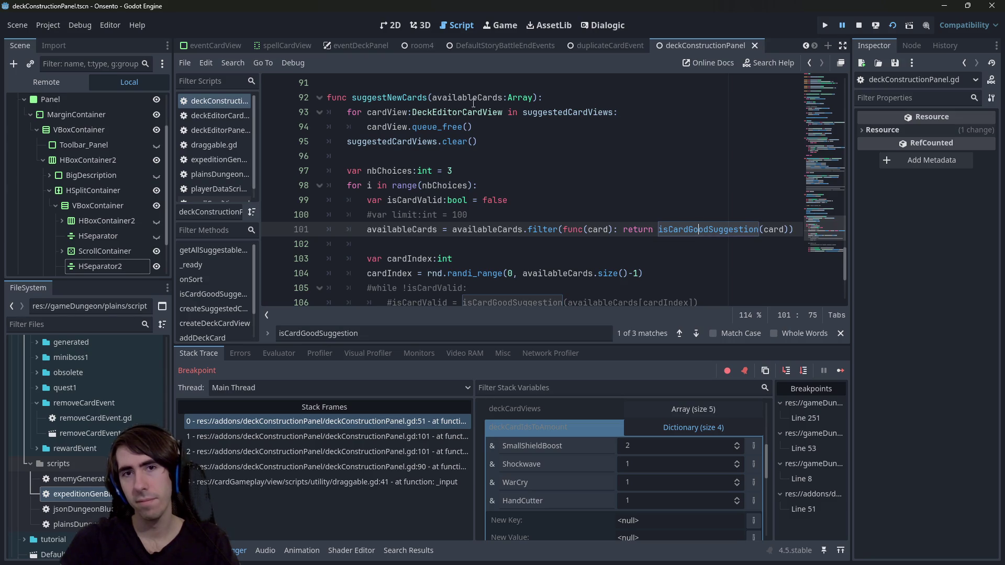
{"action": "double_click", "coordinate": [473, 103]}
{"action": "scroll", "coordinate": [524, 210], "scroll_direction": "up", "scroll_amount": 7}
{"action": "scroll", "coordinate": [540, 246], "scroll_direction": "down", "scroll_amount": 4}
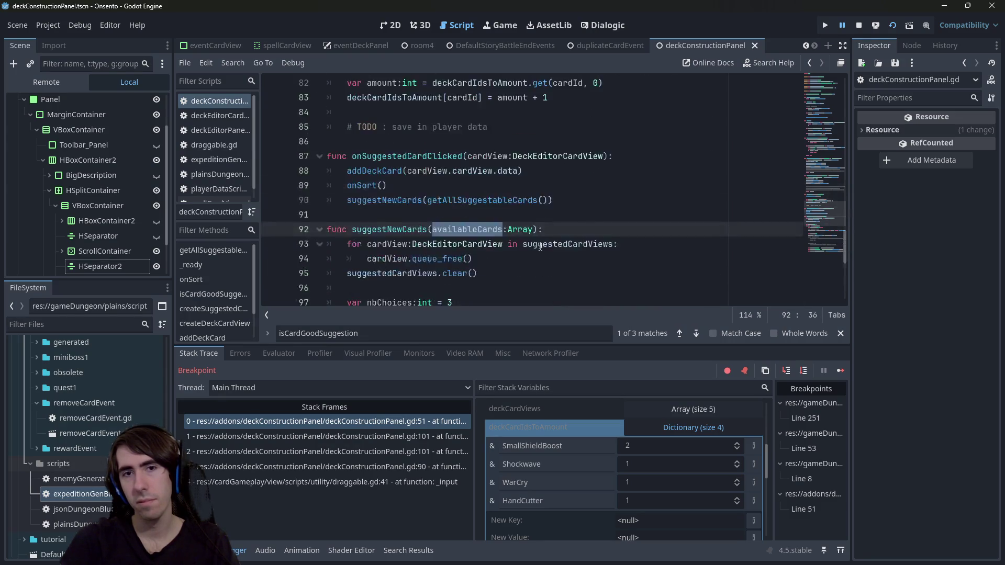
{"action": "scroll", "coordinate": [539, 246], "scroll_direction": "down", "scroll_amount": 1}
{"action": "left_click", "coordinate": [534, 185]}
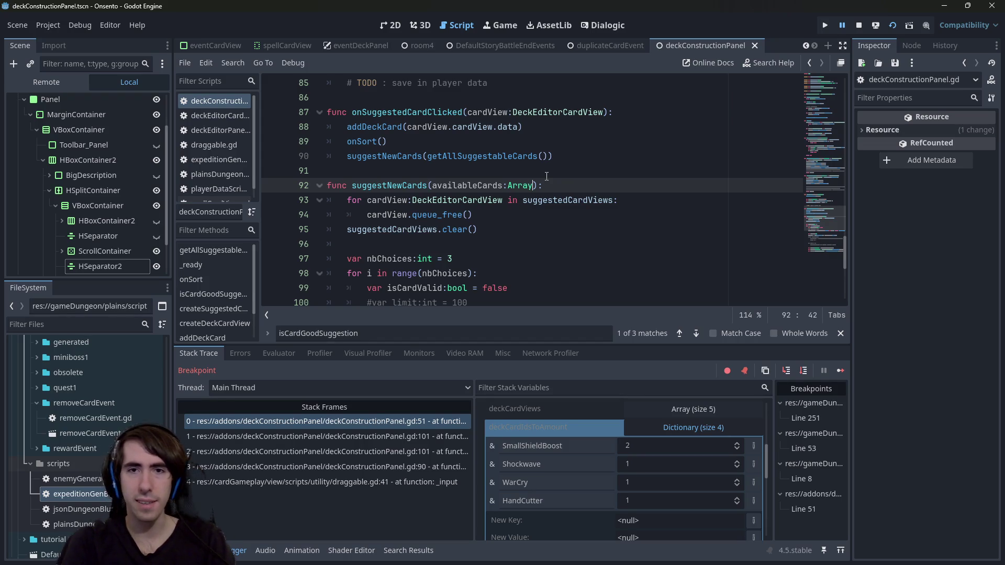
{"action": "double_click", "coordinate": [468, 185]}
{"action": "scroll", "coordinate": [468, 191], "scroll_direction": "down", "scroll_amount": 3}
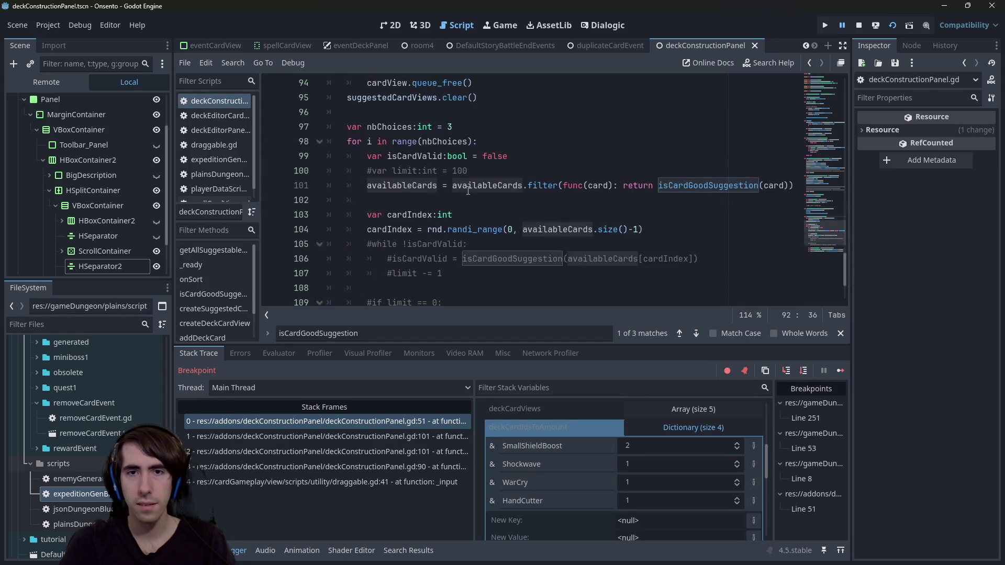
{"action": "scroll", "coordinate": [548, 182], "scroll_direction": "up", "scroll_amount": 2}
{"action": "scroll", "coordinate": [563, 197], "scroll_direction": "down", "scroll_amount": 2}
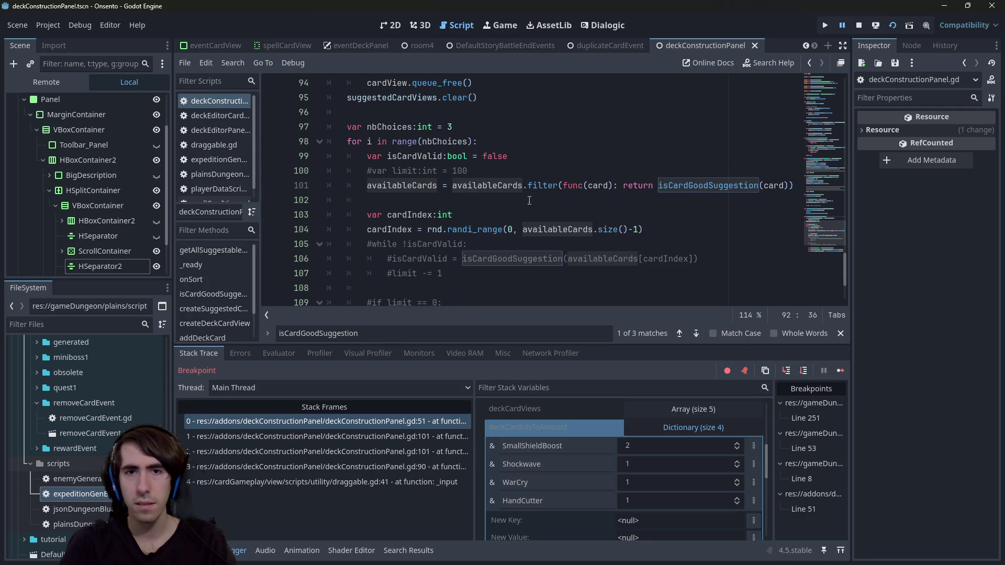
{"action": "scroll", "coordinate": [529, 200], "scroll_direction": "down", "scroll_amount": 3}
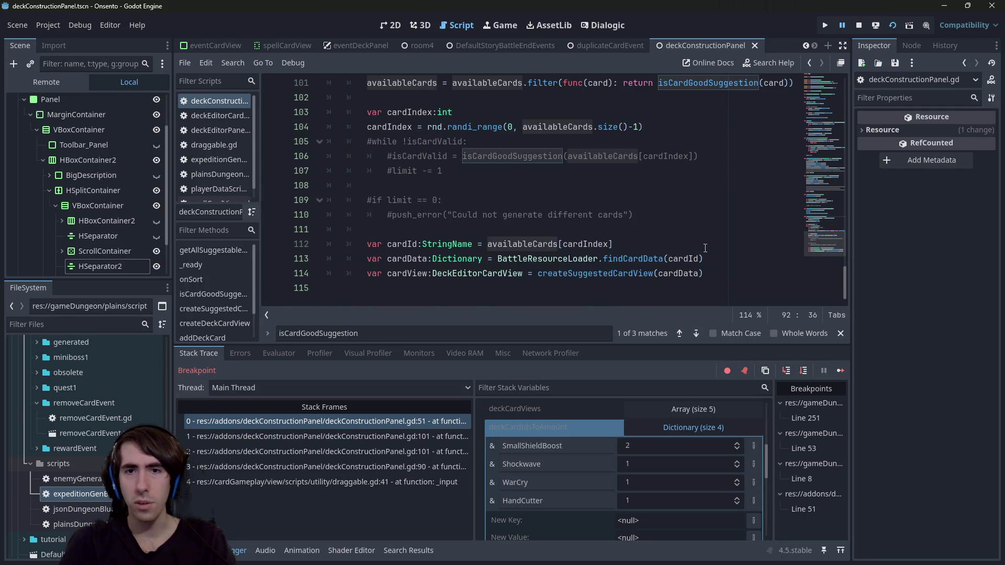
{"action": "left_click_drag", "start_coordinate": [704, 259], "coordinate": [309, 260]}
{"action": "double_click", "coordinate": [402, 244]}
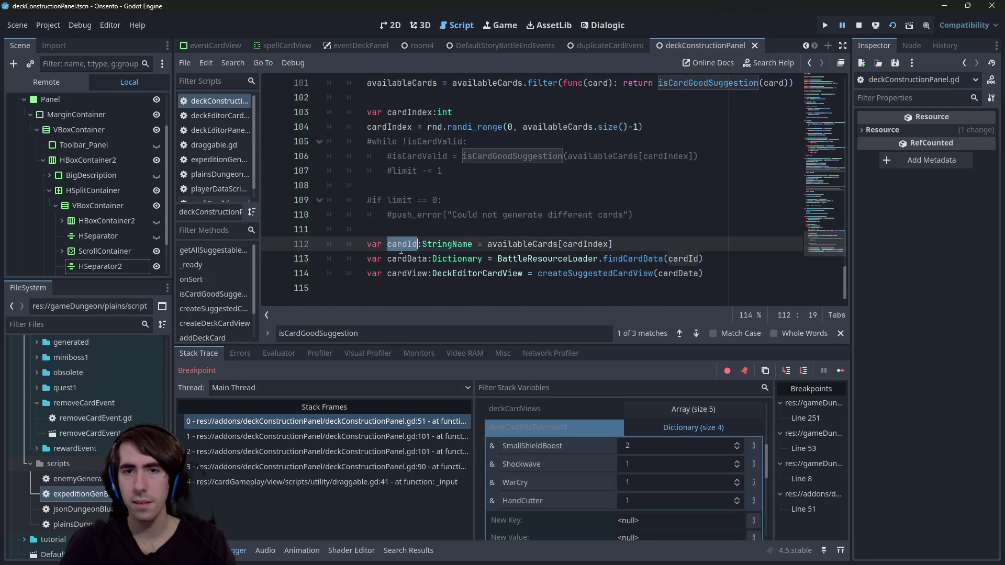
{"action": "double_click", "coordinate": [401, 258]}
{"action": "double_click", "coordinate": [401, 245]}
{"action": "scroll", "coordinate": [535, 225], "scroll_direction": "up", "scroll_amount": 3}
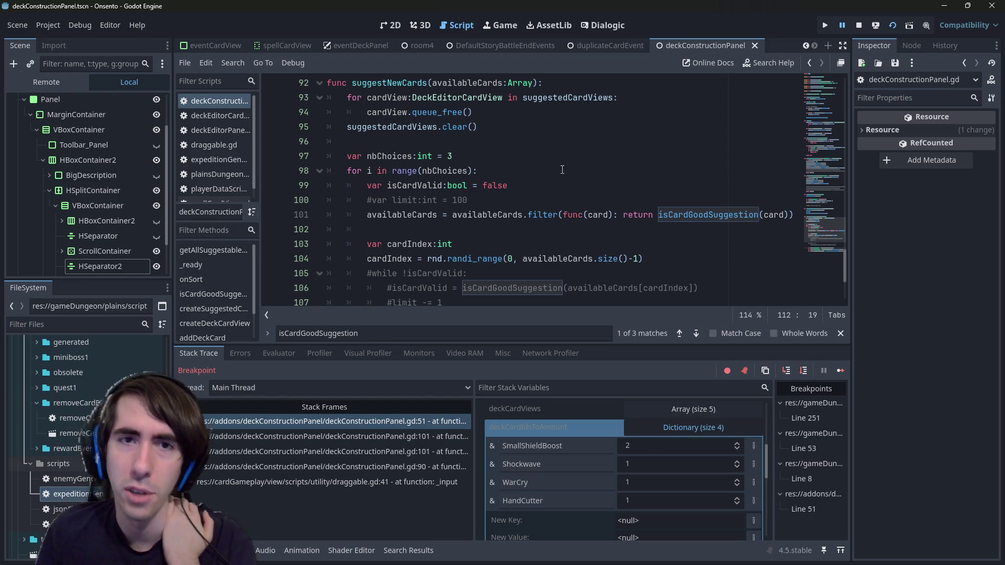
{"action": "scroll", "coordinate": [562, 169], "scroll_direction": "up", "scroll_amount": 1}
{"action": "double_click", "coordinate": [468, 127]}
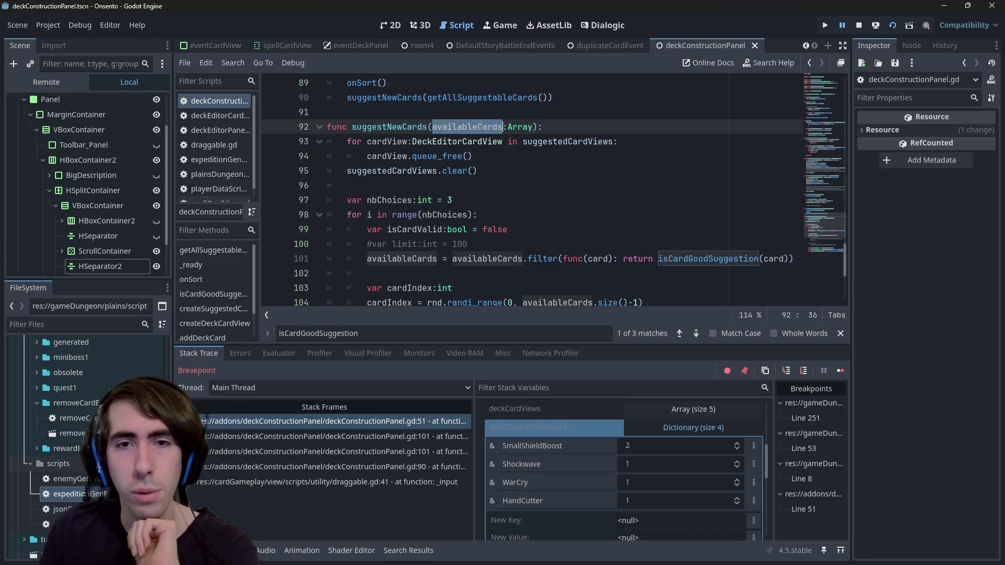
{"action": "key", "text": "Right"}
{"action": "key", "text": "Right"}
{"action": "key", "text": "Right"}
Step: Change the suggestNewCards parameter type to Array[Dictionary] and save
{"action": "type", "text": "[Dictionary"}
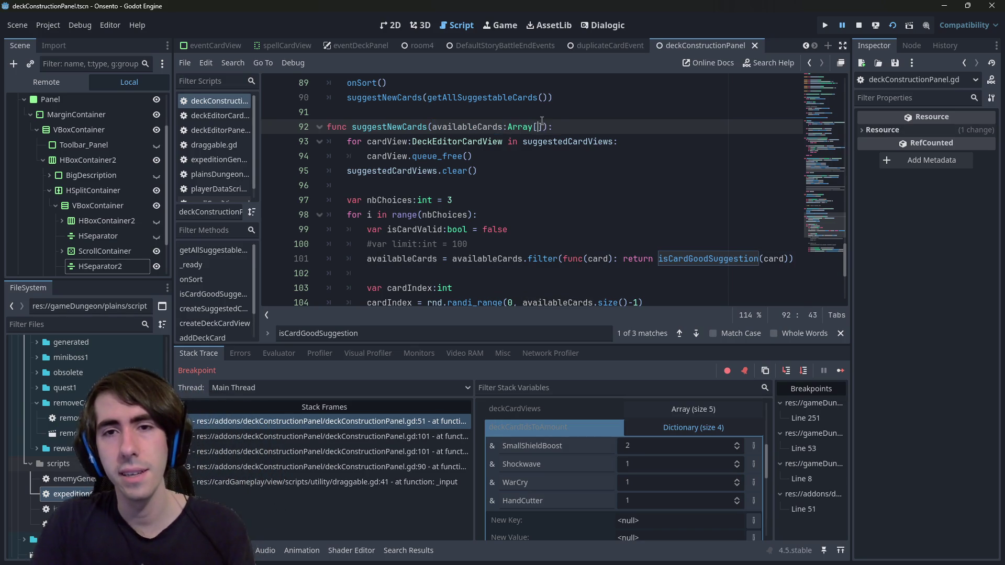
{"action": "key", "text": "ctrl+s"}
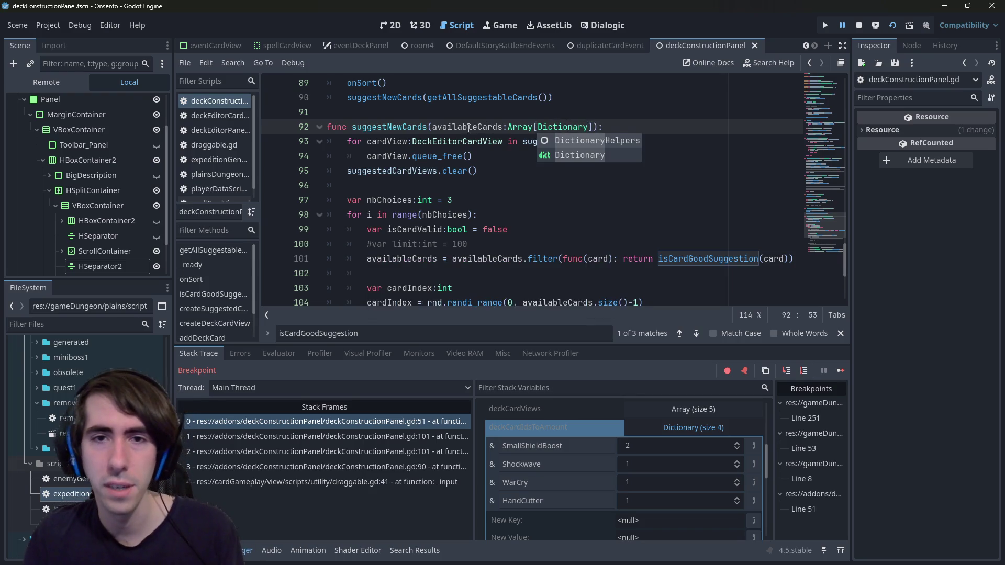
{"action": "double_click", "coordinate": [468, 127]}
{"action": "scroll", "coordinate": [485, 206], "scroll_direction": "down", "scroll_amount": 3}
{"action": "scroll", "coordinate": [486, 205], "scroll_direction": "up", "scroll_amount": 1}
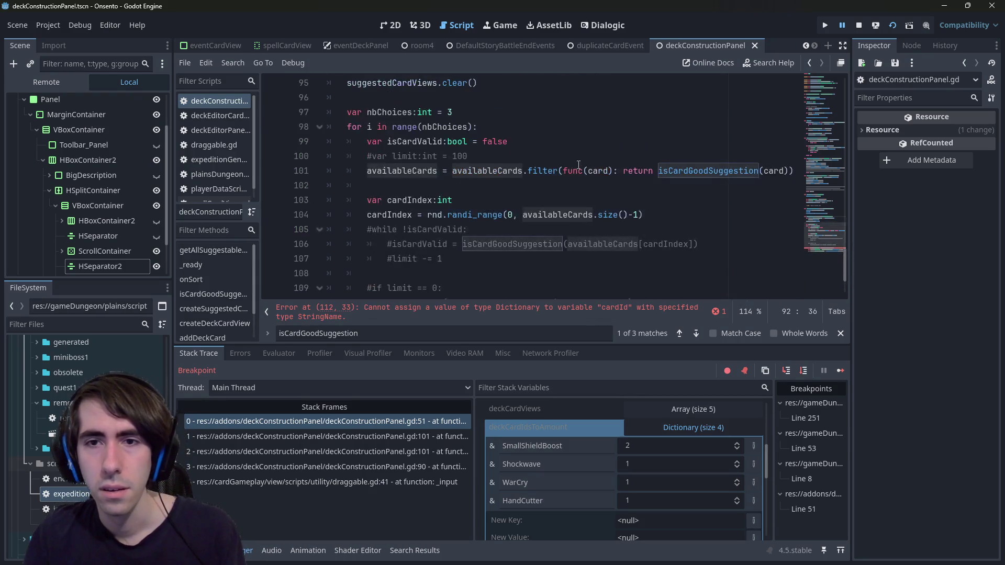
Step: Type the filter lambda argument as card:Dictionary
{"action": "left_click", "coordinate": [610, 171]}
{"action": "type", "text": ":Dict"}
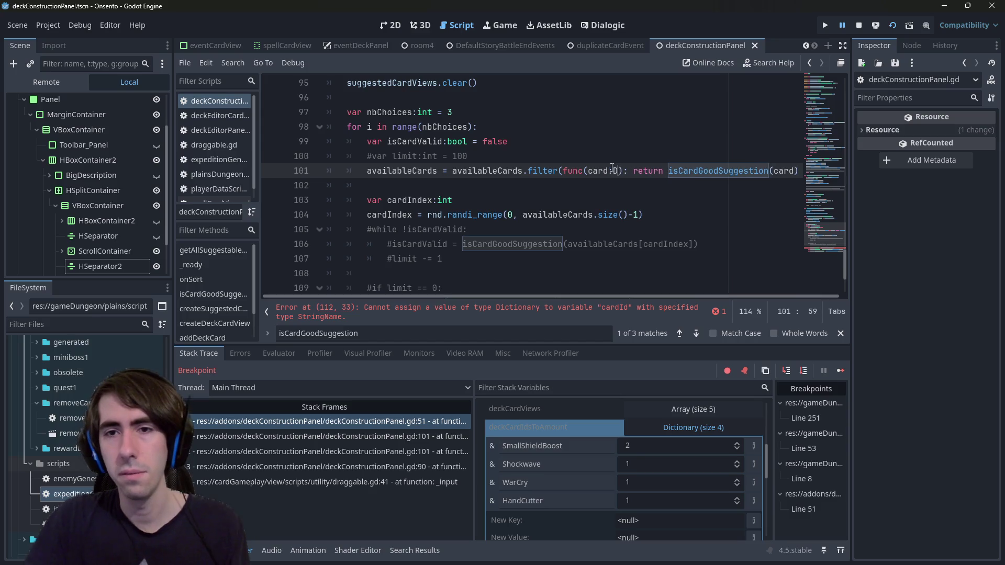
{"action": "key", "text": "Return"}
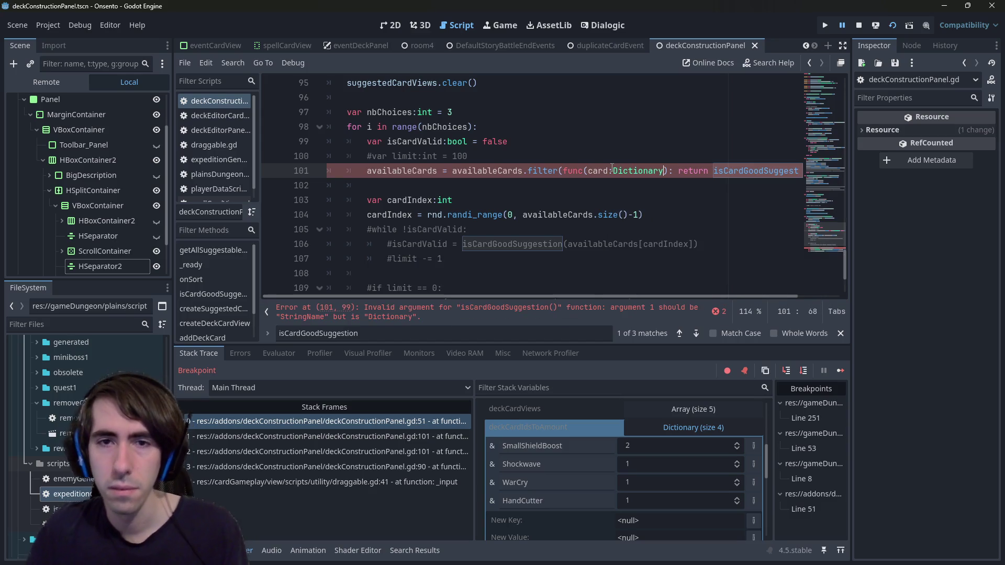
{"action": "scroll", "coordinate": [539, 185], "scroll_direction": "down", "scroll_amount": 1}
{"action": "double_click", "coordinate": [421, 132]}
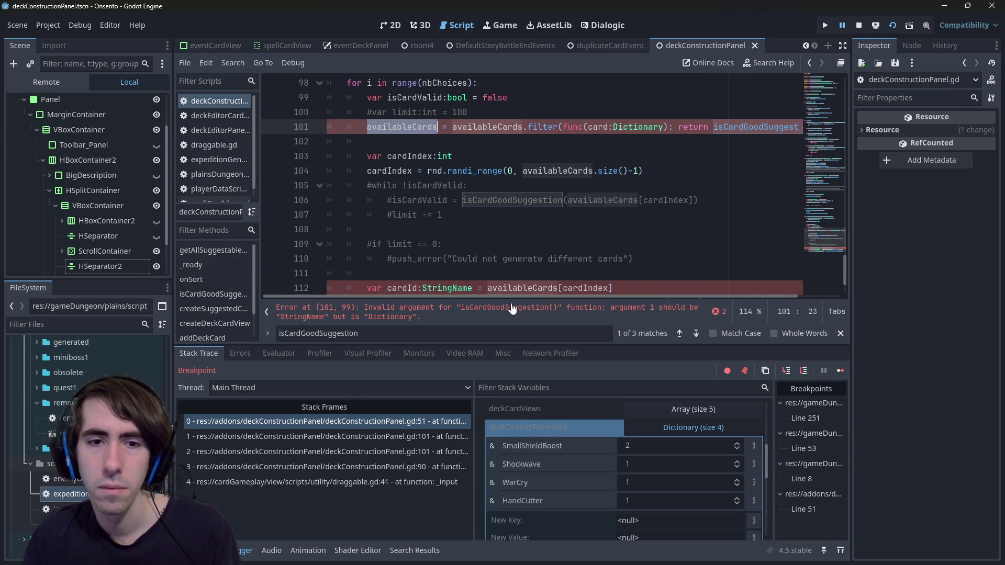
{"action": "scroll", "coordinate": [530, 243], "scroll_direction": "down", "scroll_amount": 1}
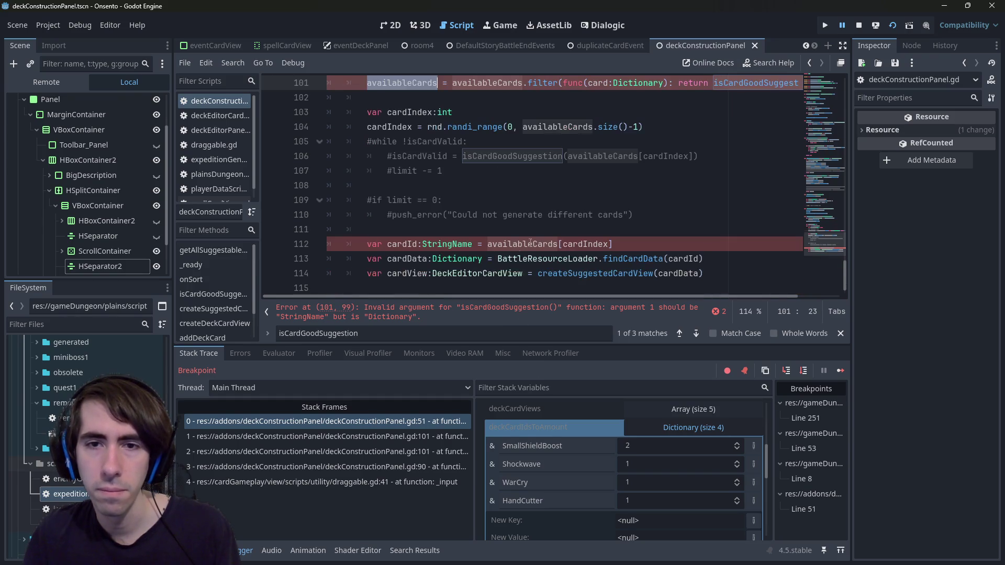
Step: Set cardData to availableCards[cardIndex], replacing the findCardData lookup
{"action": "left_click", "coordinate": [610, 243]}
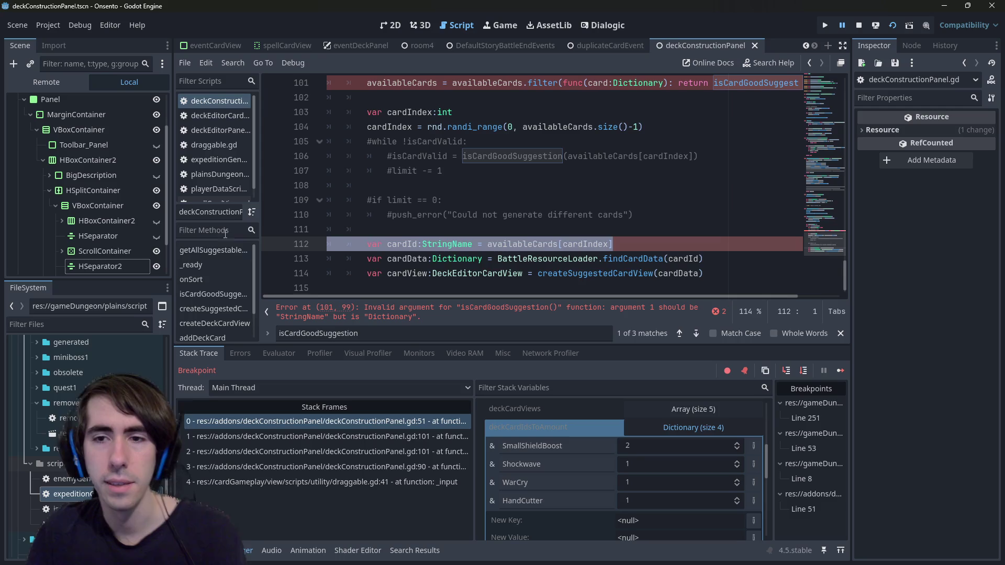
{"action": "key", "text": "shift+Home"}
{"action": "key", "text": "shift+Home"}
{"action": "key", "text": "BackSpace"}
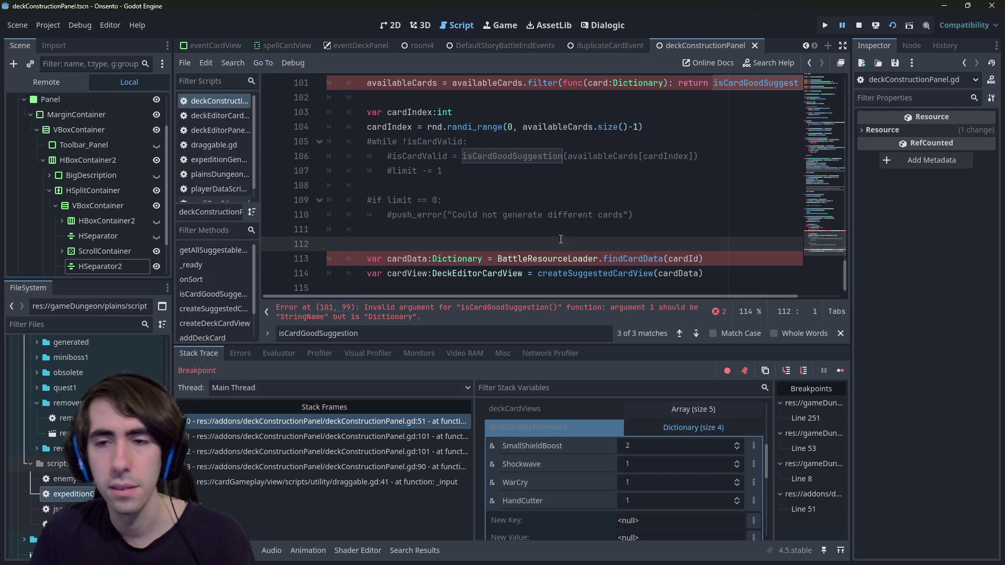
{"action": "type", "text": "var cardId:StringName = availableCards[cardIndex]"}
{"action": "left_click_drag", "start_coordinate": [487, 244], "coordinate": [618, 240]}
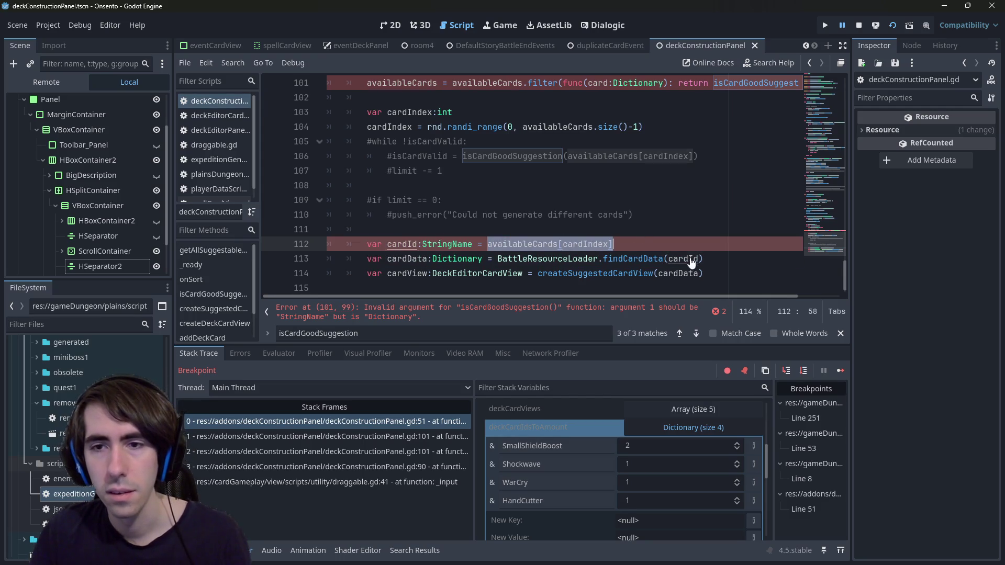
{"action": "key", "text": "ctrl+c"}
{"action": "left_click", "coordinate": [498, 258]}
{"action": "key", "text": "ctrl+v"}
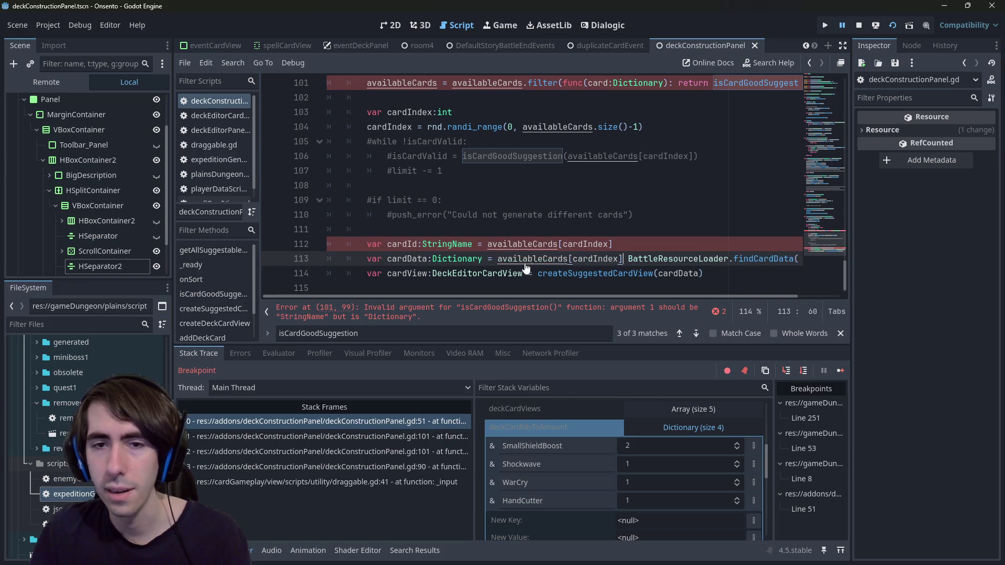
{"action": "left_click_drag", "start_coordinate": [628, 259], "coordinate": [863, 262]}
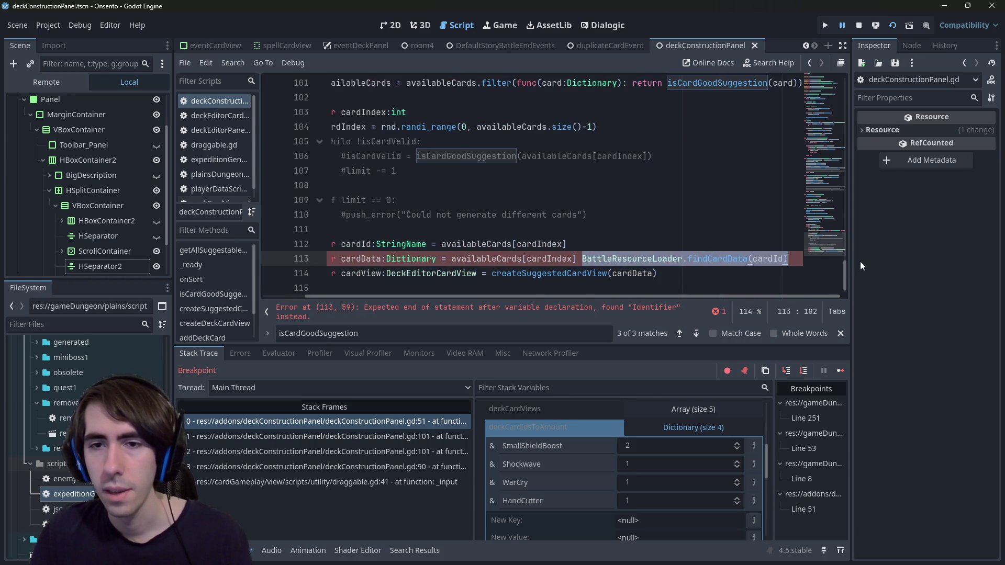
{"action": "key", "text": "BackSpace"}
Step: Delete the obsolete cardId line and select isCardGoodSuggestion's cardId parameter type
{"action": "key", "text": "Up"}
{"action": "key", "text": "shift+Up"}
{"action": "key", "text": "BackSpace"}
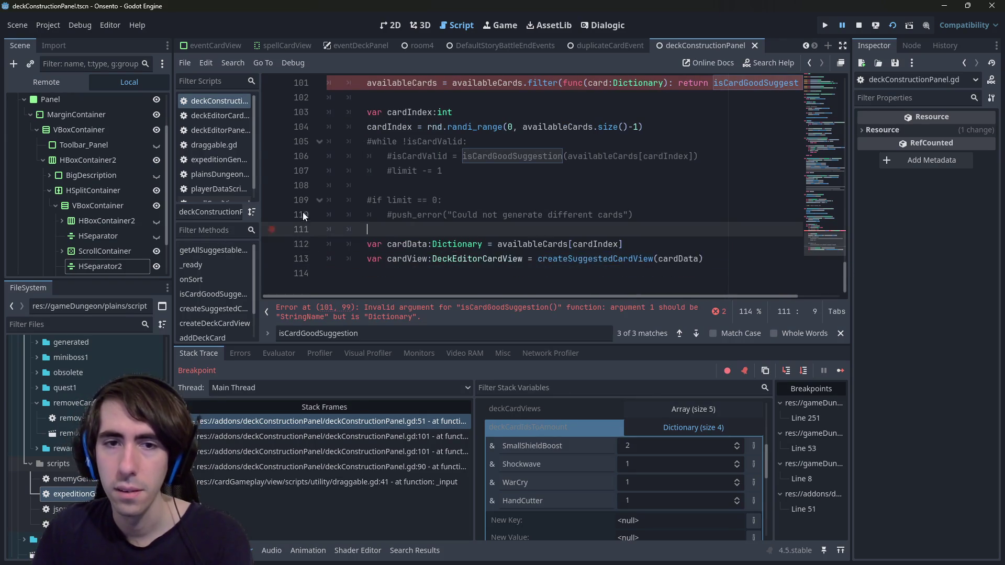
{"action": "scroll", "coordinate": [471, 243], "scroll_direction": "up", "scroll_amount": 2}
{"action": "scroll", "coordinate": [471, 244], "scroll_direction": "up", "scroll_amount": 1}
{"action": "left_click", "coordinate": [729, 217]}
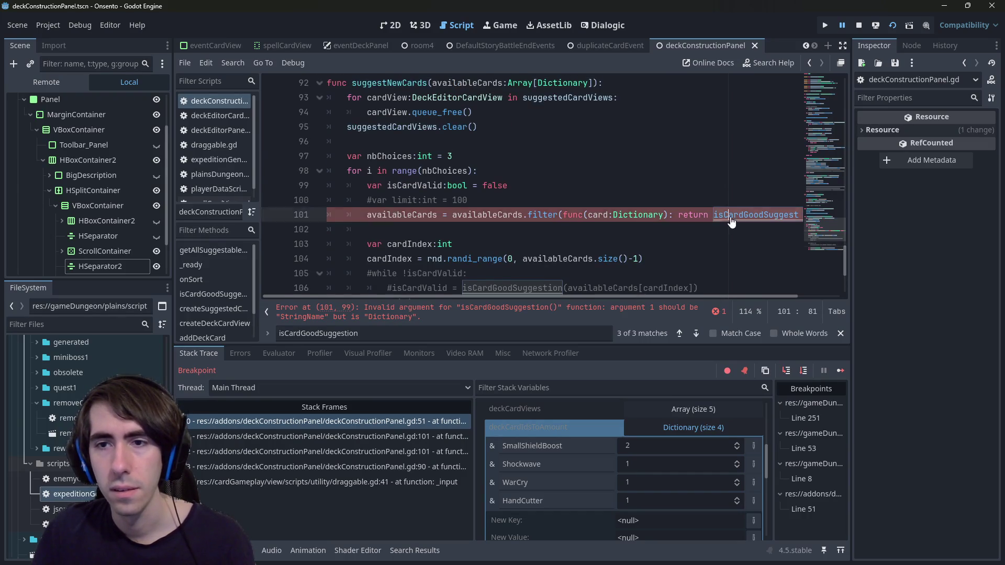
{"action": "left_click", "coordinate": [732, 217], "text": "ctrl"}
{"action": "double_click", "coordinate": [527, 186]}
Step: Retype the cardId parameter as Dictionary, save, and return to getAllSuggestableCards at line 10
{"action": "type", "text": "Dictio"}
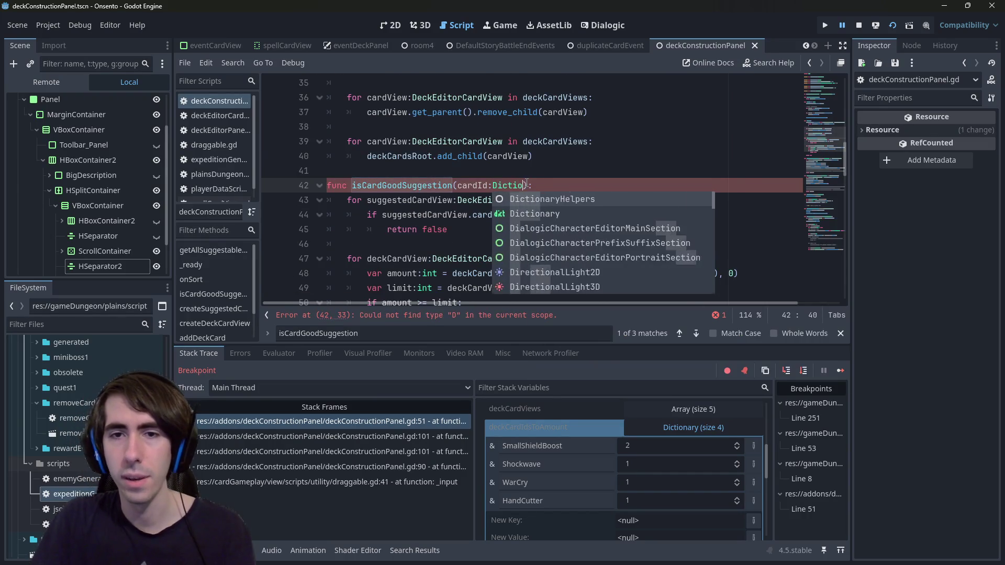
{"action": "type", "text": "nary"}
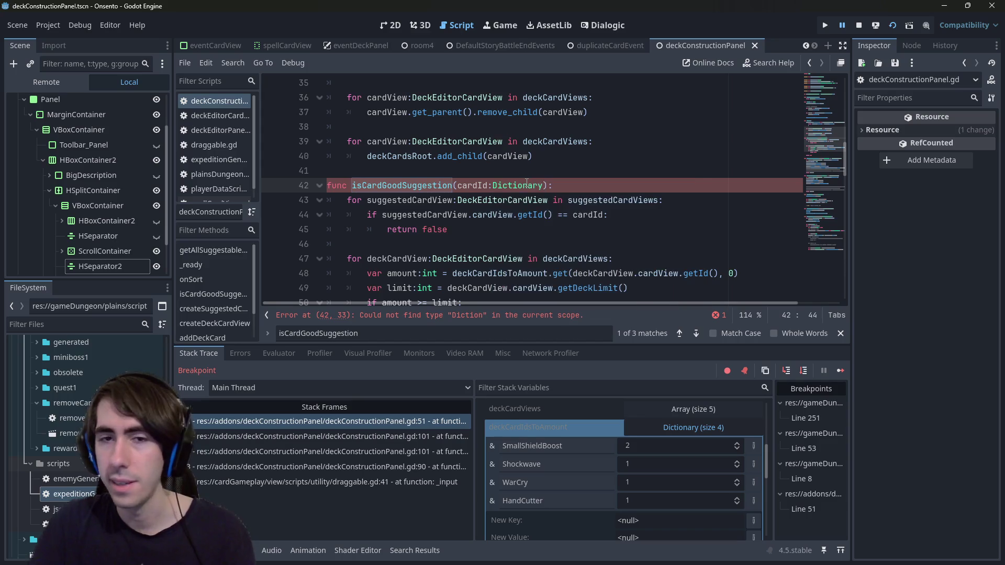
{"action": "key", "text": "ctrl+s"}
{"action": "scroll", "coordinate": [526, 182], "scroll_direction": "down", "scroll_amount": 8}
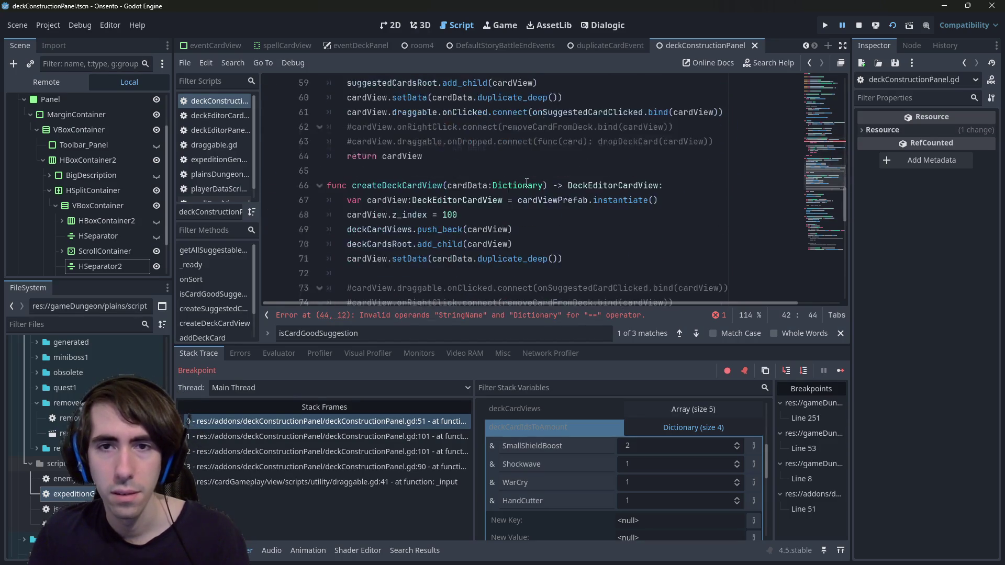
{"action": "scroll", "coordinate": [527, 182], "scroll_direction": "up", "scroll_amount": 4}
{"action": "scroll", "coordinate": [828, 242], "scroll_direction": "down", "scroll_amount": 10}
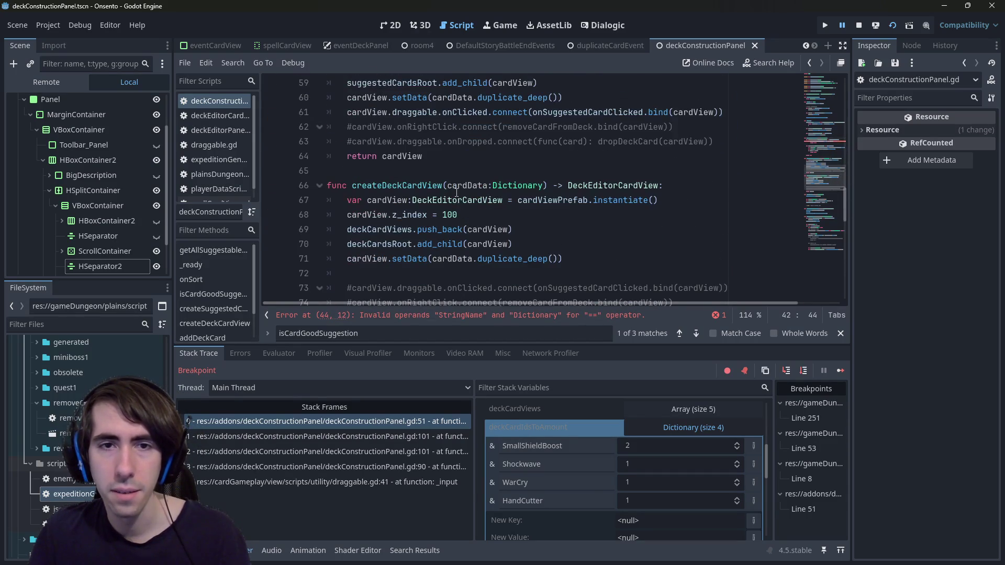
{"action": "left_click_drag", "start_coordinate": [828, 242], "coordinate": [802, 106]}
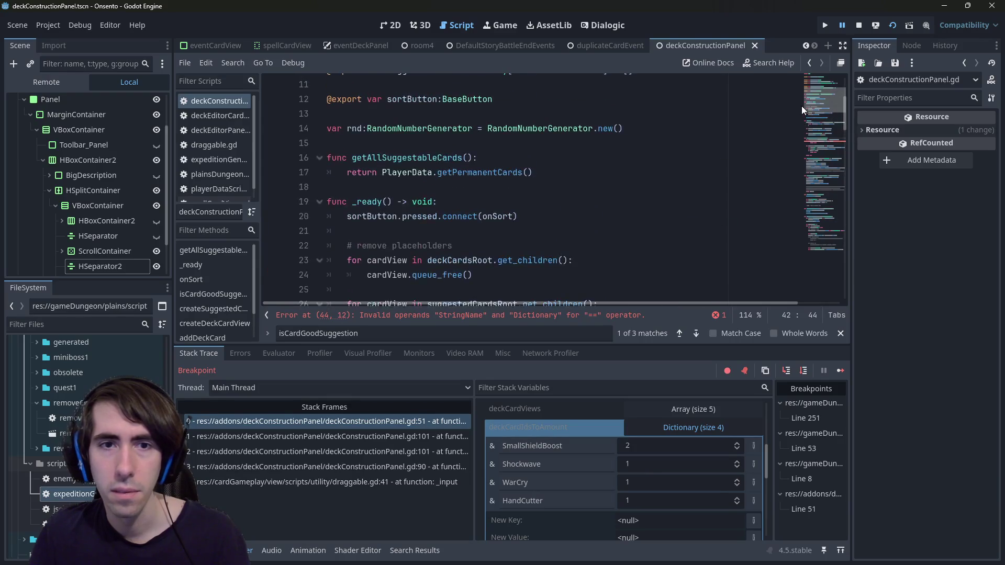
Step: Give getAllSuggestableCards an Array[Dictionary] return type
{"action": "double_click", "coordinate": [460, 163]}
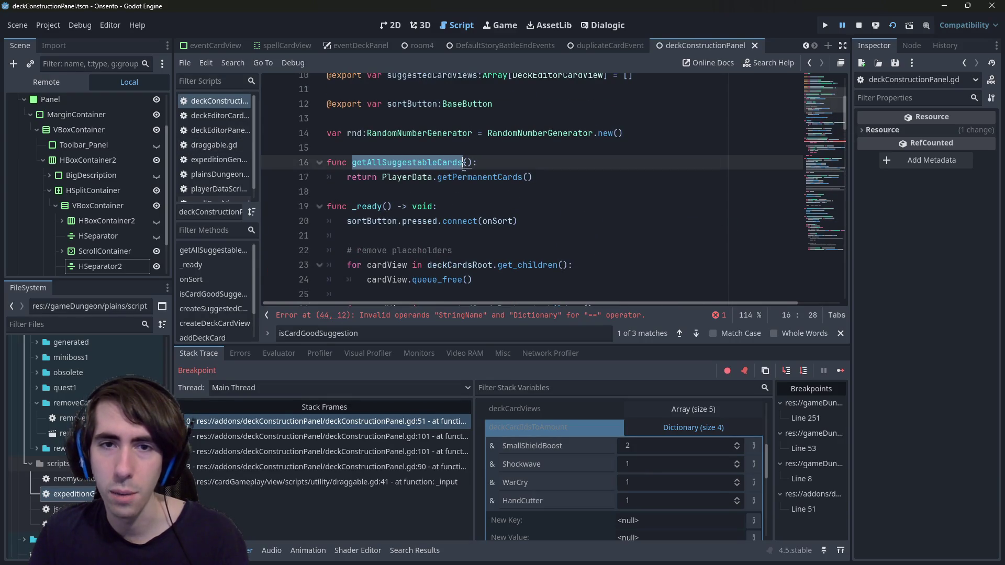
{"action": "left_click", "coordinate": [471, 165]}
{"action": "type", "text": "-> Array[D"}
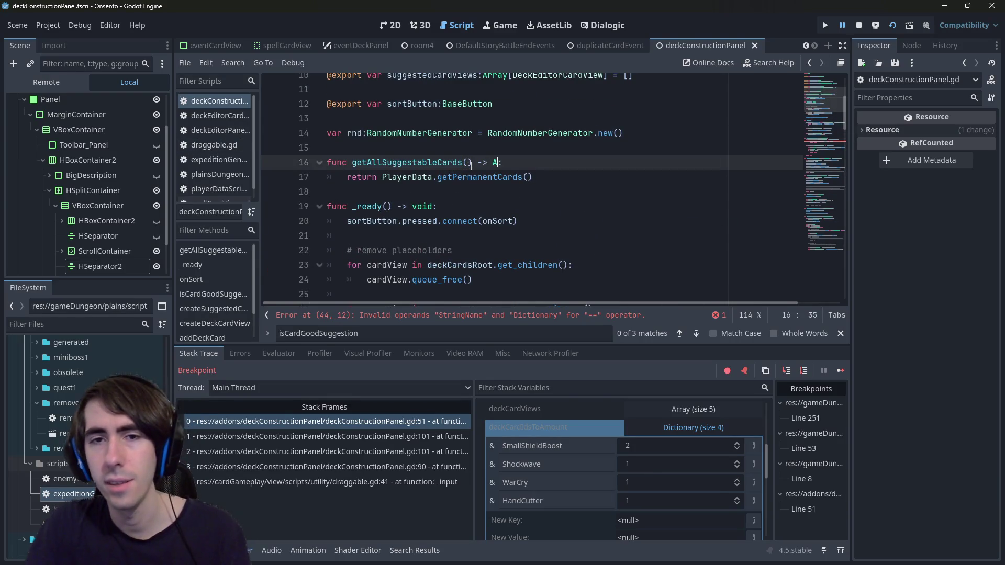
{"action": "type", "text": "iction"}
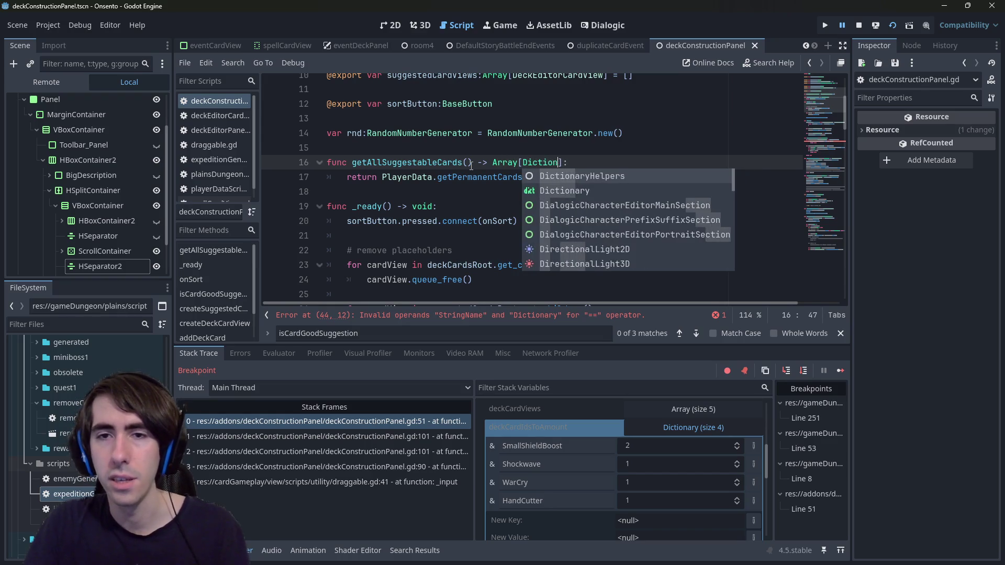
{"action": "key", "text": "Return"}
Step: Paste the findCardData lookup and store getPermanentCards() in a cardIds:Array[StringName] variable
{"action": "key", "text": "End"}
{"action": "key", "text": "Return"}
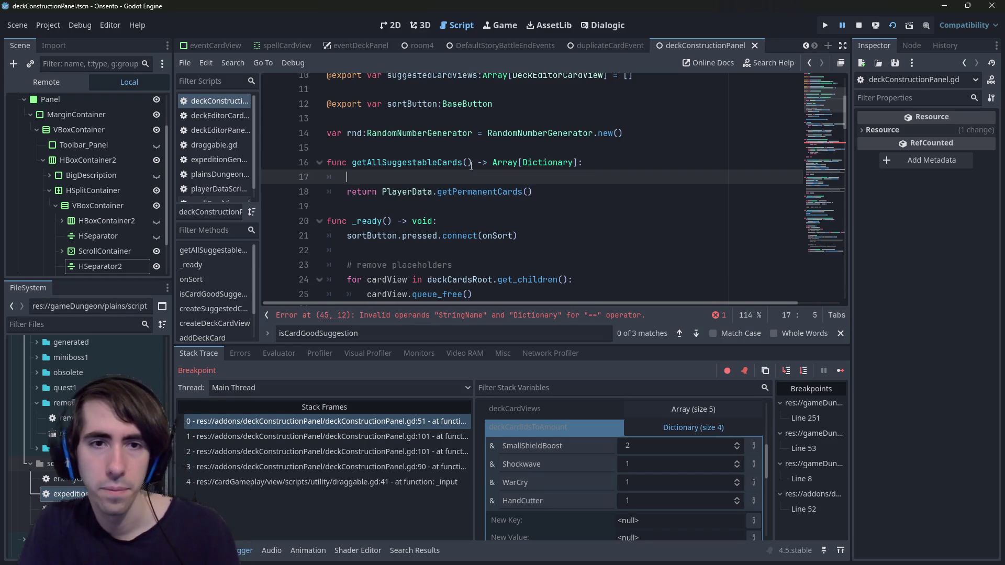
{"action": "key", "text": "Return"}
{"action": "key", "text": "ctrl+v"}
{"action": "key", "text": "Down"}
{"action": "key", "text": "ctrl+shift+Left"}
{"action": "key", "text": "ctrl+shift+Left"}
{"action": "key", "text": "ctrl+shift+Left"}
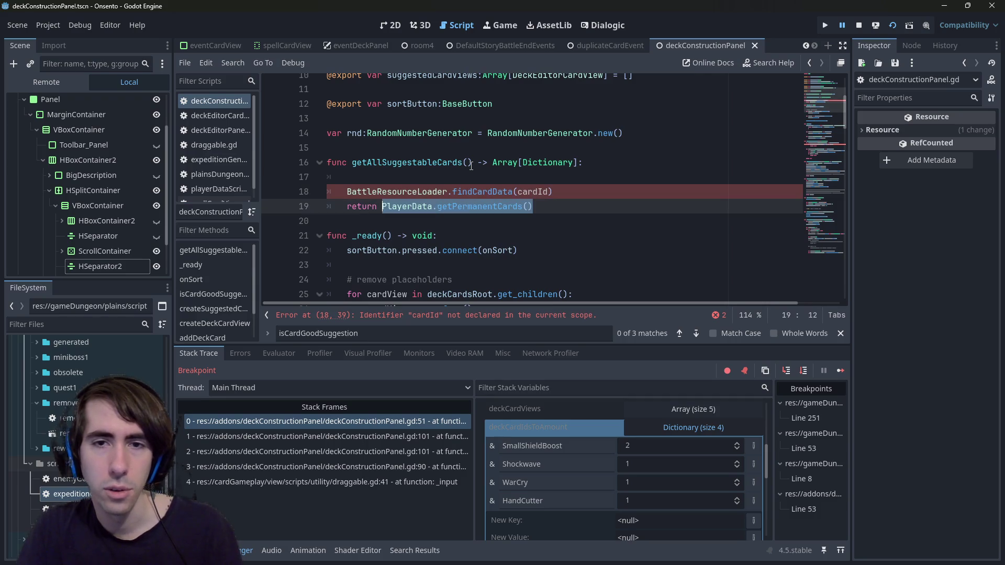
{"action": "key", "text": "ctrl+x"}
{"action": "key", "text": "Up"}
{"action": "key", "text": "Up"}
{"action": "type", "text": "var"}
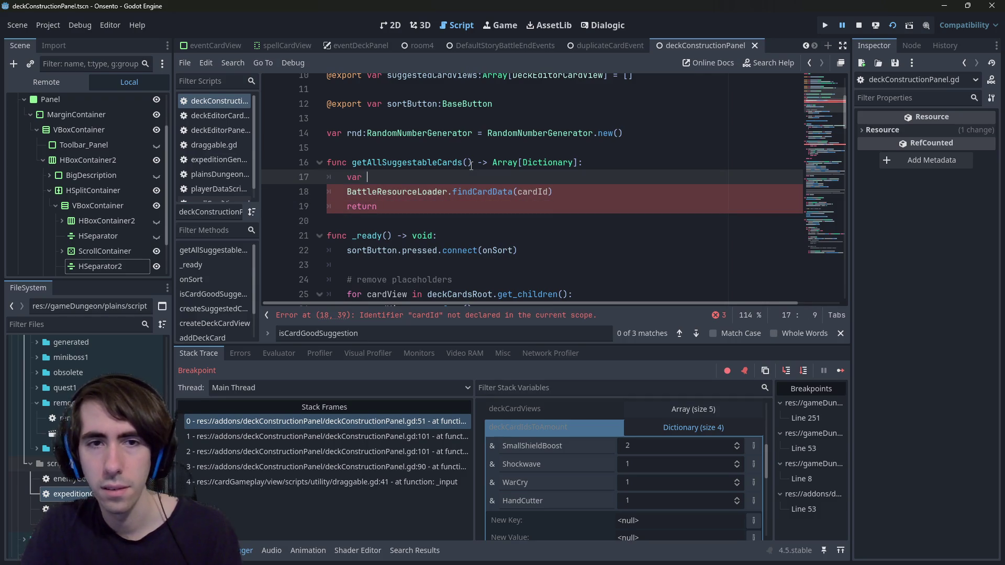
{"action": "key", "text": "ctrl+v"}
{"action": "key", "text": "ctrl+Left"}
{"action": "key", "text": "ctrl+Left"}
{"action": "key", "text": "ctrl+Left"}
{"action": "type", "text": "card"}
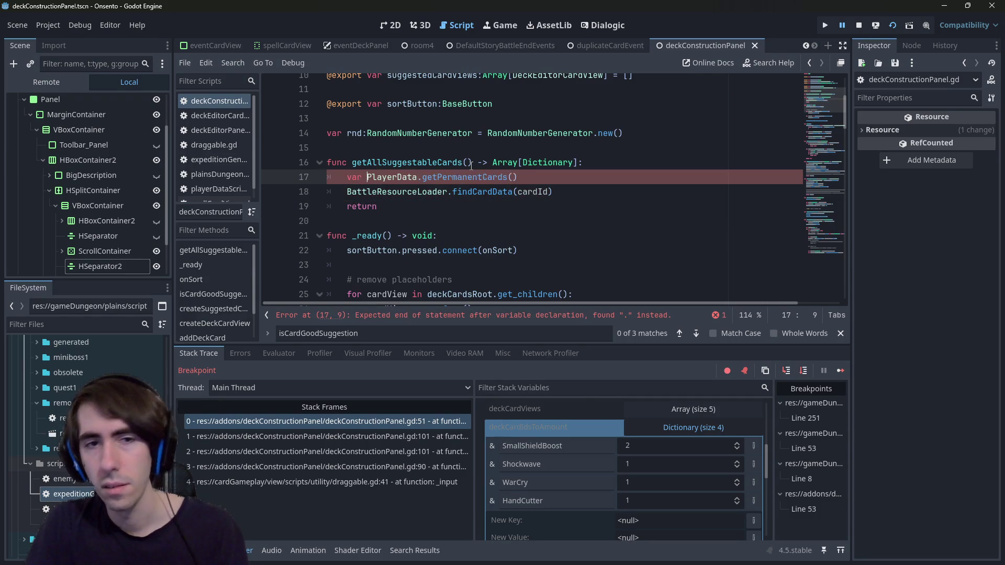
{"action": "type", "text": "Ids:[] = "}
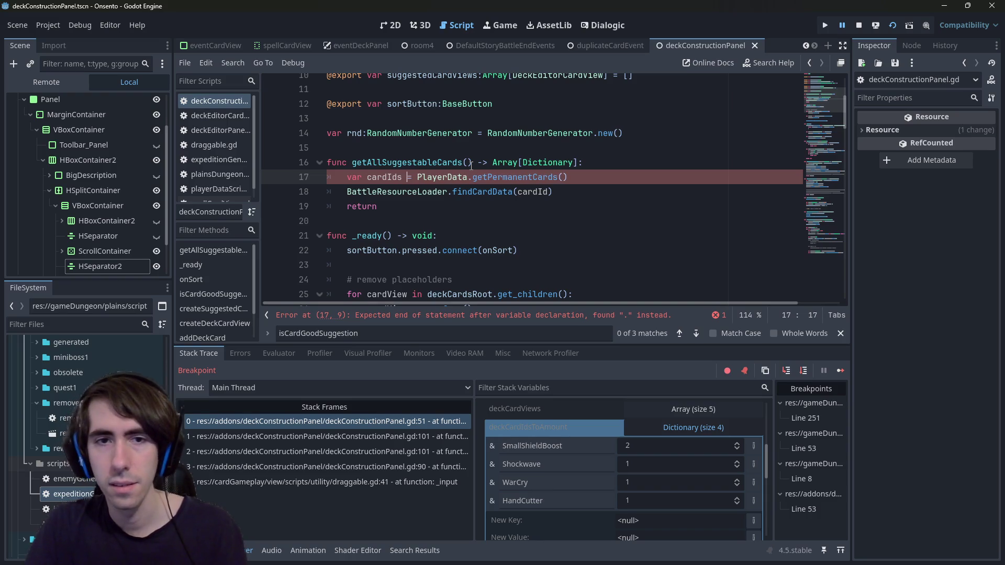
{"action": "type", "text": "Array"}
{"action": "key", "text": "Right"}
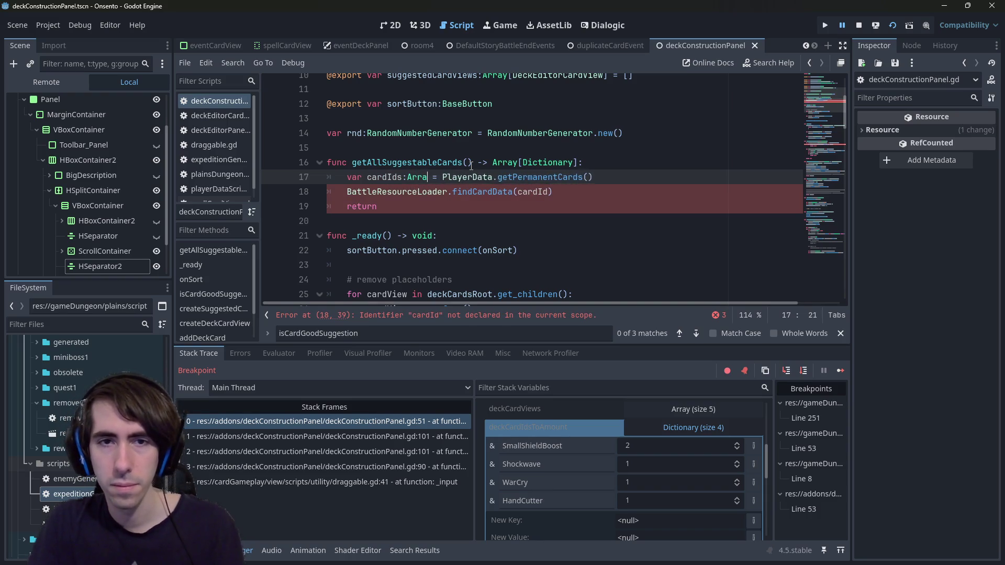
{"action": "type", "text": "StringName"}
{"action": "key", "text": "ctrl+Left"}
{"action": "key", "text": "ctrl+Left"}
{"action": "key", "text": "ctrl+Left"}
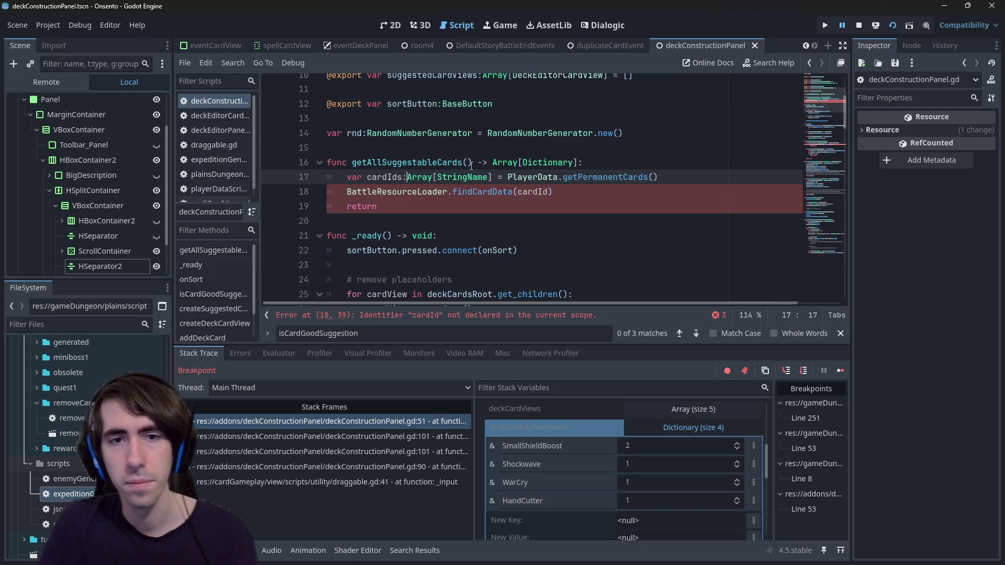
Step: Declare var cardsData:Array[Dictionary] = [] above the lookup and save
{"action": "key", "text": "Down"}
{"action": "key", "text": "Return"}
{"action": "key", "text": "Up"}
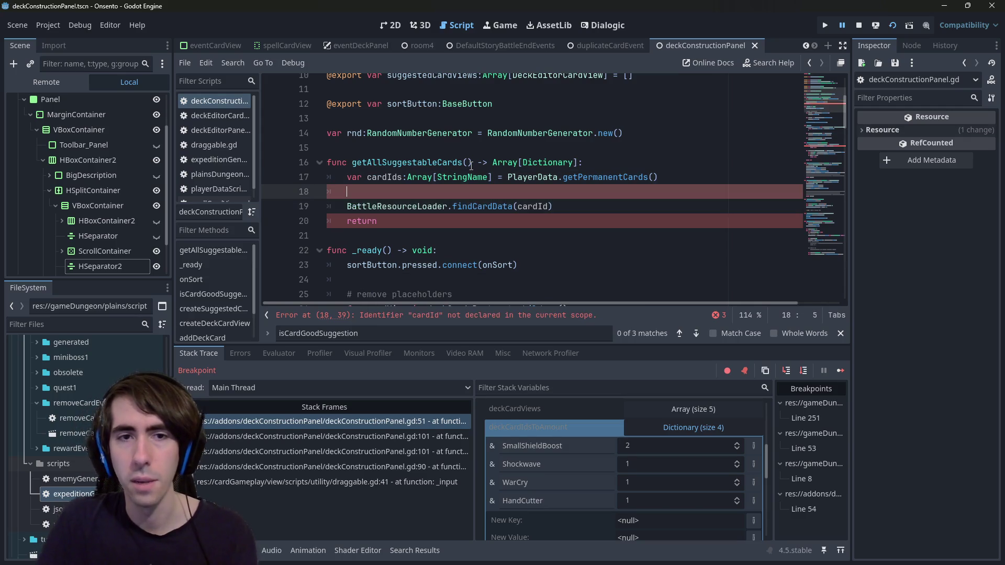
{"action": "type", "text": "var car"}
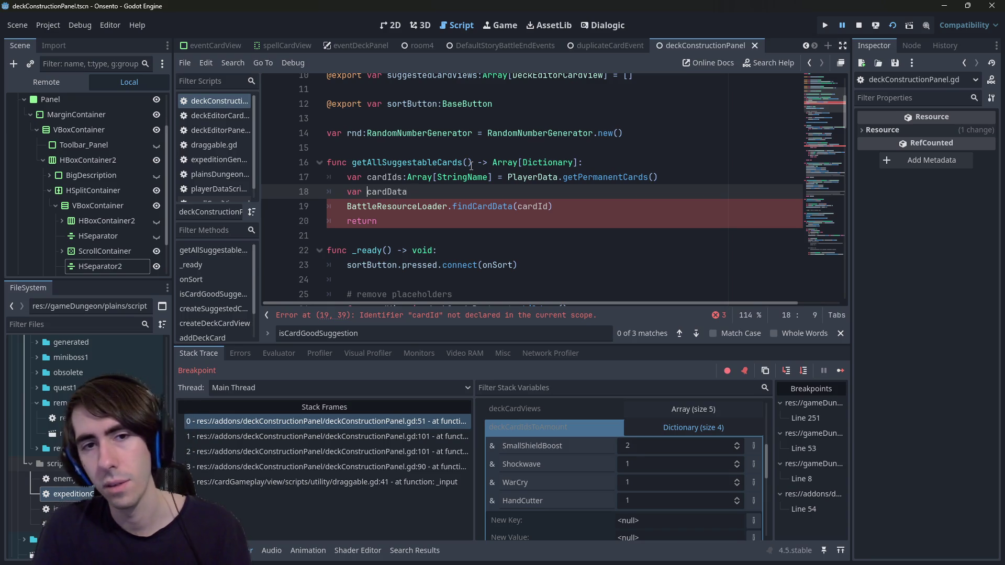
{"action": "type", "text": "dsData:A"}
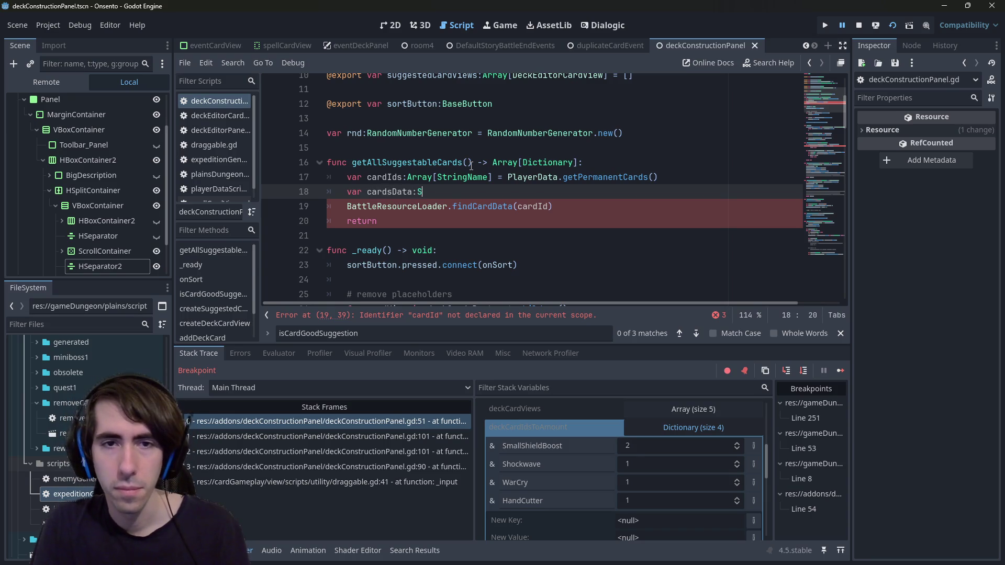
{"action": "type", "text": "rray[Diction"}
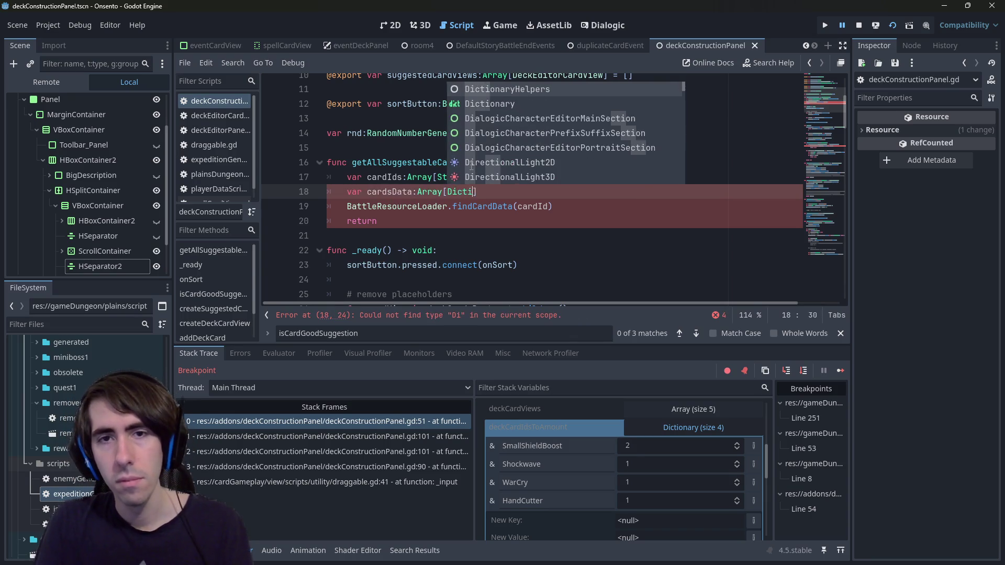
{"action": "key", "text": "Return"}
{"action": "key", "text": "ctrl+s"}
{"action": "type", "text": "= []"}
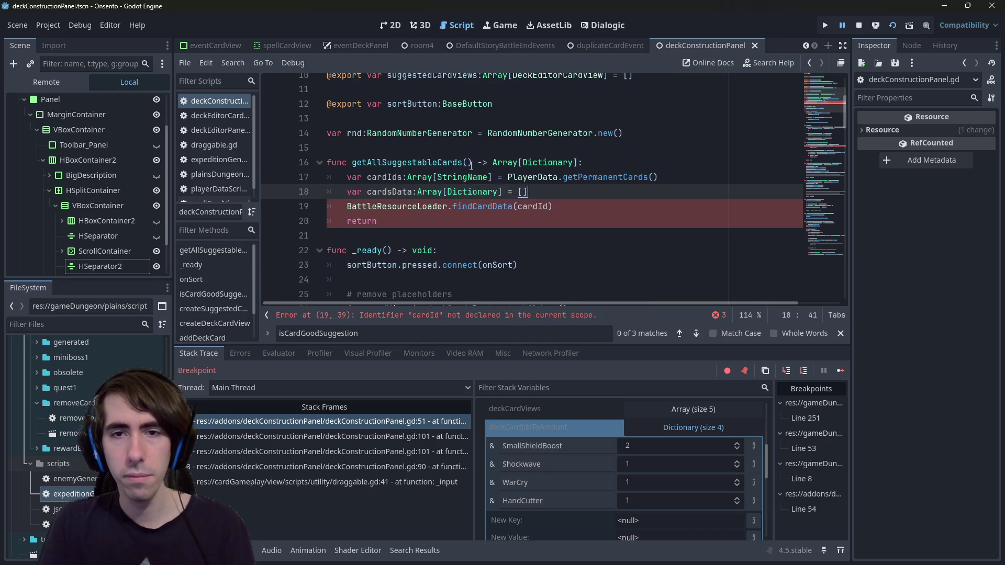
{"action": "key", "text": "ctrl+s"}
Step: Try a cardsData.resize line below the declaration, then clear it for a loop
{"action": "double_click", "coordinate": [382, 191]}
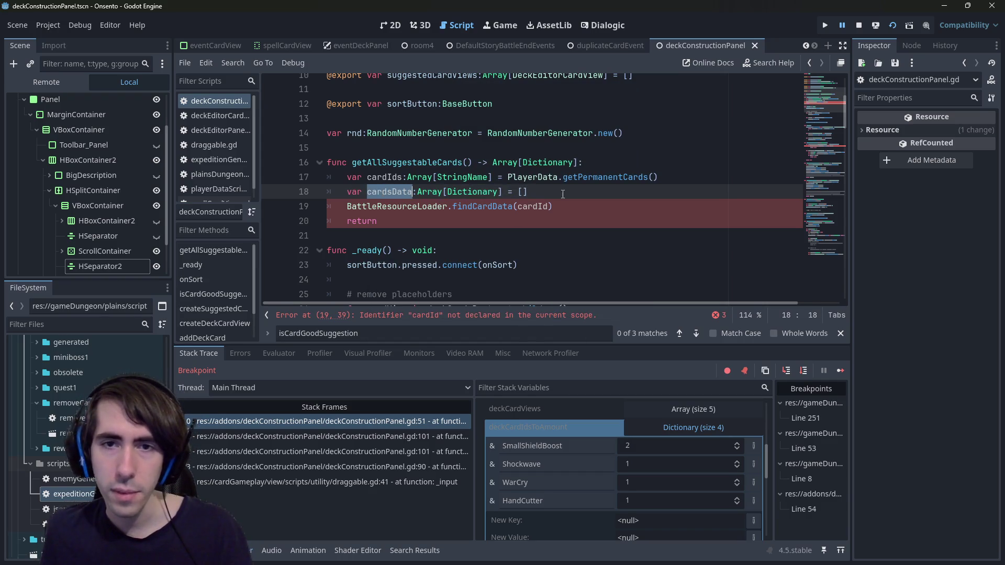
{"action": "left_click", "coordinate": [563, 194]}
{"action": "key", "text": "End"}
{"action": "key", "text": "Return"}
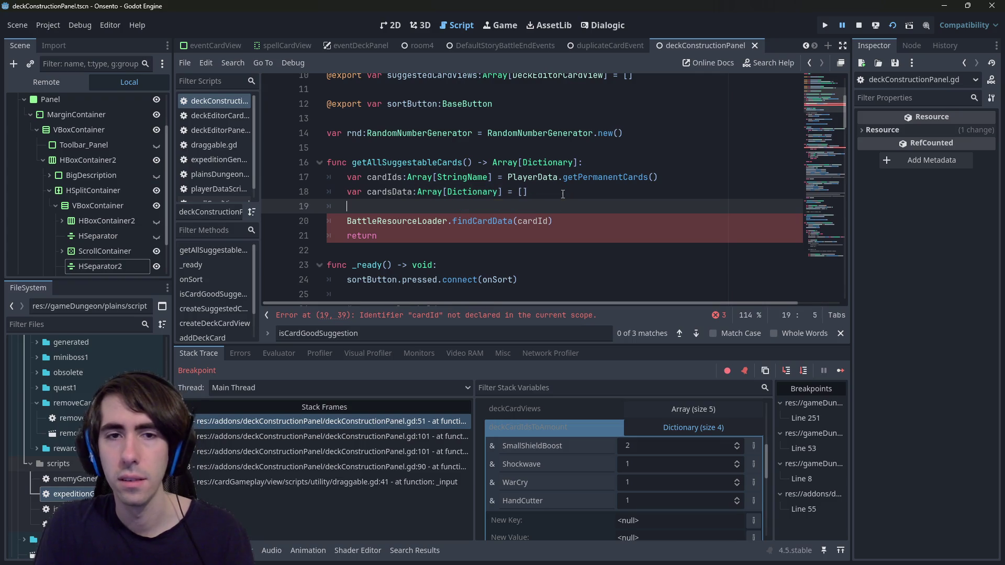
{"action": "type", "text": "cardsData.res"}
{"action": "key", "text": "Return"}
{"action": "key", "text": "Up"}
{"action": "key", "text": "Up"}
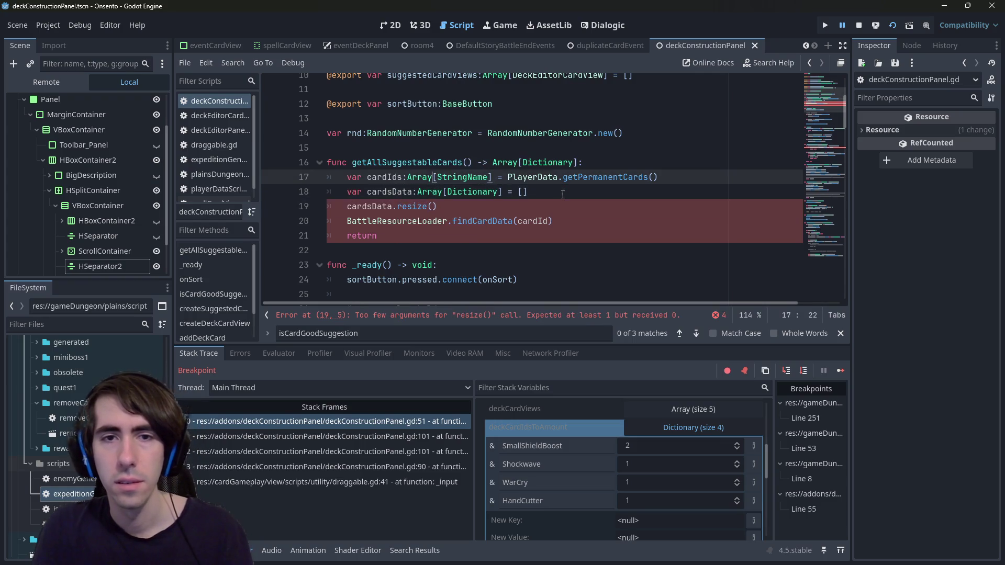
{"action": "key", "text": "Down"}
{"action": "key", "text": "Down"}
{"action": "key", "text": "End"}
{"action": "key", "text": "BackSpace"}
{"action": "key", "text": "BackSpace"}
{"action": "key", "text": "BackSpace"}
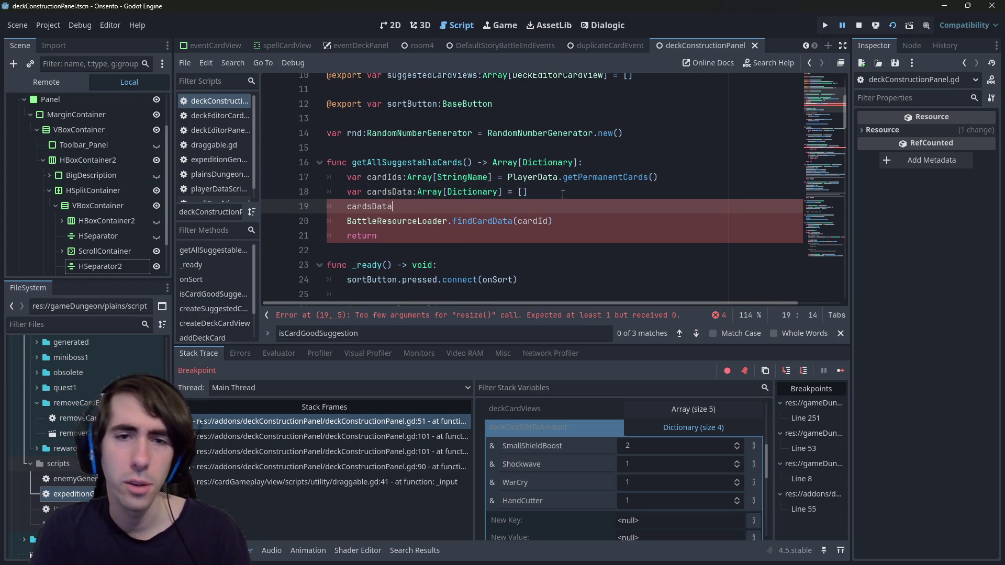
{"action": "type", "text": "reser"}
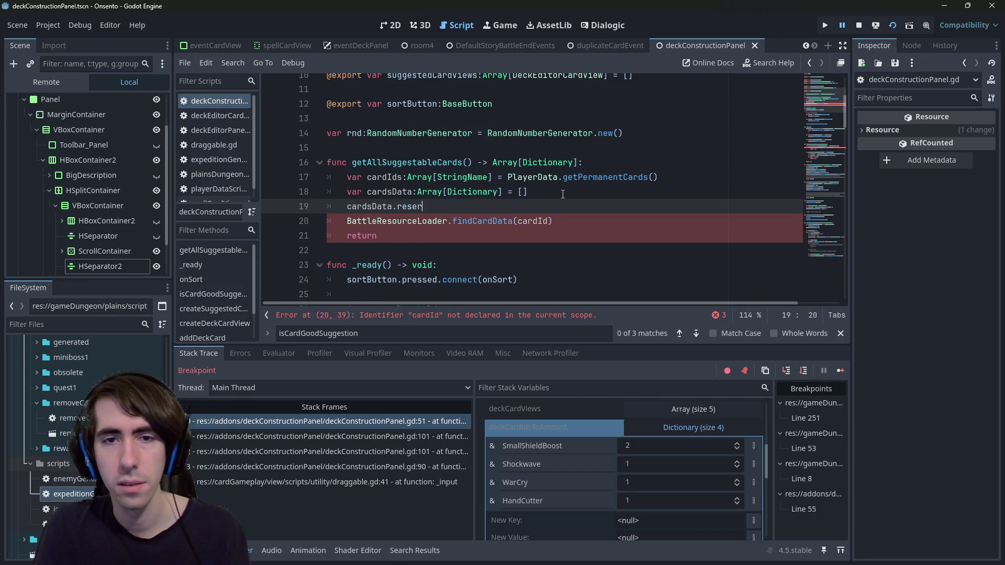
{"action": "key", "text": "BackSpace"}
{"action": "key", "text": "BackSpace"}
{"action": "key", "text": "BackSpace"}
{"action": "type", "text": "rese"}
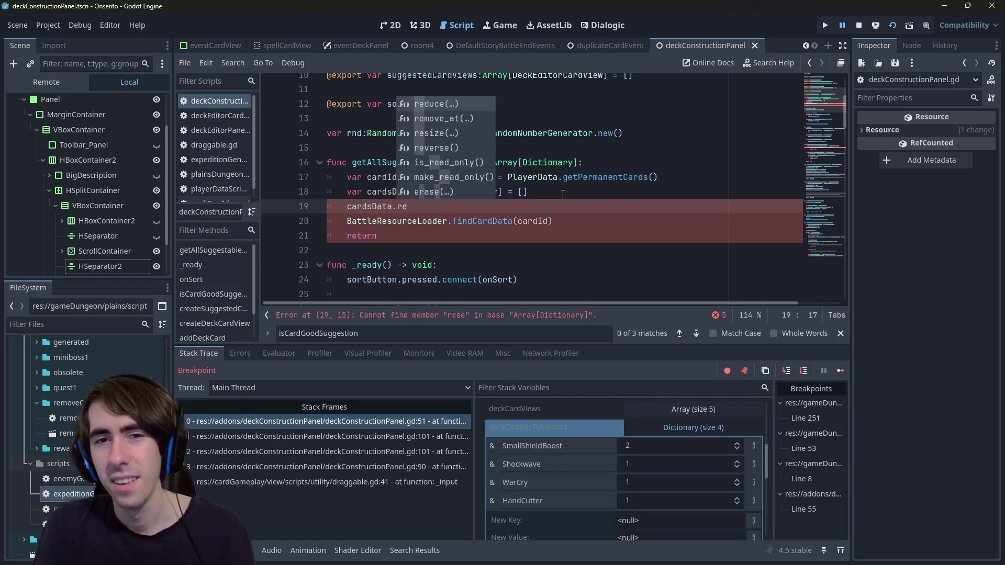
{"action": "key", "text": "BackSpace"}
{"action": "key", "text": "BackSpace"}
{"action": "key", "text": "BackSpace"}
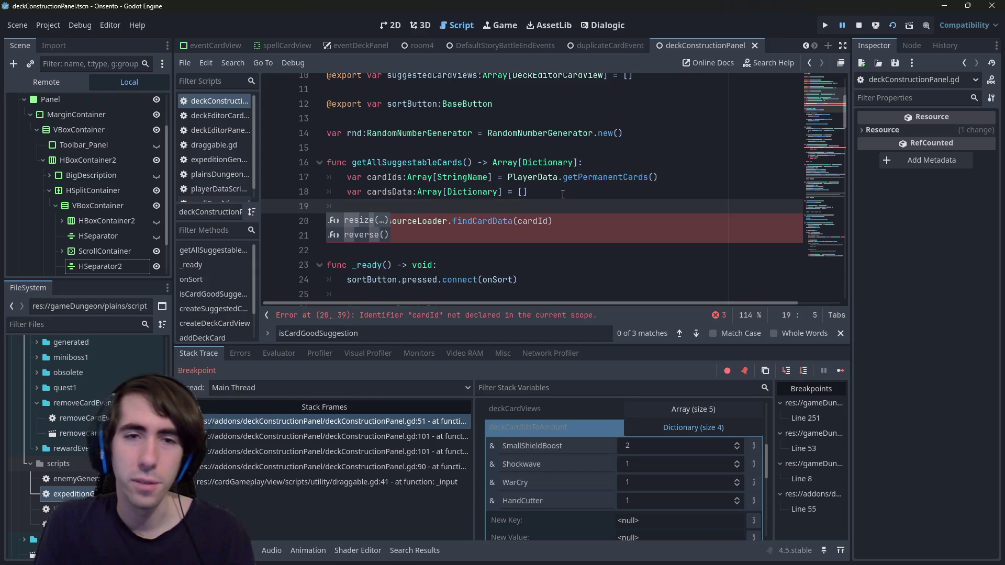
Step: Write a for loop over cardIds with a StringName-typed loop variable
{"action": "type", "text": "for i in range("}
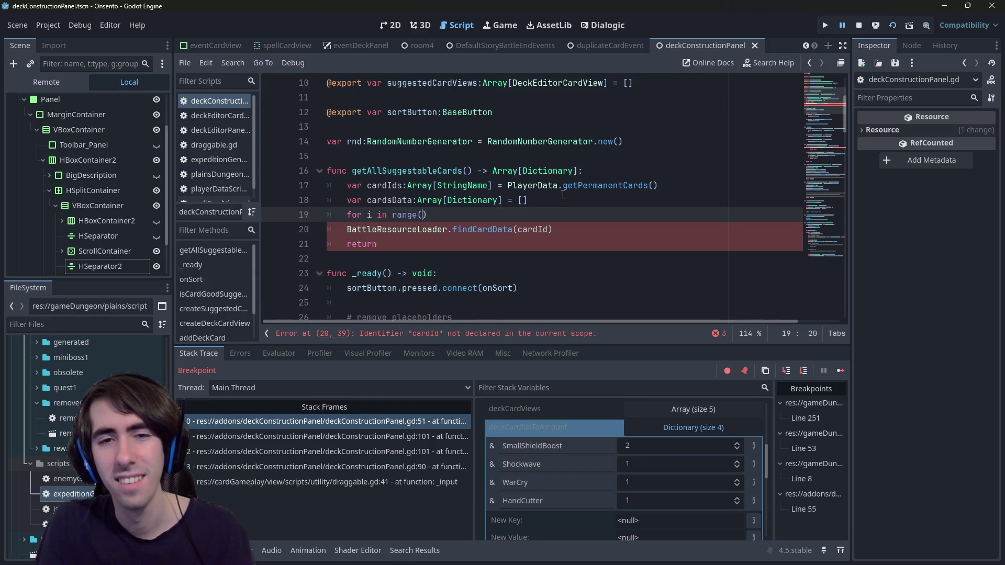
{"action": "key", "text": "BackSpace"}
{"action": "key", "text": "BackSpace"}
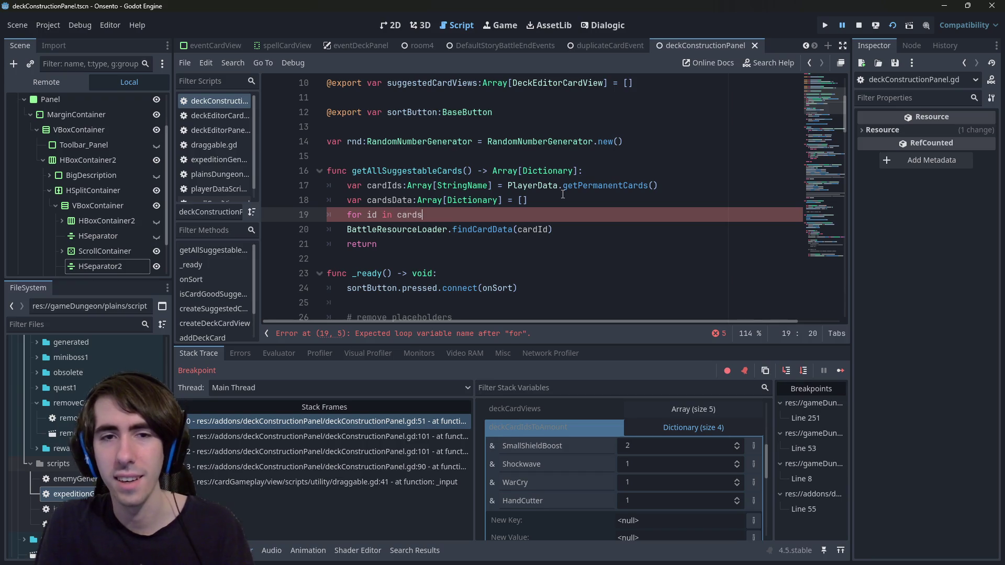
{"action": "key", "text": "Return"}
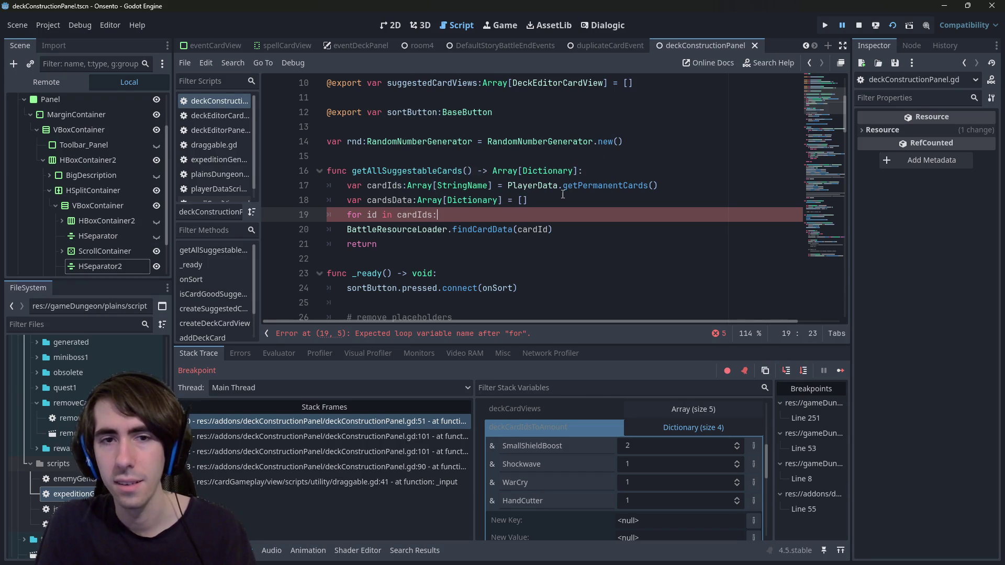
{"action": "type", "text": ":StringName"}
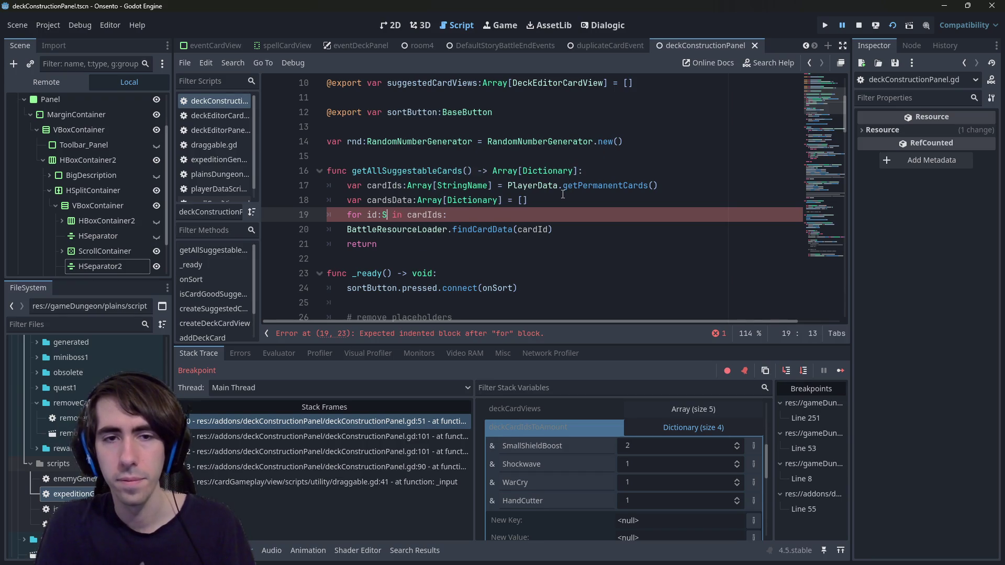
{"action": "key", "text": "Up"}
{"action": "key", "text": "Down"}
{"action": "key", "text": "ctrl+Left"}
{"action": "key", "text": "ctrl+Left"}
{"action": "key", "text": "ctrl+Left"}
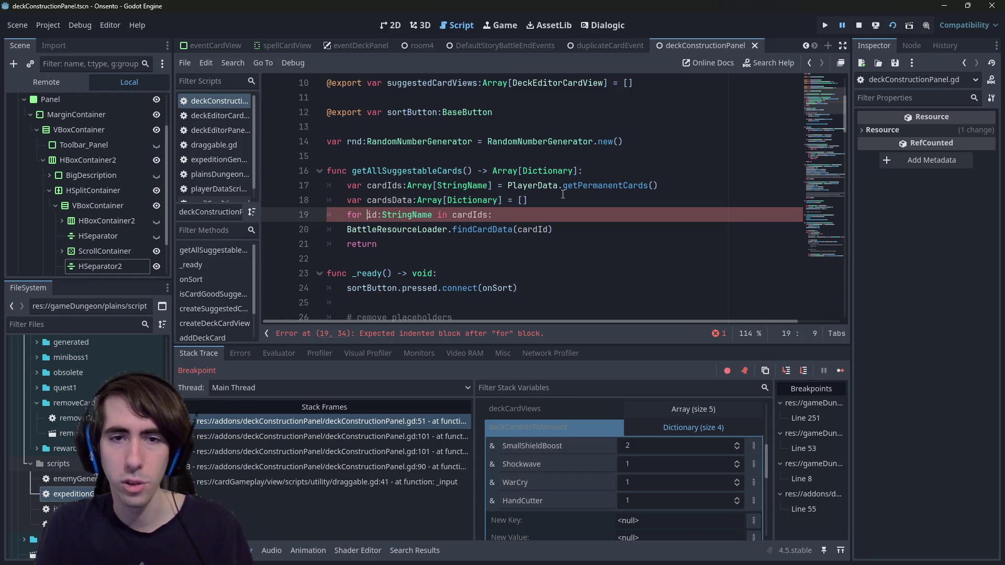
Step: Push each findCardData result into cardsData, return cardsData, and save the script
{"action": "key", "text": "Return"}
{"action": "type", "text": "cardsData.push"}
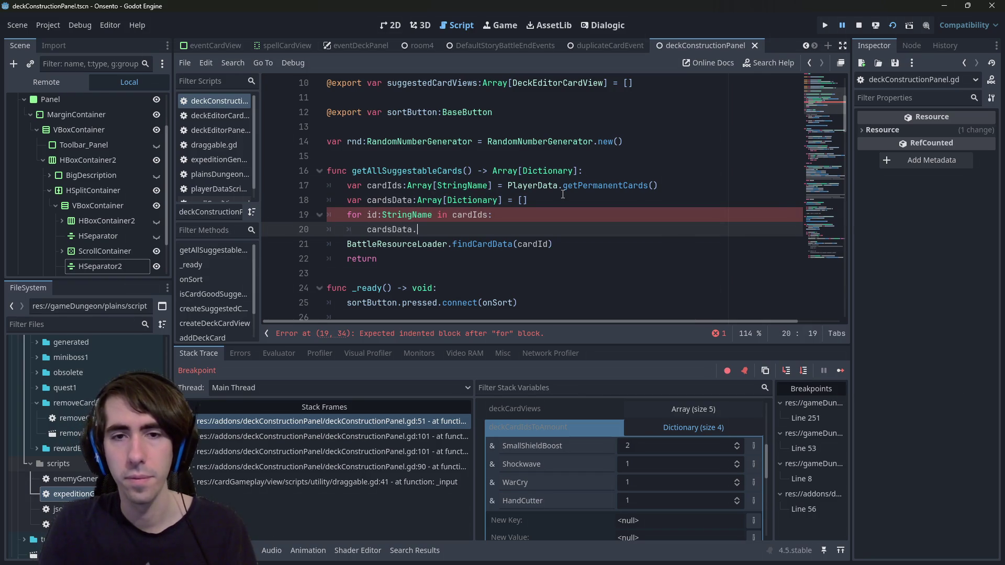
{"action": "key", "text": "Return"}
{"action": "key", "text": "Delete"}
{"action": "key", "text": "Delete"}
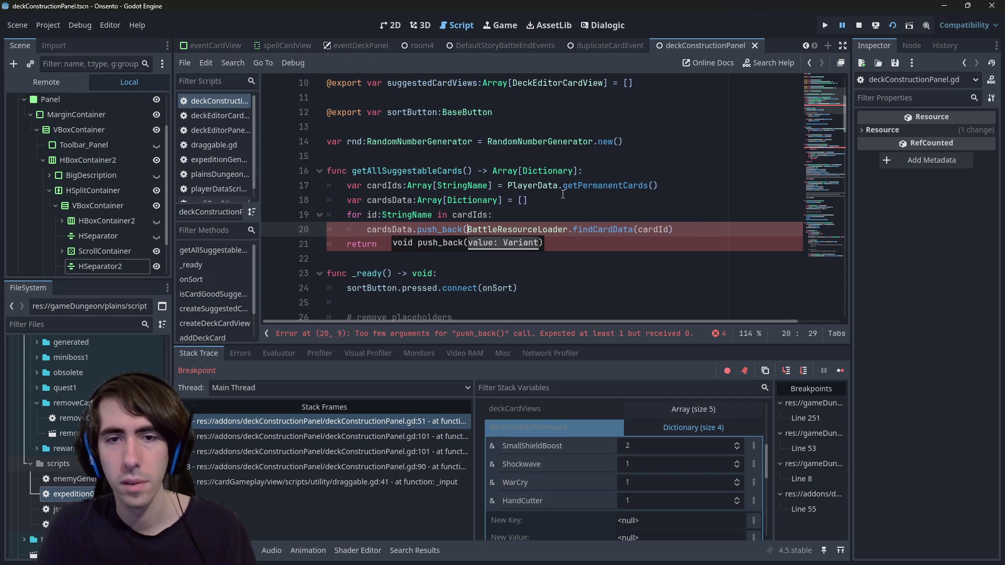
{"action": "key", "text": "ctrl+Right"}
{"action": "type", "text": ")"}
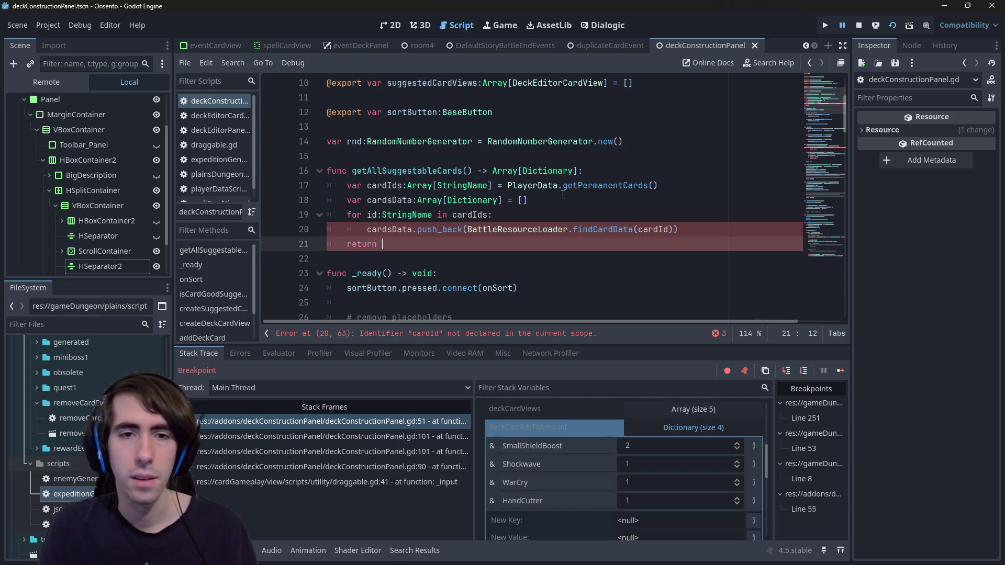
{"action": "key", "text": "Up"}
{"action": "key", "text": "Down"}
{"action": "key", "text": "Down"}
{"action": "type", "text": "cardsData"}
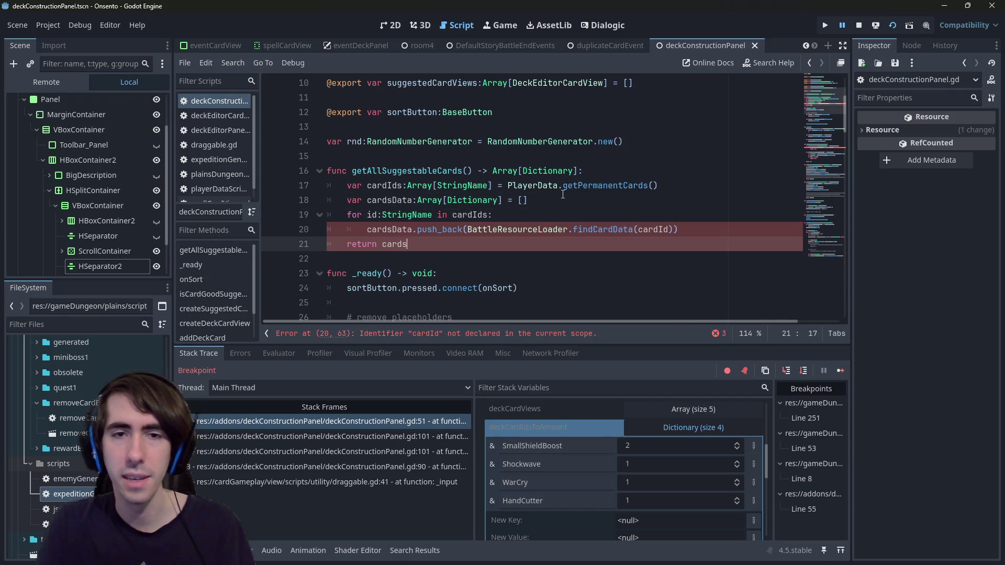
{"action": "key", "text": "ctrl+s"}
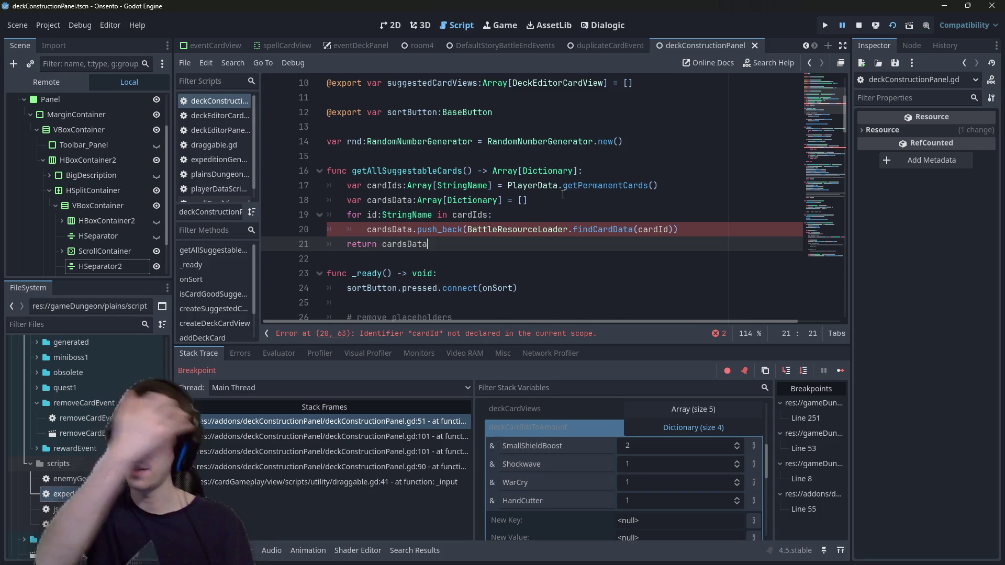
Step: Rename the loop variable from id to cardId to fix the undeclared identifier error
{"action": "left_click", "coordinate": [429, 334]}
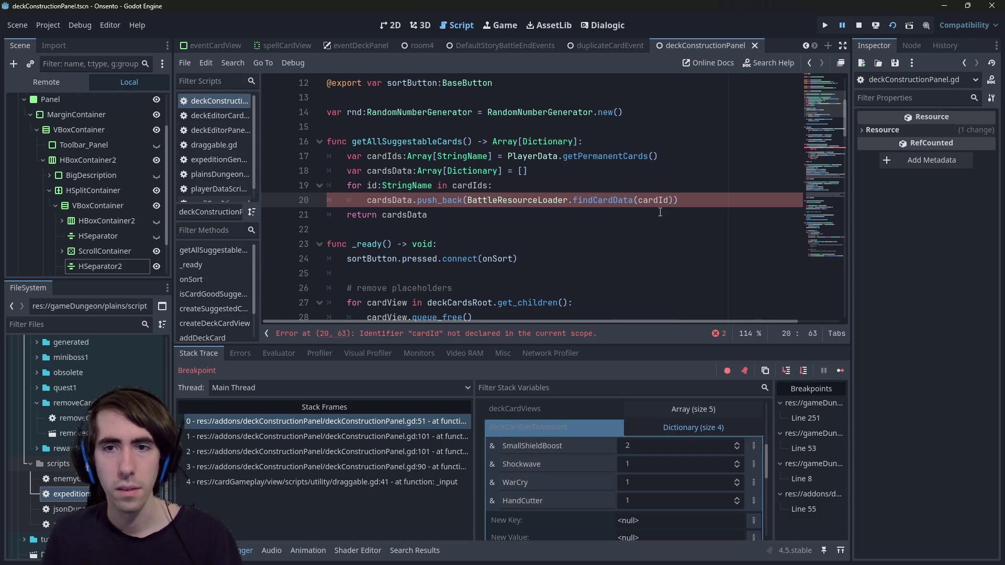
{"action": "double_click", "coordinate": [371, 186]}
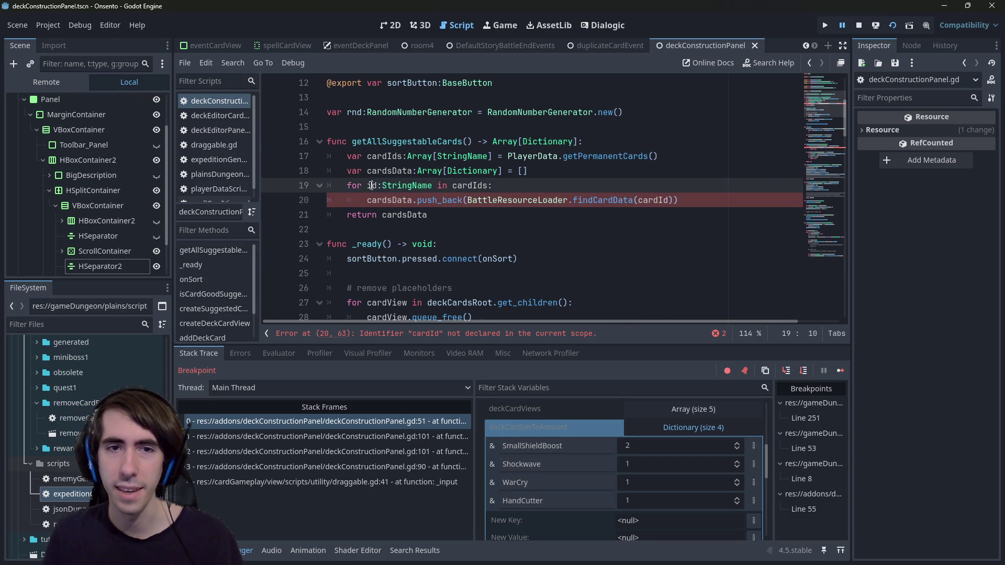
{"action": "type", "text": "cardId"}
{"action": "double_click", "coordinate": [392, 142]}
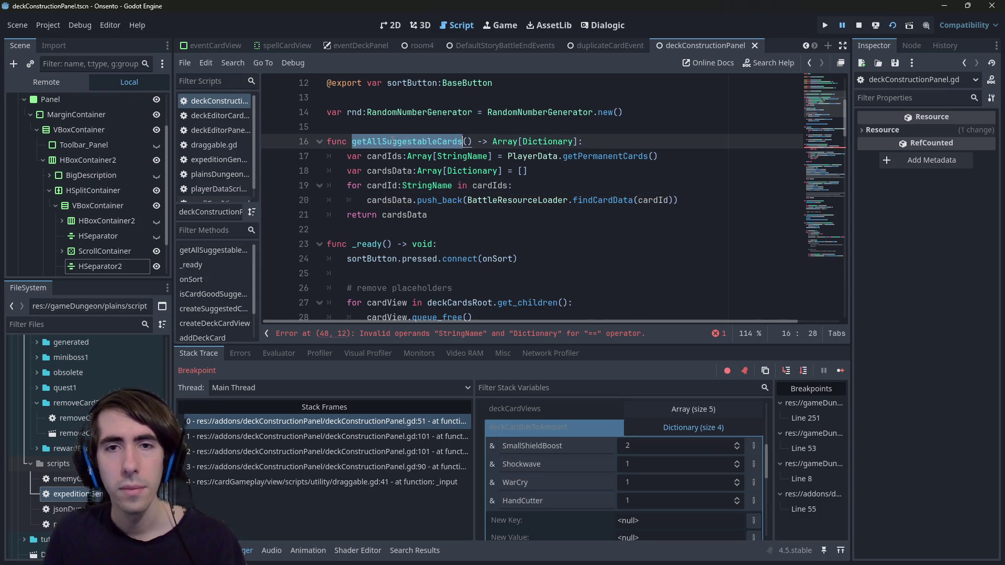
Step: Rename isCardGoodSuggestion's cardId parameter and its line 48 use to cardData
{"action": "key", "text": "ctrl+f"}
{"action": "key", "text": "Return"}
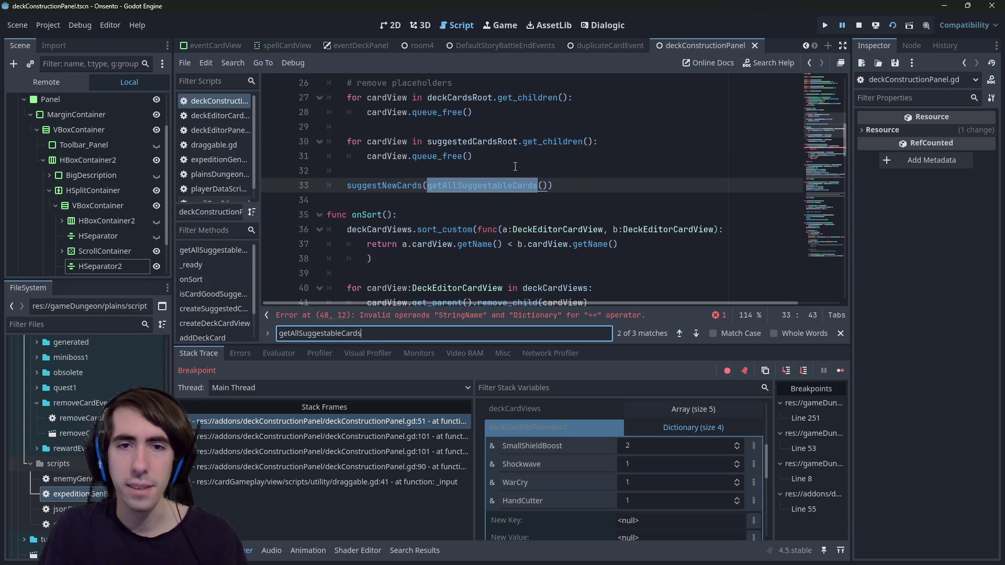
{"action": "left_click", "coordinate": [496, 316]}
{"action": "scroll", "coordinate": [522, 238], "scroll_direction": "up", "scroll_amount": 1}
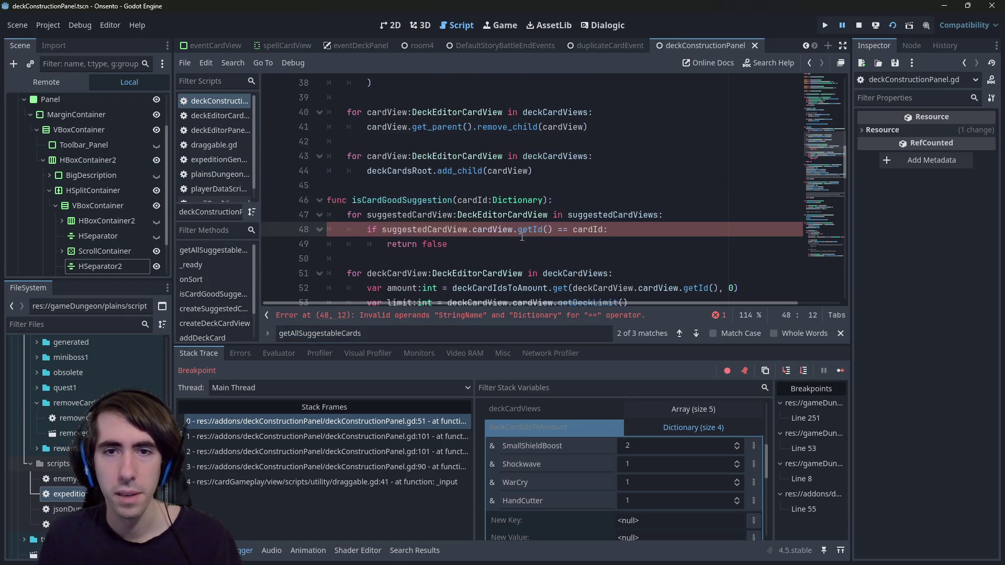
{"action": "double_click", "coordinate": [472, 200]}
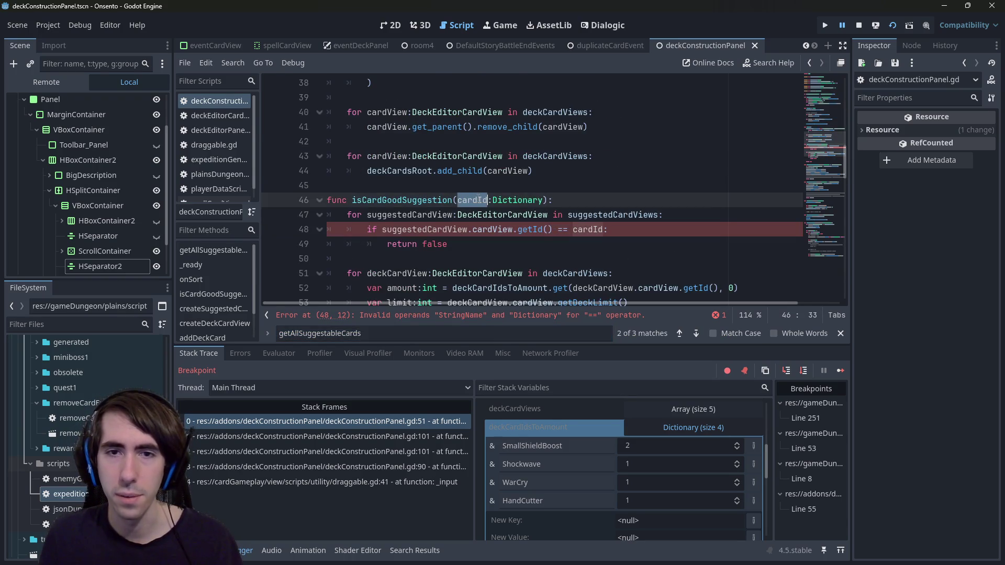
{"action": "left_click", "coordinate": [601, 229]}
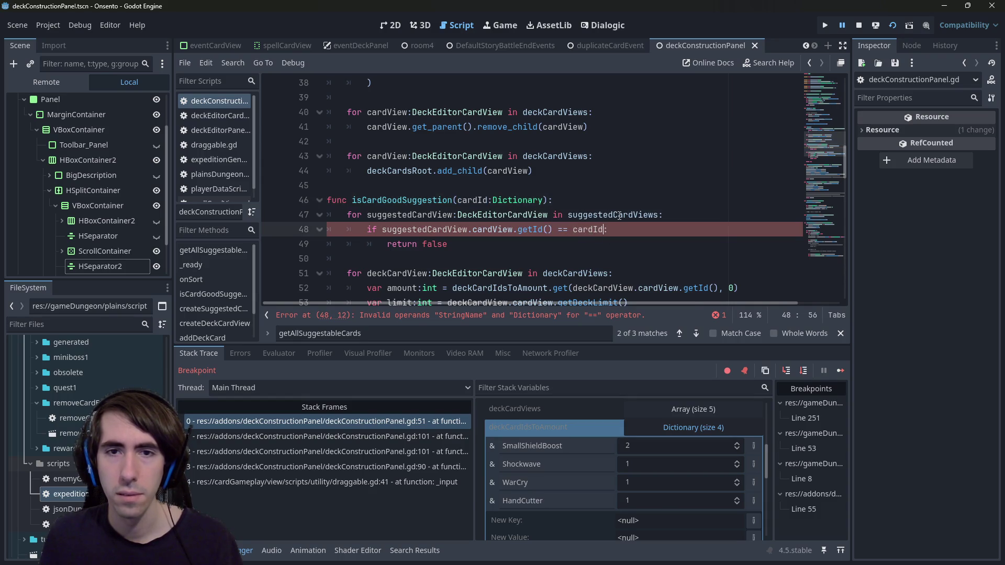
{"action": "double_click", "coordinate": [478, 201]}
{"action": "key", "text": "ctrl+d"}
{"action": "type", "text": "cardD"}
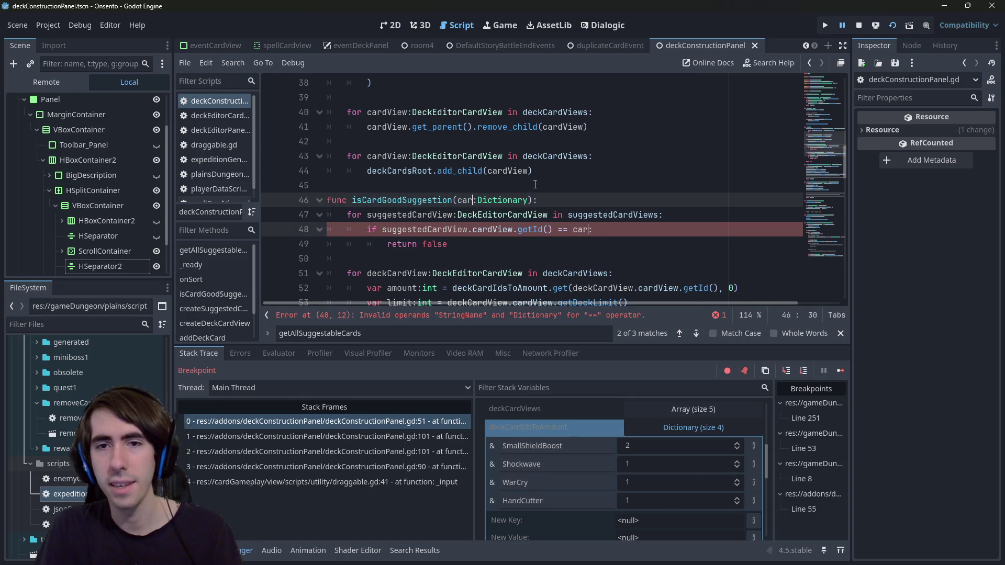
{"action": "type", "text": "ata"}
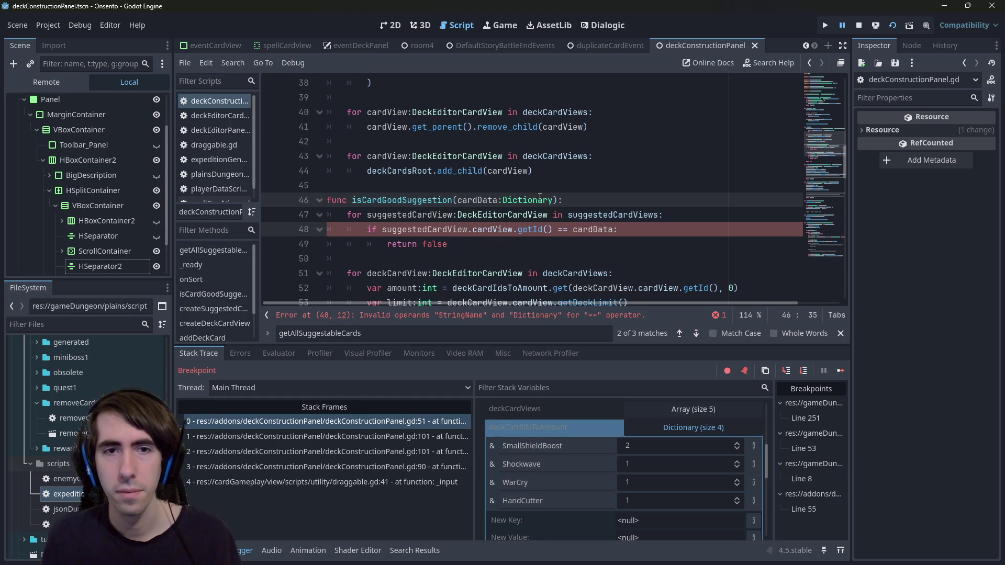
Step: Compare against cardData[&"id"] on line 48
{"action": "scroll", "coordinate": [540, 196], "scroll_direction": "down", "scroll_amount": 1}
{"action": "left_click", "coordinate": [616, 186]}
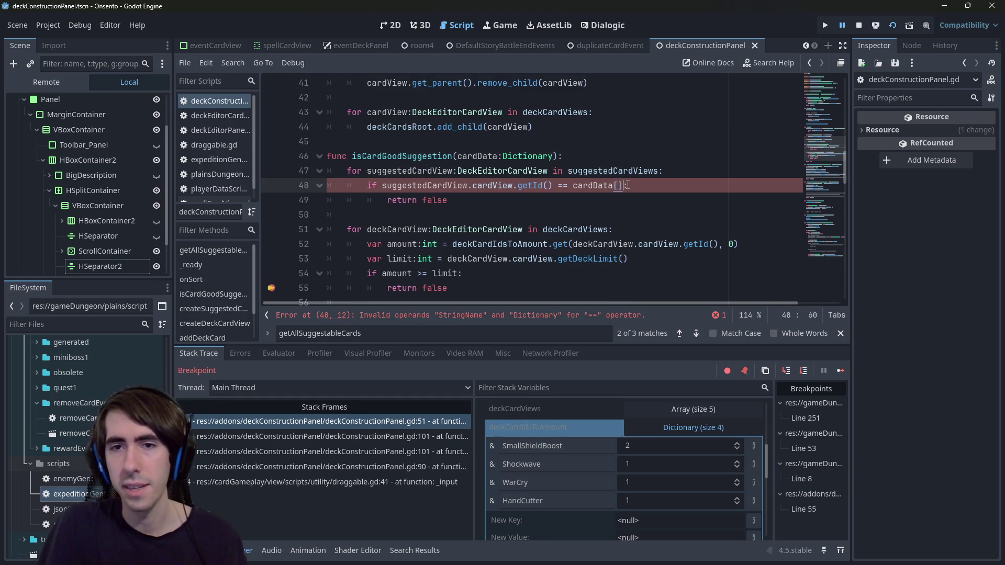
{"action": "type", "text": "&\"id"}
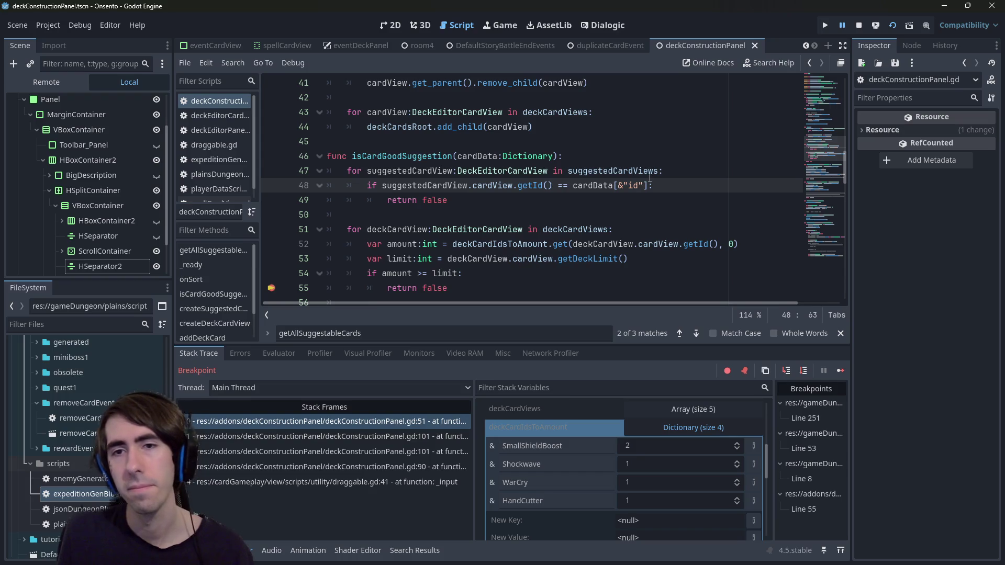
{"action": "scroll", "coordinate": [454, 177], "scroll_direction": "down", "scroll_amount": 1}
Step: Replace the deckCardView getDeckLimit() call on line 53 with cardData[&"deckLimit"]
{"action": "left_click", "coordinate": [629, 211]}
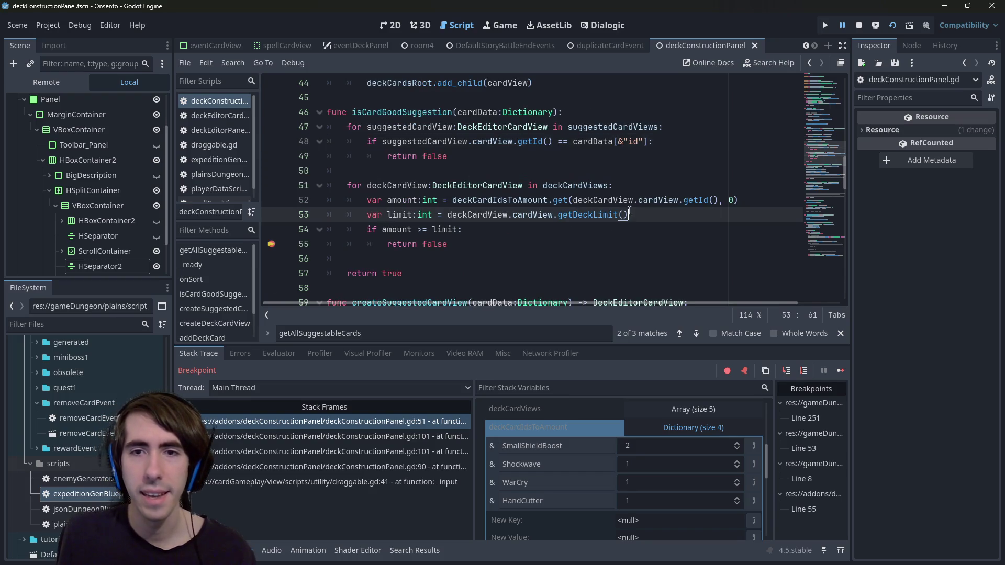
{"action": "double_click", "coordinate": [611, 215]}
{"action": "scroll", "coordinate": [611, 212], "scroll_direction": "up", "scroll_amount": 1}
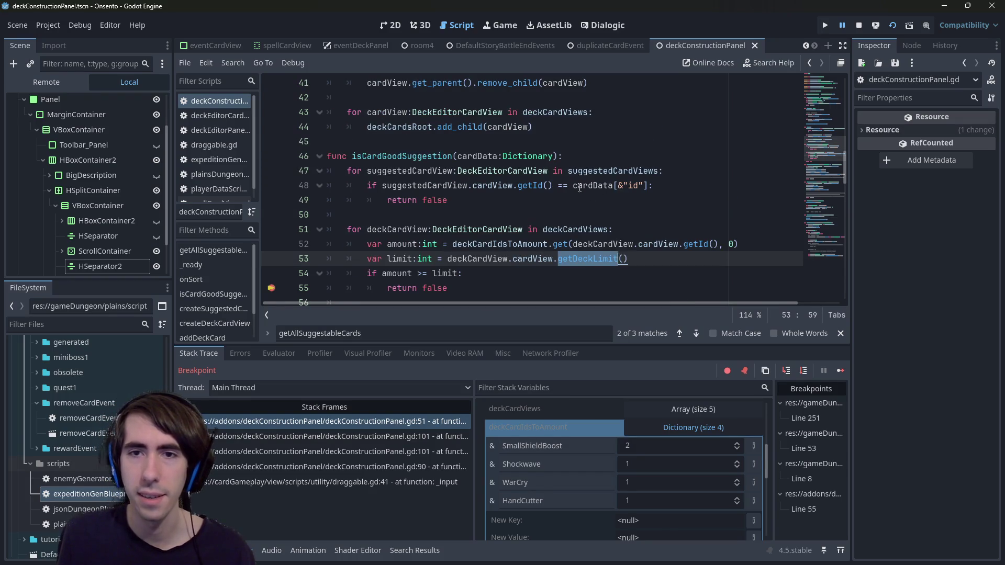
{"action": "left_click_drag", "start_coordinate": [573, 185], "coordinate": [679, 183]}
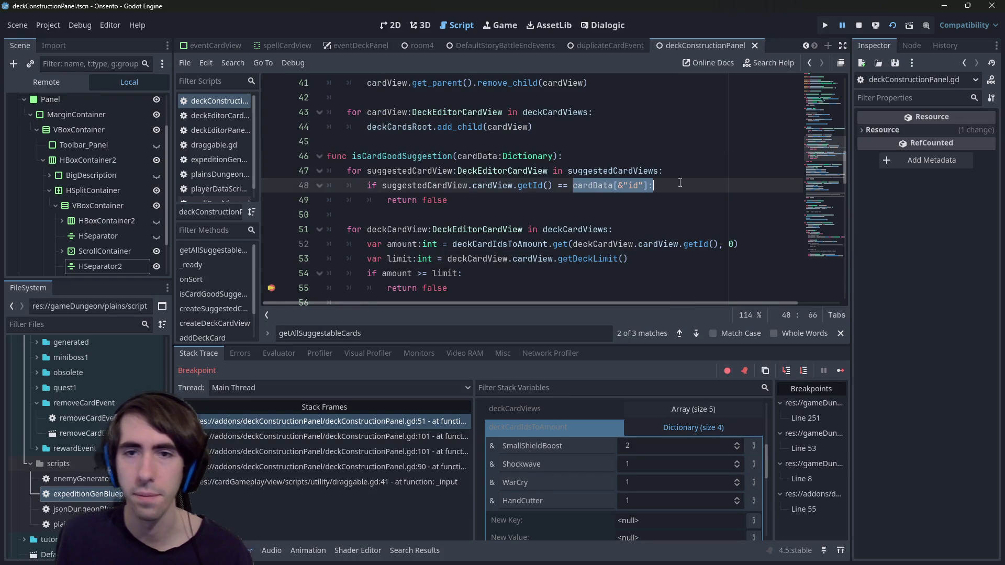
{"action": "double_click", "coordinate": [450, 259]}
{"action": "left_click", "coordinate": [624, 259], "text": "shift"}
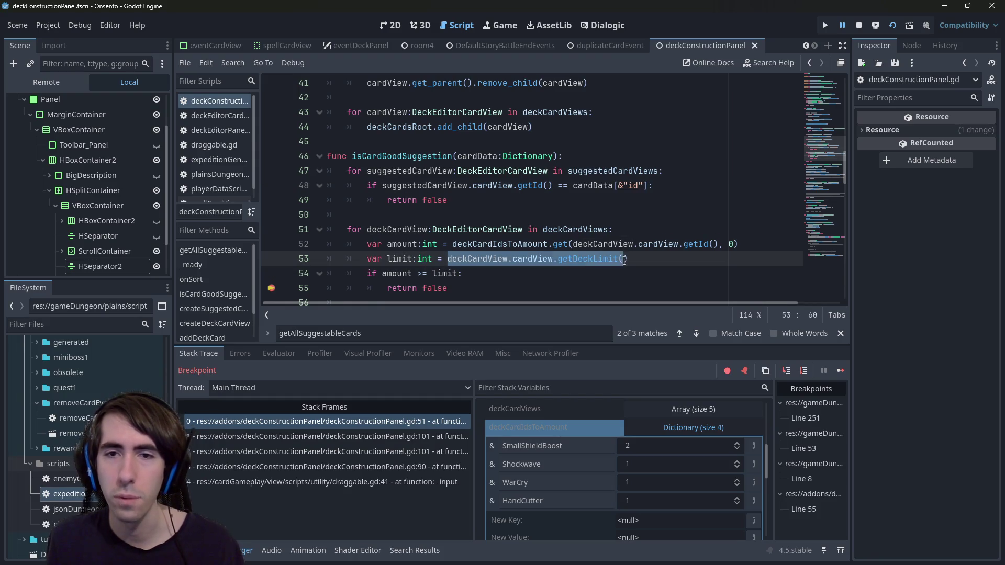
{"action": "left_click", "coordinate": [632, 261], "text": "shift"}
{"action": "type", "text": "cardData[&\"decjK"}
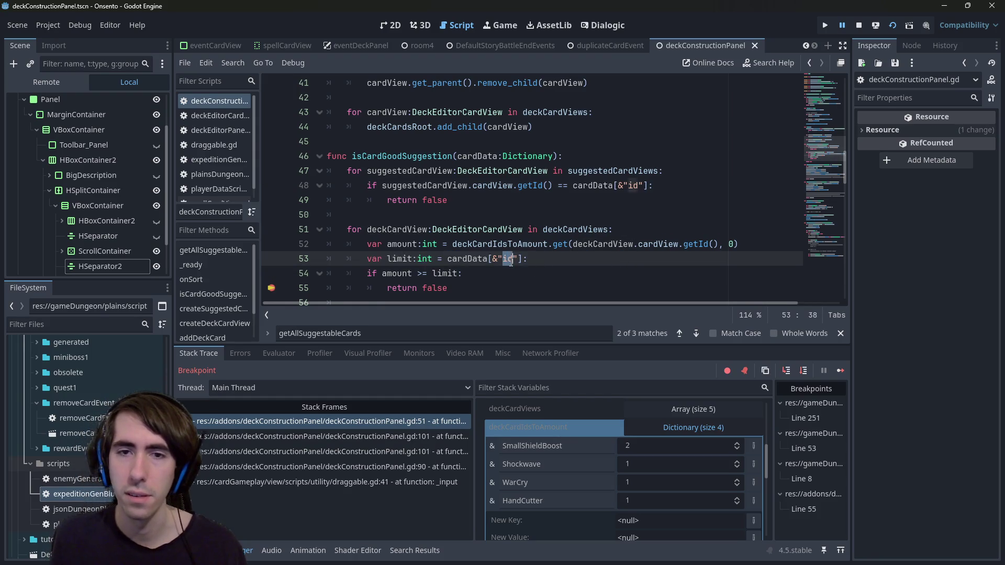
{"action": "key", "text": "BackSpace"}
{"action": "key", "text": "BackSpace"}
{"action": "type", "text": "kLimit"}
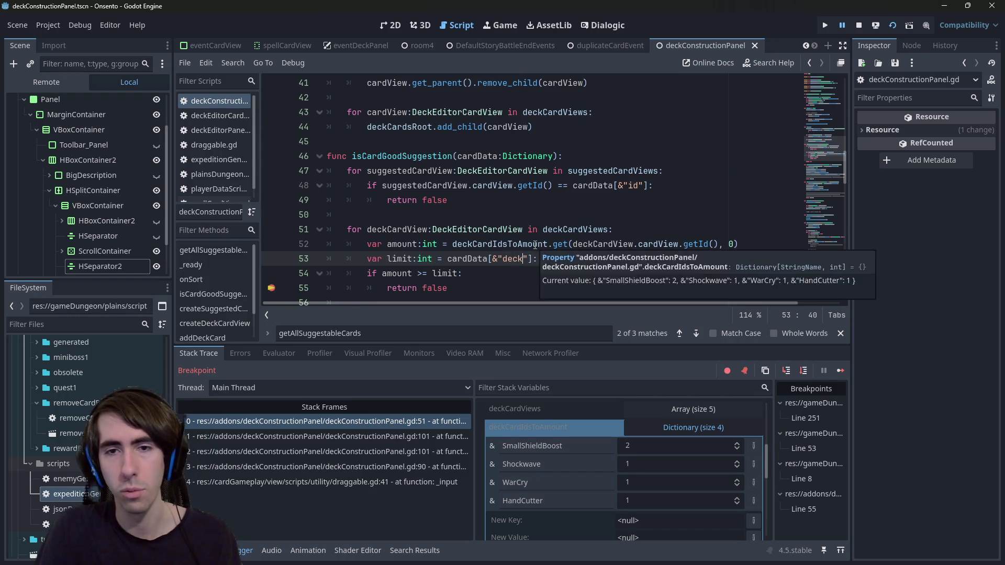
{"action": "scroll", "coordinate": [535, 243], "scroll_direction": "down", "scroll_amount": 1}
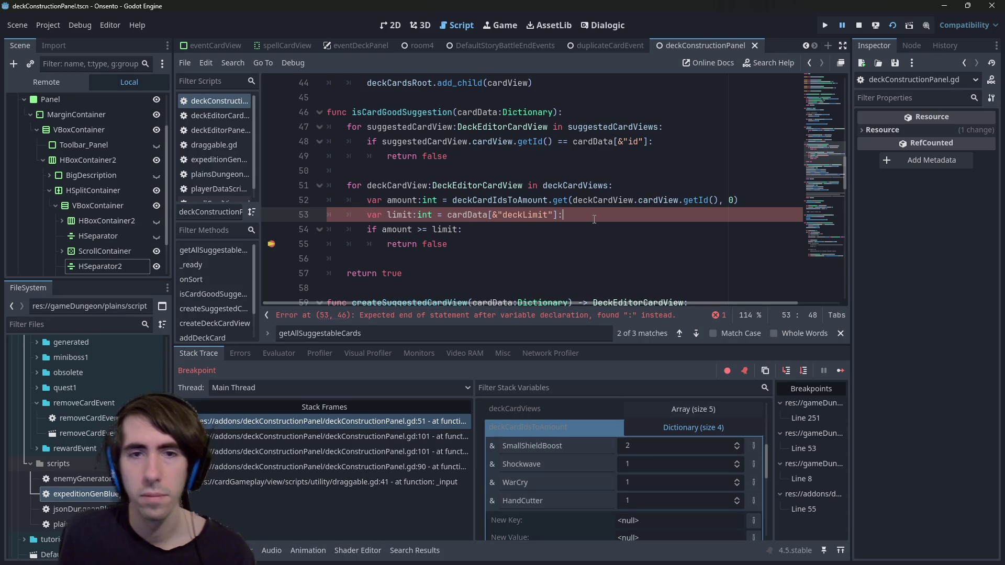
Step: Rewrite it as cardData.get(&"deckLimit", 2) with fixed brackets and save
{"action": "key", "text": "BackSpace"}
{"action": "key", "text": "Left"}
{"action": "key", "text": "Left"}
{"action": "key", "text": "Left"}
{"action": "type", "text": "."}
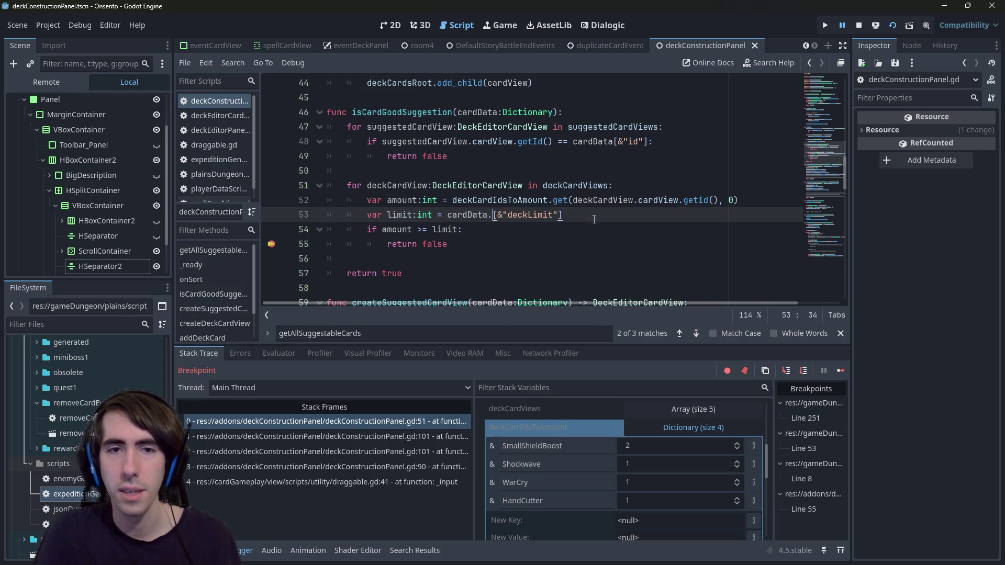
{"action": "type", "text": "get("}
{"action": "key", "text": "Delete"}
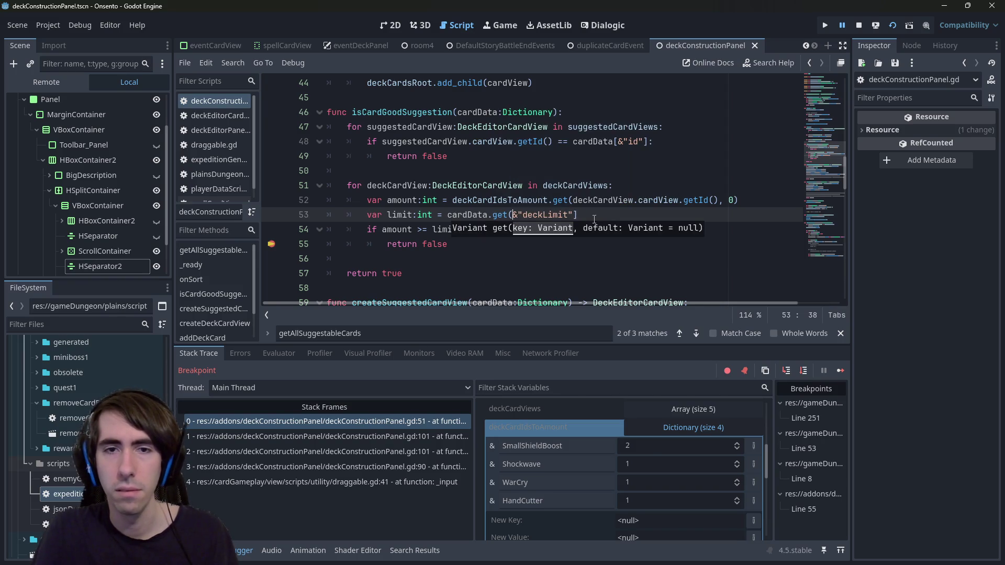
{"action": "key", "text": "ctrl+z"}
{"action": "key", "text": "ctrl+z"}
{"action": "key", "text": "ctrl+z"}
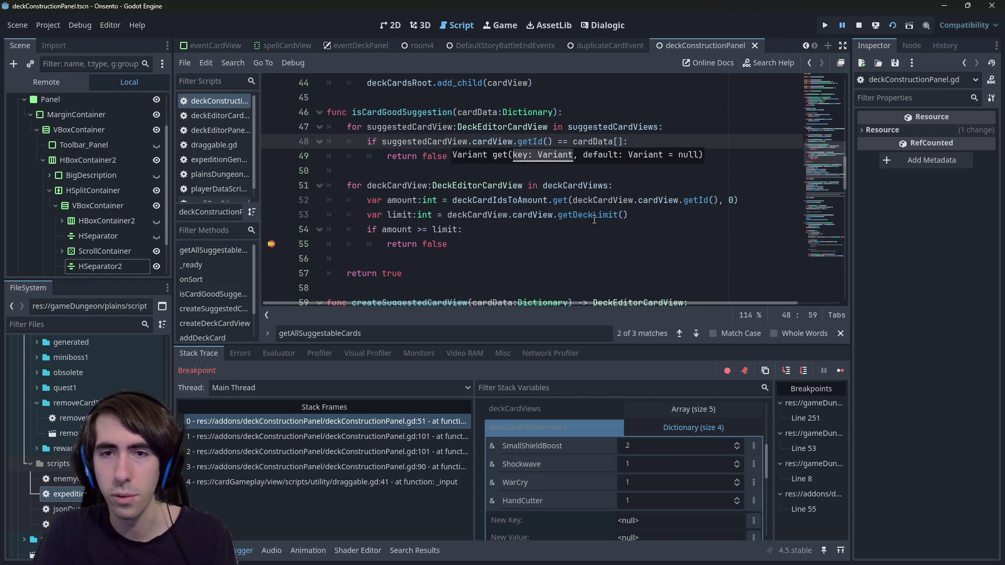
{"action": "key", "text": "ctrl+y"}
{"action": "key", "text": "ctrl+y"}
{"action": "key", "text": "ctrl+y"}
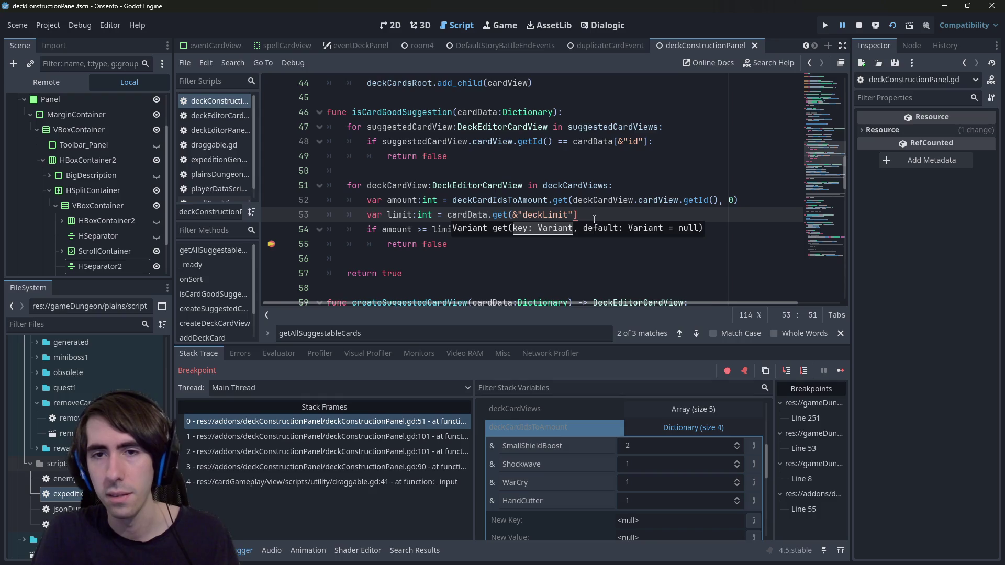
{"action": "key", "text": "BackSpace"}
{"action": "type", "text": ", 2)"}
{"action": "key", "text": "ctrl+s"}
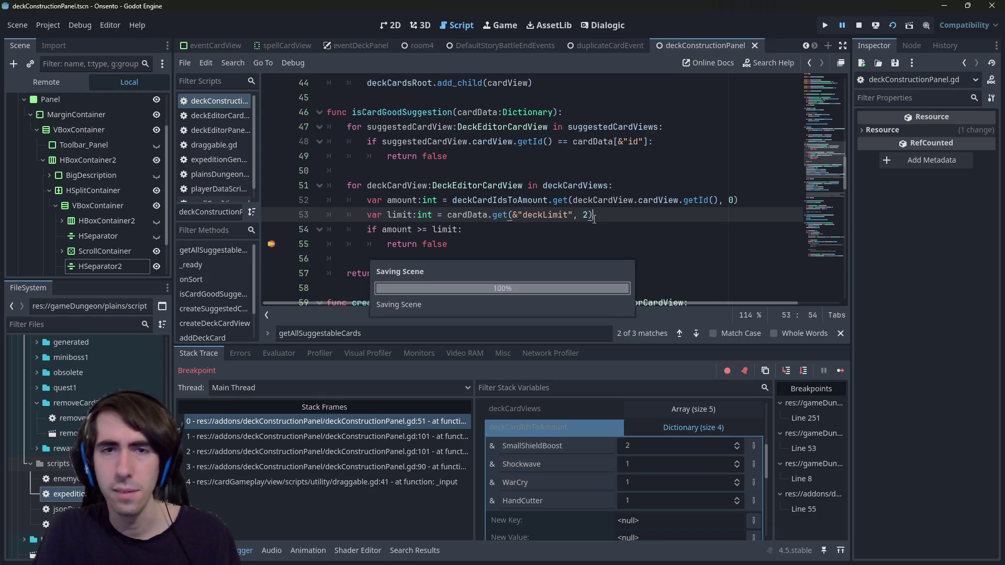
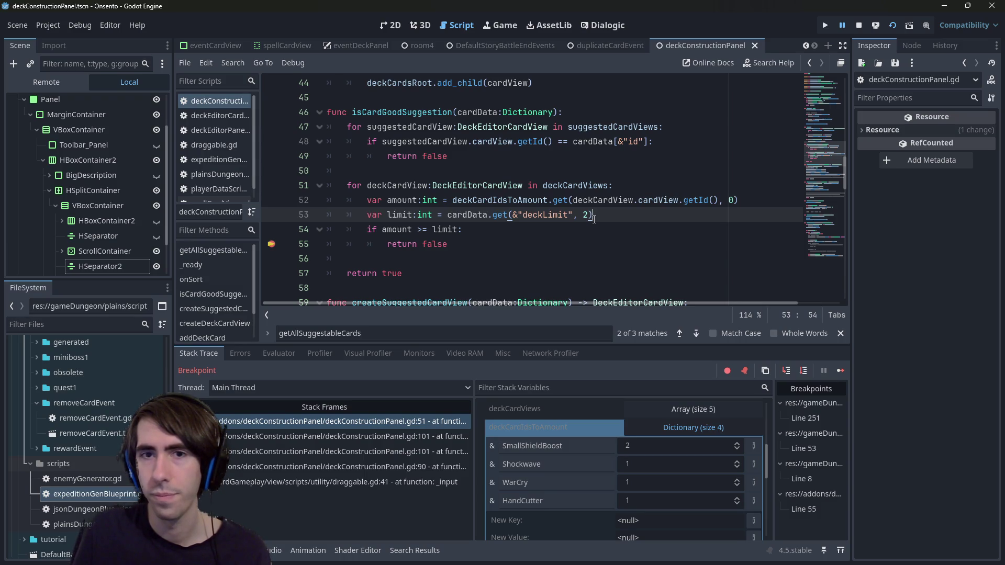
Step: Open spellCardBattleInstance.gd with Quick Open
{"action": "key", "text": "shift+alt+o"}
{"action": "type", "text": "spell"}
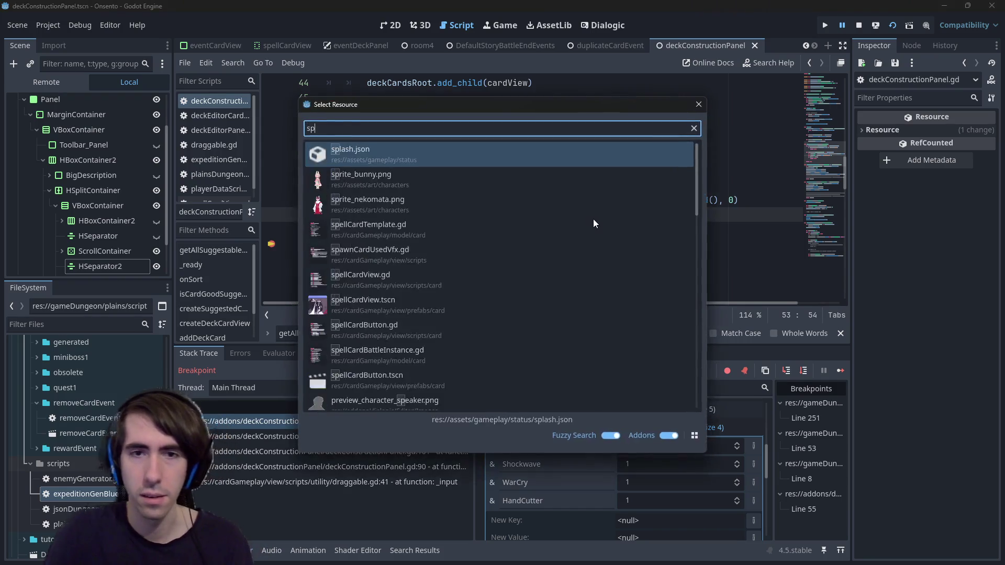
{"action": "type", "text": "card"}
{"action": "key", "text": "Down"}
{"action": "key", "text": "Down"}
{"action": "key", "text": "Down"}
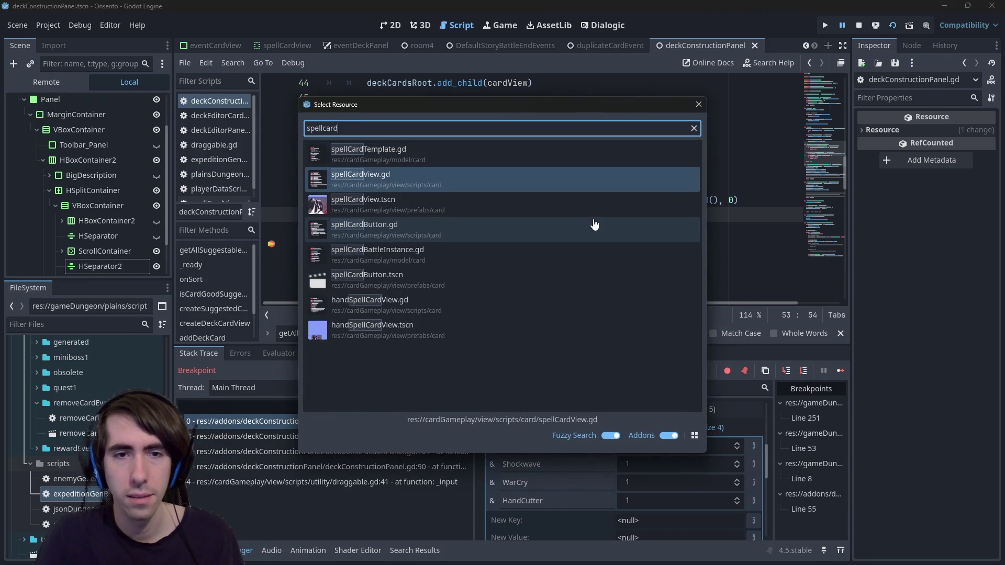
{"action": "key", "text": "Return"}
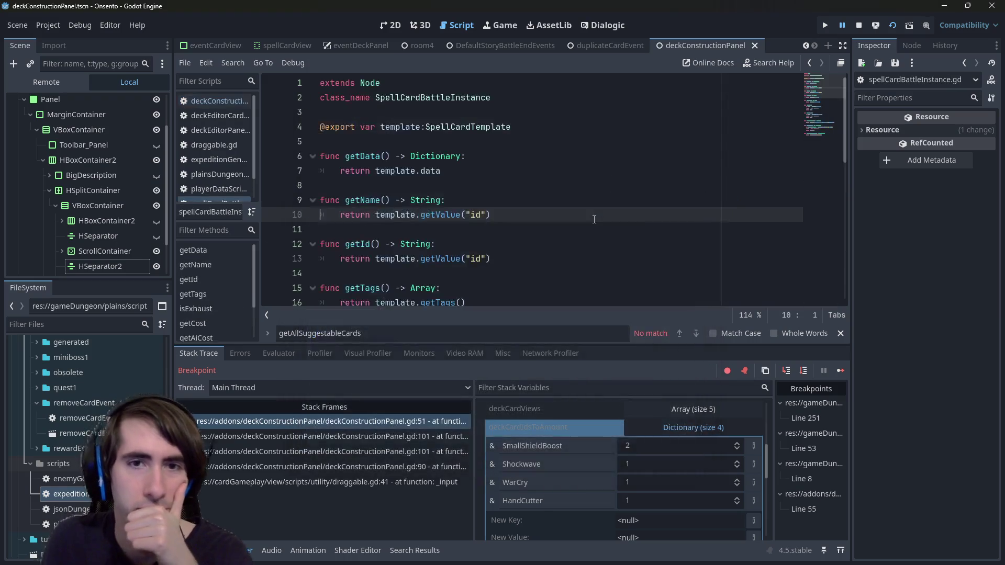
Step: Start a new static function named getDeckLimit at the end of the script
{"action": "scroll", "coordinate": [549, 206], "scroll_direction": "down", "scroll_amount": 6}
{"action": "scroll", "coordinate": [548, 207], "scroll_direction": "down", "scroll_amount": 3}
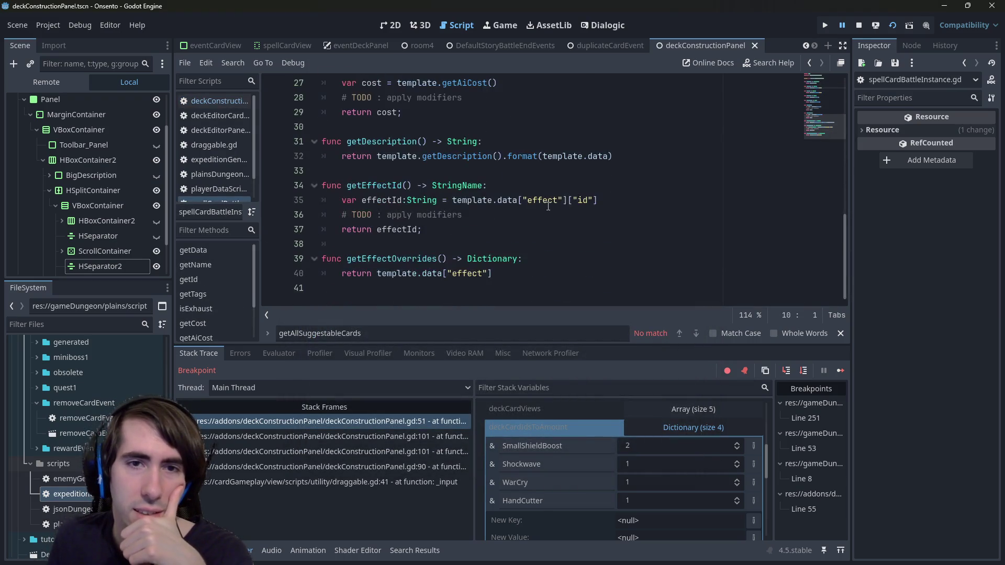
{"action": "left_click", "coordinate": [494, 286]}
{"action": "key", "text": "Return"}
{"action": "type", "text": "static"}
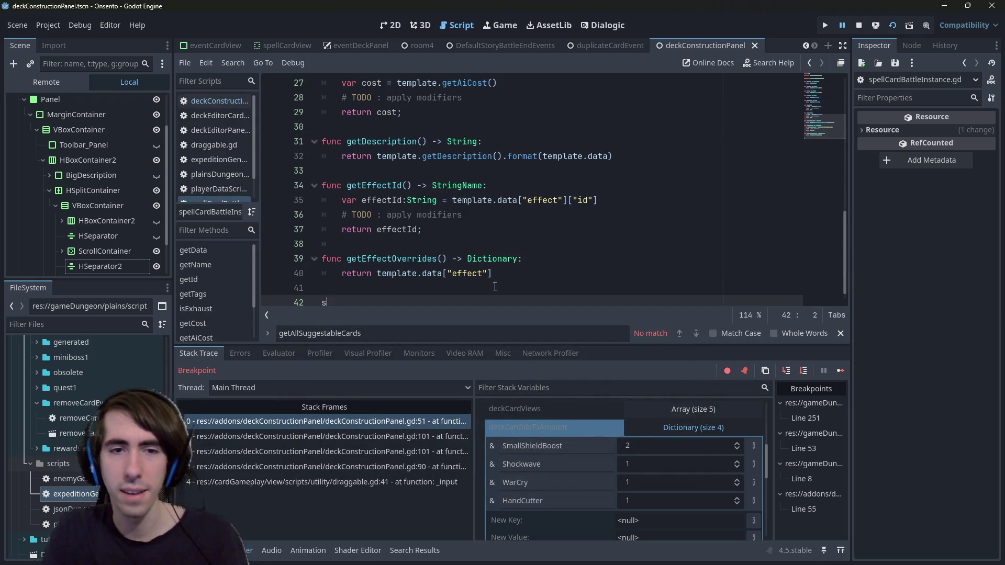
{"action": "type", "text": " func getCard"}
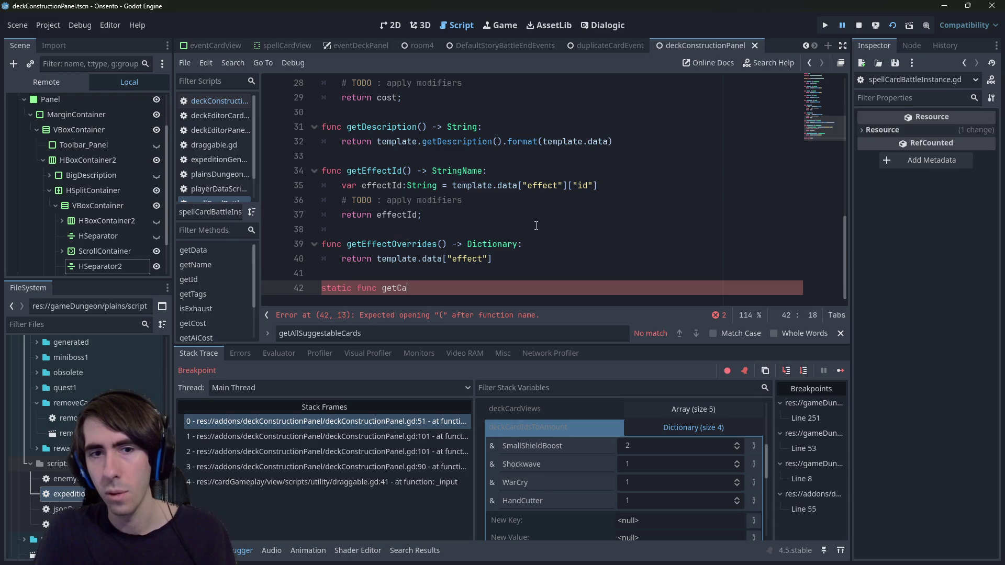
{"action": "key", "text": "BackSpace"}
{"action": "key", "text": "BackSpace"}
{"action": "type", "text": "DeckLimti"}
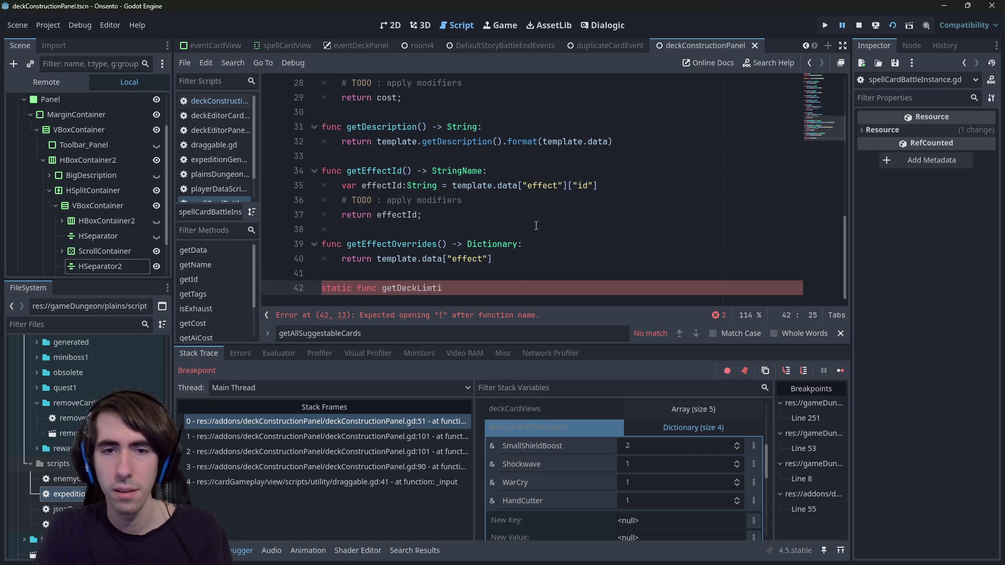
{"action": "type", "text": "("}
Step: Give getDeckLimit a data:Dictionary parameter and a body returning data[&"deckLimit"]
{"action": "scroll", "coordinate": [442, 117], "scroll_direction": "up", "scroll_amount": 10}
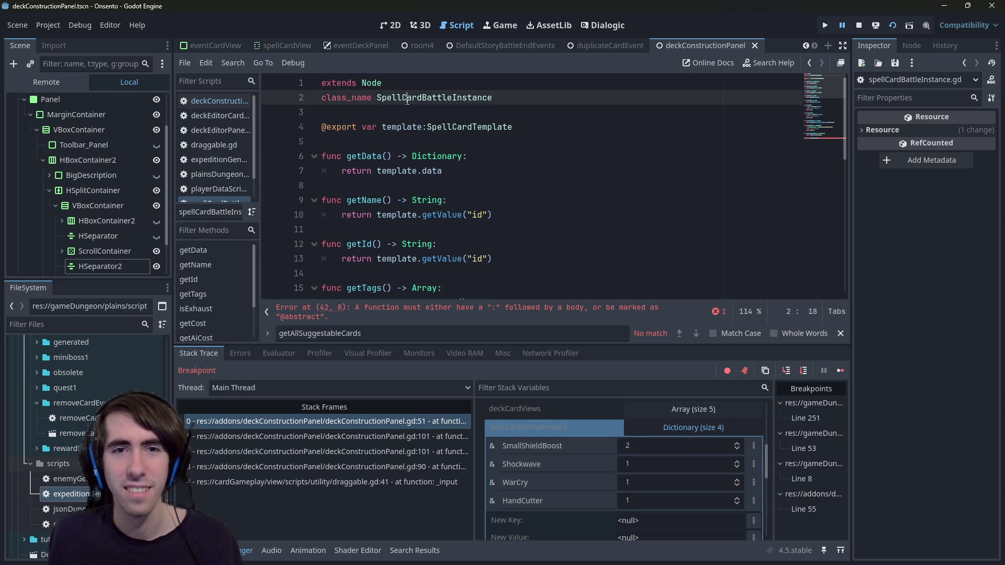
{"action": "double_click", "coordinate": [374, 92]}
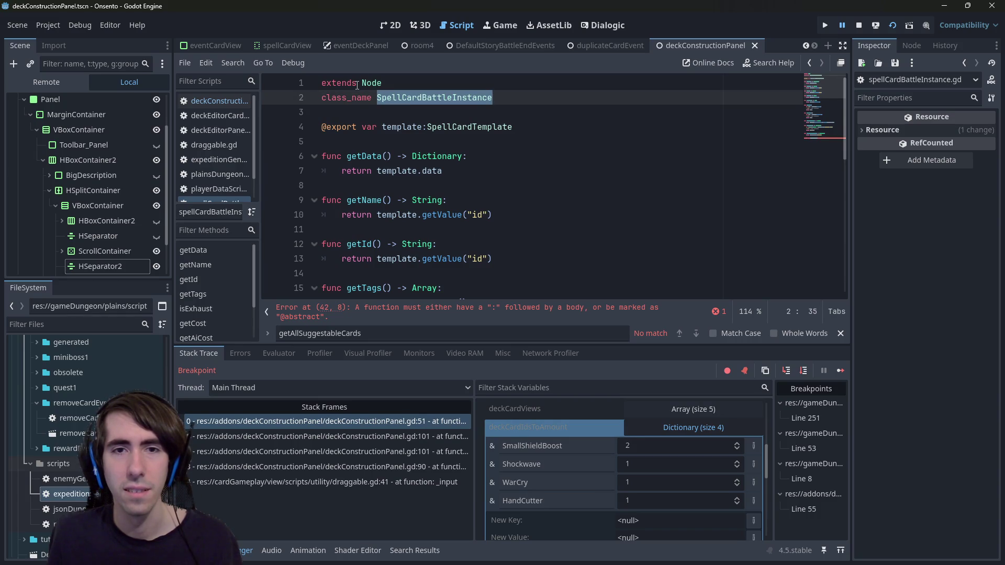
{"action": "scroll", "coordinate": [417, 194], "scroll_direction": "down", "scroll_amount": 8}
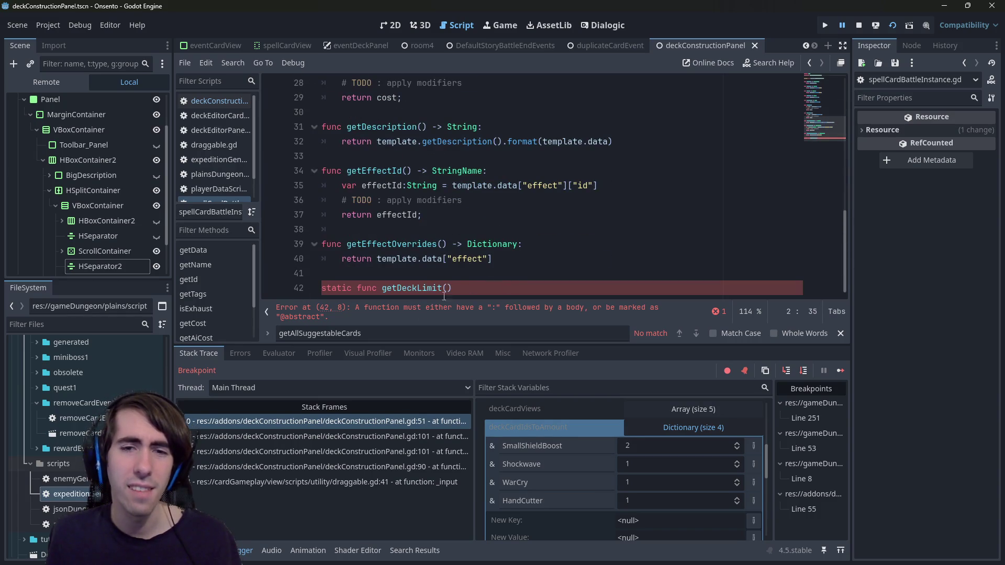
{"action": "left_click", "coordinate": [448, 288]}
{"action": "type", "text": "data:"}
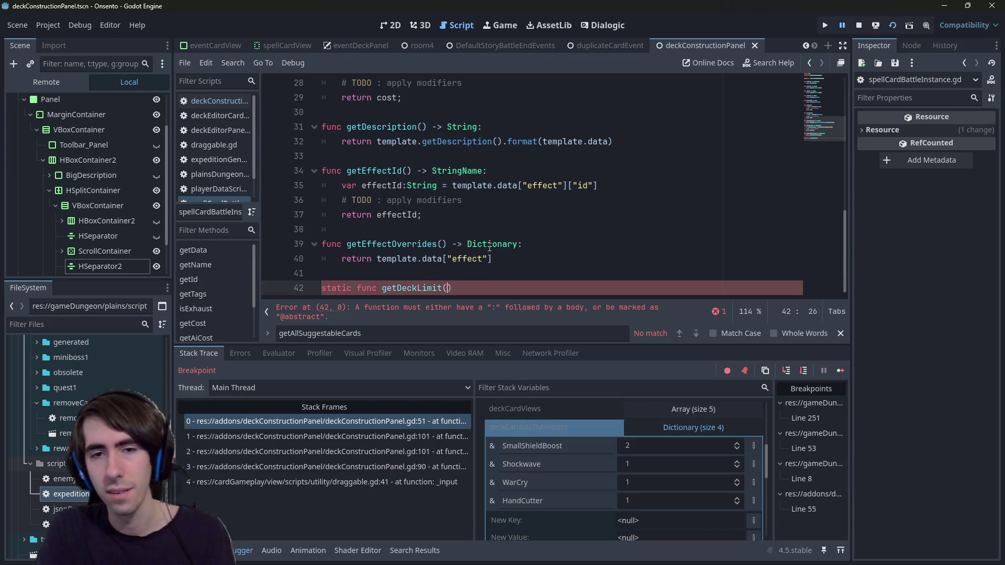
{"action": "type", "text": "Dictionary"}
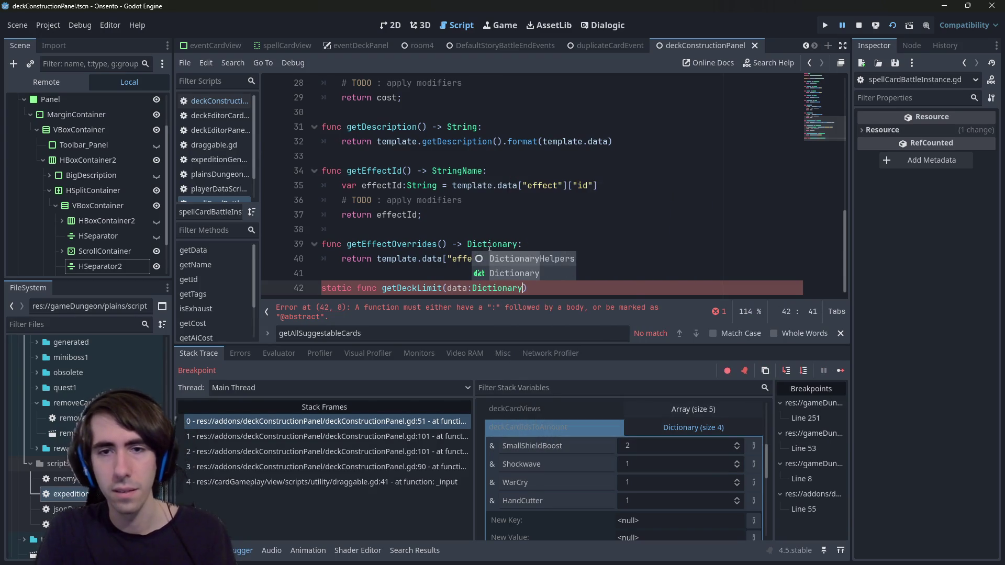
{"action": "type", "text": "):"}
{"action": "key", "text": "Return"}
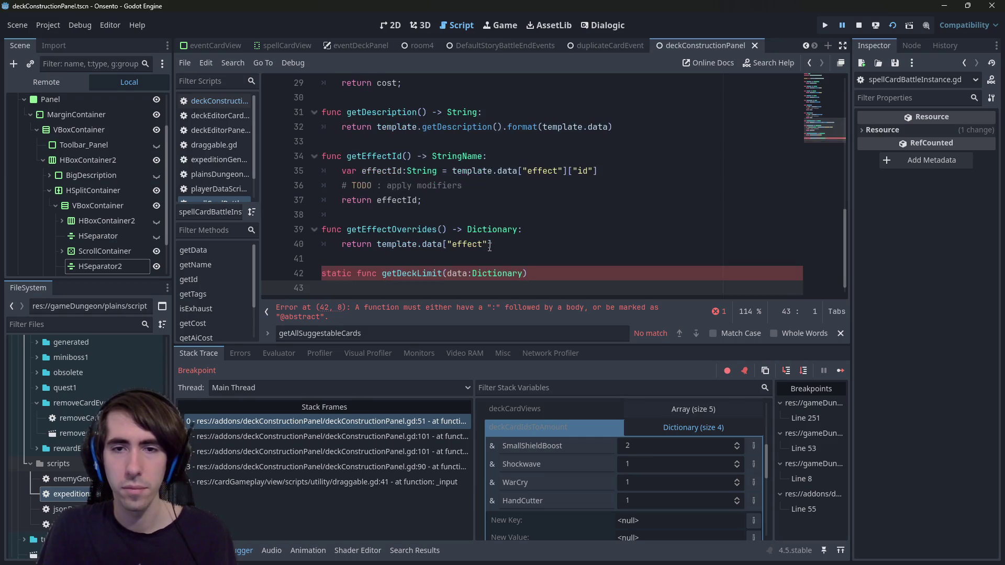
{"action": "type", "text": "return data["}
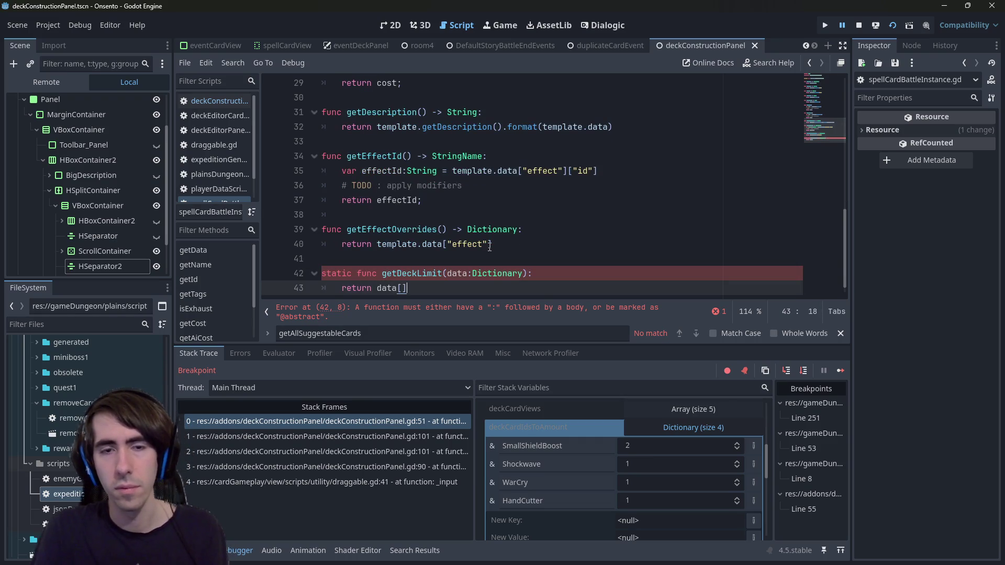
{"action": "type", "text": "&\"deckL"}
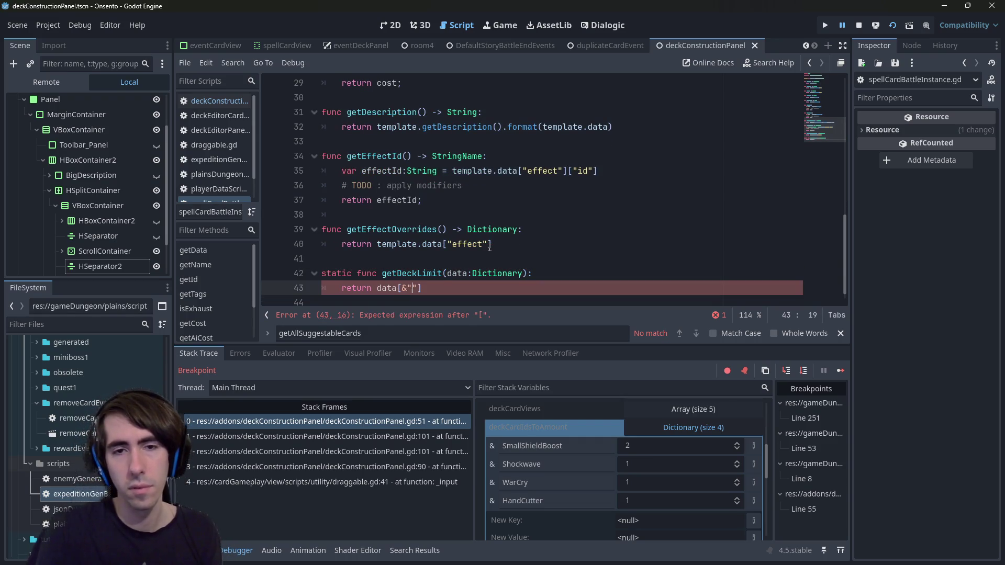
{"action": "type", "text": "imit"}
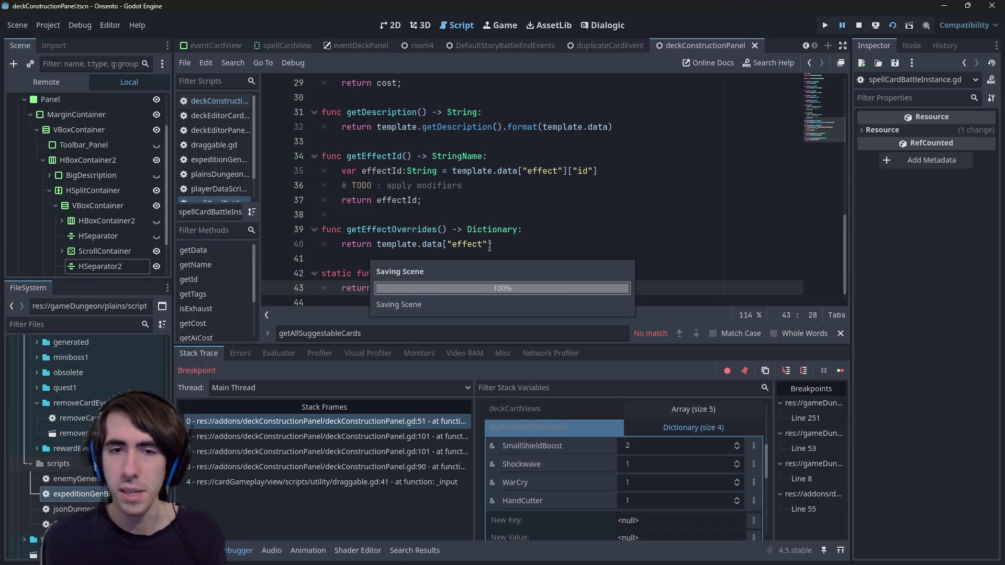
{"action": "left_click", "coordinate": [320, 274]}
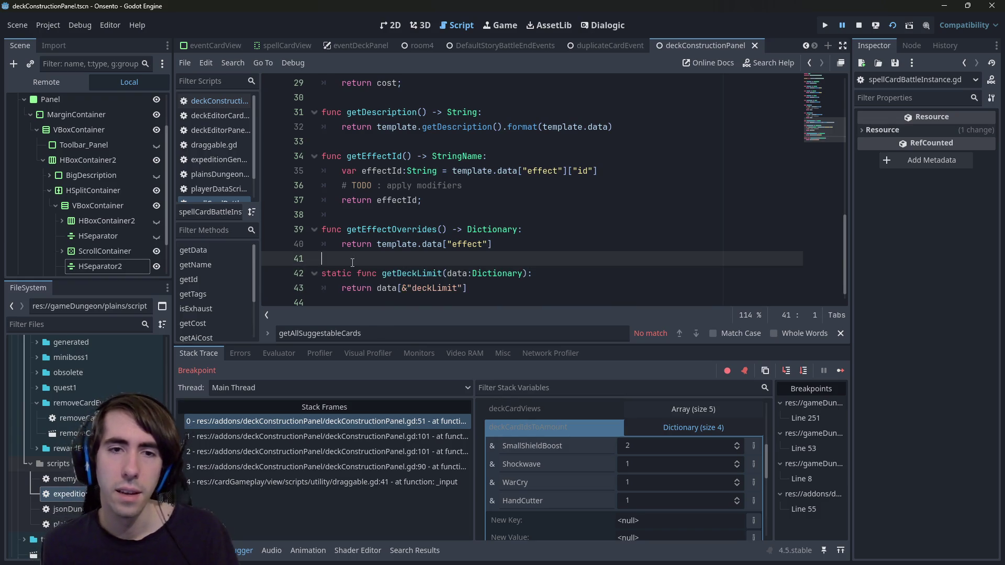
Step: Duplicate the getDeckLimit function in the script
{"action": "key", "text": "Return"}
{"action": "key", "text": "Return"}
{"action": "key", "text": "Up"}
{"action": "key", "text": "Up"}
{"action": "key", "text": "ctrl+z"}
{"action": "key", "text": "ctrl+z"}
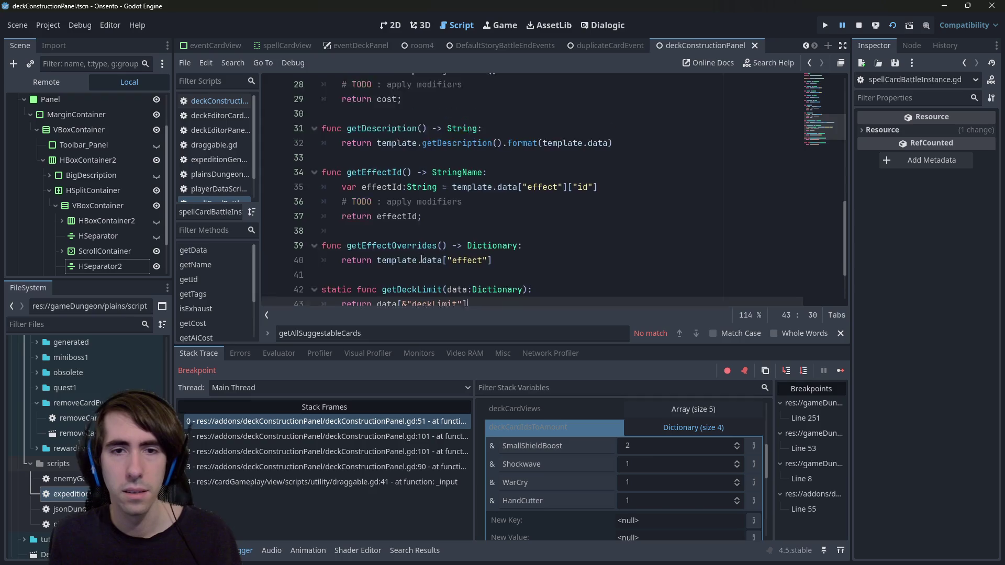
{"action": "scroll", "coordinate": [396, 146], "scroll_direction": "up", "scroll_amount": 10}
{"action": "scroll", "coordinate": [367, 156], "scroll_direction": "down", "scroll_amount": 5}
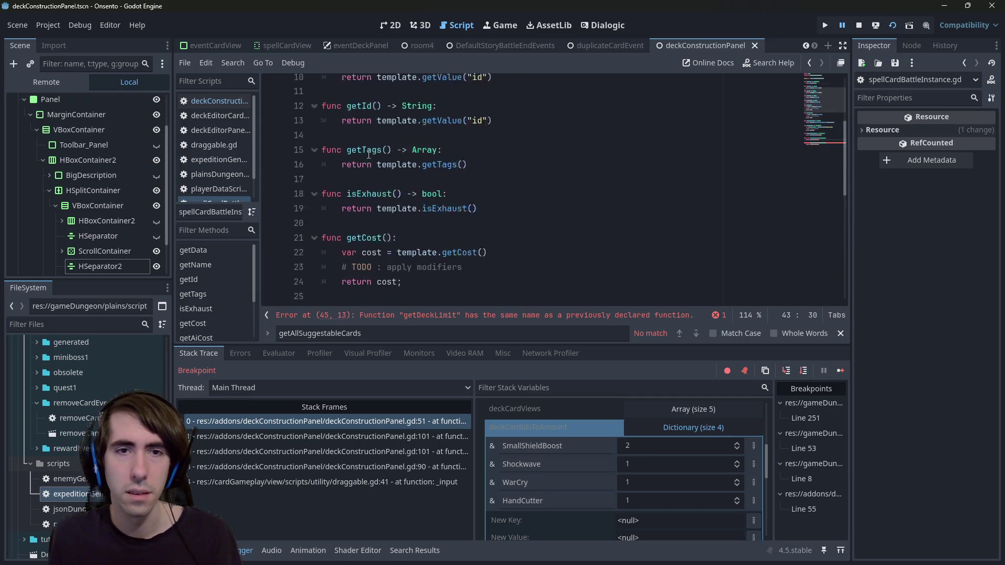
{"action": "scroll", "coordinate": [369, 154], "scroll_direction": "up", "scroll_amount": 3}
{"action": "scroll", "coordinate": [369, 155], "scroll_direction": "up", "scroll_amount": 2}
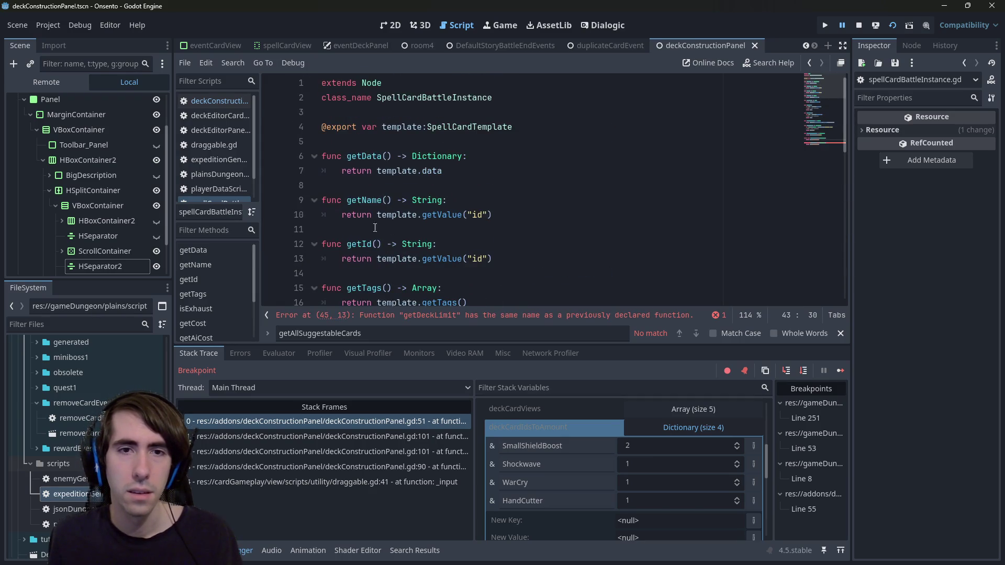
{"action": "scroll", "coordinate": [374, 228], "scroll_direction": "down", "scroll_amount": 10}
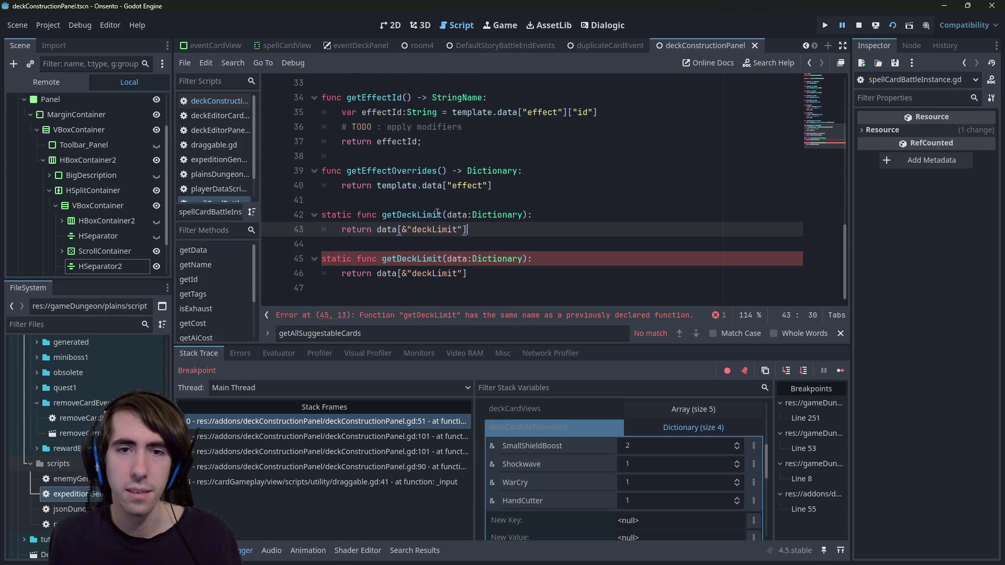
Step: Rename the copies to getCardId and getCardDeckLimit, with getCardId returning data[&"id"]
{"action": "double_click", "coordinate": [438, 215]}
{"action": "type", "text": "getId"}
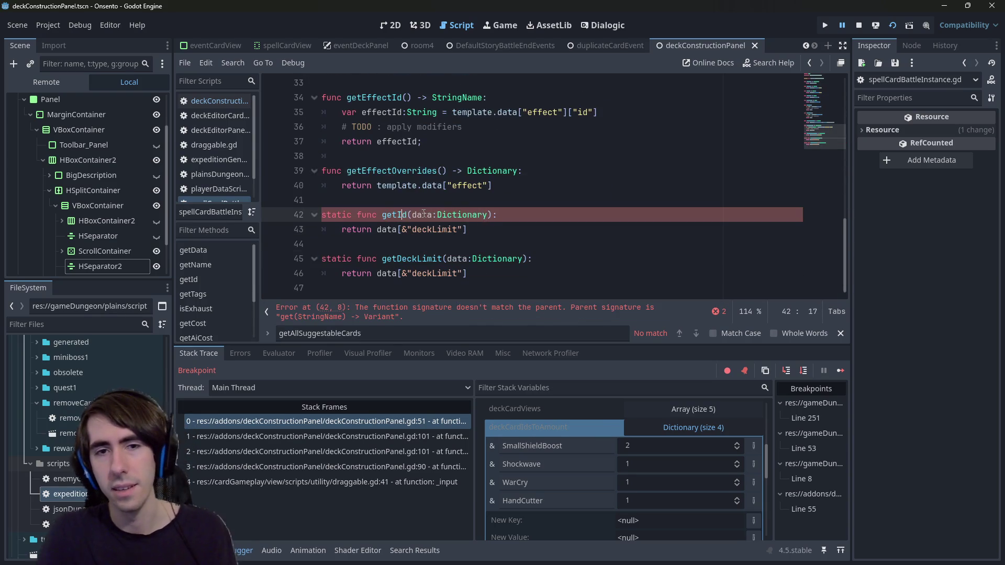
{"action": "key", "text": "Left"}
{"action": "type", "text": "Card"}
{"action": "key", "text": "Down"}
{"action": "key", "text": "Down"}
{"action": "key", "text": "Down"}
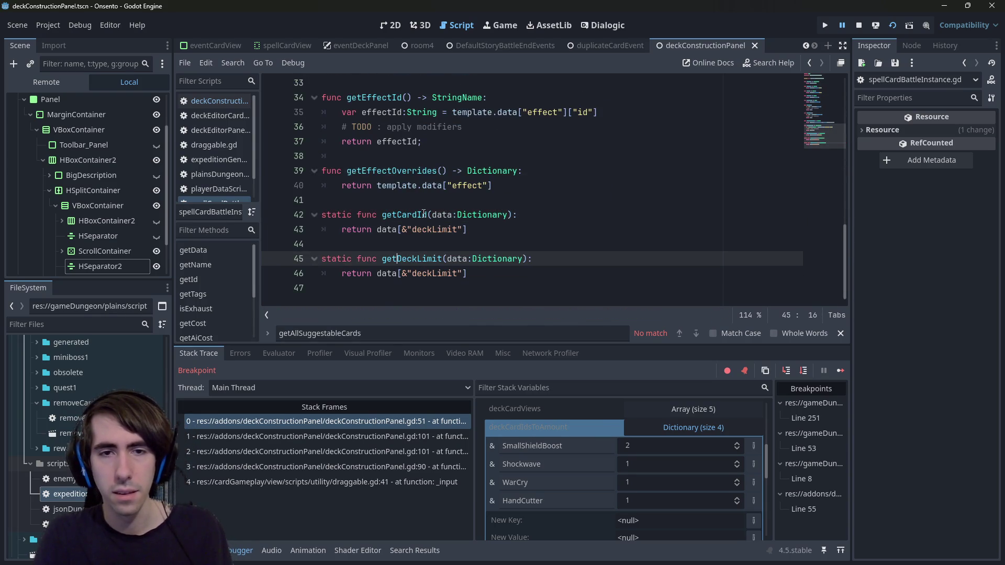
{"action": "type", "text": "Card"}
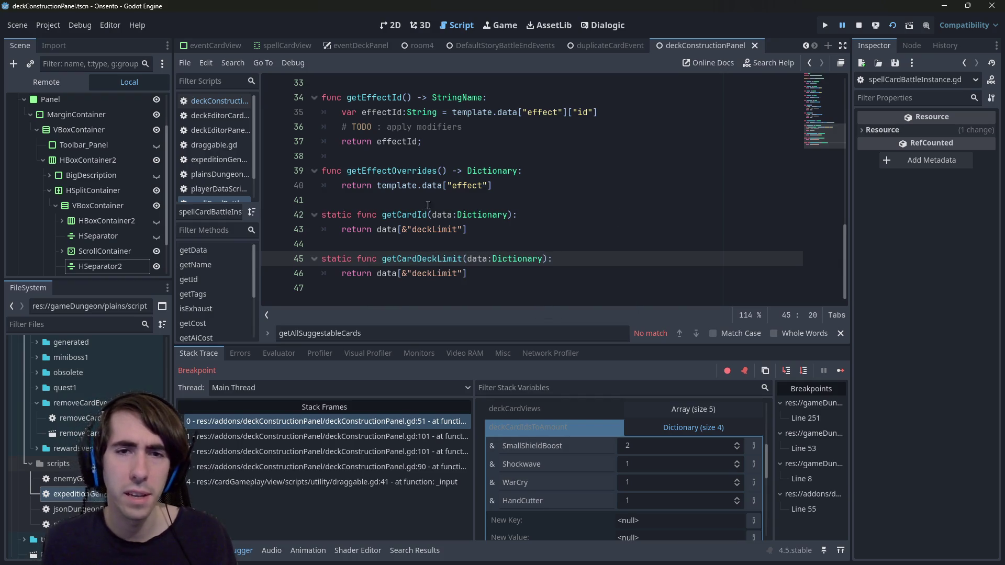
{"action": "double_click", "coordinate": [432, 230]}
{"action": "type", "text": "id"}
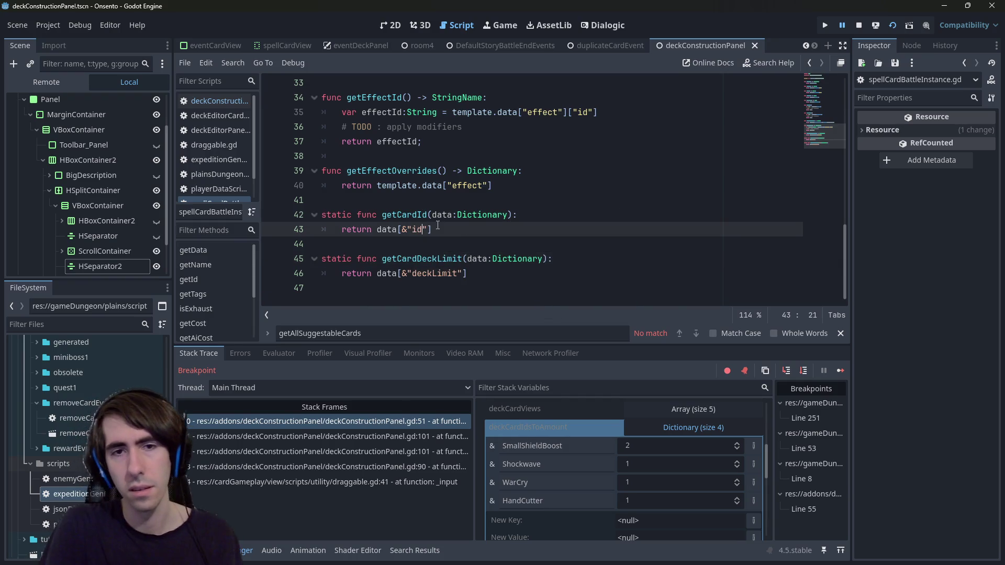
Step: Select the getCardId and getCardDeckLimit helpers and delete them
{"action": "double_click", "coordinate": [413, 214]}
{"action": "scroll", "coordinate": [413, 204], "scroll_direction": "up", "scroll_amount": 10}
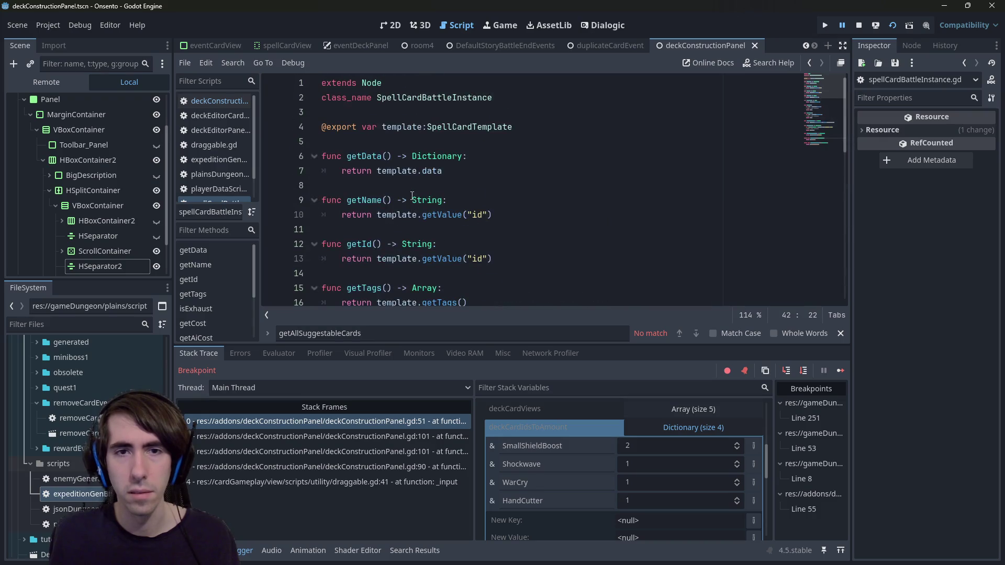
{"action": "scroll", "coordinate": [448, 244], "scroll_direction": "down", "scroll_amount": 10}
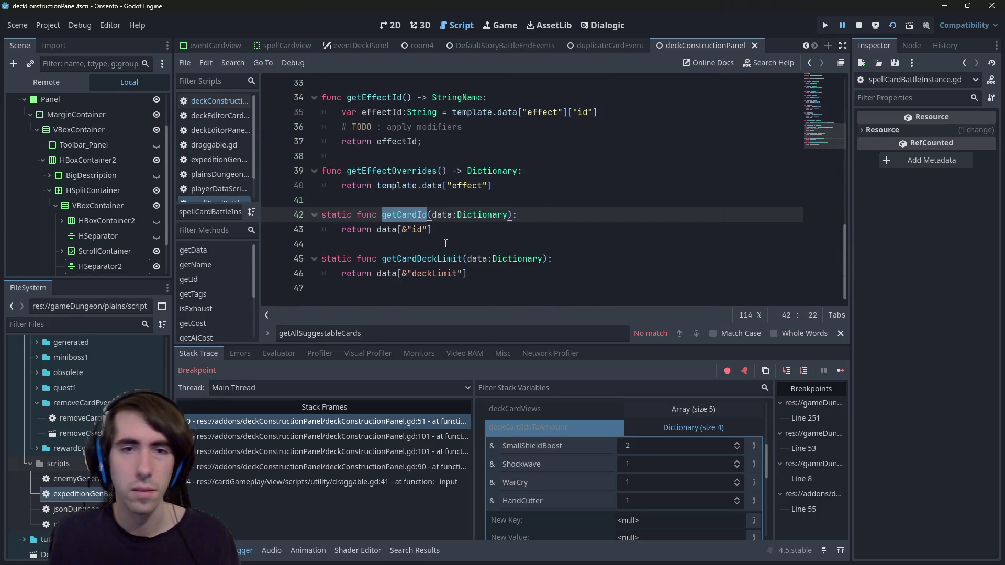
{"action": "left_click", "coordinate": [453, 231]}
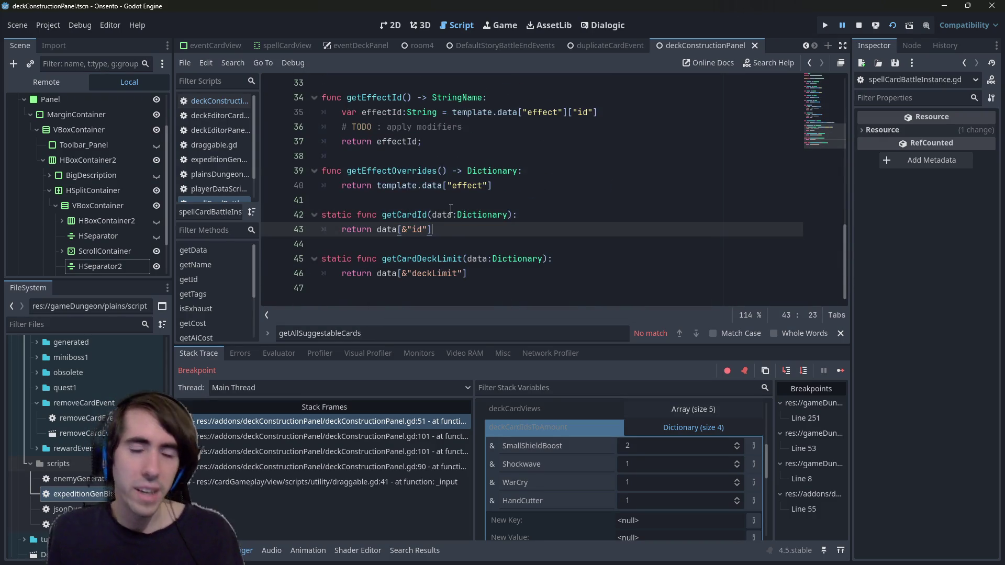
{"action": "double_click", "coordinate": [429, 260]}
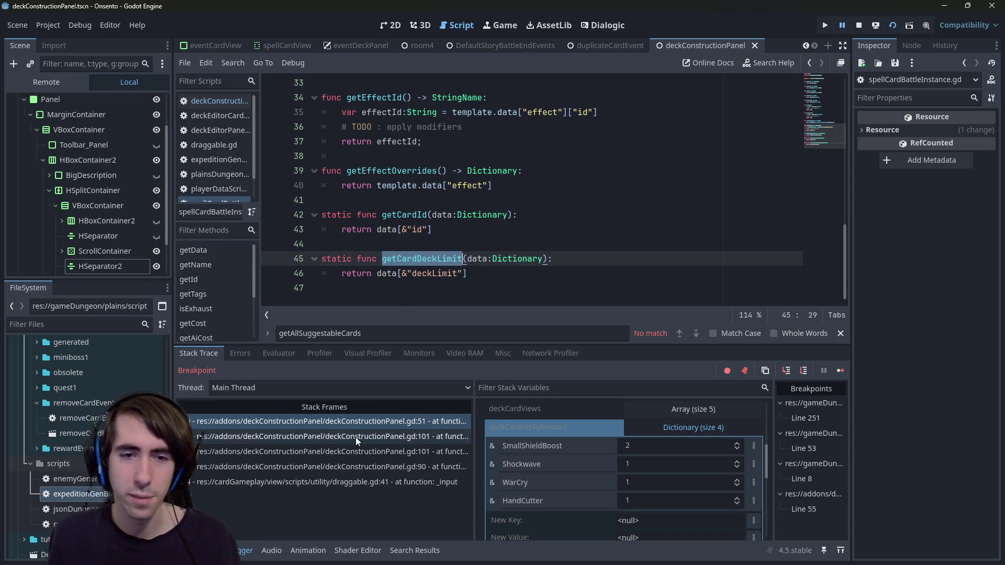
{"action": "scroll", "coordinate": [418, 157], "scroll_direction": "up", "scroll_amount": 10}
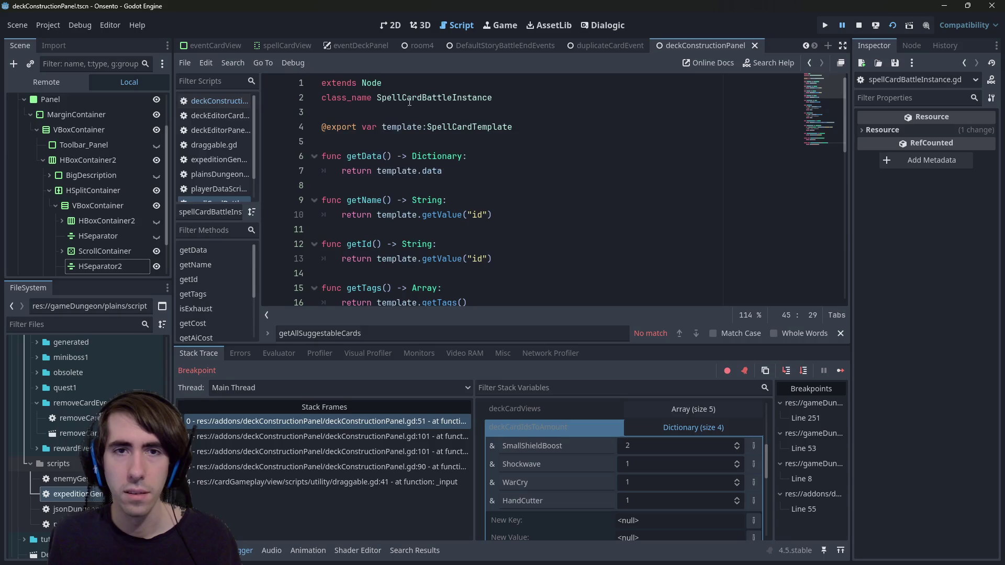
{"action": "left_click", "coordinate": [418, 99]}
{"action": "scroll", "coordinate": [417, 157], "scroll_direction": "down", "scroll_amount": 10}
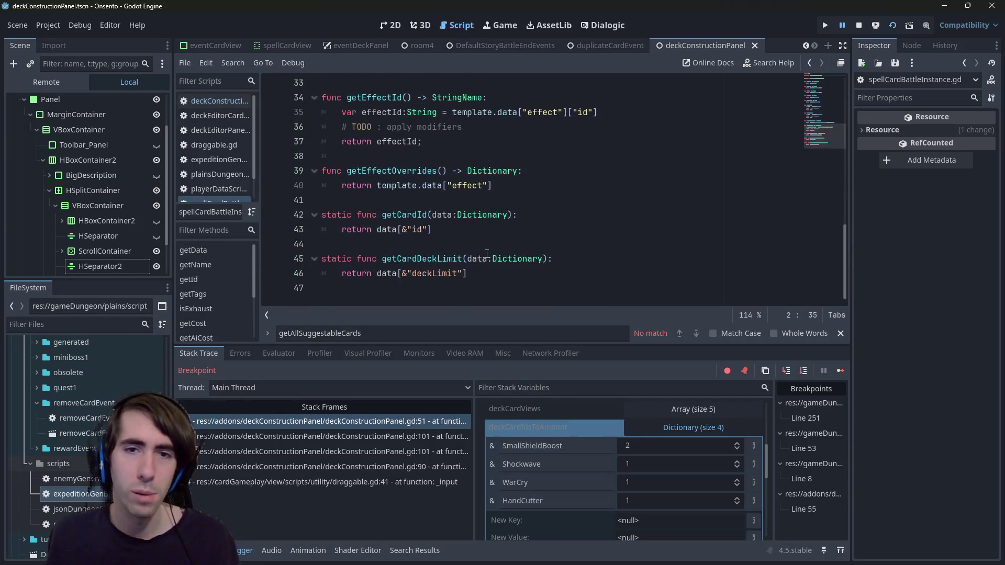
{"action": "mouse_move", "coordinate": [468, 273]}
{"action": "left_mouse_down"}
{"action": "mouse_move", "coordinate": [231, 187]}
{"action": "mouse_move", "coordinate": [243, 201]}
{"action": "left_mouse_up"}
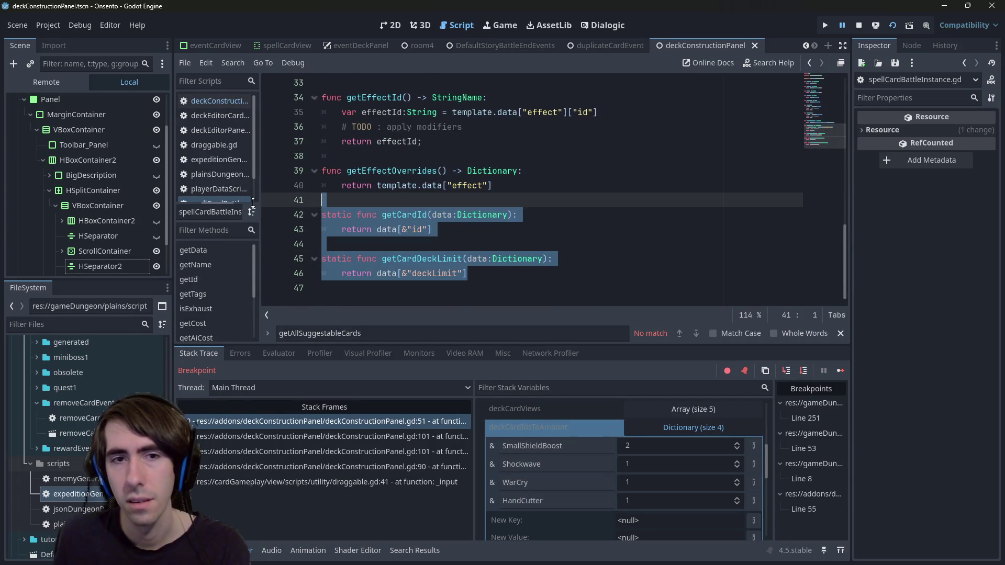
{"action": "key", "text": "BackSpace"}
Step: Inspect the paused deckLimit check in deckConstructionPanel.gd, then stop and rerun the game
{"action": "left_click", "coordinate": [394, 417]}
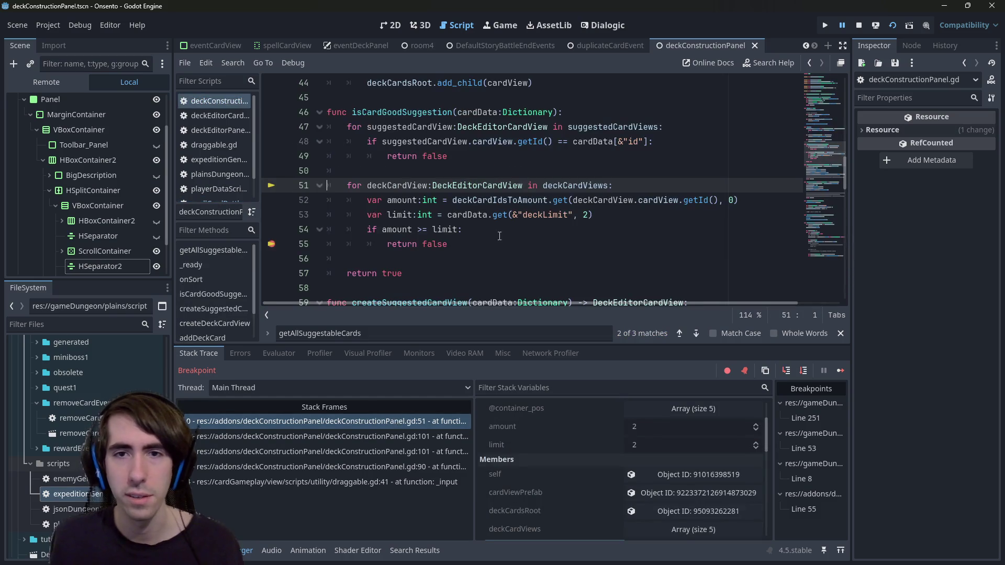
{"action": "left_click", "coordinate": [626, 225]}
{"action": "left_click", "coordinate": [593, 215]}
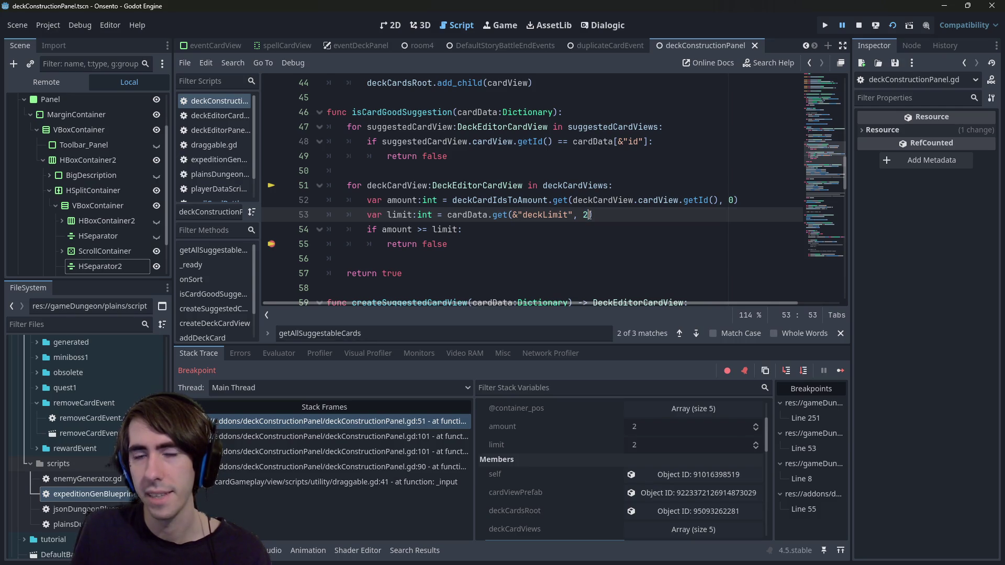
{"action": "left_click", "coordinate": [858, 25]}
{"action": "left_click", "coordinate": [880, 25]}
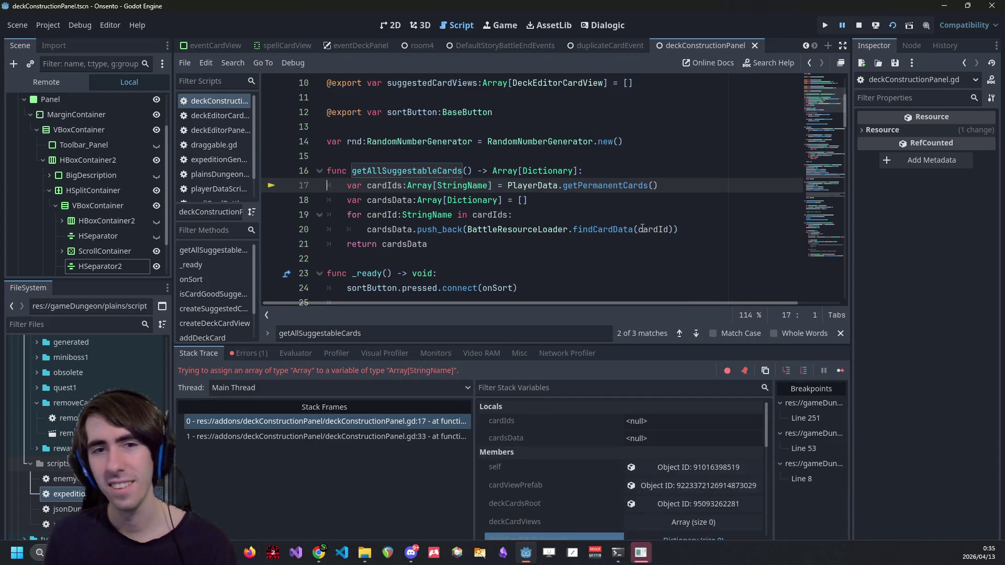
Step: Remove [StringName] from the cardIds declaration on line 17, making it a plain Array
{"action": "left_click", "coordinate": [407, 384]}
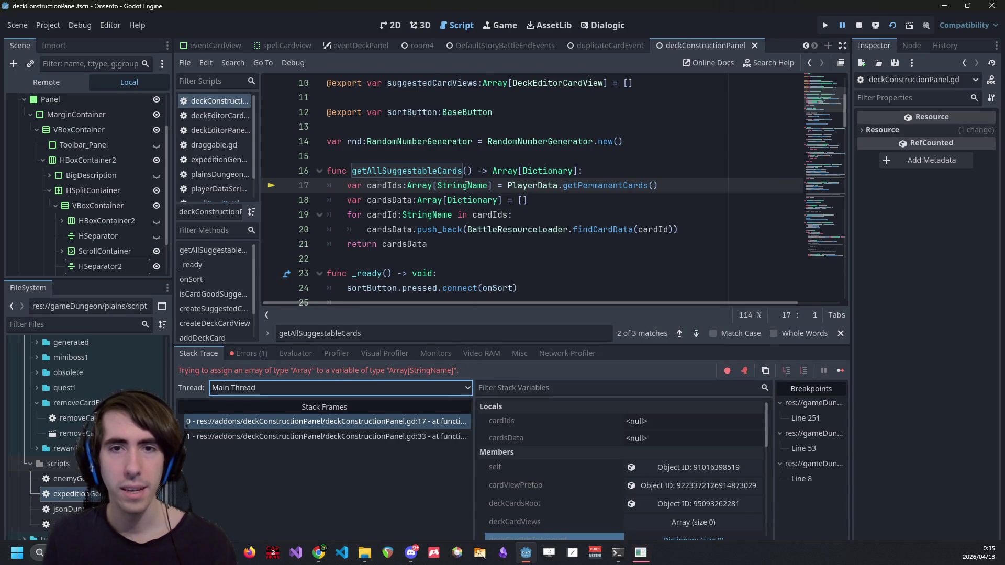
{"action": "double_click", "coordinate": [463, 185]}
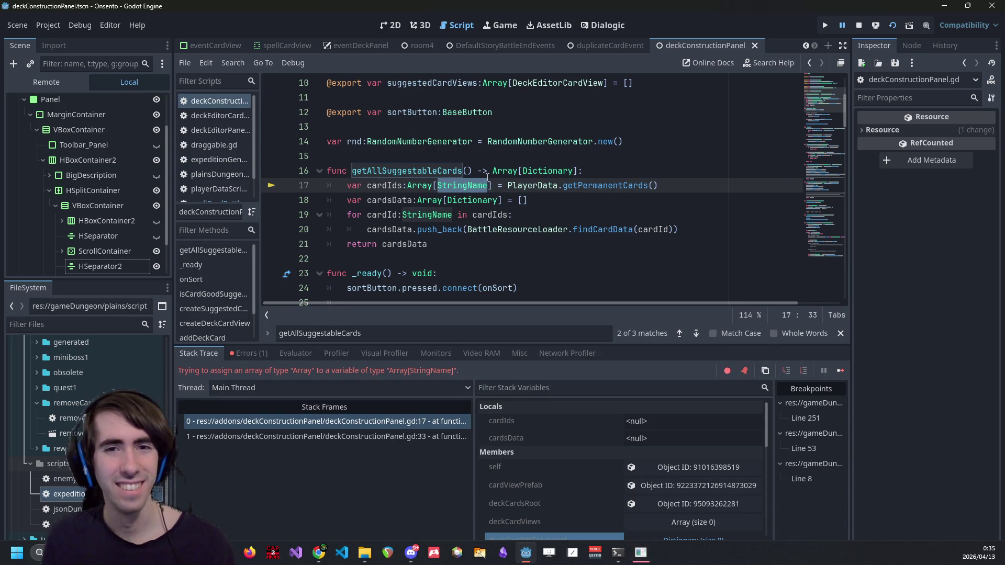
{"action": "left_click", "coordinate": [441, 190]}
{"action": "left_click_drag", "start_coordinate": [434, 185], "coordinate": [492, 186]}
{"action": "key", "text": "Delete"}
{"action": "left_click", "coordinate": [507, 200]}
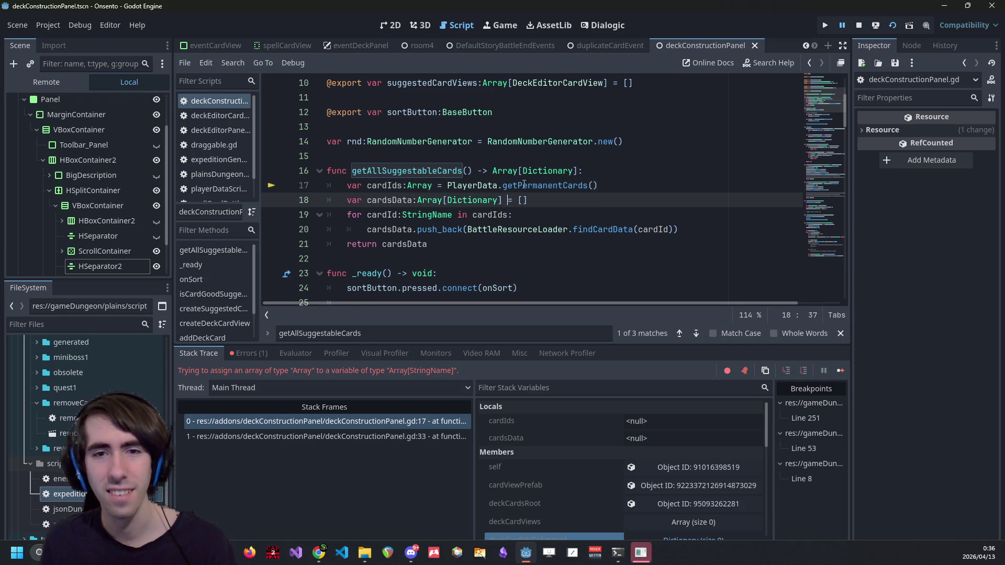
Step: Restart the game and pick a suggested card in the deck builder
{"action": "left_click", "coordinate": [860, 26]}
{"action": "left_click", "coordinate": [892, 26]}
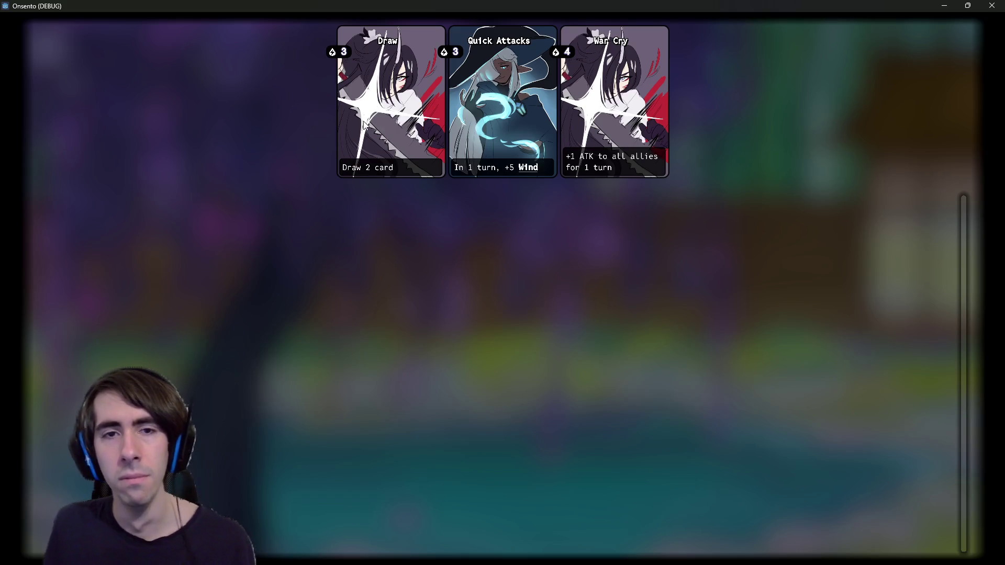
{"action": "left_click", "coordinate": [363, 121]}
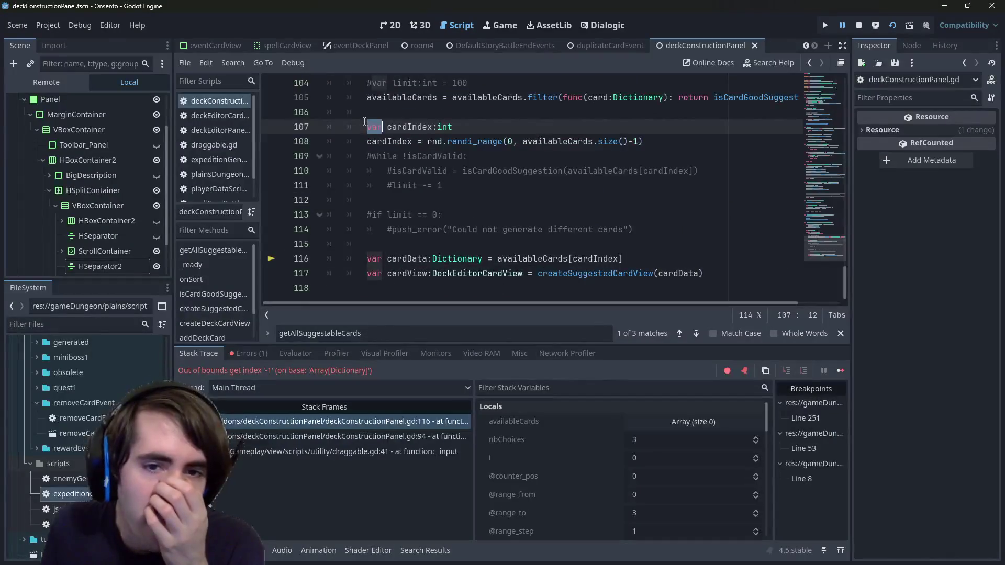
Step: Inspect how availableCards is filtered and assigned on lines 105–116
{"action": "double_click", "coordinate": [520, 259]}
{"action": "scroll", "coordinate": [645, 445], "scroll_direction": "down", "scroll_amount": 3}
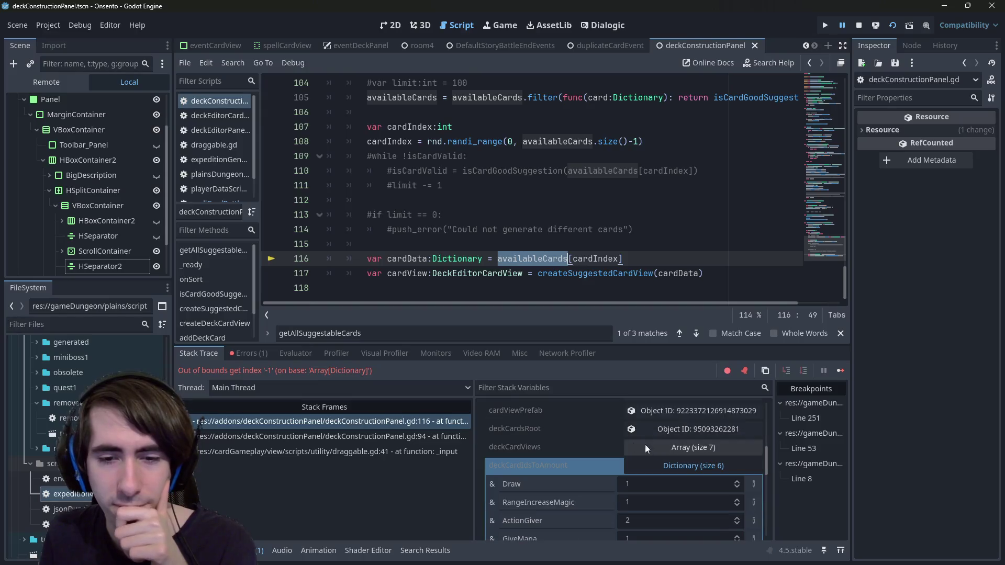
{"action": "scroll", "coordinate": [625, 476], "scroll_direction": "down", "scroll_amount": 2}
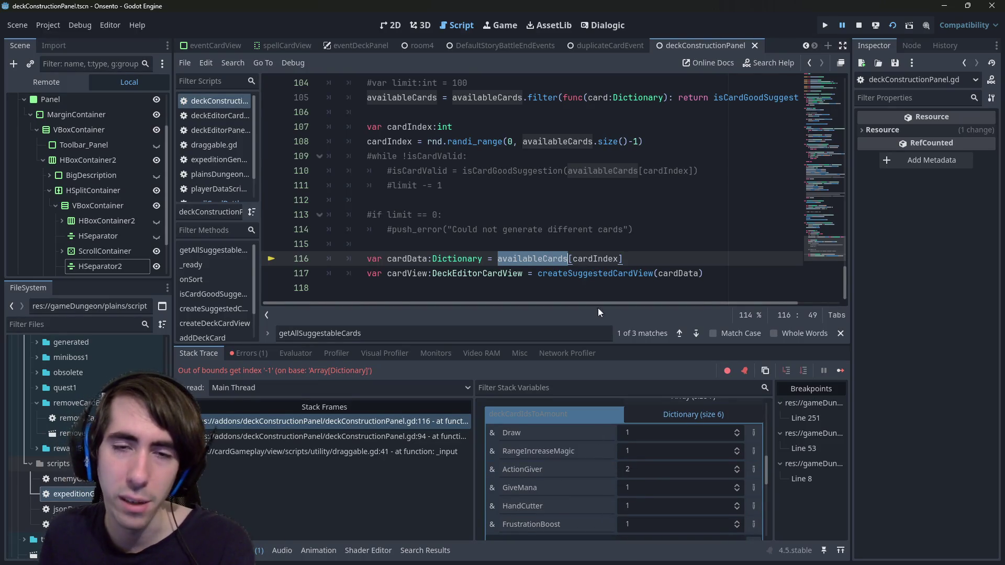
{"action": "scroll", "coordinate": [471, 189], "scroll_direction": "up", "scroll_amount": 2}
{"action": "left_click", "coordinate": [472, 186]}
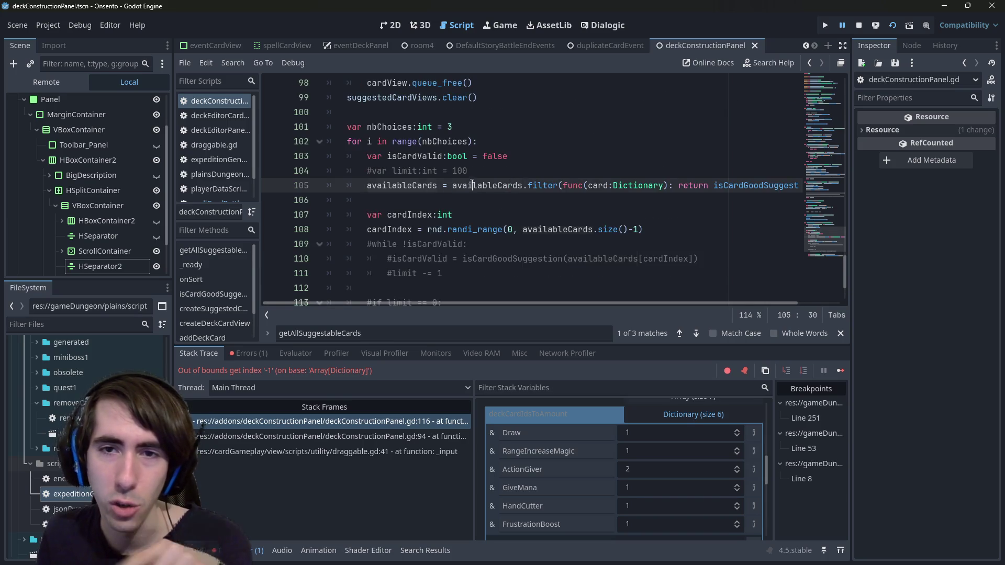
{"action": "double_click", "coordinate": [472, 186]}
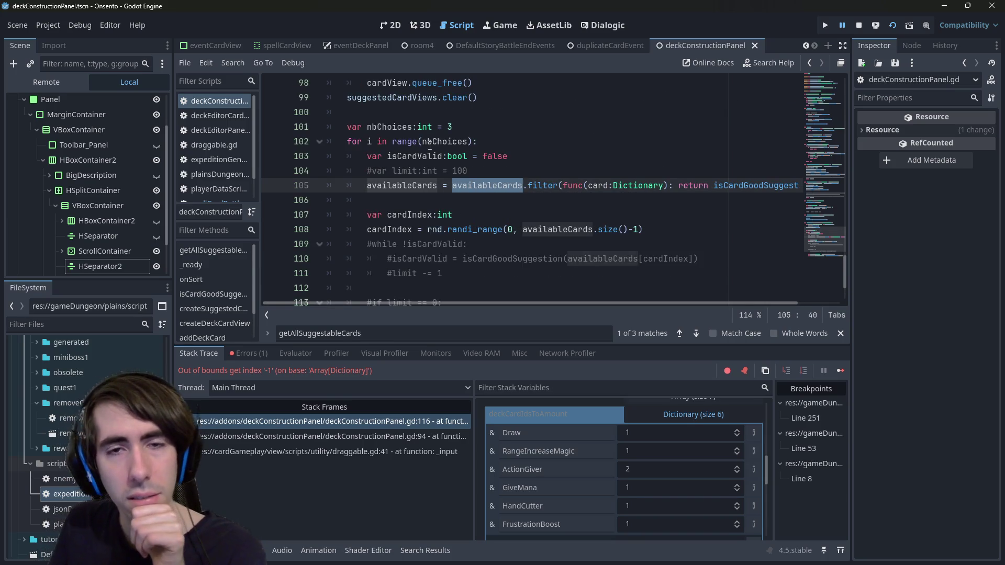
{"action": "scroll", "coordinate": [430, 145], "scroll_direction": "up", "scroll_amount": 1}
{"action": "double_click", "coordinate": [420, 229]}
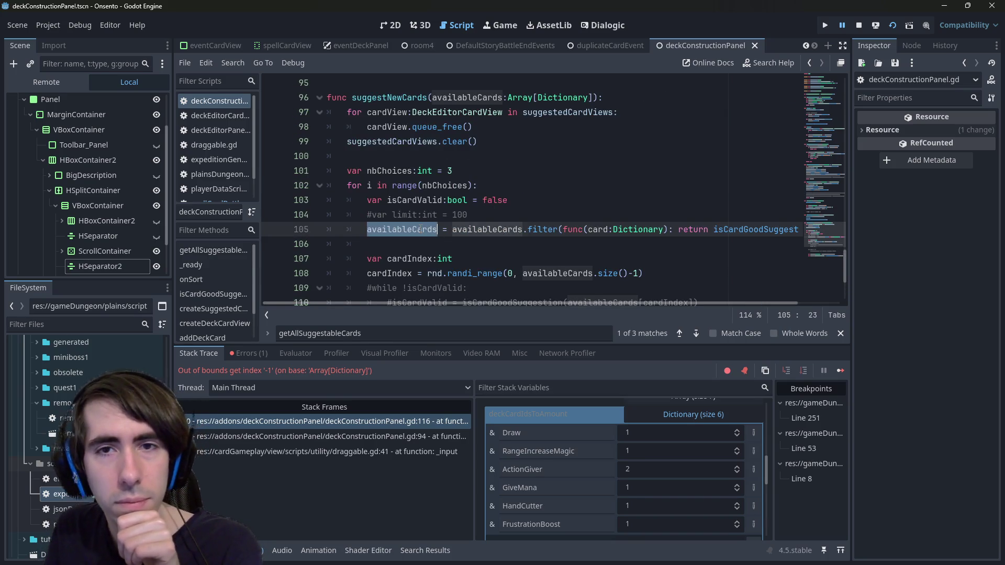
{"action": "mouse_move", "coordinate": [421, 229]}
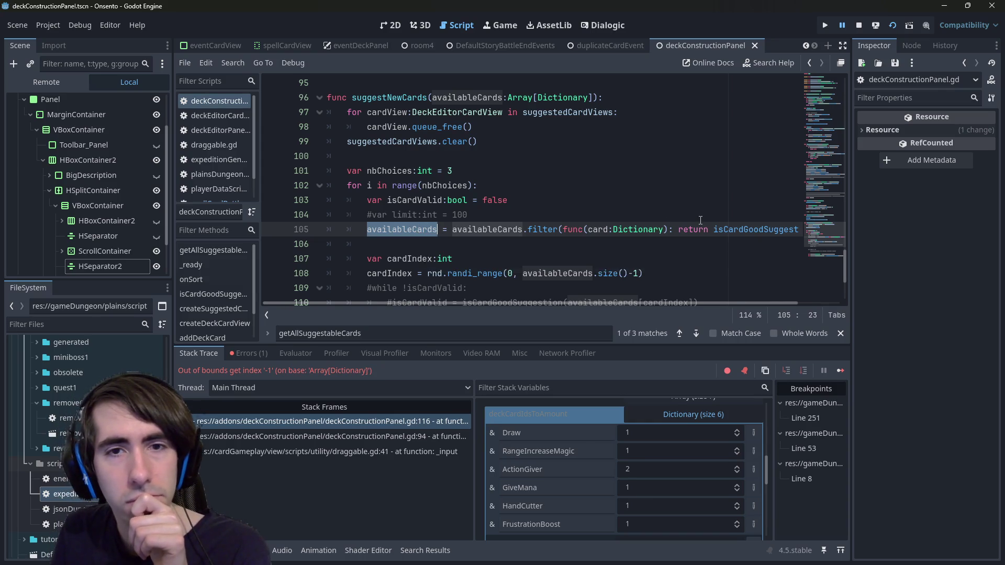
{"action": "scroll", "coordinate": [701, 221], "scroll_direction": "down", "scroll_amount": 2}
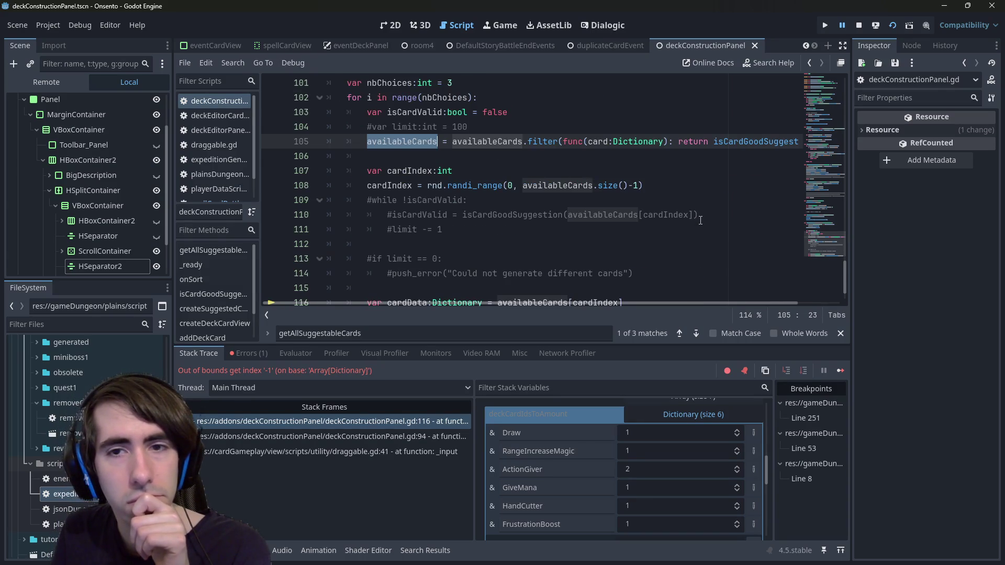
{"action": "scroll", "coordinate": [700, 220], "scroll_direction": "down", "scroll_amount": 1}
{"action": "scroll", "coordinate": [701, 221], "scroll_direction": "up", "scroll_amount": 1}
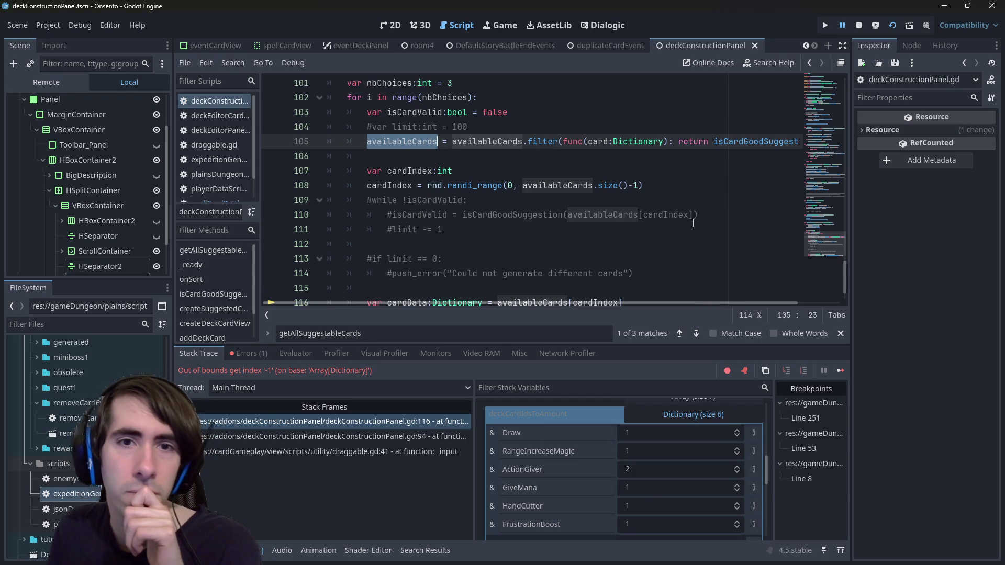
{"action": "left_click_drag", "start_coordinate": [452, 141], "coordinate": [803, 141]}
{"action": "left_click_drag", "start_coordinate": [407, 141], "coordinate": [315, 145]}
{"action": "left_click", "coordinate": [560, 143]}
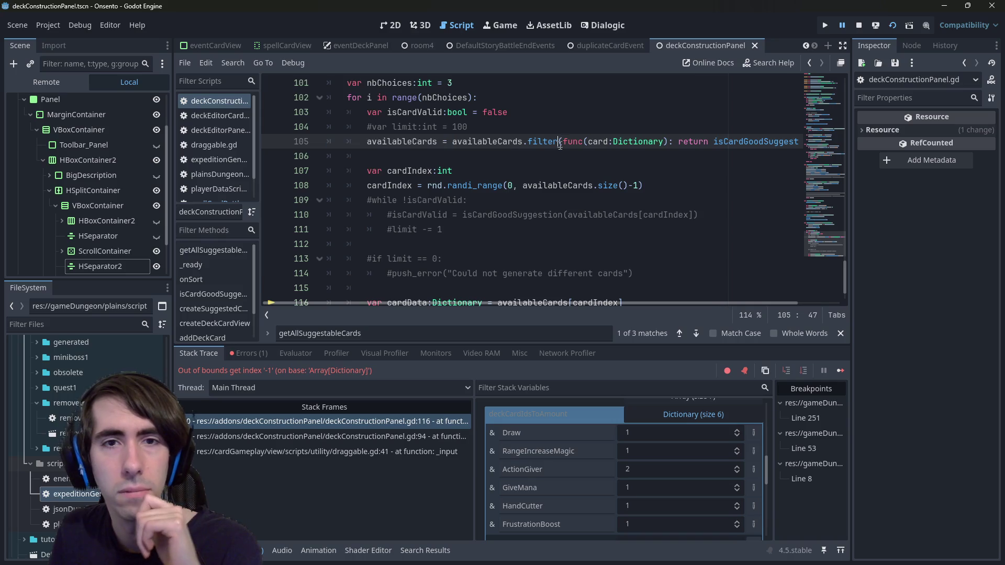
{"action": "scroll", "coordinate": [513, 167], "scroll_direction": "down", "scroll_amount": 1}
{"action": "scroll", "coordinate": [514, 174], "scroll_direction": "up", "scroll_amount": 1}
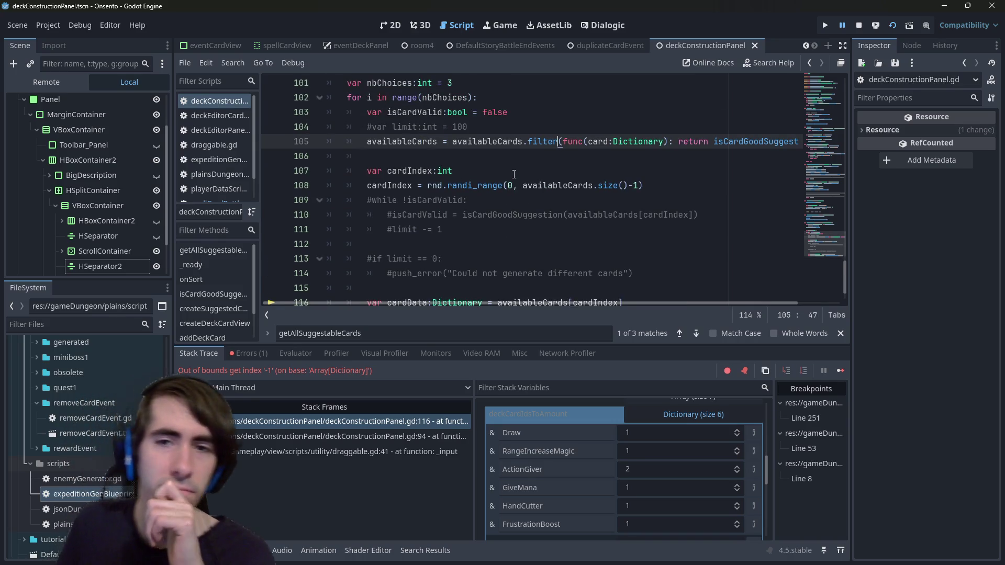
{"action": "scroll", "coordinate": [511, 180], "scroll_direction": "down", "scroll_amount": 1}
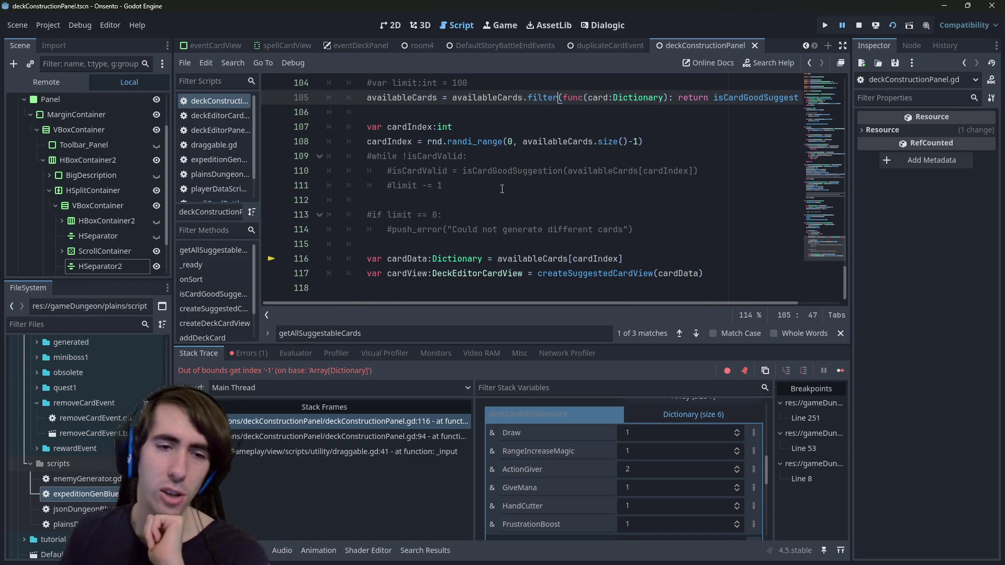
{"action": "scroll", "coordinate": [555, 216], "scroll_direction": "up", "scroll_amount": 1}
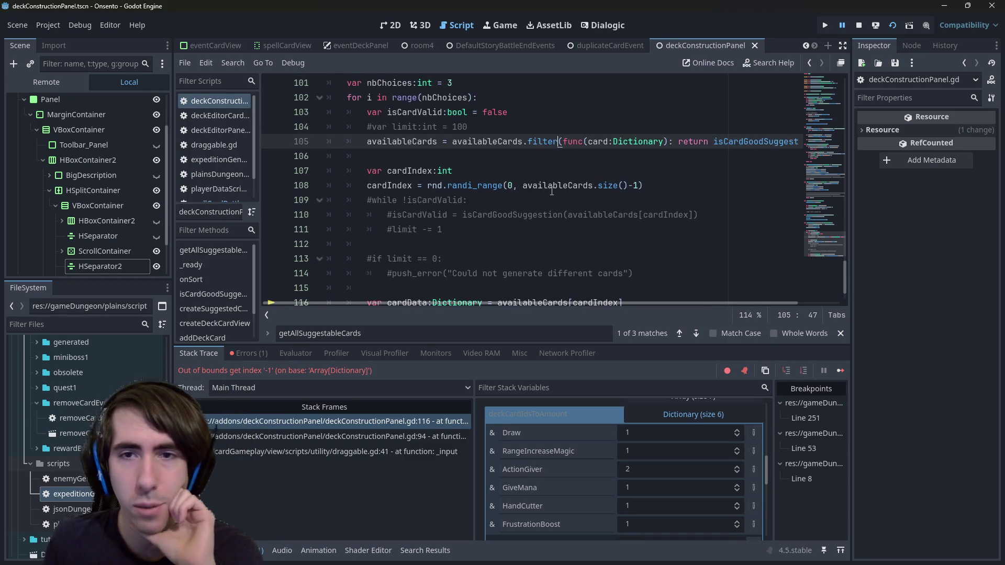
Step: Add a breakpoint on line 55 inside isCardGoodSuggestion
{"action": "mouse_move", "coordinate": [552, 191]}
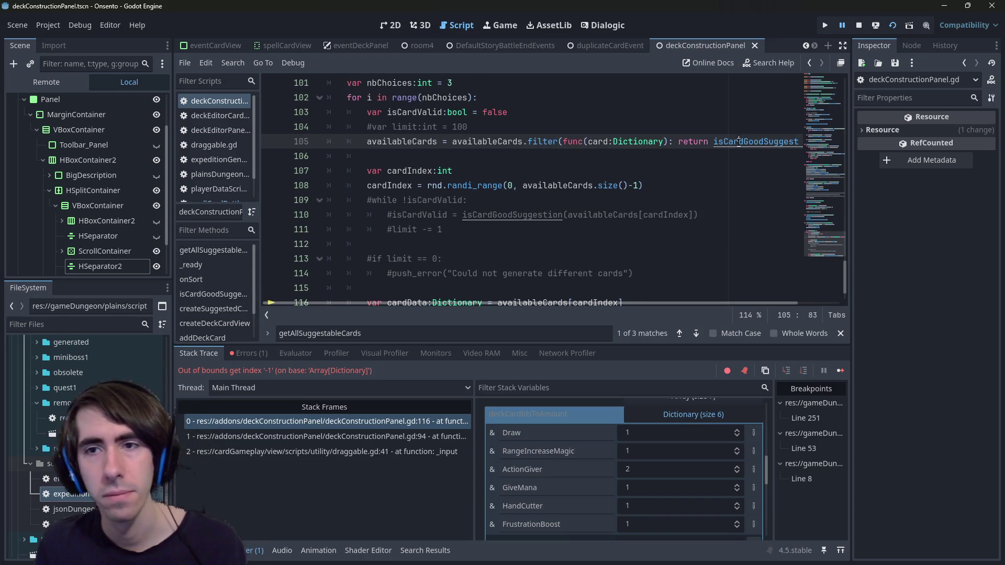
{"action": "left_click", "coordinate": [213, 294]}
{"action": "scroll", "coordinate": [287, 199], "scroll_direction": "down", "scroll_amount": 2}
{"action": "left_click", "coordinate": [272, 186]}
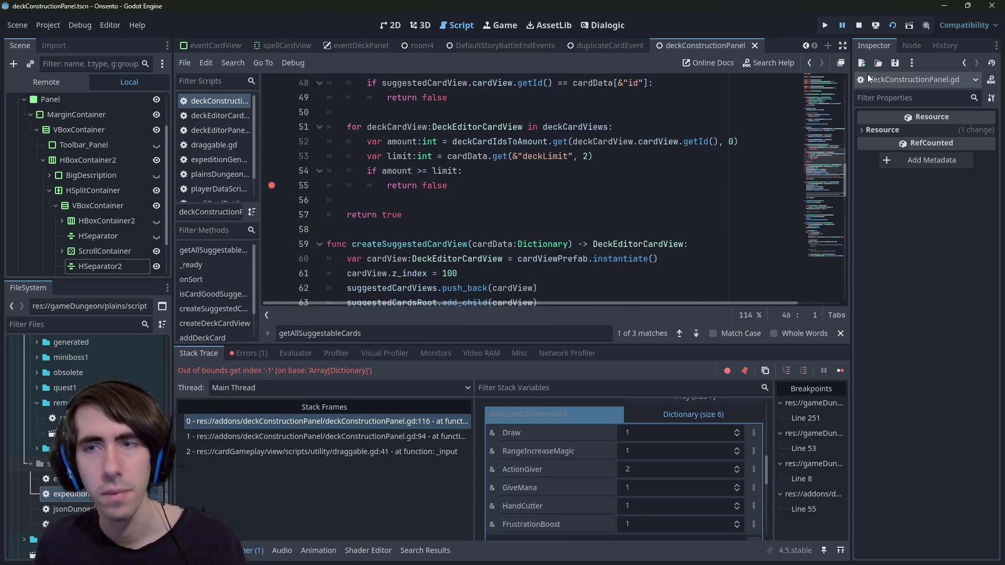
Step: Rerun to the line 55 breakpoint, inspect cardData and amount, then stop the game
{"action": "left_click", "coordinate": [893, 26]}
{"action": "scroll", "coordinate": [518, 201], "scroll_direction": "up", "scroll_amount": 1}
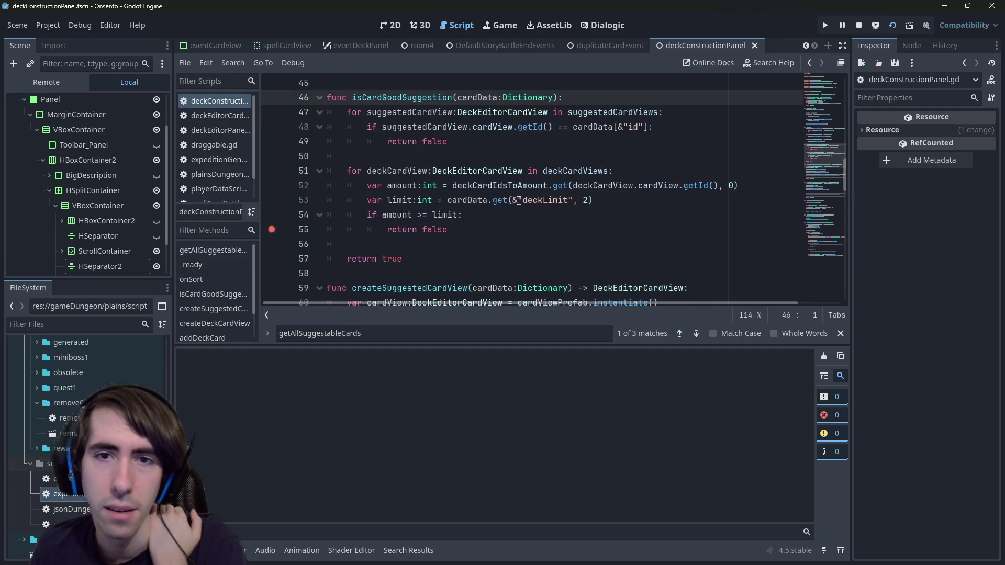
{"action": "double_click", "coordinate": [456, 200]}
{"action": "scroll", "coordinate": [492, 226], "scroll_direction": "up", "scroll_amount": 2}
{"action": "scroll", "coordinate": [500, 233], "scroll_direction": "down", "scroll_amount": 1}
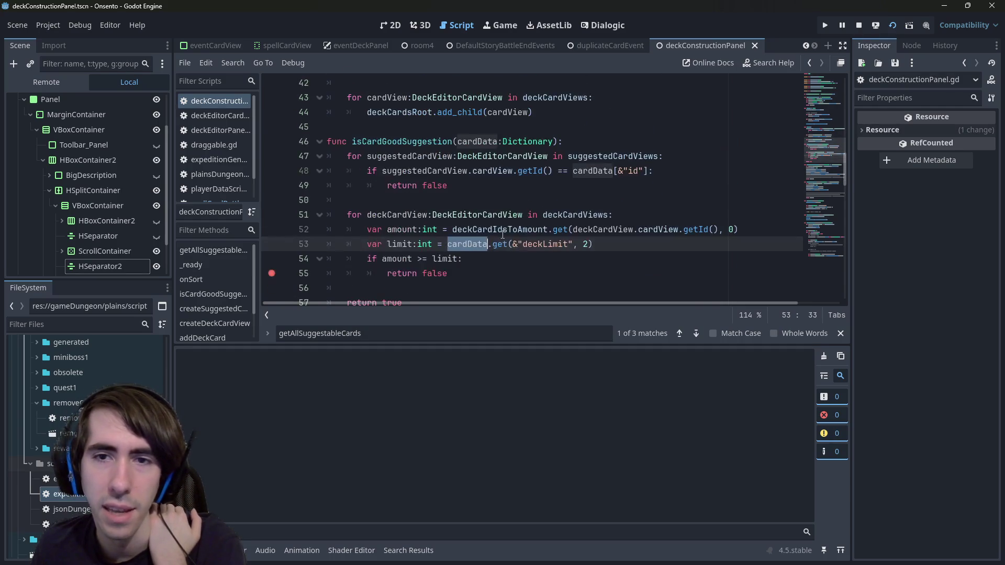
{"action": "scroll", "coordinate": [502, 234], "scroll_direction": "down", "scroll_amount": 1}
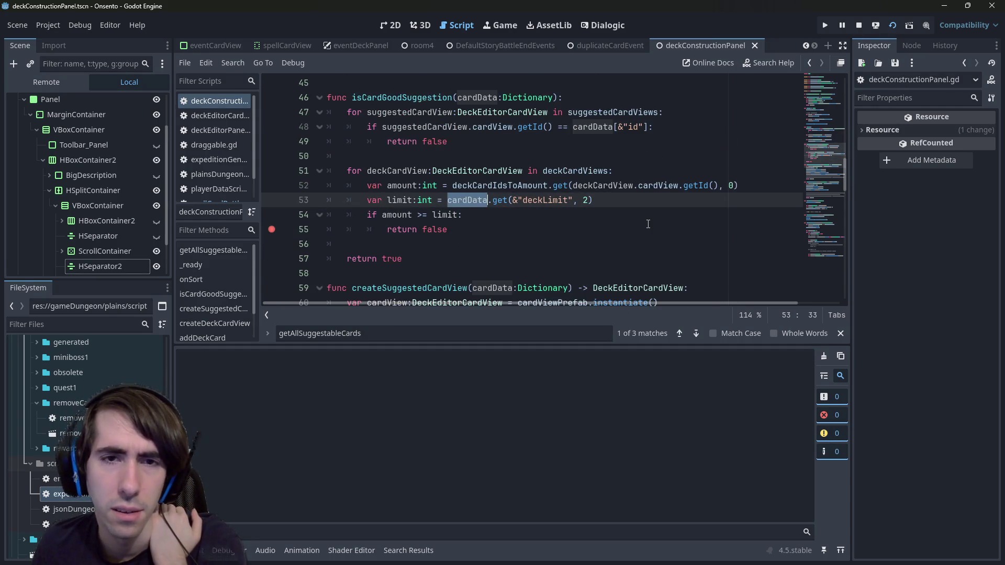
{"action": "double_click", "coordinate": [397, 215]}
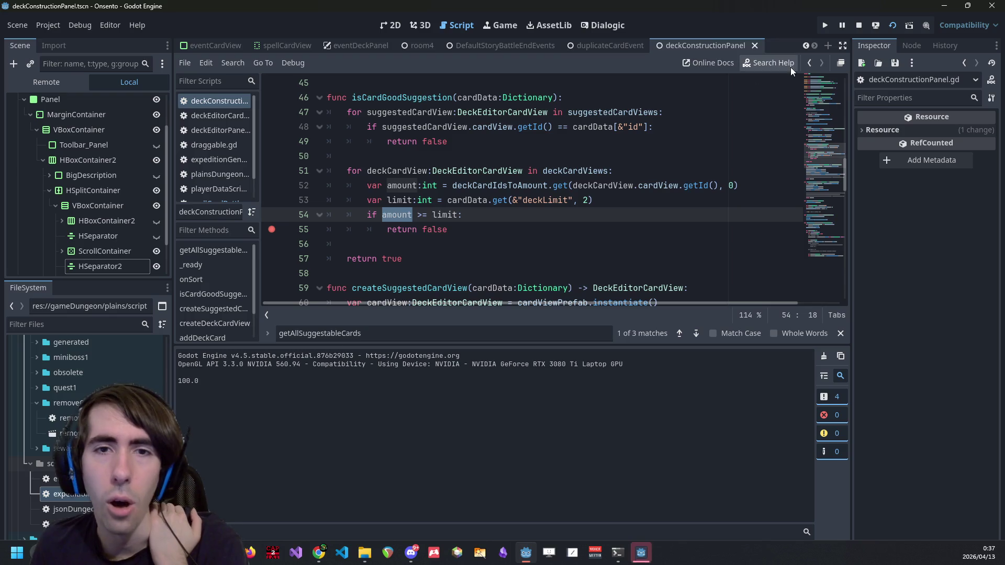
{"action": "left_click", "coordinate": [857, 28]}
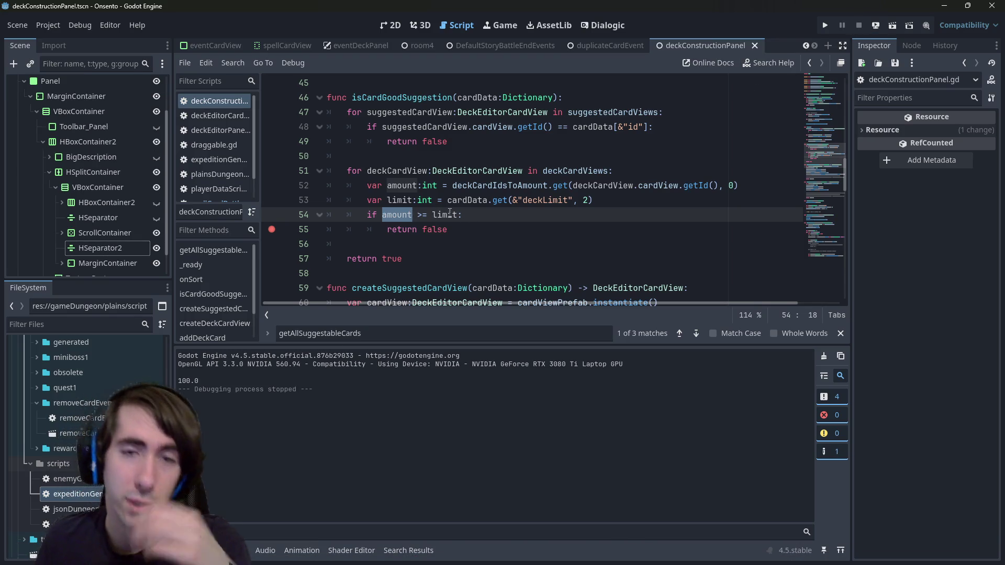
Step: Remove the empty line inside the deckCardViews loop
{"action": "left_click", "coordinate": [766, 187]}
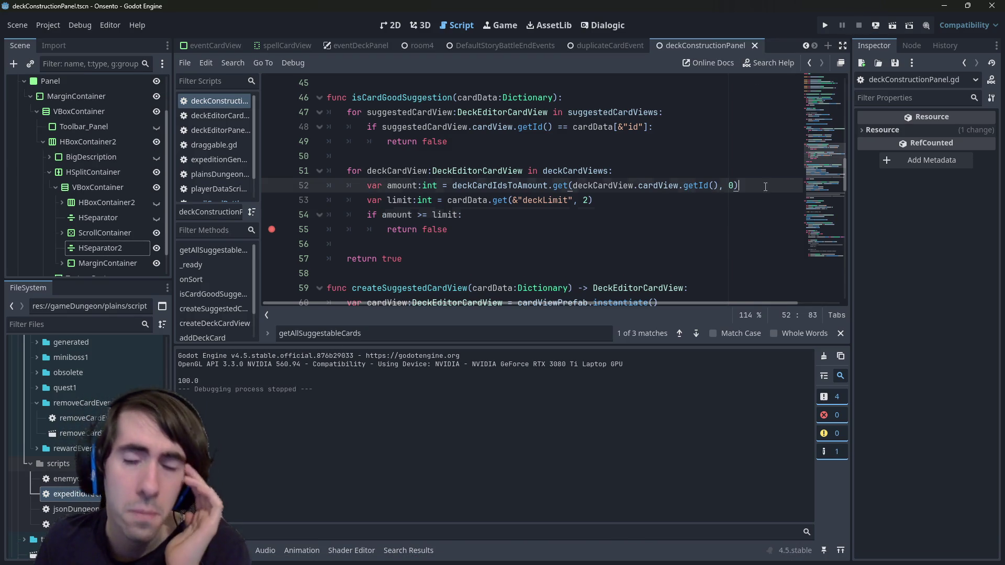
{"action": "left_click", "coordinate": [655, 171]}
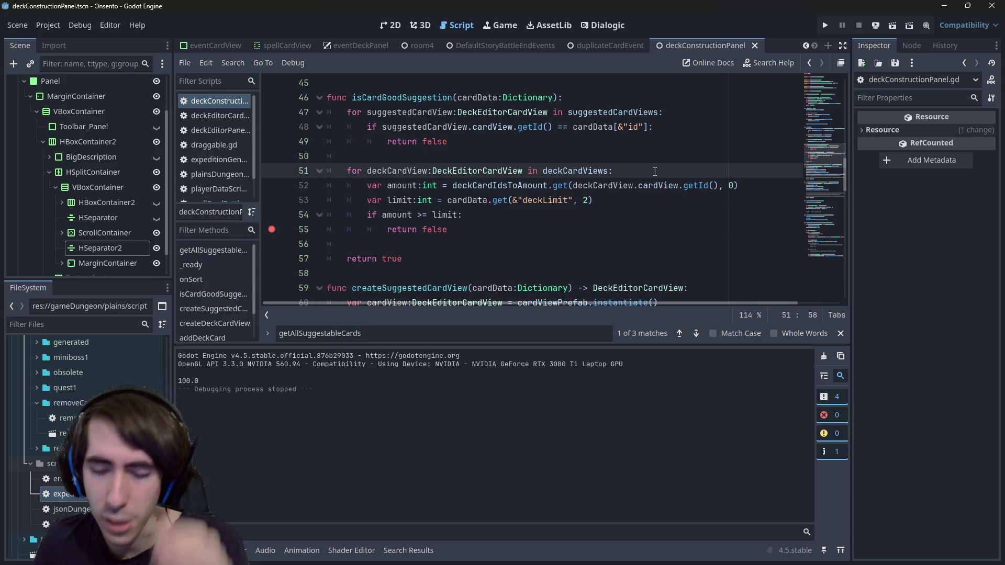
{"action": "key", "text": "Return"}
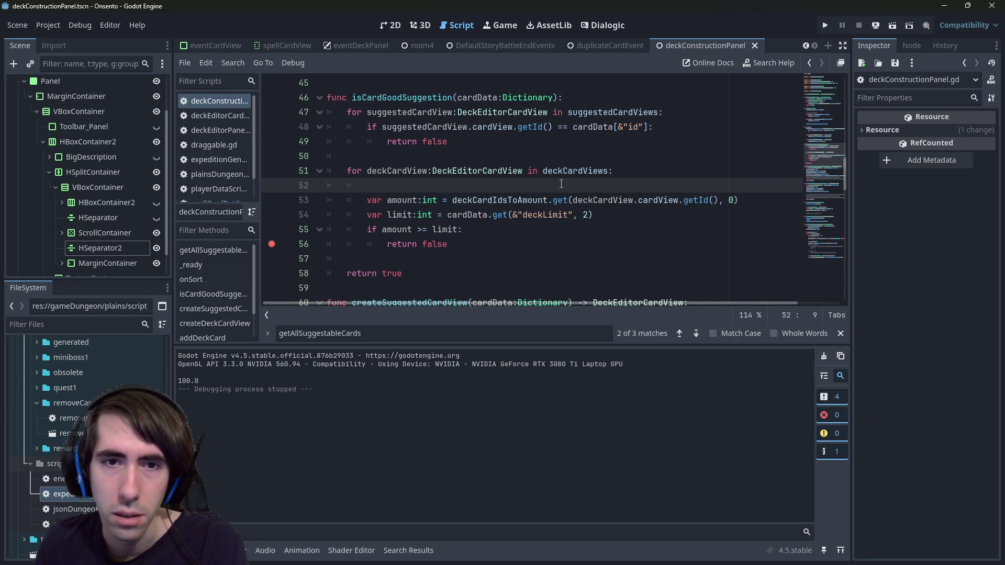
{"action": "key", "text": "ctrl+z"}
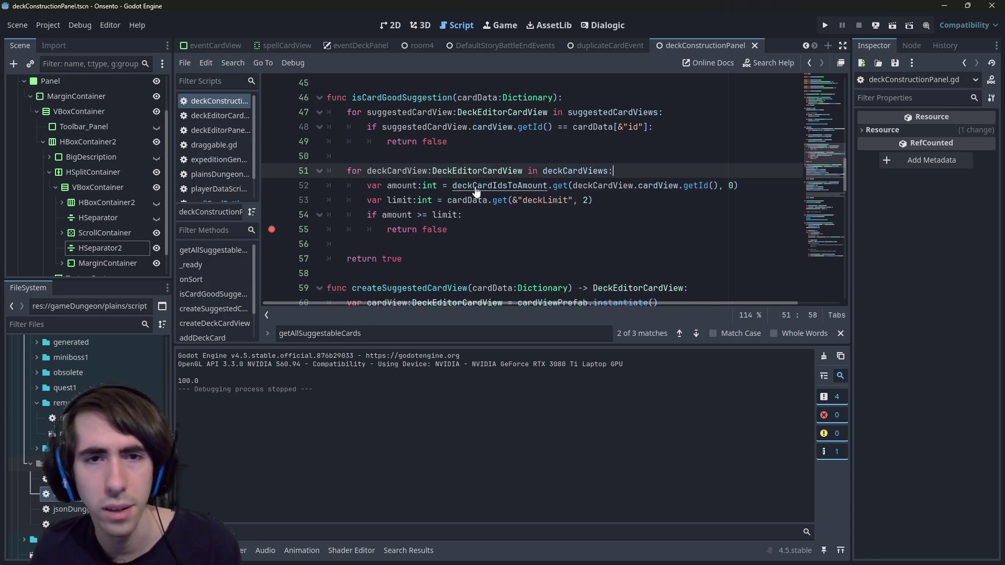
Step: Compare the loop variables and comment out the deckCardViews loop header on line 51
{"action": "left_click", "coordinate": [415, 173]}
{"action": "double_click", "coordinate": [414, 172]}
{"action": "scroll", "coordinate": [413, 187], "scroll_direction": "up", "scroll_amount": 1}
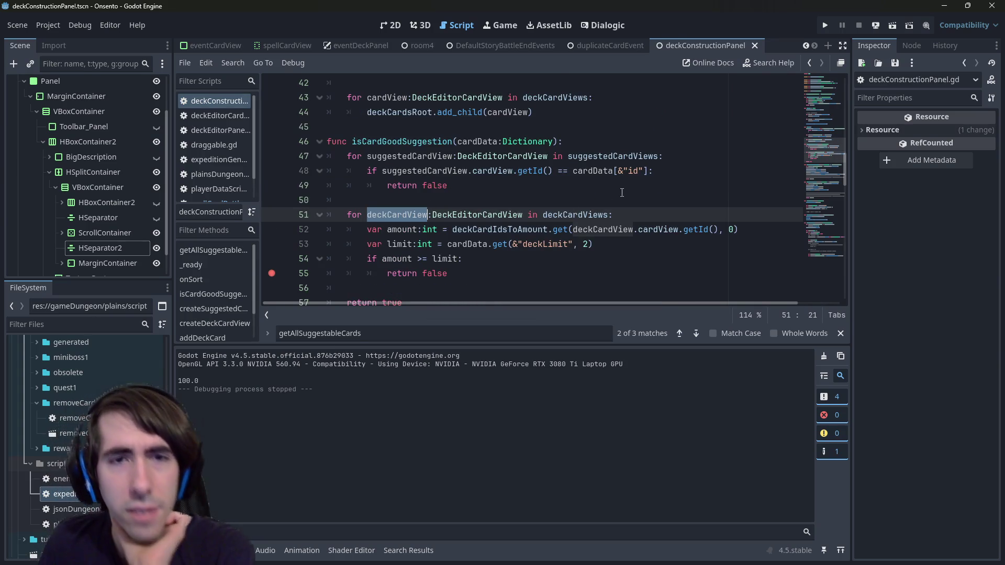
{"action": "double_click", "coordinate": [406, 158]}
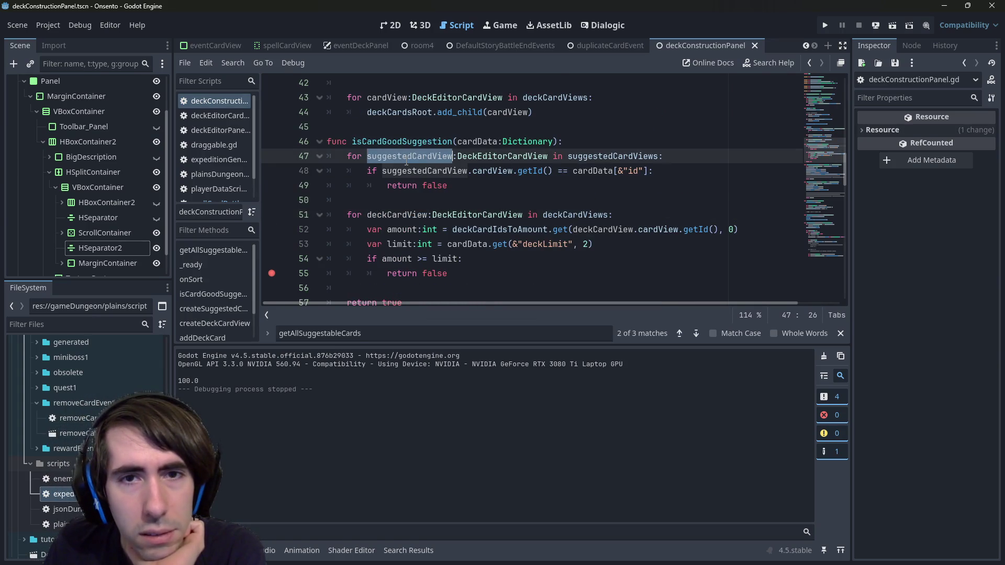
{"action": "mouse_move", "coordinate": [455, 187]}
{"action": "left_mouse_down"}
{"action": "mouse_move", "coordinate": [335, 157]}
{"action": "mouse_move", "coordinate": [220, 157]}
{"action": "left_mouse_up"}
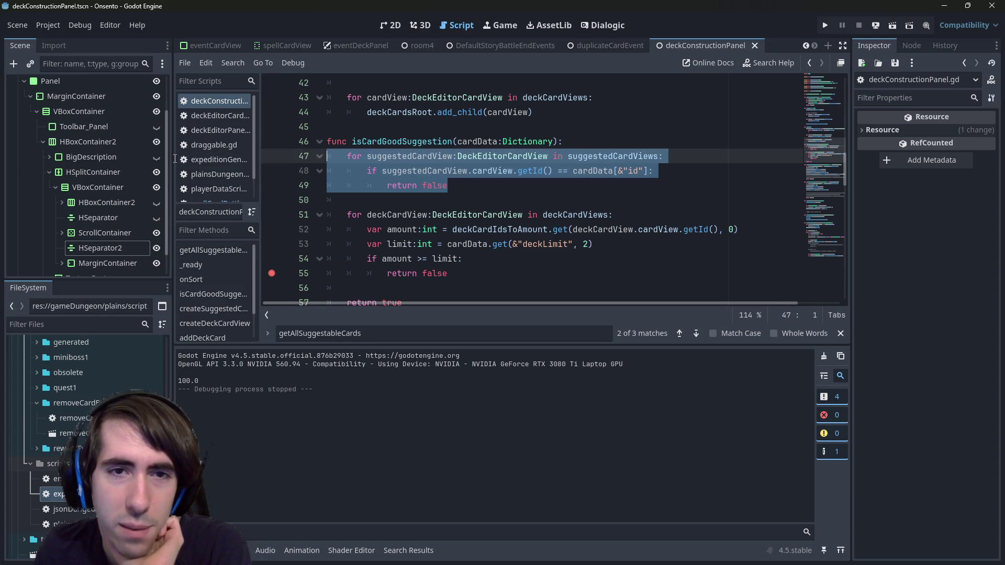
{"action": "mouse_move", "coordinate": [391, 167]}
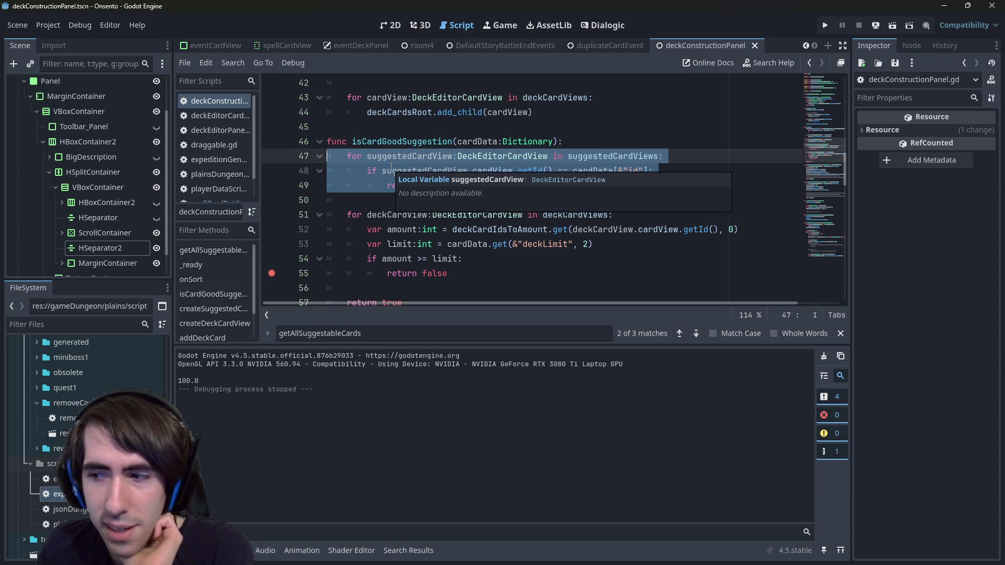
{"action": "left_click", "coordinate": [427, 229]}
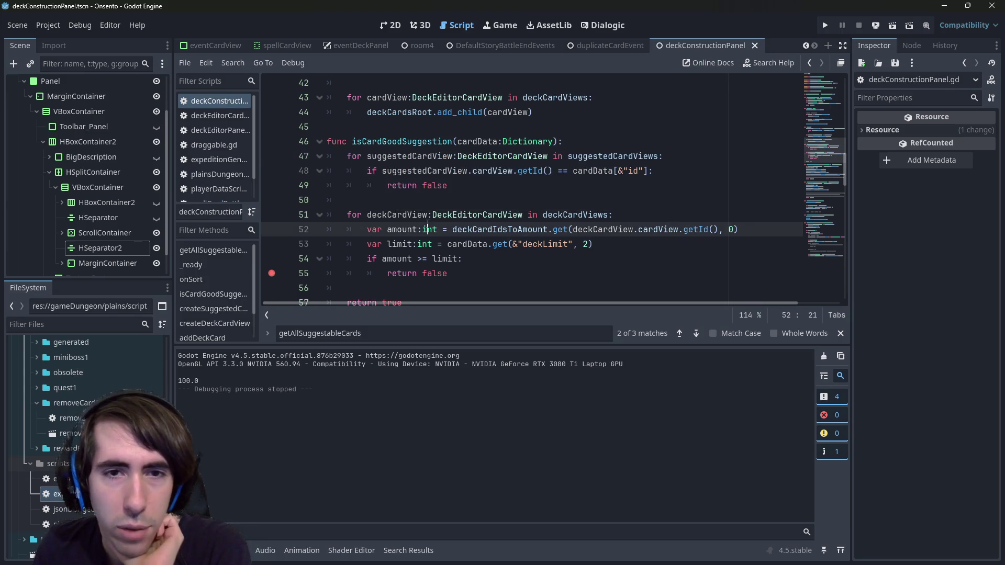
{"action": "key", "text": "Up"}
{"action": "left_click_drag", "start_coordinate": [552, 272], "coordinate": [366, 214]}
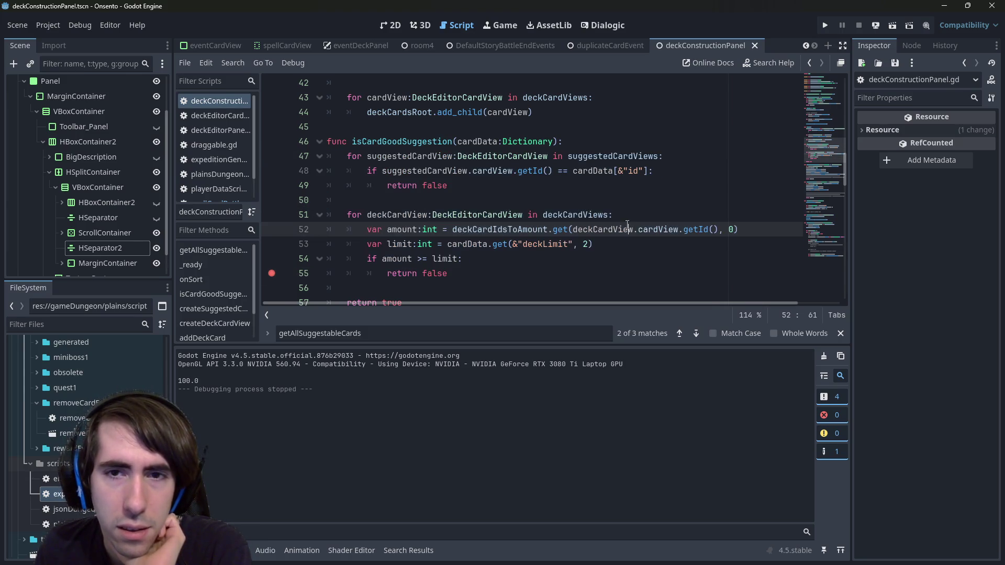
{"action": "left_click_drag", "start_coordinate": [615, 214], "coordinate": [324, 216]}
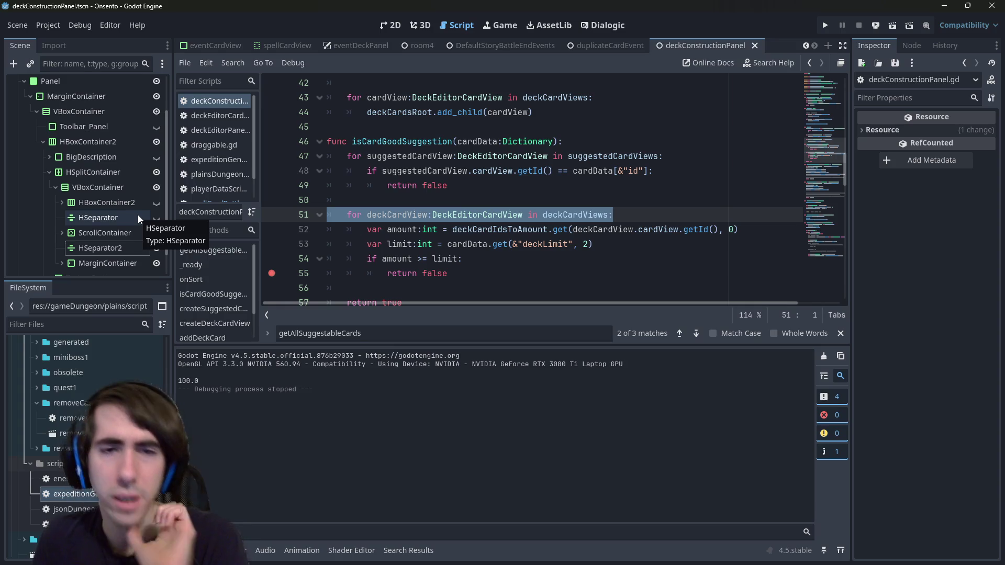
{"action": "key", "text": "ctrl+k"}
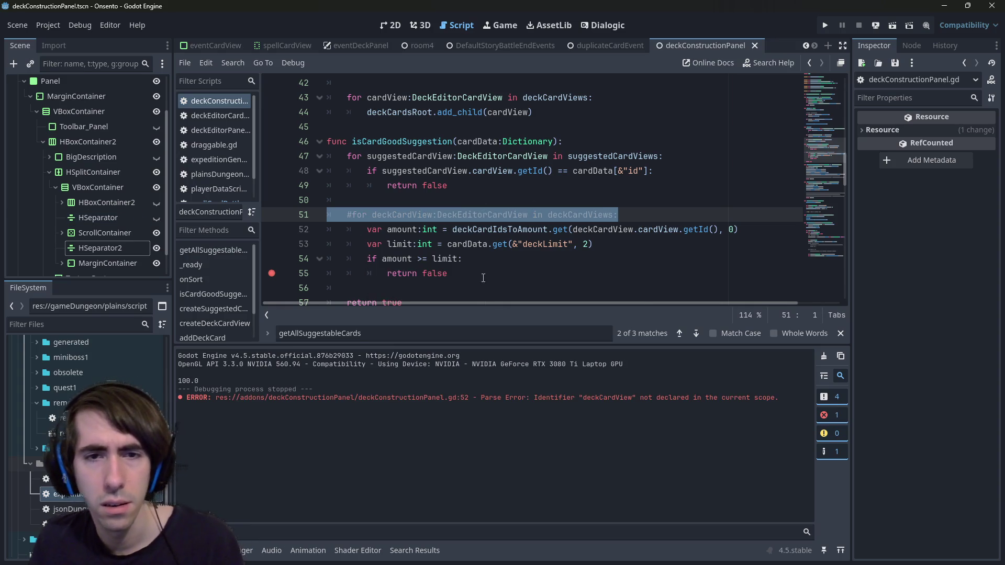
Step: Dedent the former deckCardViews loop body by one level
{"action": "left_click_drag", "start_coordinate": [450, 280], "coordinate": [335, 230]}
{"action": "key", "text": "shift+Tab"}
{"action": "left_click", "coordinate": [597, 197]}
{"action": "left_click", "coordinate": [497, 142]}
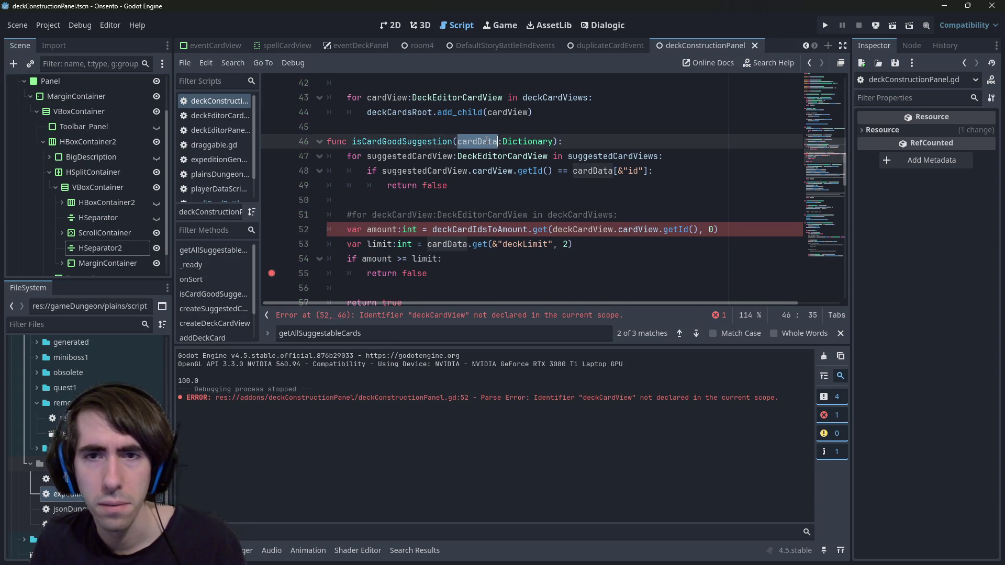
{"action": "left_click", "coordinate": [571, 170]}
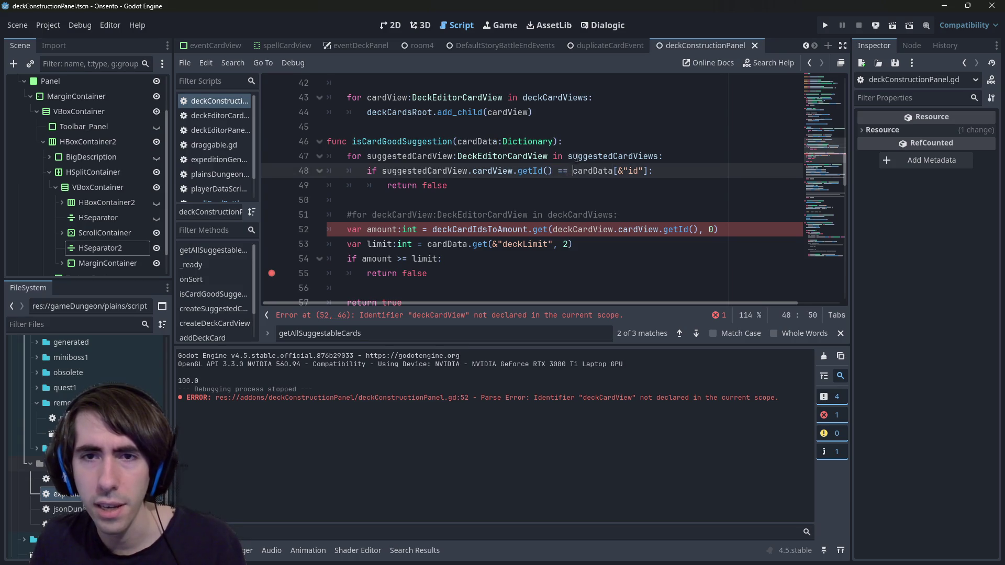
Step: Add var cardId = cardData[&"id"] at the top of isCardGoodSuggestion
{"action": "left_click", "coordinate": [577, 141]}
{"action": "key", "text": "Return"}
{"action": "type", "text": "var cardId:StringName ="}
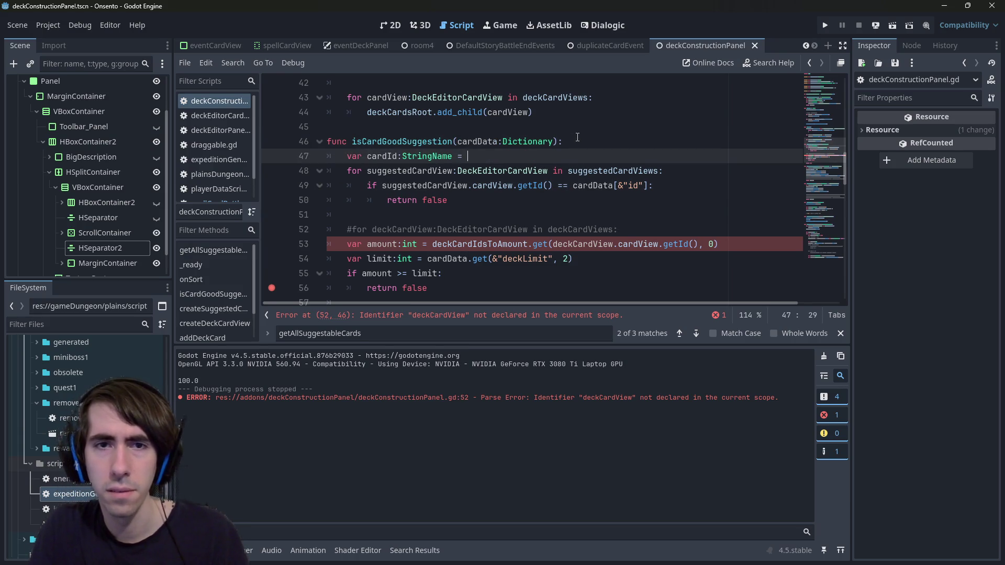
{"action": "key", "text": "Down"}
{"action": "key", "text": "Escape"}
{"action": "left_click_drag", "start_coordinate": [572, 185], "coordinate": [650, 185]}
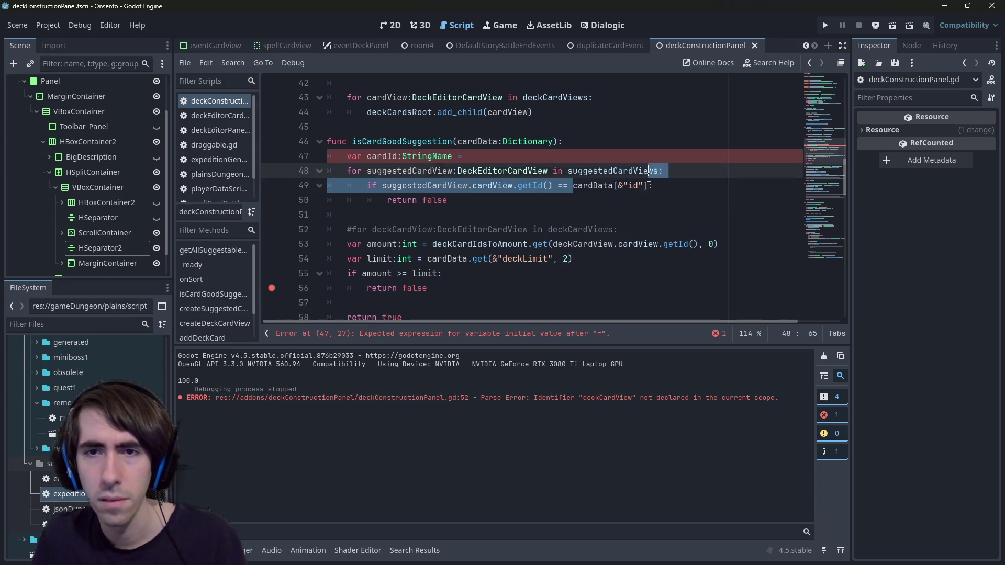
{"action": "key", "text": "ctrl+c"}
{"action": "key", "text": "Up"}
{"action": "key", "text": "Up"}
{"action": "key", "text": "ctrl+v"}
{"action": "double_click", "coordinate": [389, 156]}
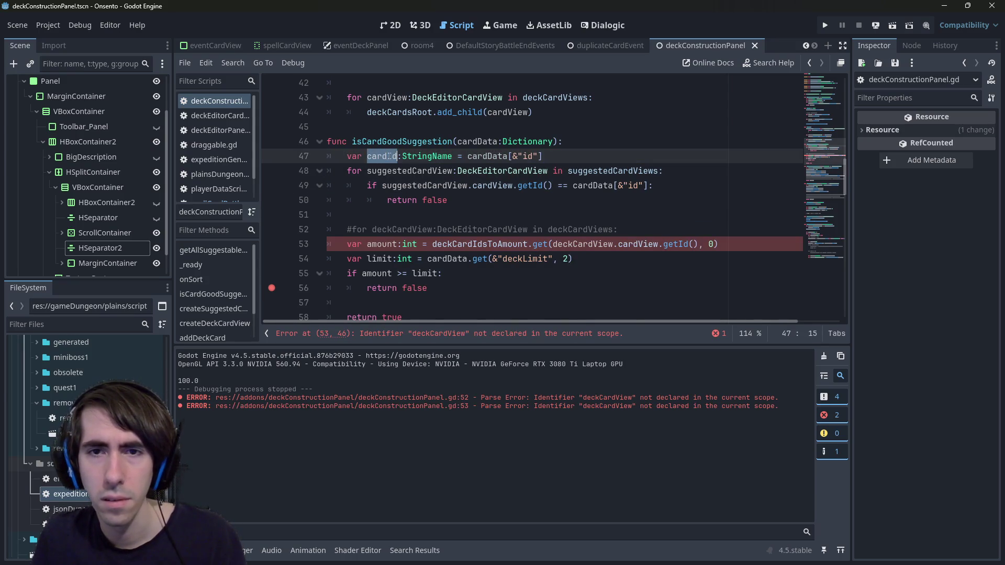
Step: Replace the card id expressions on lines 49 and 53 with cardId
{"action": "left_click_drag", "start_coordinate": [572, 185], "coordinate": [650, 185]}
{"action": "type", "text": "cardId"}
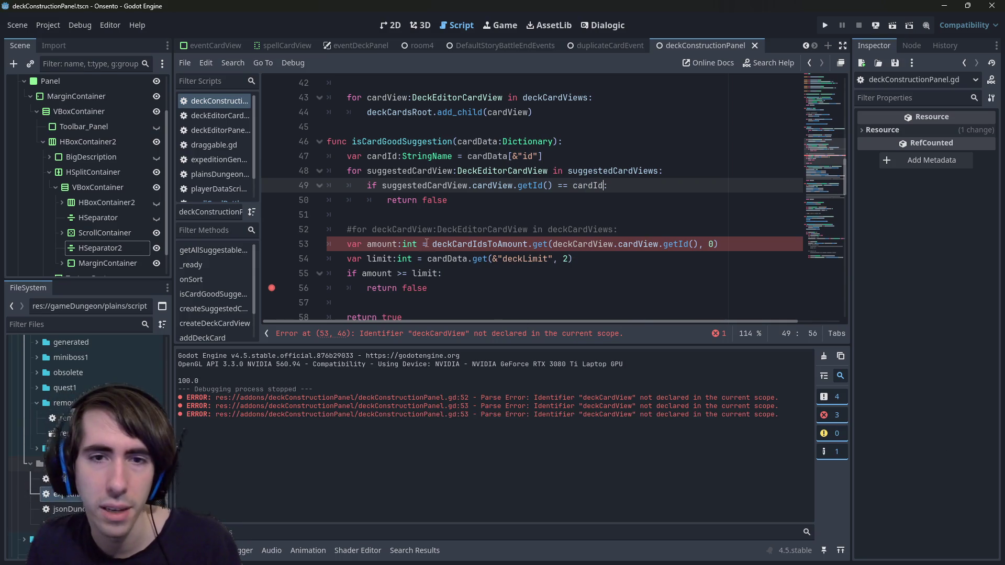
{"action": "left_click_drag", "start_coordinate": [434, 244], "coordinate": [704, 244]}
{"action": "key", "text": "Right"}
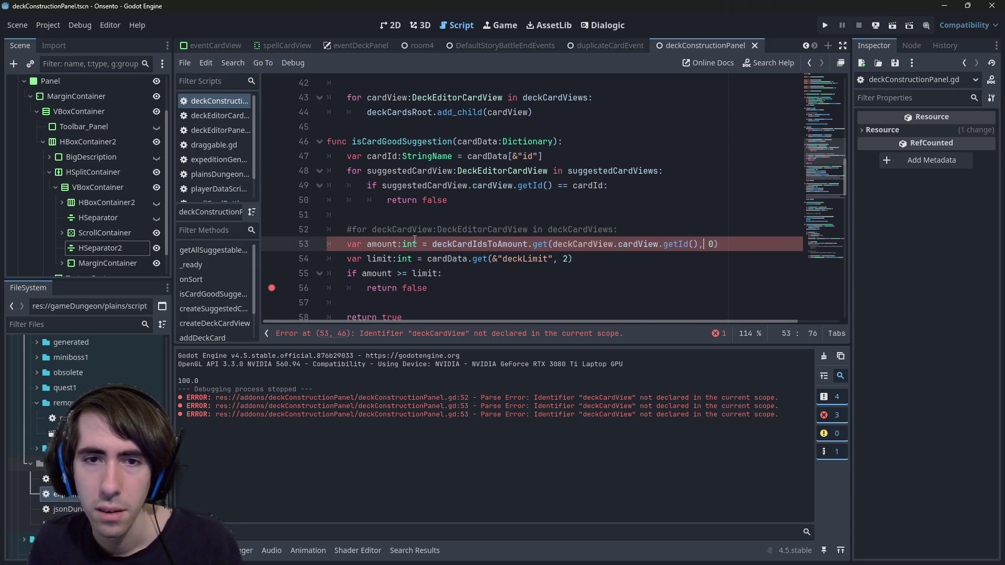
{"action": "left_click_drag", "start_coordinate": [554, 244], "coordinate": [700, 244]}
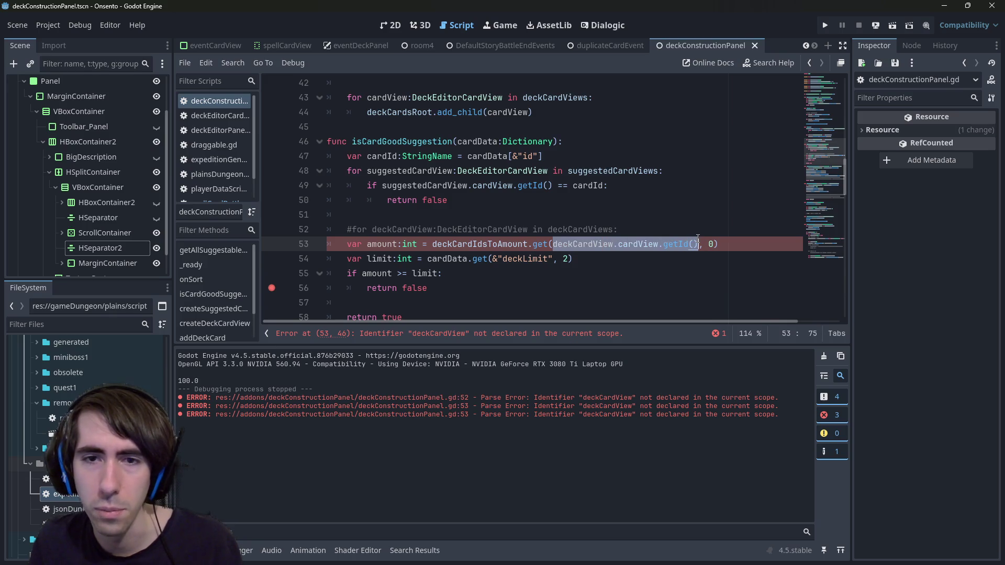
{"action": "type", "text": "cardId"}
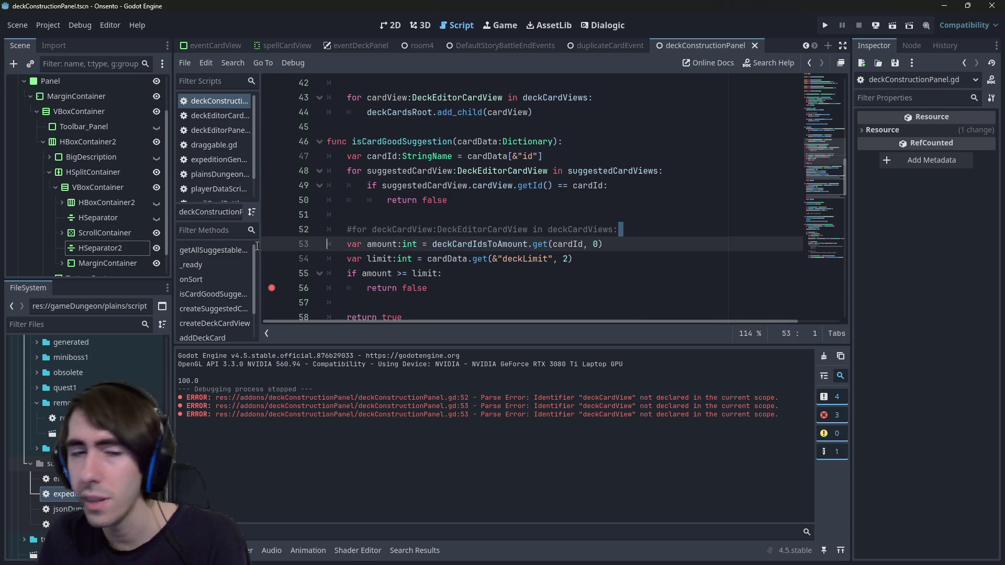
Step: Delete the commented-out loop line, clear the line 55 breakpoint, and run the current scene
{"action": "triple_click", "coordinate": [620, 230]}
{"action": "key", "text": "BackSpace"}
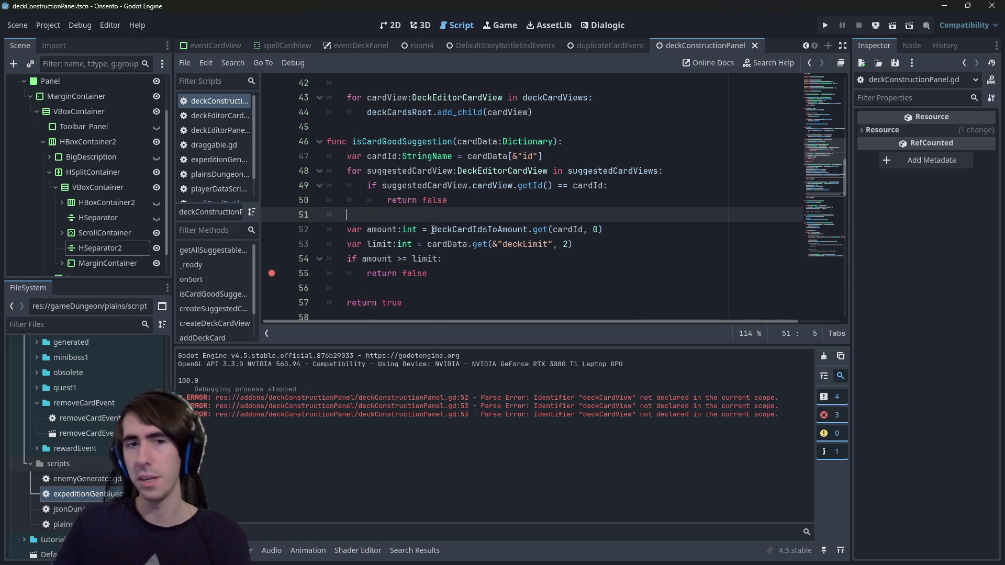
{"action": "left_click", "coordinate": [272, 274]}
{"action": "left_click", "coordinate": [897, 26]}
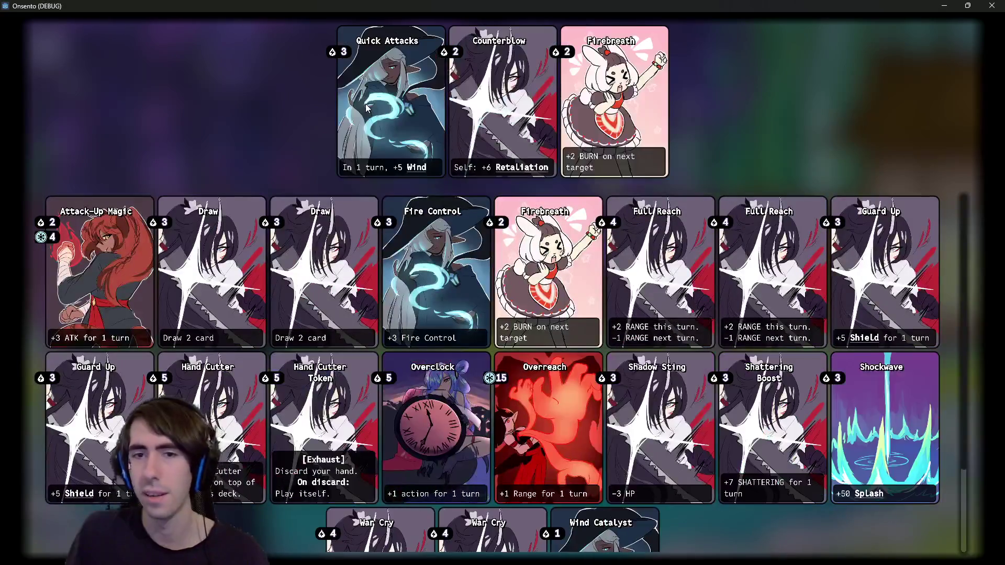
Step: Browse the deck grid and add three more suggested cards until the debugger halts at line 116
{"action": "scroll", "coordinate": [571, 247], "scroll_direction": "down", "scroll_amount": 2}
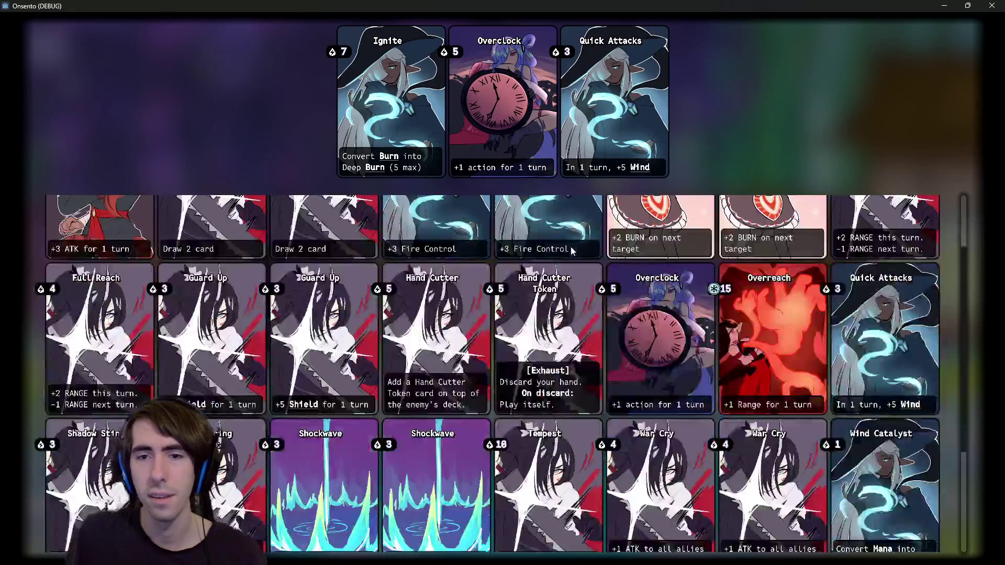
{"action": "scroll", "coordinate": [571, 247], "scroll_direction": "up", "scroll_amount": 2}
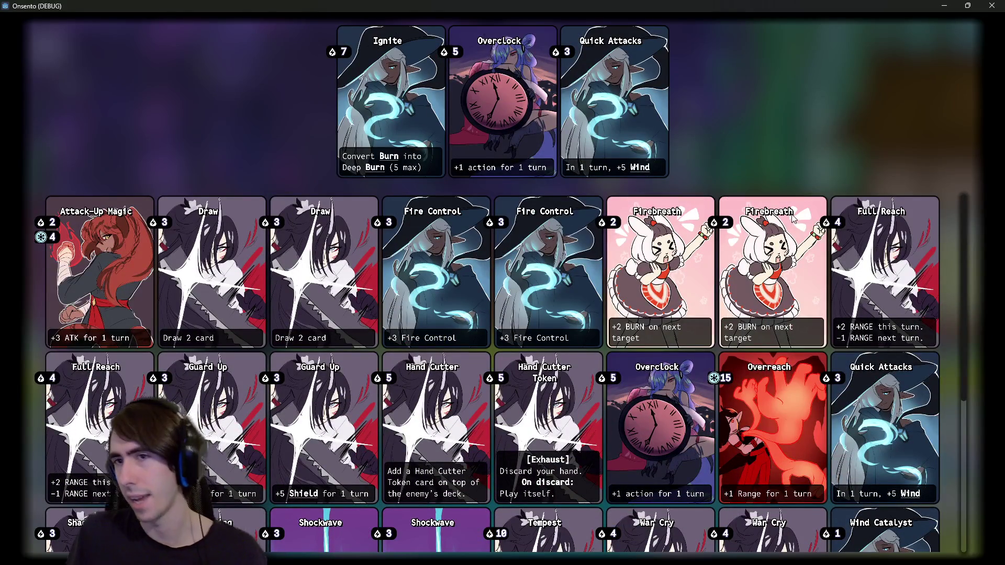
{"action": "scroll", "coordinate": [467, 317], "scroll_direction": "down", "scroll_amount": 4}
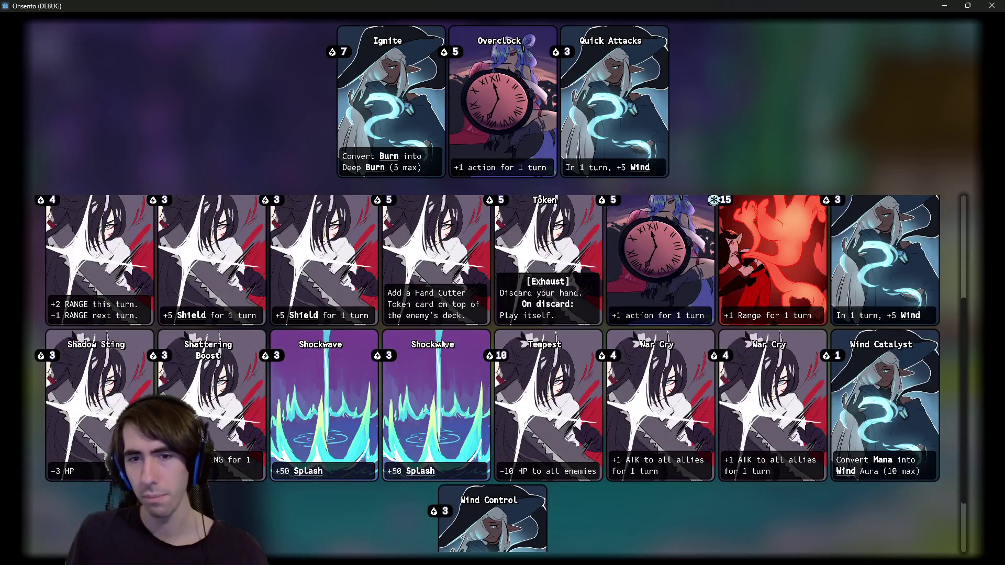
{"action": "scroll", "coordinate": [444, 343], "scroll_direction": "down", "scroll_amount": 2}
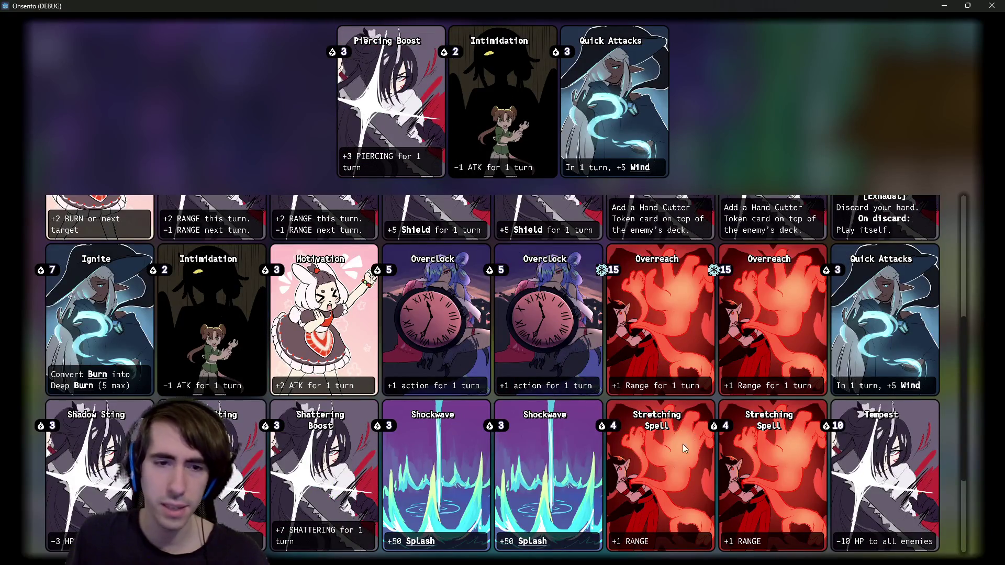
{"action": "scroll", "coordinate": [351, 327], "scroll_direction": "up", "scroll_amount": 4}
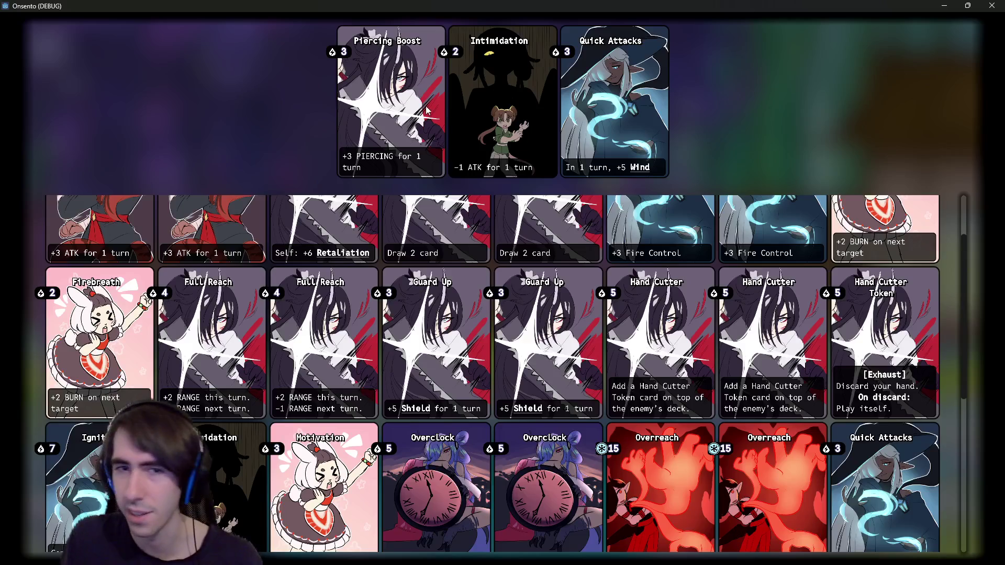
{"action": "scroll", "coordinate": [483, 224], "scroll_direction": "up", "scroll_amount": 2}
{"action": "scroll", "coordinate": [341, 322], "scroll_direction": "down", "scroll_amount": 1}
{"action": "scroll", "coordinate": [366, 220], "scroll_direction": "up", "scroll_amount": 1}
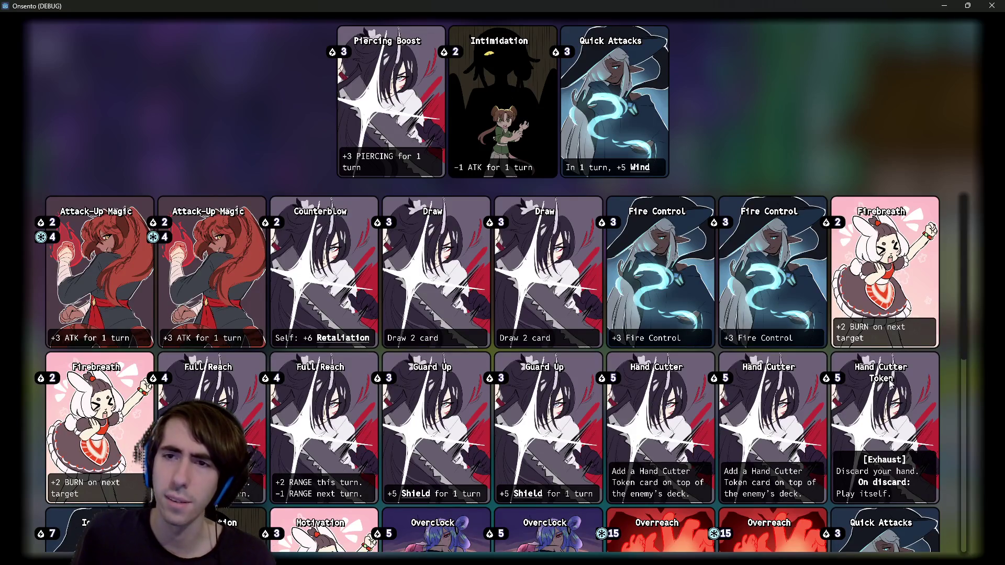
{"action": "left_click", "coordinate": [395, 99]}
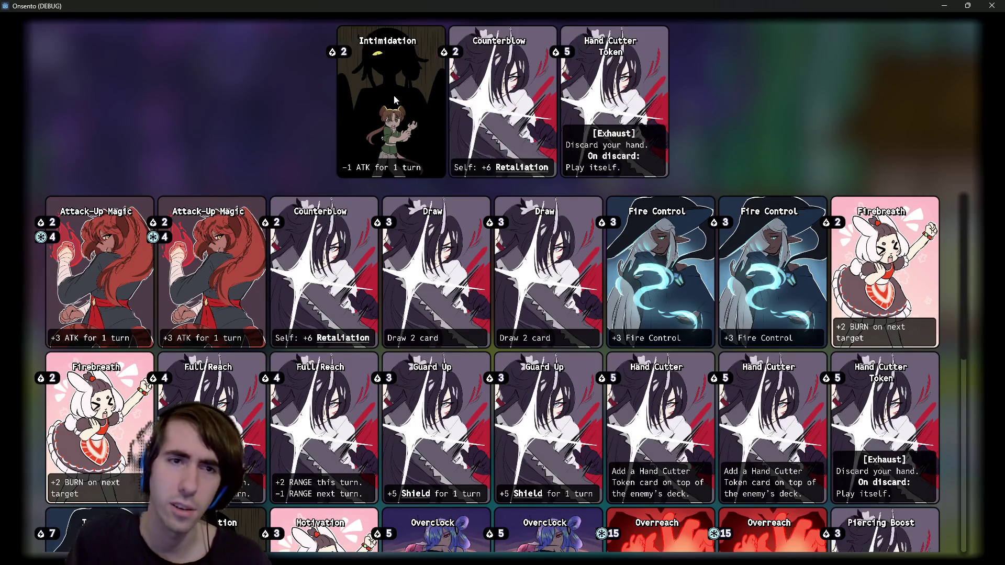
{"action": "left_click", "coordinate": [397, 98]}
{"action": "left_click", "coordinate": [418, 94]}
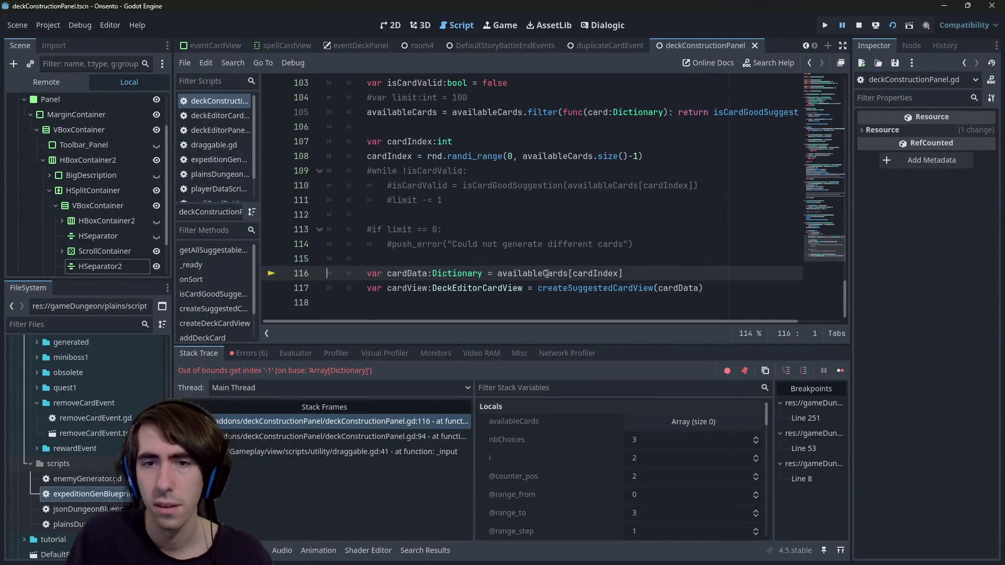
Step: Minimize the game and delete the commented-out retry loop on lines 109–114
{"action": "key", "text": "F12"}
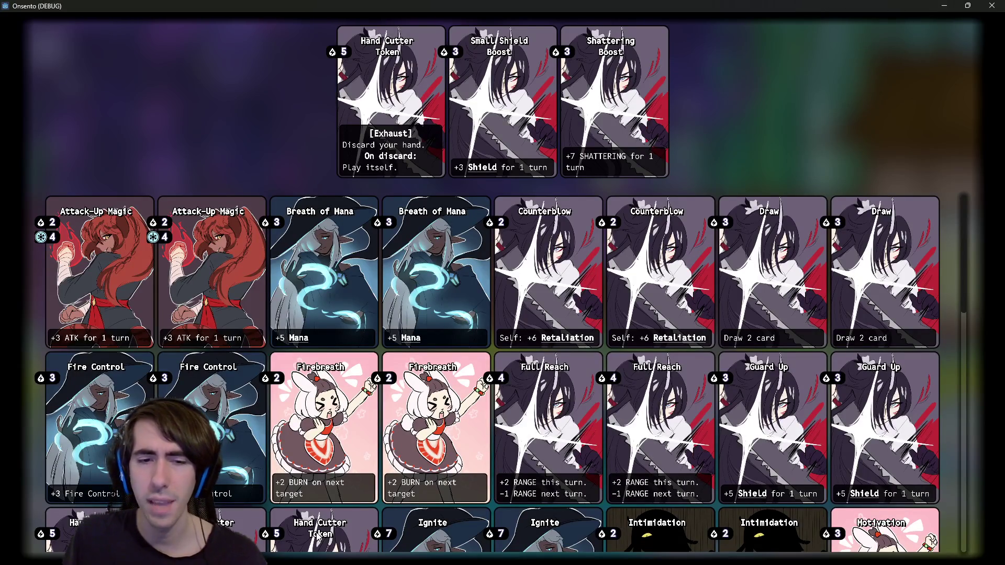
{"action": "left_click", "coordinate": [944, 5]}
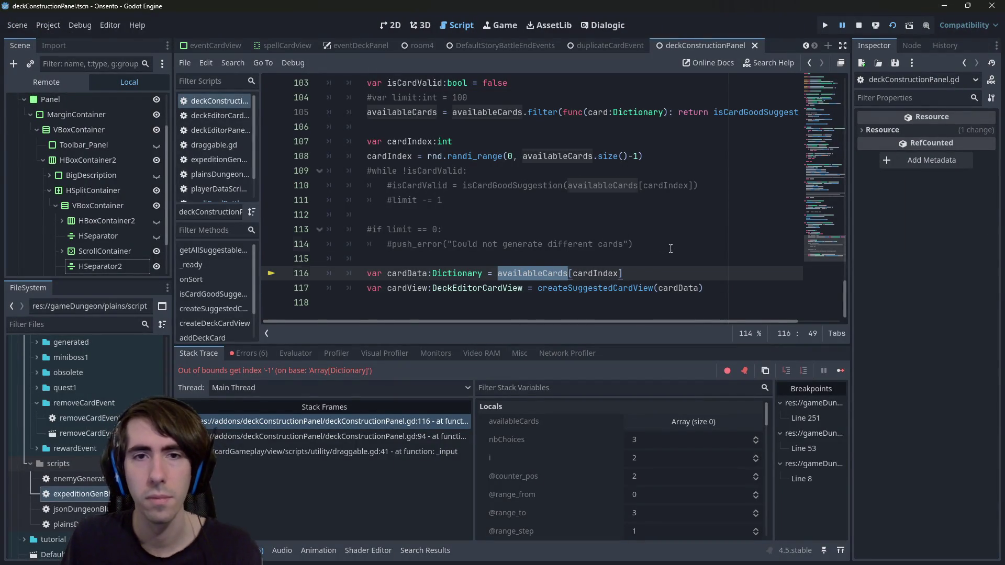
{"action": "left_click_drag", "start_coordinate": [671, 248], "coordinate": [646, 156]}
{"action": "key", "text": "BackSpace"}
{"action": "scroll", "coordinate": [485, 238], "scroll_direction": "up", "scroll_amount": 2}
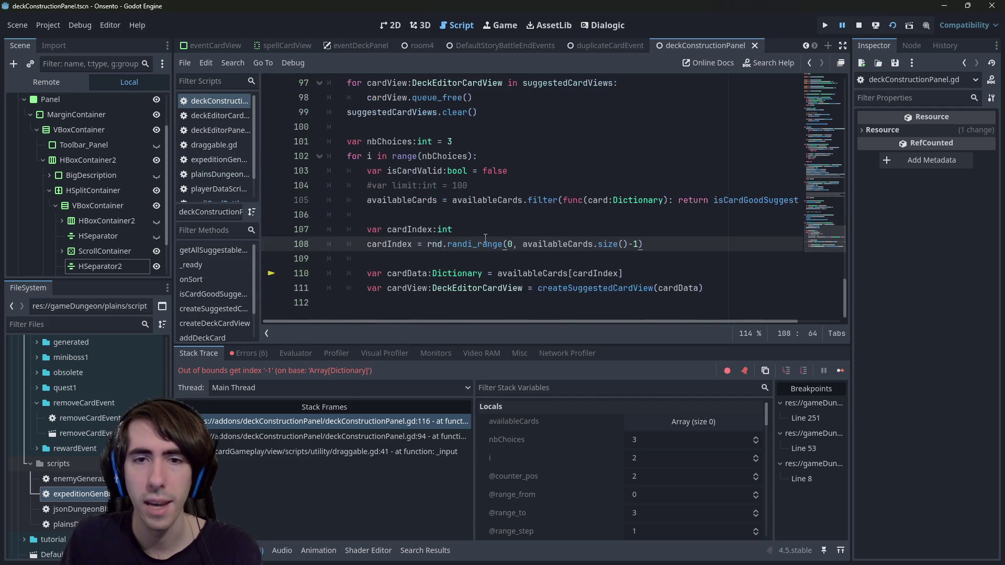
Step: Delete the unused isCardValid and limit lines from the suggestion loop
{"action": "left_click_drag", "start_coordinate": [468, 185], "coordinate": [314, 186]}
{"action": "key", "text": "BackSpace"}
{"action": "key", "text": "BackSpace"}
{"action": "left_click_drag", "start_coordinate": [508, 171], "coordinate": [244, 169]}
{"action": "key", "text": "BackSpace"}
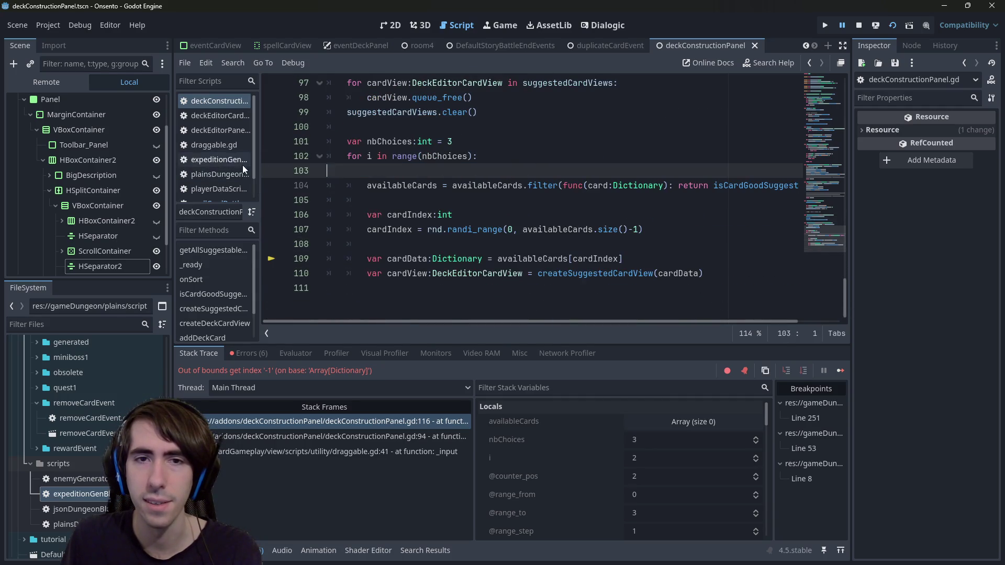
{"action": "key", "text": "BackSpace"}
Step: Merge the cardIndex declaration into its random assignment, remove leftover blank lines, and save
{"action": "left_click", "coordinate": [418, 200]}
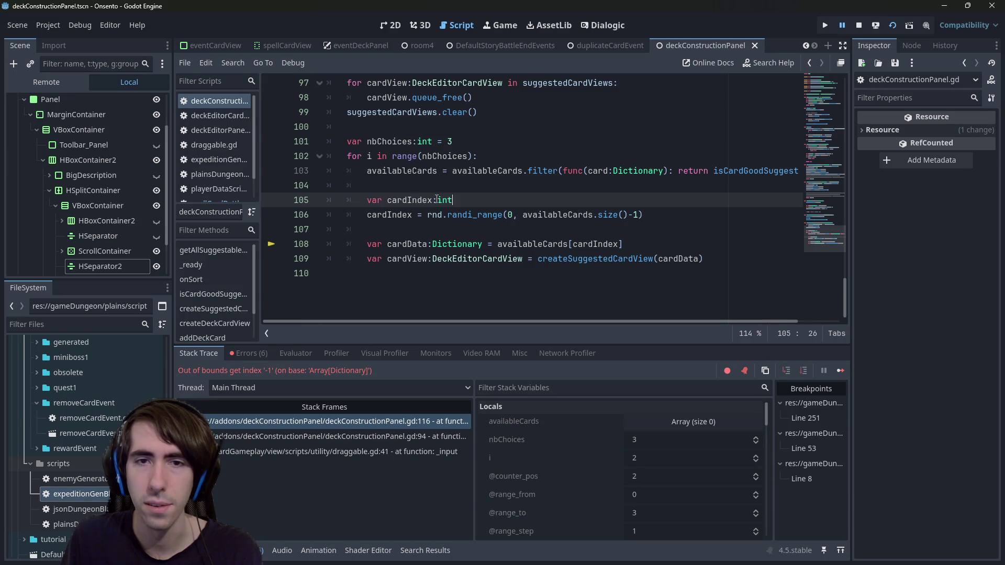
{"action": "left_click_drag", "start_coordinate": [437, 200], "coordinate": [413, 217]}
{"action": "key", "text": "BackSpace"}
{"action": "key", "text": "BackSpace"}
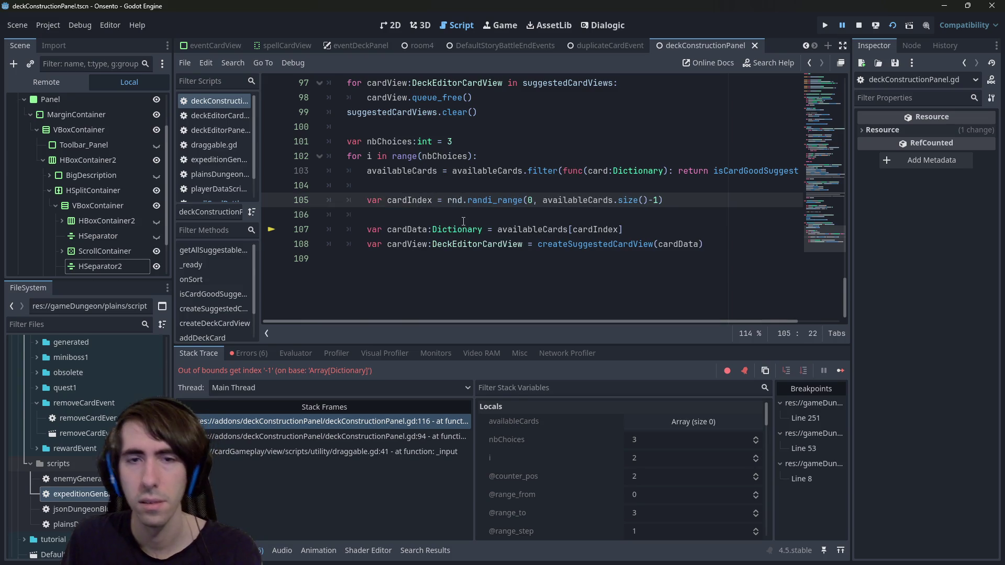
{"action": "left_click", "coordinate": [463, 221]}
{"action": "key", "text": "BackSpace"}
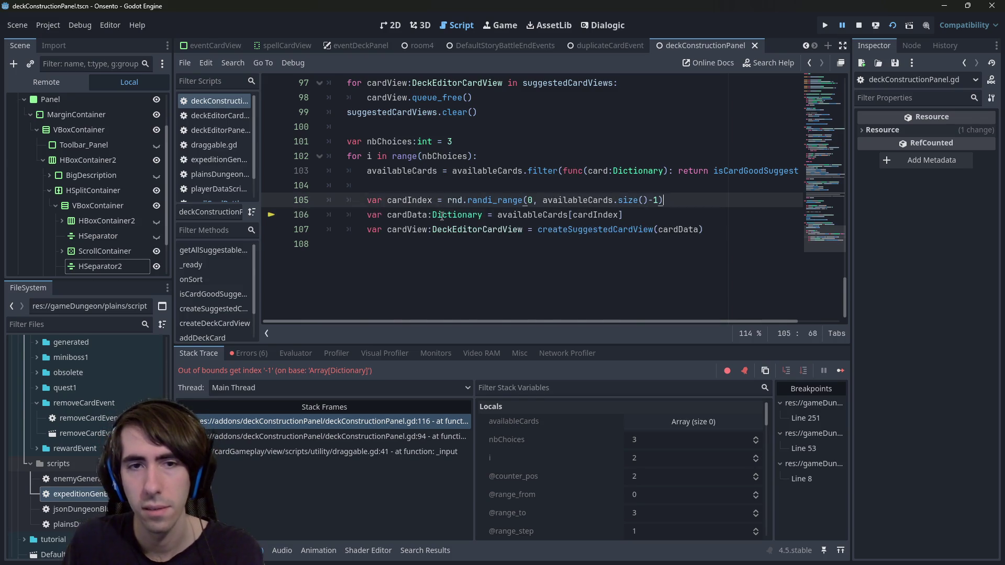
{"action": "scroll", "coordinate": [441, 216], "scroll_direction": "up", "scroll_amount": 2}
{"action": "key", "text": "ctrl+s"}
{"action": "scroll", "coordinate": [419, 235], "scroll_direction": "down", "scroll_amount": 1}
{"action": "left_click", "coordinate": [411, 253]}
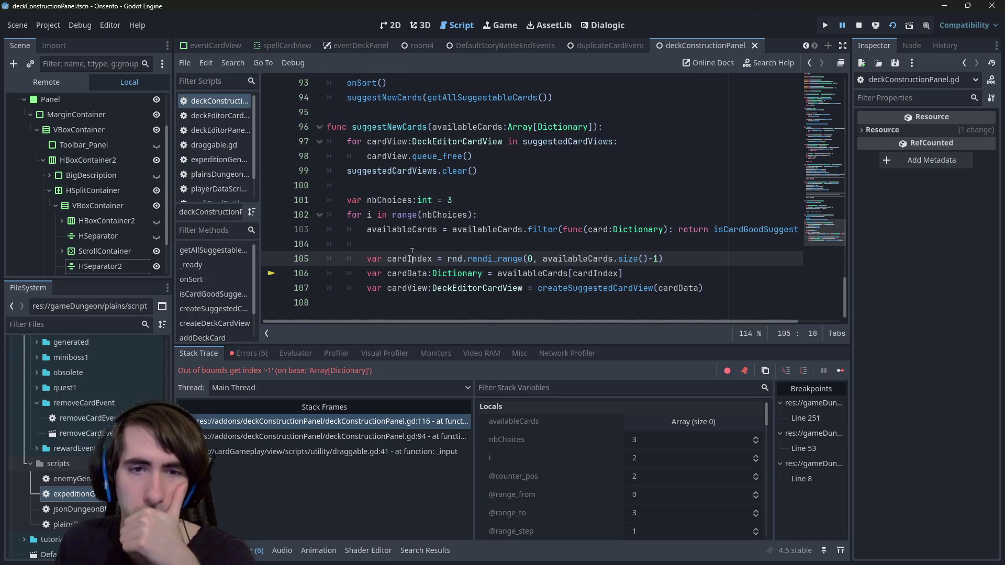
{"action": "left_click", "coordinate": [406, 249]}
{"action": "key", "text": "BackSpace"}
{"action": "key", "text": "BackSpace"}
{"action": "key", "text": "BackSpace"}
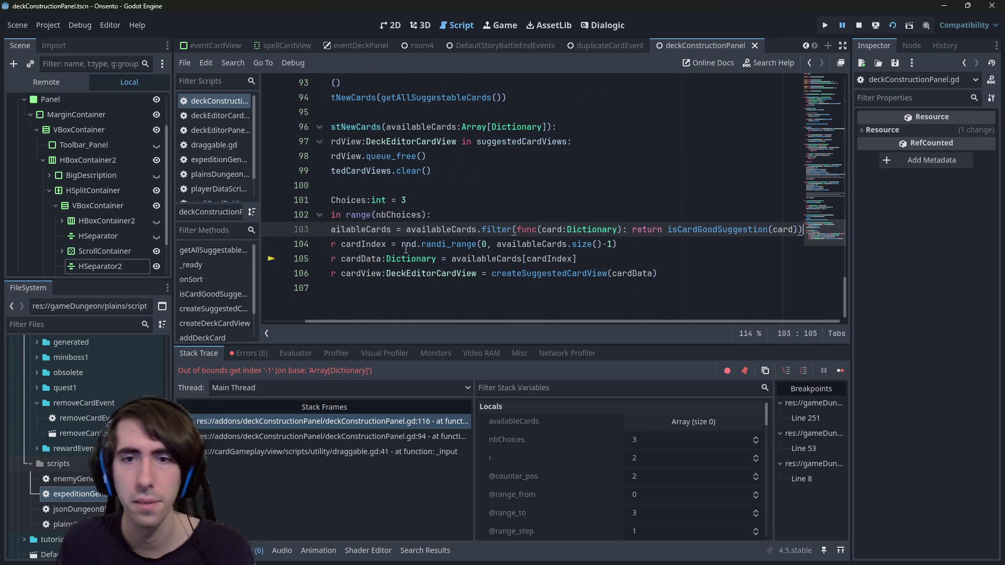
{"action": "key", "text": "ctrl+s"}
Step: Add an 'if availableCards.is_empty(): break' guard after the filter line
{"action": "left_click", "coordinate": [503, 288]}
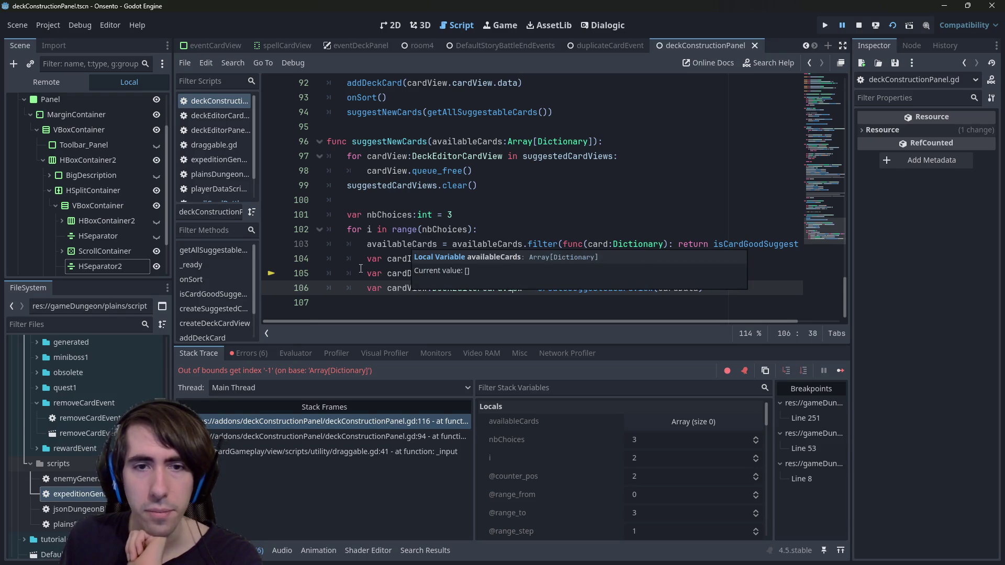
{"action": "left_click", "coordinate": [461, 267]}
{"action": "key", "text": "Home"}
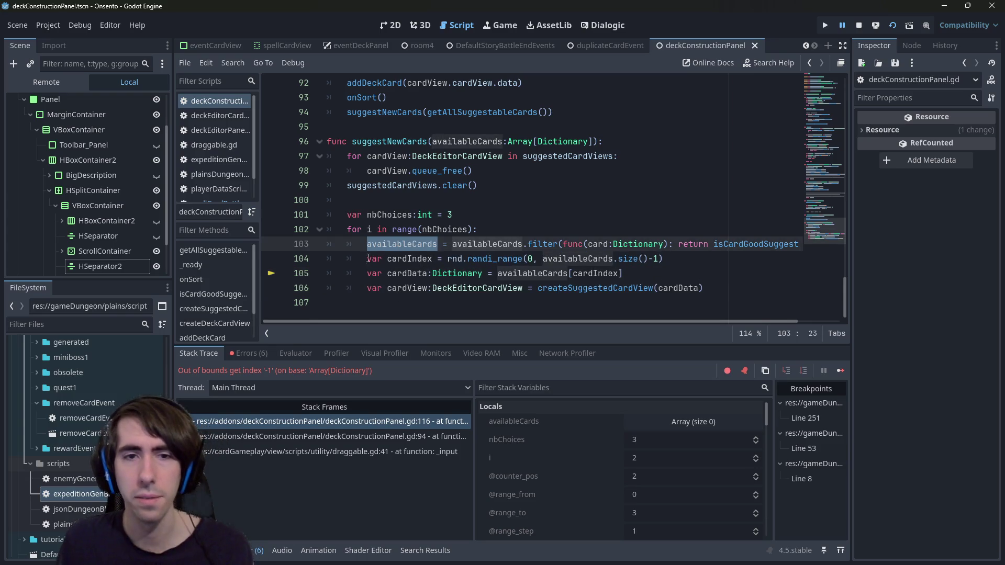
{"action": "left_click", "coordinate": [367, 259]}
{"action": "key", "text": "Return"}
{"action": "key", "text": "Return"}
{"action": "key", "text": "Up"}
{"action": "key", "text": "Up"}
{"action": "type", "text": "if availableCards.em"}
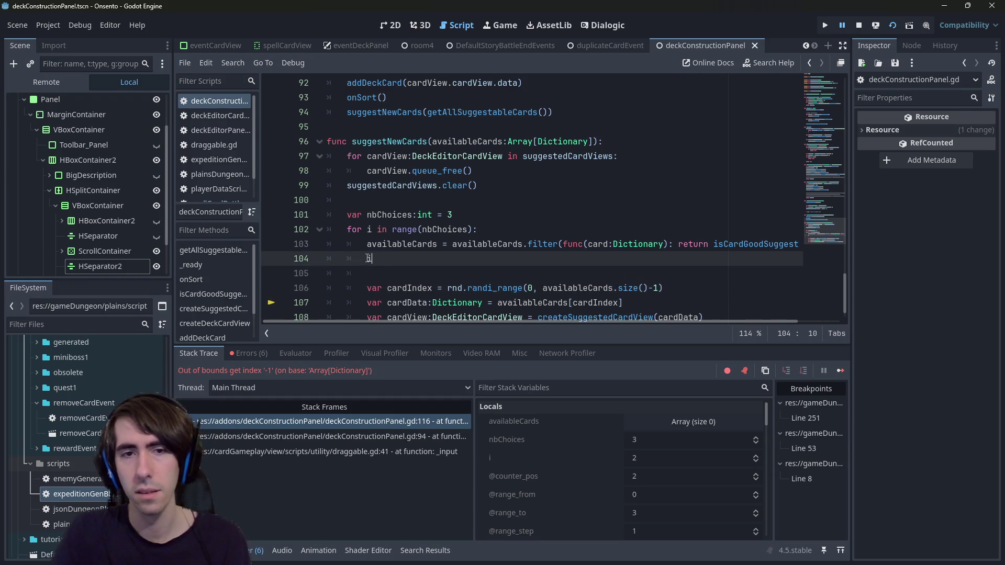
{"action": "key", "text": "Down"}
{"action": "key", "text": "Return"}
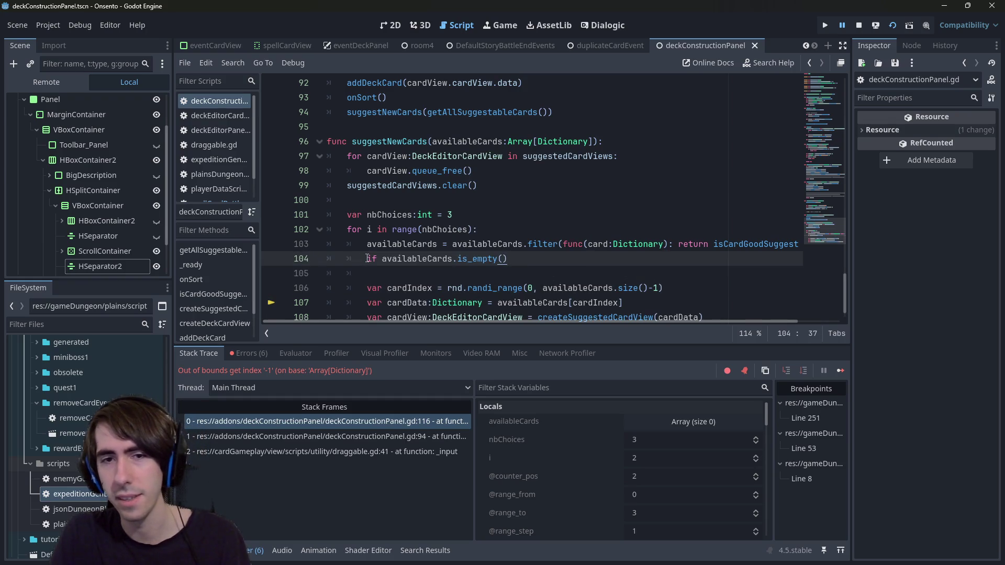
{"action": "key", "text": "Return"}
{"action": "type", "text": "break"}
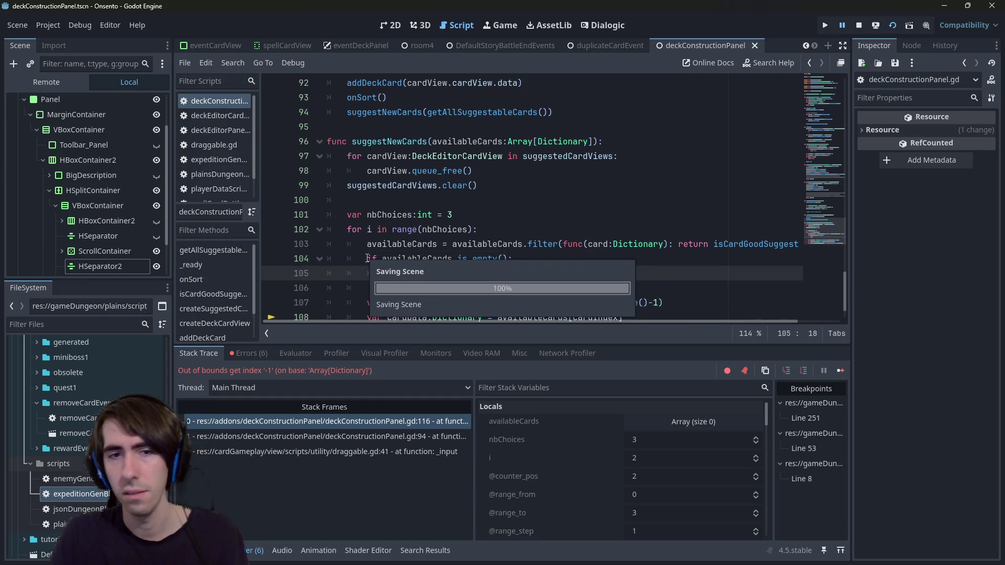
Step: Stop the running game's debug session
{"action": "scroll", "coordinate": [478, 247], "scroll_direction": "down", "scroll_amount": 1}
{"action": "mouse_move", "coordinate": [478, 247]}
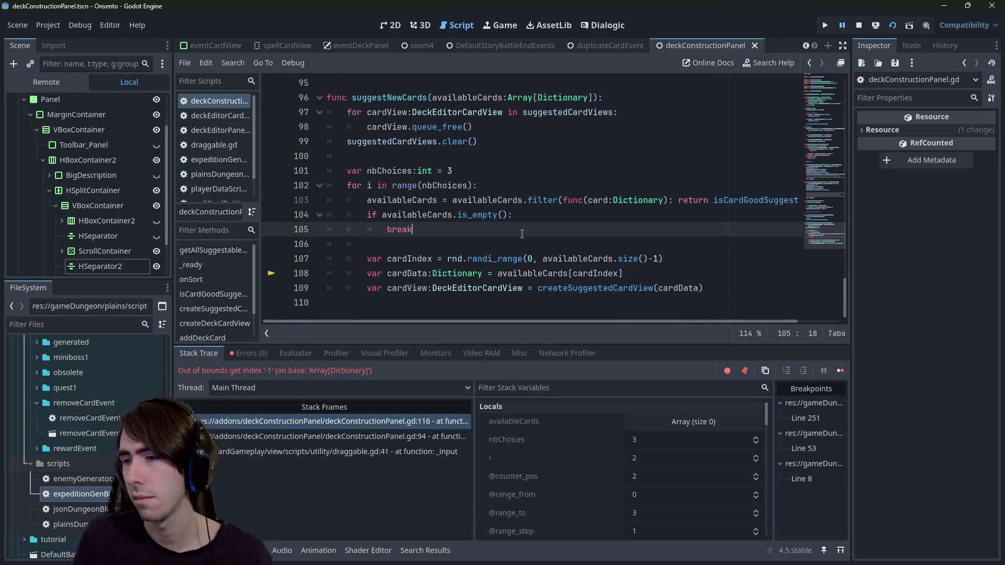
{"action": "left_click", "coordinate": [854, 28]}
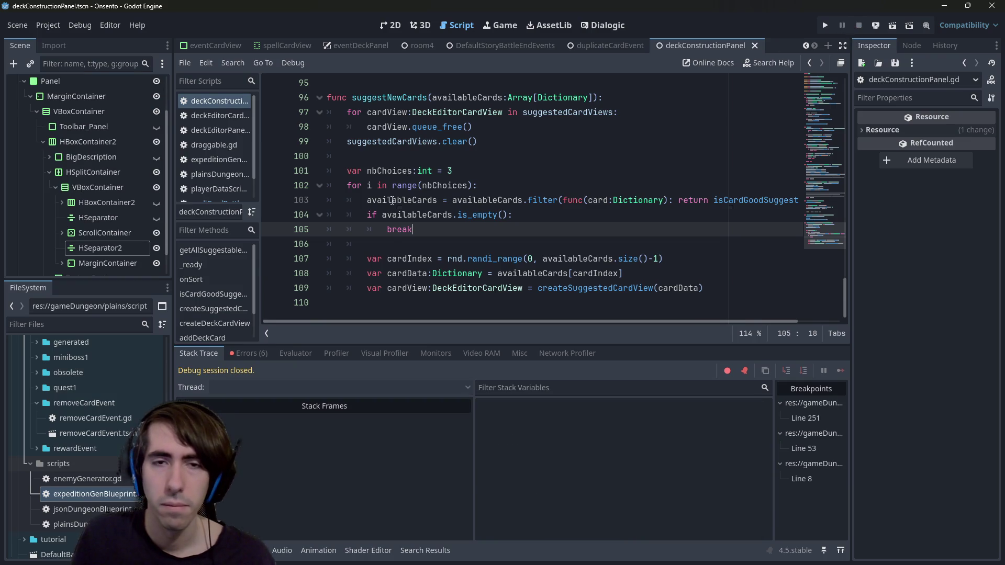
Step: Give suggestNewCards a bool return type and replace 'break' with 'return false'
{"action": "scroll", "coordinate": [419, 199], "scroll_direction": "up", "scroll_amount": 4}
{"action": "scroll", "coordinate": [462, 194], "scroll_direction": "down", "scroll_amount": 2}
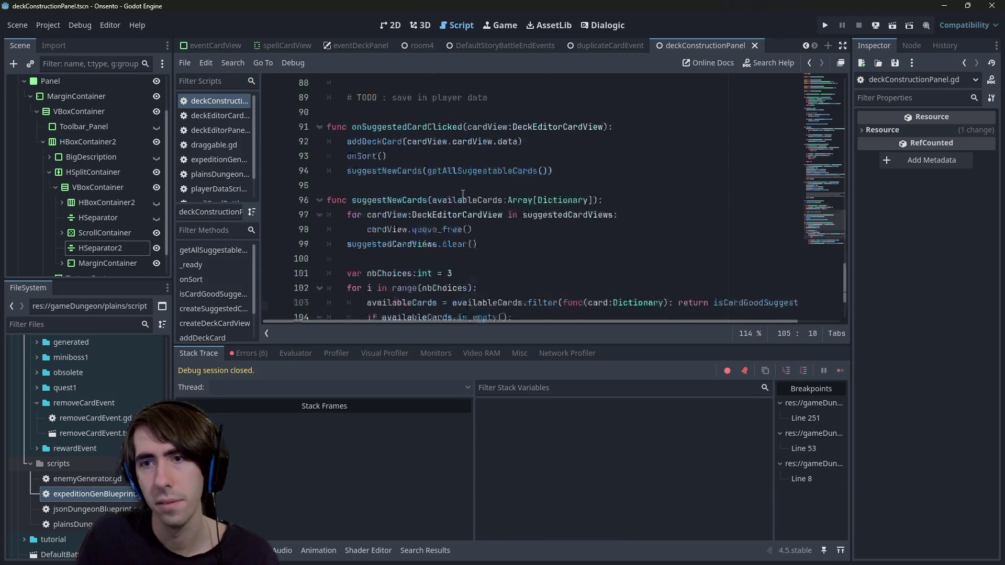
{"action": "scroll", "coordinate": [463, 194], "scroll_direction": "down", "scroll_amount": 2}
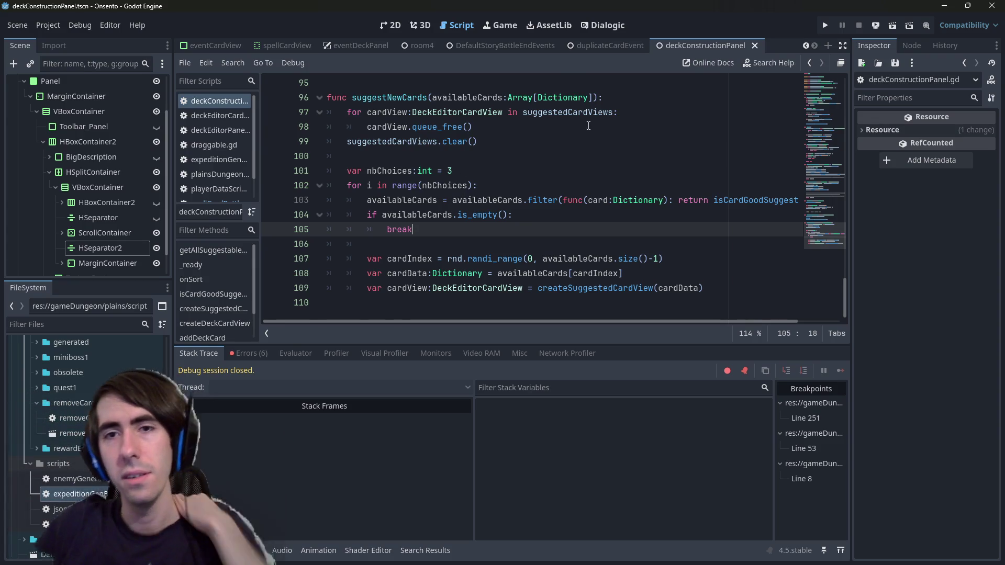
{"action": "left_click", "coordinate": [602, 99]}
{"action": "type", "text": ":"}
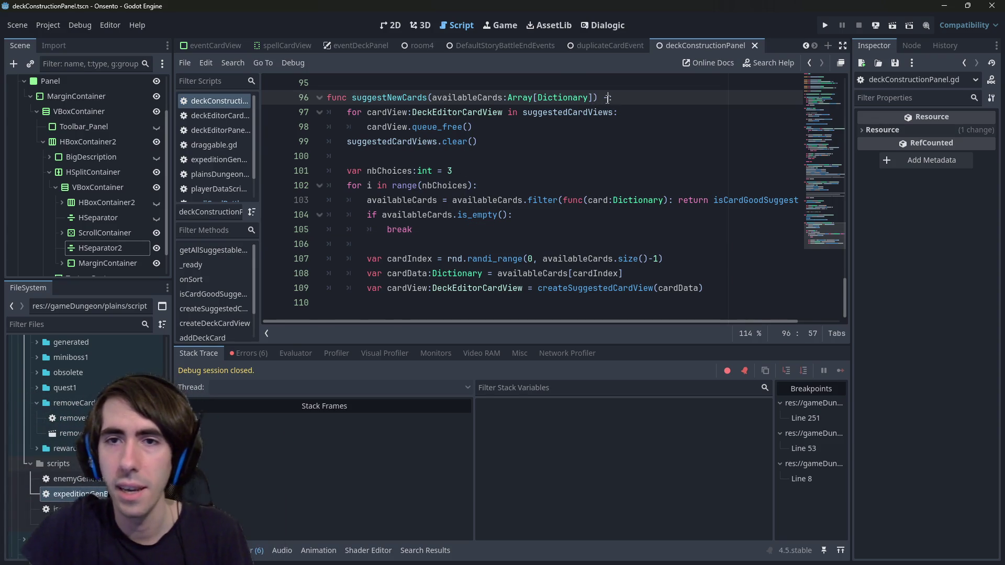
{"action": "type", "text": "bool"}
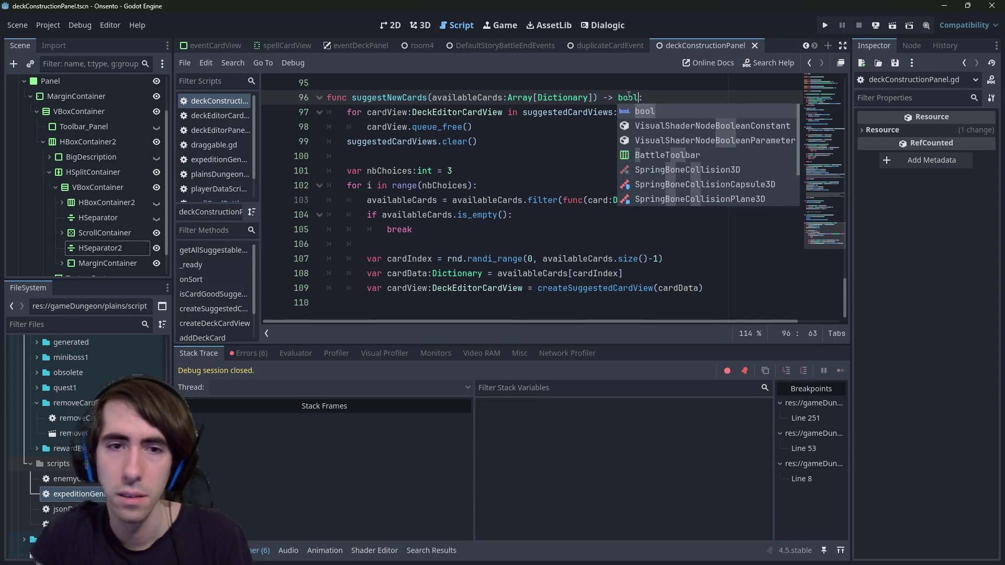
{"action": "double_click", "coordinate": [404, 228]}
{"action": "type", "text": "ret"}
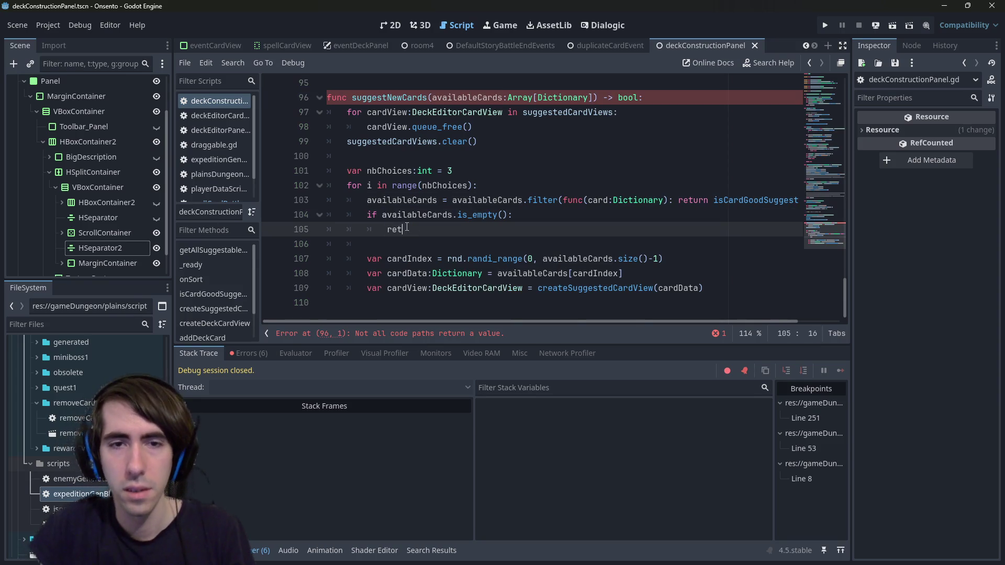
{"action": "type", "text": "urn false"}
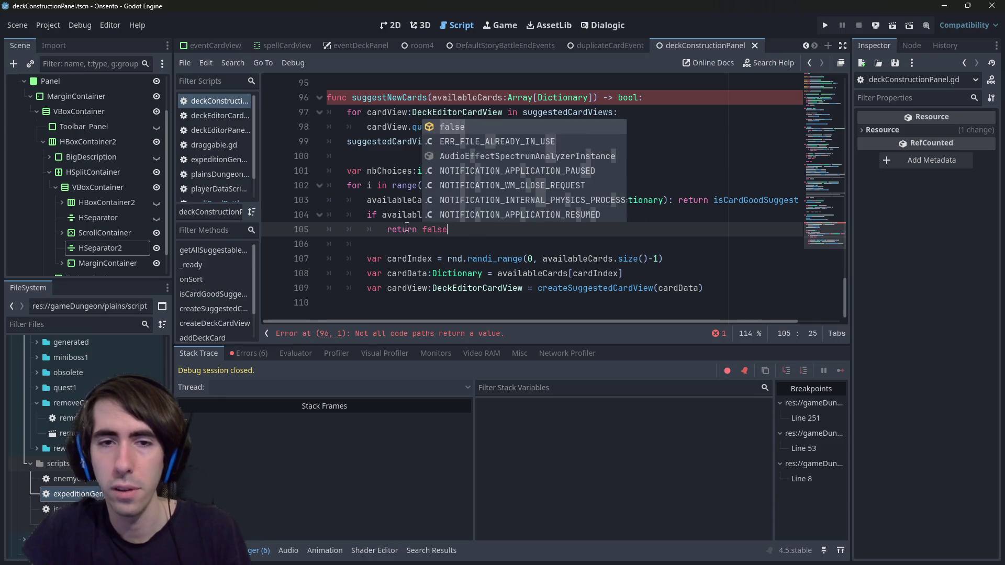
Step: Add 'return true' after a blank line at the end of suggestNewCards
{"action": "left_click", "coordinate": [370, 302]}
{"action": "key", "text": "Tab"}
{"action": "type", "text": "return true"}
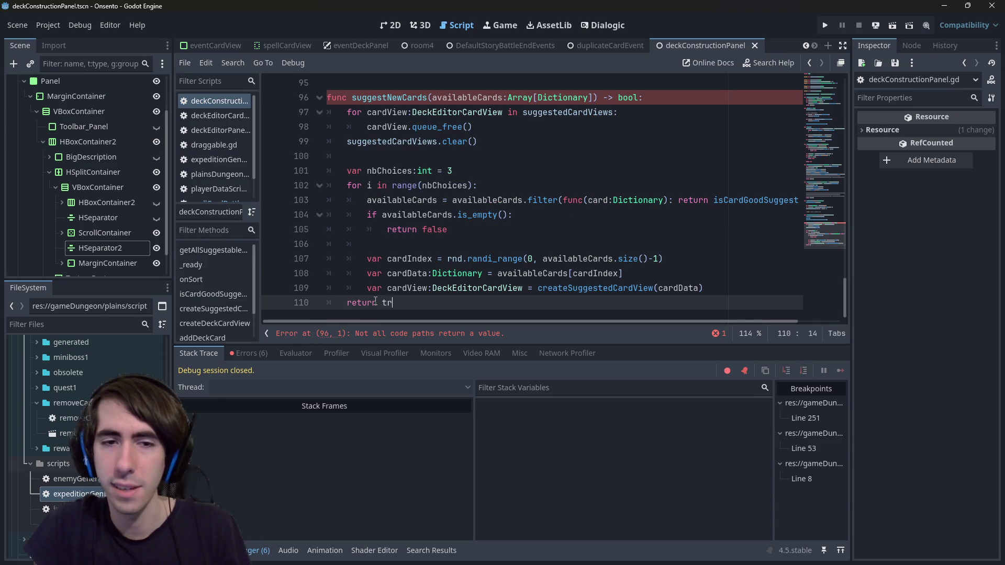
{"action": "key", "text": "Home"}
{"action": "key", "text": "Return"}
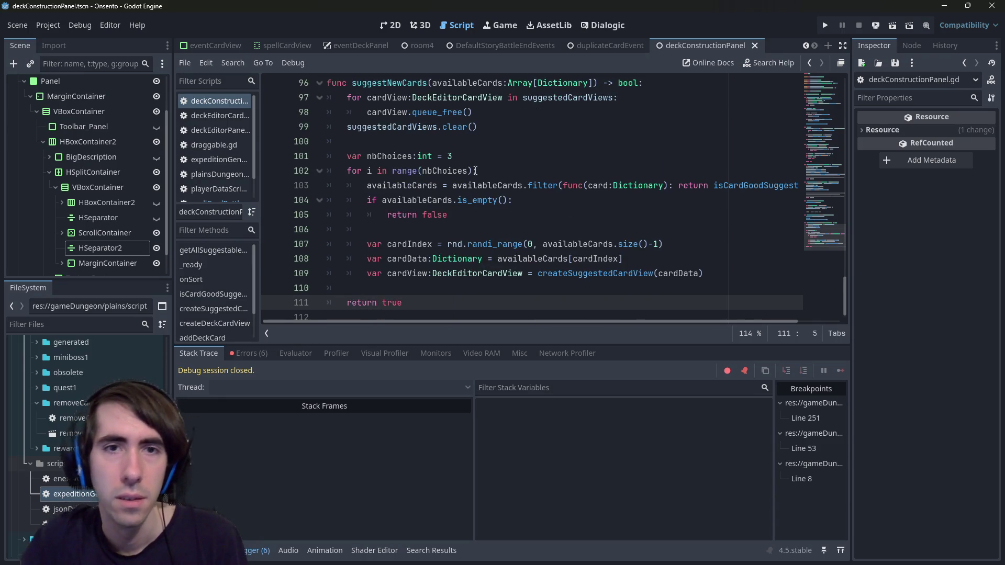
{"action": "double_click", "coordinate": [403, 83]}
Step: Find the suggestNewCards call on line 94 and wrap it in an 'if !' condition
{"action": "key", "text": "ctrl+f"}
{"action": "key", "text": "Return"}
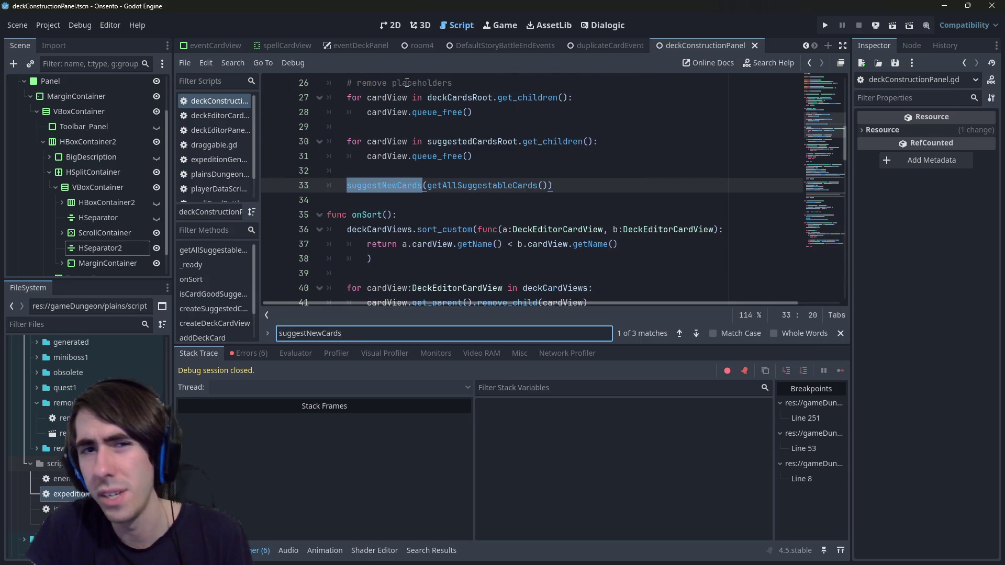
{"action": "scroll", "coordinate": [584, 206], "scroll_direction": "up", "scroll_amount": 2}
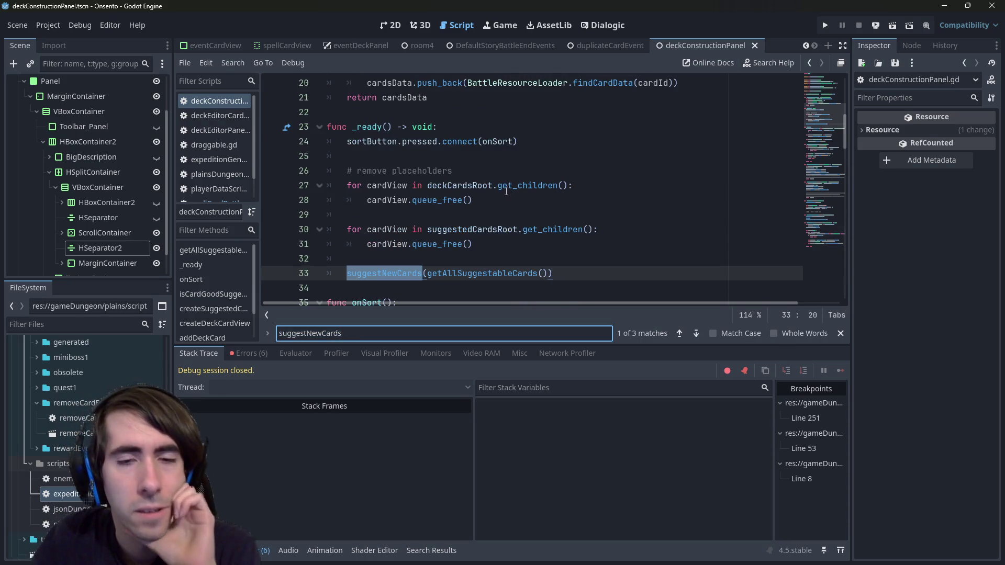
{"action": "scroll", "coordinate": [505, 192], "scroll_direction": "down", "scroll_amount": 1}
{"action": "key", "text": "Return"}
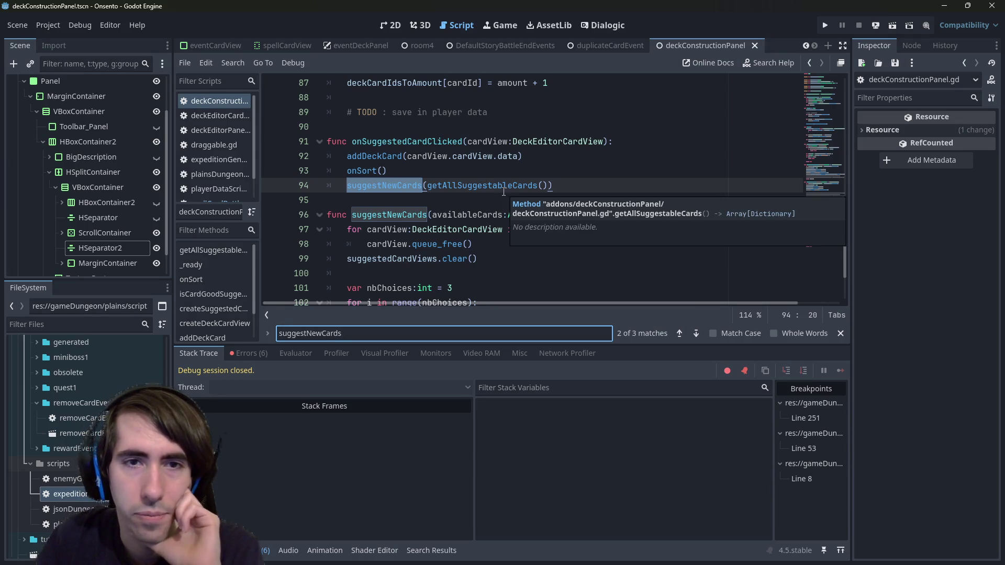
{"action": "left_click", "coordinate": [349, 189]}
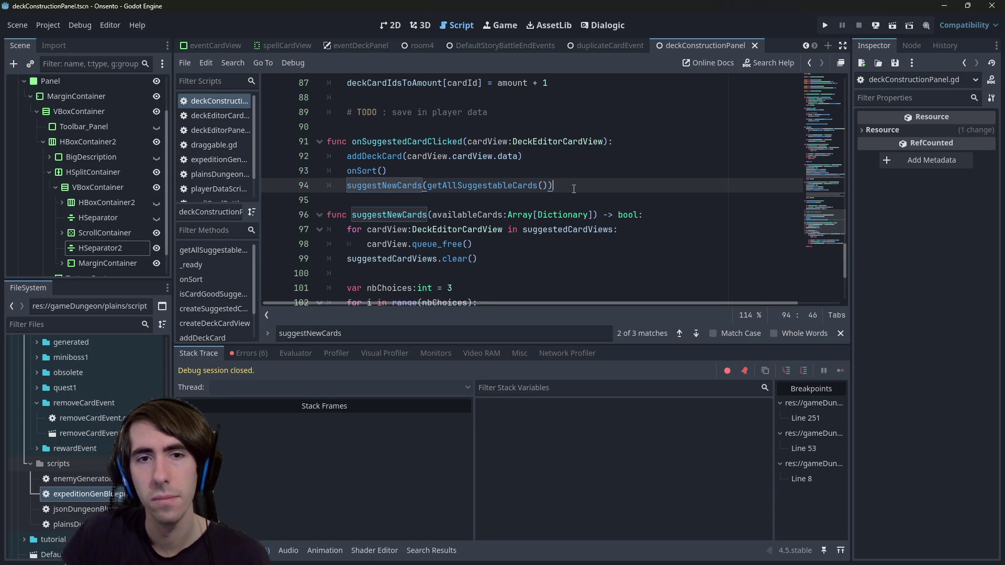
{"action": "scroll", "coordinate": [580, 187], "scroll_direction": "up", "scroll_amount": 2}
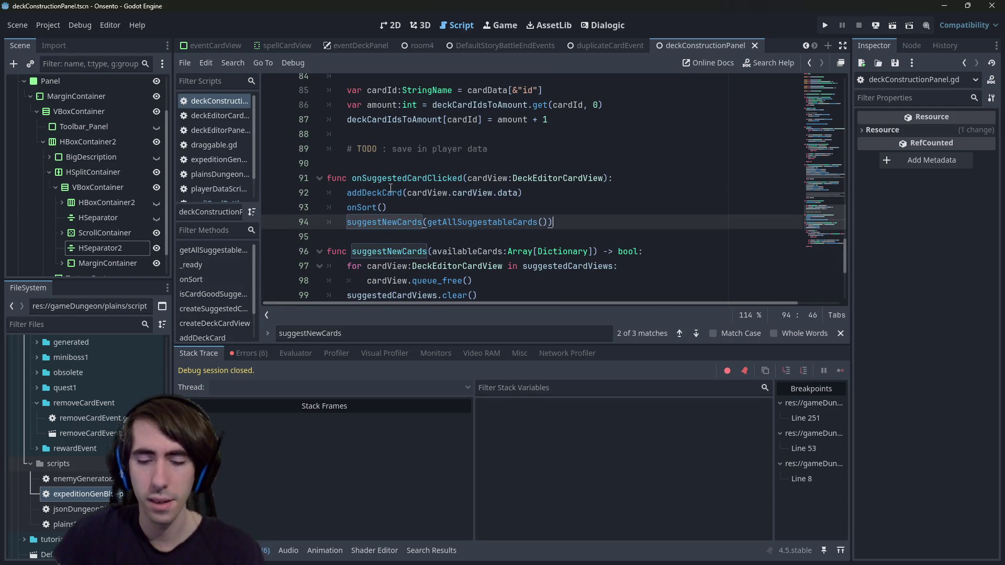
{"action": "key", "text": "Home"}
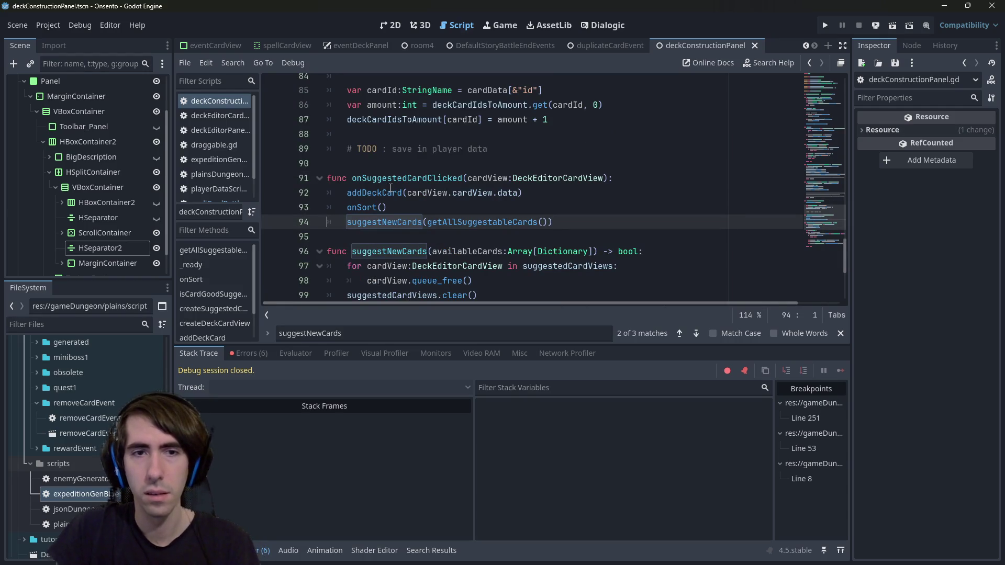
{"action": "type", "text": "if !"}
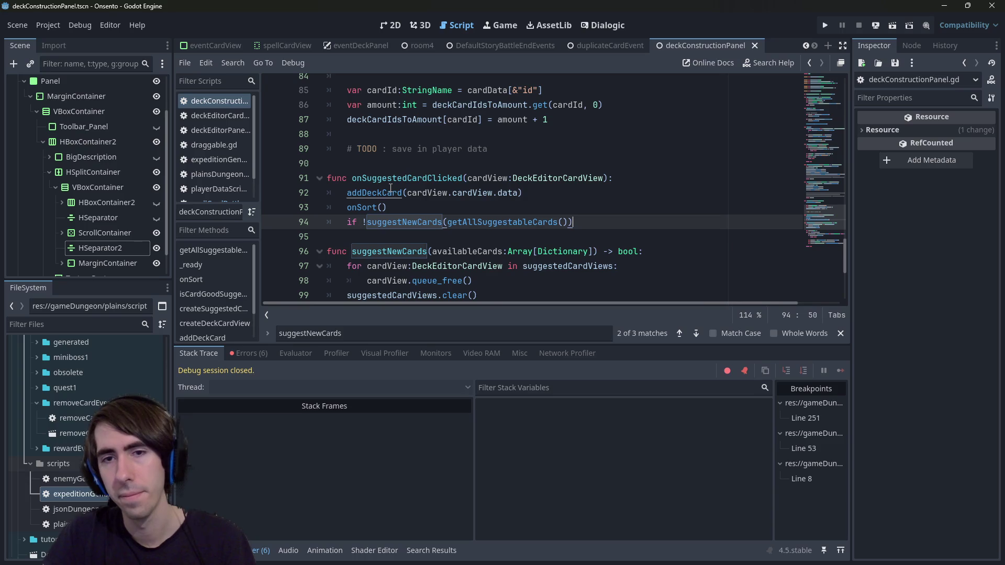
{"action": "key", "text": "End"}
{"action": "type", "text": ":"}
{"action": "key", "text": "Return"}
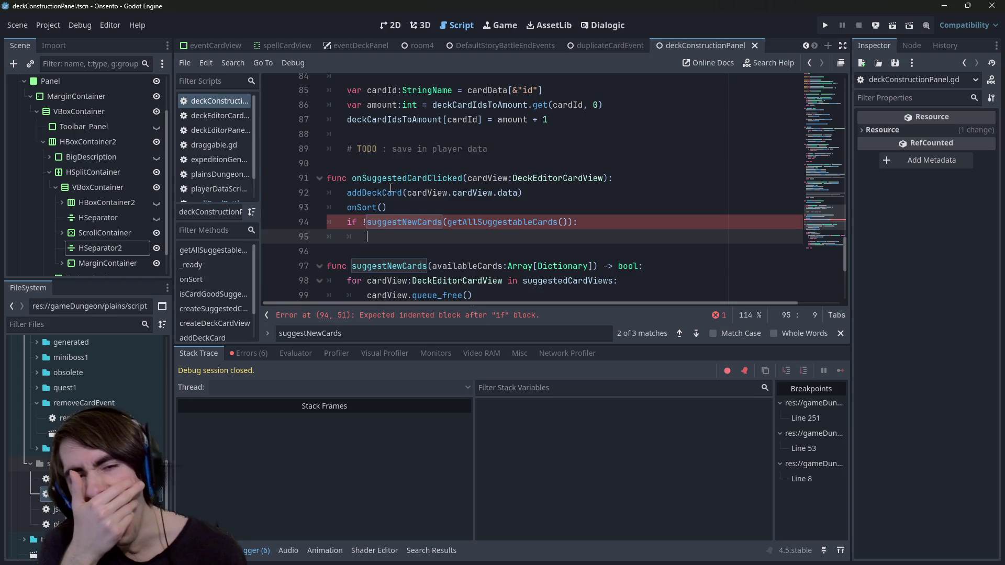
Step: Undo the if wrapper, the return values and the bool return type on suggestNewCards
{"action": "key", "text": "ctrl+z"}
{"action": "key", "text": "ctrl+z"}
{"action": "key", "text": "ctrl+z"}
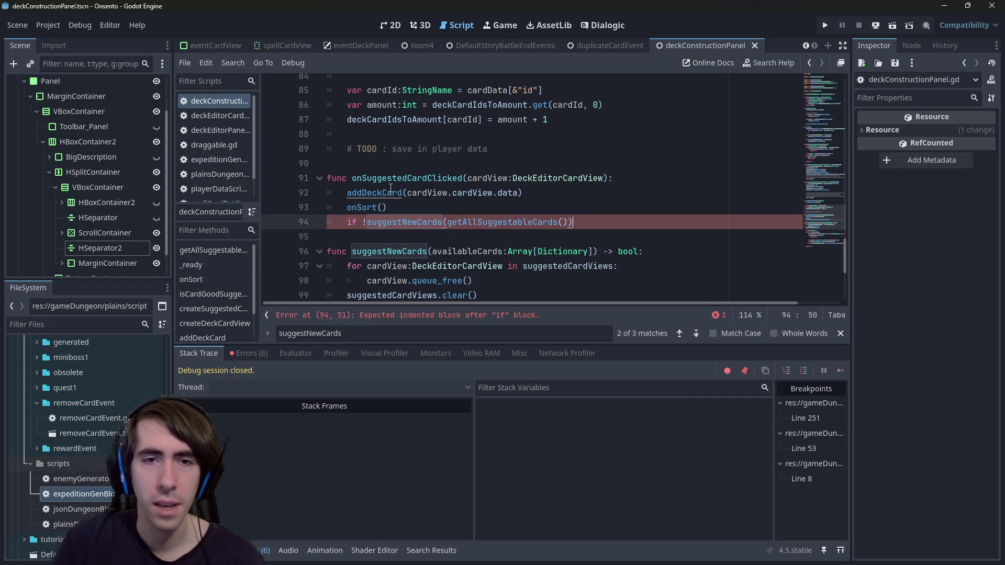
{"action": "key", "text": "ctrl+z"}
{"action": "key", "text": "ctrl+z"}
{"action": "key", "text": "ctrl+z"}
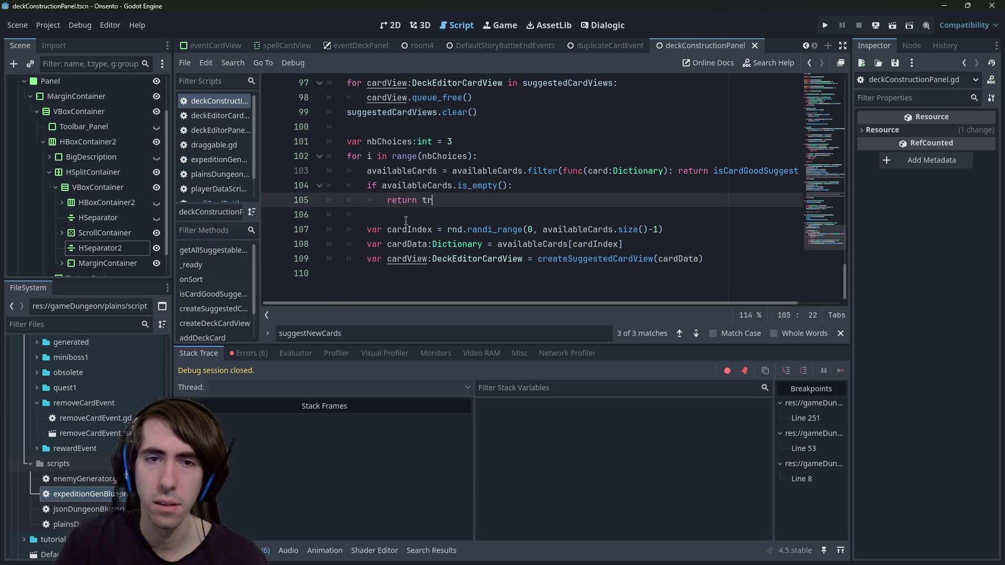
{"action": "key", "text": "ctrl+z"}
{"action": "key", "text": "ctrl+z"}
{"action": "key", "text": "ctrl+z"}
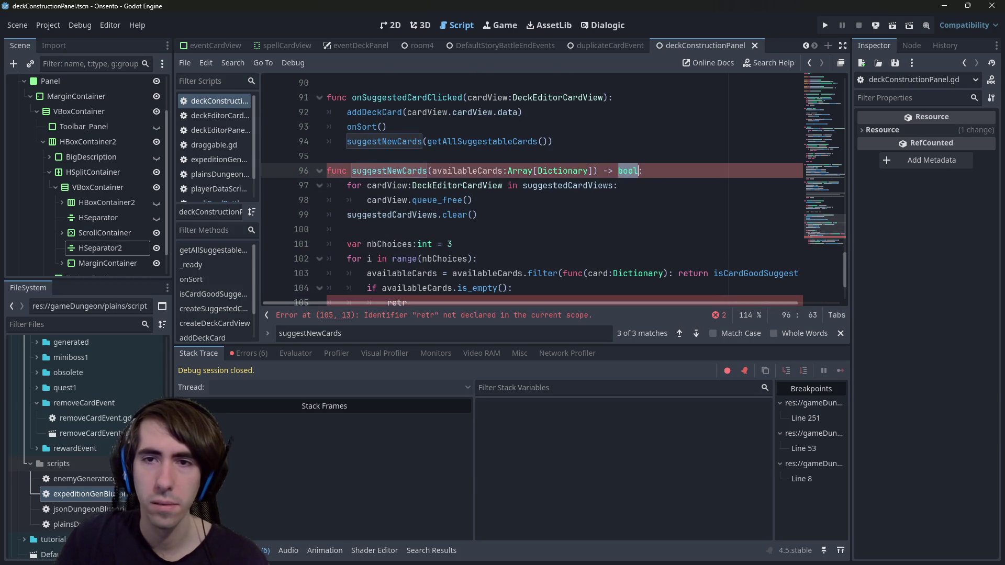
{"action": "key", "text": "ctrl+z"}
{"action": "key", "text": "ctrl+z"}
{"action": "key", "text": "ctrl+z"}
{"action": "scroll", "coordinate": [554, 205], "scroll_direction": "down", "scroll_amount": 1}
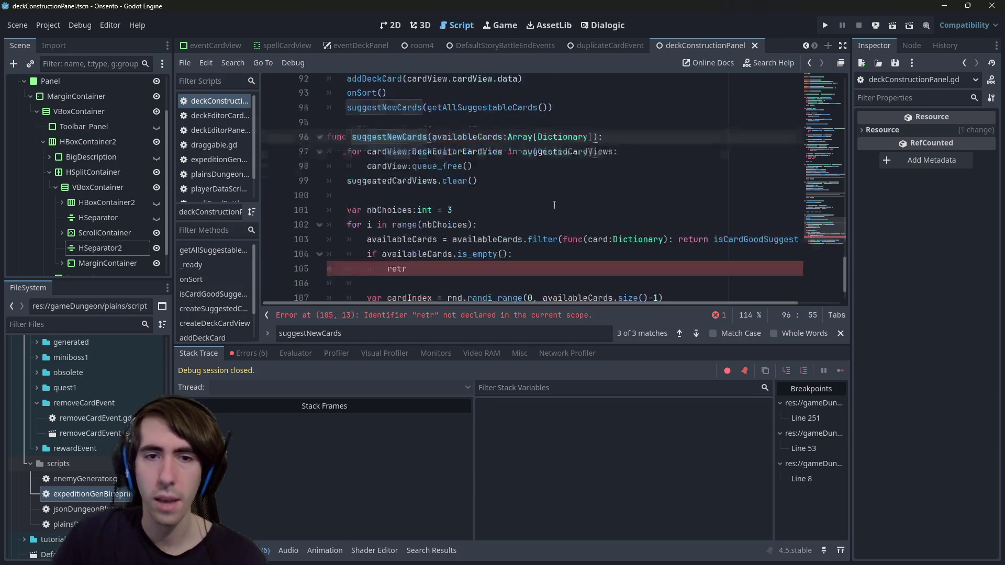
{"action": "double_click", "coordinate": [396, 215]}
Step: Replace line 105 with 'onSuggestionLimitReached.emit()' followed by 'return'
{"action": "type", "text": "on"}
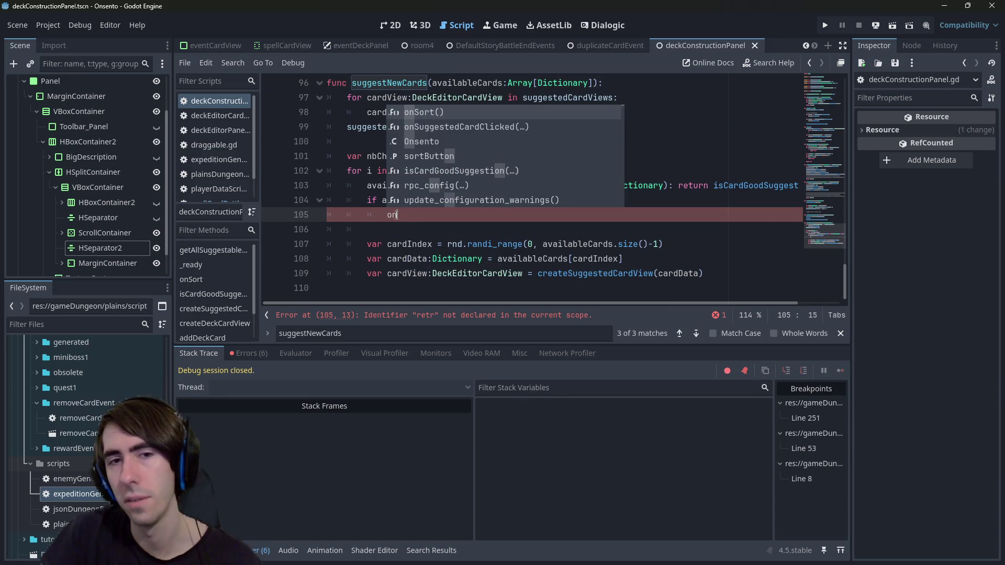
{"action": "type", "text": "Sugges"}
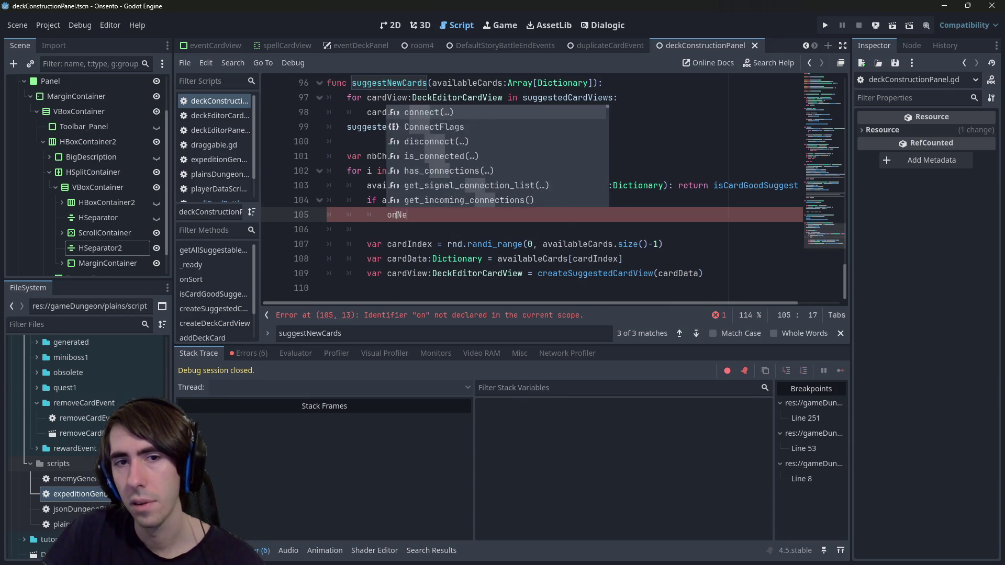
{"action": "type", "text": "tNewC"}
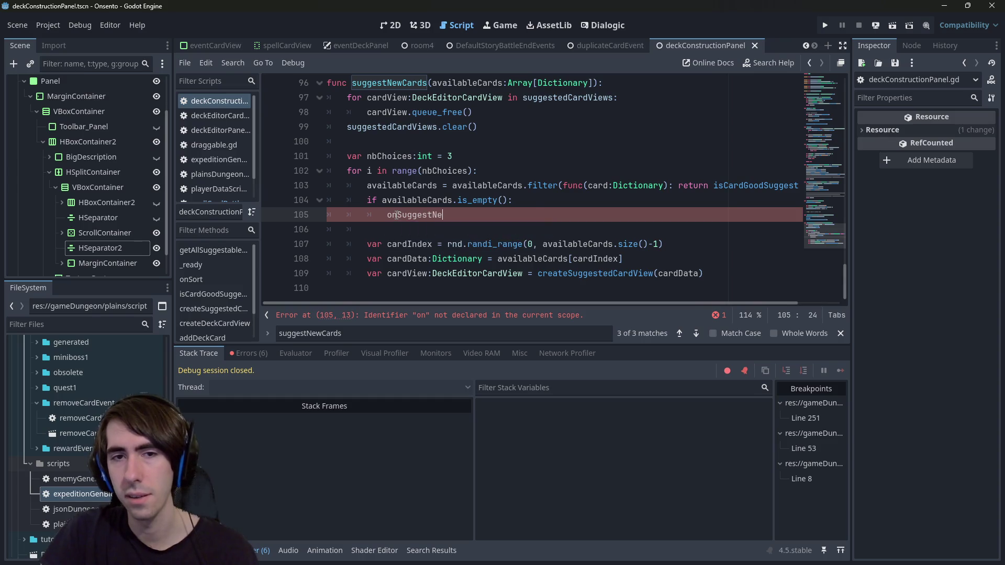
{"action": "type", "text": "ards"}
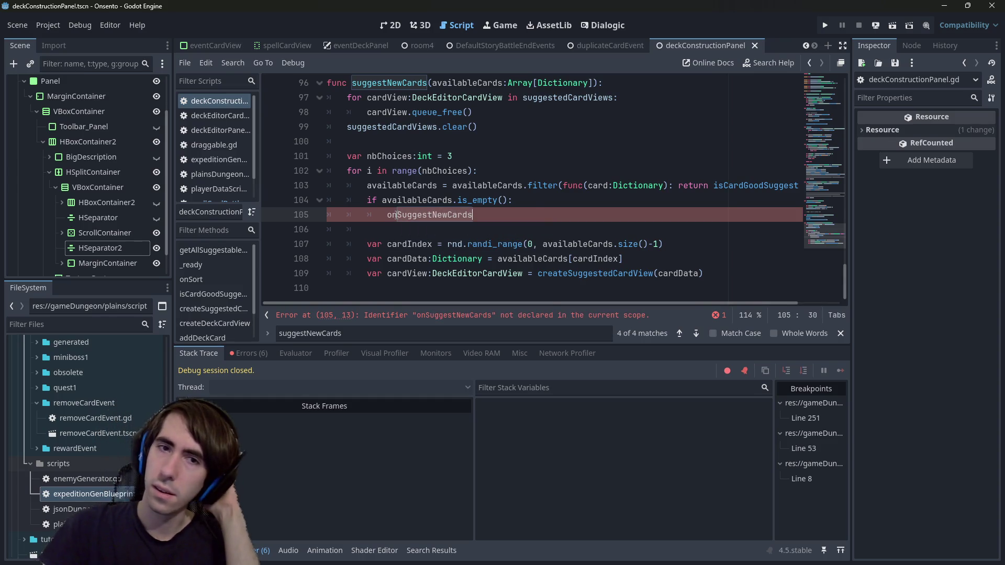
{"action": "key", "text": "BackSpace"}
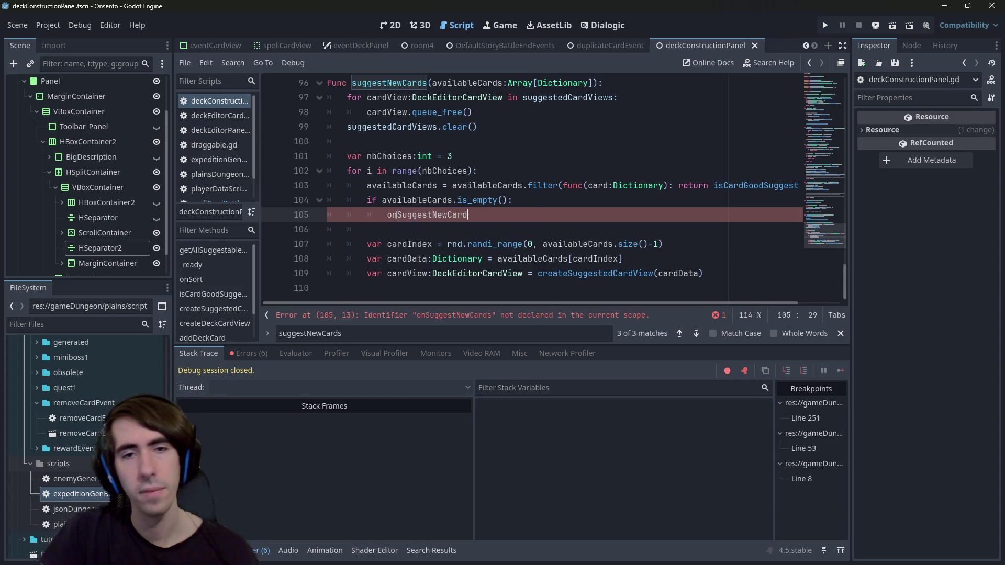
{"action": "key", "text": "BackSpace"}
{"action": "key", "text": "BackSpace"}
{"action": "key", "text": "BackSpace"}
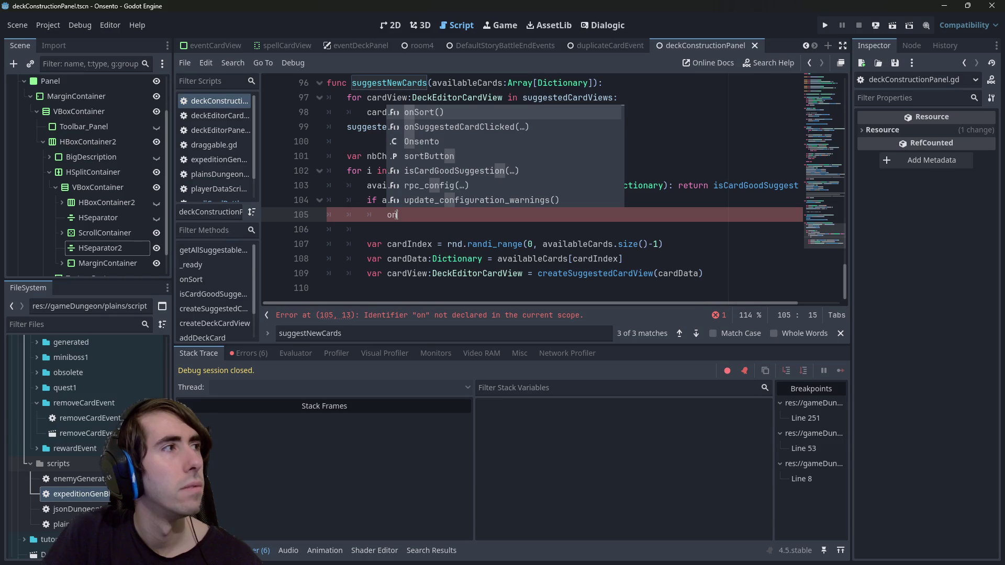
{"action": "type", "text": "Suggestion"}
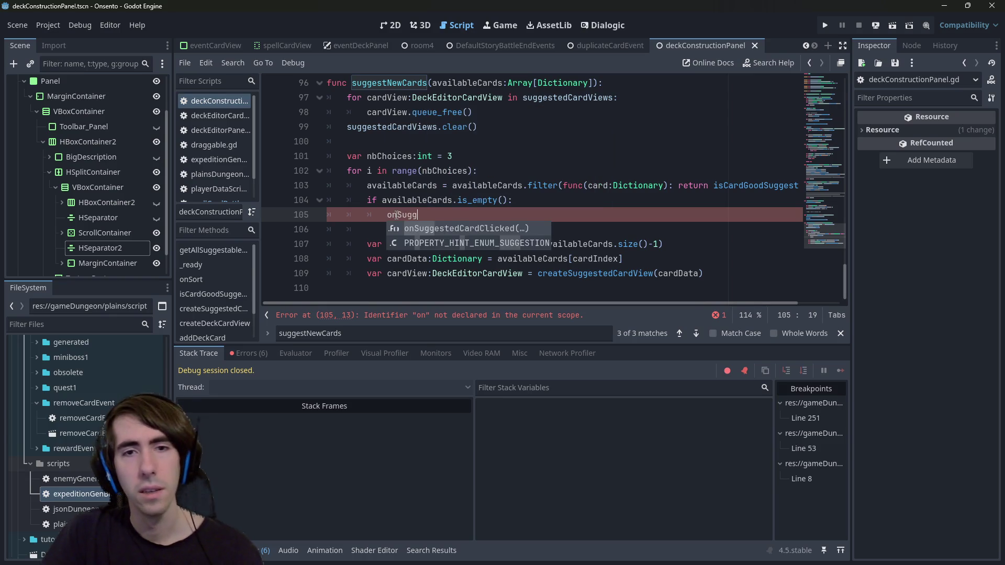
{"action": "type", "text": "LimitRe"}
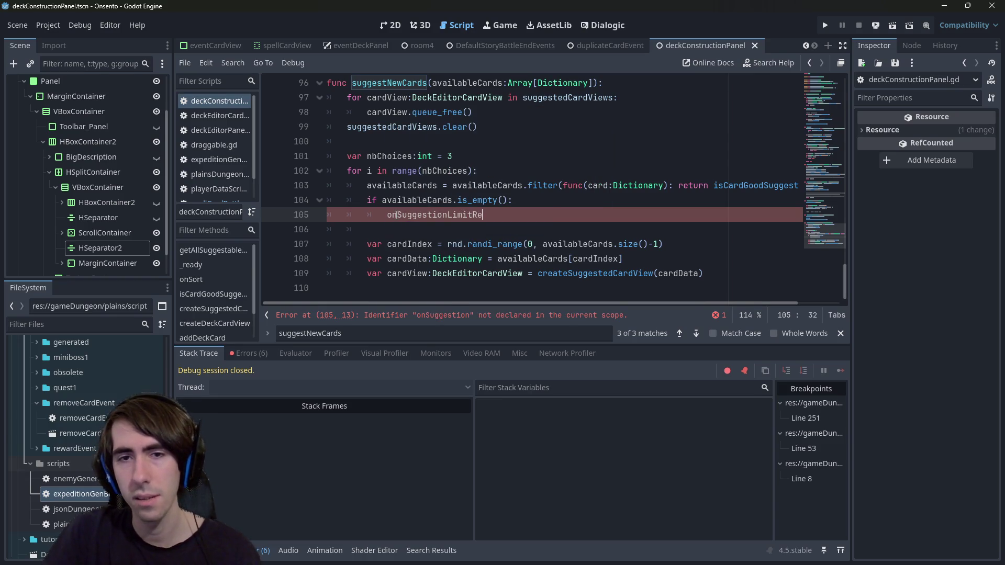
{"action": "type", "text": "ached.emit()"}
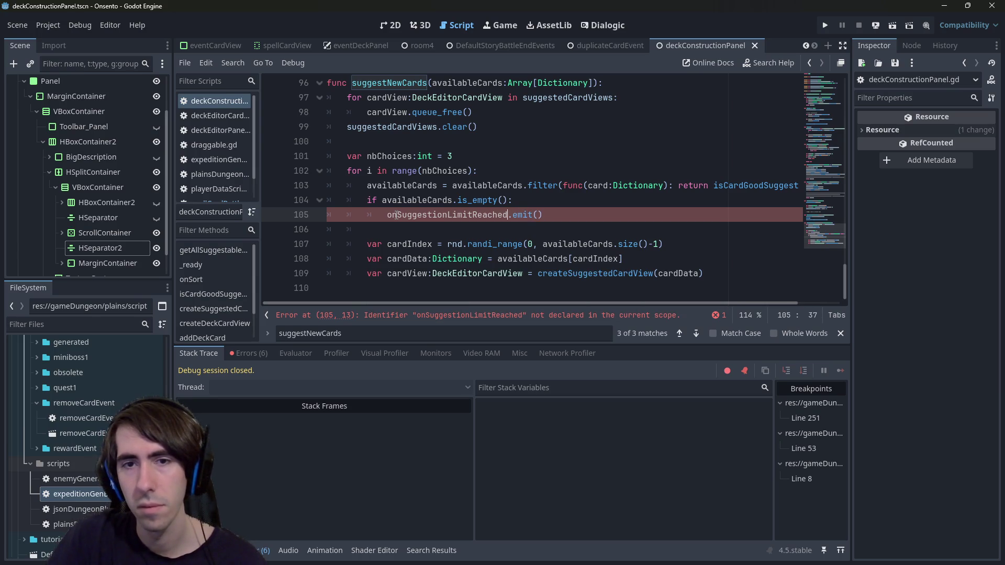
{"action": "key", "text": "End"}
{"action": "key", "text": "Return"}
{"action": "type", "text": "re"}
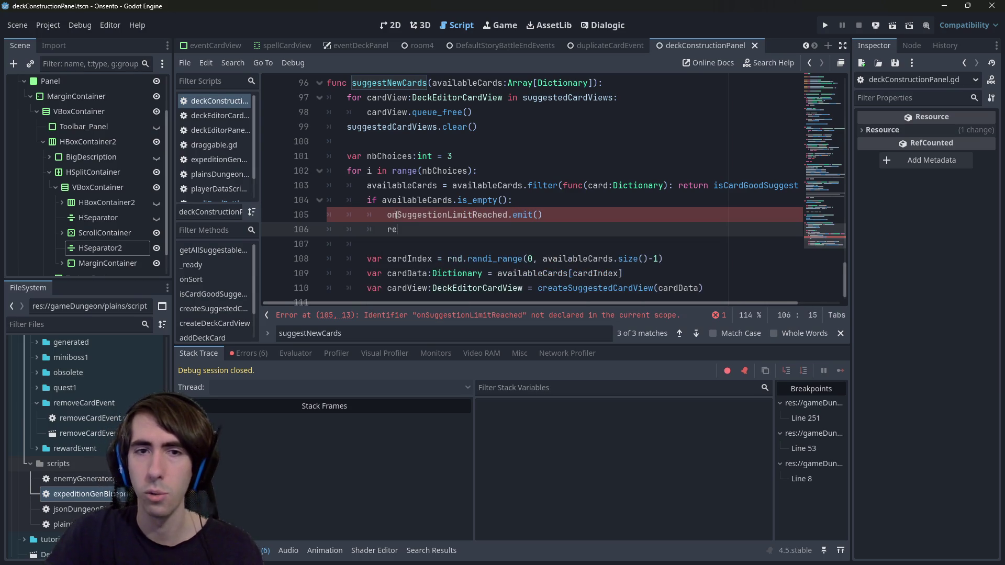
{"action": "type", "text": "turn"}
{"action": "left_click_drag", "start_coordinate": [543, 215], "coordinate": [387, 215]}
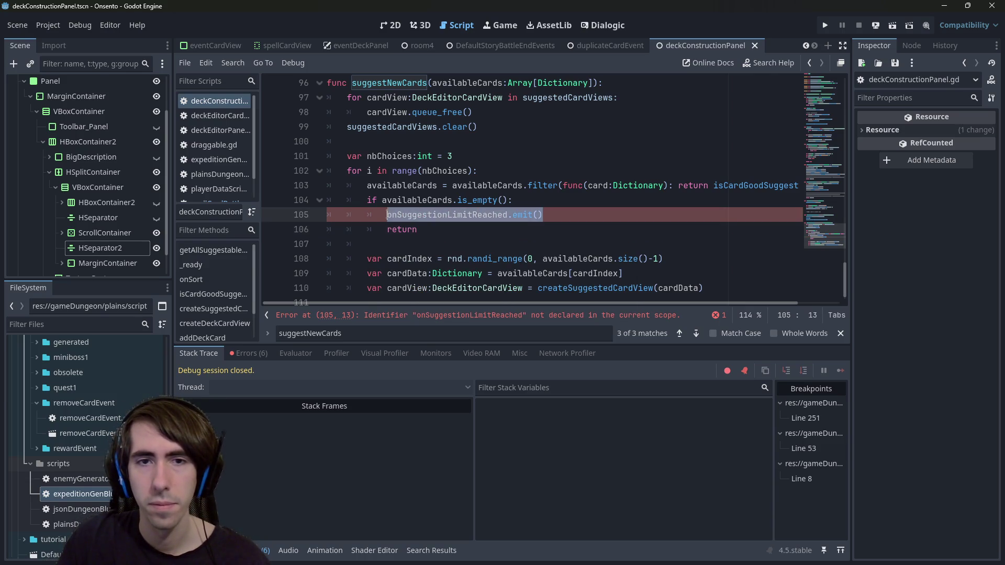
{"action": "left_click", "coordinate": [432, 317]}
Step: Copy the onSuggestionLimitReached name and place the caret below the rnd variable near the top
{"action": "scroll", "coordinate": [438, 270], "scroll_direction": "up", "scroll_amount": 2}
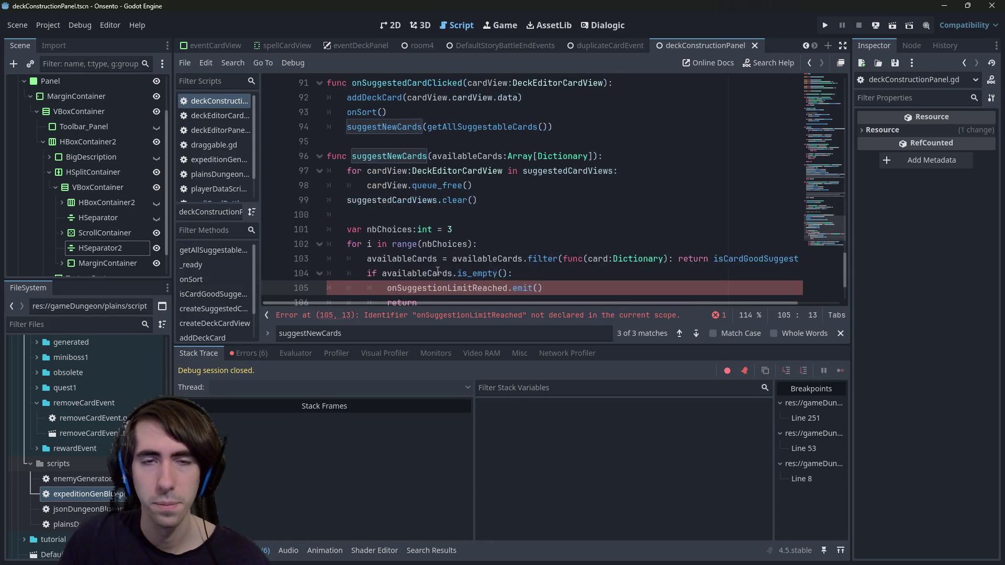
{"action": "scroll", "coordinate": [437, 270], "scroll_direction": "up", "scroll_amount": 2}
{"action": "left_click", "coordinate": [399, 244]}
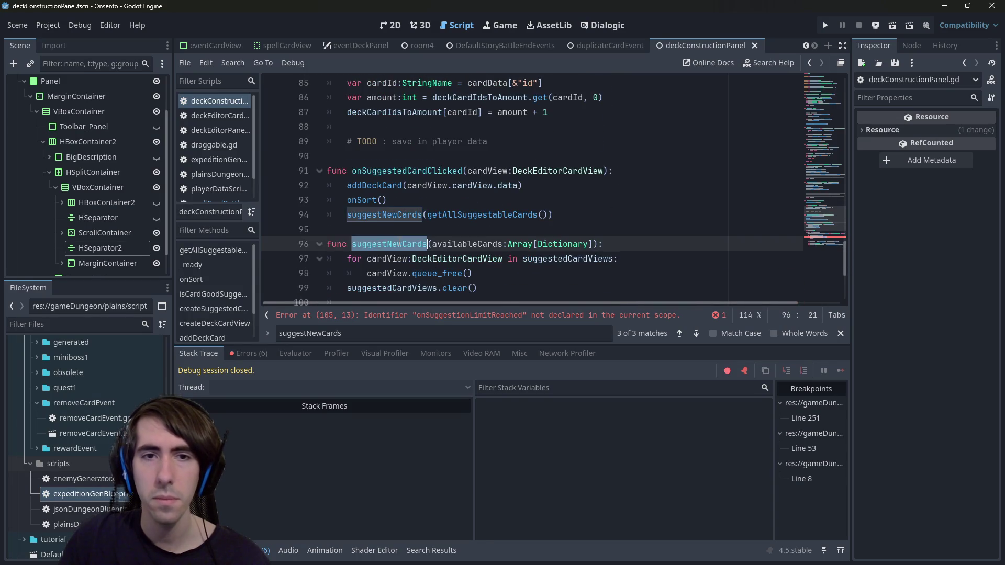
{"action": "scroll", "coordinate": [403, 244], "scroll_direction": "up", "scroll_amount": 1}
{"action": "left_click", "coordinate": [406, 244]}
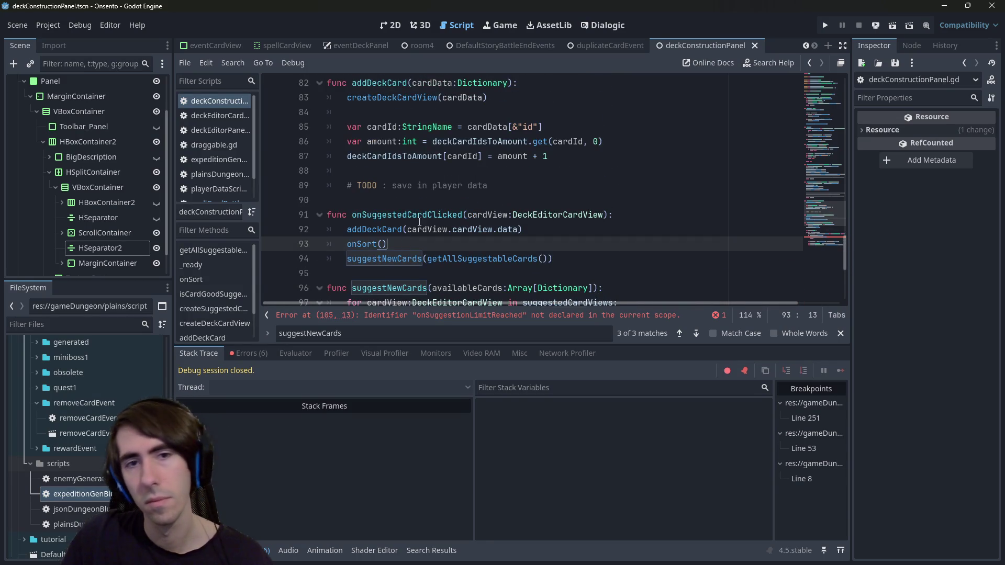
{"action": "scroll", "coordinate": [405, 242], "scroll_direction": "down", "scroll_amount": 5}
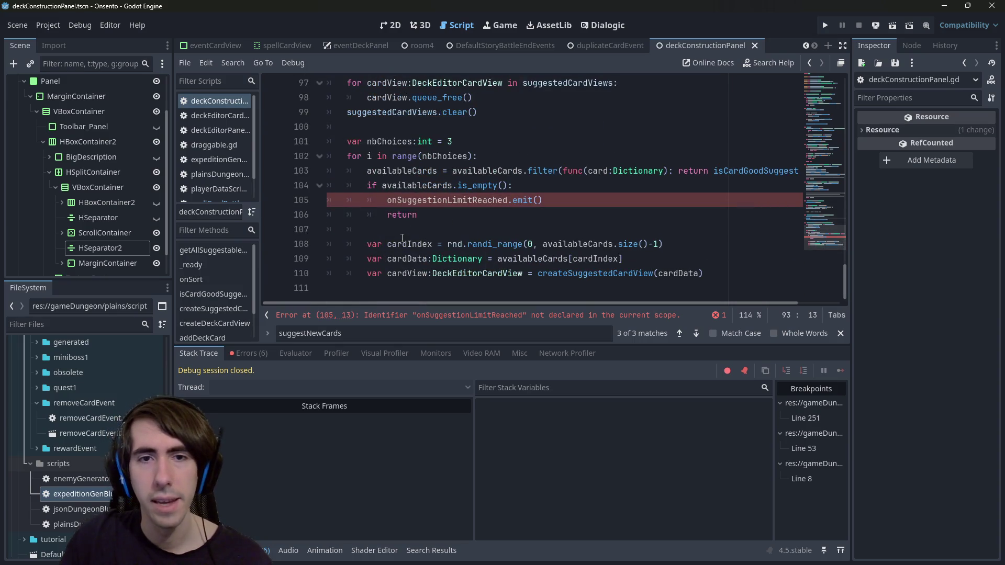
{"action": "double_click", "coordinate": [432, 200]}
{"action": "key", "text": "ctrl+c"}
{"action": "scroll", "coordinate": [433, 199], "scroll_direction": "up", "scroll_amount": 2}
{"action": "scroll", "coordinate": [432, 199], "scroll_direction": "up", "scroll_amount": 20}
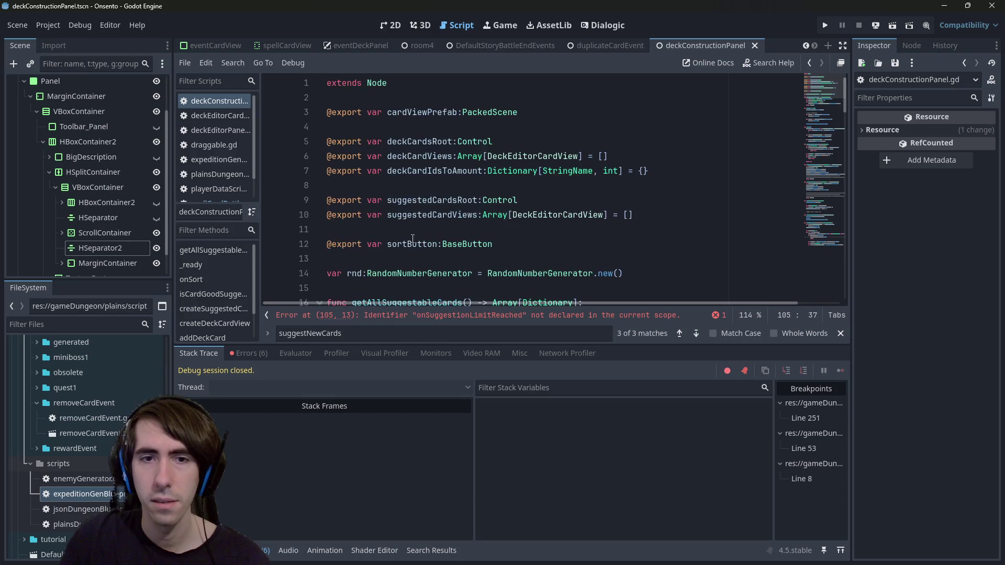
{"action": "scroll", "coordinate": [413, 199], "scroll_direction": "down", "scroll_amount": 1}
{"action": "left_click", "coordinate": [405, 239]}
Step: Declare 'signal onSuggestionLimitReached()' near the top of the script and save
{"action": "key", "text": "Return"}
{"action": "key", "text": "Return"}
{"action": "key", "text": "Up"}
{"action": "type", "text": "signal onSuggestionLimitReached()"}
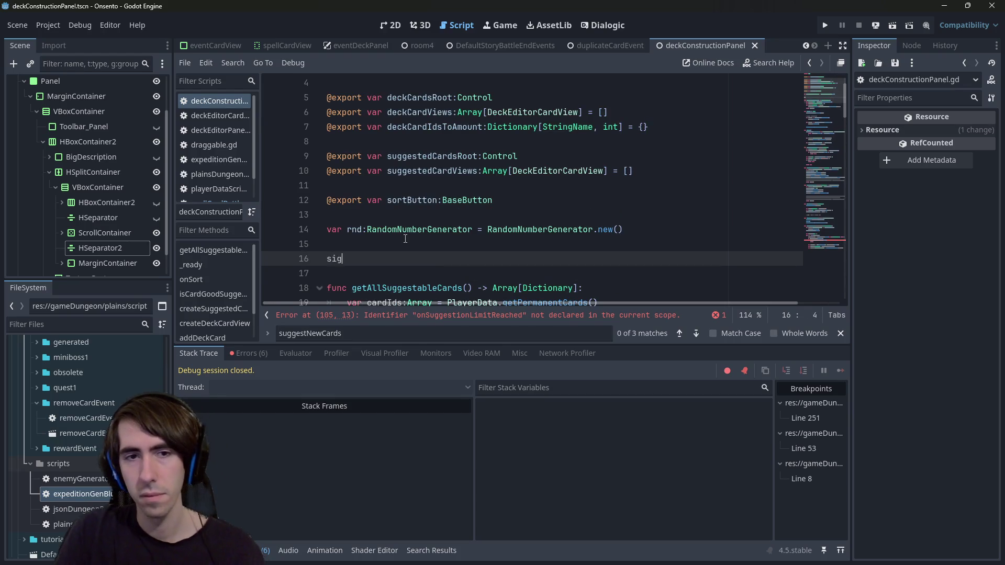
{"action": "key", "text": "ctrl+s"}
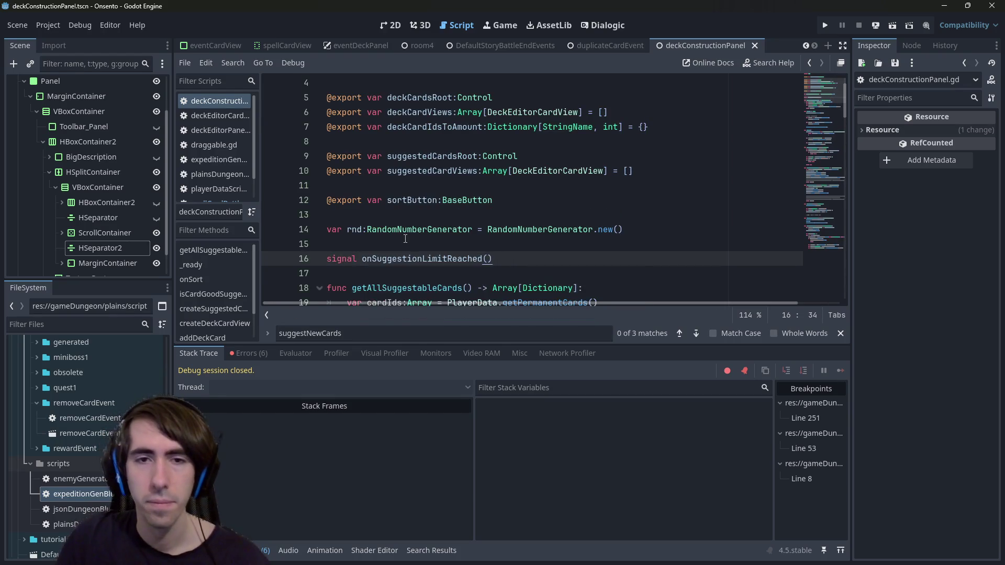
Step: In _ready, connect onSuggestionLimitReached to a finish handler
{"action": "scroll", "coordinate": [405, 239], "scroll_direction": "down", "scroll_amount": 20}
{"action": "scroll", "coordinate": [405, 239], "scroll_direction": "down", "scroll_amount": 10}
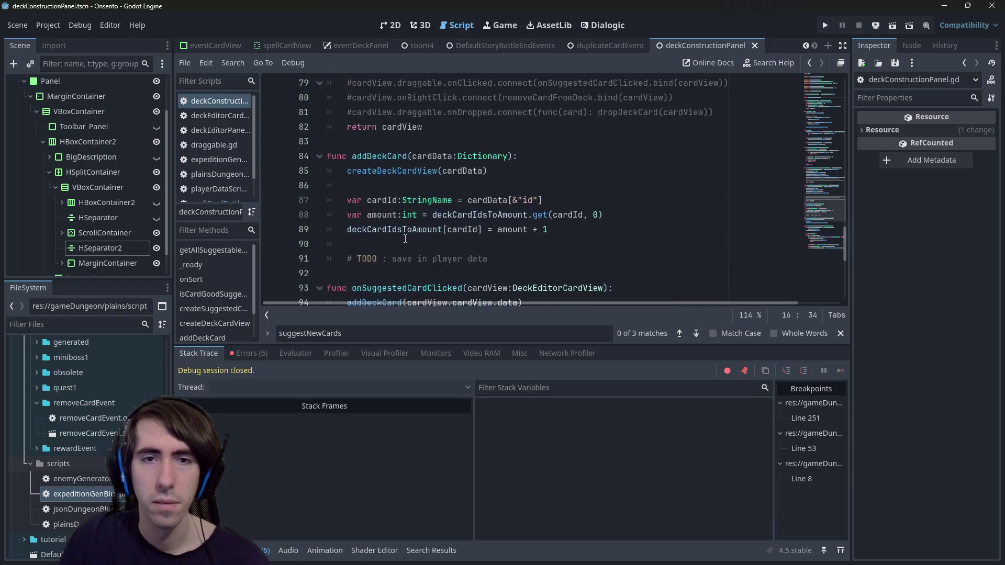
{"action": "scroll", "coordinate": [405, 239], "scroll_direction": "down", "scroll_amount": 4}
{"action": "scroll", "coordinate": [406, 239], "scroll_direction": "up", "scroll_amount": 7}
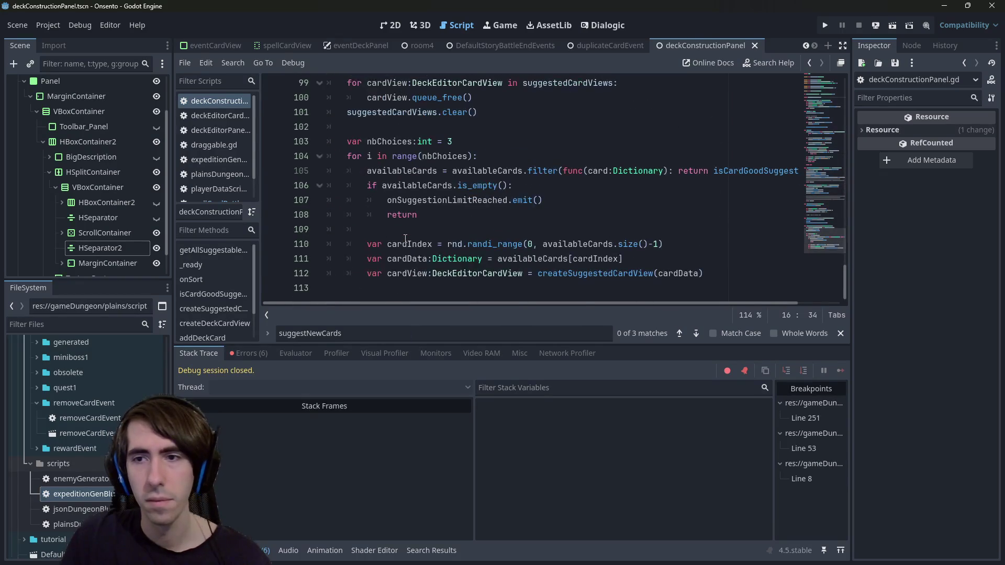
{"action": "scroll", "coordinate": [405, 239], "scroll_direction": "up", "scroll_amount": 3}
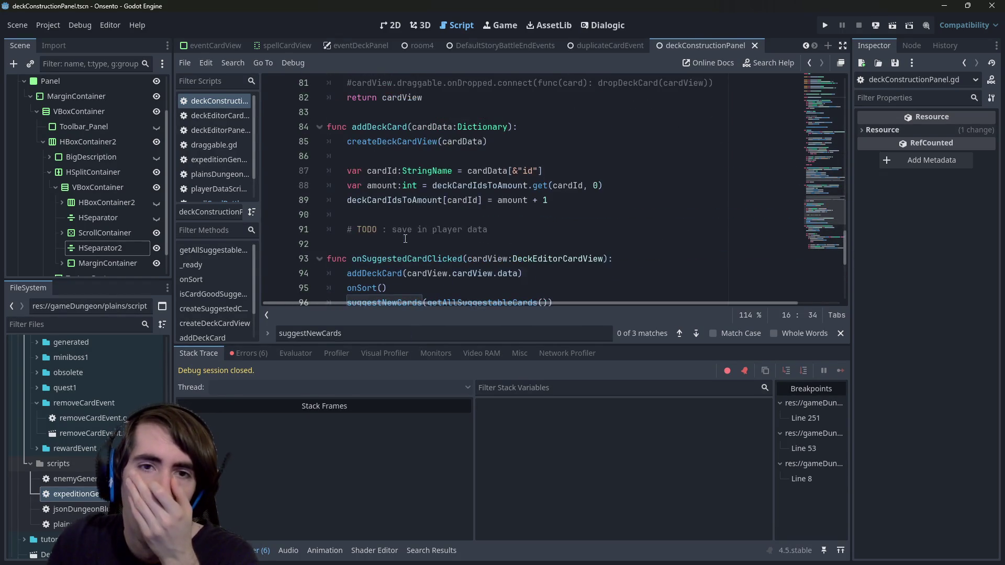
{"action": "scroll", "coordinate": [407, 226], "scroll_direction": "up", "scroll_amount": 20}
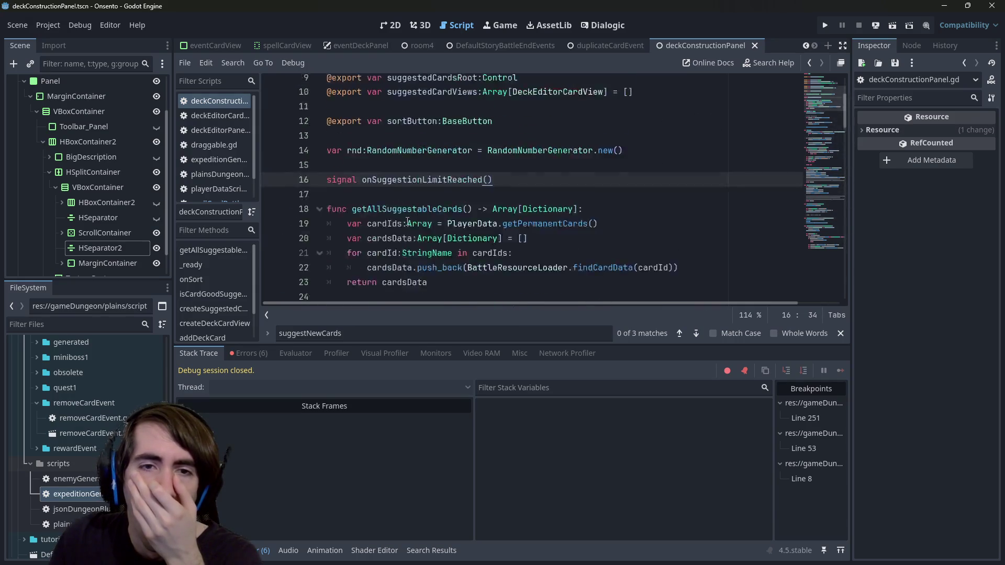
{"action": "scroll", "coordinate": [407, 221], "scroll_direction": "down", "scroll_amount": 1}
{"action": "left_click", "coordinate": [532, 112]}
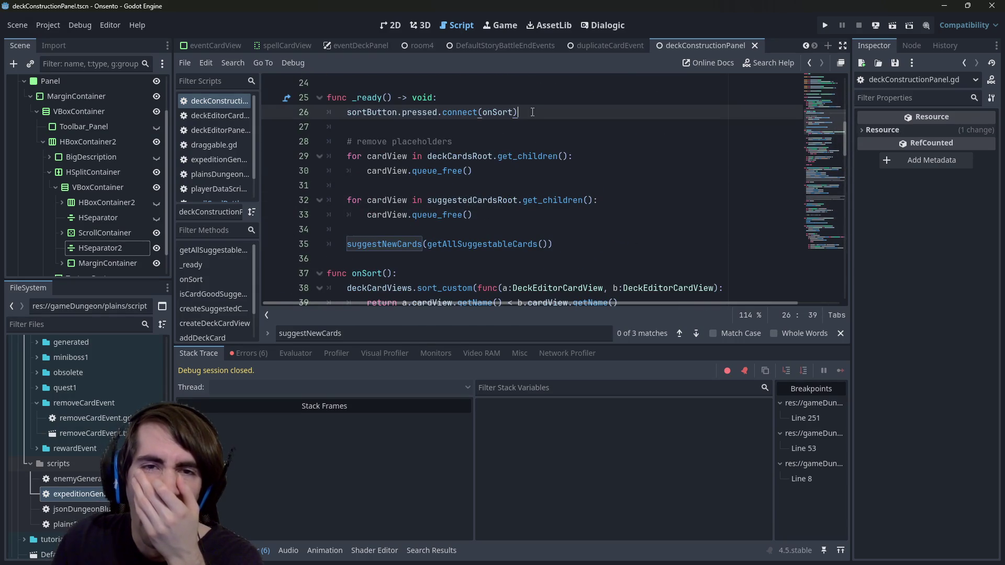
{"action": "key", "text": "Return"}
{"action": "key", "text": "ctrl+v"}
{"action": "type", "text": ".con"}
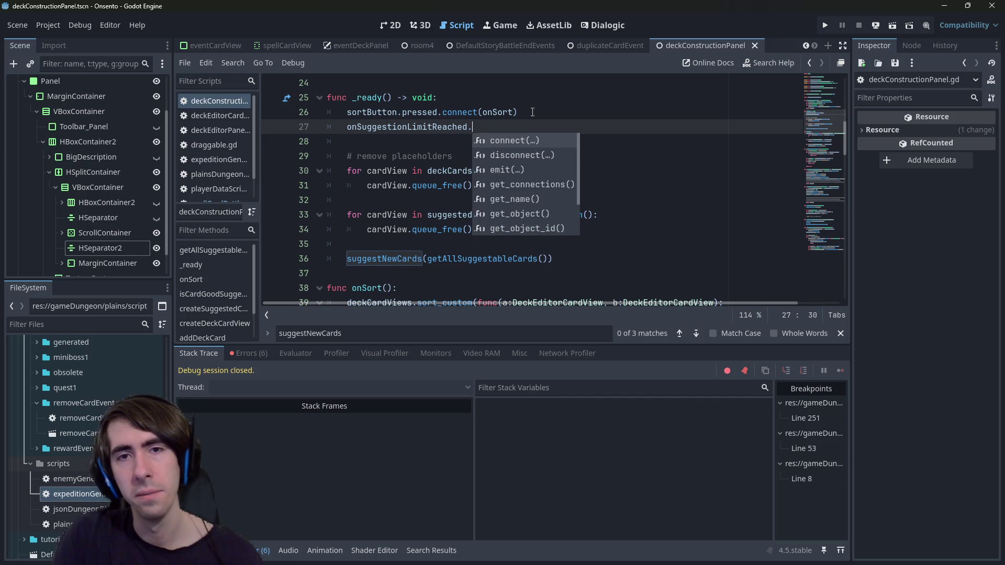
{"action": "key", "text": "Return"}
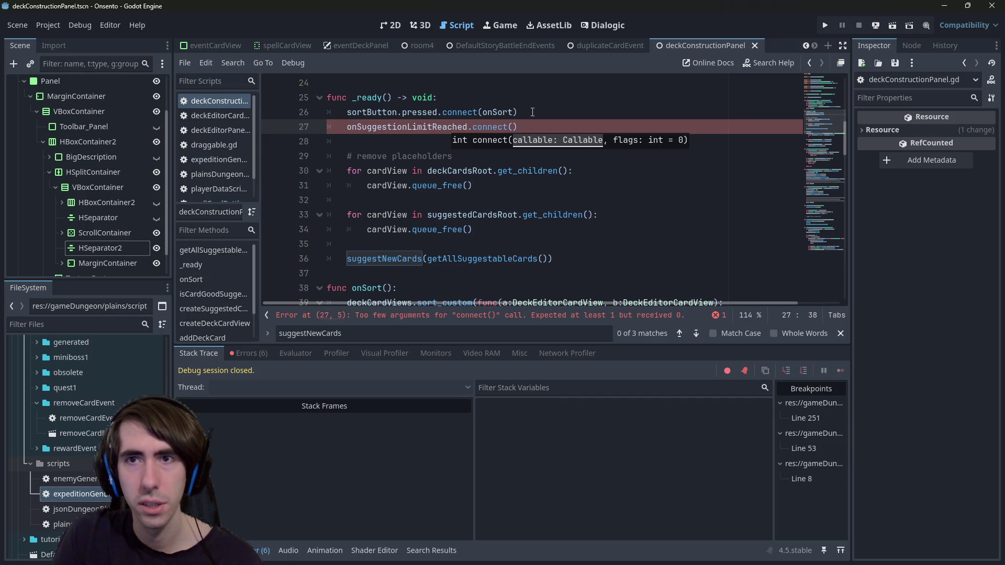
{"action": "type", "text": "finish"}
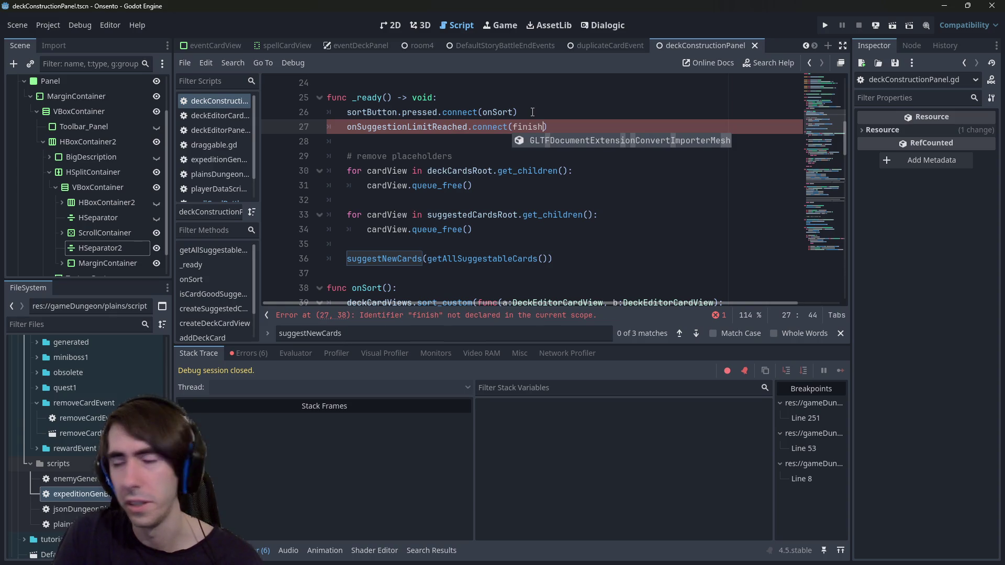
{"action": "key", "text": "ctrl+shift+Left"}
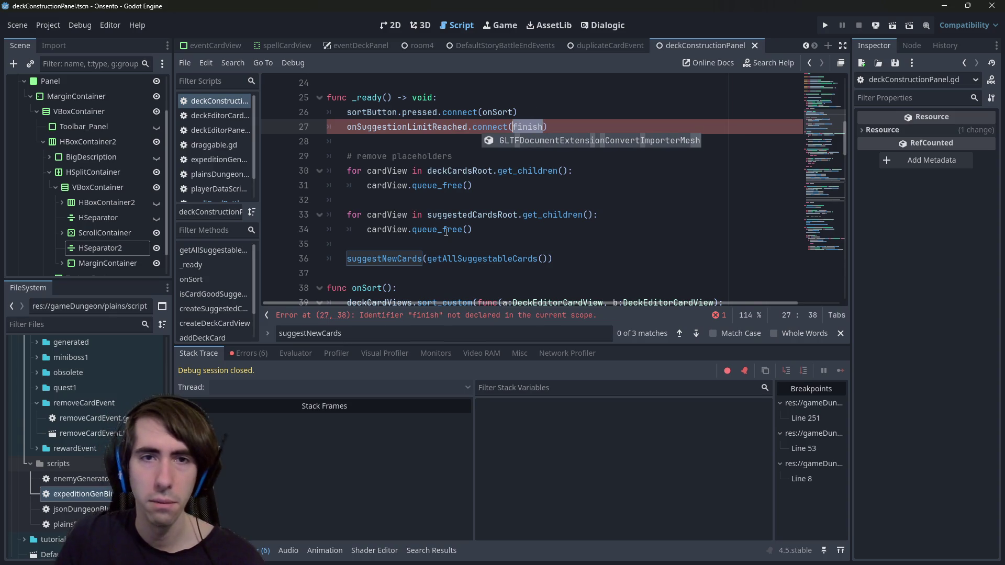
Step: Add a 'func finish():' stub with 'pass' at the end of the script and save
{"action": "scroll", "coordinate": [439, 248], "scroll_direction": "down", "scroll_amount": 20}
{"action": "left_click", "coordinate": [443, 289]}
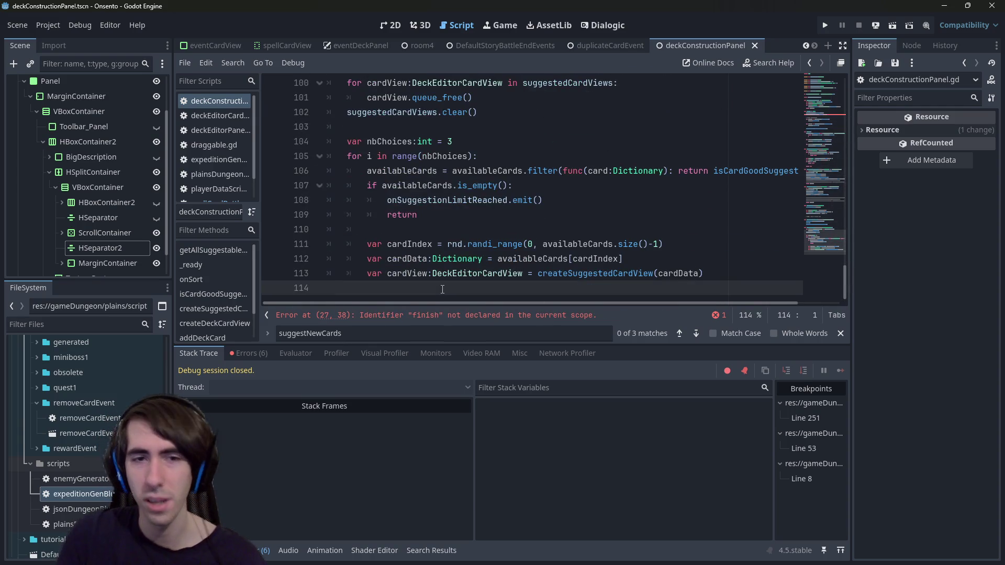
{"action": "key", "text": "Return"}
{"action": "type", "text": "func finish():"}
{"action": "key", "text": "Return"}
{"action": "type", "text": "b"}
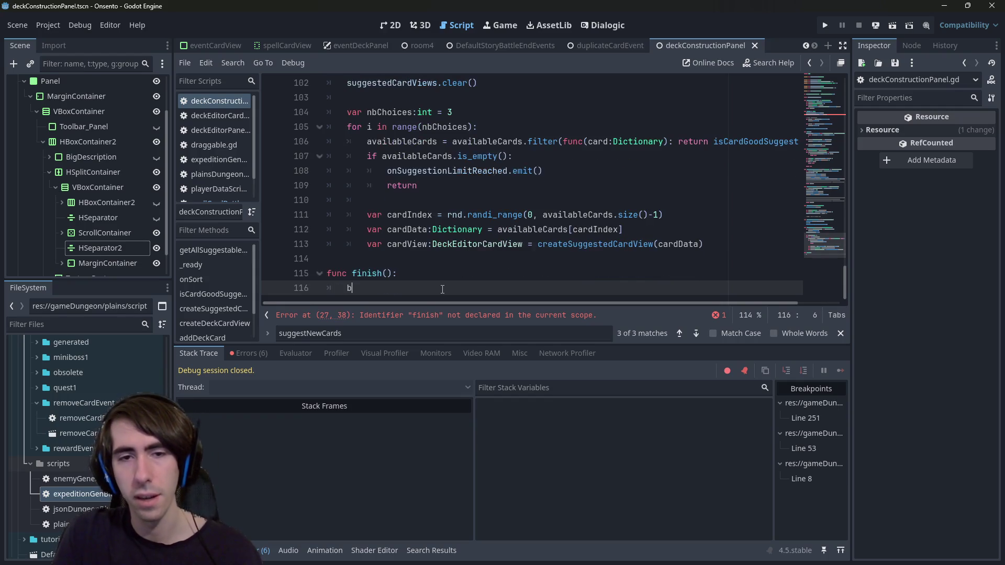
{"action": "key", "text": "BackSpace"}
{"action": "type", "text": "pass"}
{"action": "key", "text": "ctrl+s"}
{"action": "left_click", "coordinate": [366, 273]}
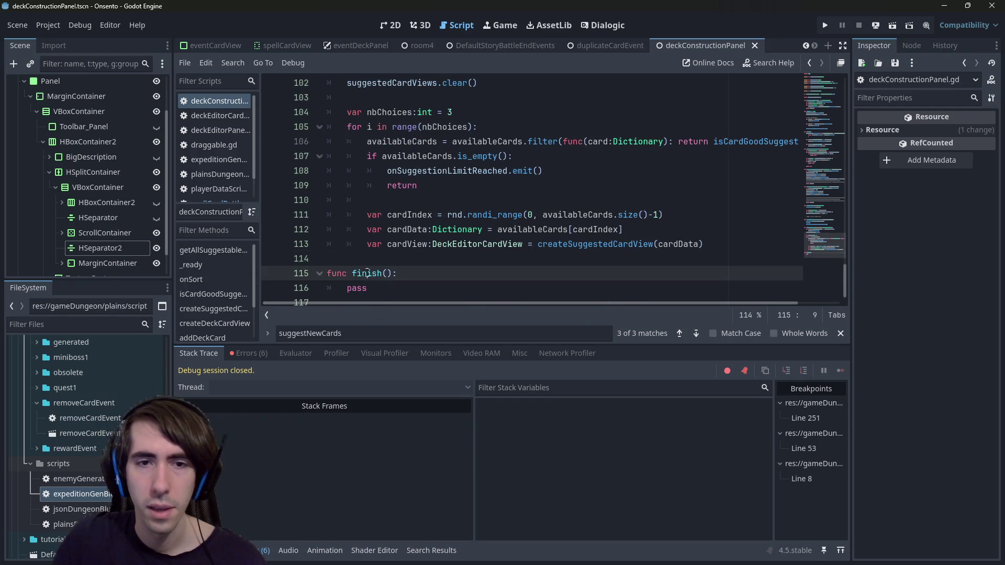
{"action": "double_click", "coordinate": [367, 274]}
{"action": "left_click", "coordinate": [820, 94]}
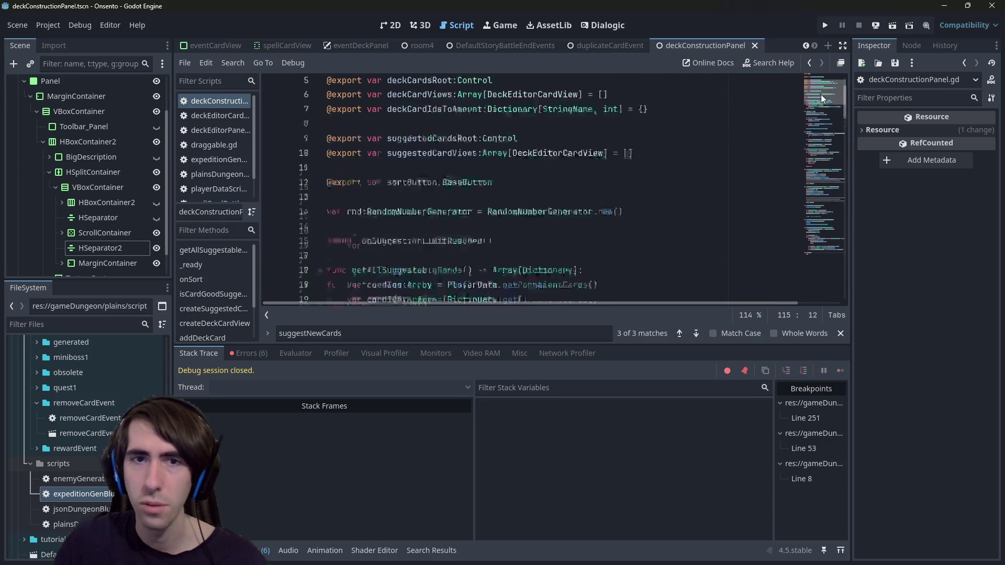
{"action": "left_click", "coordinate": [427, 198]}
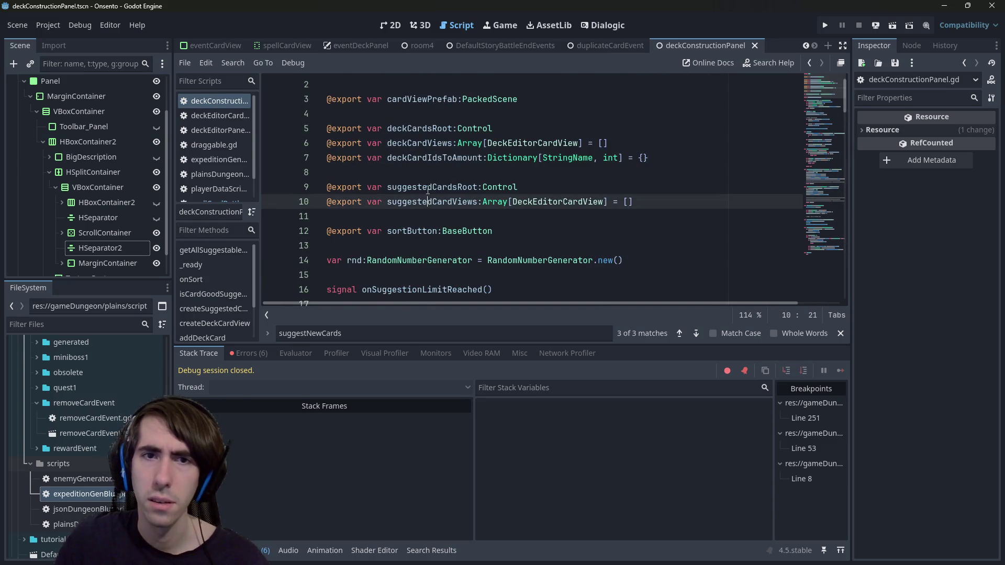
{"action": "double_click", "coordinate": [429, 143]}
{"action": "scroll", "coordinate": [446, 199], "scroll_direction": "down", "scroll_amount": 10}
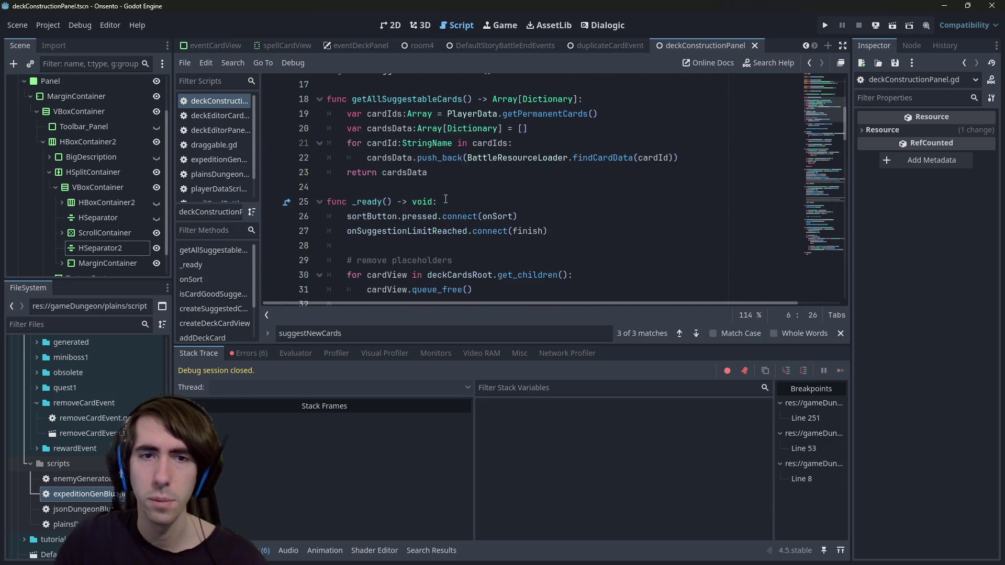
{"action": "scroll", "coordinate": [443, 187], "scroll_direction": "up", "scroll_amount": 2}
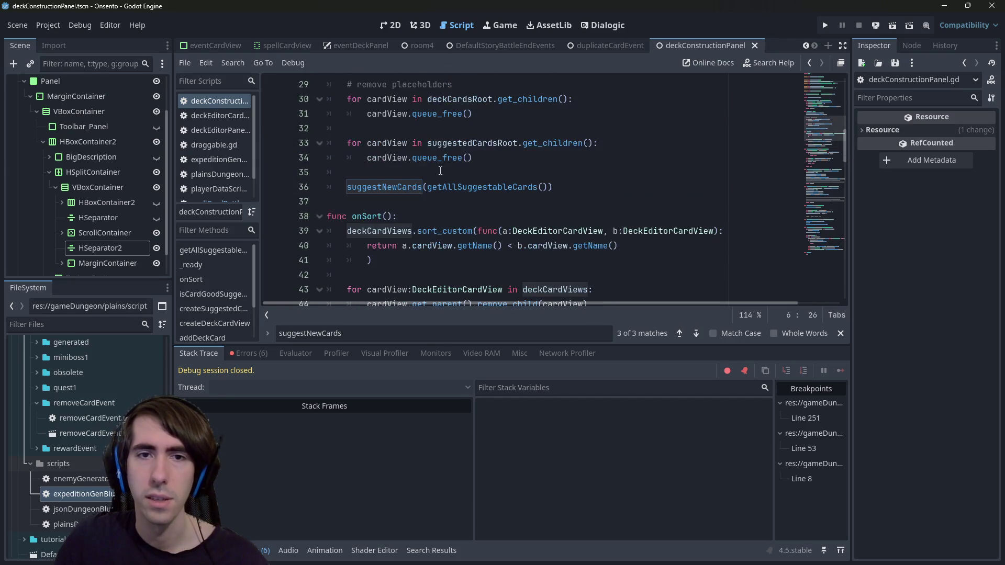
{"action": "scroll", "coordinate": [392, 185], "scroll_direction": "down", "scroll_amount": 4}
{"action": "scroll", "coordinate": [390, 191], "scroll_direction": "up", "scroll_amount": 3}
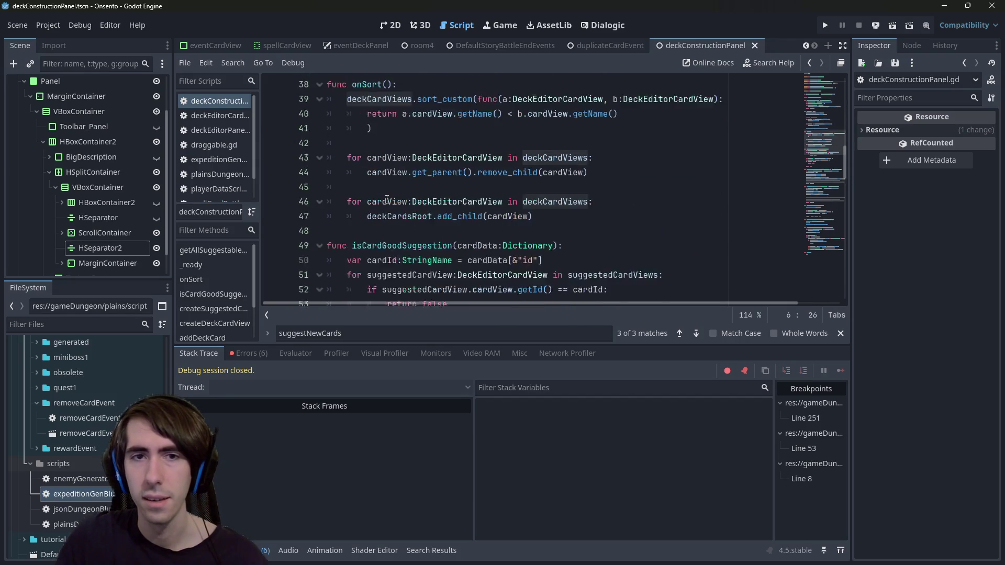
{"action": "scroll", "coordinate": [384, 193], "scroll_direction": "down", "scroll_amount": 5}
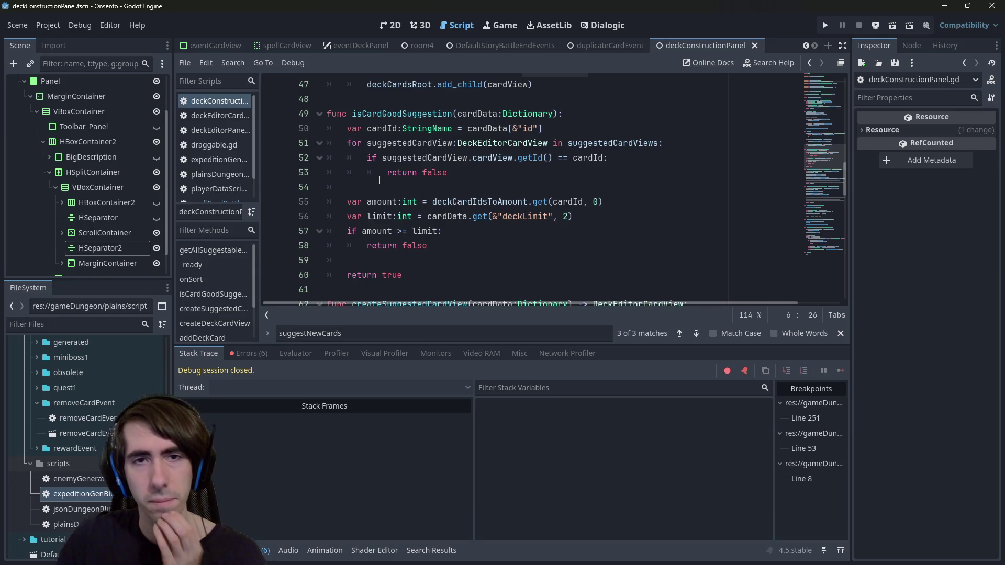
{"action": "scroll", "coordinate": [379, 181], "scroll_direction": "down", "scroll_amount": 8}
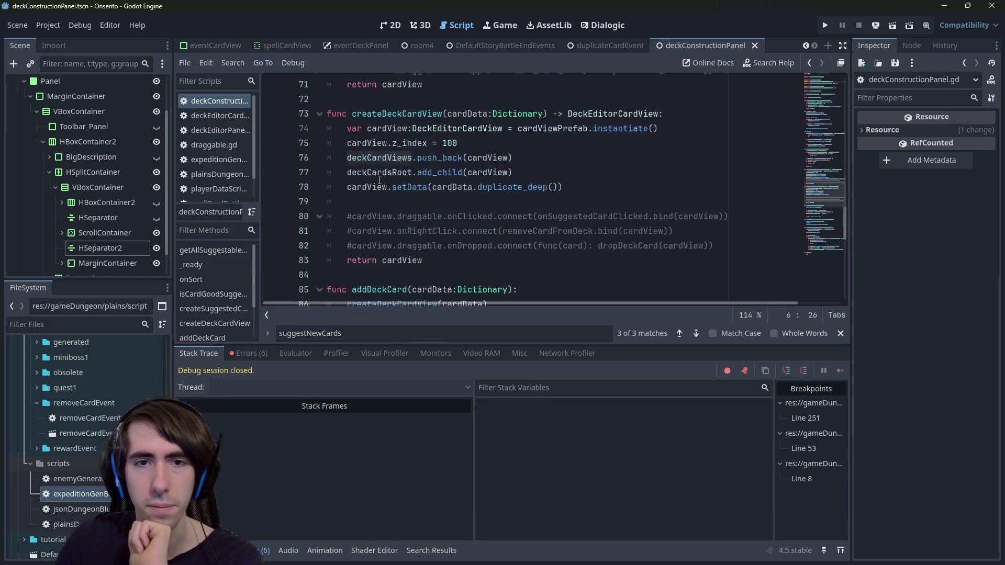
{"action": "scroll", "coordinate": [387, 183], "scroll_direction": "down", "scroll_amount": 6}
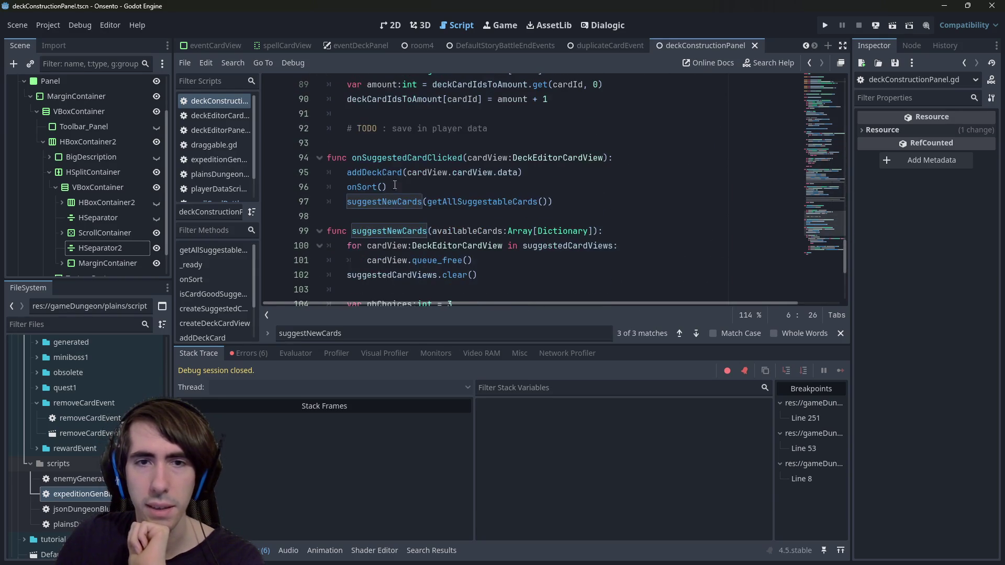
Step: After the onSort() call, add the condition 'if deckCardViews.size() > nbDeckMaxCards:'
{"action": "left_click", "coordinate": [394, 186]}
{"action": "key", "text": "Return"}
{"action": "type", "text": "if deckCardViews.size"}
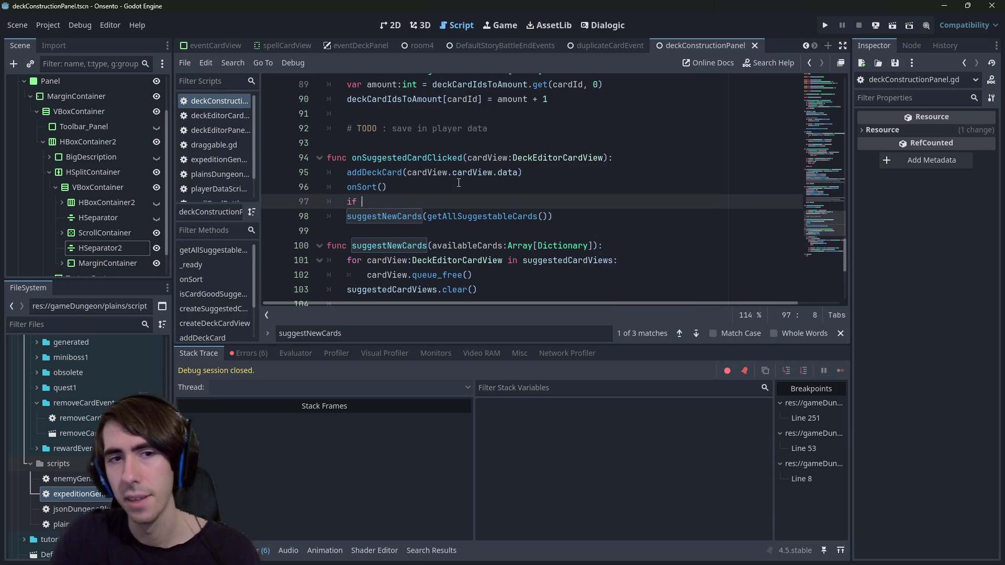
{"action": "type", "text": "() > n"}
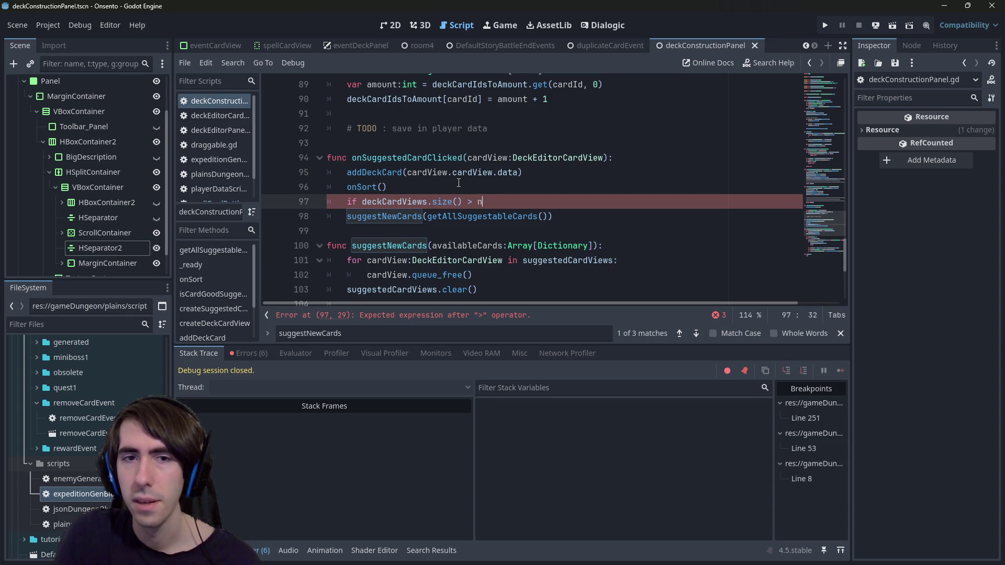
{"action": "key", "text": "BackSpace"}
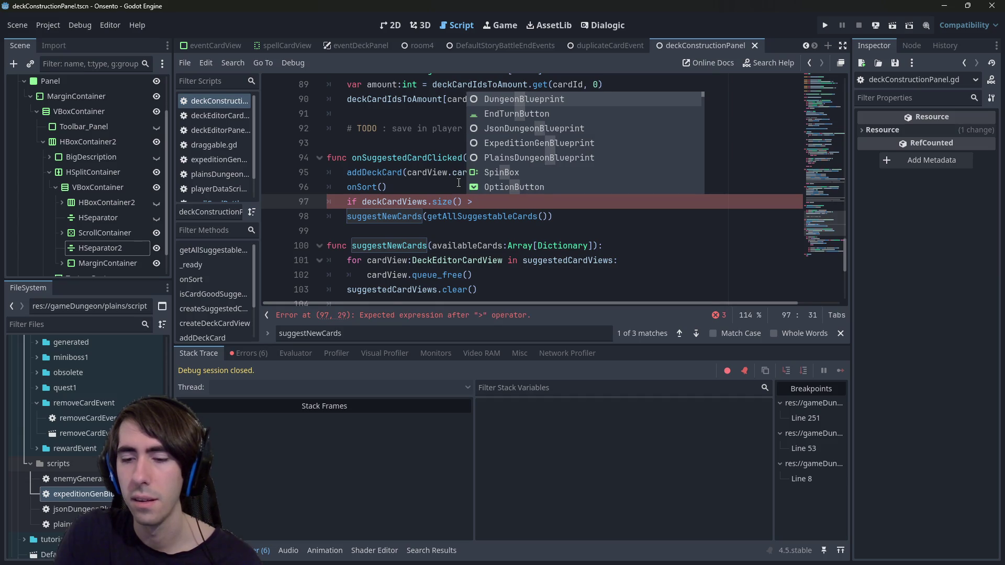
{"action": "type", "text": "nbDeckMaxC"}
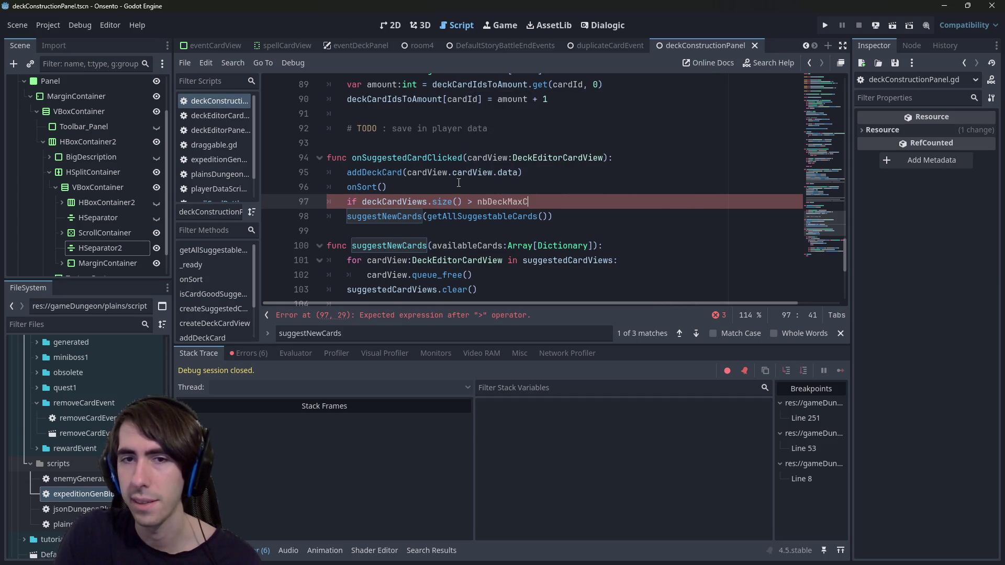
{"action": "type", "text": "ards:"}
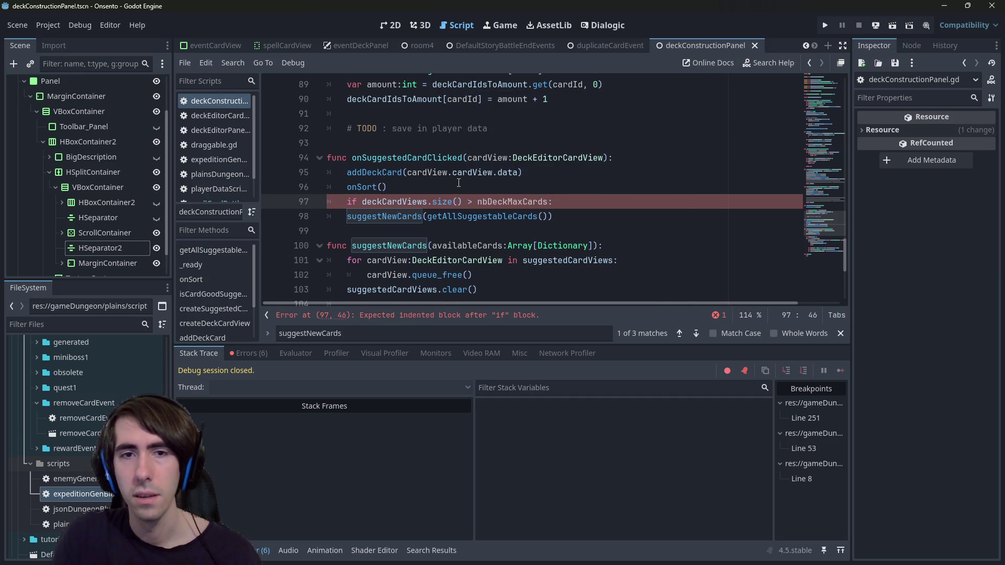
Step: Make the if block call onSuggestionLimitReached.emit() and save the script
{"action": "key", "text": "Return"}
{"action": "key", "text": "Return"}
{"action": "key", "text": "Up"}
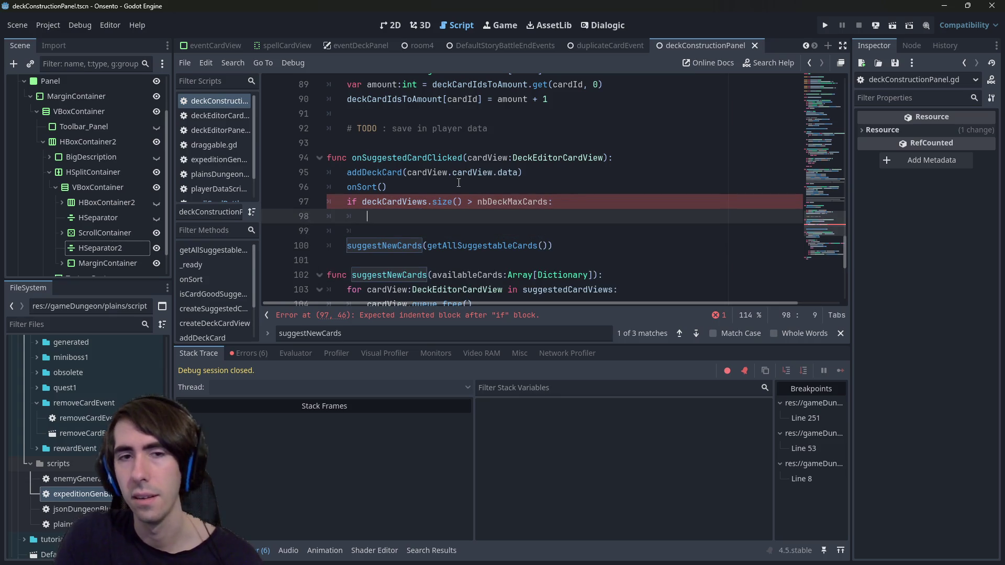
{"action": "type", "text": "on"}
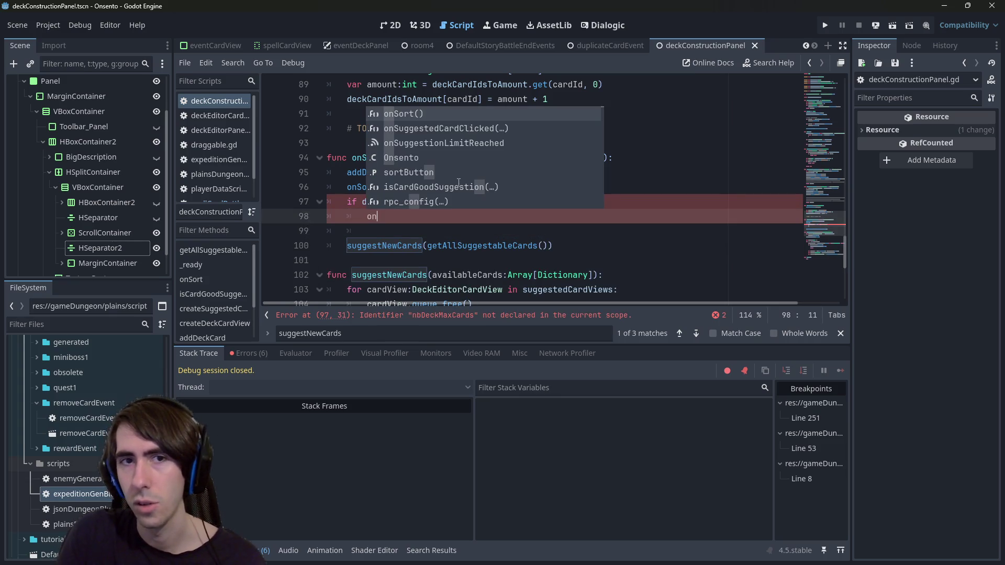
{"action": "key", "text": "Down"}
{"action": "key", "text": "Down"}
{"action": "key", "text": "Return"}
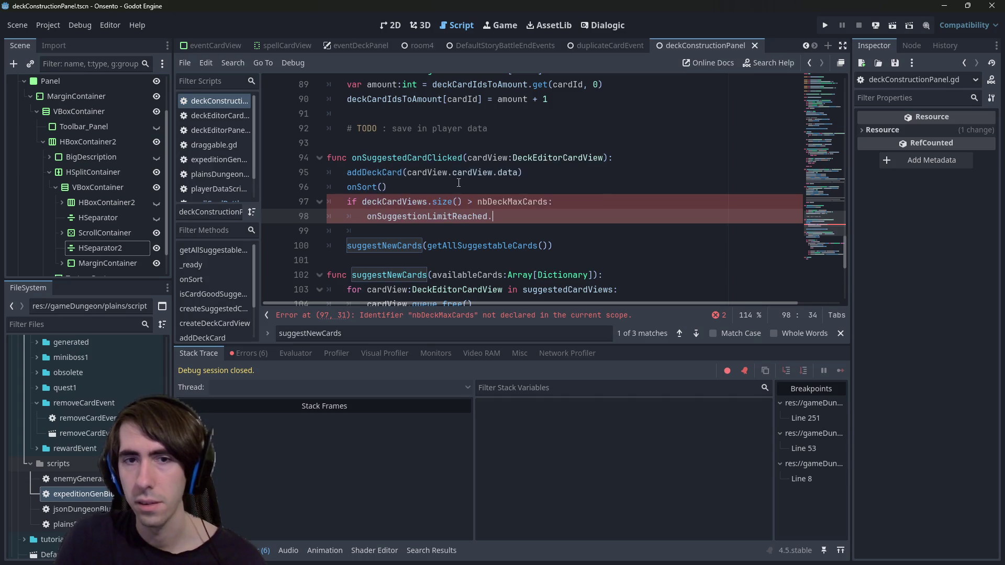
{"action": "type", "text": "."}
{"action": "key", "text": "Return"}
{"action": "key", "text": "ctrl+s"}
Step: Add 'return' to the if block and select the still-undeclared nbDeckMaxCards name
{"action": "key", "text": "End"}
{"action": "key", "text": "Return"}
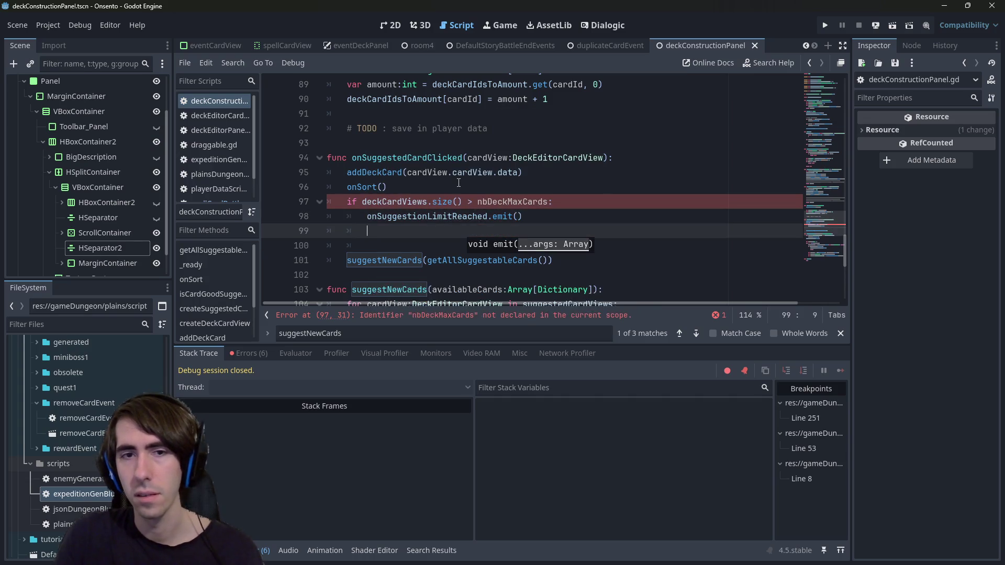
{"action": "type", "text": "return"}
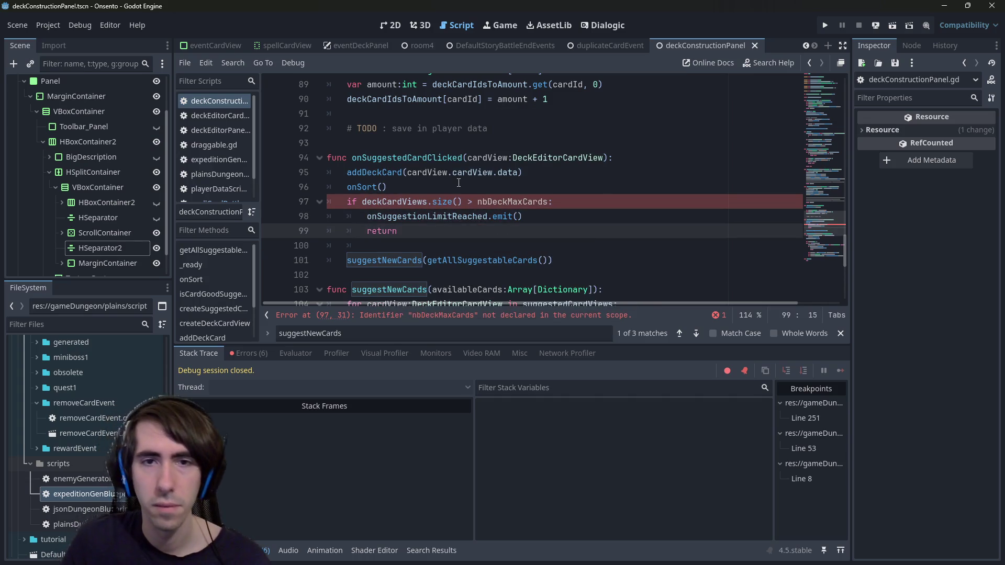
{"action": "double_click", "coordinate": [504, 205]}
{"action": "scroll", "coordinate": [596, 194], "scroll_direction": "up", "scroll_amount": 20}
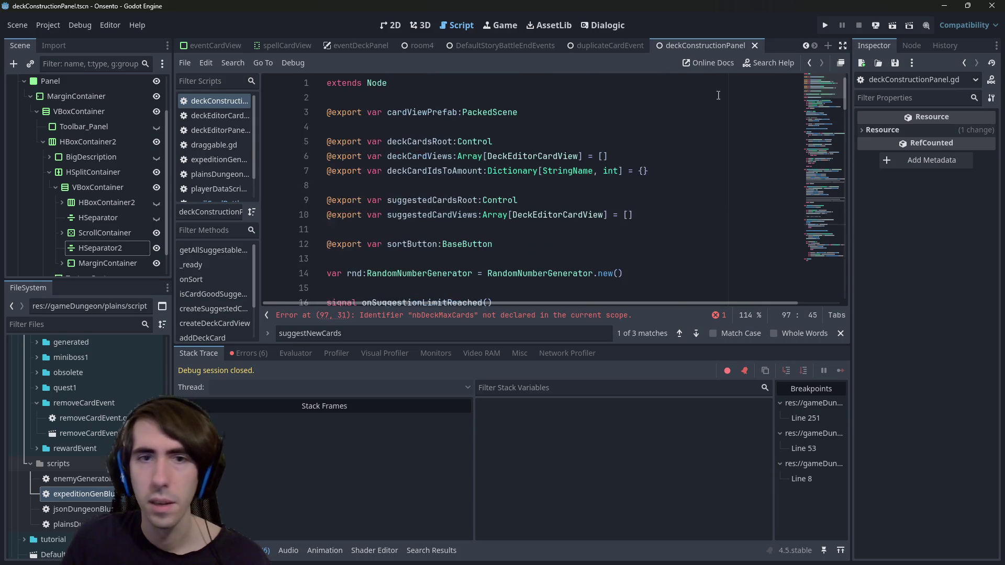
{"action": "left_click", "coordinate": [602, 186]}
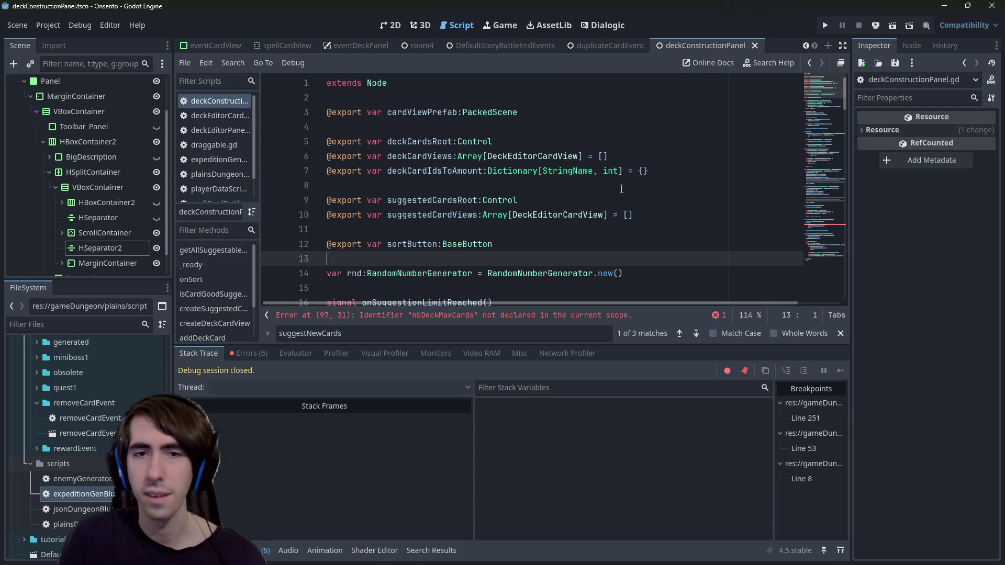
{"action": "key", "text": "Return"}
{"action": "key", "text": "BackSpace"}
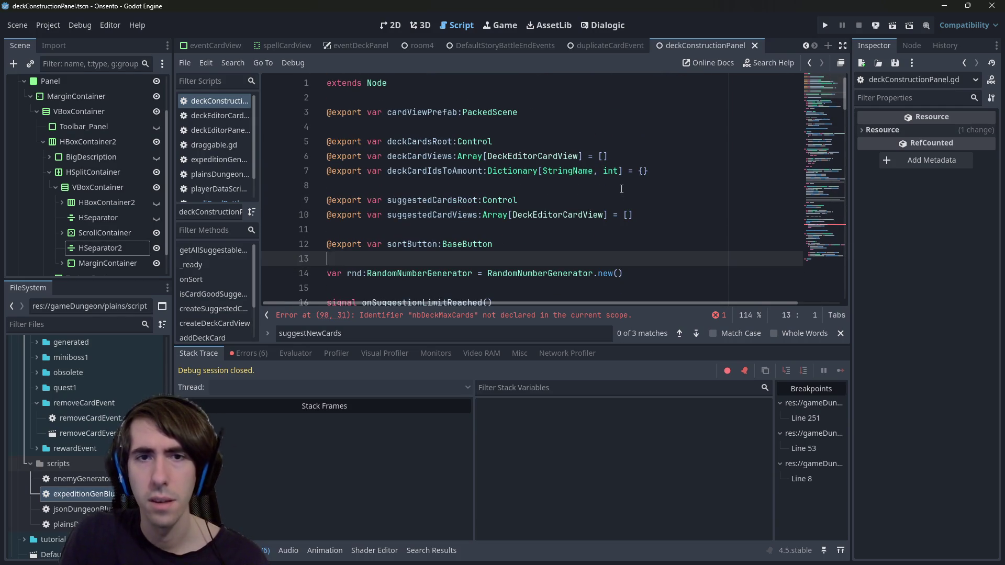
{"action": "key", "text": "Return"}
{"action": "key", "text": "Return"}
{"action": "key", "text": "Up"}
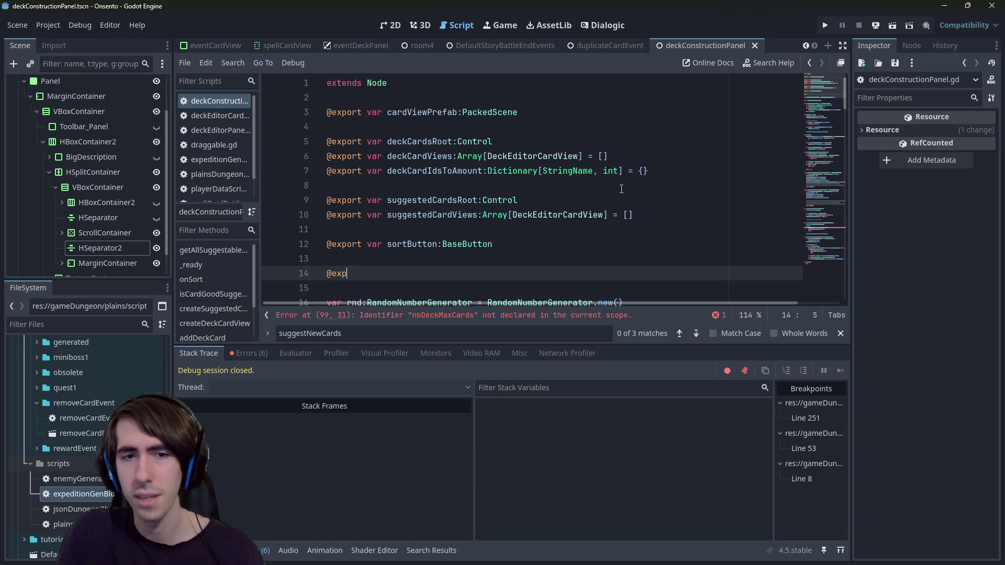
{"action": "type", "text": "ar nbDeckMaxCards:int = "}
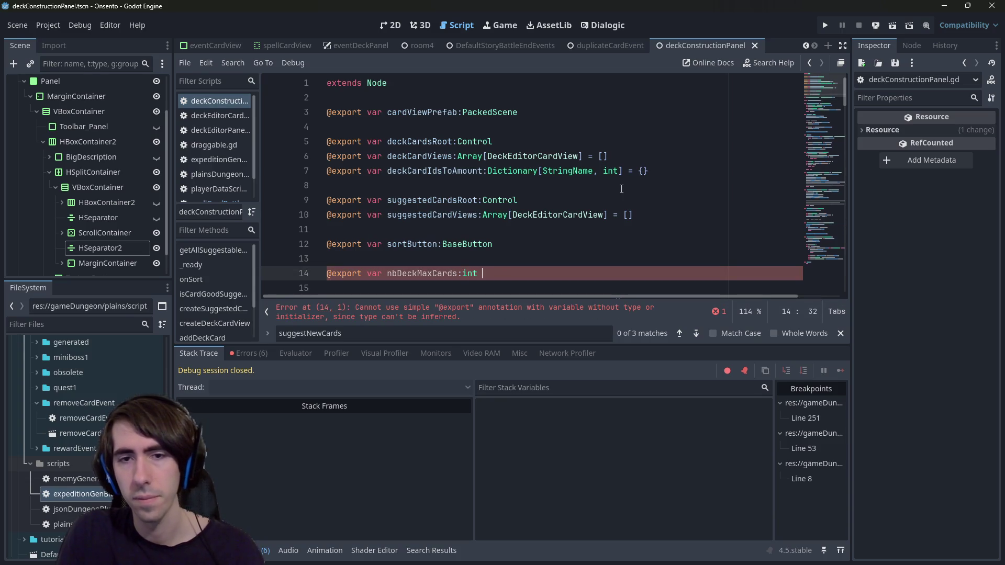
{"action": "type", "text": "20"}
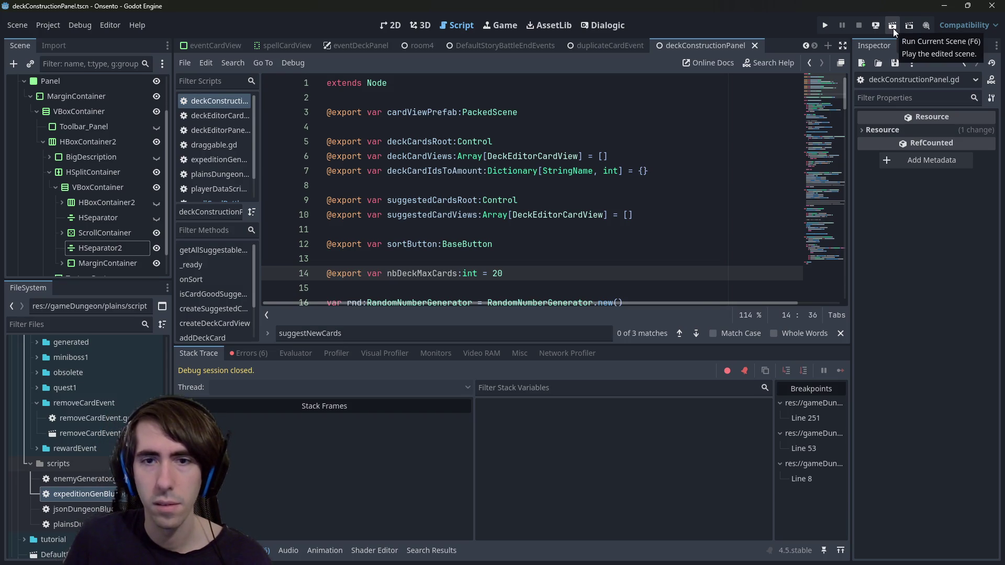
{"action": "key", "text": "BackSpace"}
{"action": "key", "text": "BackSpace"}
{"action": "type", "text": "15"}
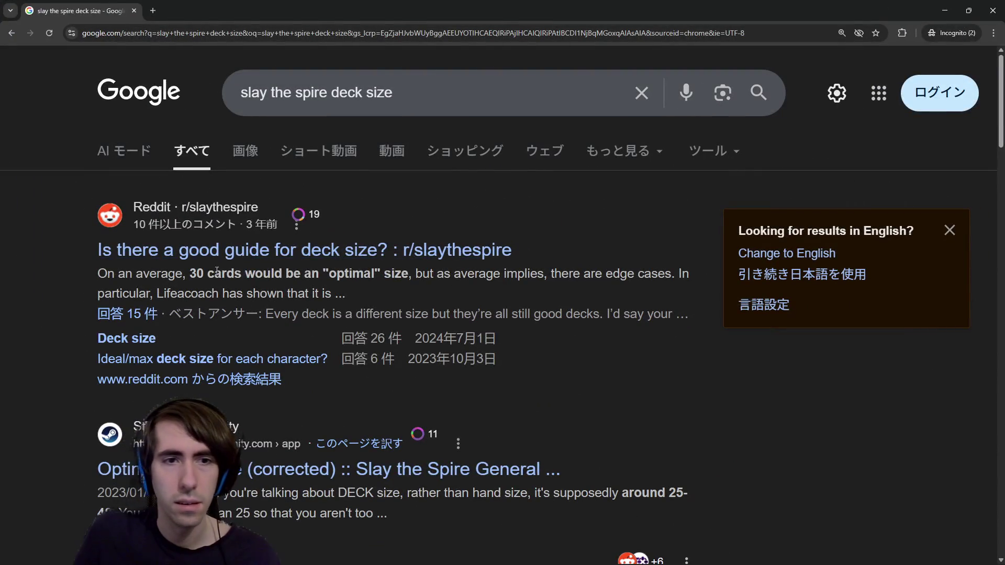
Step: Read the 'slay the spire deck size' results, which suggest 25–35 cards, and expand the video section
{"action": "scroll", "coordinate": [193, 273], "scroll_direction": "down", "scroll_amount": 4}
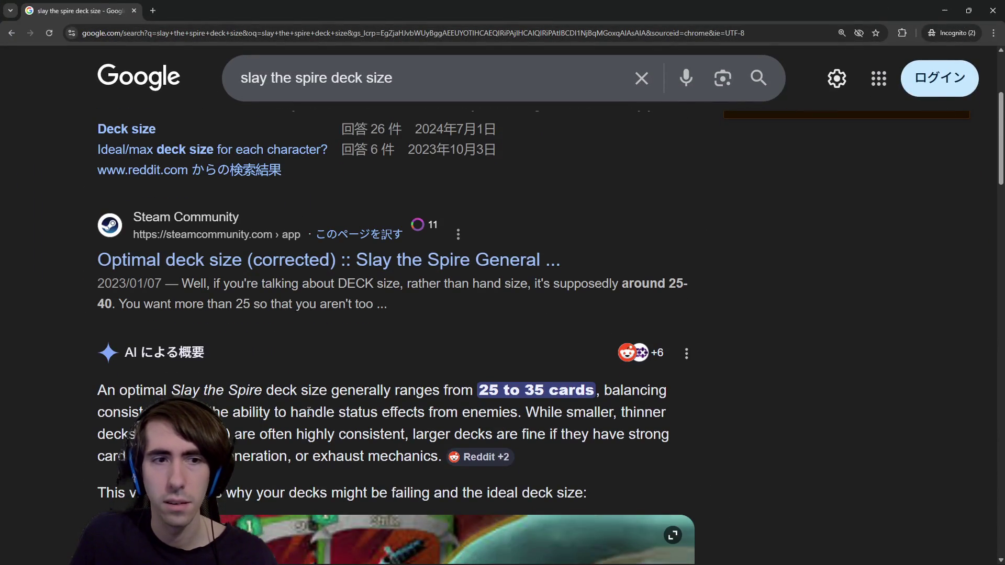
{"action": "scroll", "coordinate": [309, 411], "scroll_direction": "down", "scroll_amount": 1}
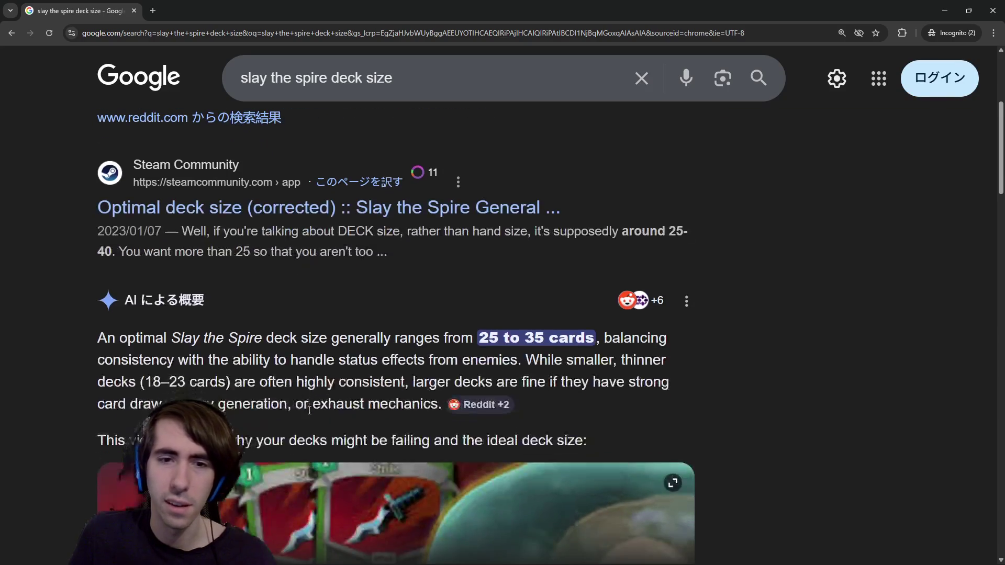
{"action": "scroll", "coordinate": [395, 342], "scroll_direction": "down", "scroll_amount": 6}
{"action": "left_click", "coordinate": [408, 320]}
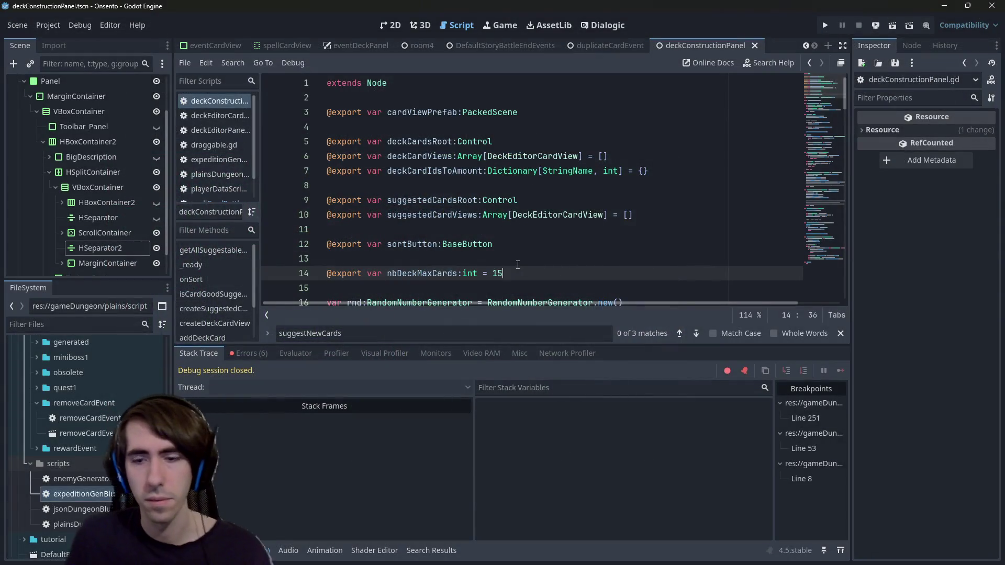
Step: Test-run the deck construction scene with two suggested cards added, then close it and select clearSuggestedCards
{"action": "left_click", "coordinate": [892, 24]}
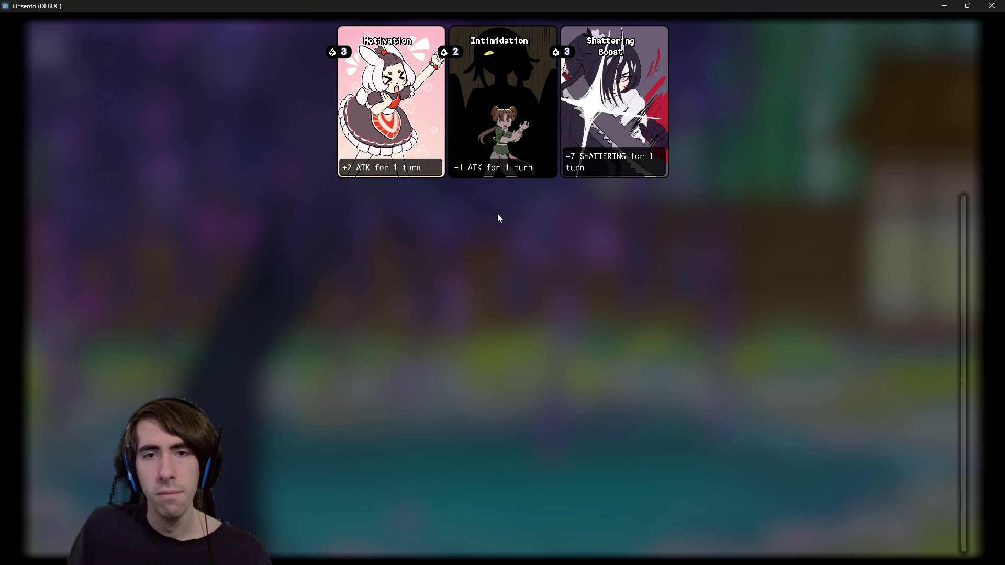
{"action": "left_click", "coordinate": [409, 107]}
{"action": "left_click", "coordinate": [409, 107]}
{"action": "left_click", "coordinate": [410, 107]}
{"action": "left_click", "coordinate": [409, 107]}
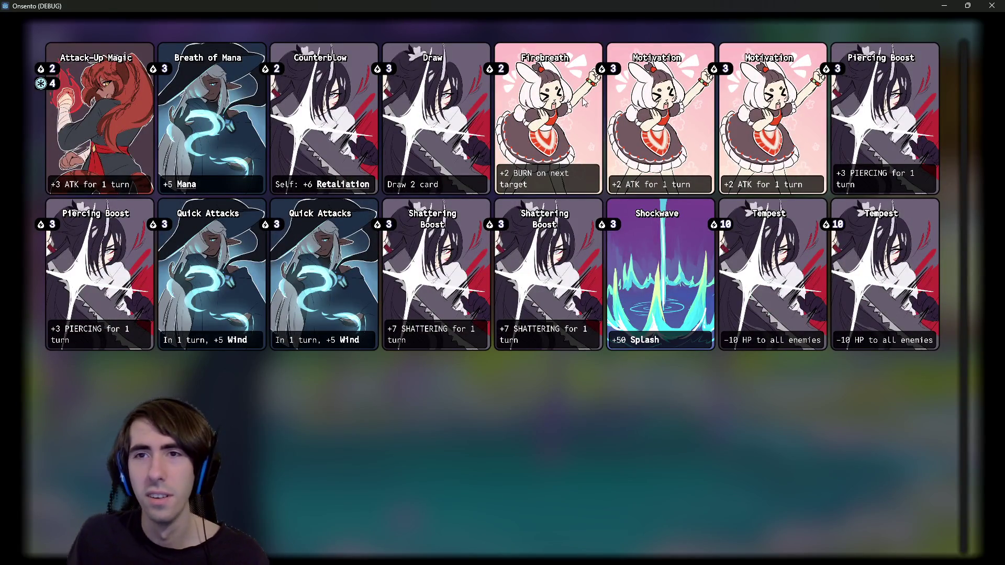
{"action": "left_click", "coordinate": [985, 7]}
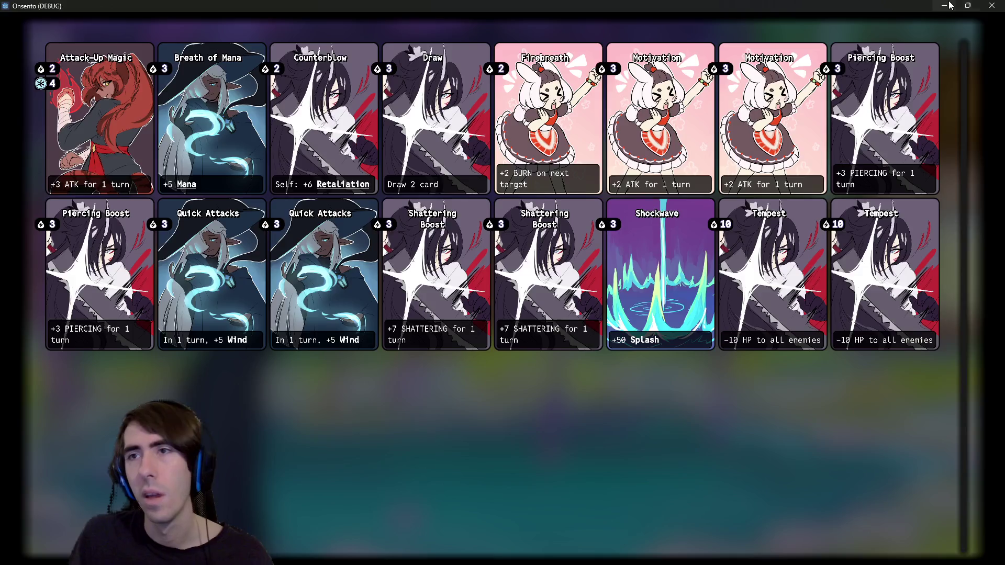
{"action": "double_click", "coordinate": [390, 273]}
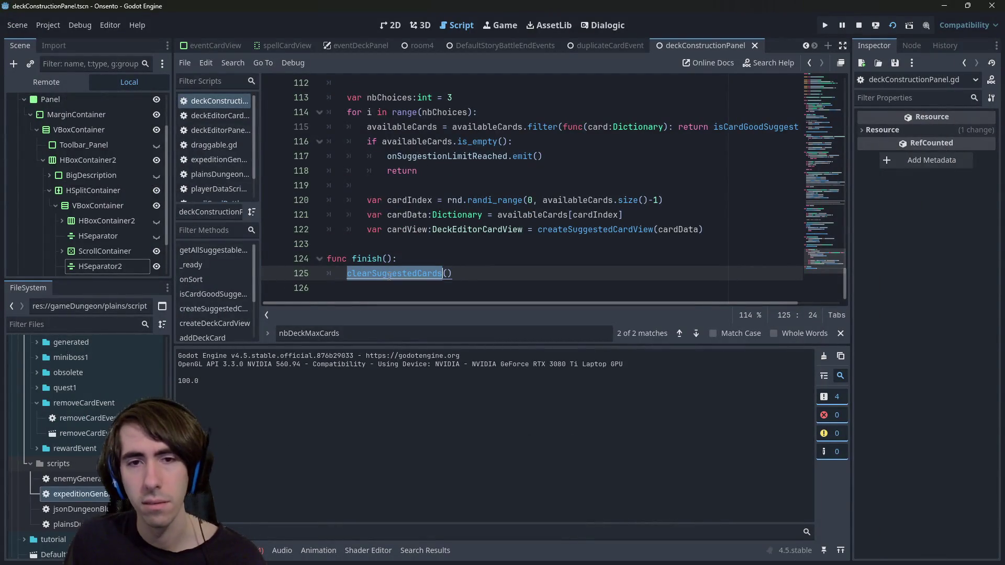
Step: Search the script for clearSuggestedCards and put the caret in the deck-size check on line 99
{"action": "key", "text": "ctrl+f"}
{"action": "key", "text": "Return"}
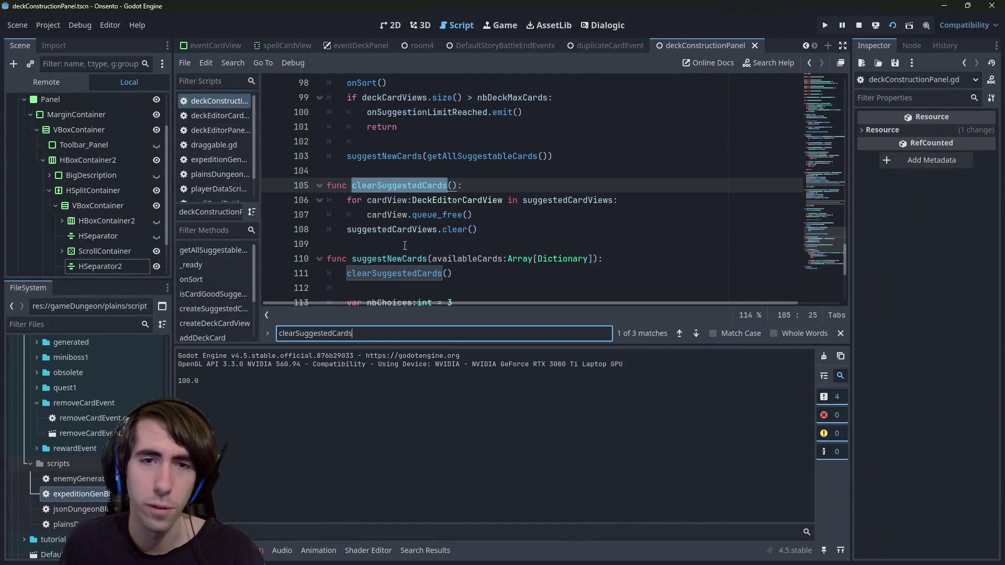
{"action": "scroll", "coordinate": [420, 221], "scroll_direction": "up", "scroll_amount": 5}
{"action": "scroll", "coordinate": [420, 221], "scroll_direction": "up", "scroll_amount": 2}
{"action": "scroll", "coordinate": [420, 221], "scroll_direction": "down", "scroll_amount": 4}
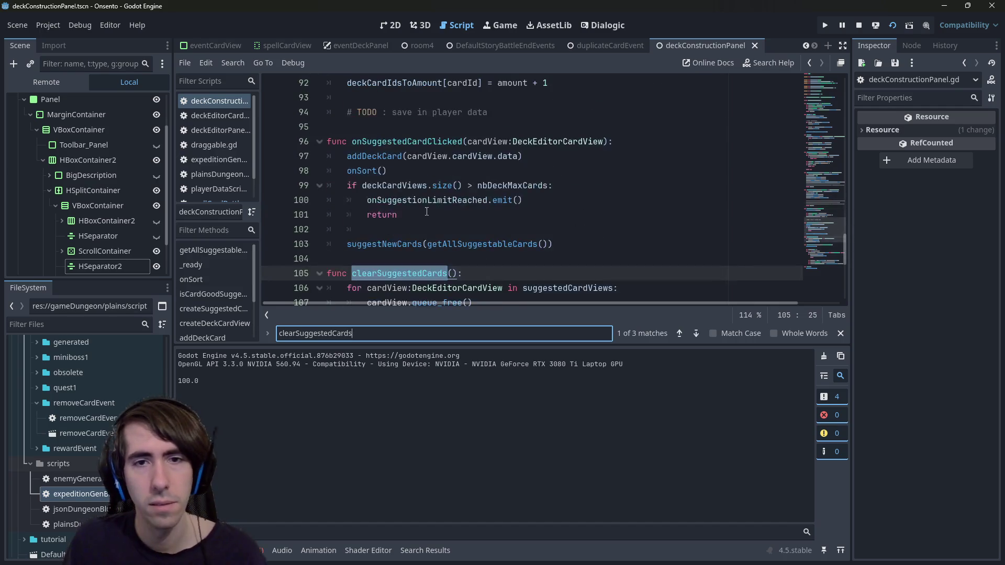
{"action": "left_click", "coordinate": [469, 186]}
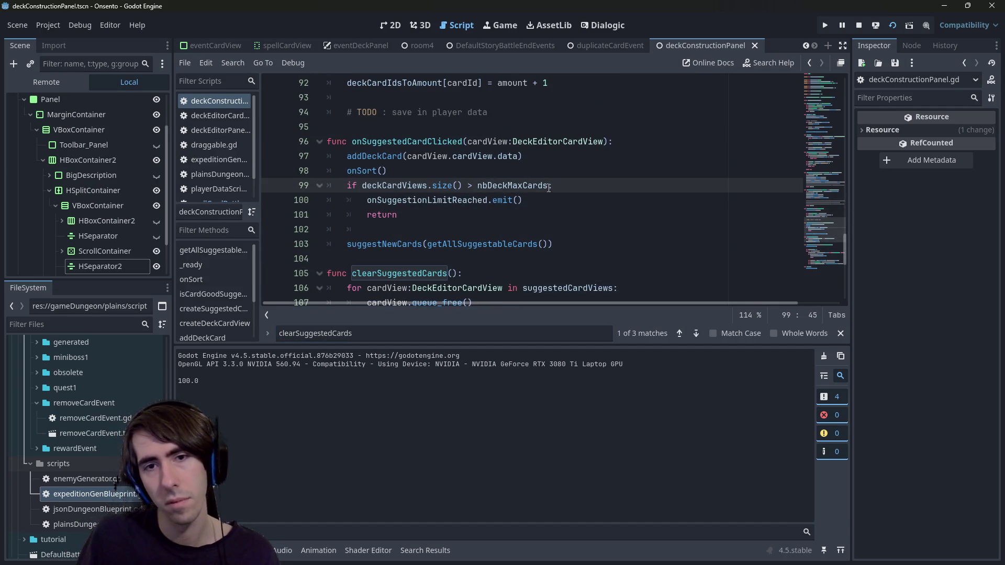
Step: Change the check to '>= nbDeckMaxCards', save, and relaunch the game
{"action": "mouse_move", "coordinate": [547, 188]}
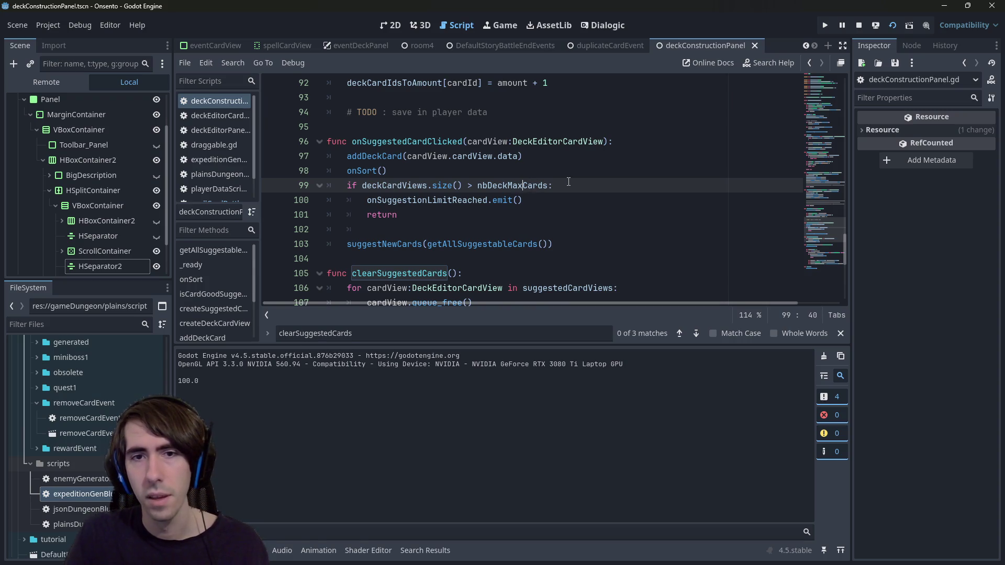
{"action": "type", "text": "="}
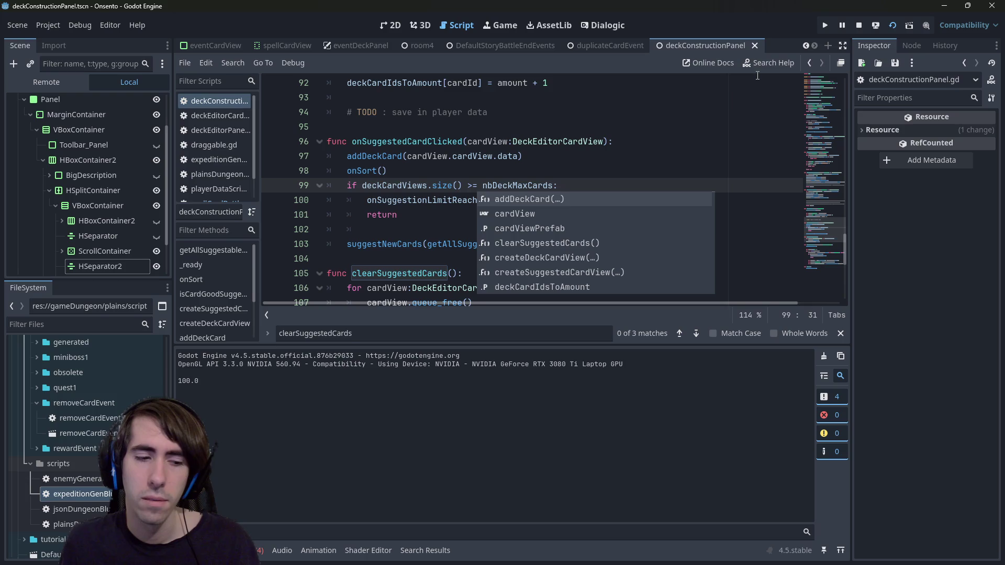
{"action": "key", "text": "BackSpace"}
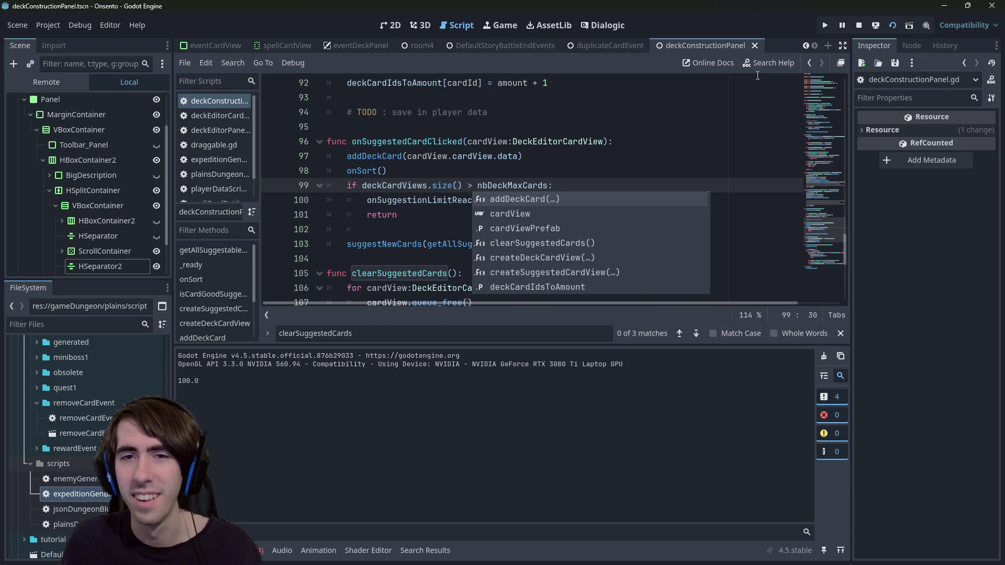
{"action": "type", "text": "="}
{"action": "key", "text": "ctrl+s"}
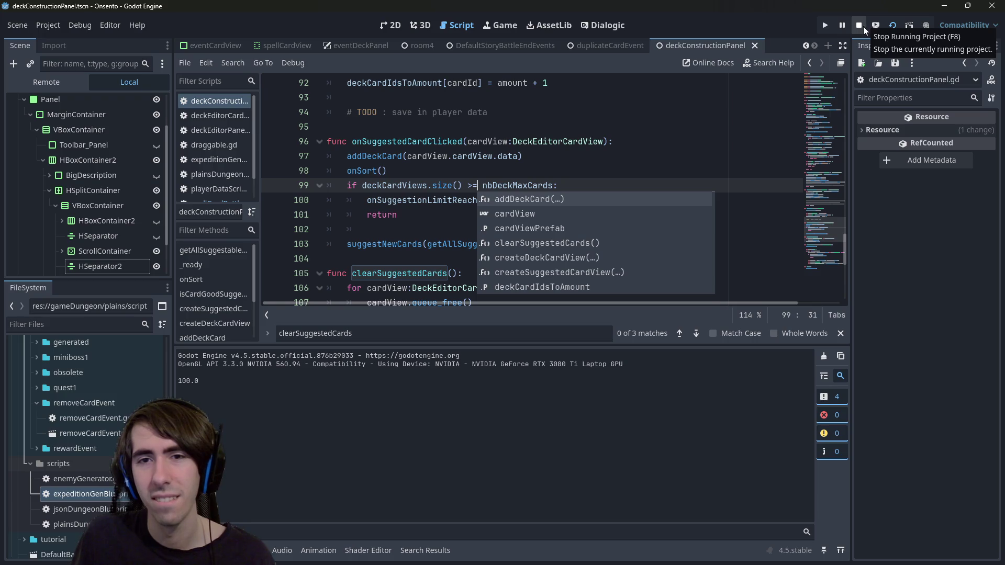
{"action": "left_click", "coordinate": [892, 29]}
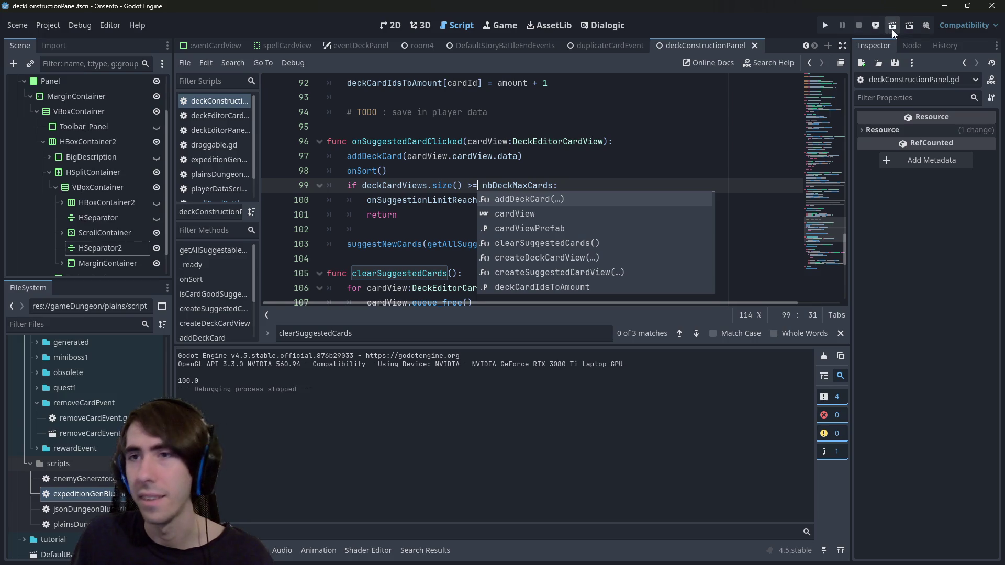
{"action": "mouse_move", "coordinate": [512, 161]}
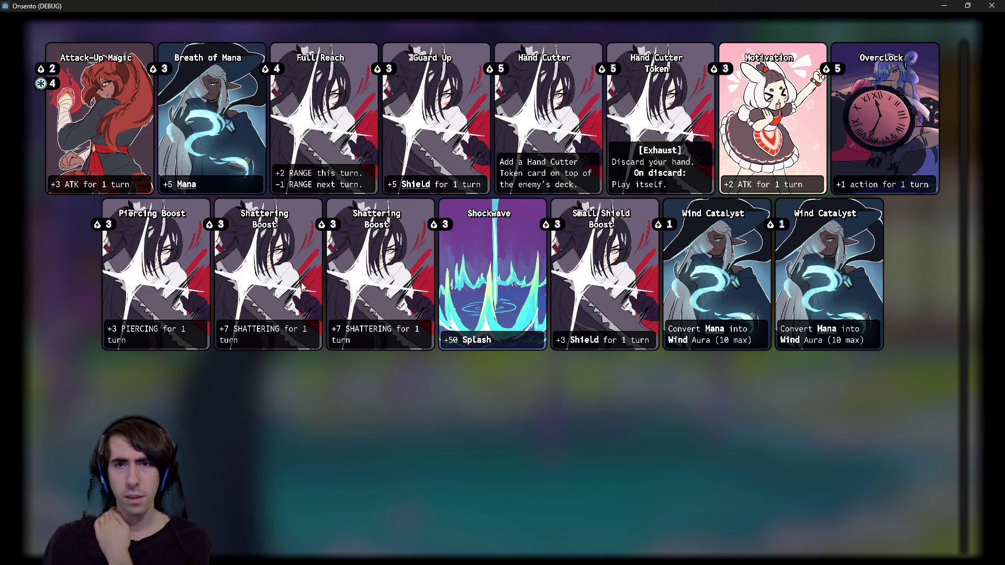
{"action": "left_click", "coordinate": [992, 5]}
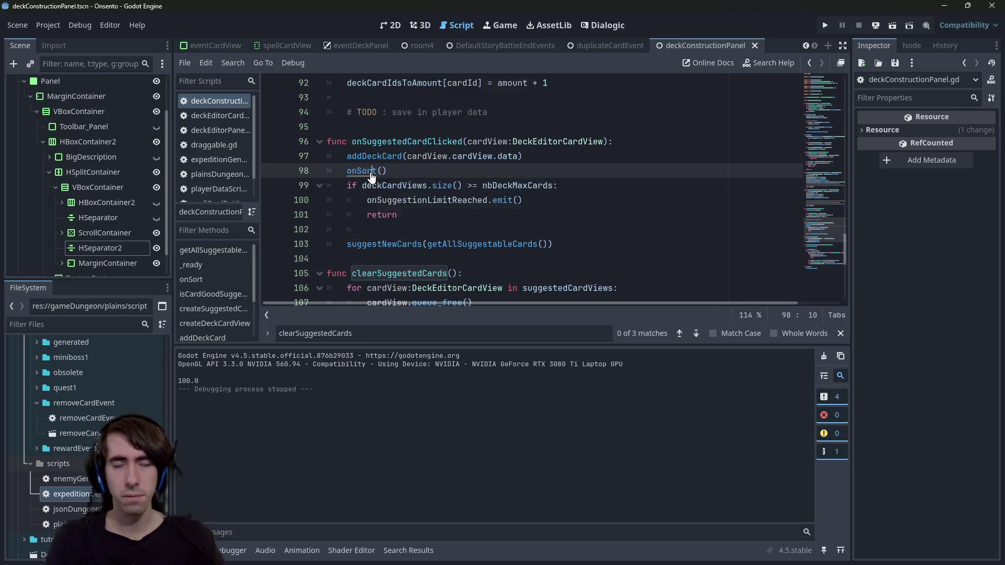
Step: Open deckEditorPanel.tscn via quick file search and run it
{"action": "key", "text": "shift+alt+o"}
{"action": "type", "text": "deckeditorpanel"}
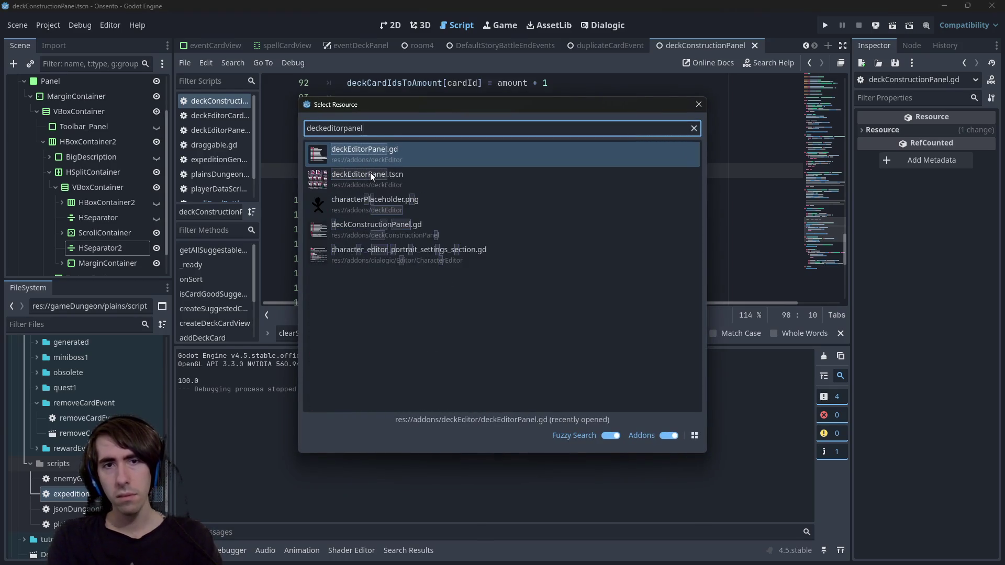
{"action": "double_click", "coordinate": [370, 175]}
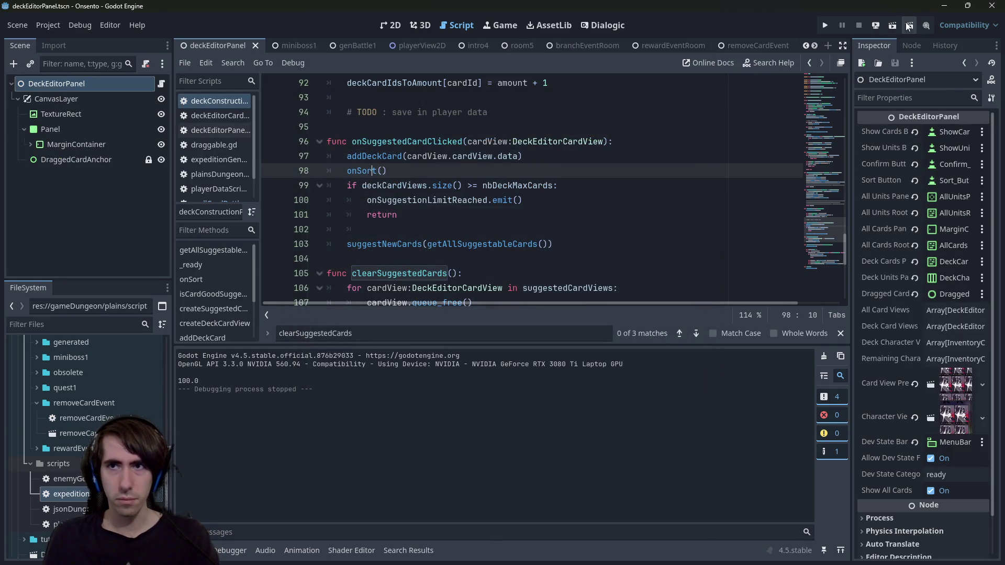
{"action": "key", "text": "F5"}
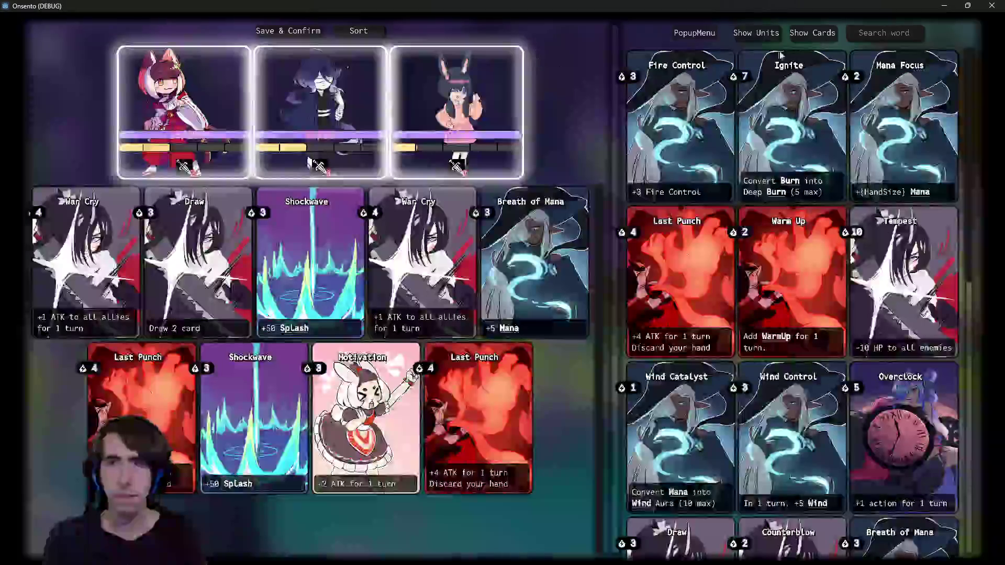
Step: In the running deck editor, view the unit list and card status filter, then return to cards
{"action": "left_click", "coordinate": [756, 32]}
{"action": "left_click", "coordinate": [712, 34]}
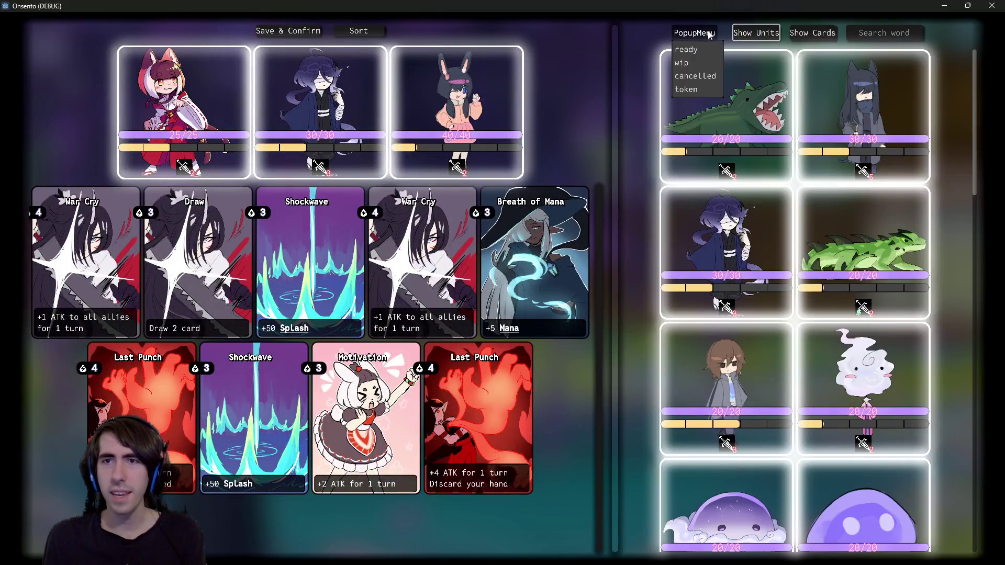
{"action": "left_click", "coordinate": [706, 35]}
{"action": "left_click", "coordinate": [703, 36]}
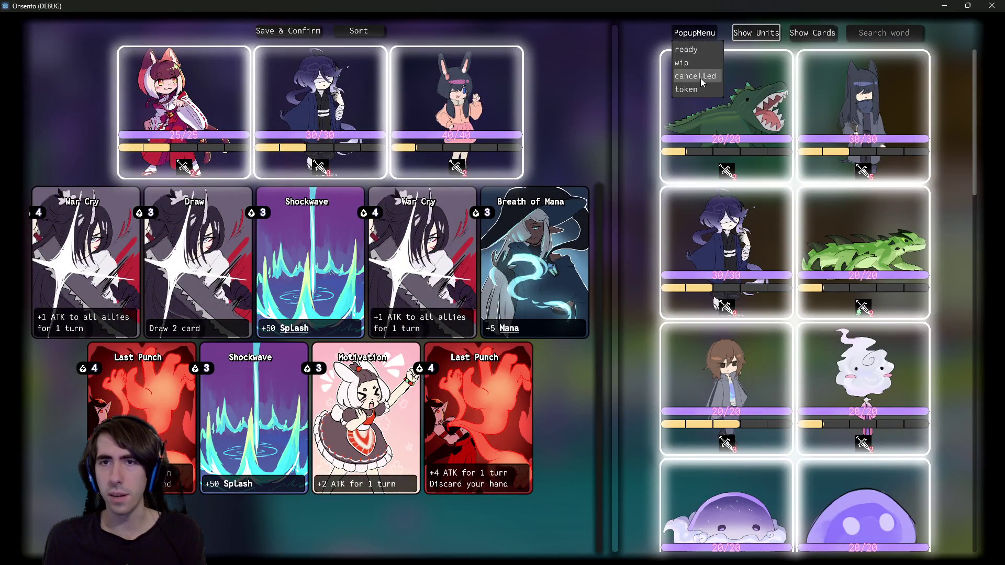
{"action": "left_click", "coordinate": [687, 49]}
{"action": "left_click", "coordinate": [811, 32]}
Step: Scroll the card list, toggle to units and back, and close the game window
{"action": "scroll", "coordinate": [799, 293], "scroll_direction": "down", "scroll_amount": 5}
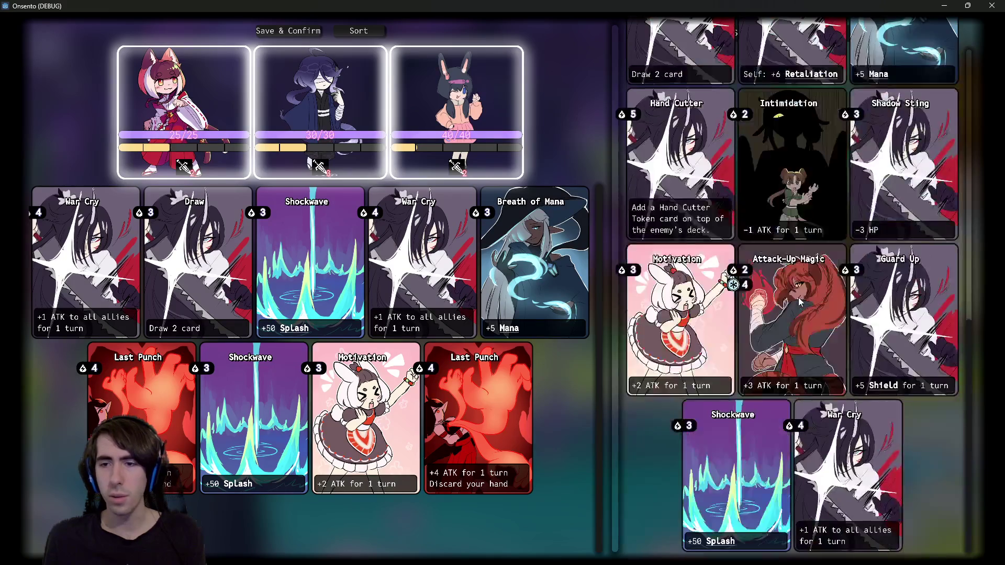
{"action": "scroll", "coordinate": [799, 296], "scroll_direction": "up", "scroll_amount": 5}
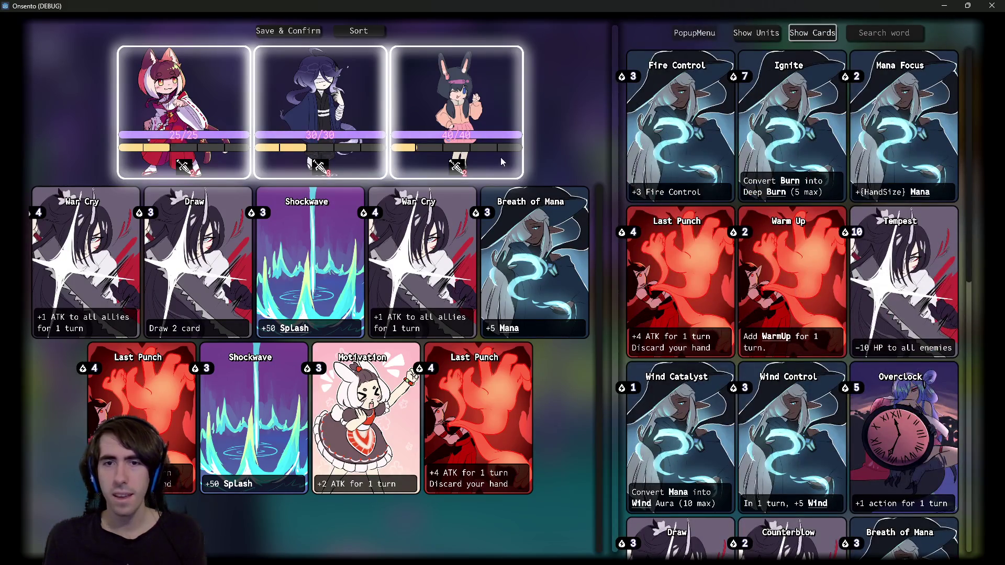
{"action": "scroll", "coordinate": [806, 372], "scroll_direction": "down", "scroll_amount": 5}
{"action": "scroll", "coordinate": [805, 369], "scroll_direction": "up", "scroll_amount": 5}
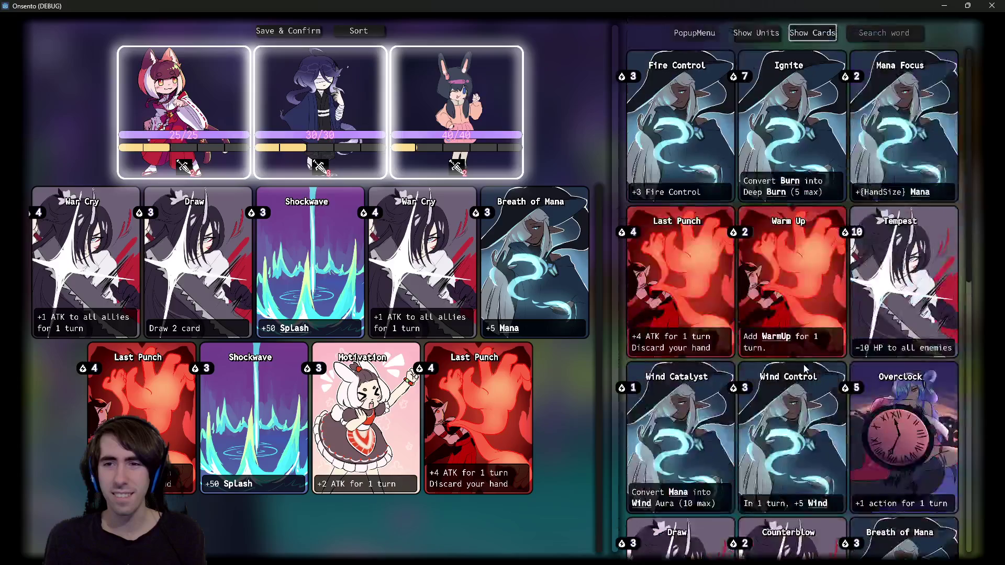
{"action": "left_click", "coordinate": [756, 33]}
{"action": "left_click", "coordinate": [814, 34]}
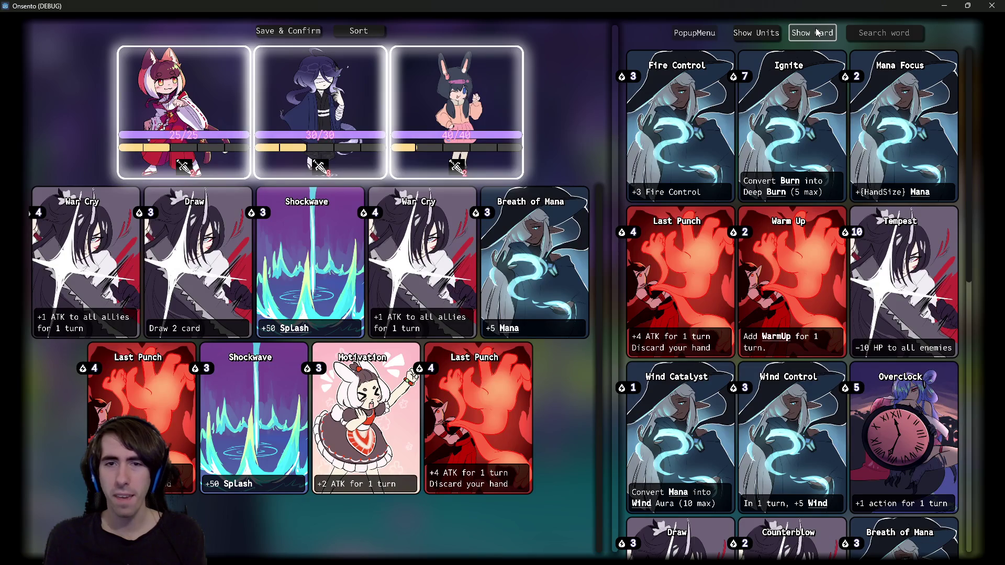
{"action": "left_click", "coordinate": [996, 6]}
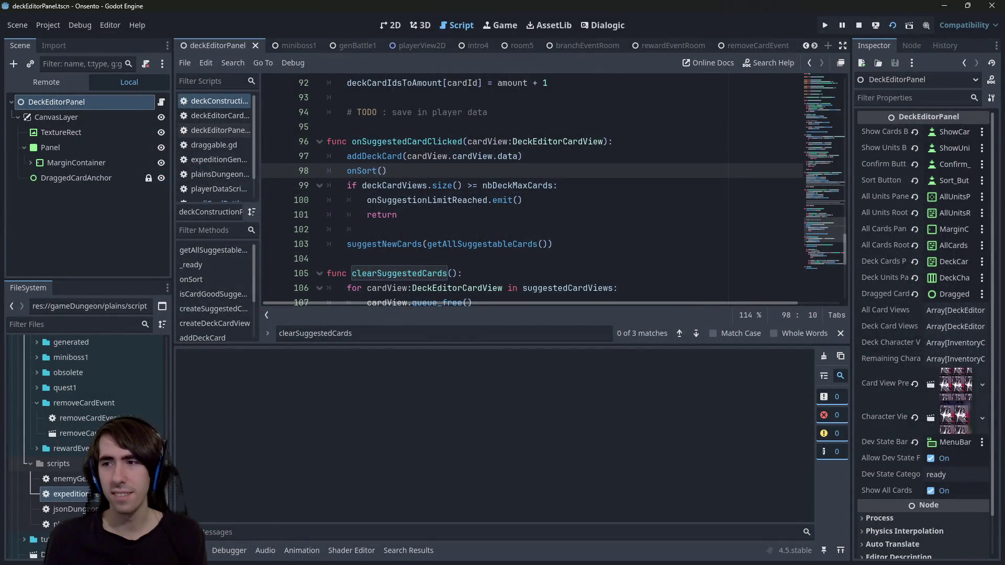
Step: Launch the project with F5, save and confirm the deck, and close the game
{"action": "scroll", "coordinate": [645, 182], "scroll_direction": "down", "scroll_amount": 1}
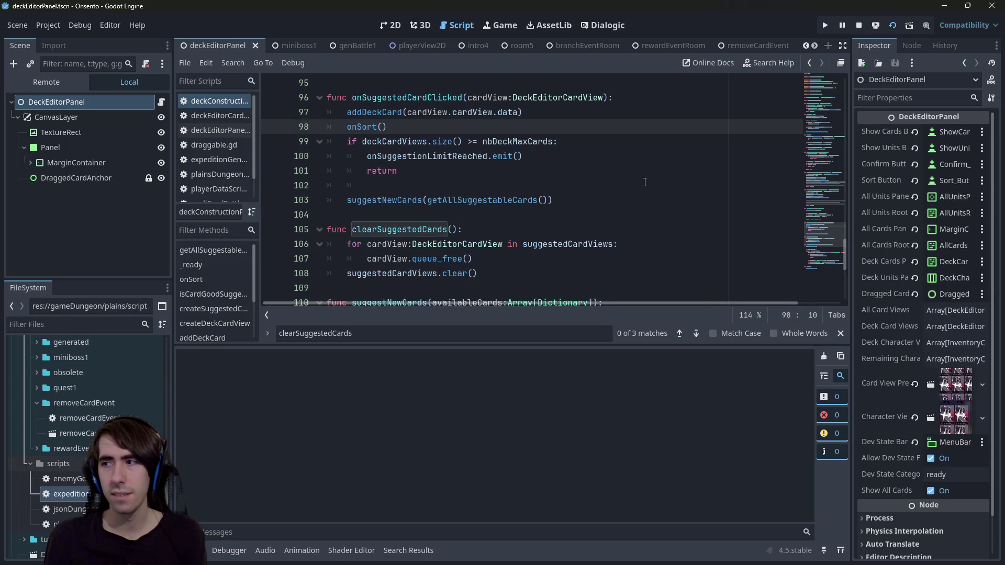
{"action": "key", "text": "F5"}
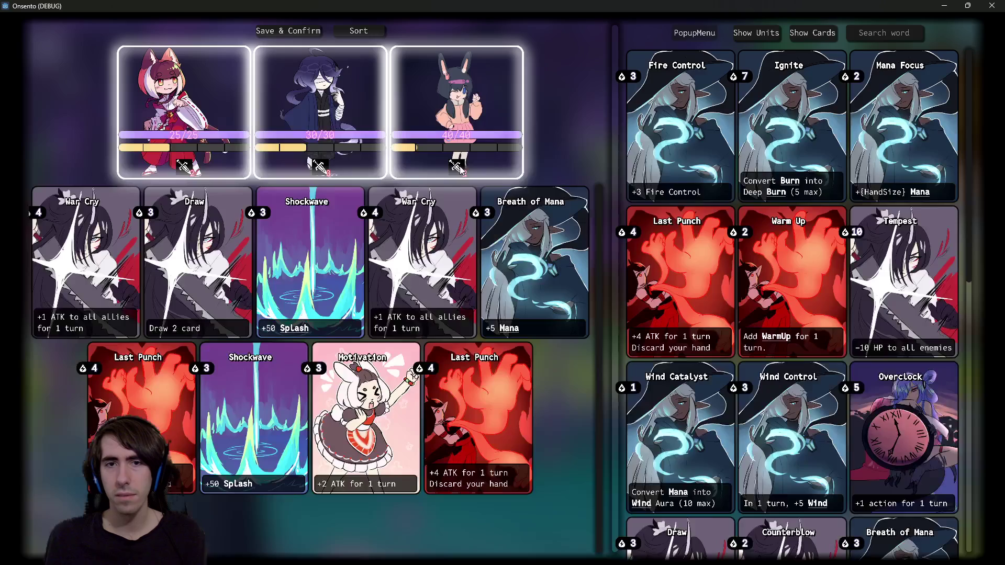
{"action": "left_click", "coordinate": [278, 30]}
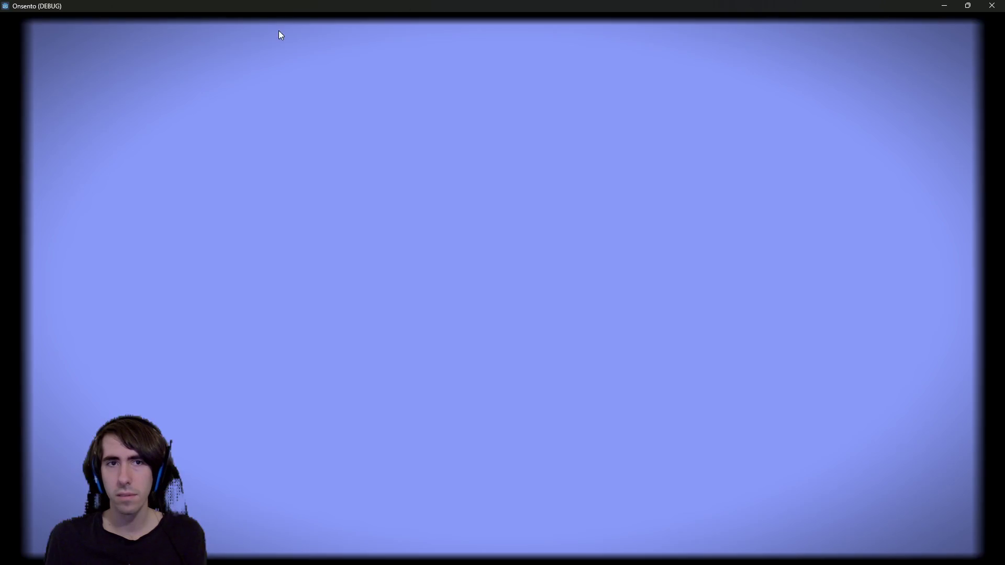
{"action": "left_click", "coordinate": [992, 5]}
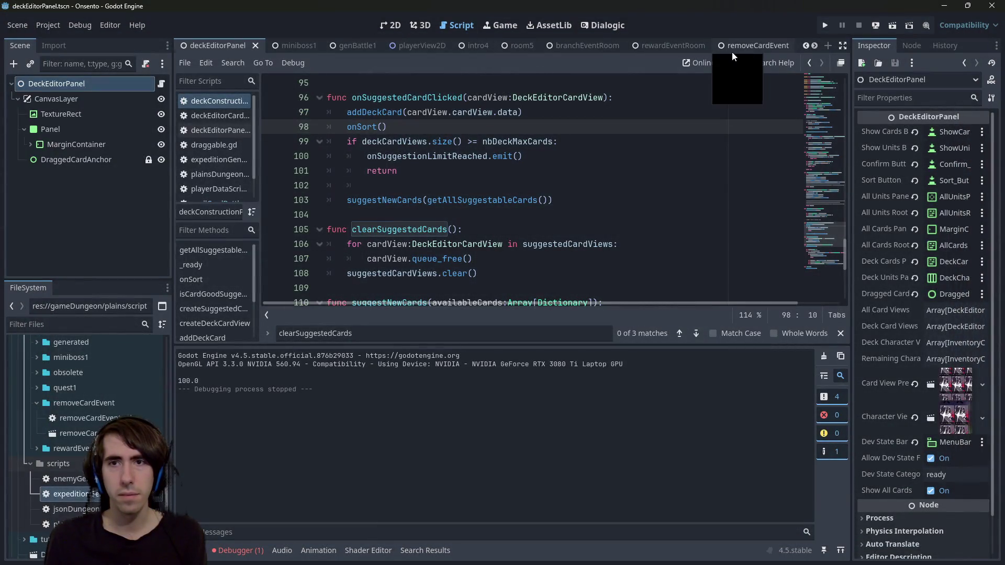
Step: Switch to the deckConstructionPanel scene and run it with F6
{"action": "scroll", "coordinate": [731, 51], "scroll_direction": "down", "scroll_amount": 5}
{"action": "left_click", "coordinate": [698, 51]}
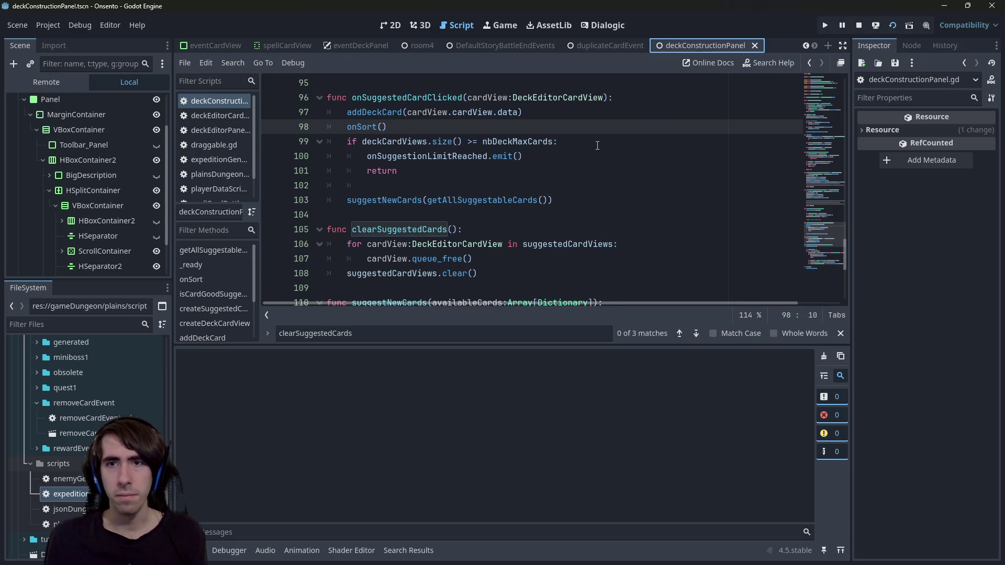
{"action": "key", "text": "F6"}
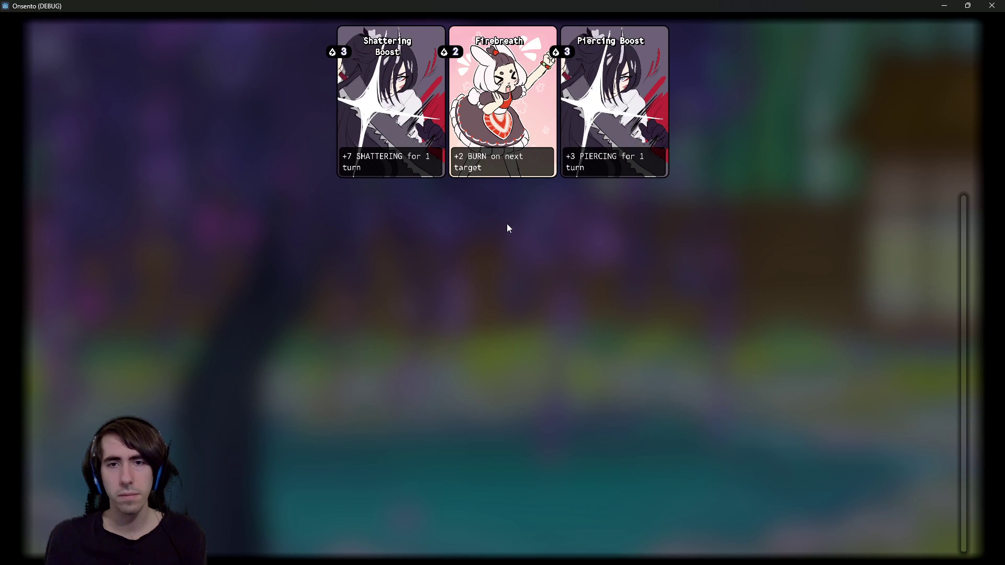
Step: Add offered cards nine times until the deck reaches 15 and suggestions stop
{"action": "left_click", "coordinate": [396, 117]}
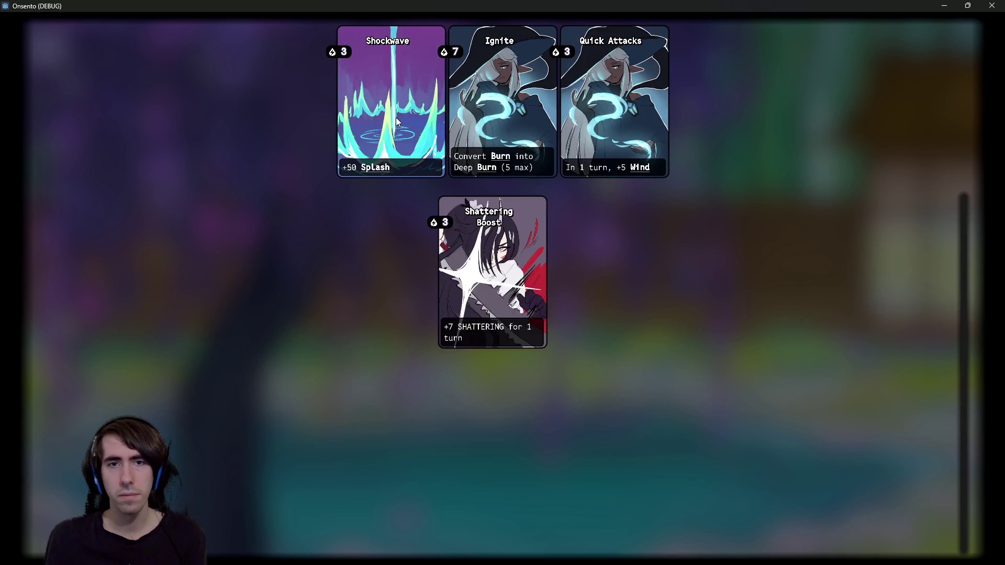
{"action": "left_click", "coordinate": [396, 118]}
{"action": "left_click", "coordinate": [395, 117]}
{"action": "left_click", "coordinate": [396, 117]}
{"action": "left_click", "coordinate": [396, 117]}
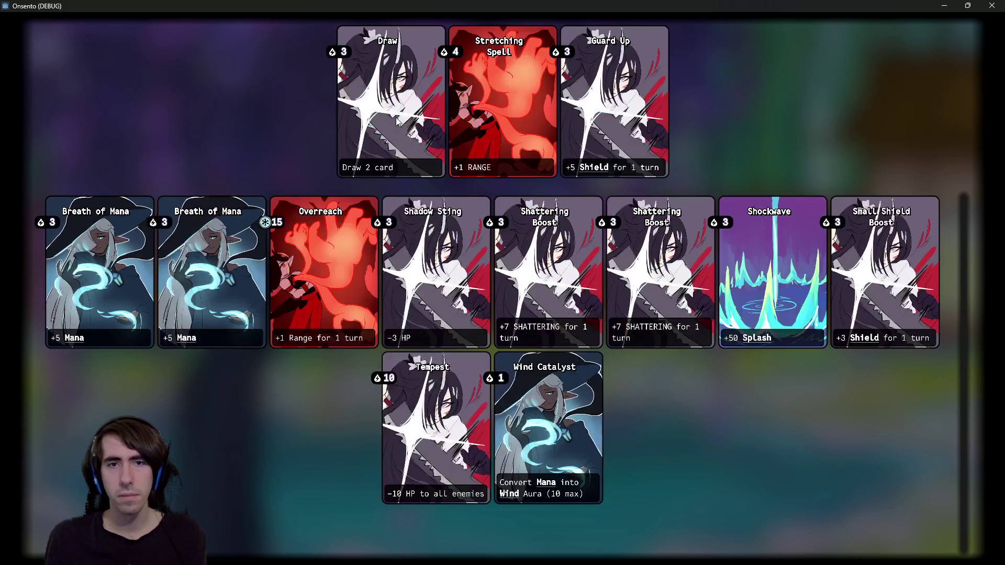
{"action": "left_click", "coordinate": [396, 117]}
{"action": "left_click", "coordinate": [396, 117]}
{"action": "left_click", "coordinate": [395, 118]}
{"action": "left_click", "coordinate": [396, 117]}
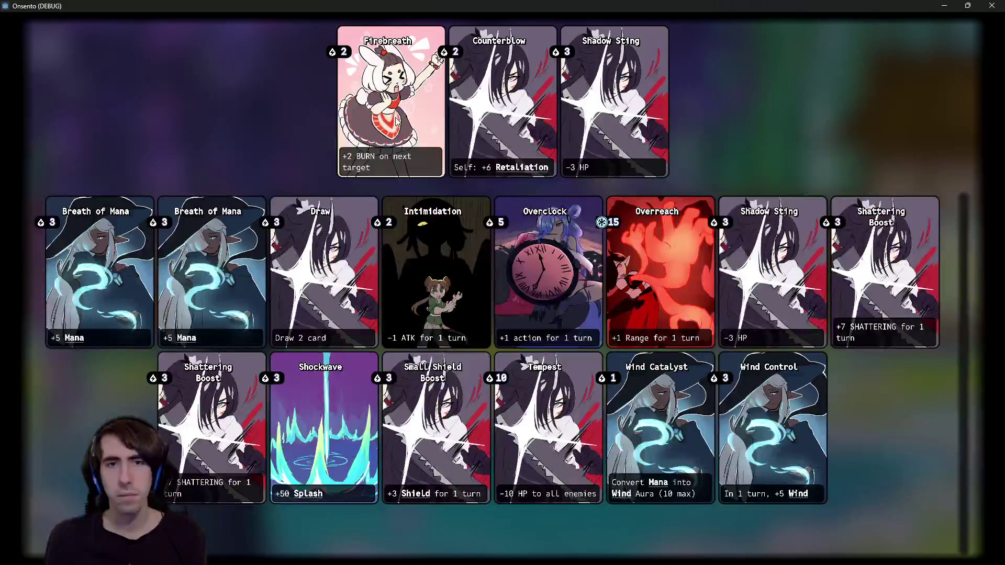
{"action": "left_click", "coordinate": [396, 117]}
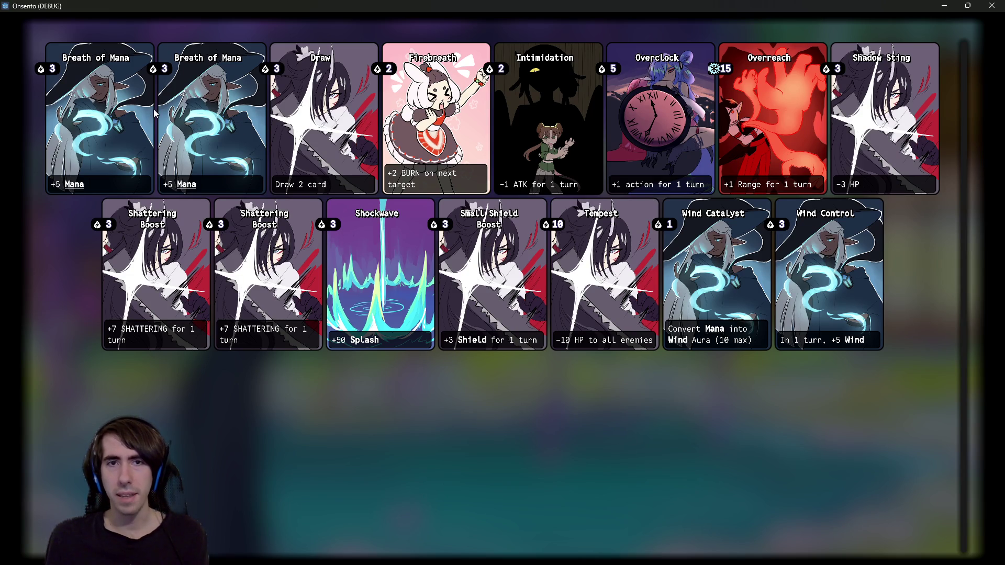
Step: Close the game window and relaunch the current scene from the editor
{"action": "mouse_move", "coordinate": [726, 73]}
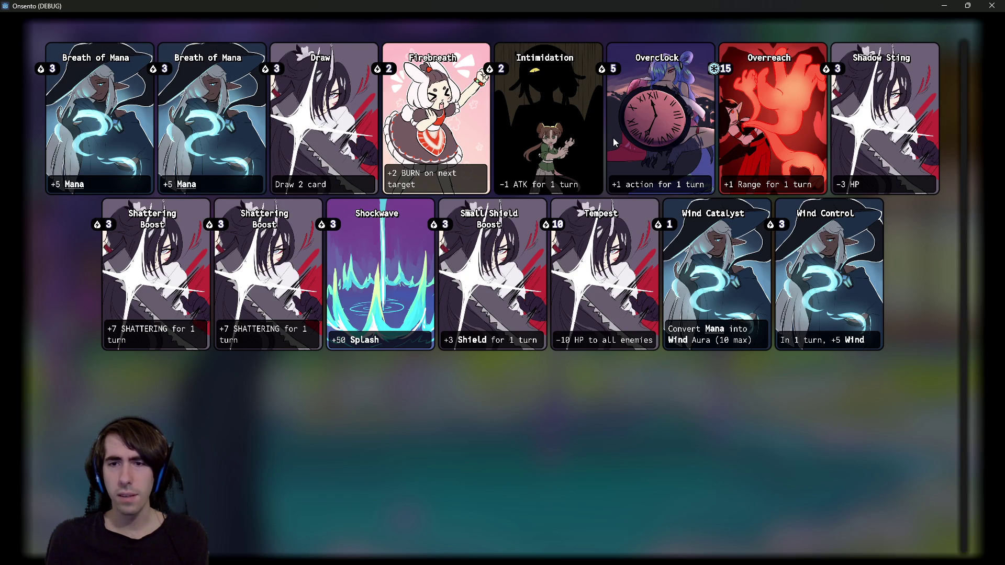
{"action": "left_click", "coordinate": [992, 5]}
{"action": "left_click", "coordinate": [892, 25]}
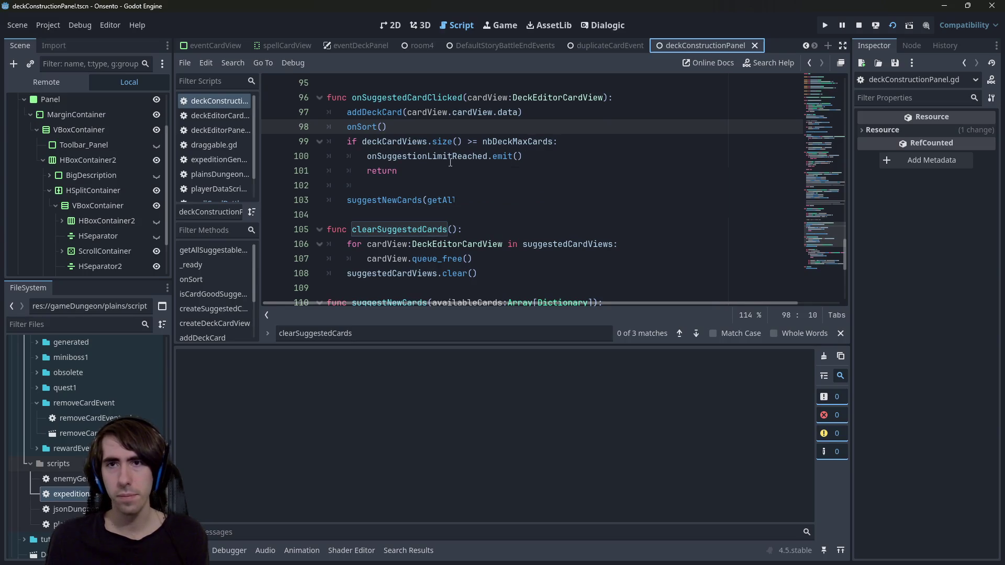
Step: Add two Overclocks, Draw, Firebreath, Guard Up, Breath of Mana, Motivation and Attack-Up Magic to the deck
{"action": "mouse_move", "coordinate": [450, 162]}
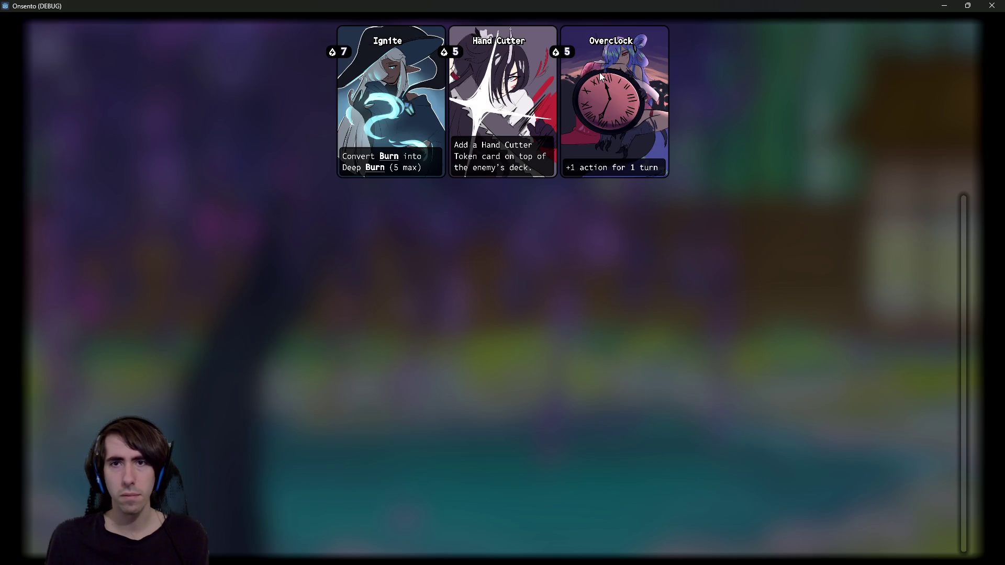
{"action": "left_click", "coordinate": [600, 99]}
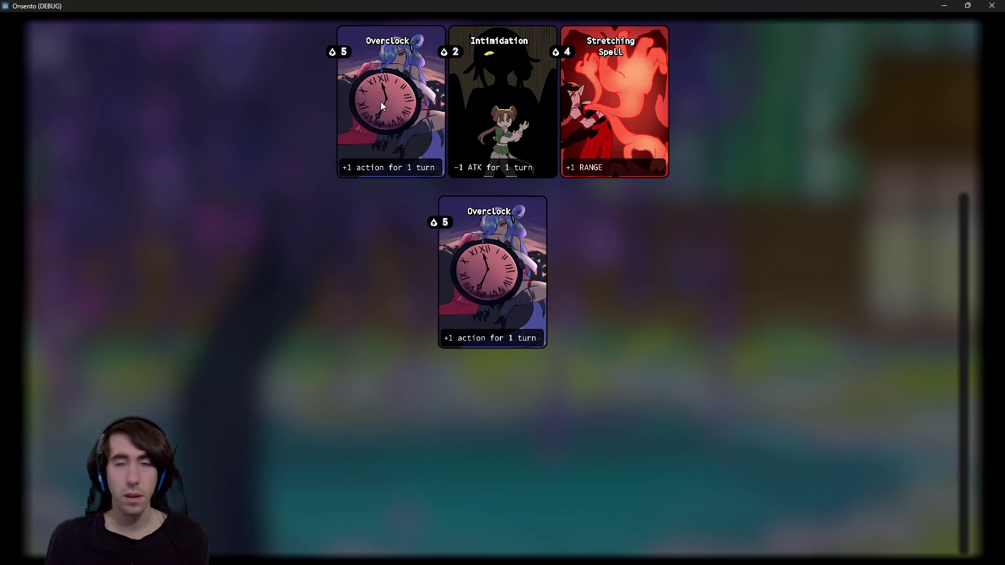
{"action": "left_click", "coordinate": [381, 101]}
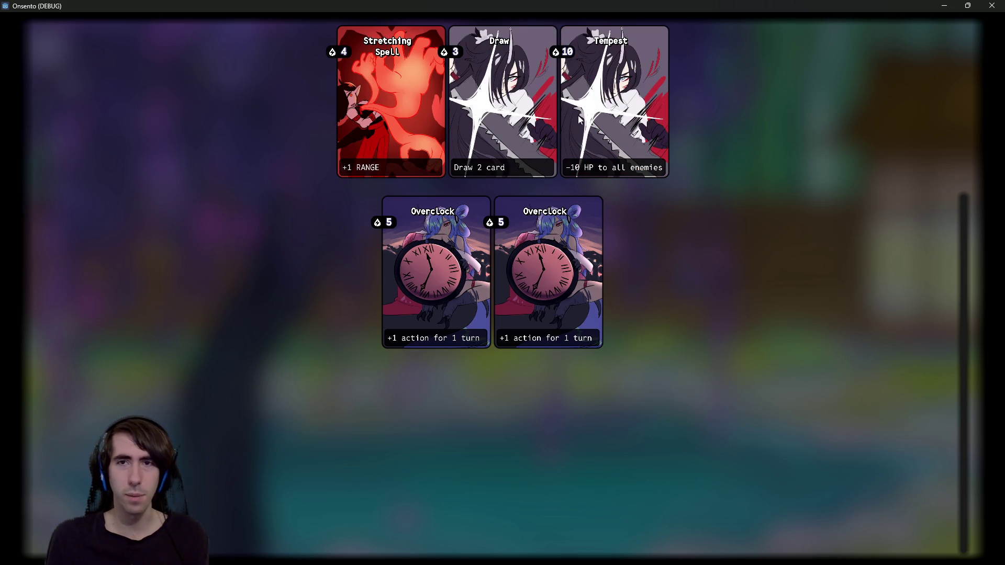
{"action": "left_click", "coordinate": [513, 104]}
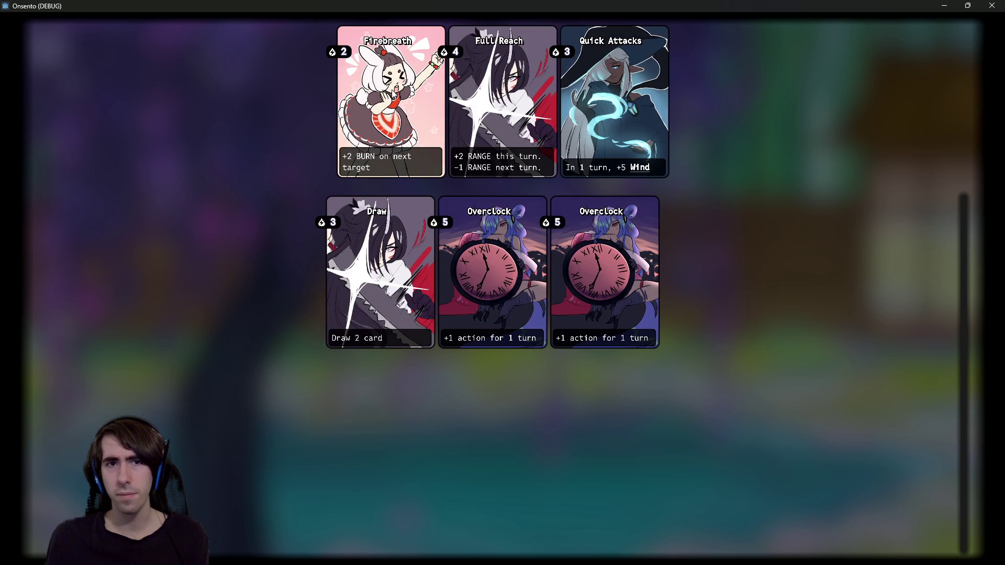
{"action": "left_click", "coordinate": [390, 93]}
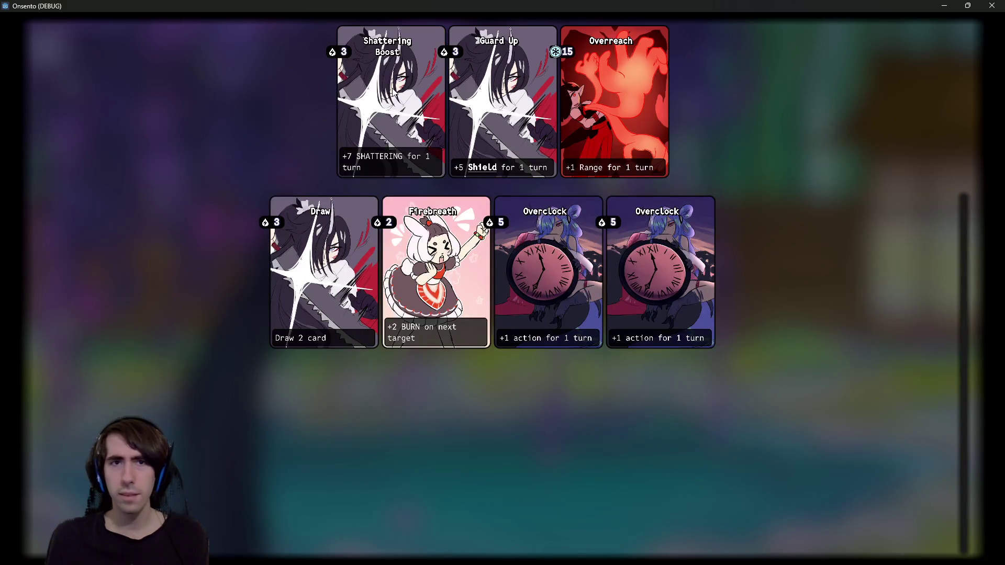
{"action": "left_click", "coordinate": [511, 98]}
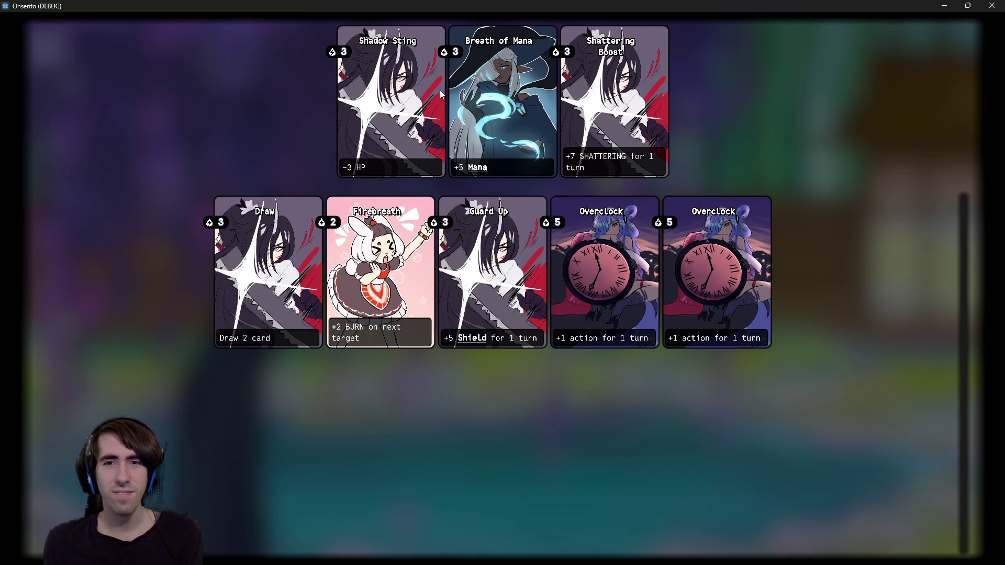
{"action": "left_click", "coordinate": [495, 99]}
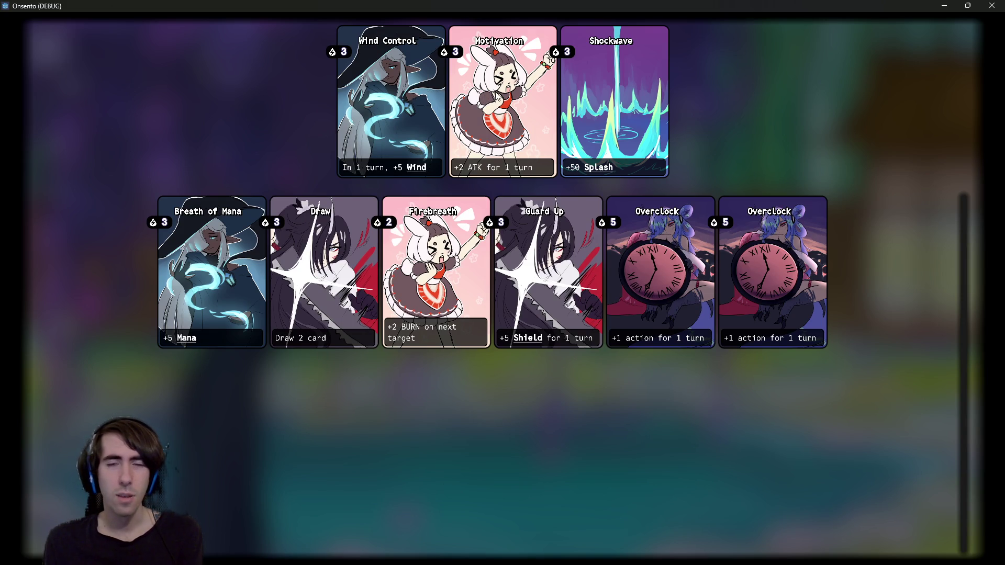
{"action": "left_click", "coordinate": [495, 94]}
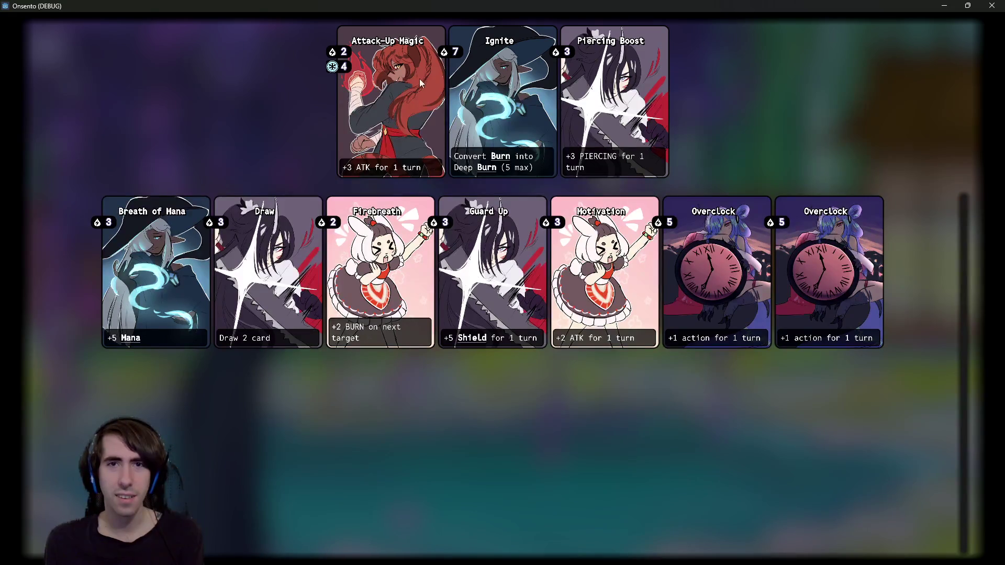
{"action": "mouse_move", "coordinate": [500, 159]}
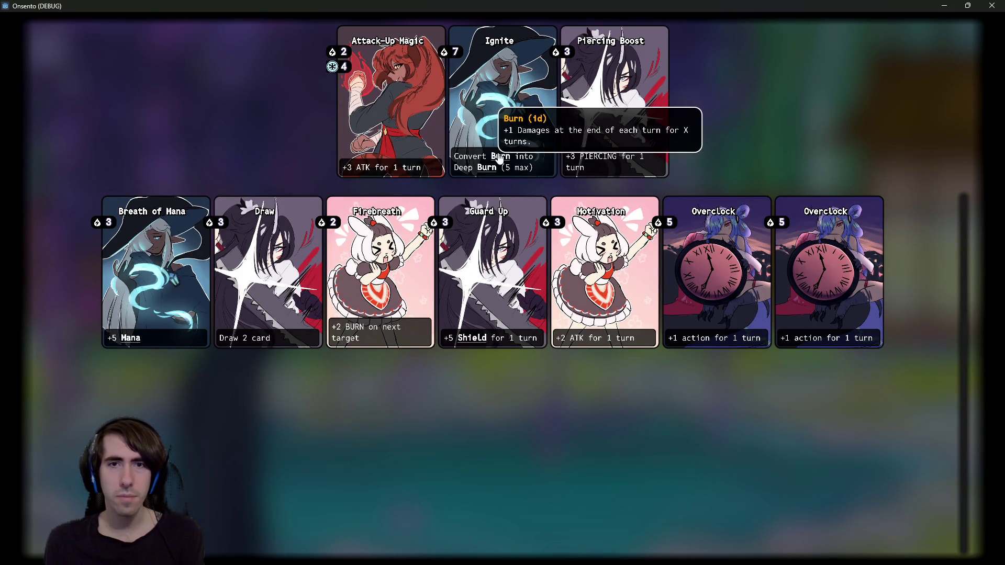
{"action": "left_click", "coordinate": [400, 102]}
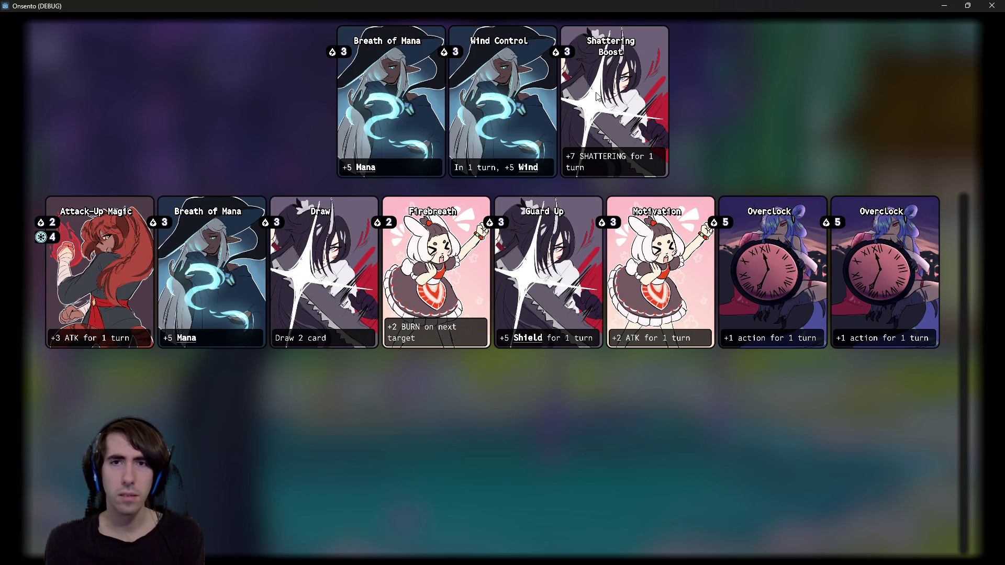
Step: Add Breath of Mana, Quick Attacks, Draw, Small Shield Boost, Attack-Up Magic, Intimidation and War Cry, hitting 15 cards
{"action": "left_click", "coordinate": [390, 109]}
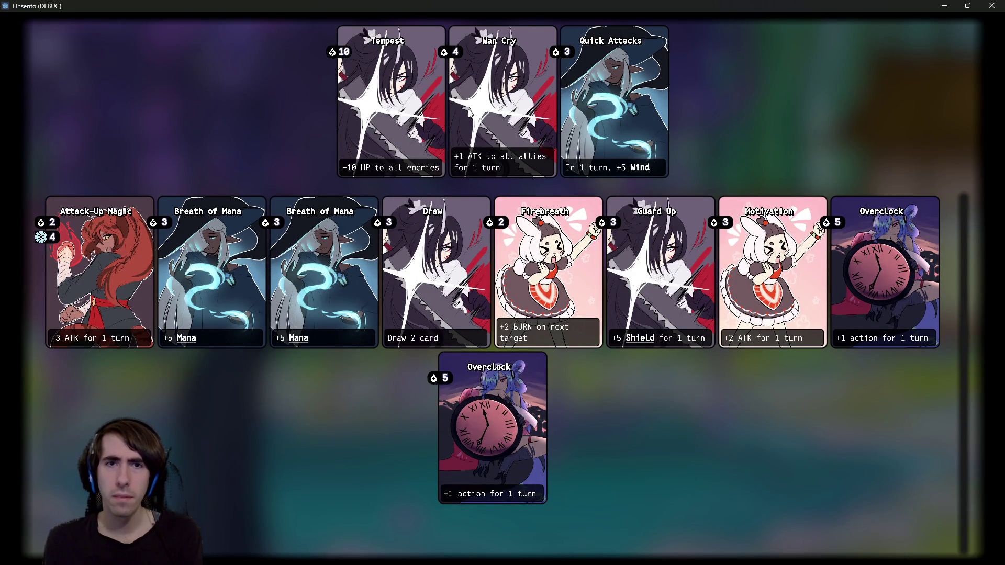
{"action": "left_click", "coordinate": [609, 109]}
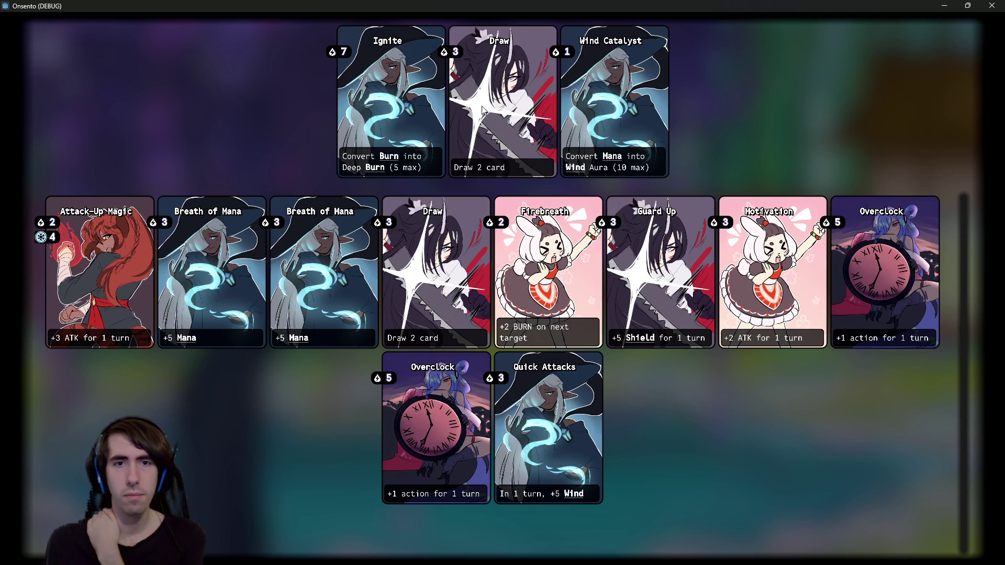
{"action": "mouse_move", "coordinate": [396, 160]}
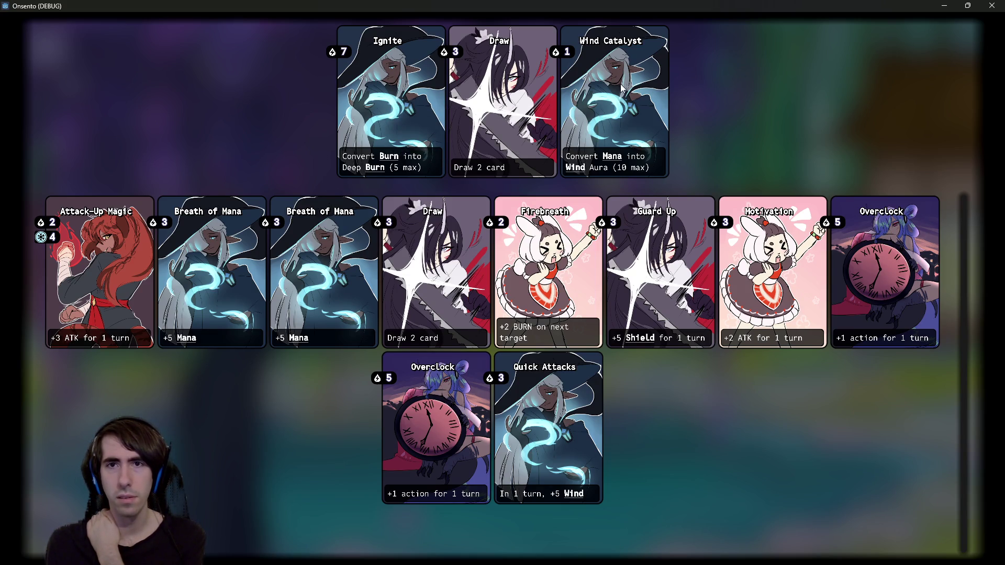
{"action": "left_click", "coordinate": [500, 97]}
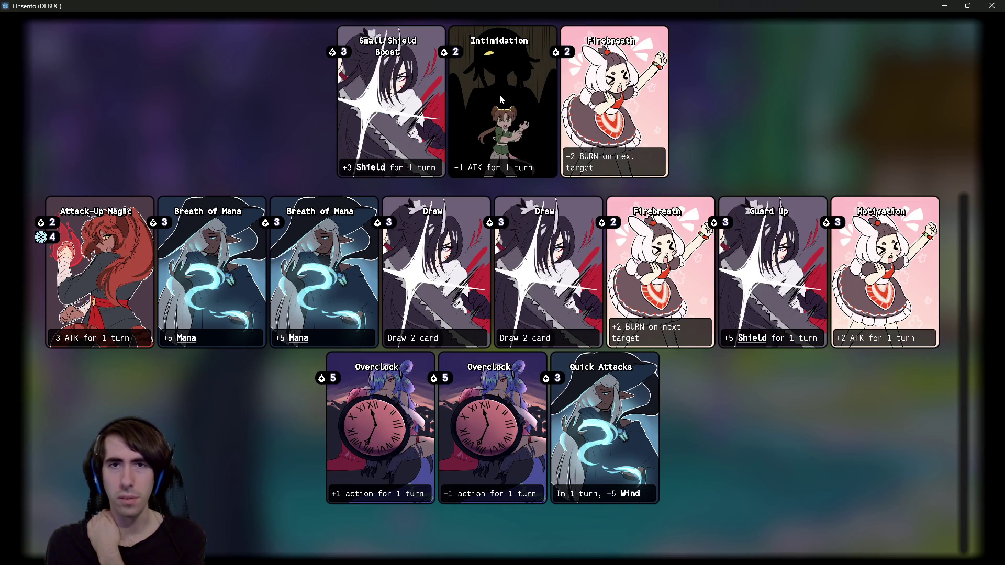
{"action": "left_click", "coordinate": [375, 124]}
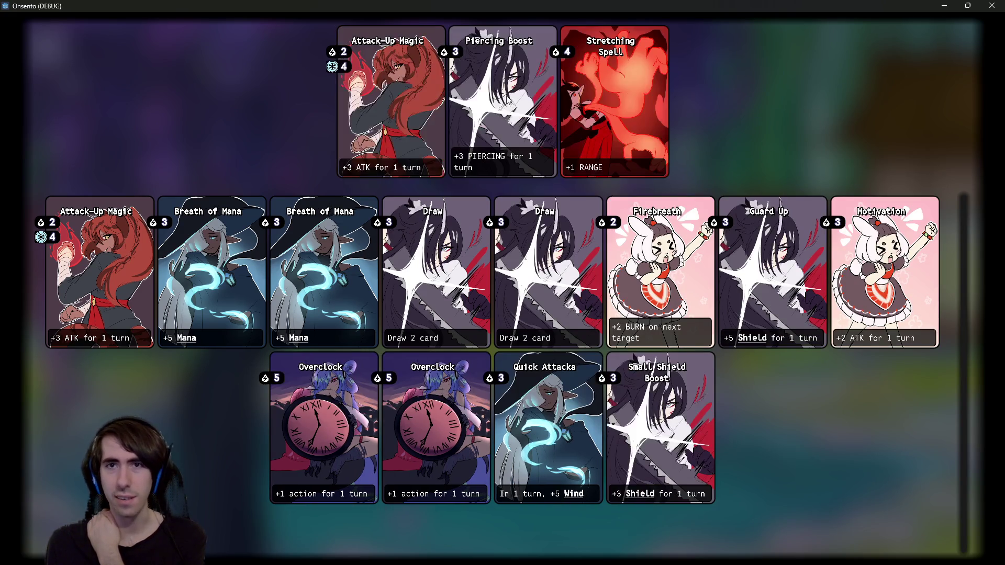
{"action": "left_click", "coordinate": [397, 101]}
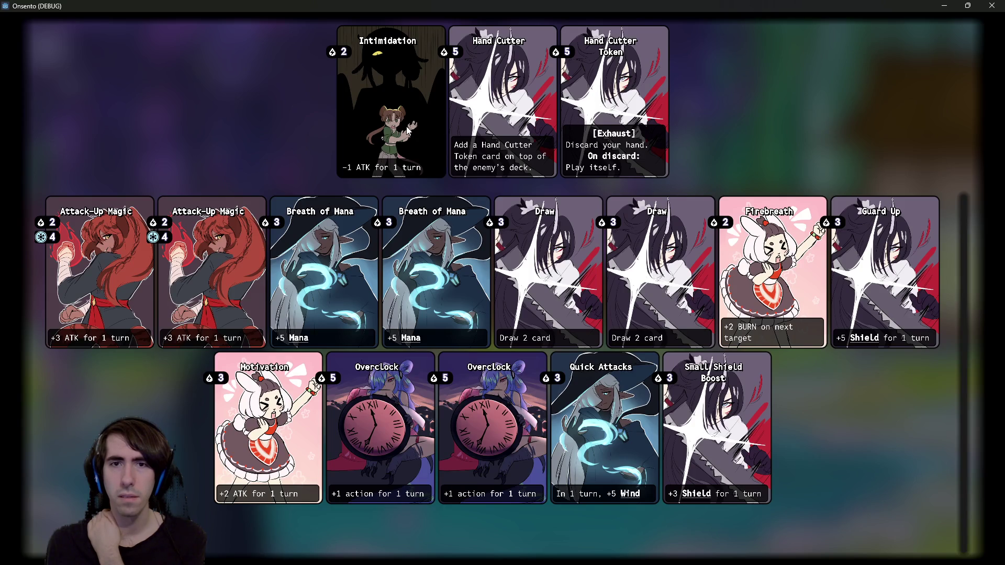
{"action": "left_click", "coordinate": [389, 120]}
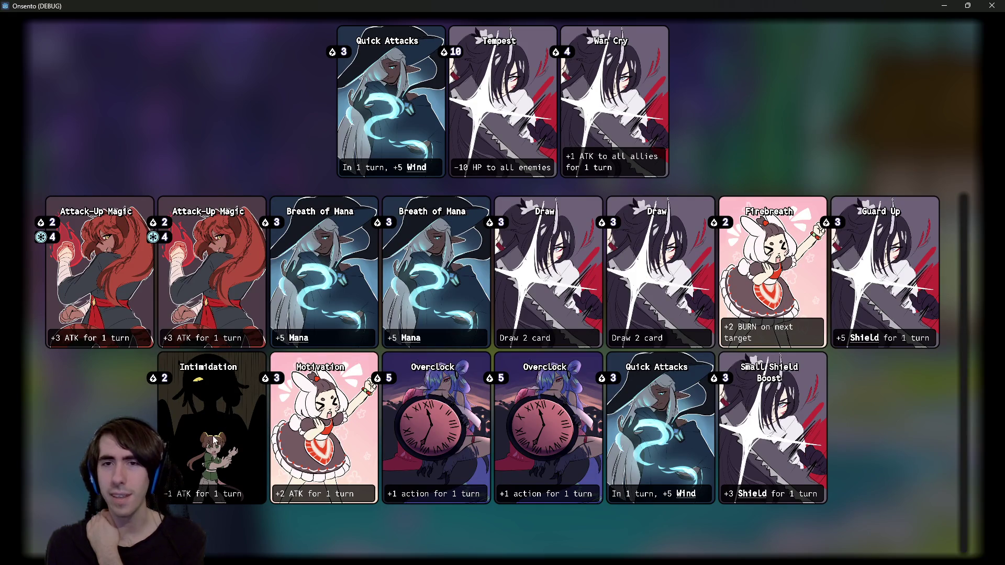
{"action": "mouse_move", "coordinate": [165, 378]}
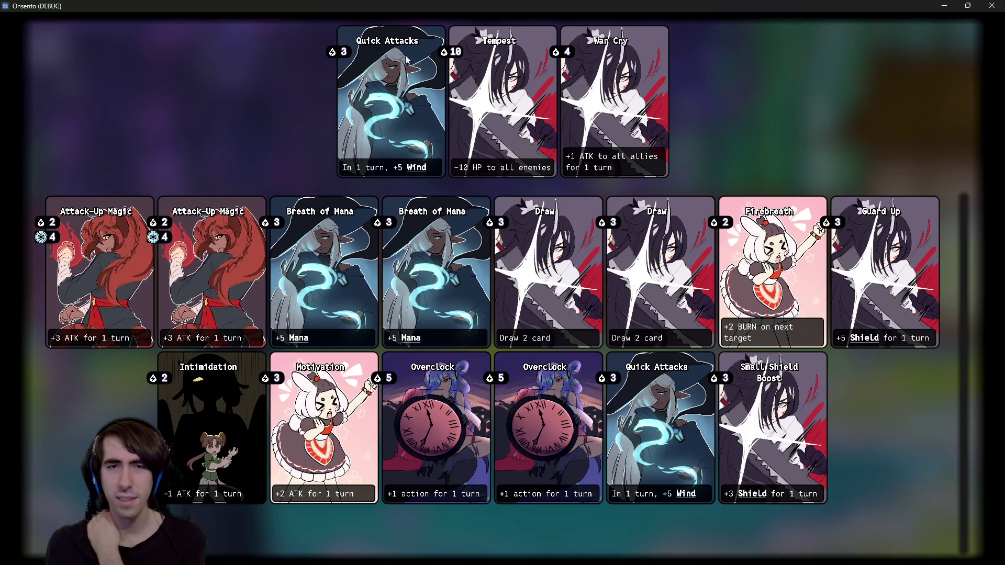
{"action": "mouse_move", "coordinate": [602, 90]}
{"action": "left_mouse_down"}
{"action": "mouse_move", "coordinate": [531, 103]}
{"action": "mouse_move", "coordinate": [610, 90]}
{"action": "left_mouse_up"}
{"action": "left_click", "coordinate": [610, 90]}
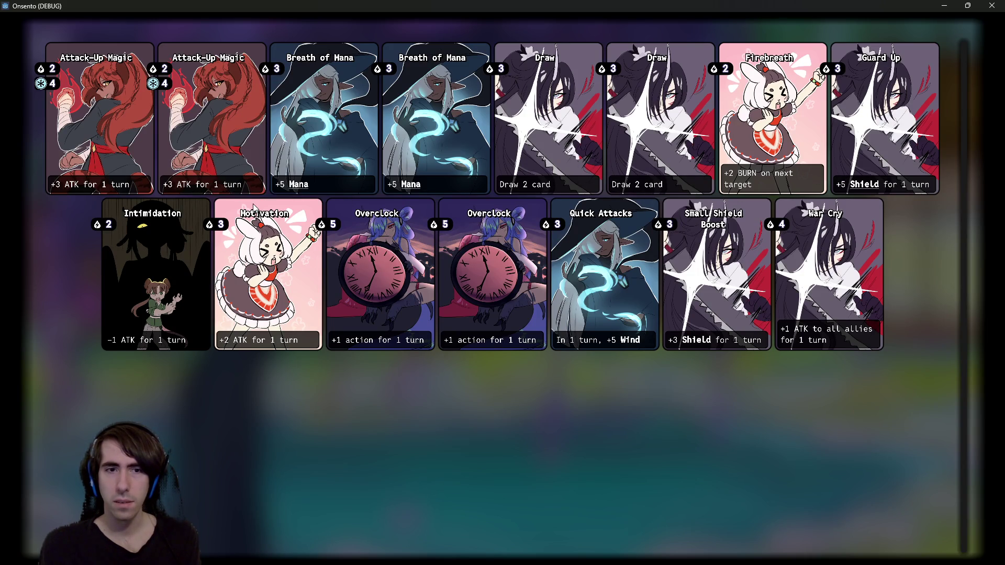
Step: Confirm Onsento's 15-card deck with War Cry is full and no further cards are offered
{"action": "mouse_move", "coordinate": [215, 234]}
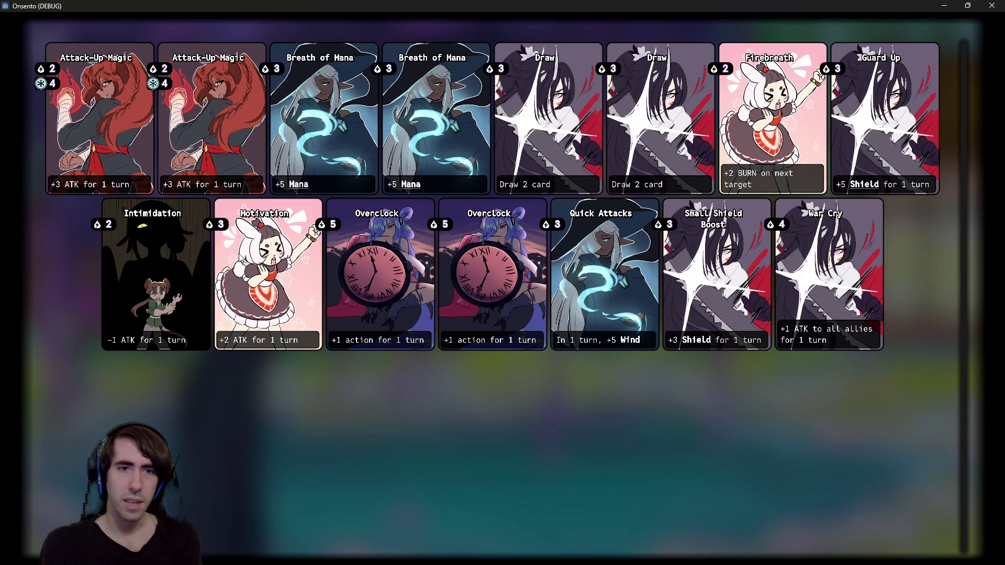
{"action": "mouse_move", "coordinate": [282, 79]}
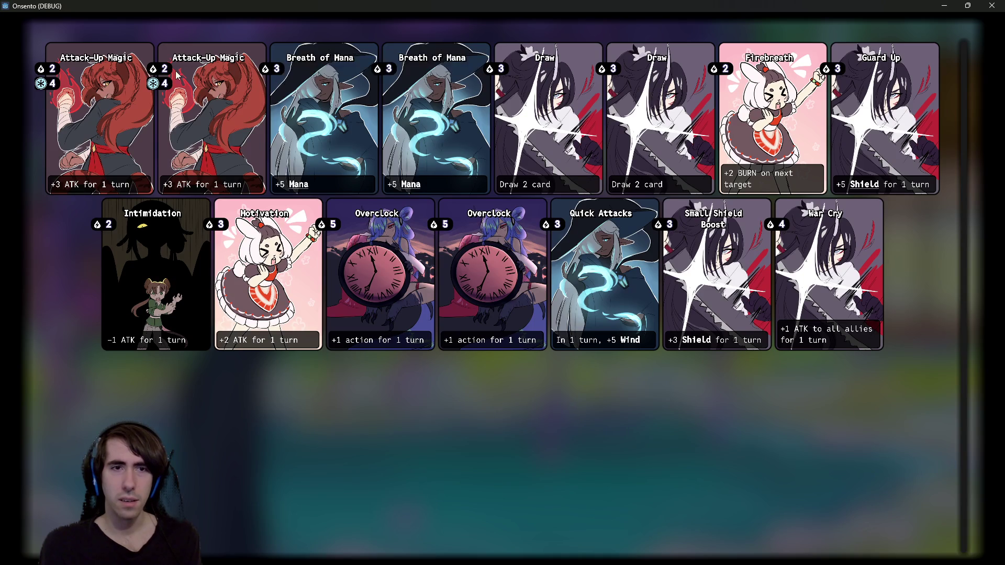
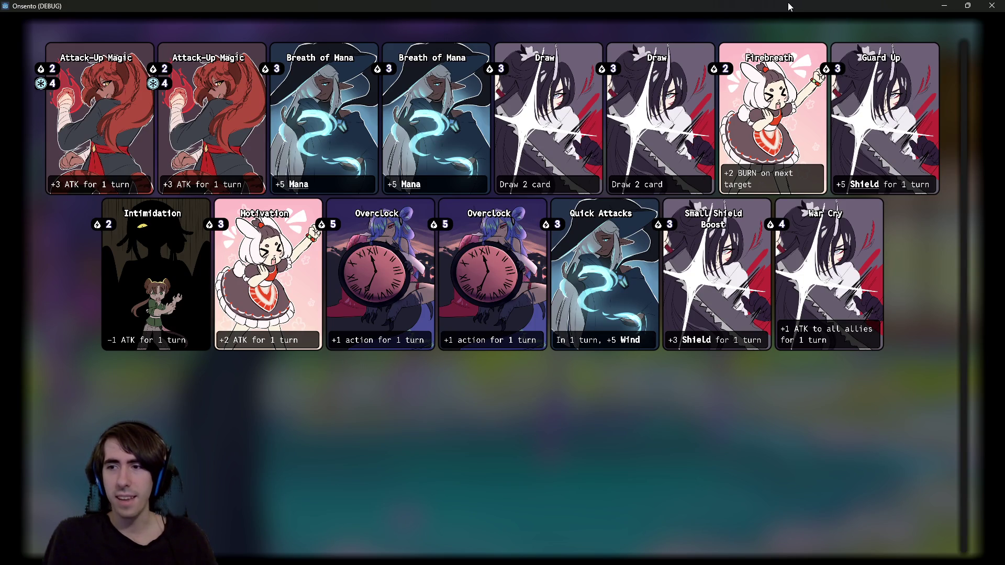
Step: Stop the debug game and review the three 'Wind not found' errors in the debugger
{"action": "left_click", "coordinate": [992, 5]}
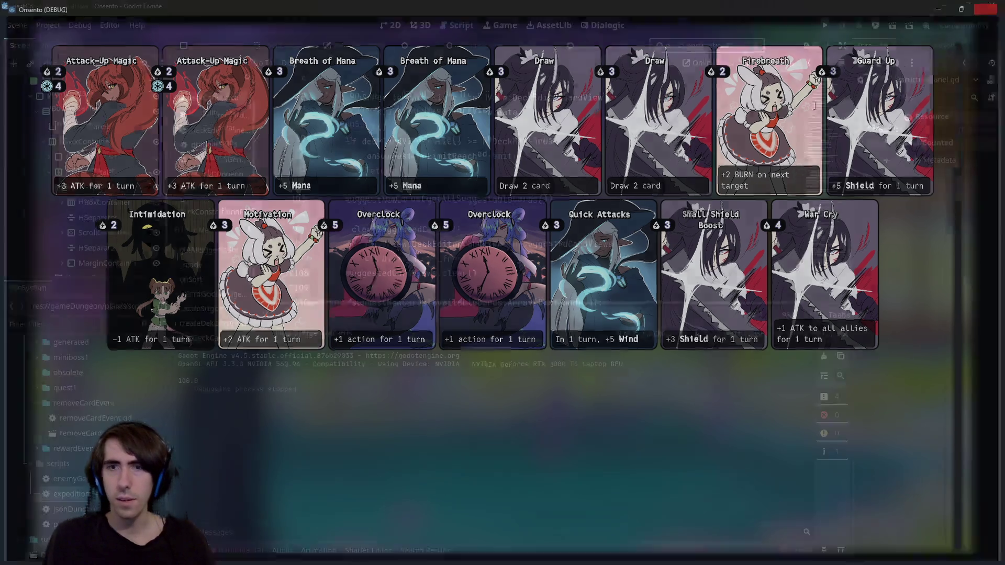
{"action": "mouse_move", "coordinate": [501, 151]}
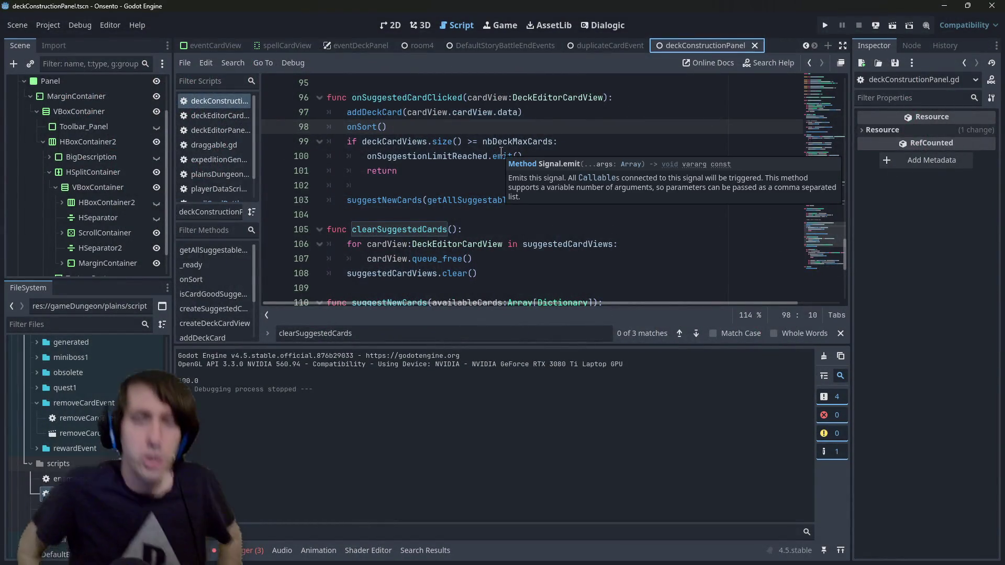
{"action": "left_click", "coordinate": [246, 550]}
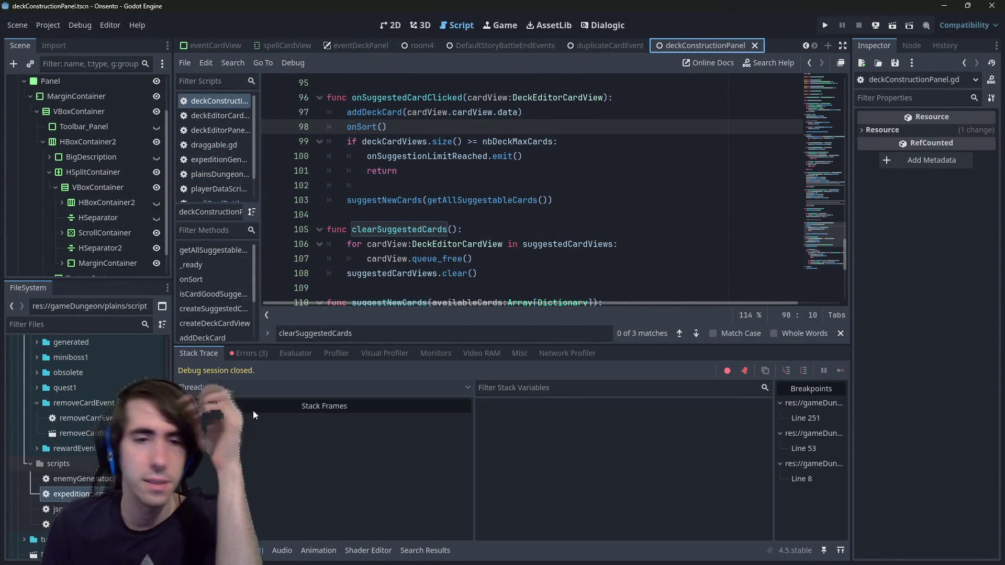
{"action": "left_click", "coordinate": [249, 352]}
Step: Add a new line after clearSuggestedCards() at the end of finish() and save
{"action": "left_click", "coordinate": [500, 215]}
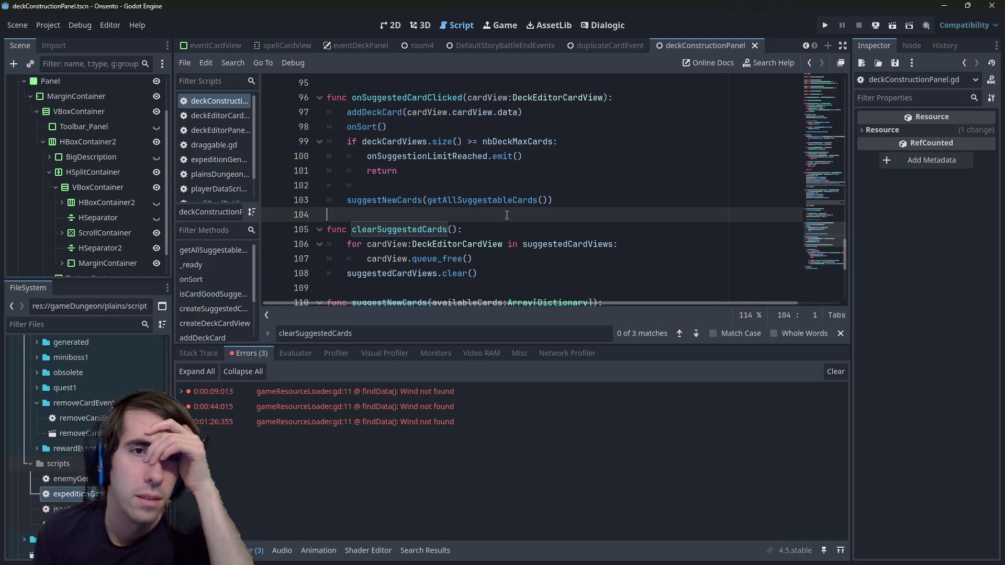
{"action": "scroll", "coordinate": [488, 214], "scroll_direction": "down", "scroll_amount": 5}
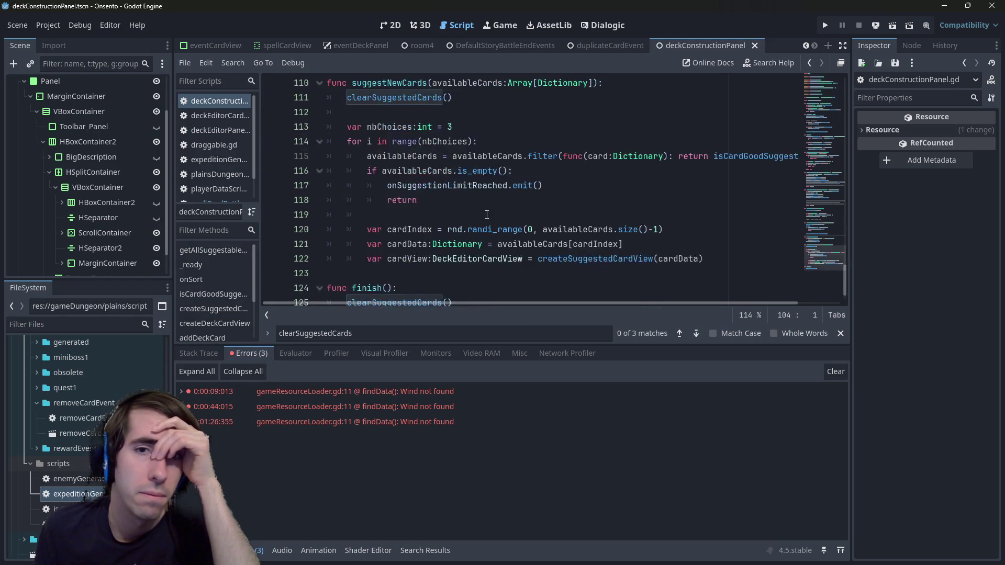
{"action": "scroll", "coordinate": [488, 214], "scroll_direction": "up", "scroll_amount": 5}
{"action": "scroll", "coordinate": [489, 214], "scroll_direction": "down", "scroll_amount": 6}
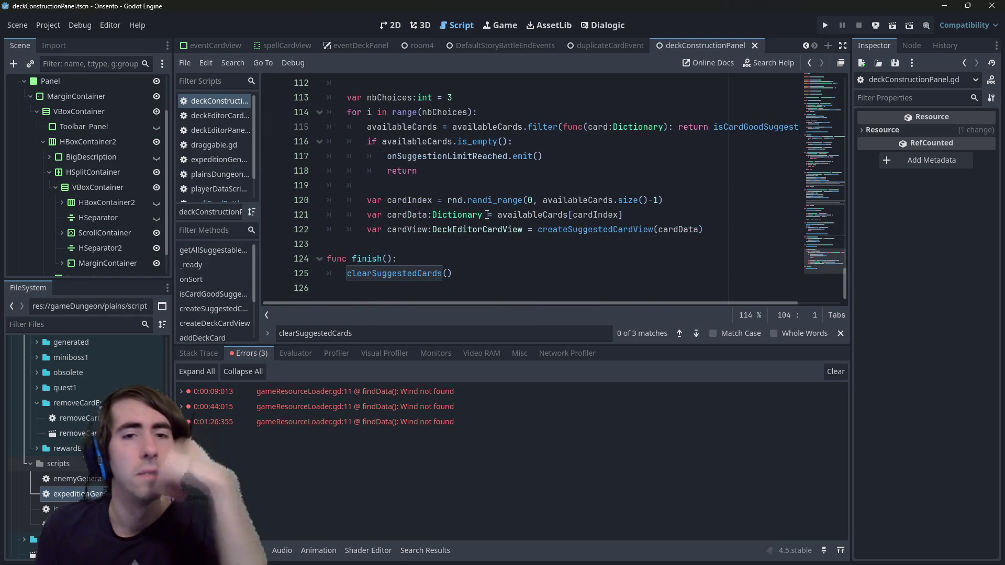
{"action": "scroll", "coordinate": [445, 204], "scroll_direction": "up", "scroll_amount": 3}
{"action": "left_click", "coordinate": [406, 191]}
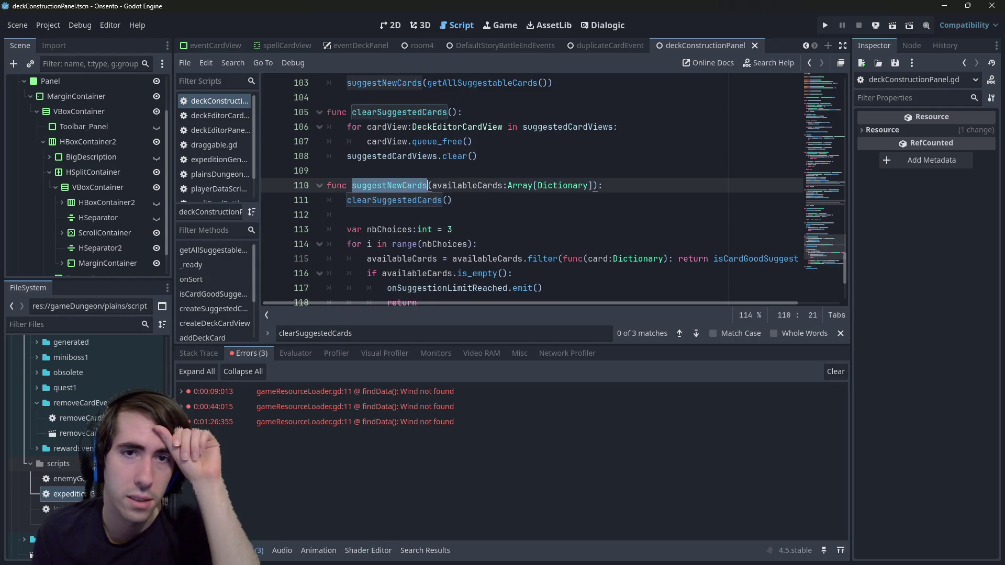
{"action": "scroll", "coordinate": [406, 199], "scroll_direction": "up", "scroll_amount": 3}
{"action": "scroll", "coordinate": [406, 204], "scroll_direction": "down", "scroll_amount": 6}
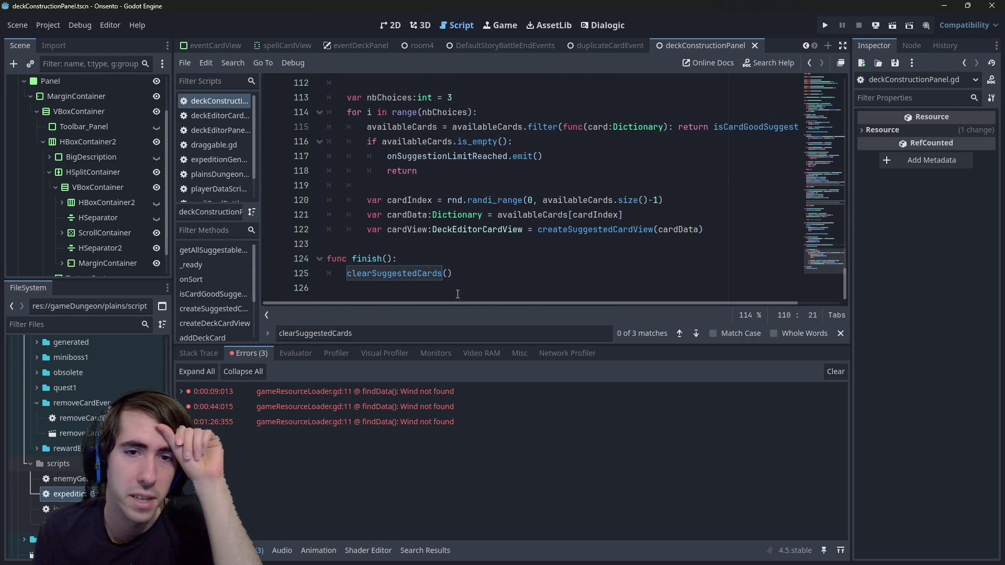
{"action": "left_click", "coordinate": [471, 288]}
{"action": "key", "text": "BackSpace"}
{"action": "key", "text": "Return"}
{"action": "key", "text": "ctrl+s"}
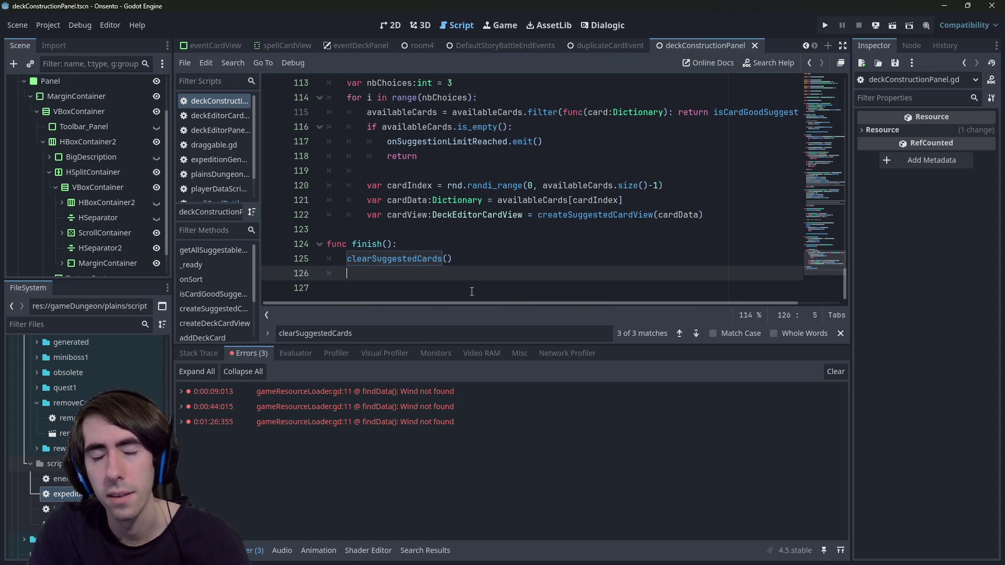
Step: Write PlayerData.setCards() in finish() and open setCards' definition in playerDataScript.gd
{"action": "type", "text": "PlayerData."}
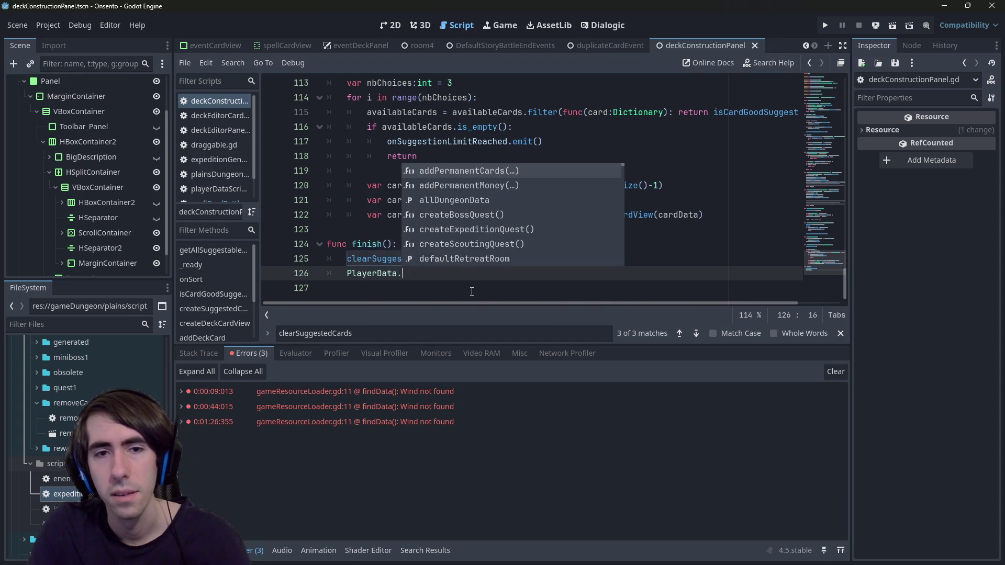
{"action": "type", "text": "ad"}
{"action": "key", "text": "BackSpace"}
{"action": "key", "text": "BackSpace"}
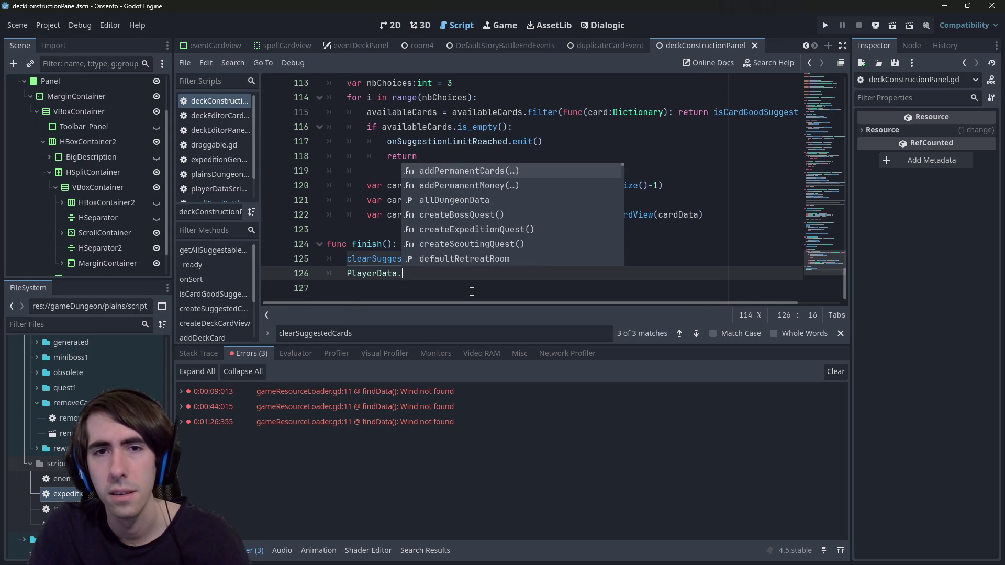
{"action": "type", "text": "set"}
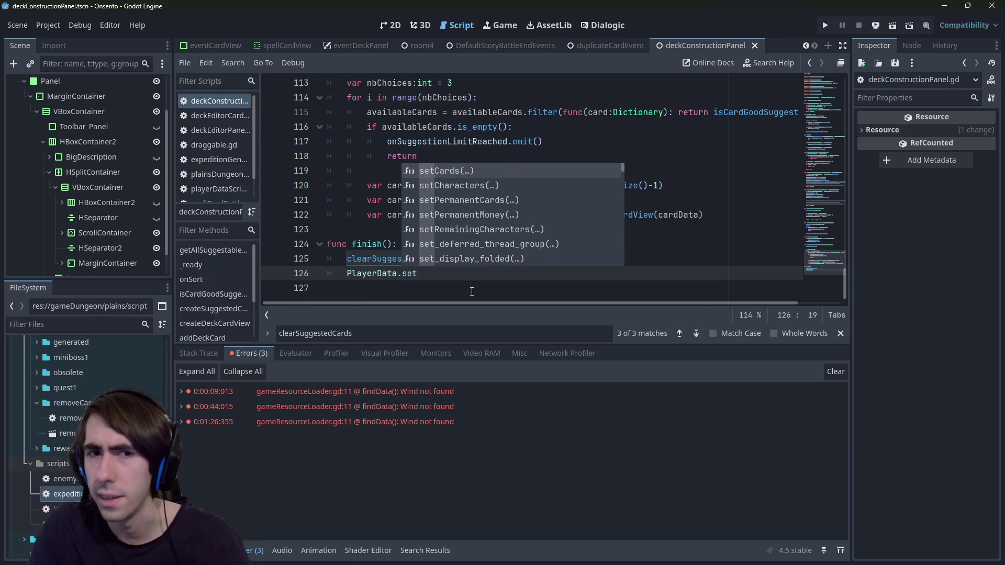
{"action": "key", "text": "Return"}
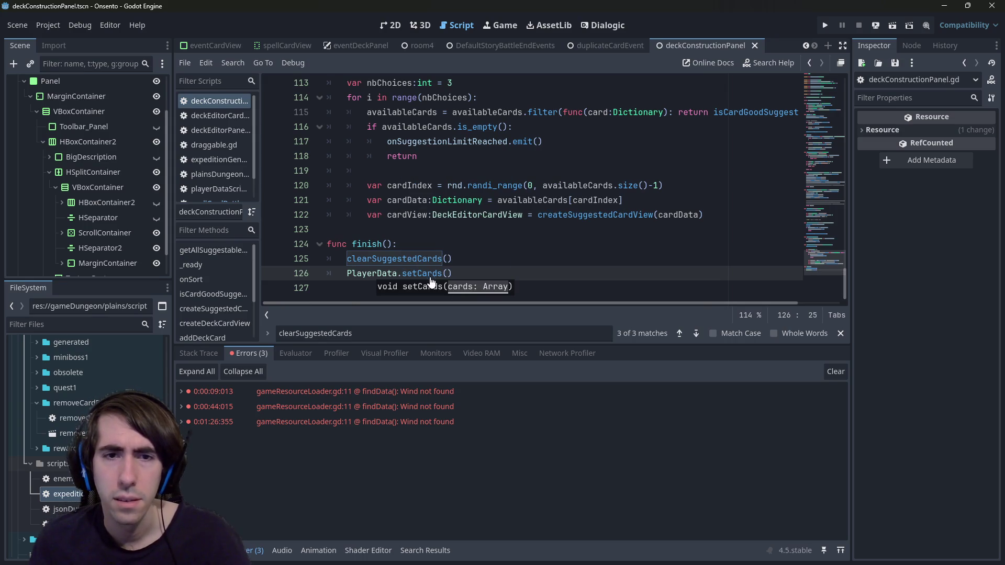
{"action": "left_click", "coordinate": [429, 273], "text": "ctrl"}
{"action": "double_click", "coordinate": [456, 230]}
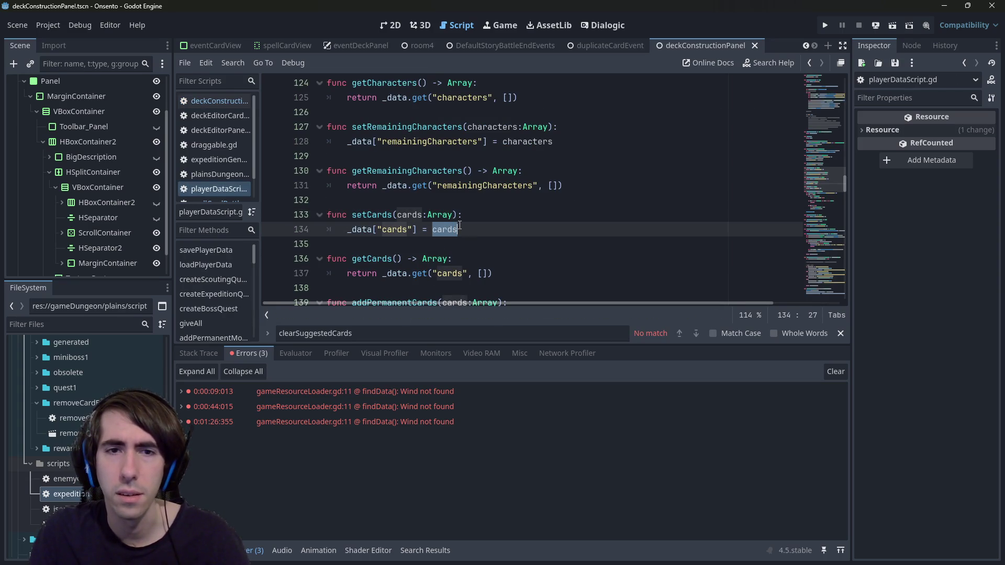
Step: Inspect how setCards assigns _data in playerDataScript.gd, returning to its signature line
{"action": "double_click", "coordinate": [359, 229]}
{"action": "scroll", "coordinate": [403, 222], "scroll_direction": "up", "scroll_amount": 2}
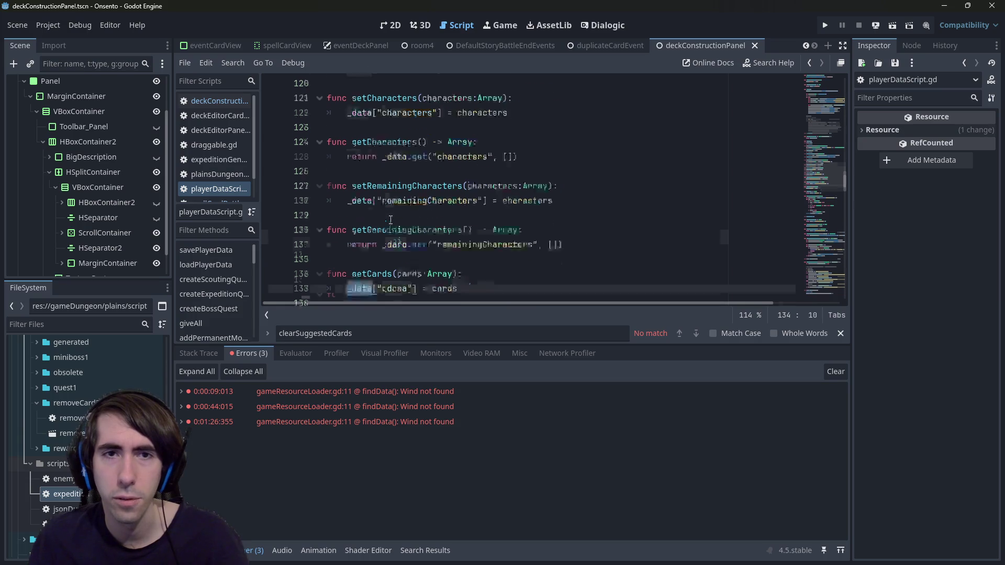
{"action": "scroll", "coordinate": [406, 219], "scroll_direction": "down", "scroll_amount": 2}
{"action": "left_click_drag", "start_coordinate": [832, 177], "coordinate": [828, 80]}
{"action": "left_click", "coordinate": [636, 192]}
{"action": "key", "text": "alt+Left"}
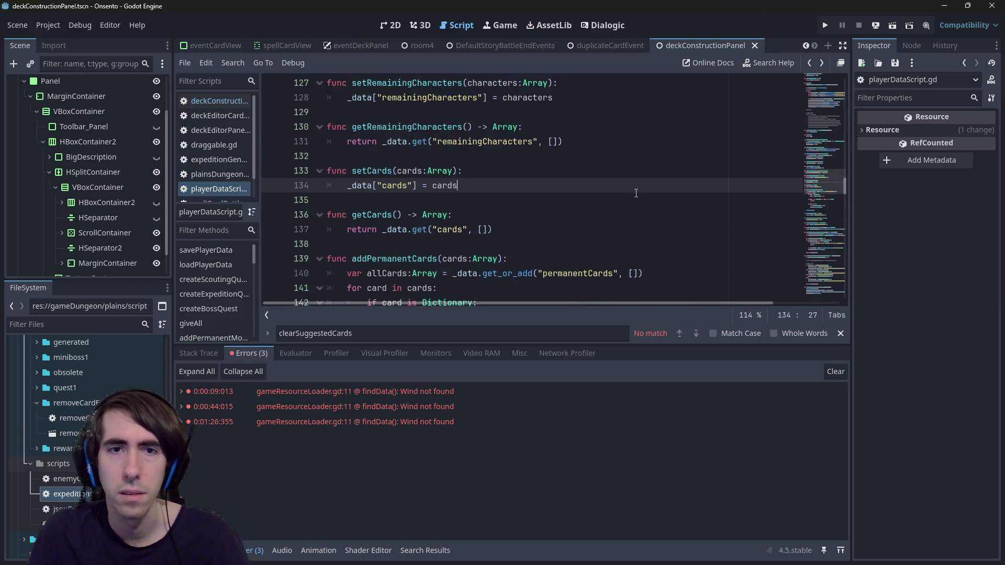
{"action": "key", "text": "Up"}
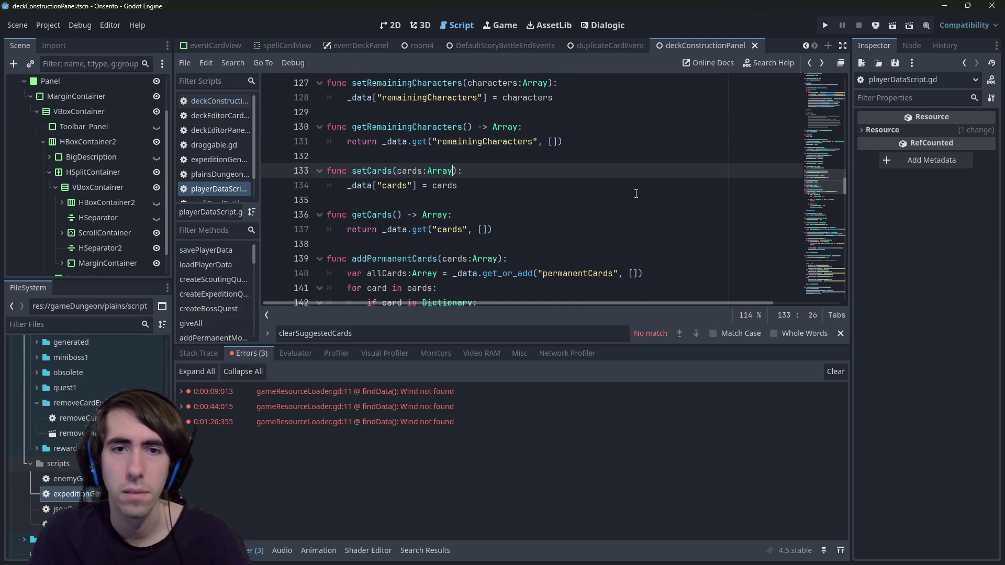
Step: Type setCards' parameter as an Array[Dictionary], save, and return to the deck construction panel script
{"action": "type", "text": "[Dictio"}
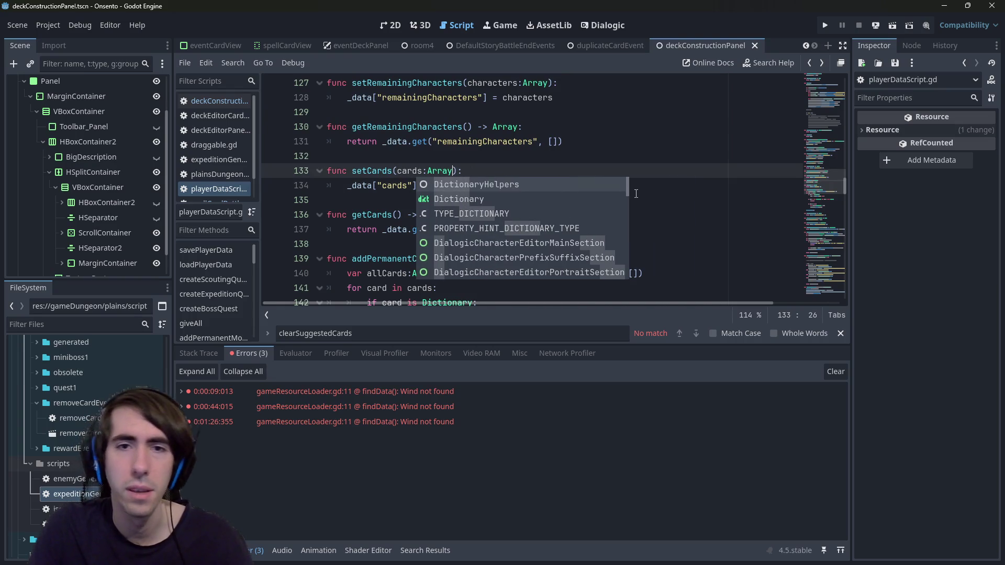
{"action": "key", "text": "ctrl+s"}
{"action": "key", "text": "Escape"}
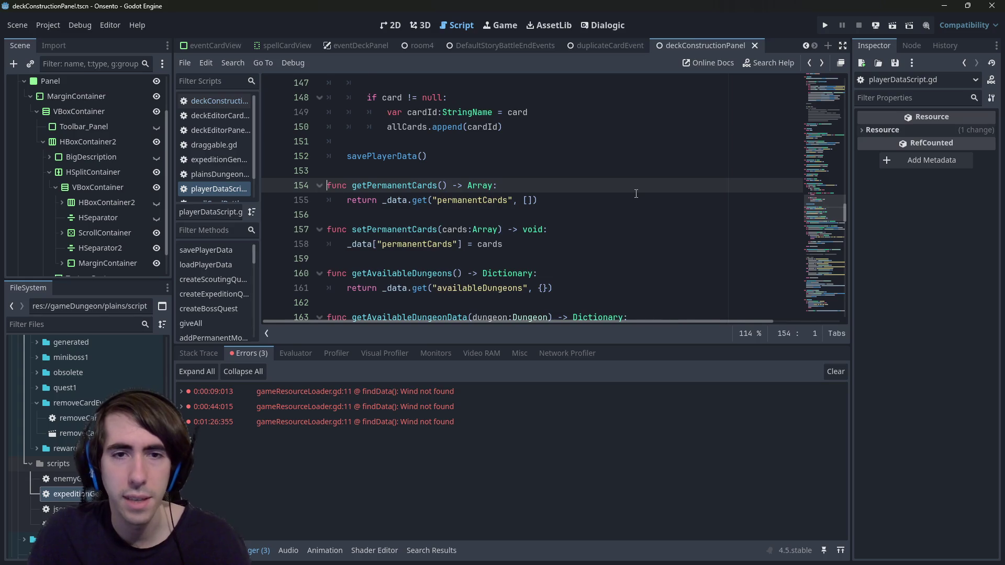
{"action": "scroll", "coordinate": [636, 194], "scroll_direction": "down", "scroll_amount": 1}
{"action": "key", "text": "alt+Left"}
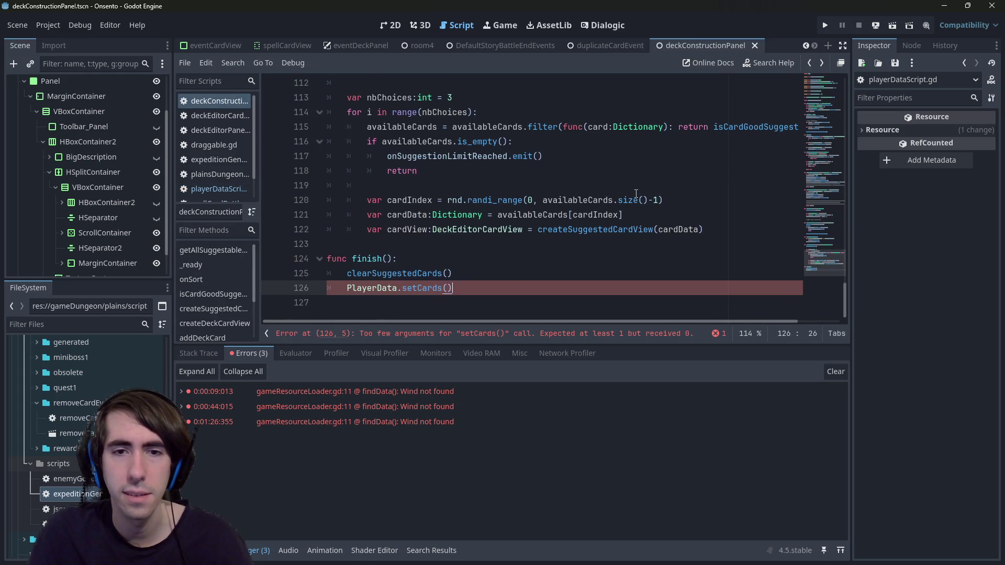
Step: Check how deckCardViews is declared before editing finish()
{"action": "key", "text": "Left"}
{"action": "left_click_drag", "start_coordinate": [824, 262], "coordinate": [835, 75]}
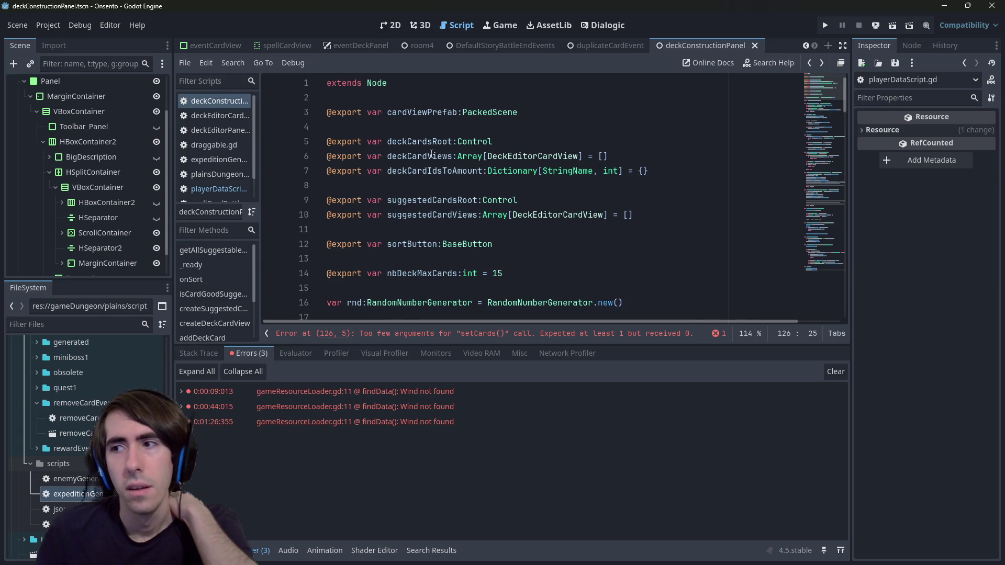
{"action": "double_click", "coordinate": [430, 155]}
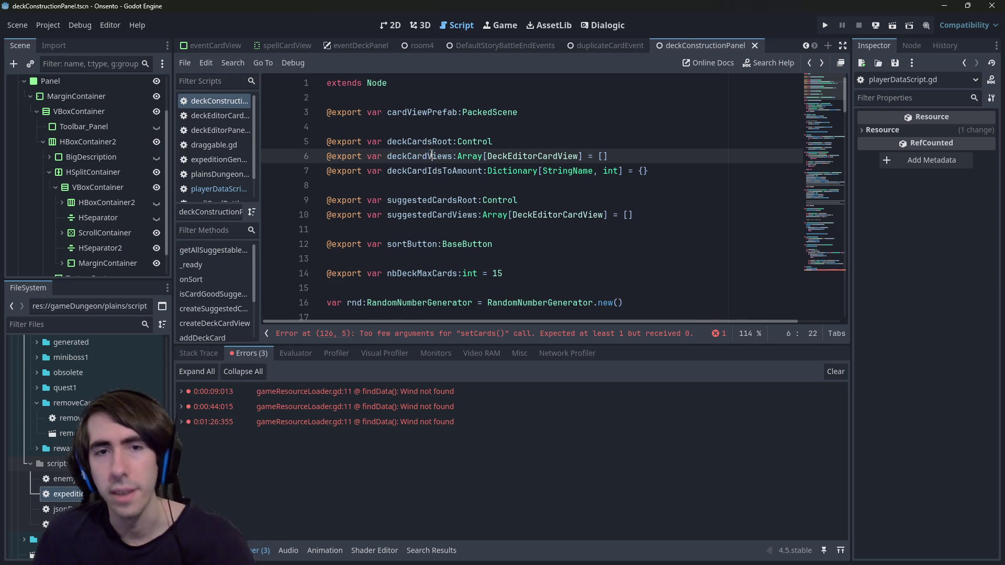
{"action": "left_click", "coordinate": [825, 294]}
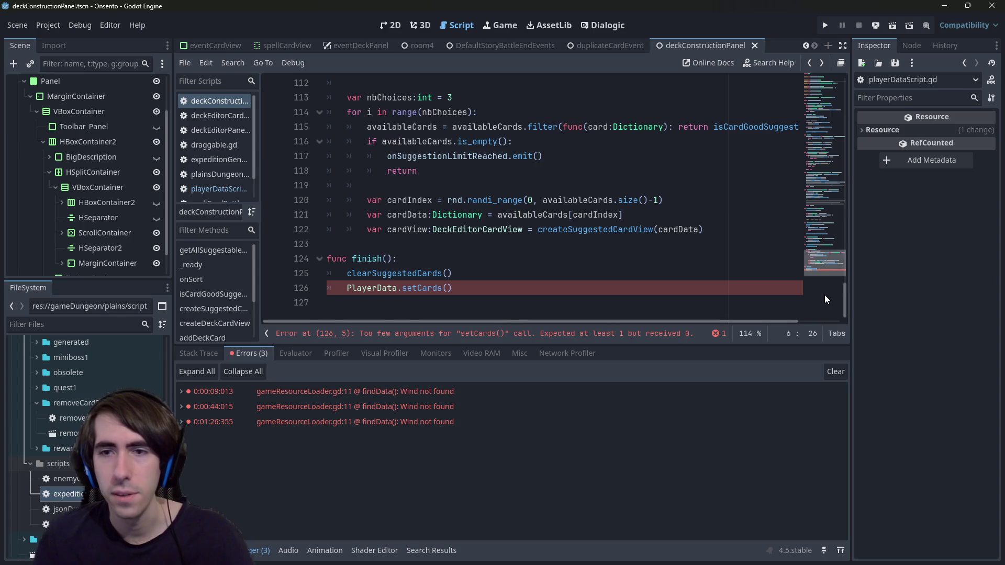
Step: Declare an empty Array[Dictionary] cards variable above the setCards call
{"action": "left_click", "coordinate": [510, 278]}
{"action": "key", "text": "Down"}
{"action": "type", "text": "var cra"}
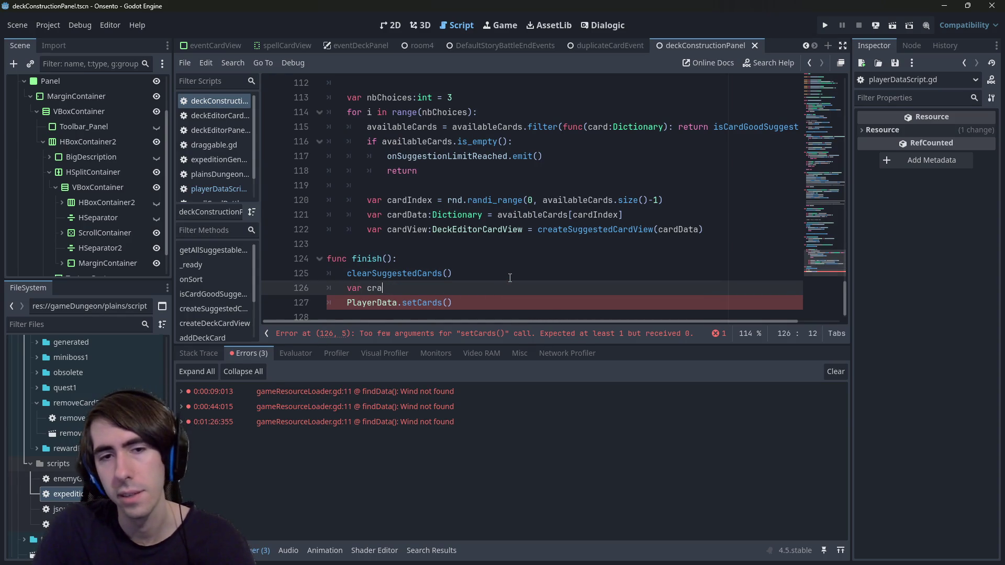
{"action": "type", "text": "ds"}
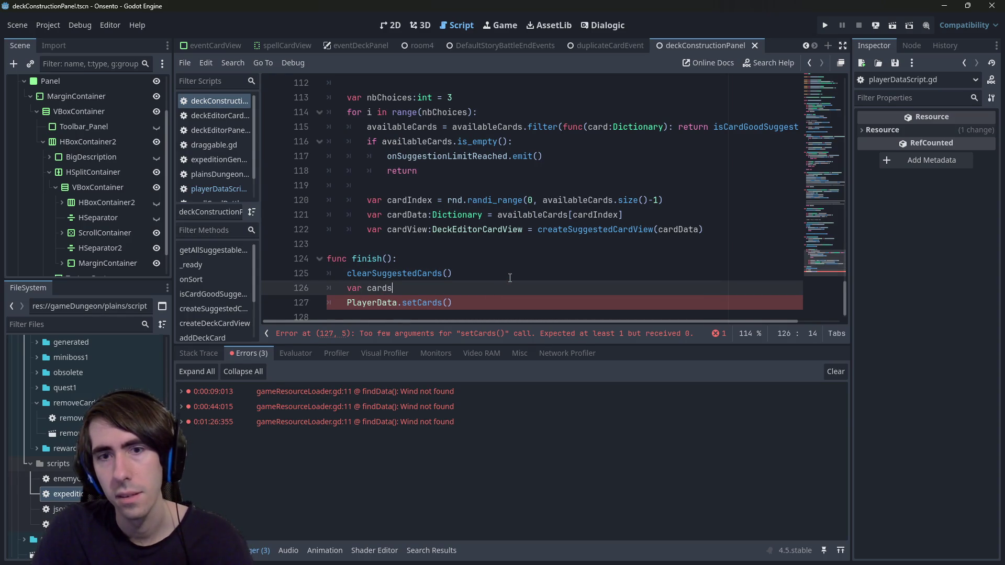
{"action": "type", "text": "Array[Dict"}
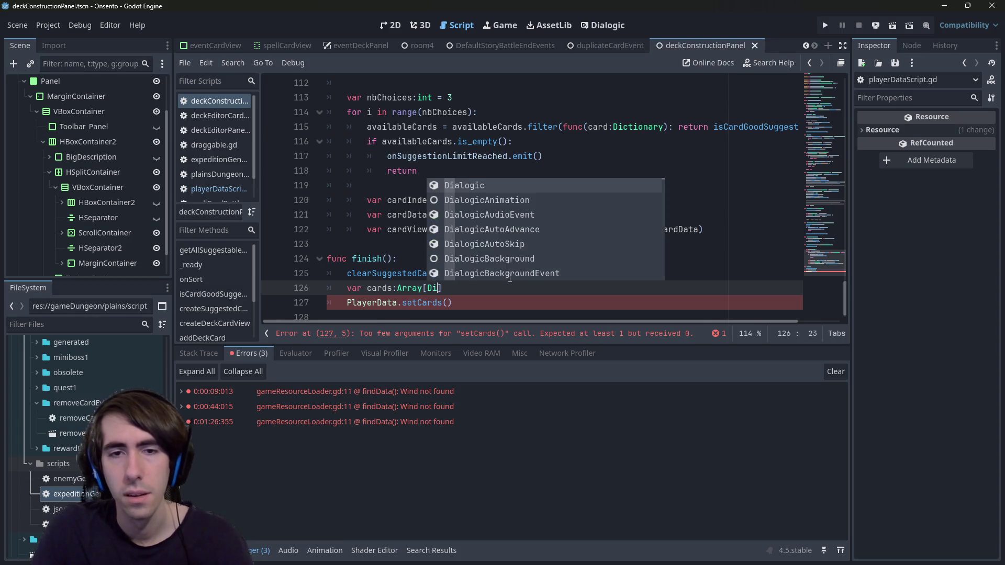
{"action": "key", "text": "Down"}
{"action": "key", "text": "Return"}
{"action": "type", "text": "]= []"}
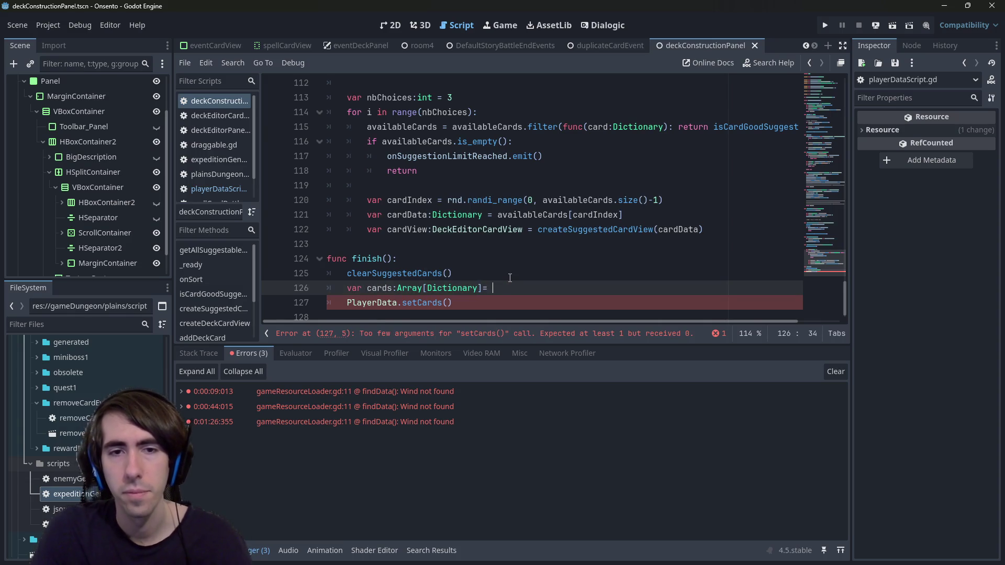
{"action": "key", "text": "Return"}
{"action": "key", "text": "Up"}
{"action": "key", "text": "End"}
{"action": "key", "text": "Left"}
{"action": "key", "text": "Left"}
{"action": "key", "text": "Left"}
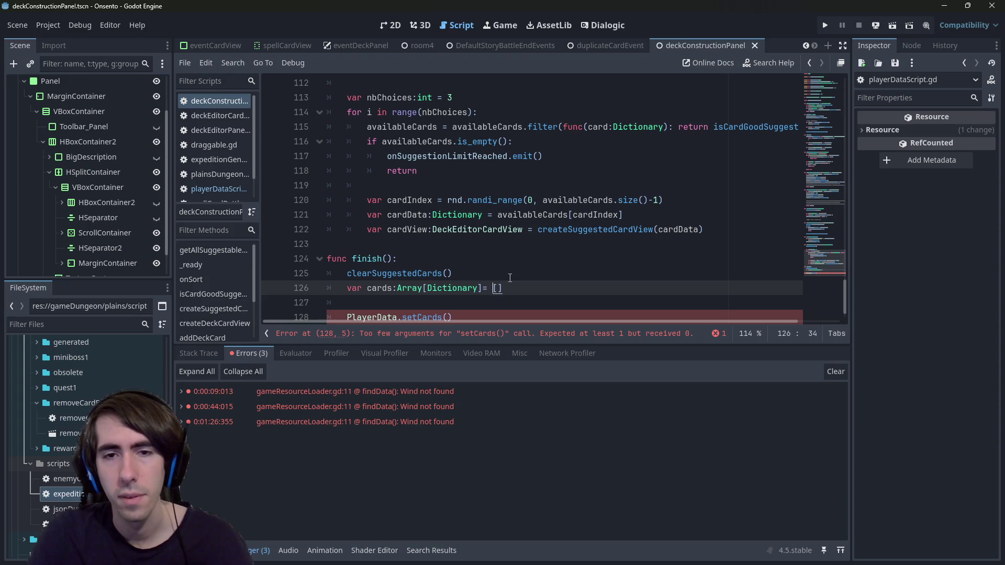
{"action": "key", "text": "Down"}
{"action": "key", "text": "End"}
Step: Add the loop 'for cardView:DeckEditorCardView in deckCardViews:' below the cards array
{"action": "type", "text": "for cardView in deckCardViews:"}
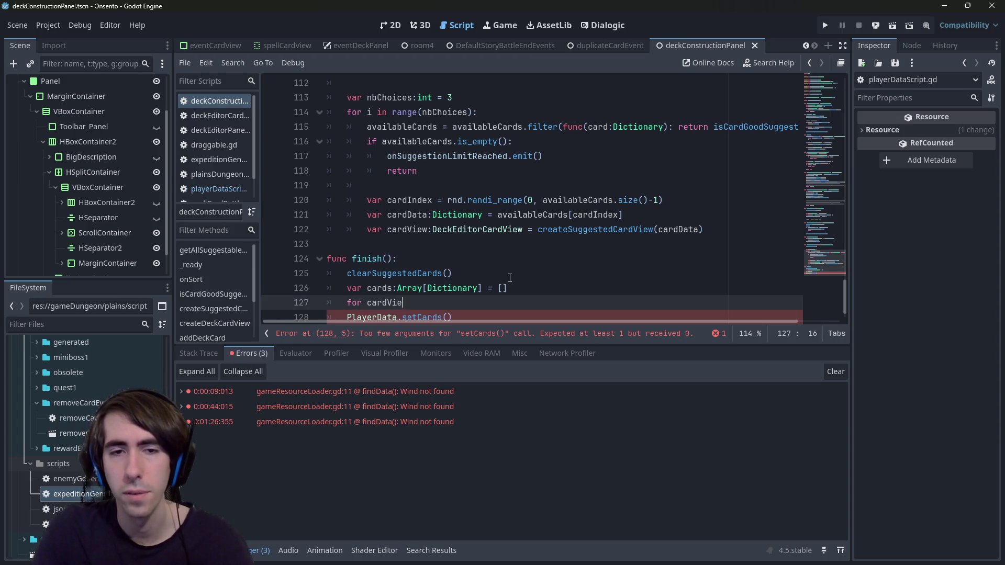
{"action": "key", "text": "Return"}
{"action": "key", "text": "Up"}
{"action": "key", "text": "Up"}
{"action": "key", "text": "ctrl+Right"}
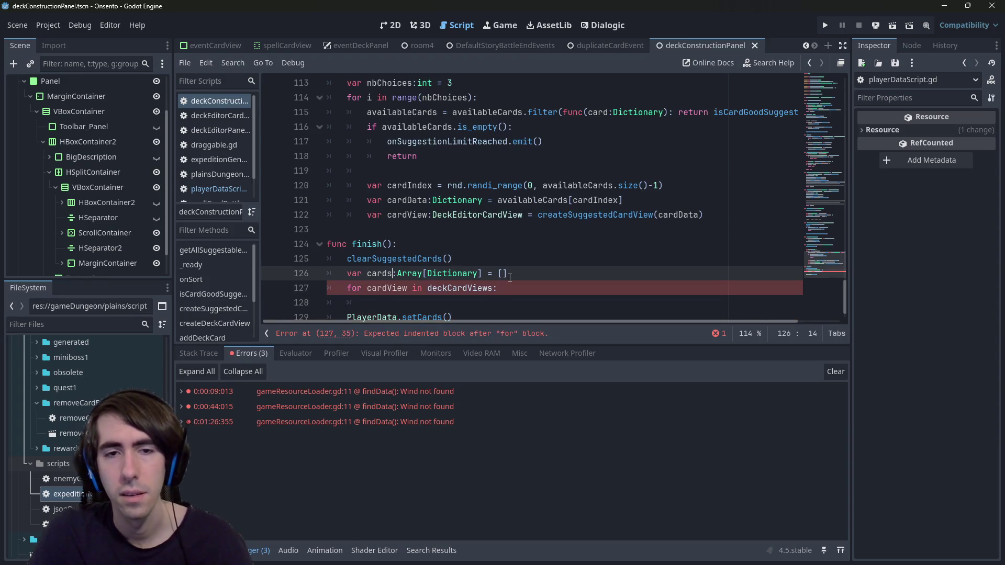
{"action": "left_click", "coordinate": [460, 288], "text": "ctrl"}
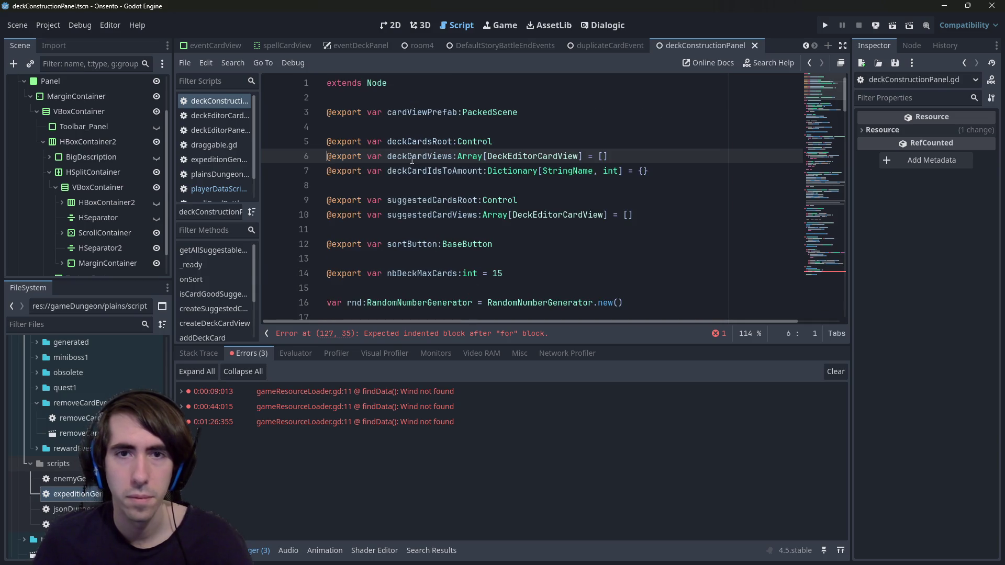
{"action": "double_click", "coordinate": [487, 155]}
{"action": "key", "text": "ctrl+c"}
{"action": "key", "text": "alt+Left"}
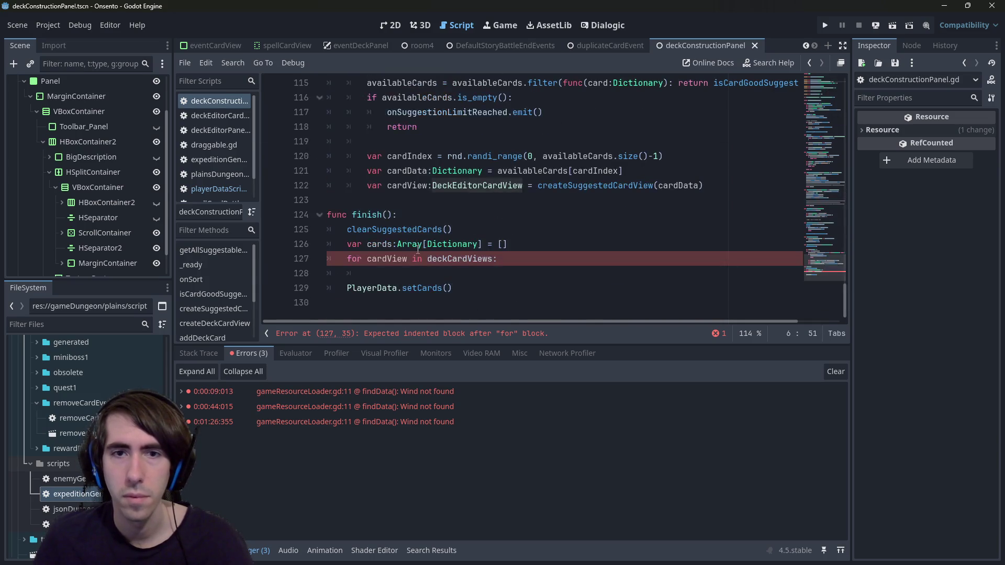
{"action": "left_click", "coordinate": [404, 253]}
{"action": "type", "text": ":"}
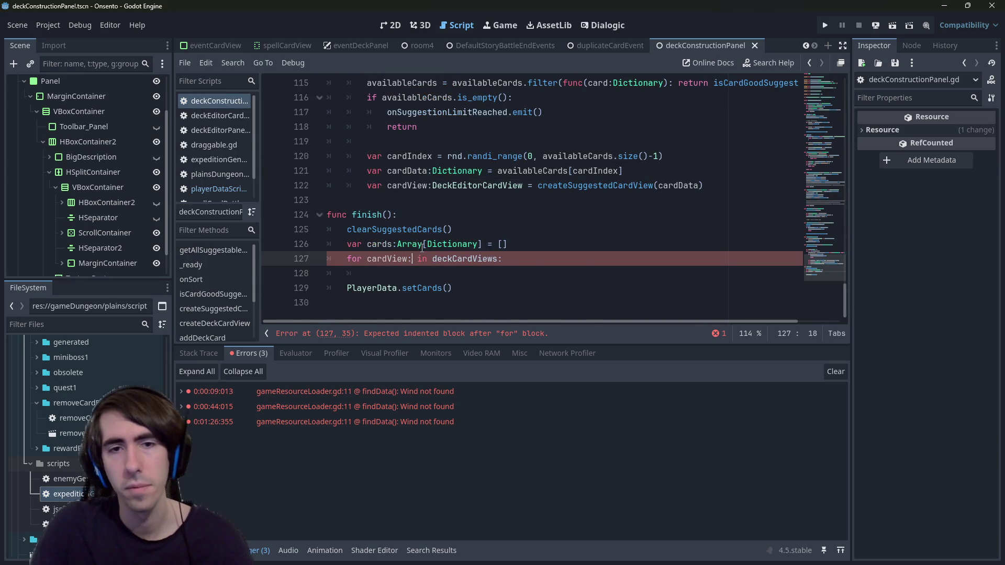
{"action": "key", "text": "ctrl+v"}
{"action": "key", "text": "Down"}
Step: Push cardView.cardView.data into cards, pass cards to PlayerData.setCards, and run the game
{"action": "type", "text": "cards.pus"}
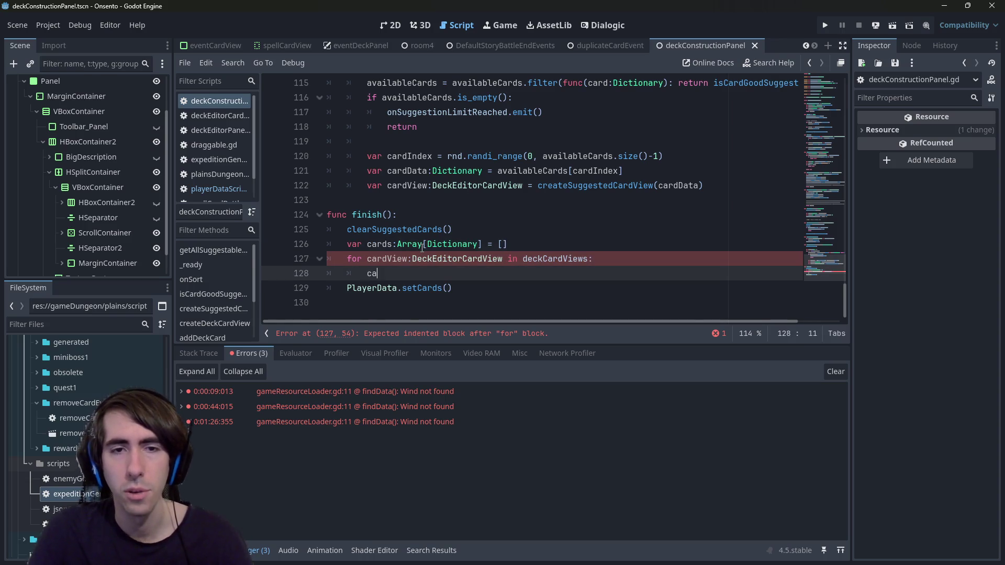
{"action": "type", "text": "h"}
{"action": "key", "text": "Return"}
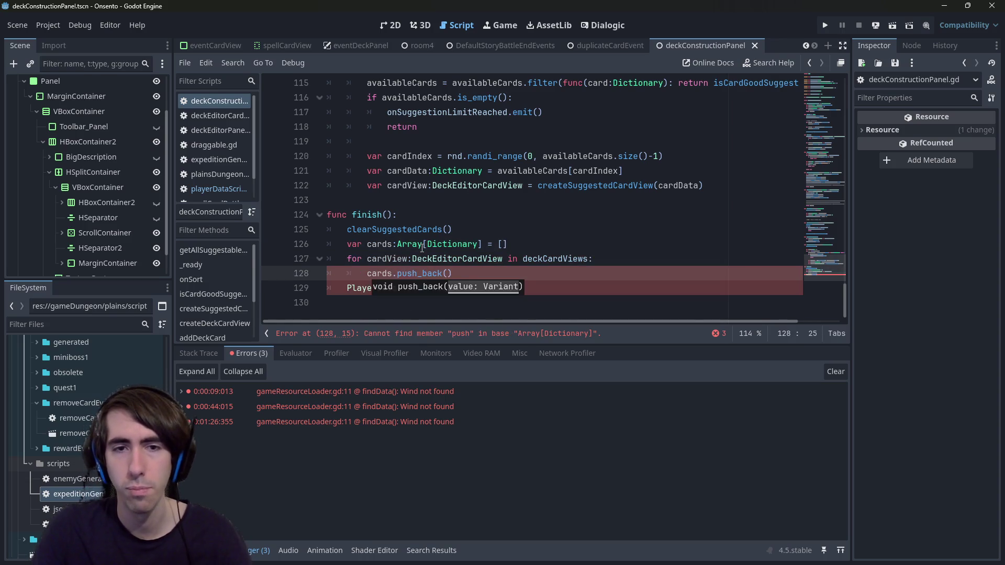
{"action": "type", "text": "cardView.cardView"}
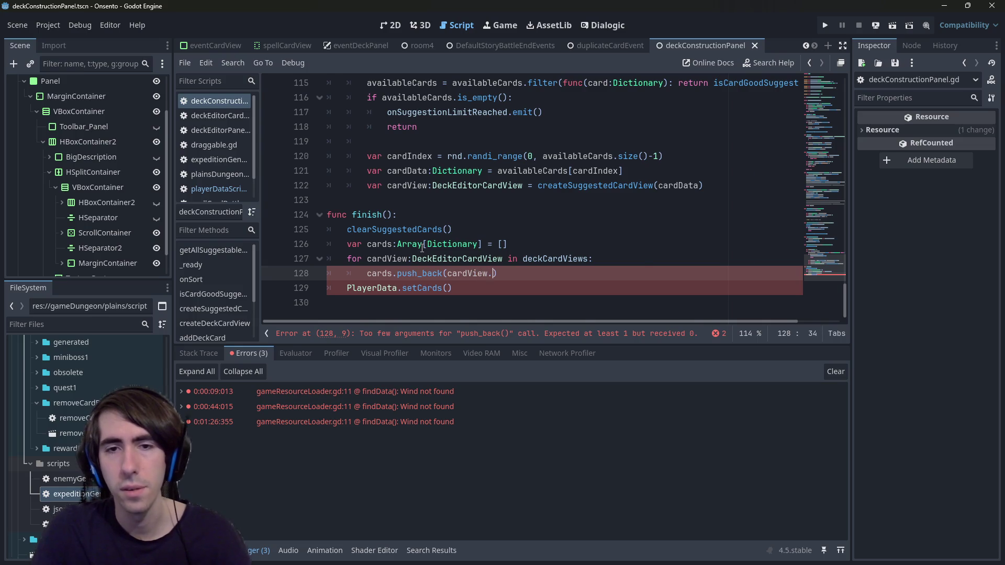
{"action": "type", "text": ".data"}
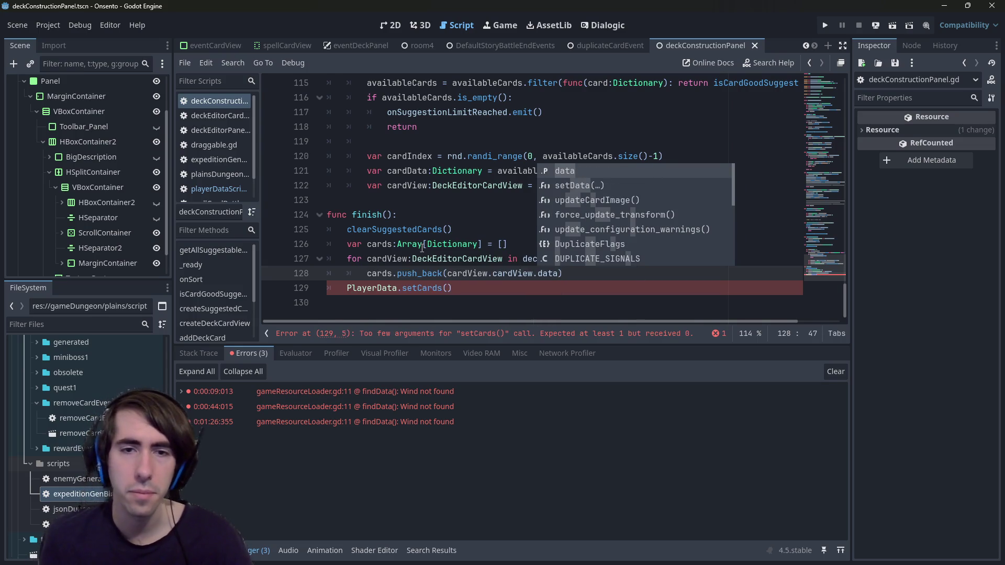
{"action": "double_click", "coordinate": [384, 259]}
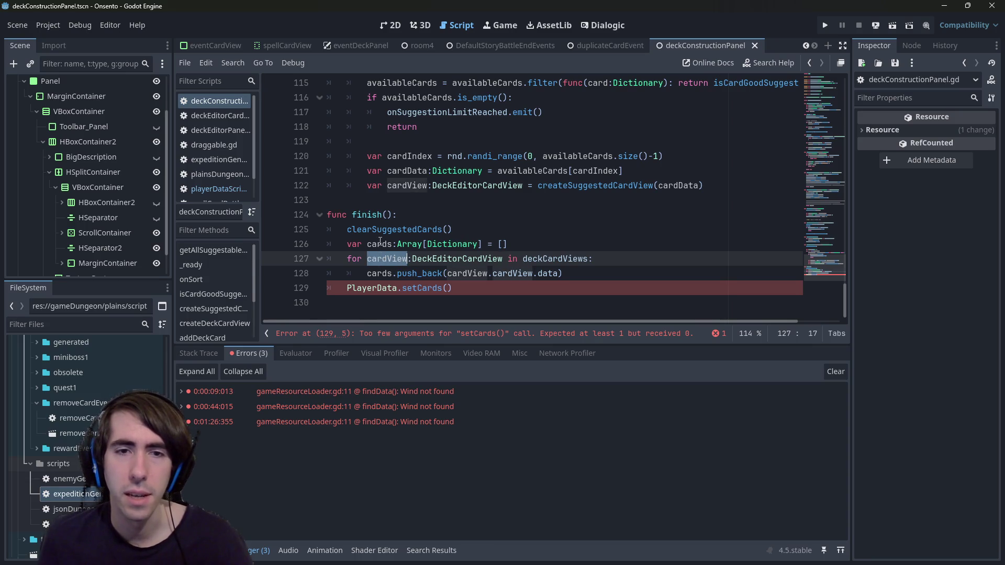
{"action": "double_click", "coordinate": [380, 244]}
{"action": "left_click", "coordinate": [448, 289]}
{"action": "type", "text": "cards"}
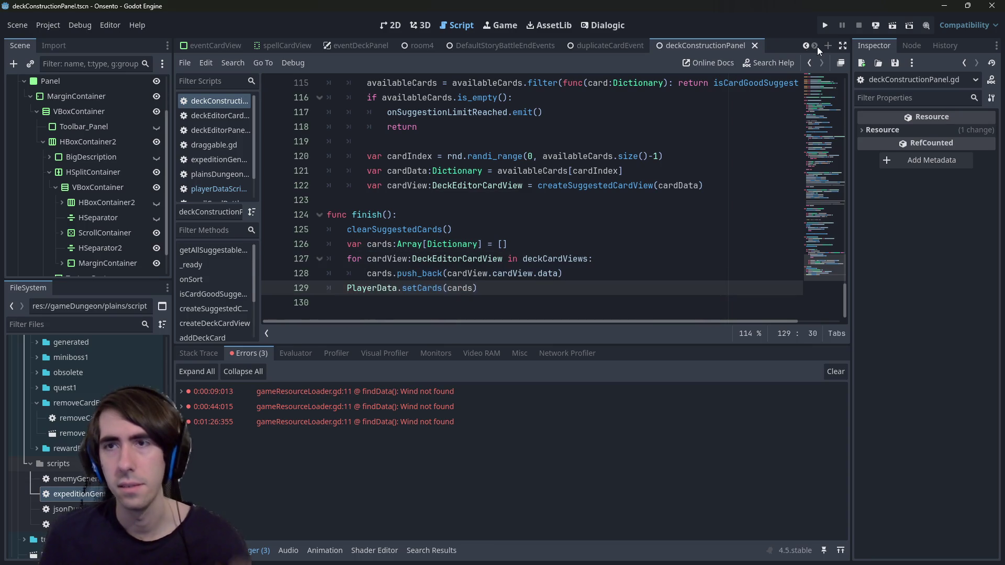
{"action": "left_click", "coordinate": [892, 25]}
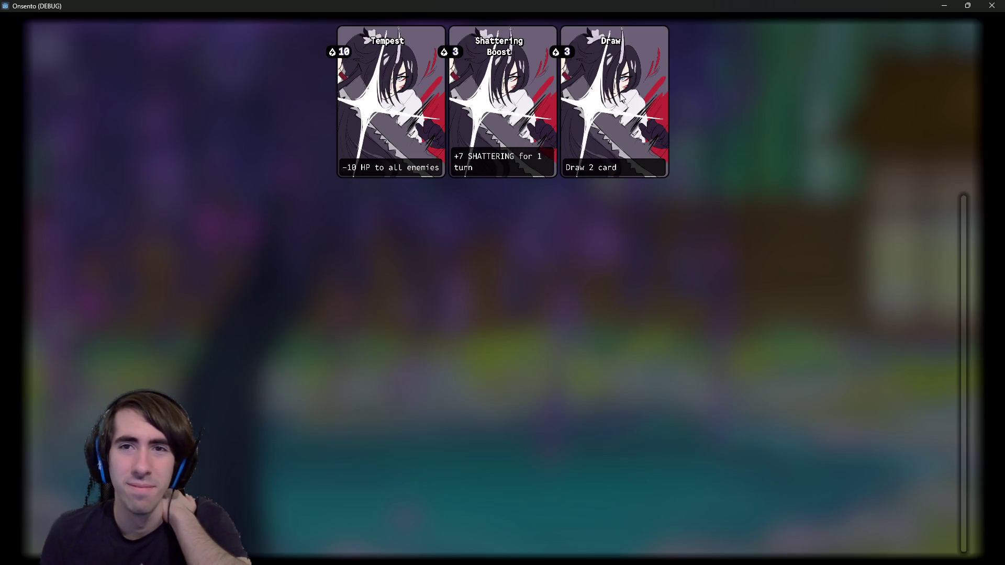
Step: Add the Draw and Ignite cards to the deck, then close the game
{"action": "left_click", "coordinate": [603, 118]}
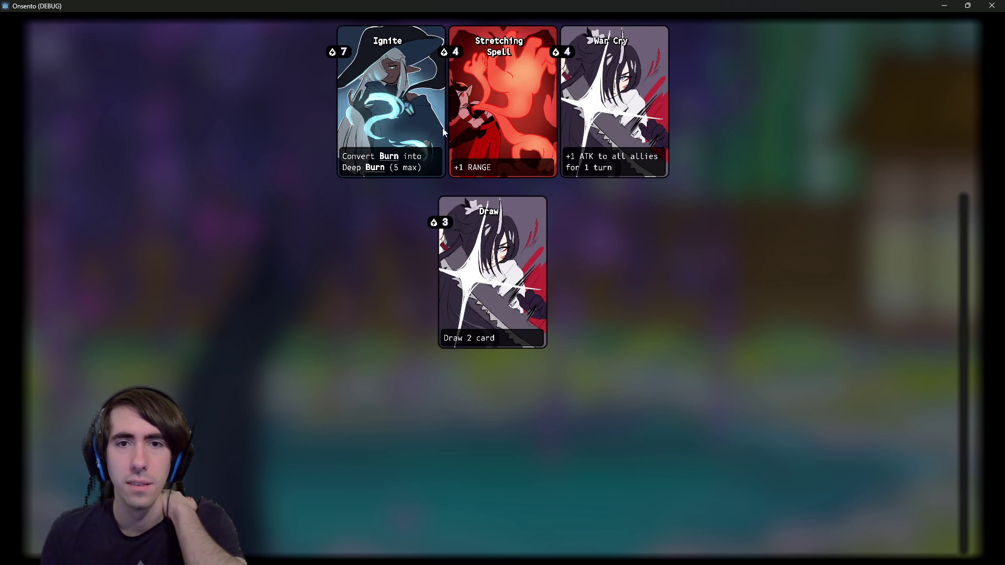
{"action": "left_click", "coordinate": [385, 93]}
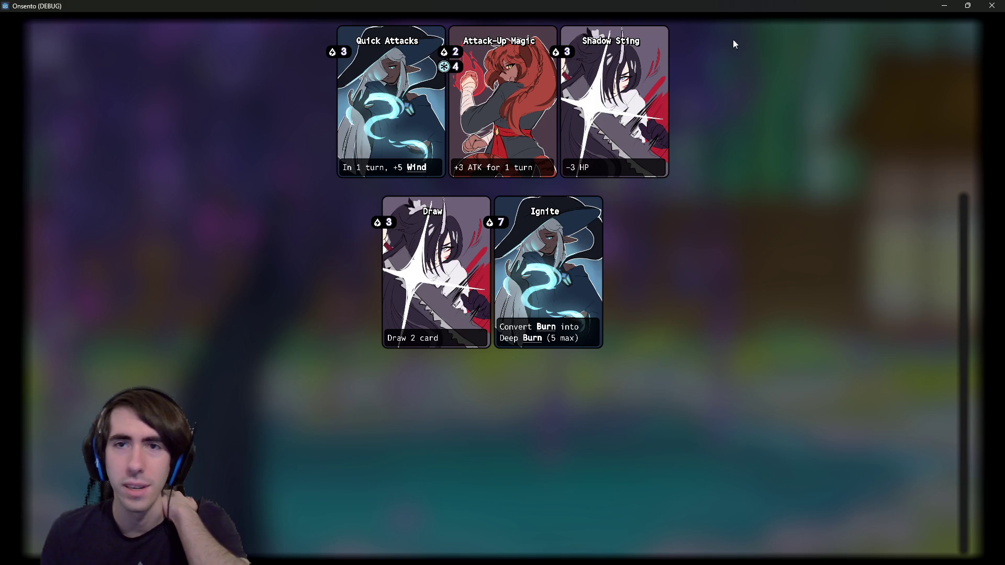
{"action": "left_click", "coordinate": [992, 5]}
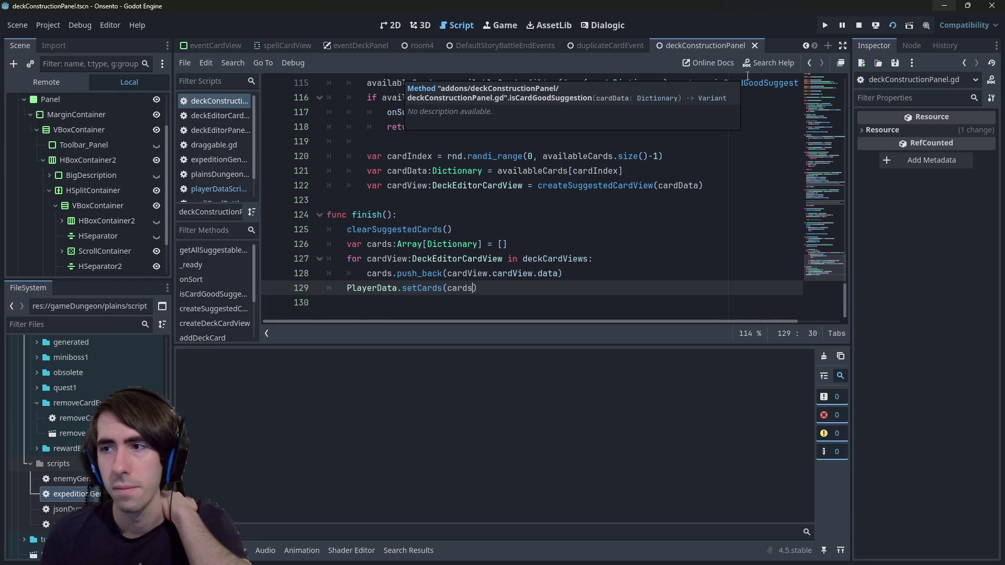
Step: Relaunch and add Wind Control, Overclock, Attack-Up Magic, Breath of Mana, Attack-Up Magic, Shadow Sting, Small Shield Boost
{"action": "key", "text": "F5"}
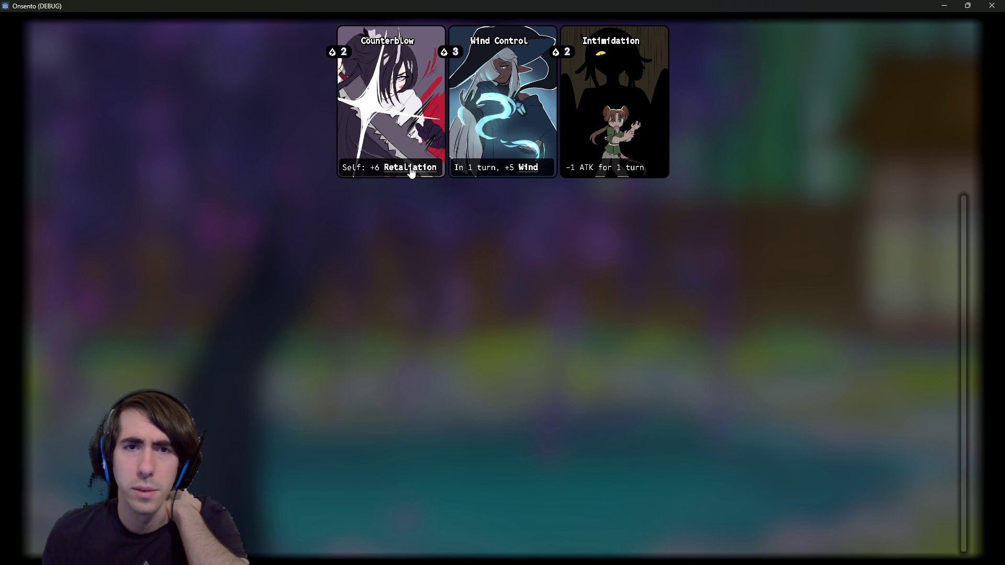
{"action": "left_click", "coordinate": [486, 89]}
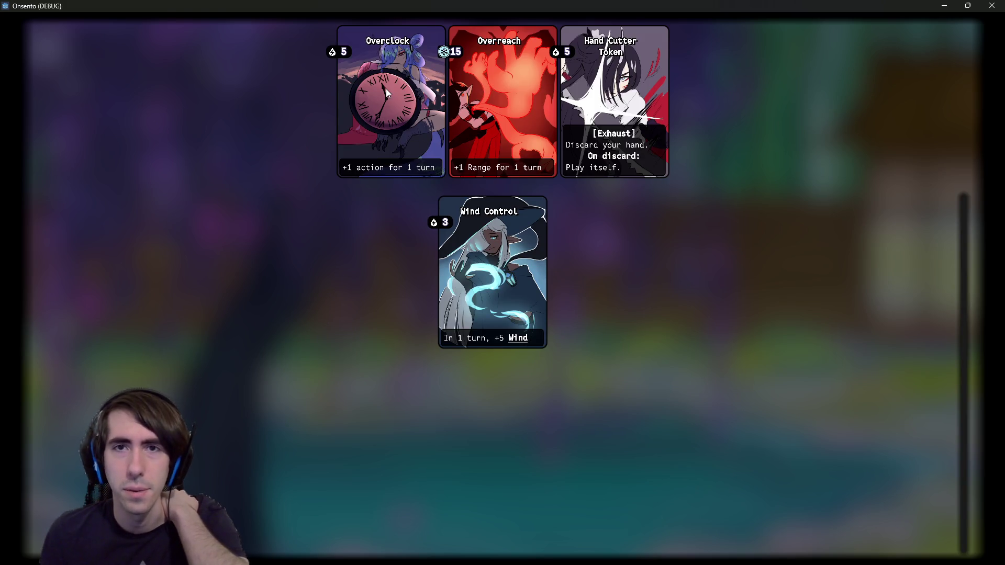
{"action": "left_click", "coordinate": [386, 89]}
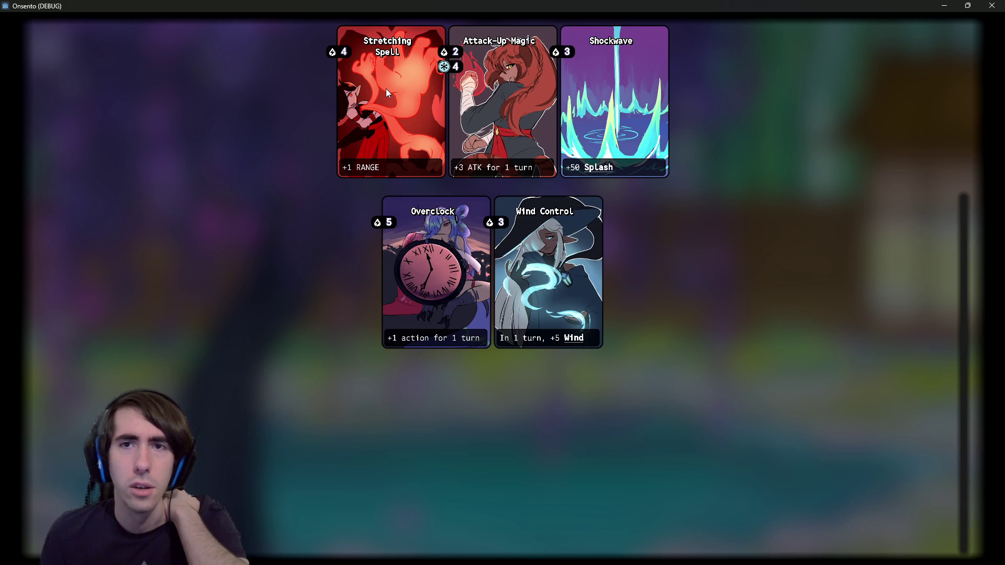
{"action": "left_click", "coordinate": [505, 101]}
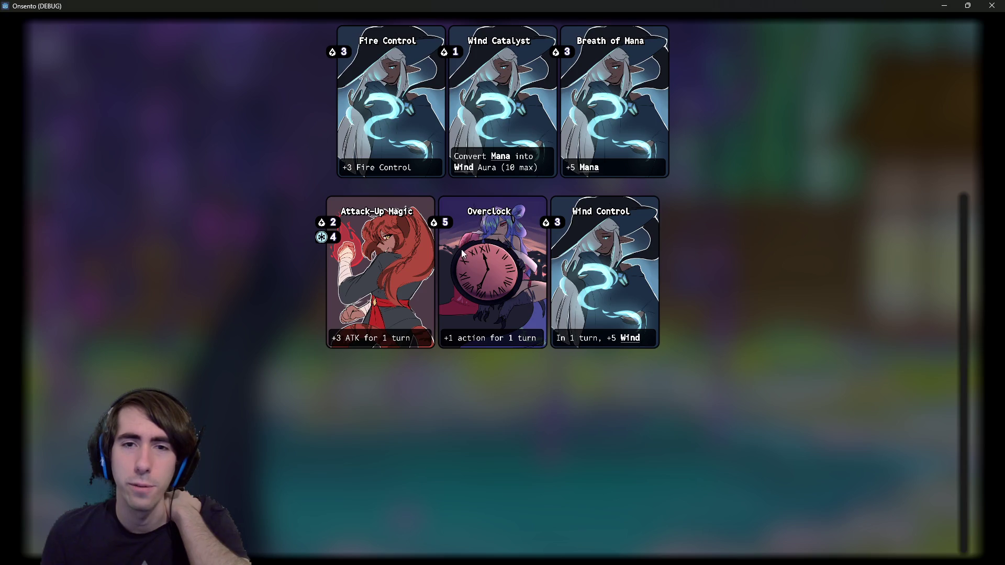
{"action": "left_click", "coordinate": [619, 100]}
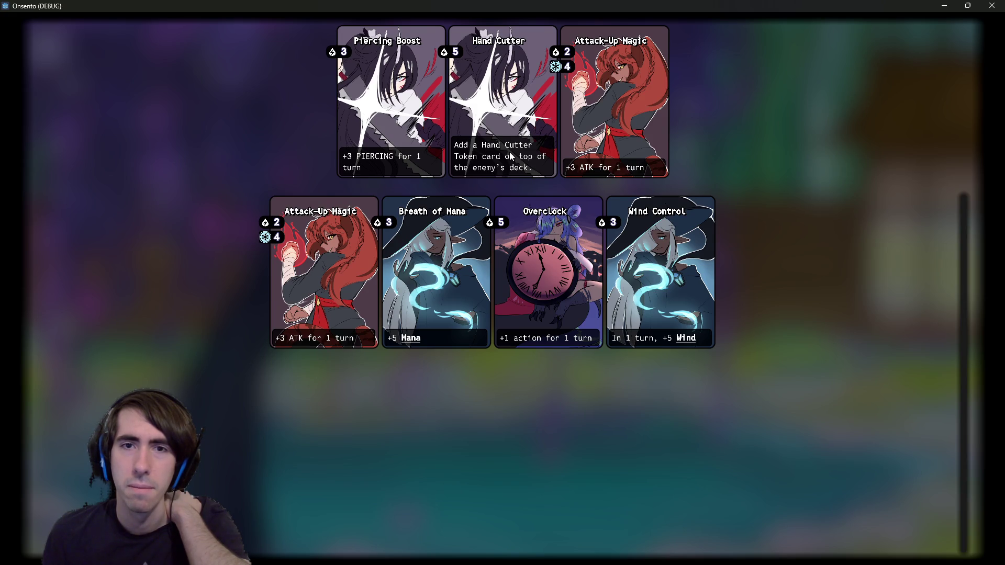
{"action": "left_click", "coordinate": [617, 92]}
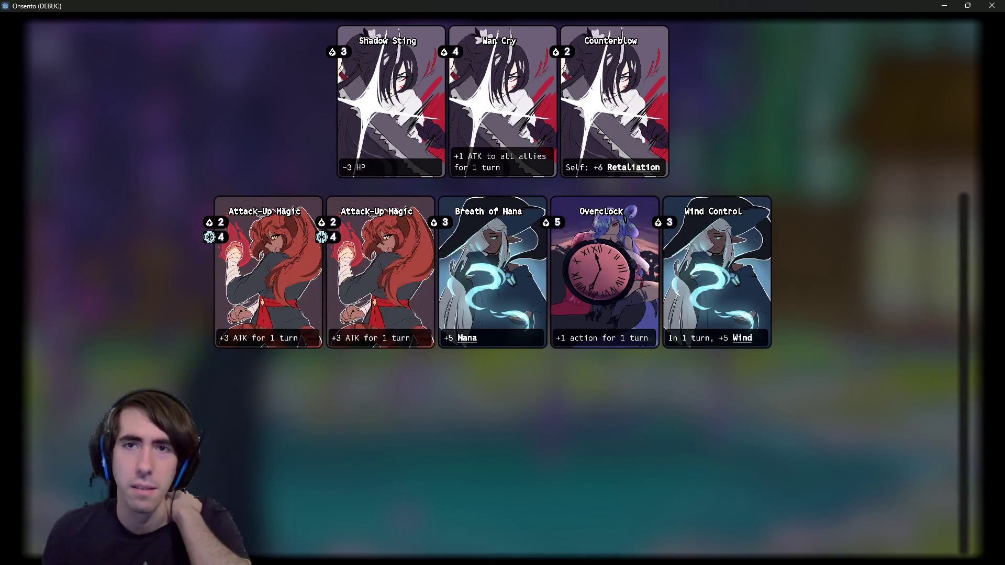
{"action": "left_click", "coordinate": [413, 118]}
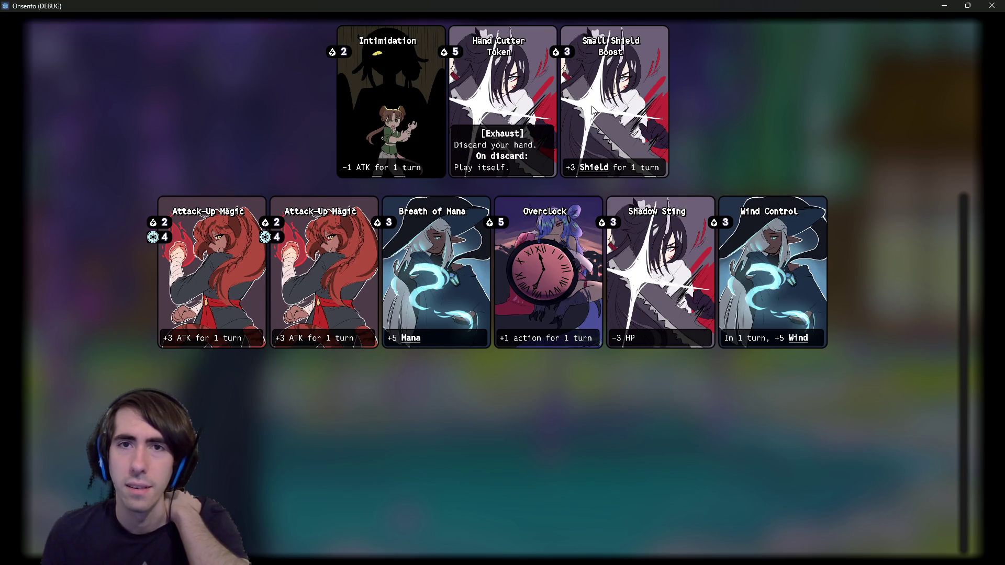
{"action": "left_click", "coordinate": [621, 107]}
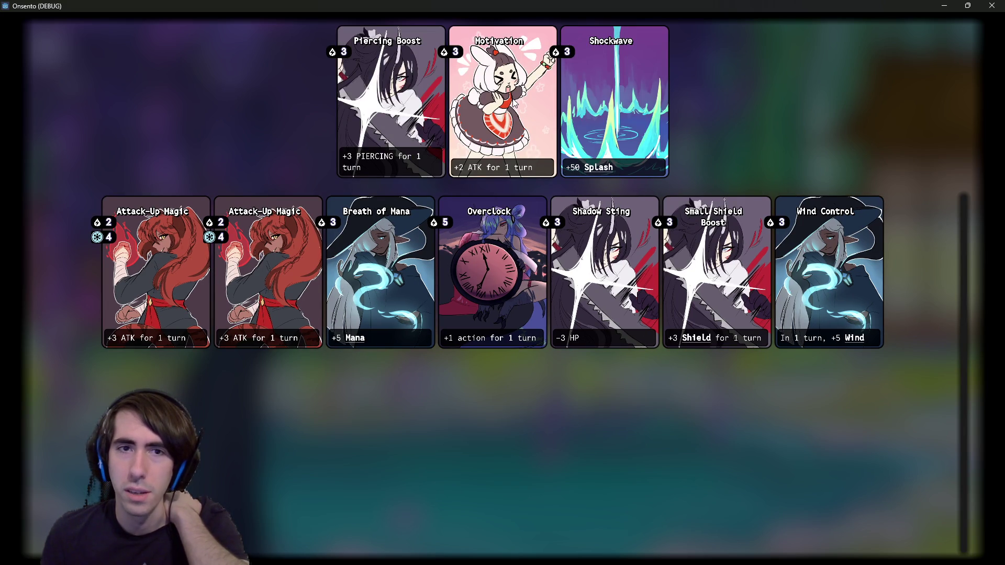
Step: Add Motivation, Shockwave, Guard Up, Motivation, Stretching Spell, Wind Control, Wind Catalyst, Piercing Boost, then close the game
{"action": "left_click", "coordinate": [513, 103]}
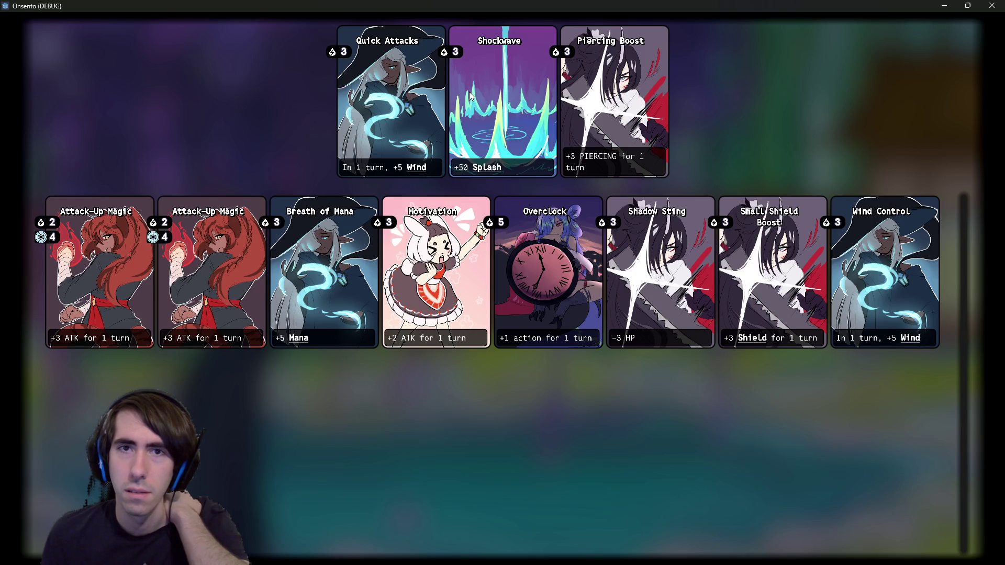
{"action": "left_click", "coordinate": [484, 113]}
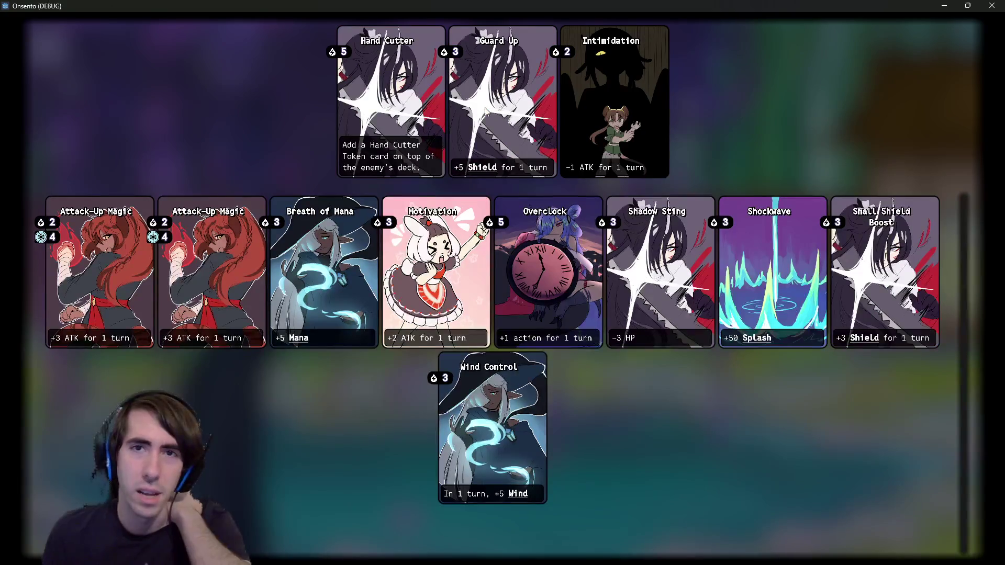
{"action": "left_click", "coordinate": [490, 109]}
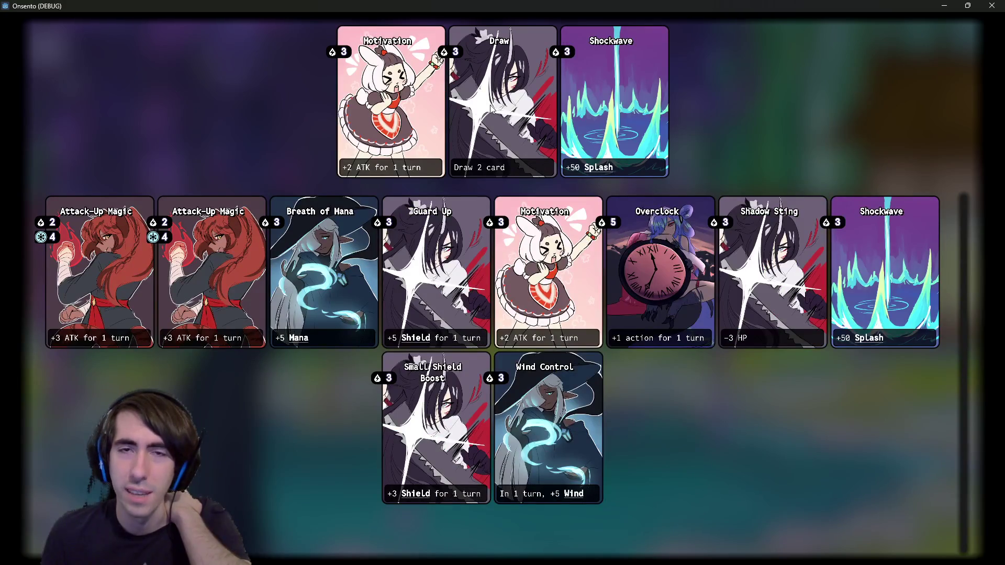
{"action": "left_click", "coordinate": [382, 96]}
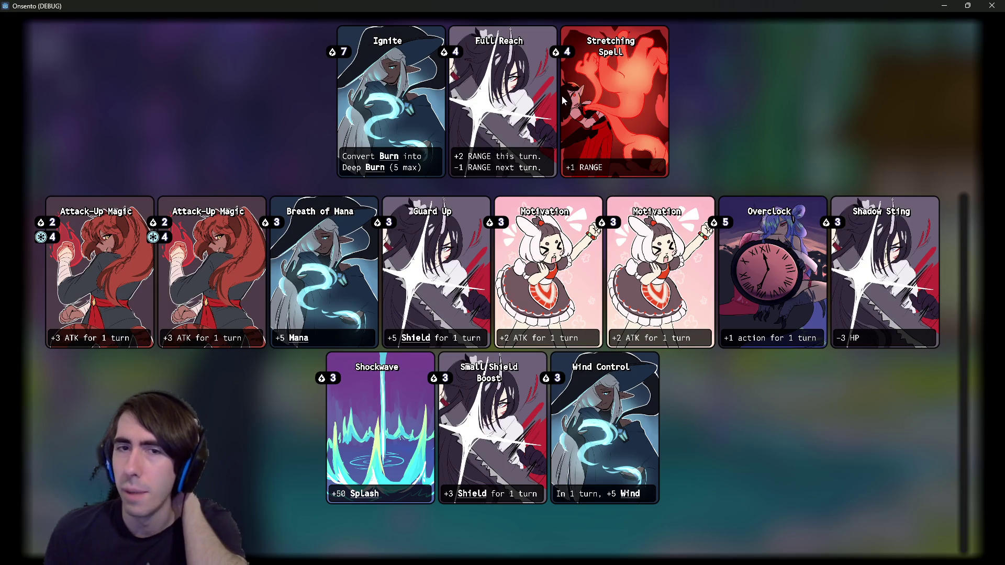
{"action": "left_click", "coordinate": [617, 90]}
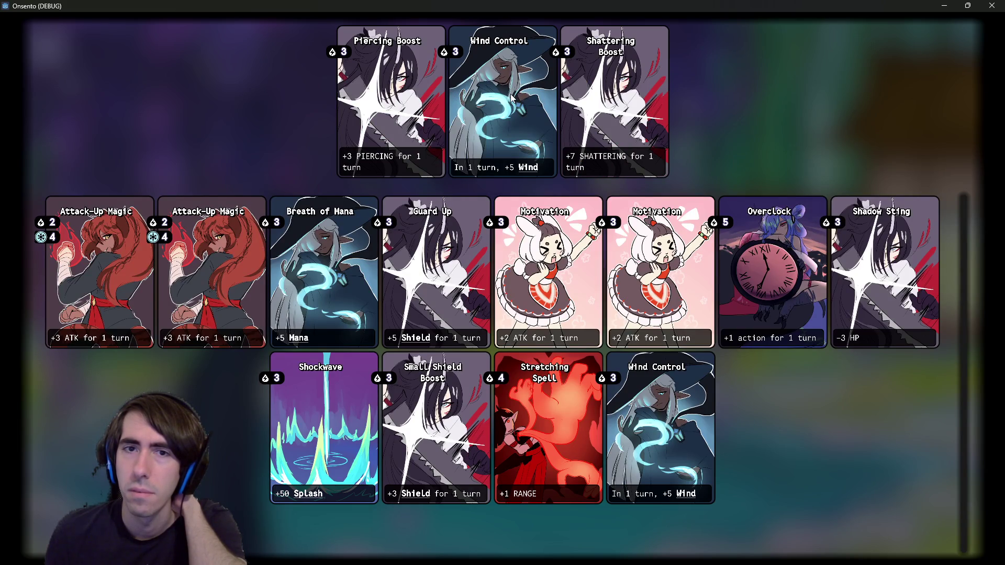
{"action": "left_click", "coordinate": [512, 97]}
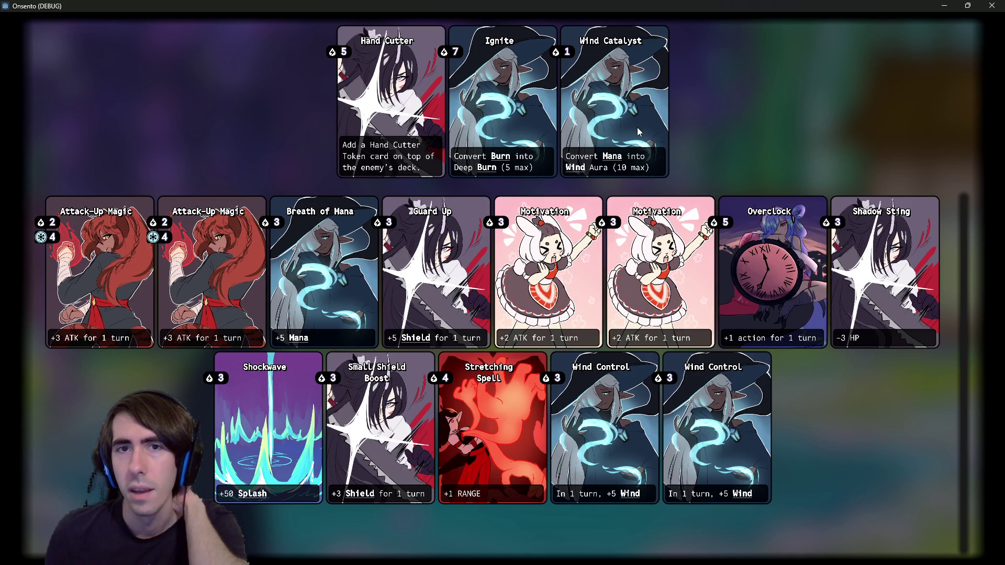
{"action": "left_click", "coordinate": [628, 117]}
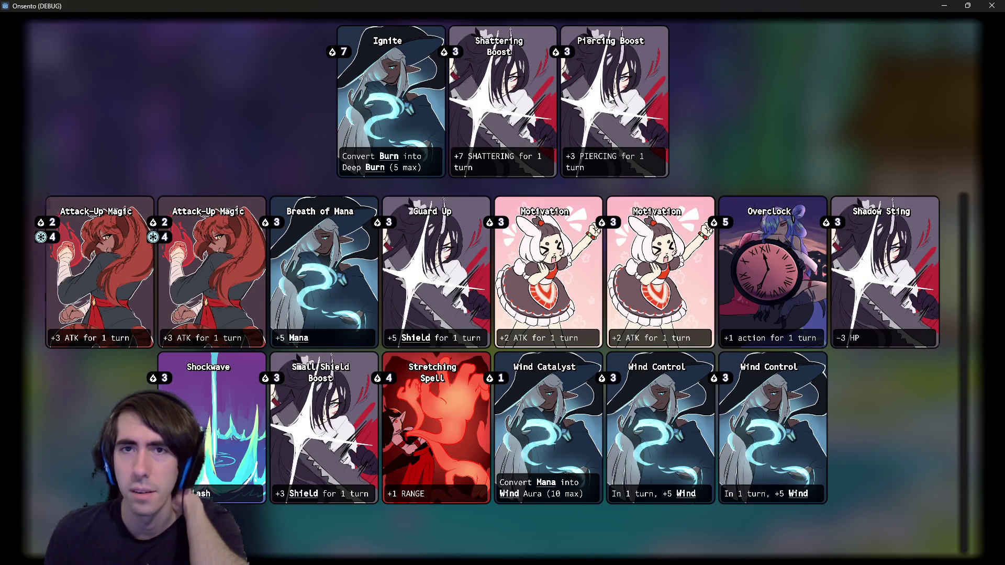
{"action": "left_click", "coordinate": [512, 97]}
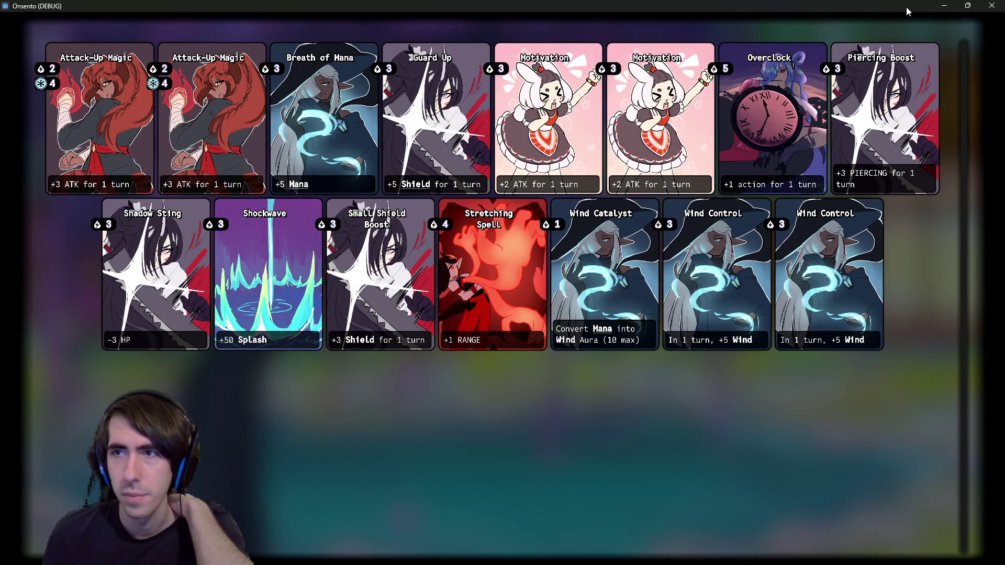
{"action": "left_click", "coordinate": [992, 5]}
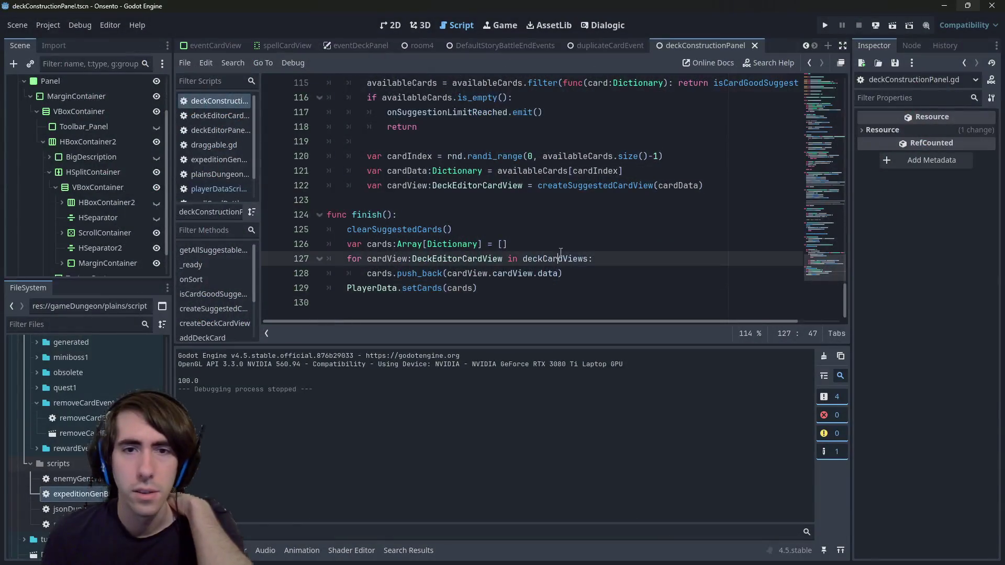
Step: Open playQuest.tscn through a file search for 'quest' and run the scene
{"action": "key", "text": "shift+alt+o"}
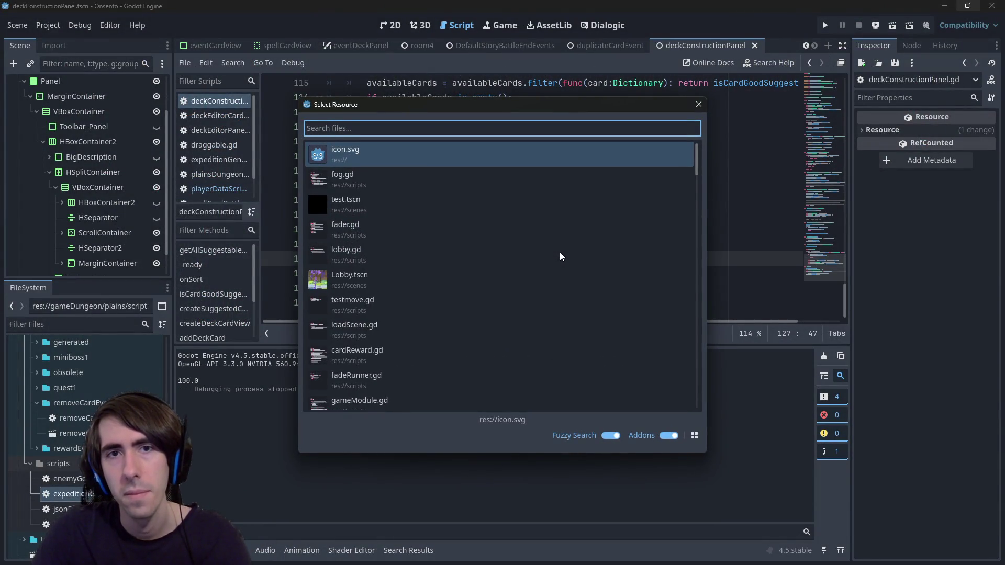
{"action": "type", "text": "quest"}
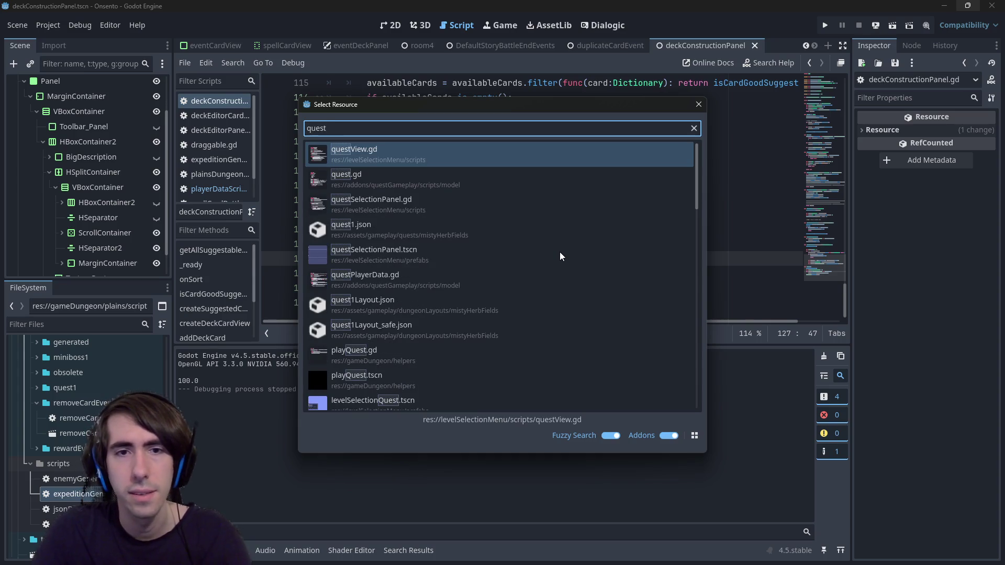
{"action": "key", "text": "Down"}
{"action": "key", "text": "Down"}
{"action": "key", "text": "Down"}
{"action": "key", "text": "Down"}
{"action": "key", "text": "Down"}
{"action": "key", "text": "Down"}
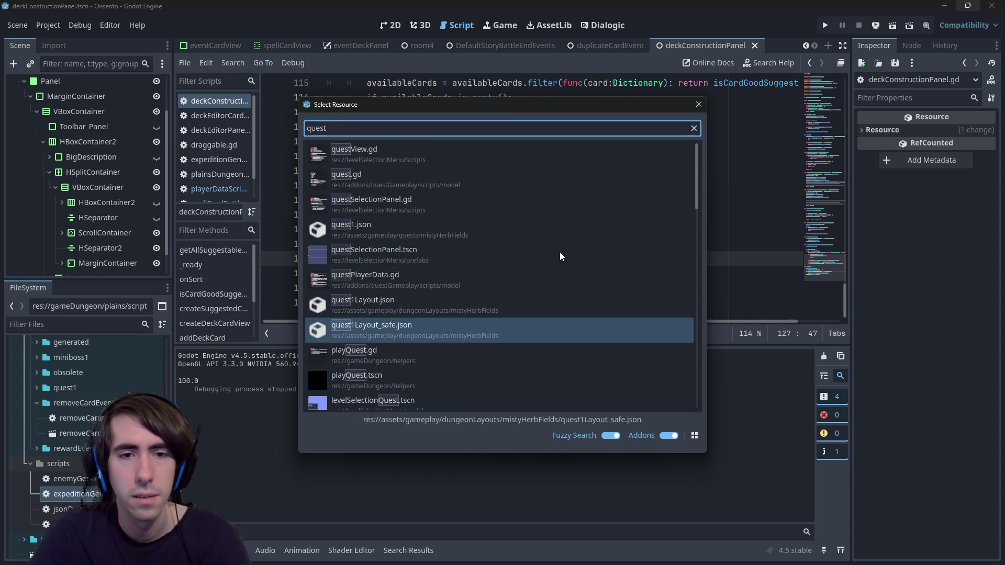
{"action": "key", "text": "Return"}
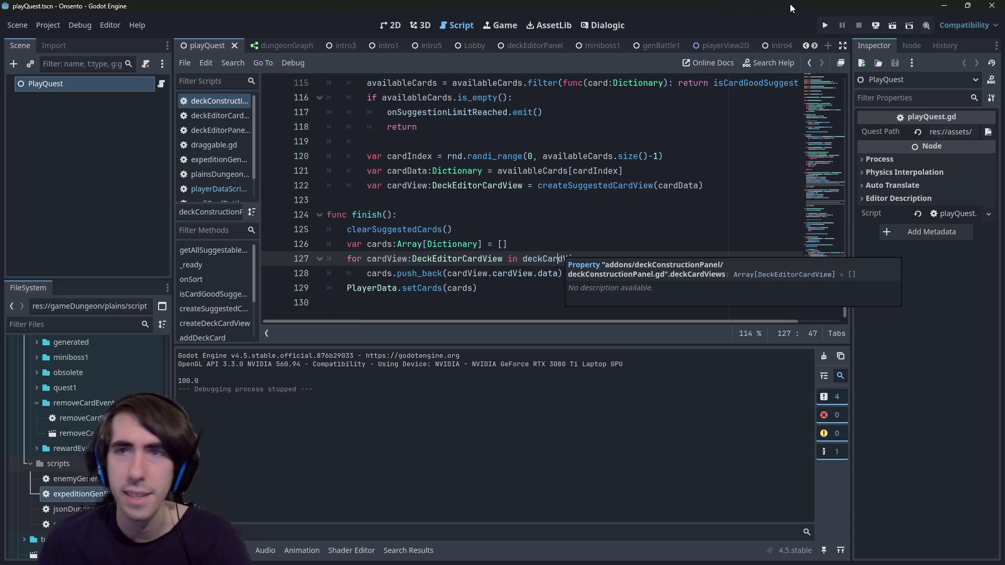
{"action": "left_click", "coordinate": [875, 25]}
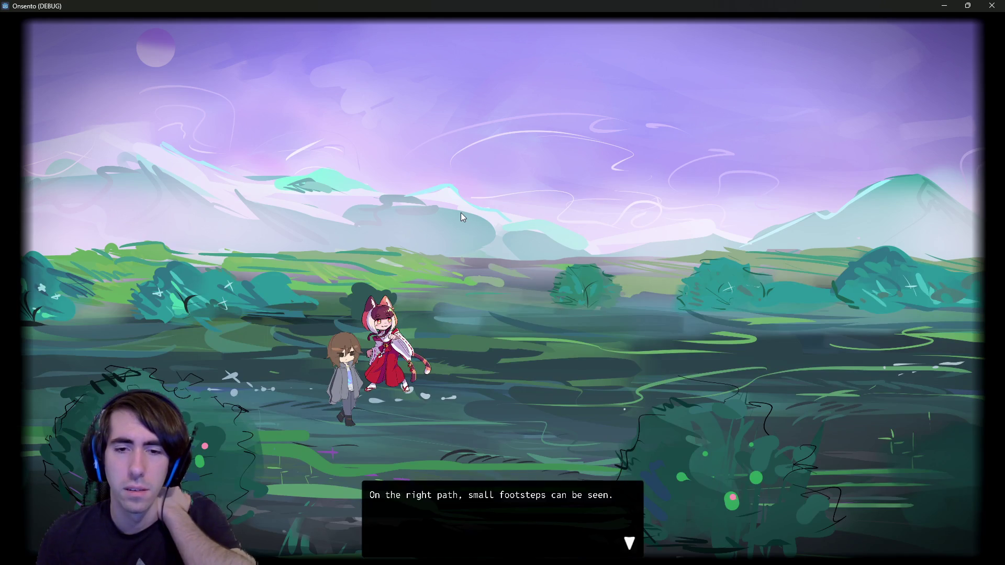
Step: Follow the small footsteps into battle and place the red-haired girl, dark-haired character and bunny girl
{"action": "left_click", "coordinate": [459, 214]}
{"action": "left_click", "coordinate": [478, 278]}
{"action": "left_click", "coordinate": [478, 278]}
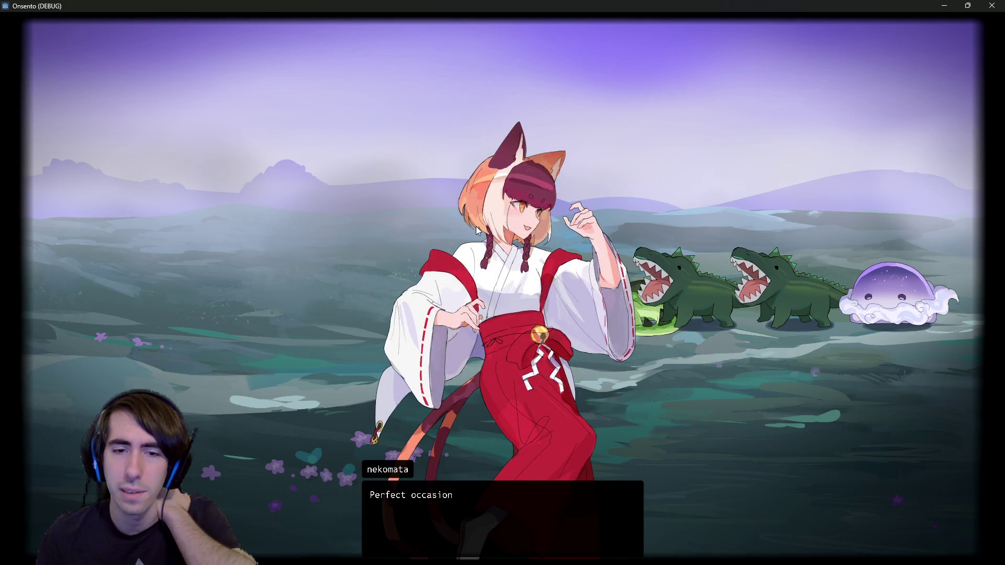
{"action": "left_click", "coordinate": [476, 227]}
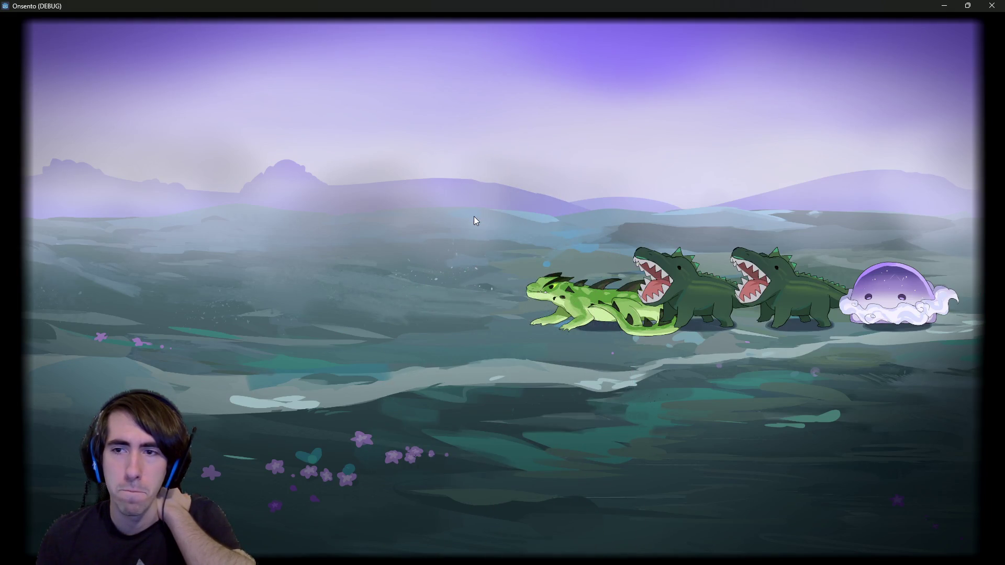
{"action": "left_click_drag", "start_coordinate": [361, 450], "coordinate": [387, 252]}
{"action": "mouse_move", "coordinate": [402, 445]}
{"action": "left_mouse_down"}
{"action": "mouse_move", "coordinate": [321, 250]}
{"action": "mouse_move", "coordinate": [308, 249]}
{"action": "left_mouse_up"}
{"action": "mouse_move", "coordinate": [503, 451]}
{"action": "left_mouse_down"}
{"action": "mouse_move", "coordinate": [192, 249]}
{"action": "mouse_move", "coordinate": [222, 250]}
{"action": "mouse_move", "coordinate": [194, 244]}
{"action": "left_mouse_up"}
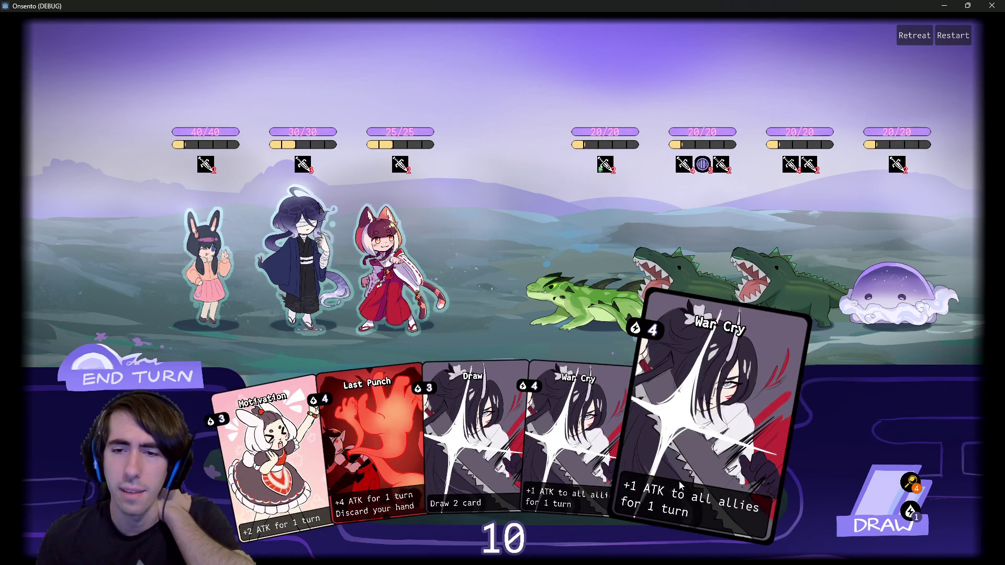
Step: Inspect the draw pile's cards twice, then close the game
{"action": "left_click", "coordinate": [913, 485]}
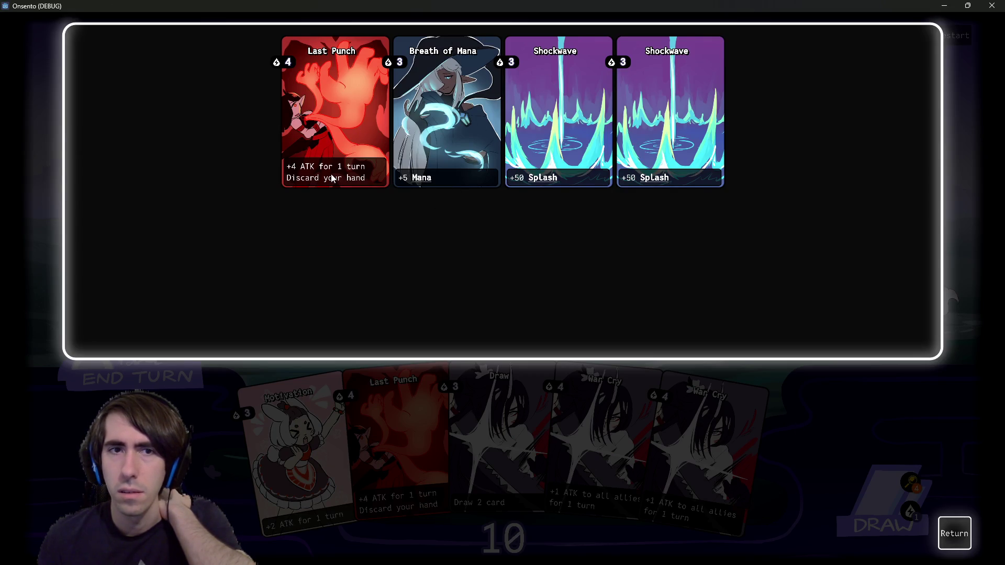
{"action": "left_click", "coordinate": [954, 533]}
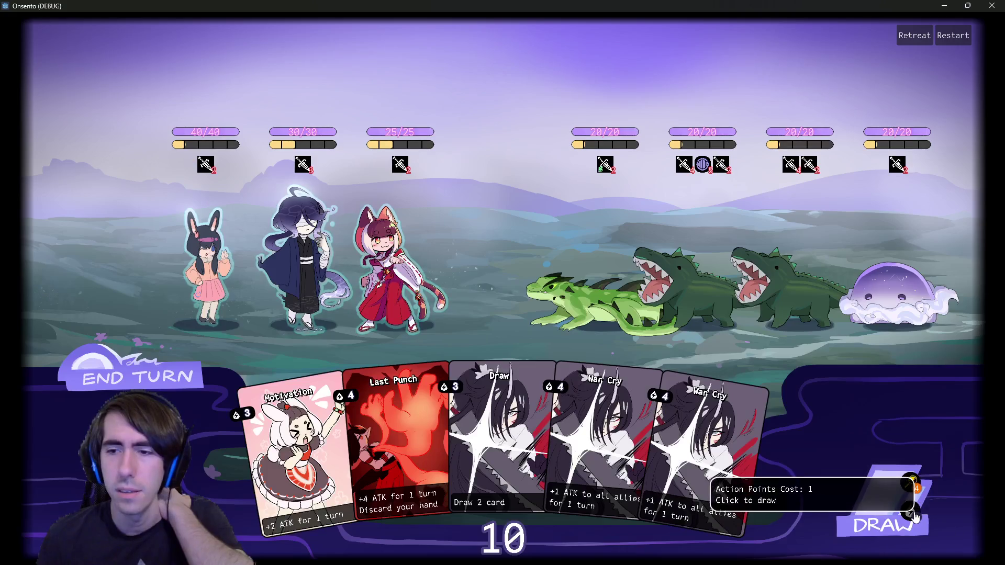
{"action": "left_click", "coordinate": [912, 492]}
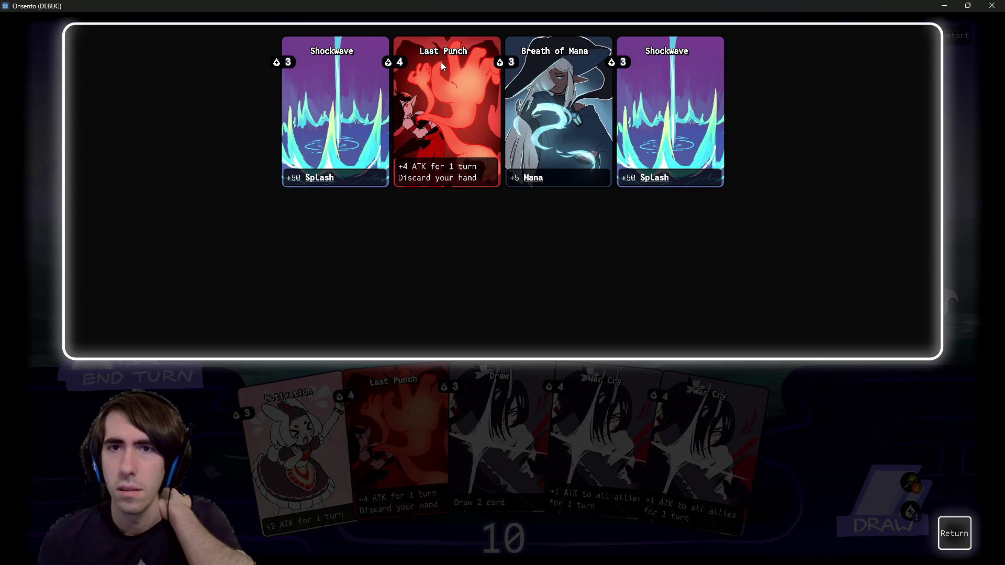
{"action": "left_click", "coordinate": [951, 532]}
{"action": "left_click", "coordinate": [992, 5]}
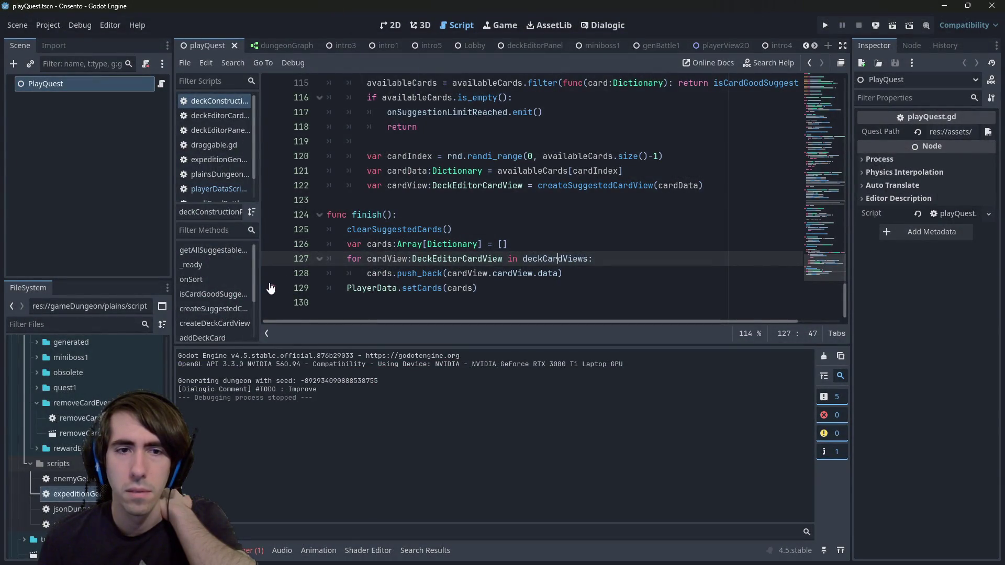
Step: Add PlayerData.savePlayerData() on the line below the setCards call in finish()
{"action": "left_click", "coordinate": [422, 292], "text": "ctrl"}
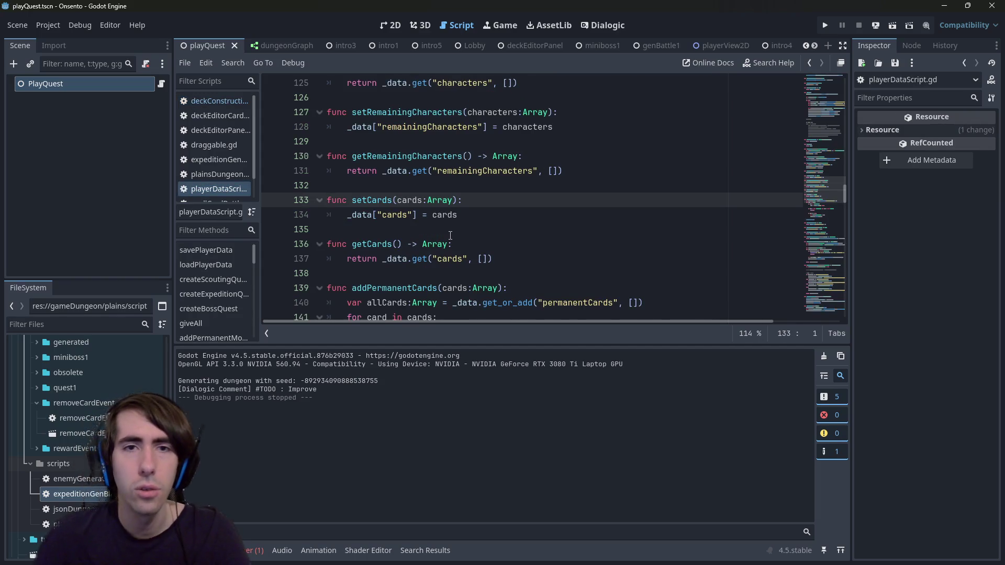
{"action": "key", "text": "alt+Left"}
{"action": "key", "text": "alt+Left"}
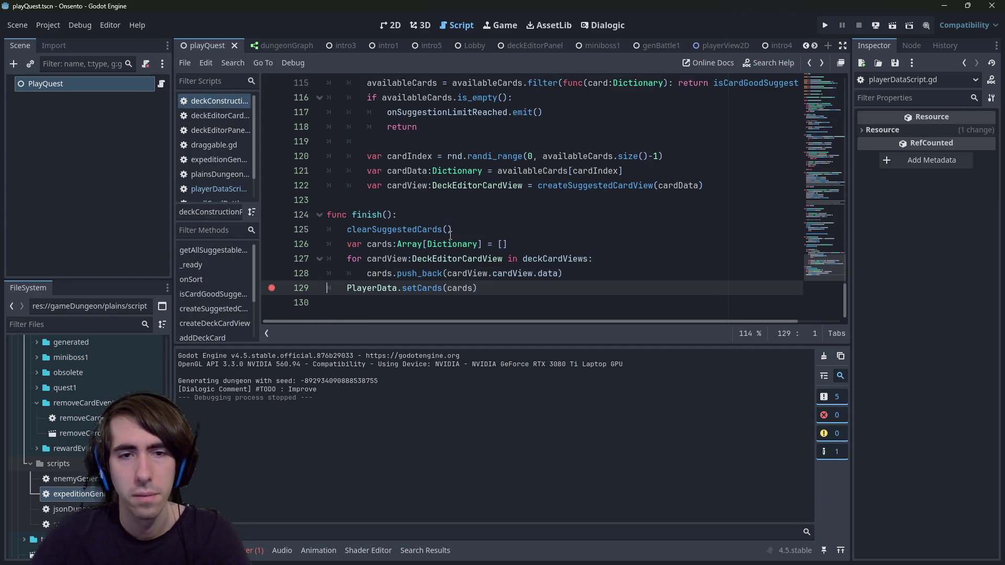
{"action": "key", "text": "End"}
{"action": "key", "text": "Return"}
{"action": "type", "text": "PlayerData."}
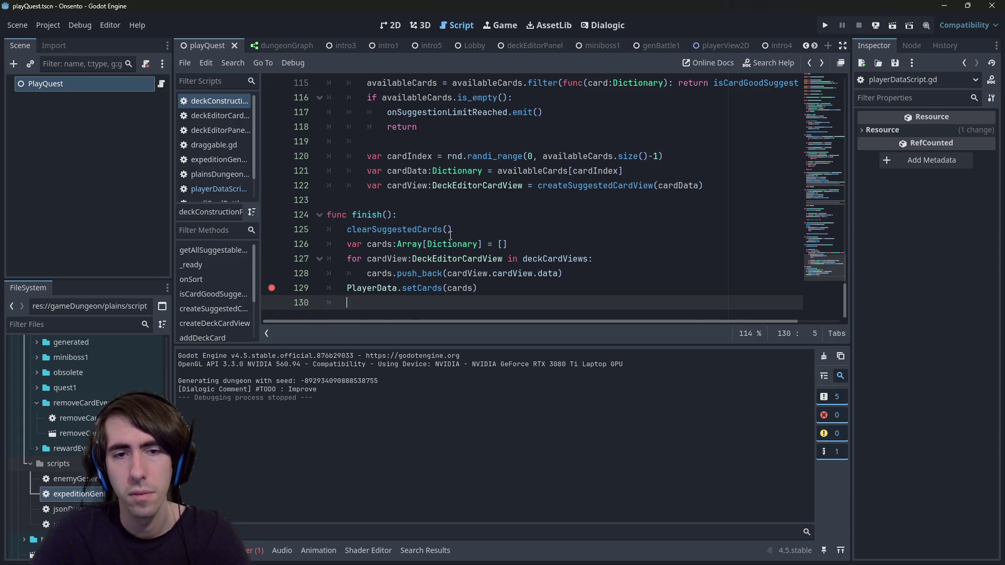
{"action": "type", "text": "save"}
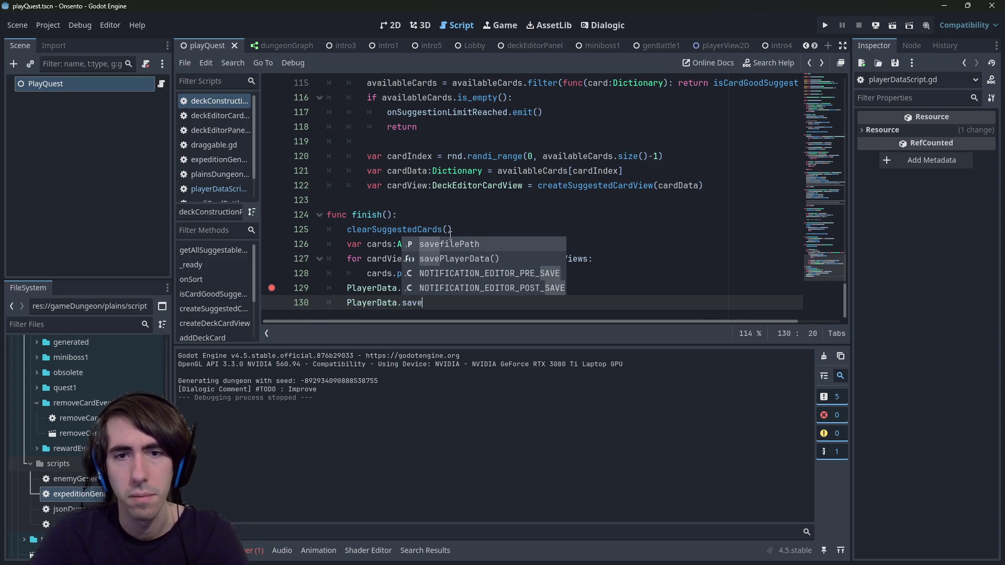
{"action": "key", "text": "Return"}
Step: Remove the line-129 breakpoint and run the deckConstructionPanel scene
{"action": "left_click", "coordinate": [446, 288]}
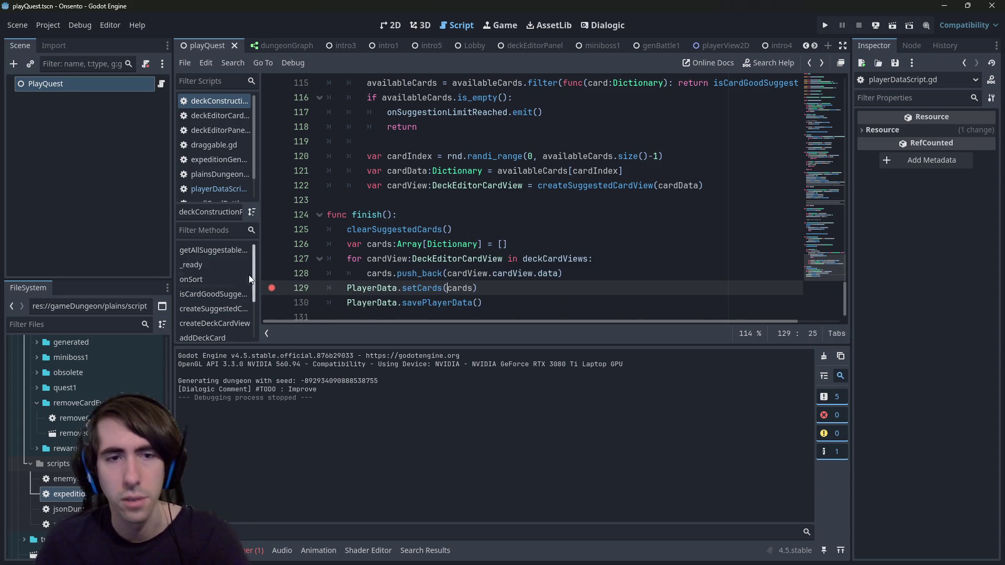
{"action": "left_click", "coordinate": [272, 288]}
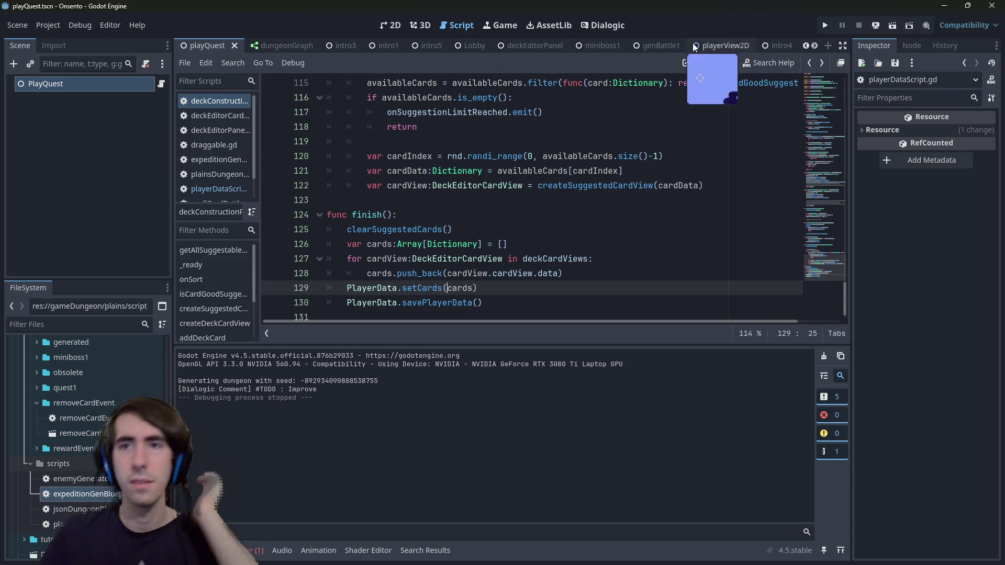
{"action": "scroll", "coordinate": [694, 46], "scroll_direction": "down", "scroll_amount": 5}
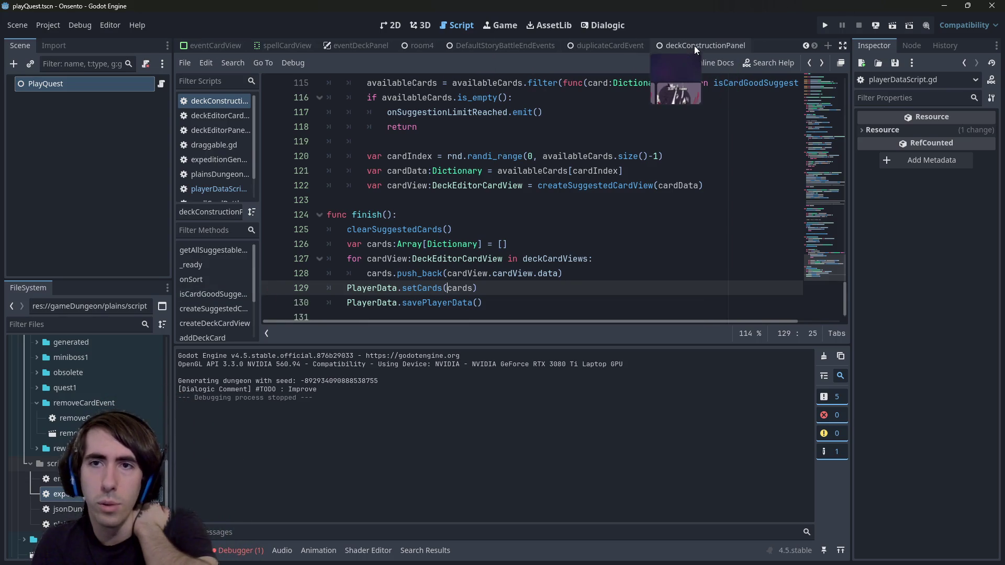
{"action": "left_click", "coordinate": [694, 46]}
{"action": "left_click", "coordinate": [898, 26]}
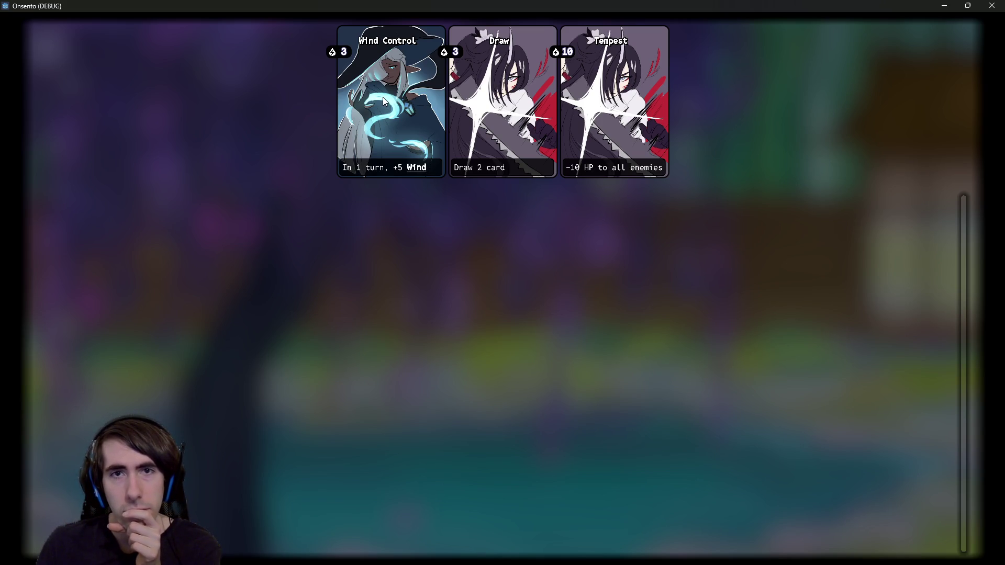
Step: Add Wind Control, Overclock, Motivation, Guard Up, Wind Catalyst, Shadow Sting, Draw and Attack-Up Magic to the deck
{"action": "left_click", "coordinate": [383, 100]}
{"action": "left_click", "coordinate": [383, 100]}
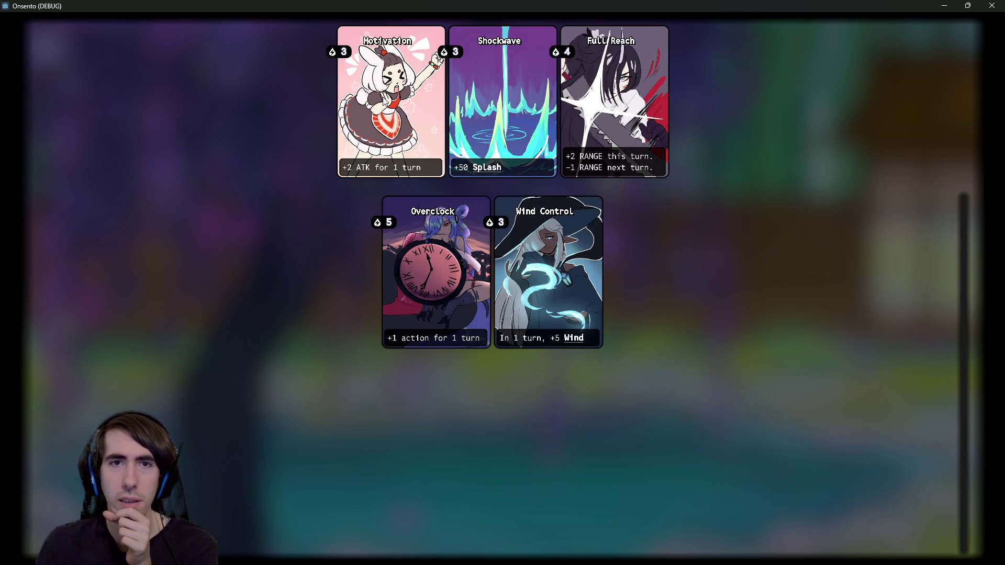
{"action": "left_click", "coordinate": [382, 96]}
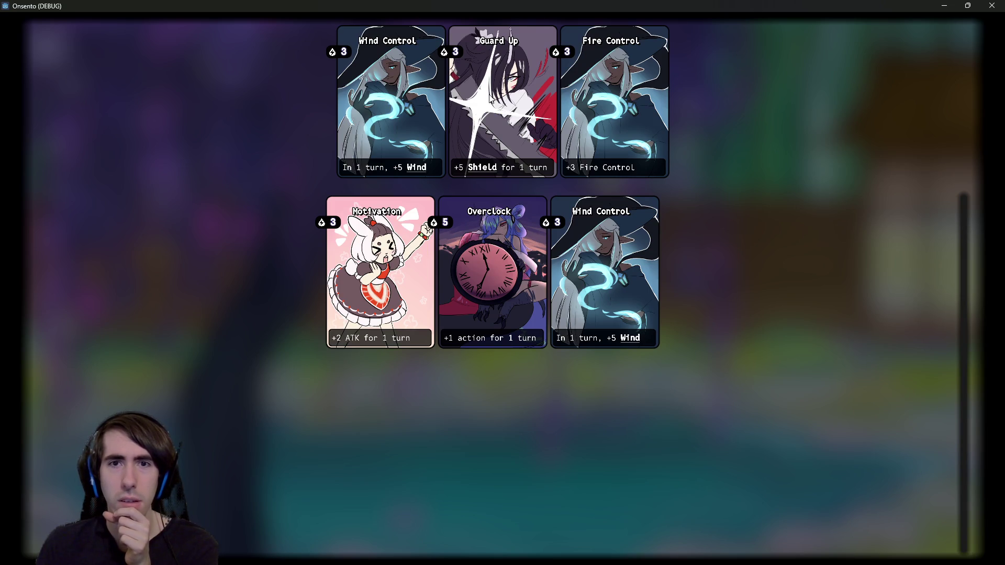
{"action": "left_click", "coordinate": [490, 99]}
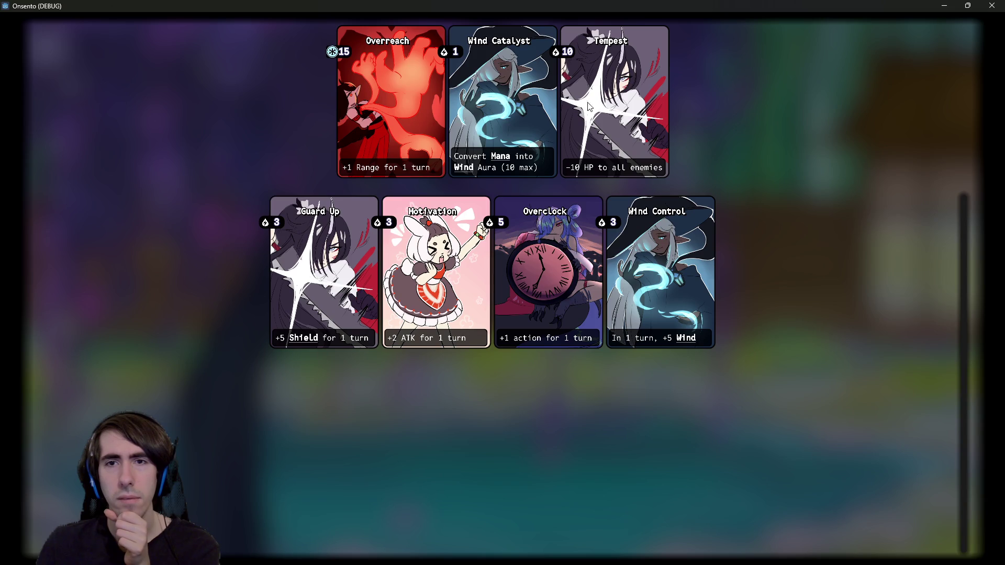
{"action": "left_click", "coordinate": [502, 95]}
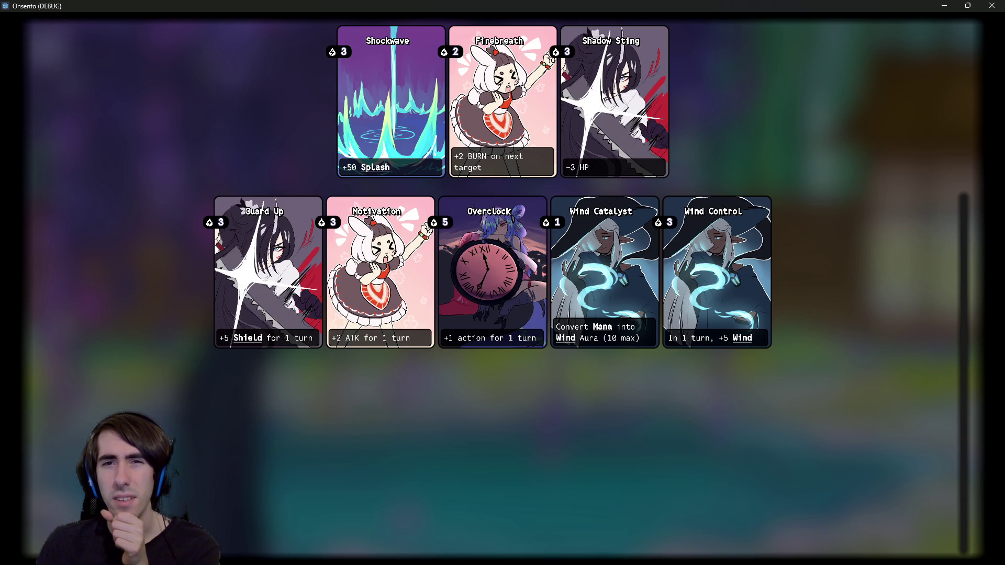
{"action": "left_click", "coordinate": [603, 96]}
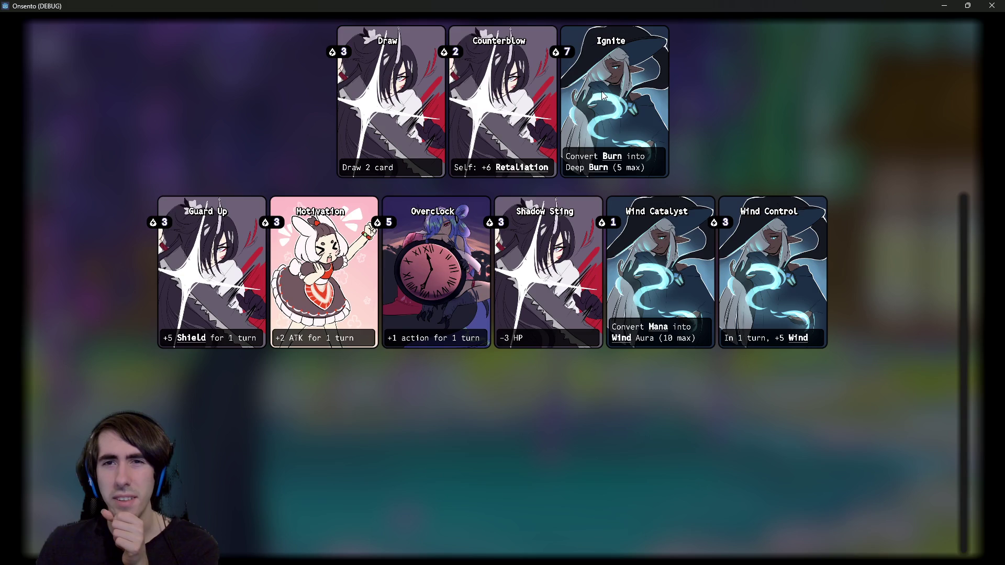
{"action": "left_click", "coordinate": [408, 101]}
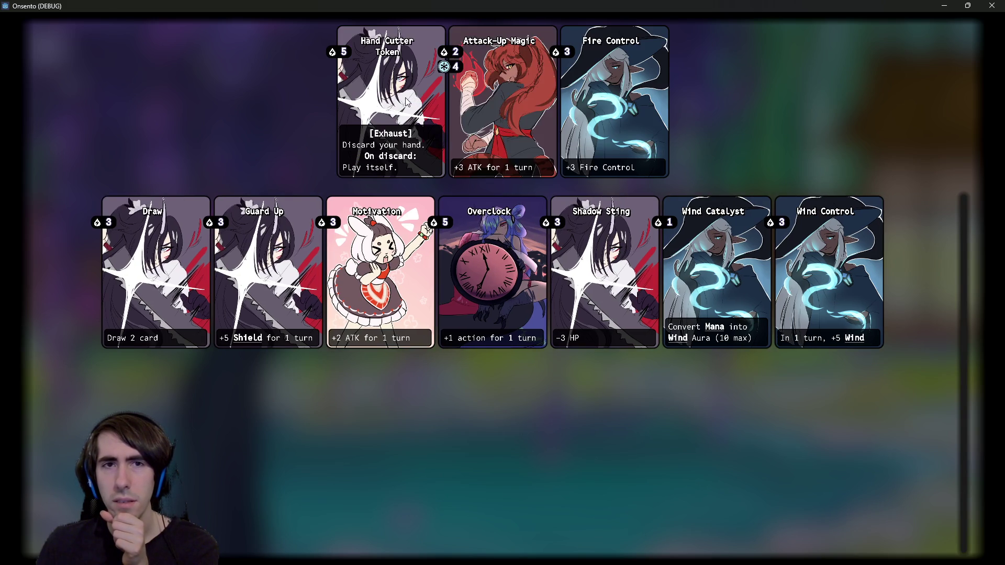
{"action": "left_click", "coordinate": [508, 75]}
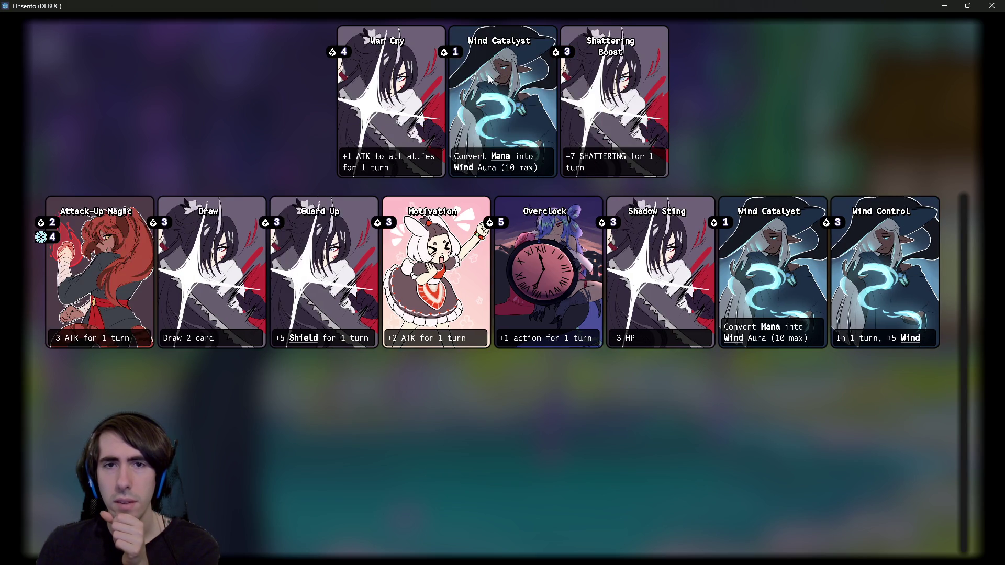
Step: Add Wind Catalyst, Stretching Spell, Quick Attacks, Small Shield Boost, Shadow Sting, Overclock, Wind Control, then close the game
{"action": "left_click", "coordinate": [513, 94]}
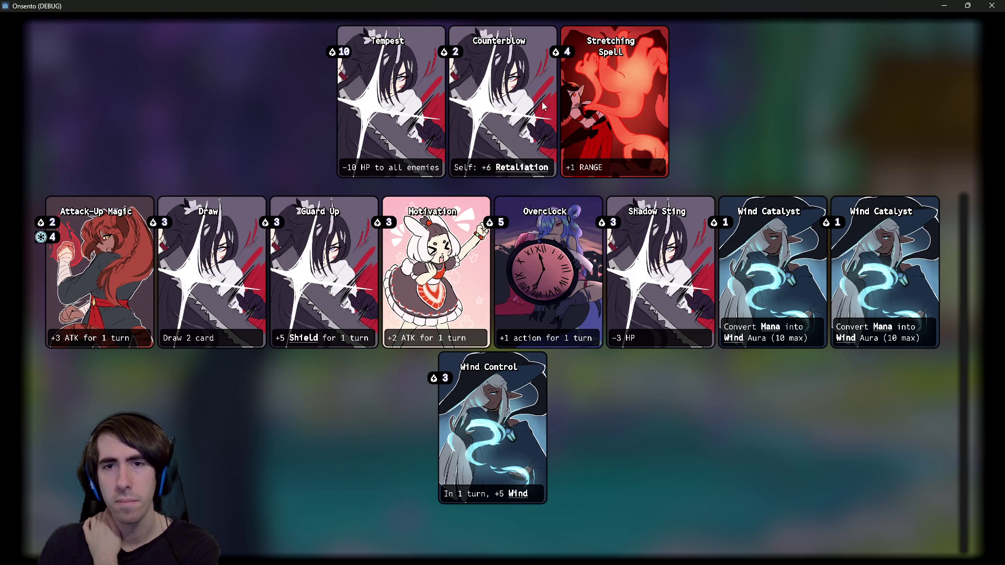
{"action": "left_click", "coordinate": [621, 75]}
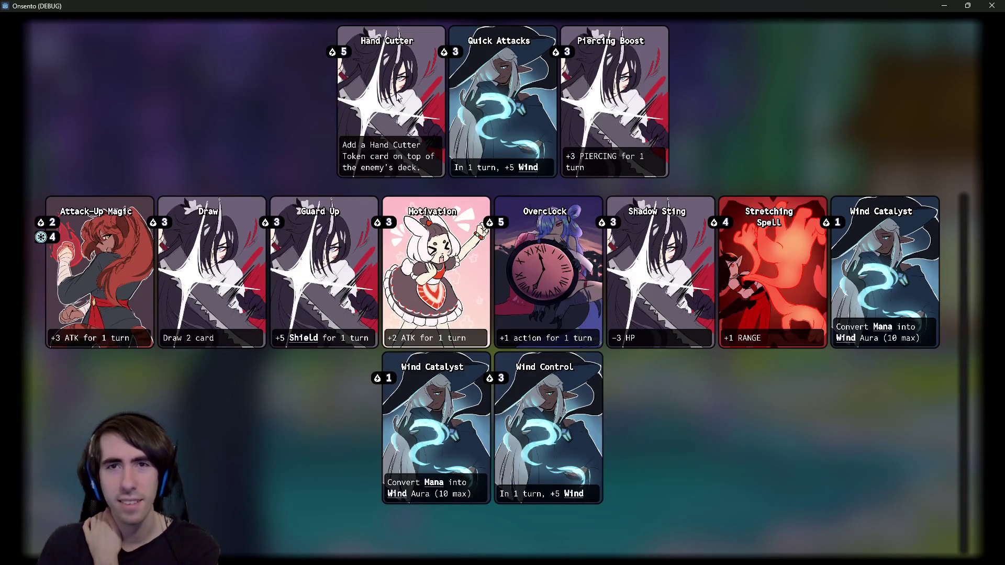
{"action": "left_click", "coordinate": [510, 84]}
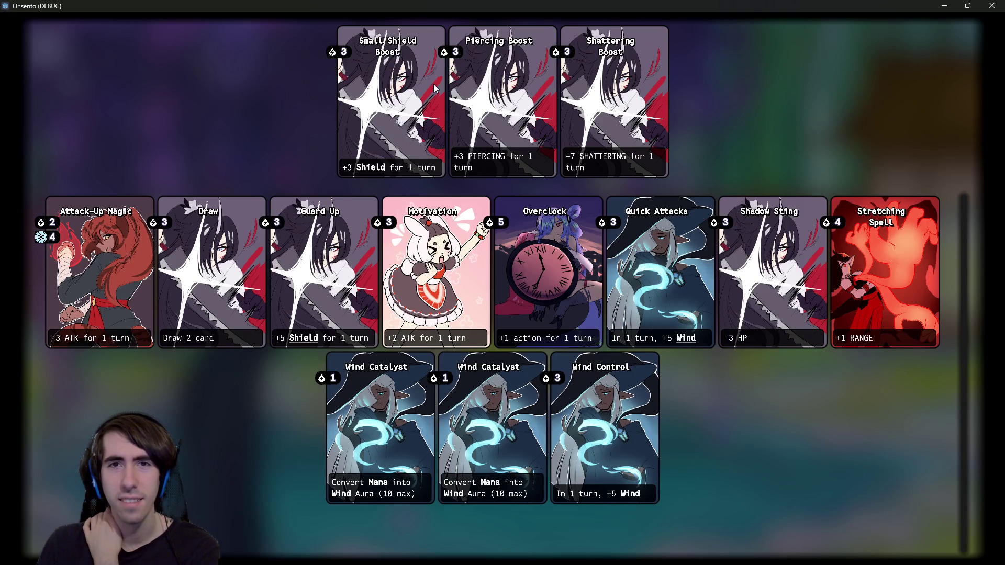
{"action": "left_click", "coordinate": [348, 84]}
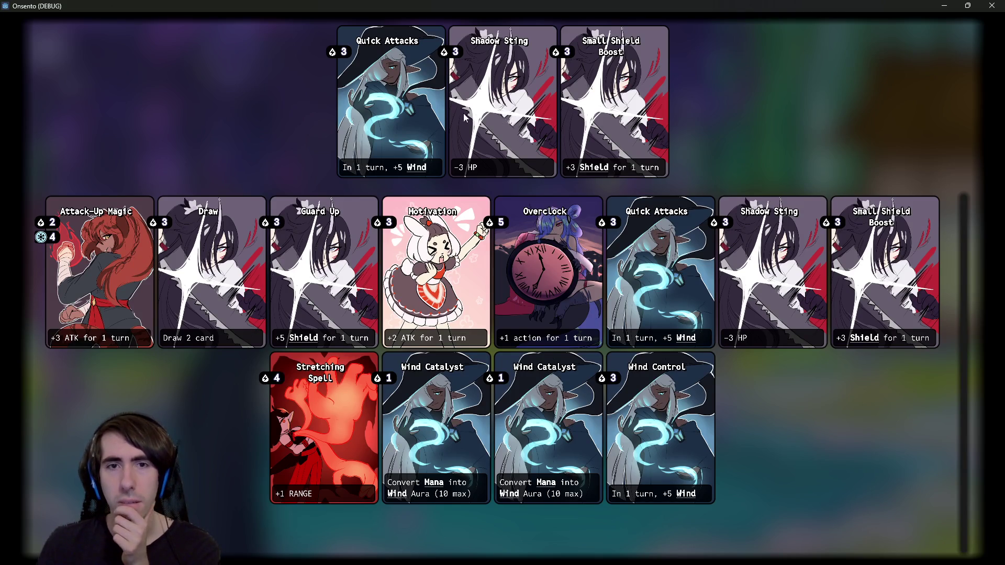
{"action": "left_click", "coordinate": [518, 114]}
{"action": "left_click", "coordinate": [602, 112]}
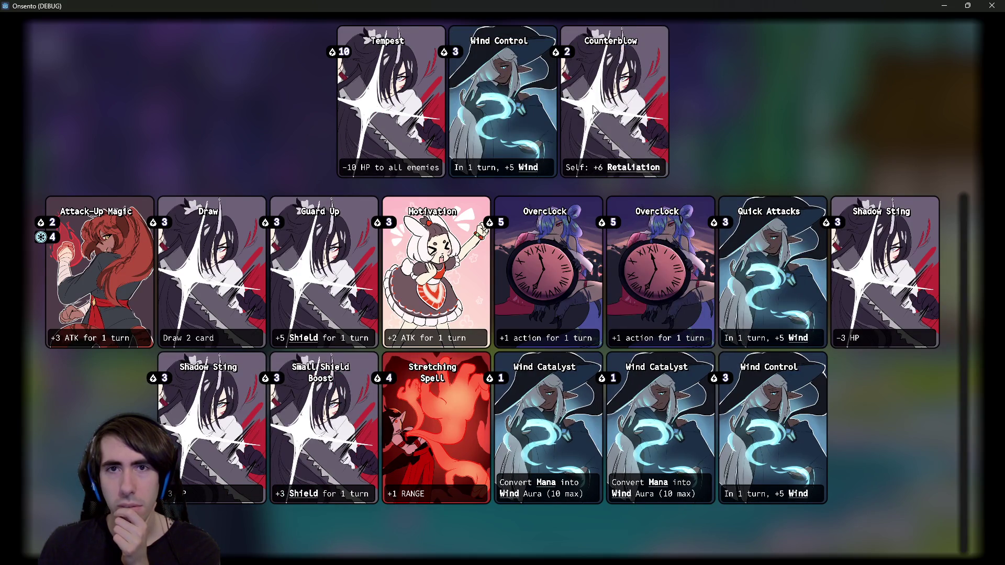
{"action": "left_click", "coordinate": [516, 108]}
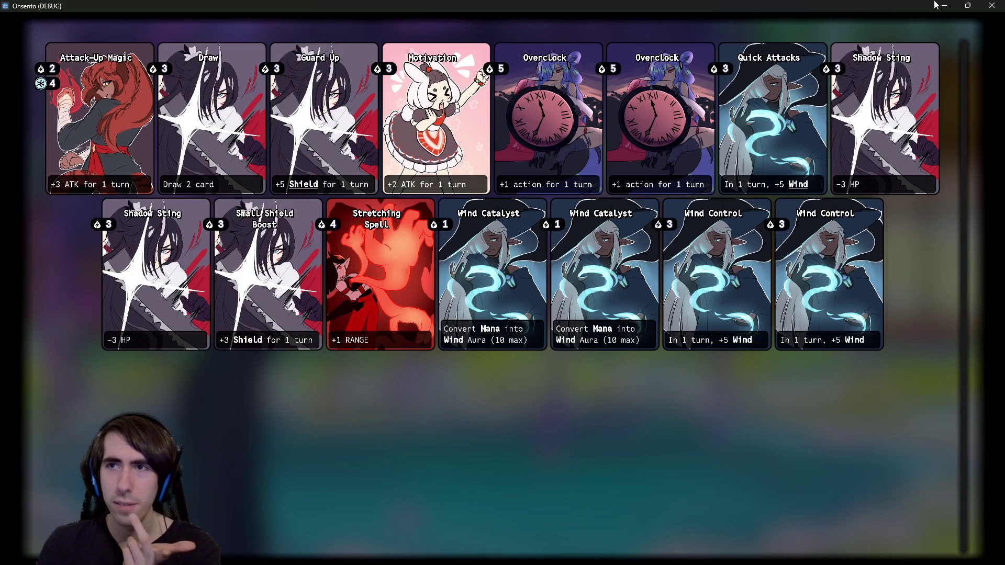
{"action": "left_click", "coordinate": [992, 5]}
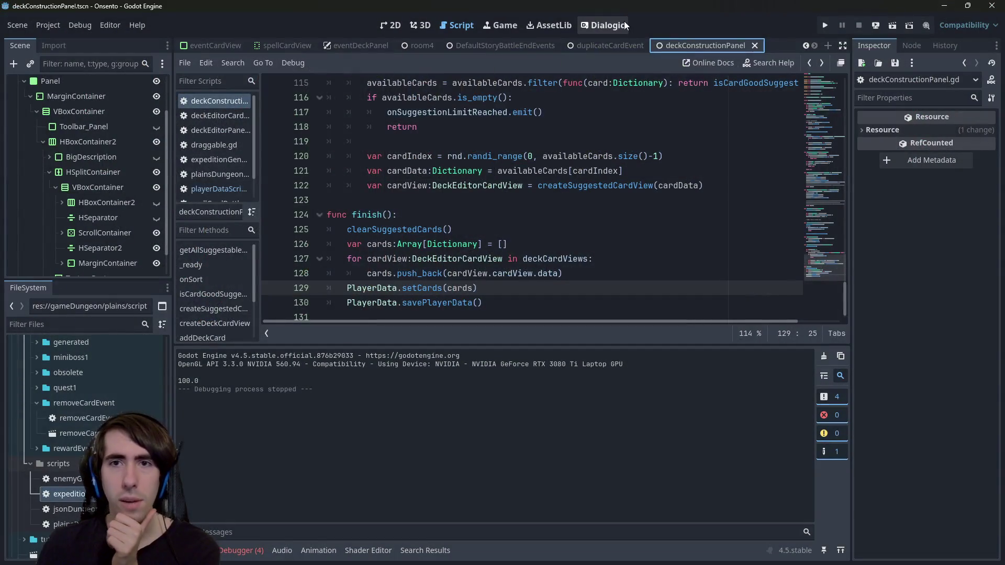
Step: Switch to the playQuest scene and run it as the current scene
{"action": "scroll", "coordinate": [266, 47], "scroll_direction": "down", "scroll_amount": 10}
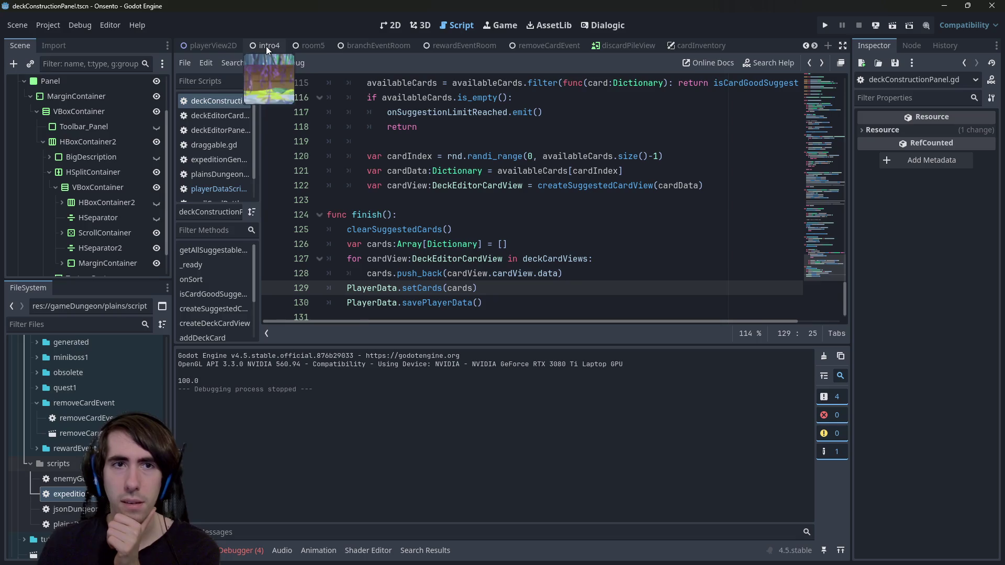
{"action": "scroll", "coordinate": [266, 47], "scroll_direction": "up", "scroll_amount": 5}
{"action": "scroll", "coordinate": [266, 47], "scroll_direction": "up", "scroll_amount": 5}
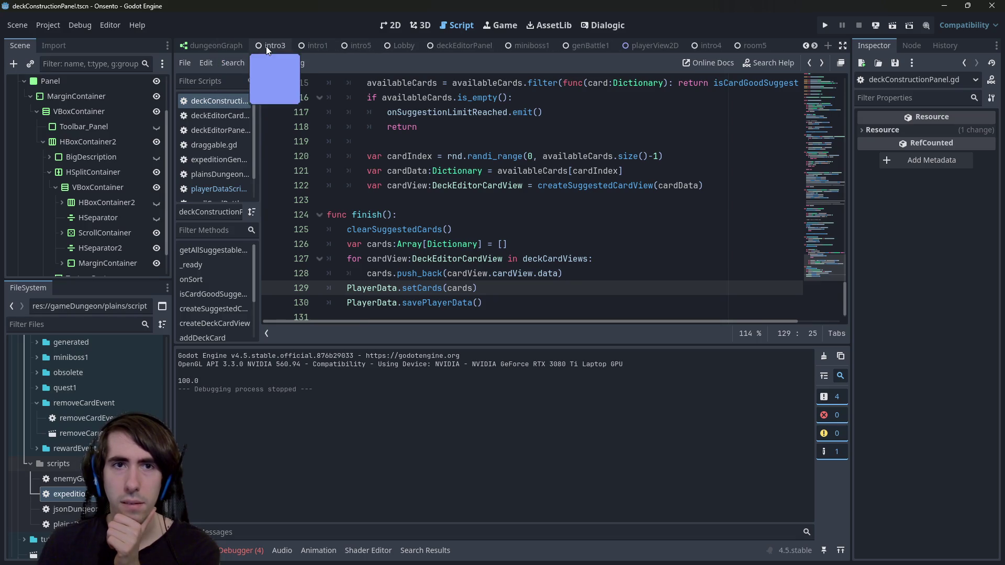
{"action": "left_click", "coordinate": [266, 47]}
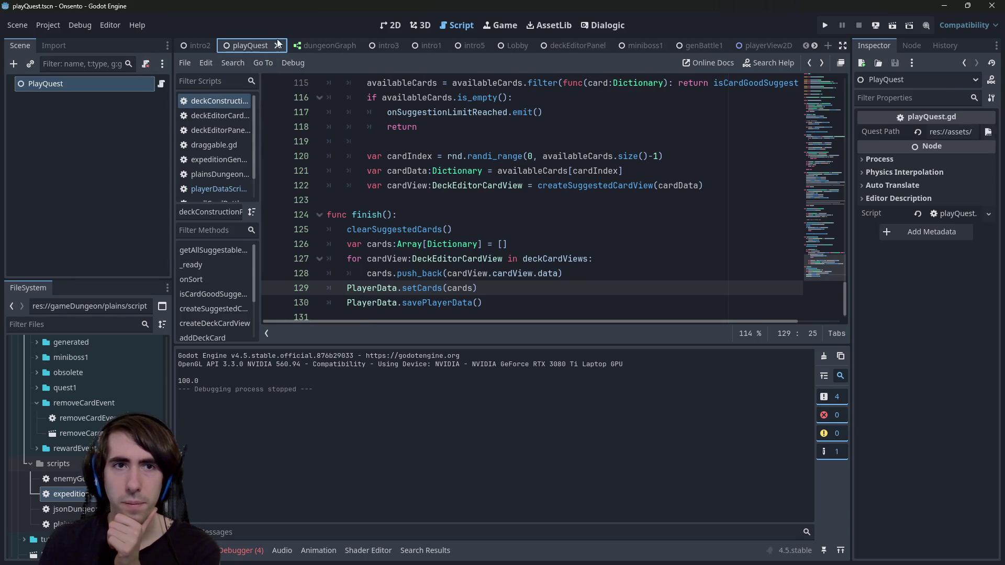
{"action": "left_click", "coordinate": [893, 30]}
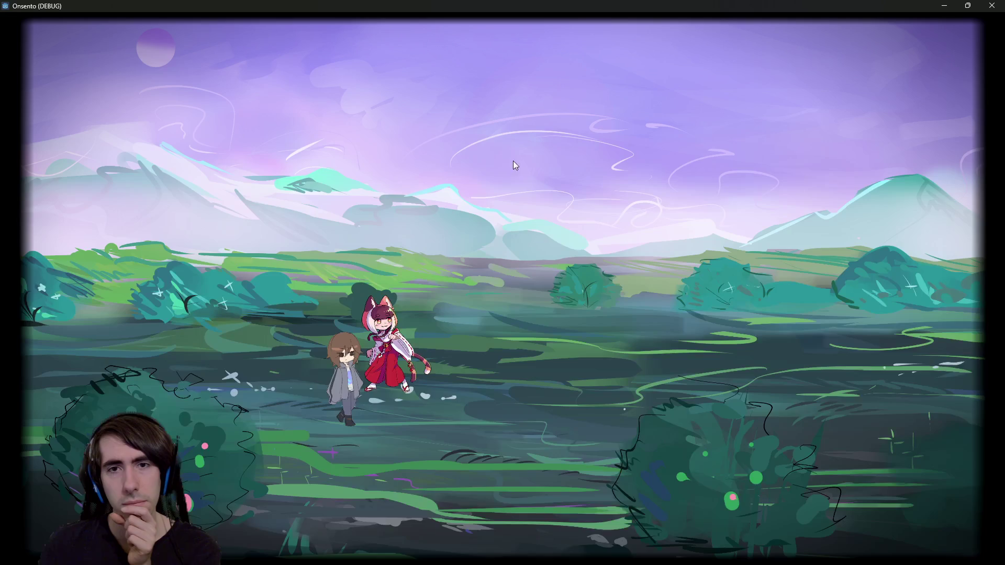
Step: Advance the opening dialogue, choose the small footsteps path, and deploy the fox girl in battle
{"action": "left_click", "coordinate": [479, 244]}
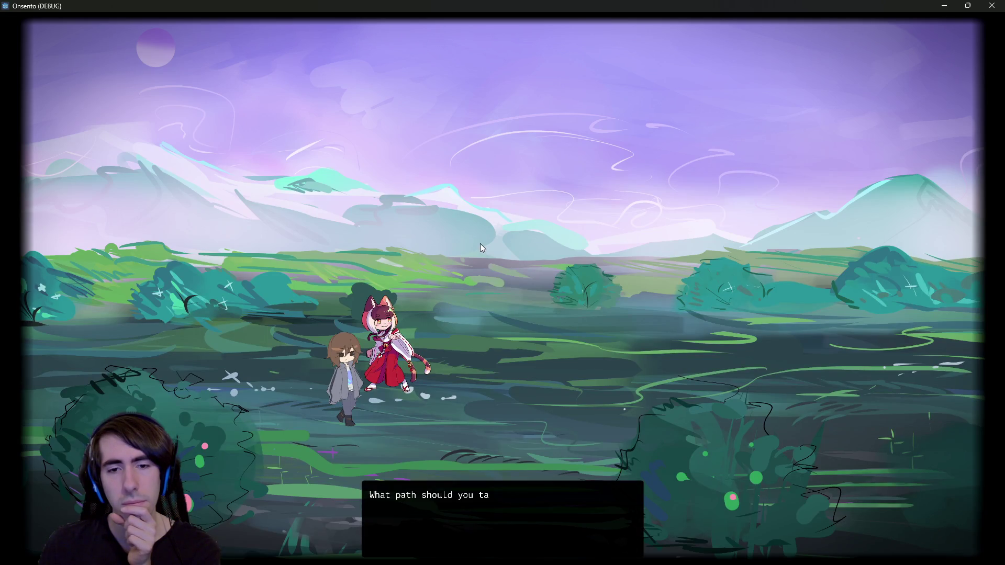
{"action": "left_click", "coordinate": [492, 283]}
{"action": "left_click", "coordinate": [491, 284]}
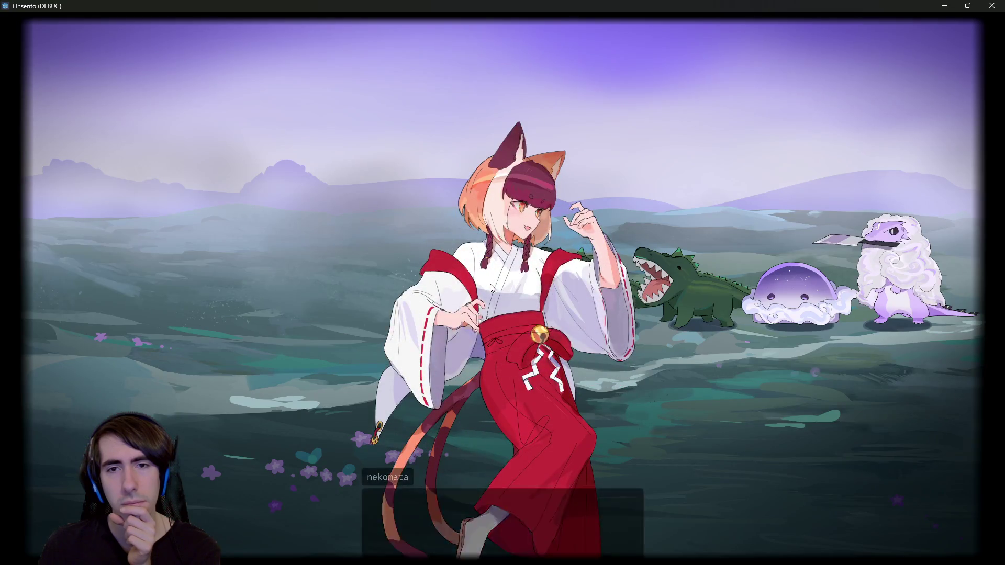
{"action": "left_click", "coordinate": [483, 281]}
{"action": "left_click", "coordinate": [479, 279]}
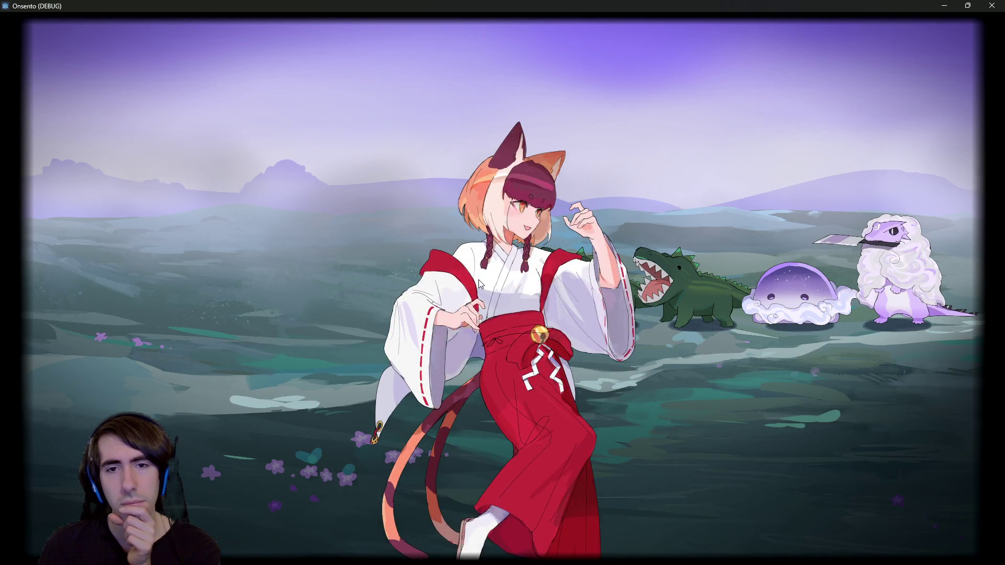
{"action": "left_click_drag", "start_coordinate": [366, 417], "coordinate": [377, 224]}
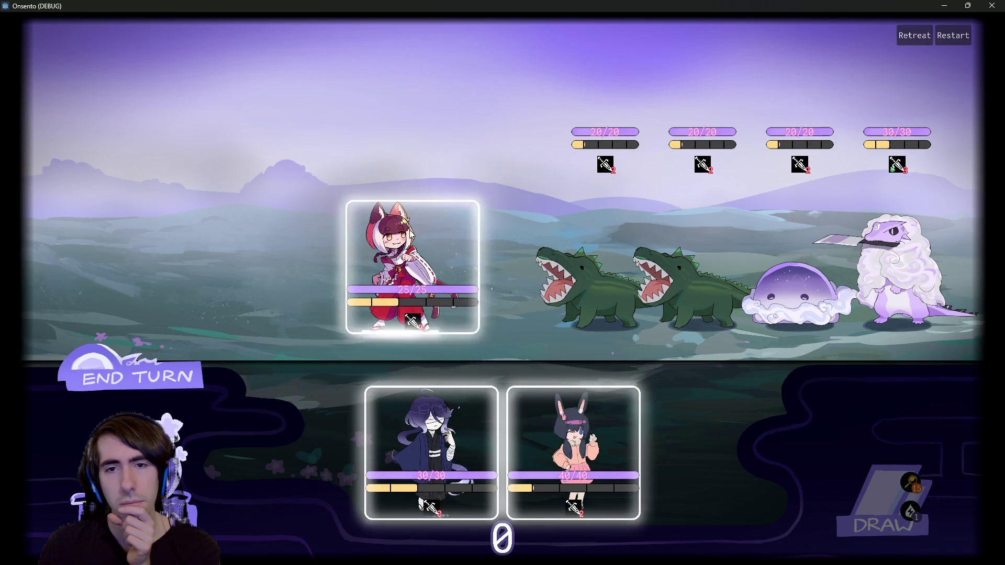
Step: Deploy the samurai and bunny girl onto the field and check the draw pile
{"action": "left_click_drag", "start_coordinate": [438, 420], "coordinate": [314, 230]}
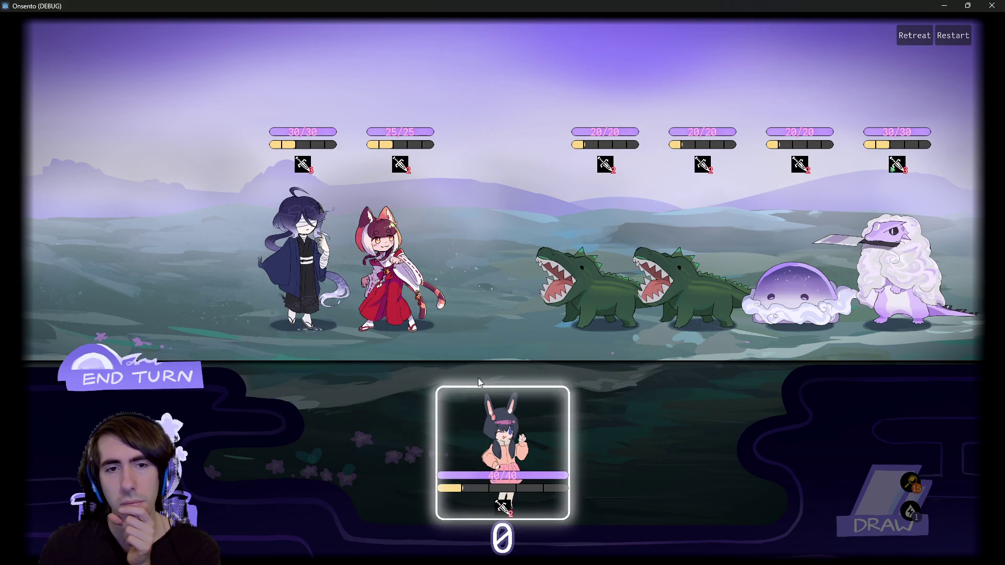
{"action": "mouse_move", "coordinate": [579, 421]}
{"action": "left_mouse_down"}
{"action": "mouse_move", "coordinate": [186, 229]}
{"action": "mouse_move", "coordinate": [200, 230]}
{"action": "left_mouse_up"}
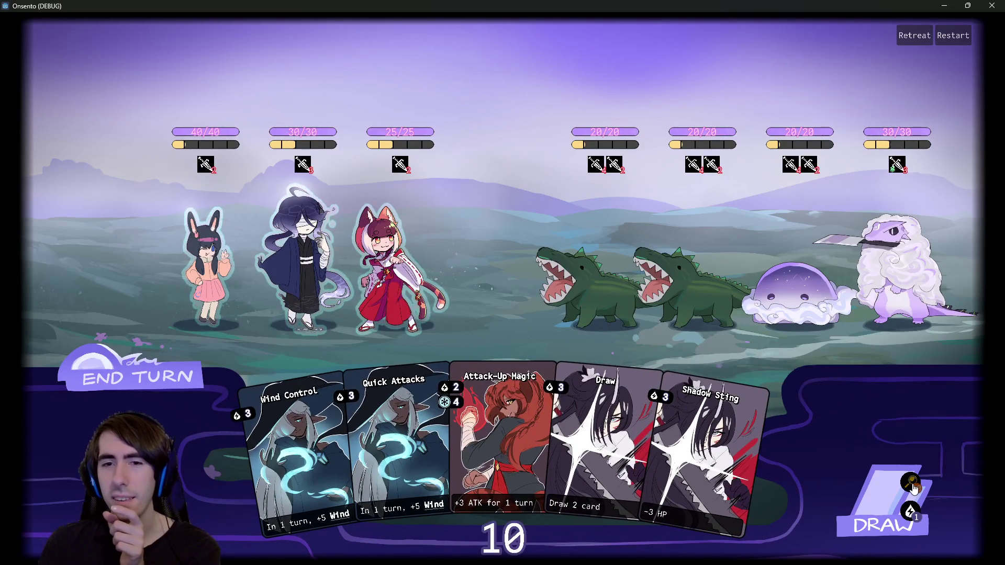
{"action": "left_click", "coordinate": [912, 484]}
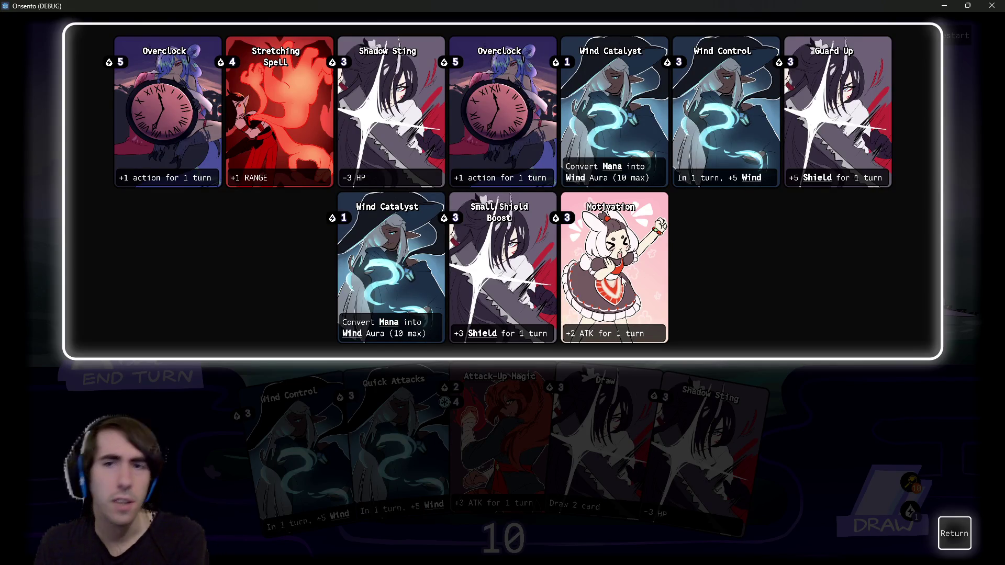
{"action": "left_click", "coordinate": [953, 532]}
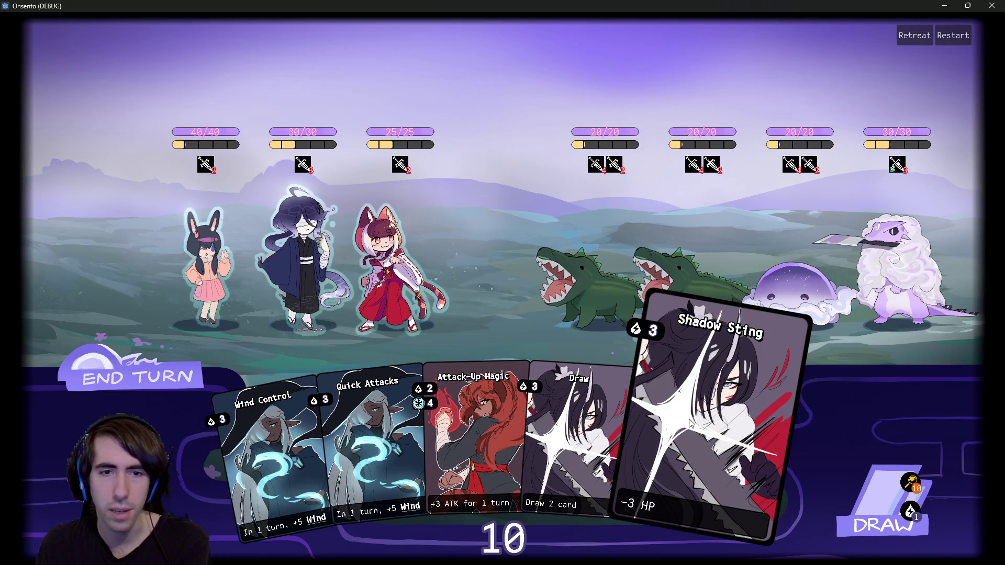
Step: Cast Quick Attacks and Wind Control on the fox girl, draw two cards, and end the turn
{"action": "left_click_drag", "start_coordinate": [374, 430], "coordinate": [393, 258]}
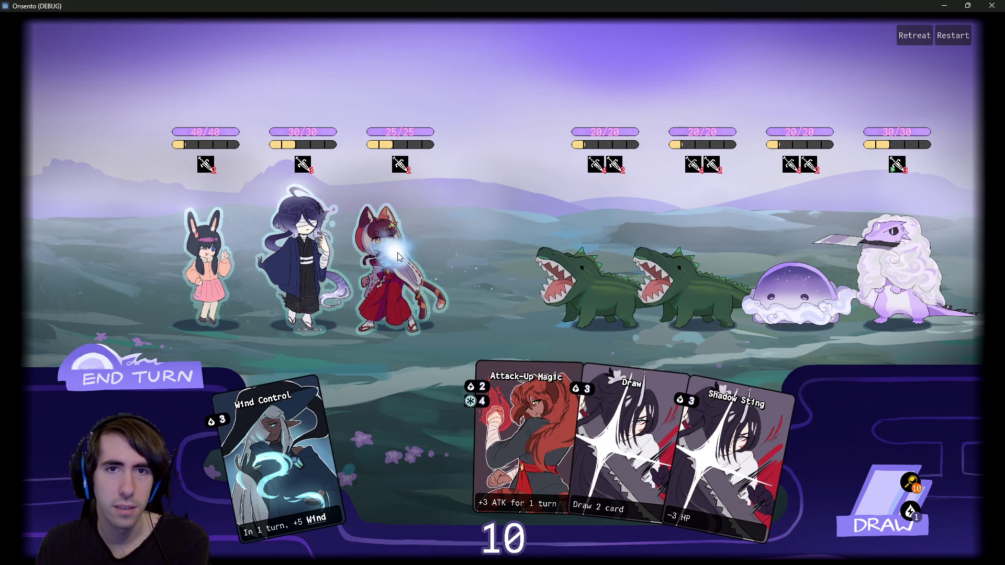
{"action": "mouse_move", "coordinate": [412, 165]}
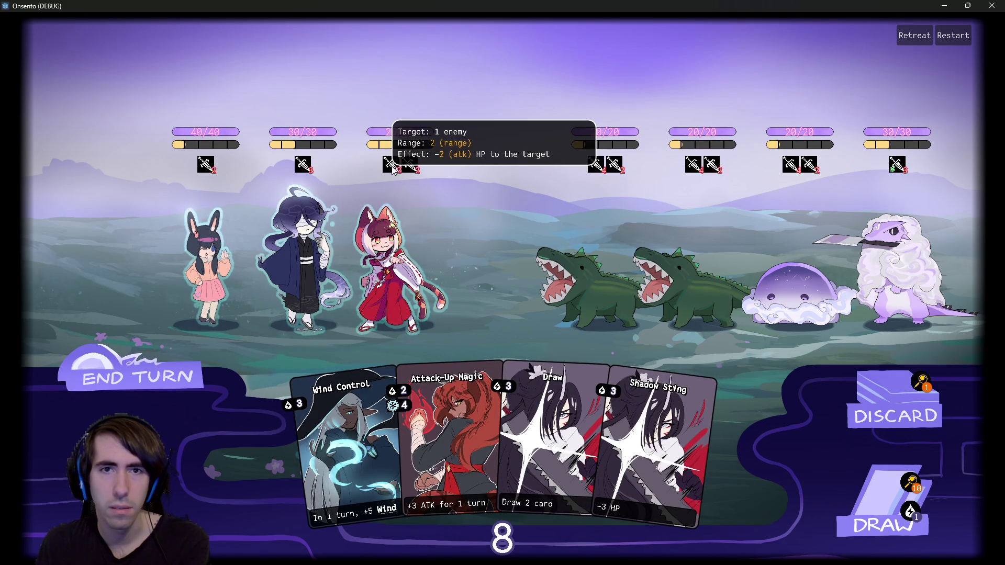
{"action": "left_click_drag", "start_coordinate": [345, 455], "coordinate": [392, 288]}
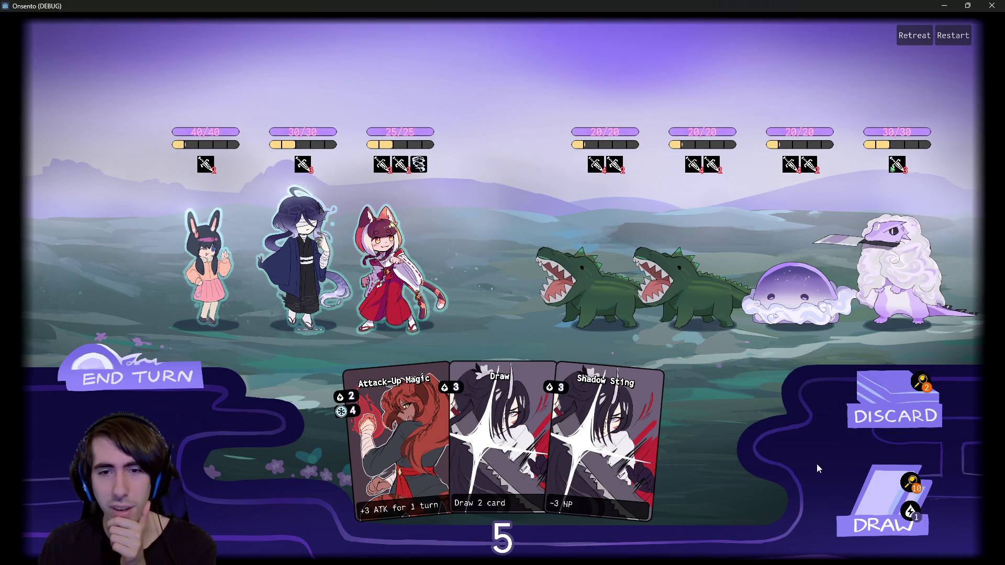
{"action": "left_click", "coordinate": [858, 507]}
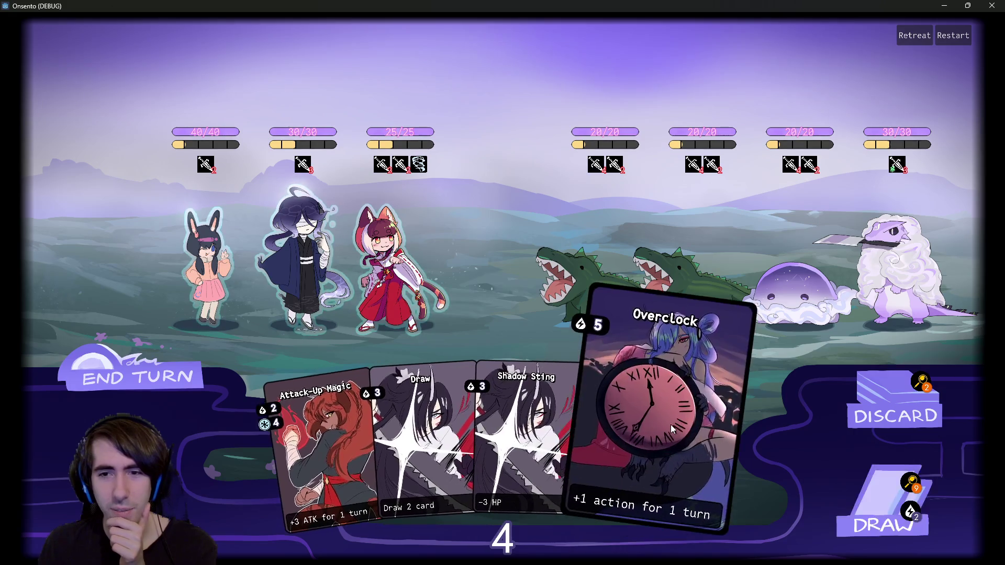
{"action": "left_click", "coordinate": [879, 495]}
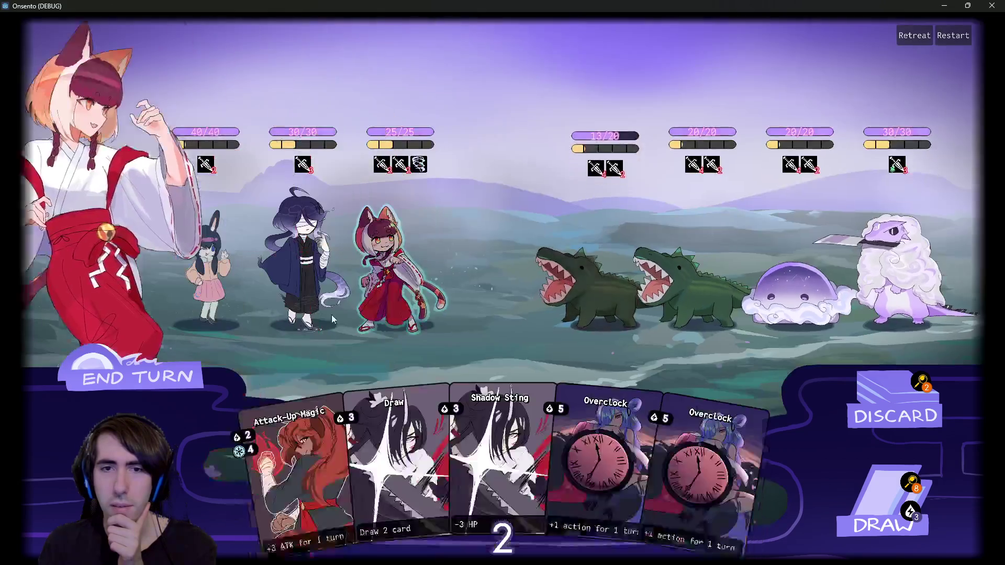
{"action": "left_click", "coordinate": [165, 370]}
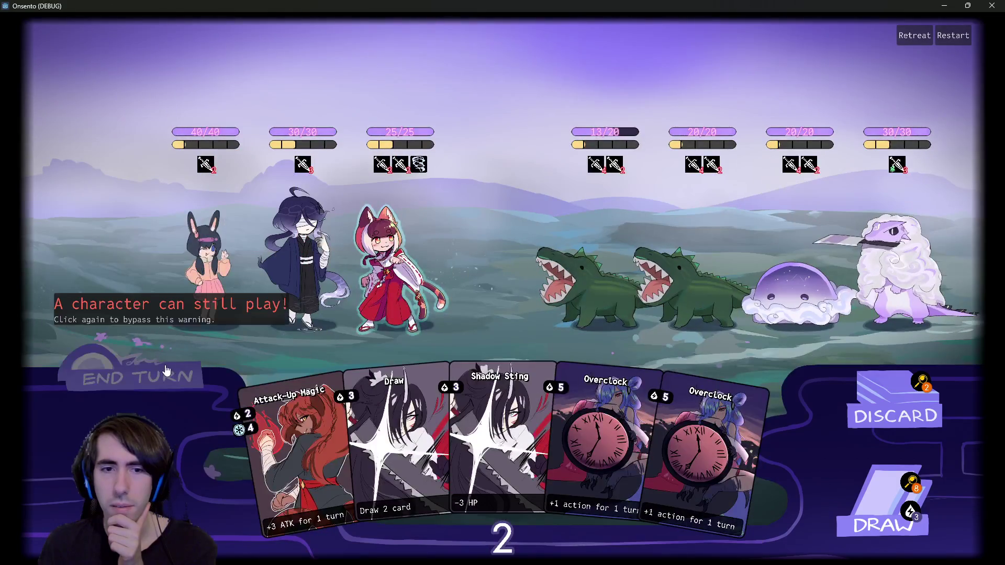
Step: End the turn, draw, play Shadow Sting on the crocodile and Overclock on the blindfolded ally
{"action": "left_click", "coordinate": [156, 382]}
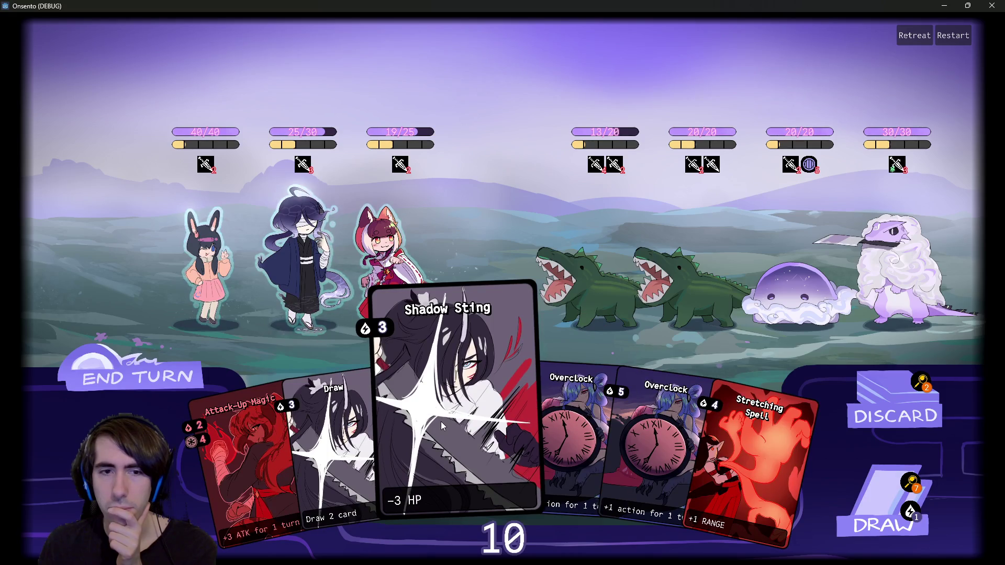
{"action": "left_click", "coordinate": [864, 485]}
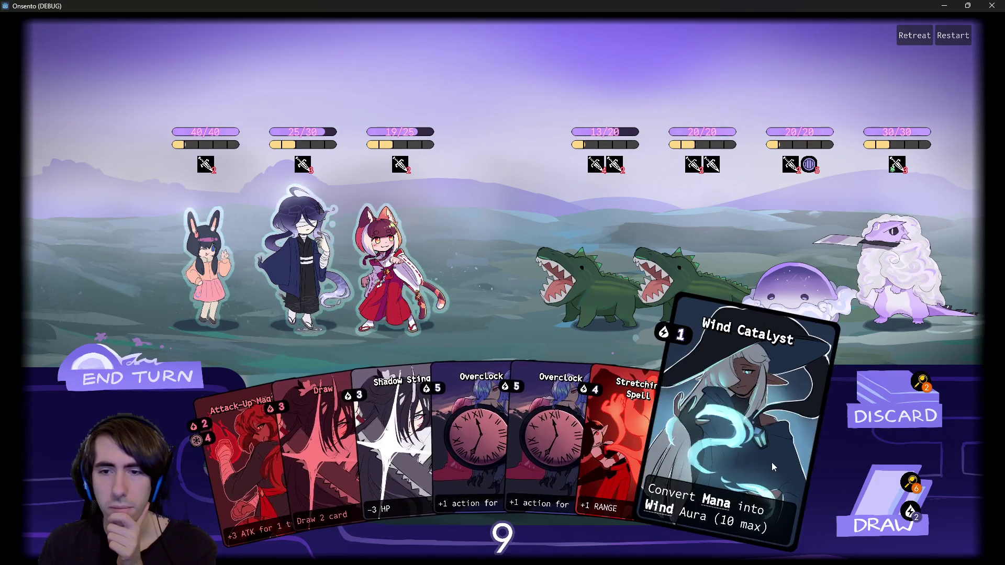
{"action": "left_click", "coordinate": [370, 436]}
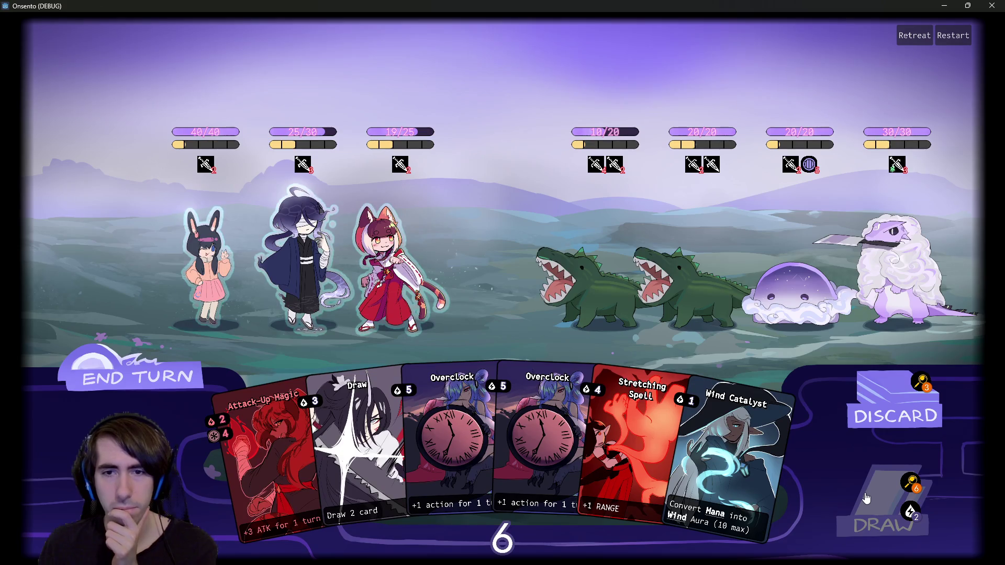
{"action": "left_click_drag", "start_coordinate": [542, 434], "coordinate": [285, 264]}
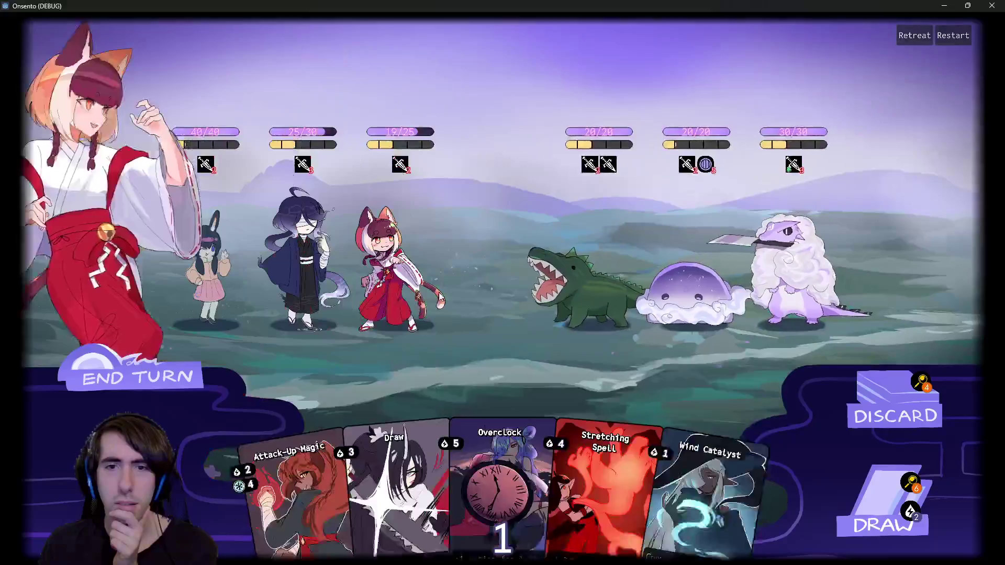
{"action": "left_click", "coordinate": [190, 370]}
{"action": "left_click", "coordinate": [189, 371]}
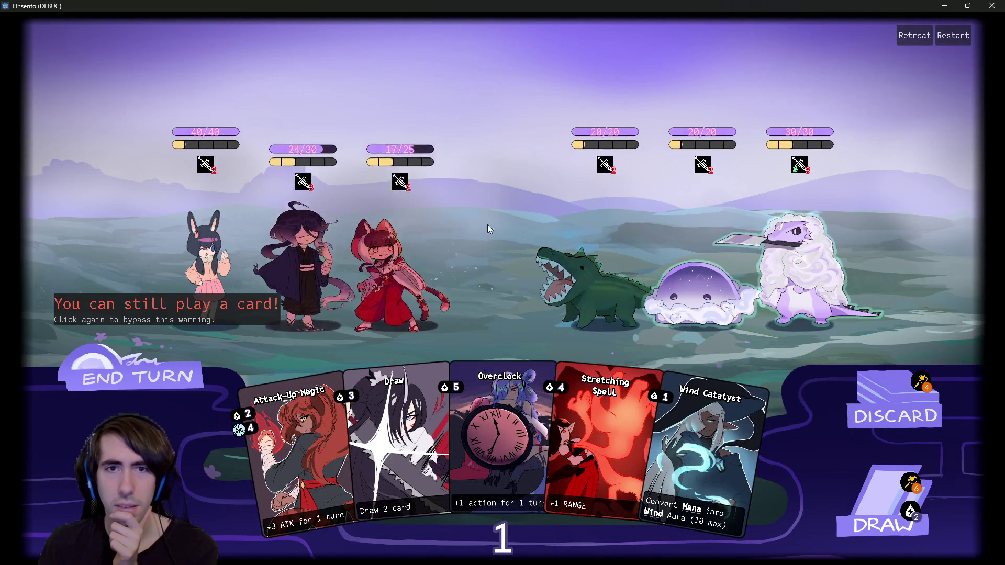
Step: Draw, boost the blindfolded ally with Motivation and Overclock, attack the crocodile to 6/20, end turn
{"action": "mouse_move", "coordinate": [412, 137]}
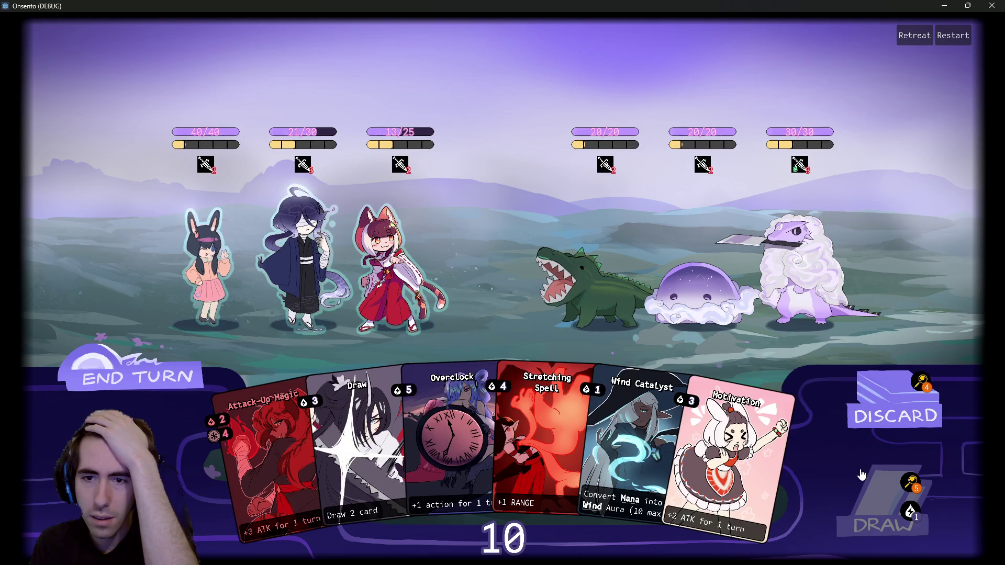
{"action": "left_click", "coordinate": [861, 475]}
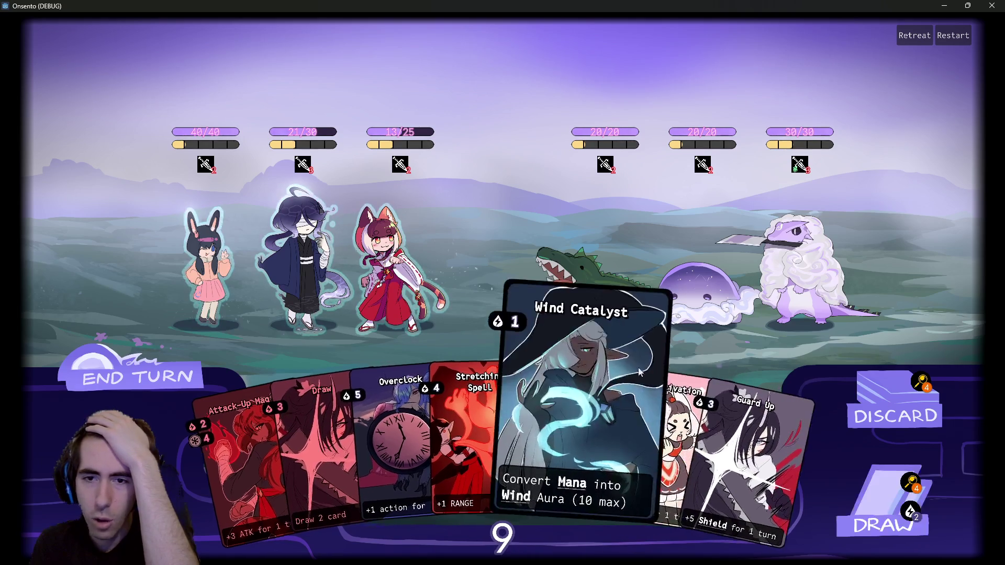
{"action": "left_click", "coordinate": [672, 380]}
{"action": "left_click", "coordinate": [311, 251]}
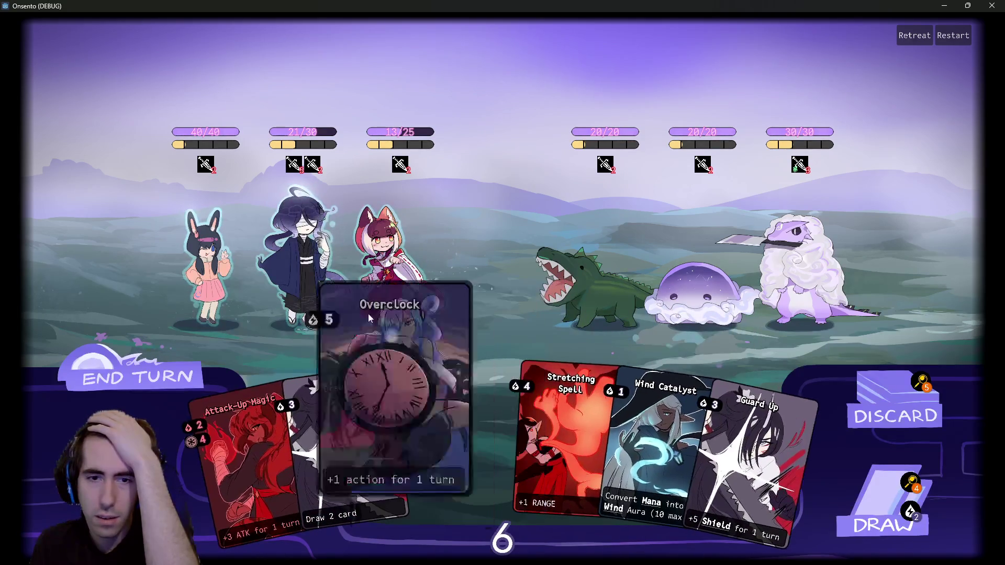
{"action": "left_click", "coordinate": [392, 398]}
{"action": "left_click", "coordinate": [315, 249]}
{"action": "mouse_move", "coordinate": [387, 262]}
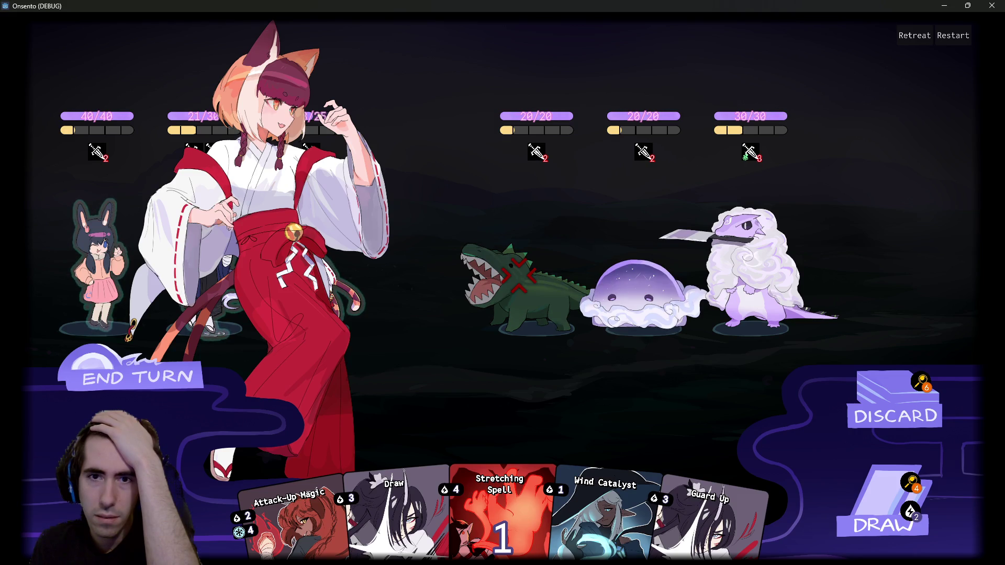
{"action": "left_click", "coordinate": [518, 275]}
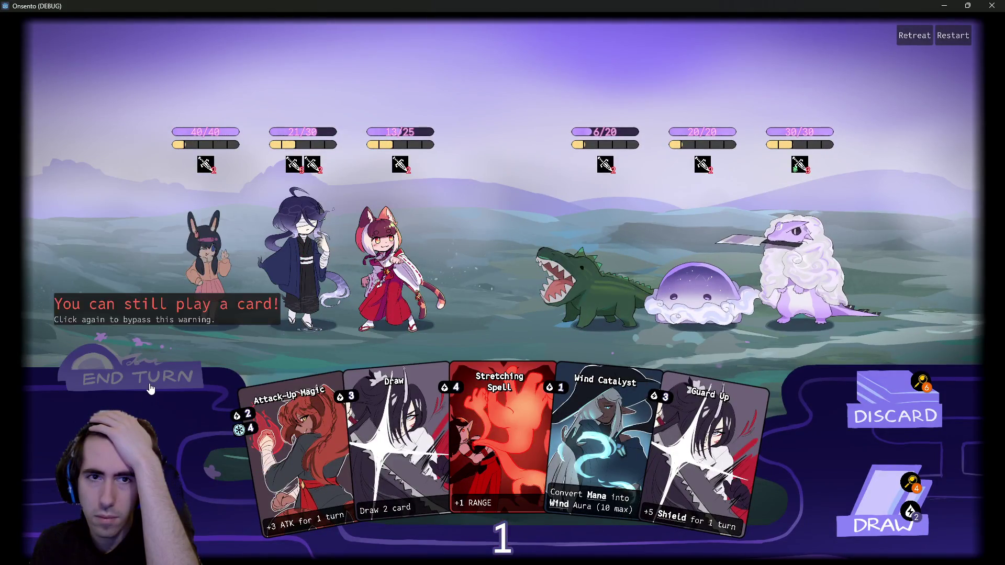
{"action": "left_click", "coordinate": [150, 388]}
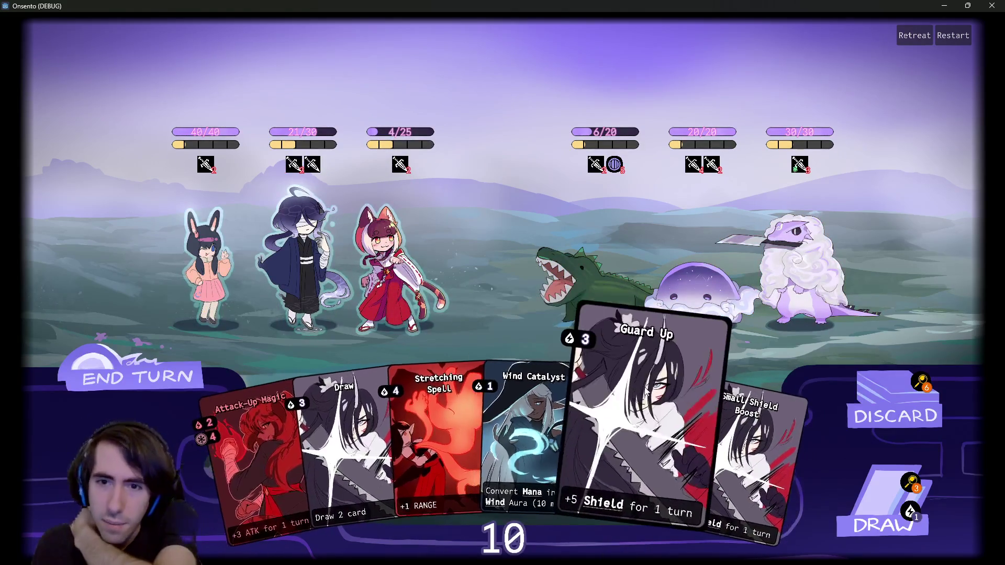
Step: Shield the cat girl with Guard Up and Small Shield Boost, Shadow Sting the crocodile, end turn
{"action": "left_click_drag", "start_coordinate": [646, 394], "coordinate": [380, 250]}
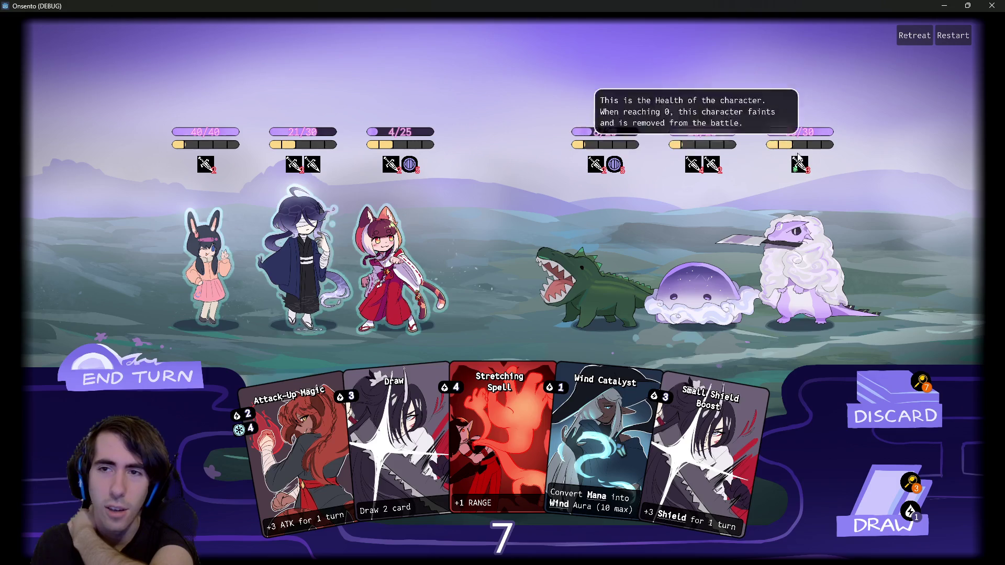
{"action": "left_click_drag", "start_coordinate": [713, 461], "coordinate": [388, 255]}
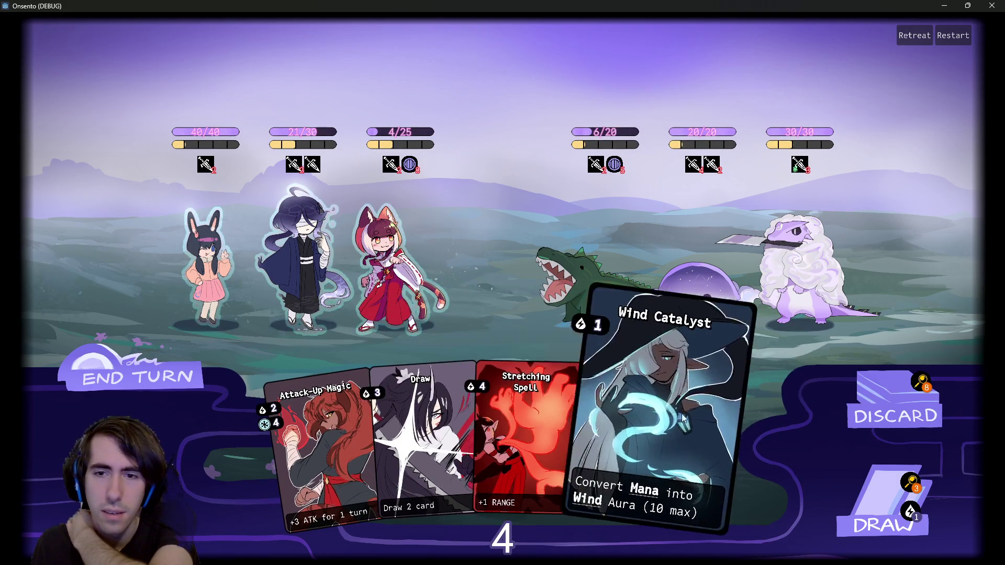
{"action": "left_click", "coordinate": [848, 498]}
{"action": "mouse_move", "coordinate": [722, 445]}
{"action": "left_mouse_down"}
{"action": "mouse_move", "coordinate": [593, 293]}
{"action": "mouse_move", "coordinate": [605, 287]}
{"action": "left_mouse_up"}
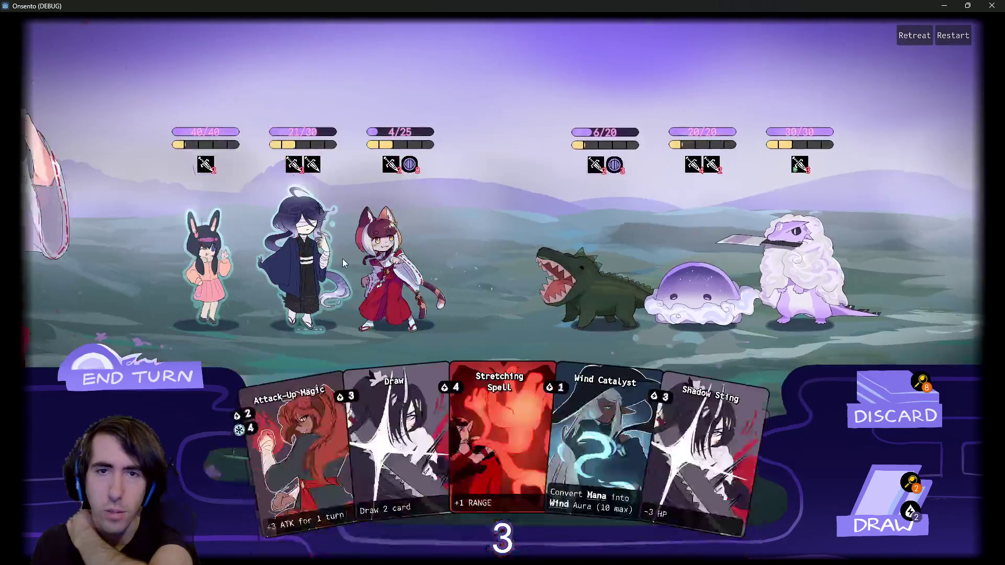
{"action": "mouse_move", "coordinate": [346, 262]}
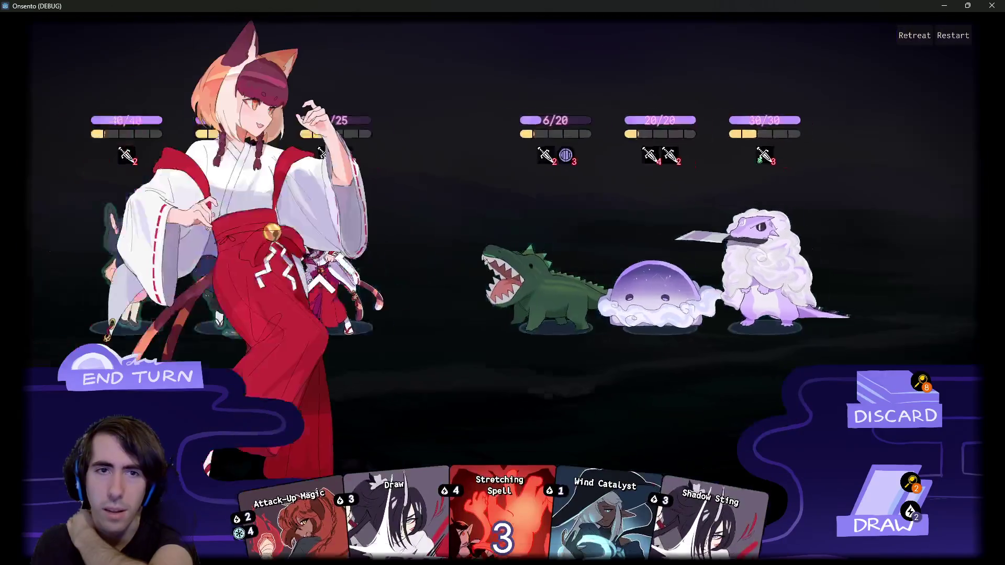
{"action": "mouse_move", "coordinate": [341, 259]}
{"action": "left_mouse_down"}
{"action": "mouse_move", "coordinate": [535, 265]}
{"action": "mouse_move", "coordinate": [489, 259]}
{"action": "left_mouse_up"}
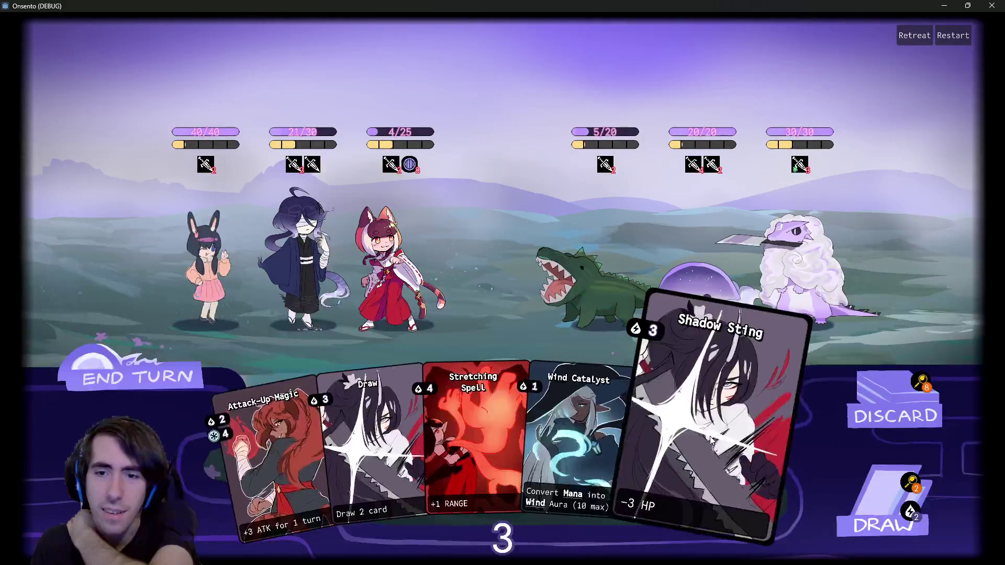
{"action": "left_click_drag", "start_coordinate": [702, 471], "coordinate": [561, 257]}
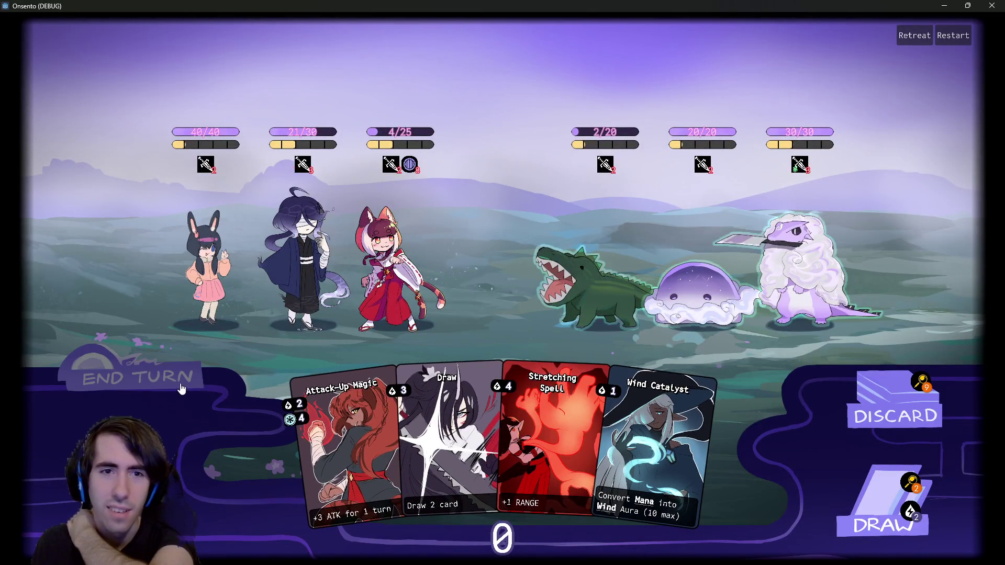
{"action": "left_click", "coordinate": [180, 389]}
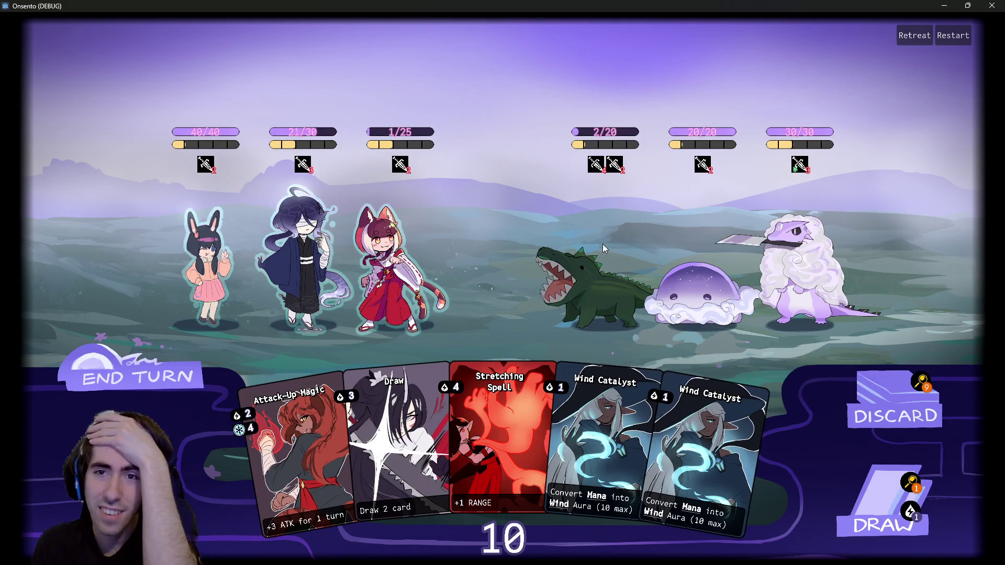
Step: Finish off the crocodile with Stretching Spell and draw two cards from the reshuffled pile
{"action": "mouse_move", "coordinate": [500, 445]}
{"action": "left_mouse_down"}
{"action": "mouse_move", "coordinate": [415, 280]}
{"action": "mouse_move", "coordinate": [390, 279]}
{"action": "left_mouse_up"}
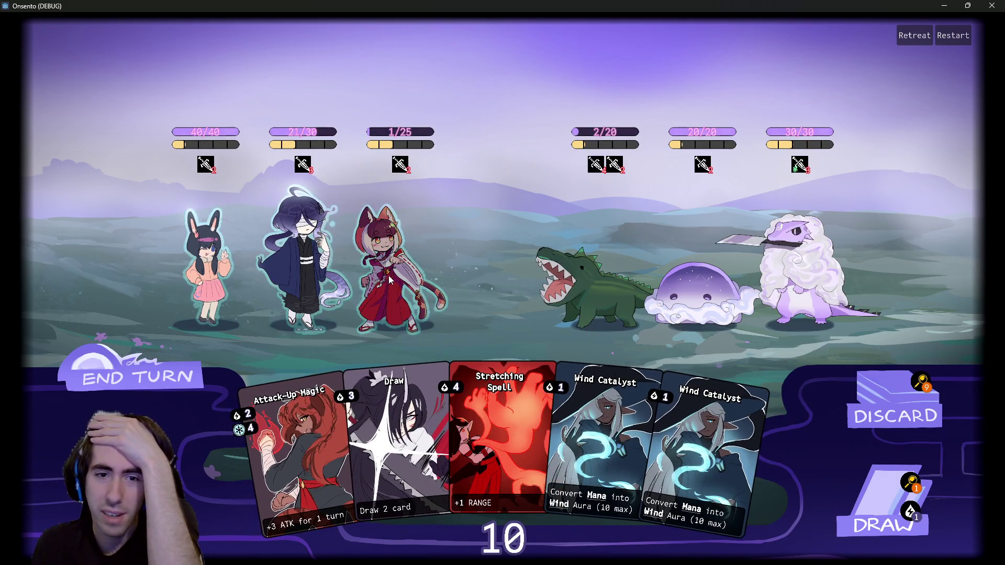
{"action": "left_click", "coordinate": [390, 279]}
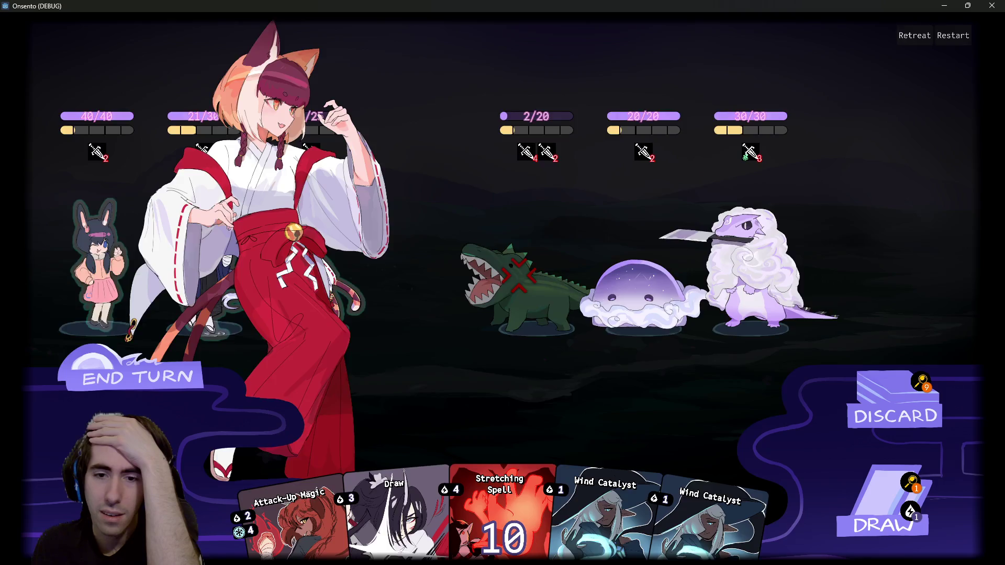
{"action": "left_click", "coordinate": [519, 275]}
{"action": "left_click", "coordinate": [863, 494]}
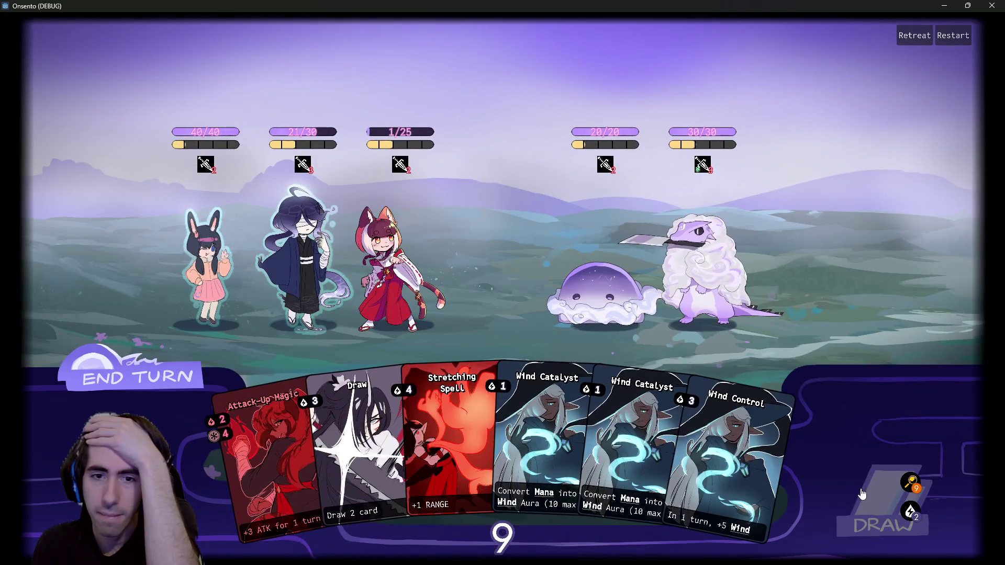
{"action": "left_click", "coordinate": [862, 495]}
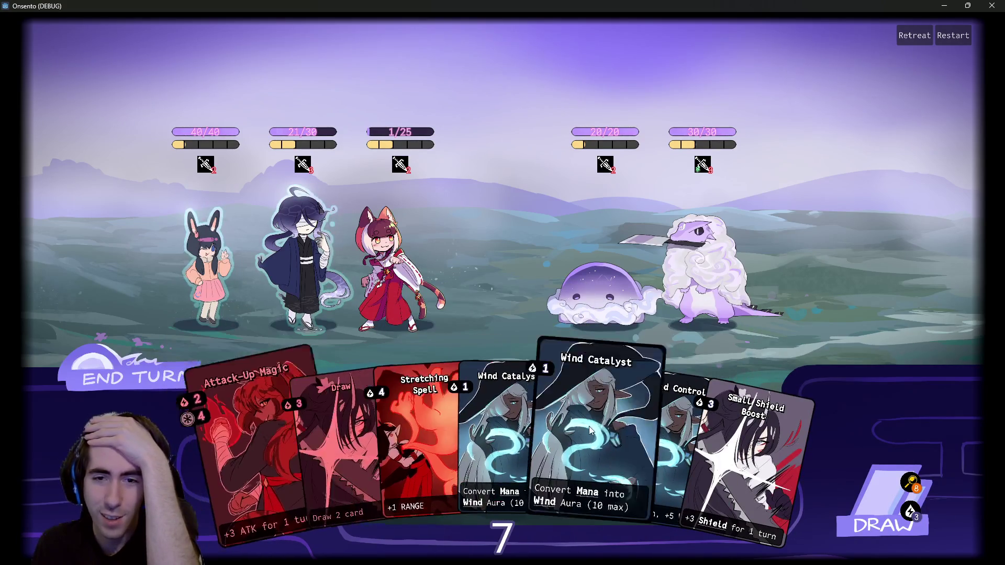
Step: Shield the allies with Small Shield Boost and Guard Up, then hit the slime down to 15/20
{"action": "left_click_drag", "start_coordinate": [723, 443], "coordinate": [403, 257]}
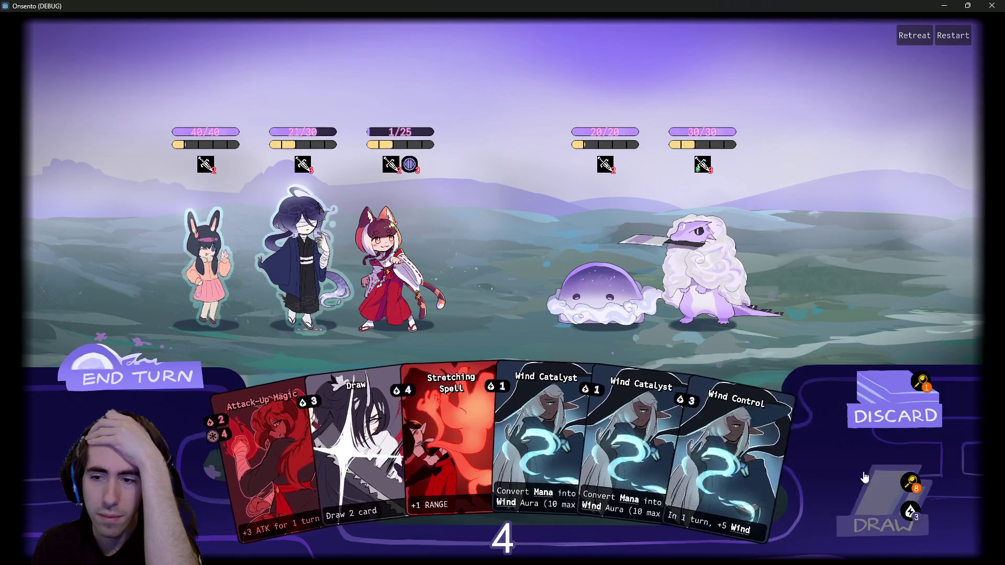
{"action": "left_click", "coordinate": [864, 492]}
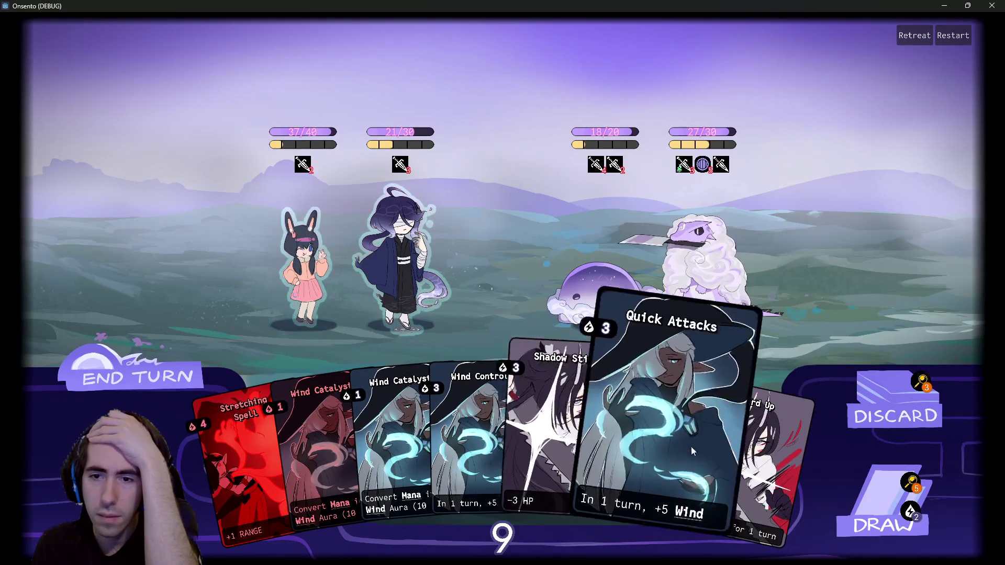
{"action": "left_click_drag", "start_coordinate": [605, 359], "coordinate": [406, 244]}
{"action": "left_click_drag", "start_coordinate": [547, 435], "coordinate": [688, 249]}
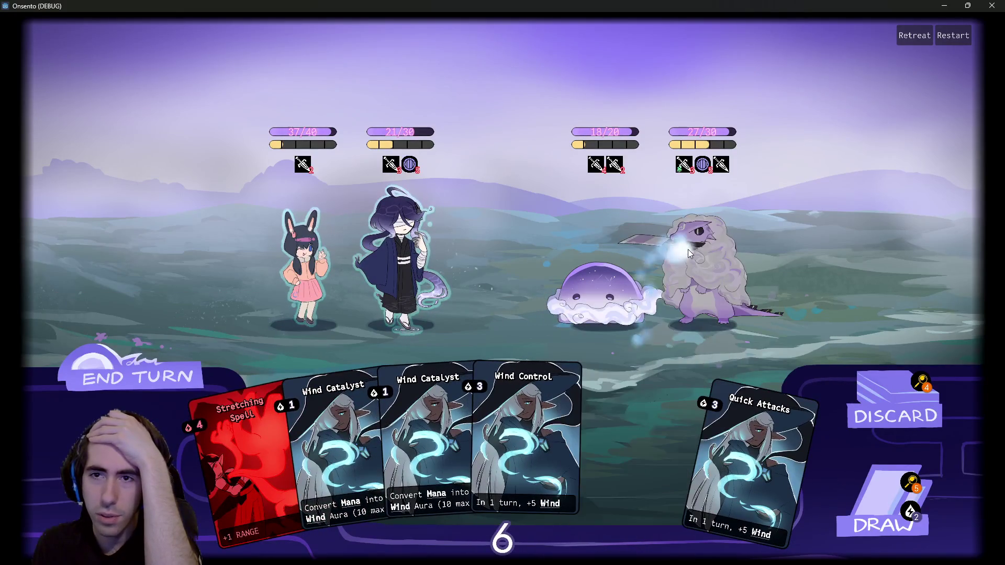
{"action": "left_click_drag", "start_coordinate": [563, 290], "coordinate": [586, 288]}
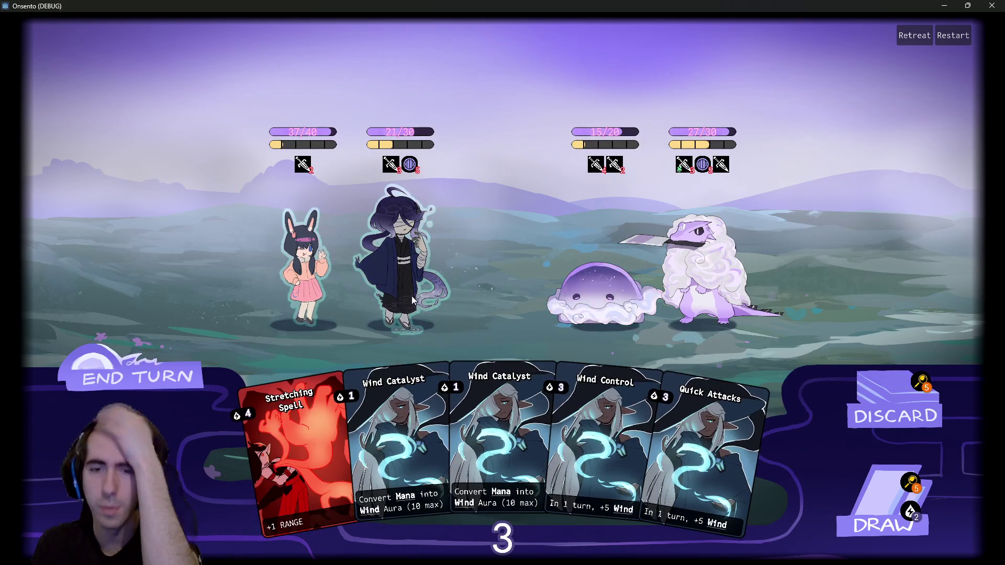
Step: Draw a card, end the turn, and play Motivation on the blue-haired ally
{"action": "key", "text": "d"}
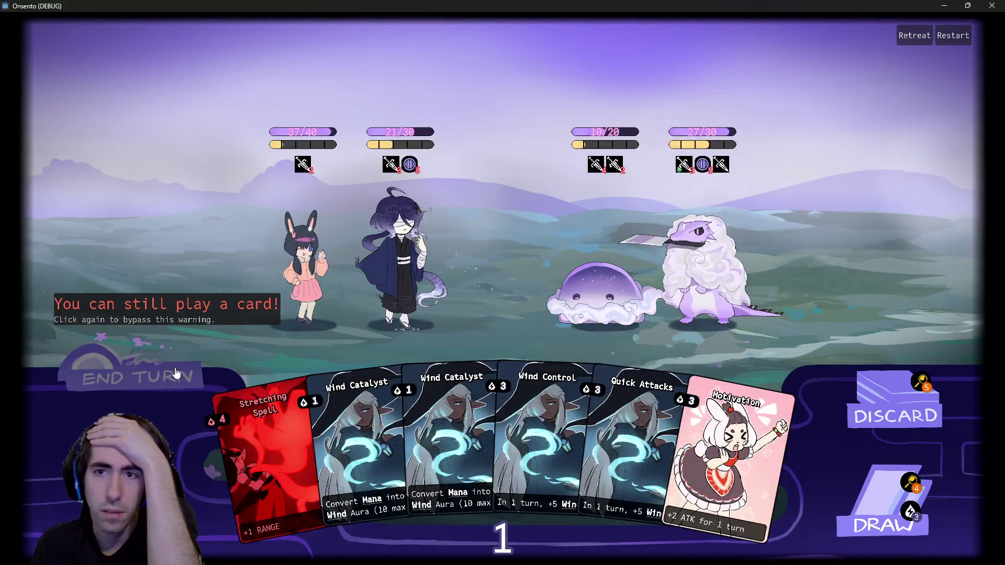
{"action": "left_click", "coordinate": [176, 373]}
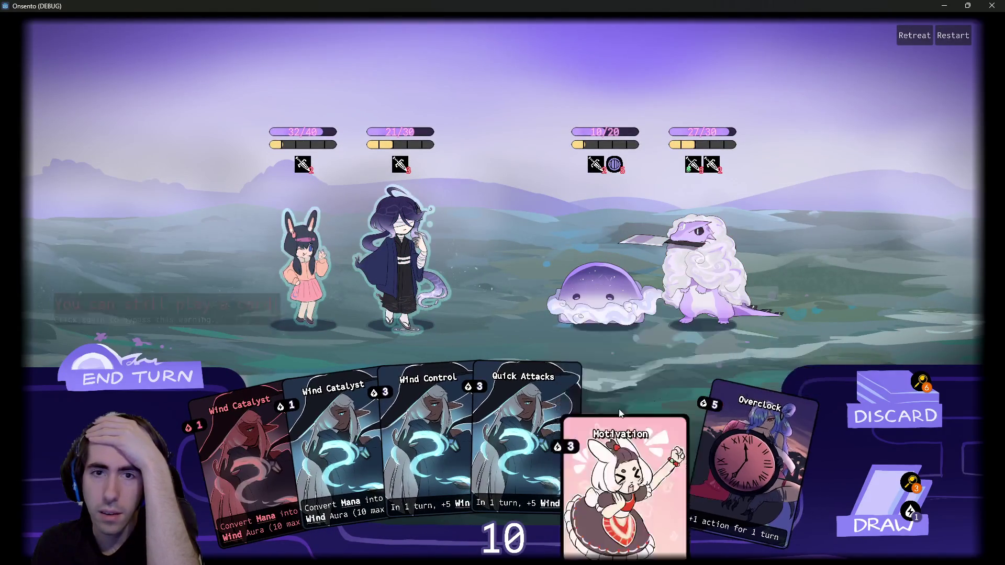
{"action": "left_click_drag", "start_coordinate": [617, 435], "coordinate": [398, 273]}
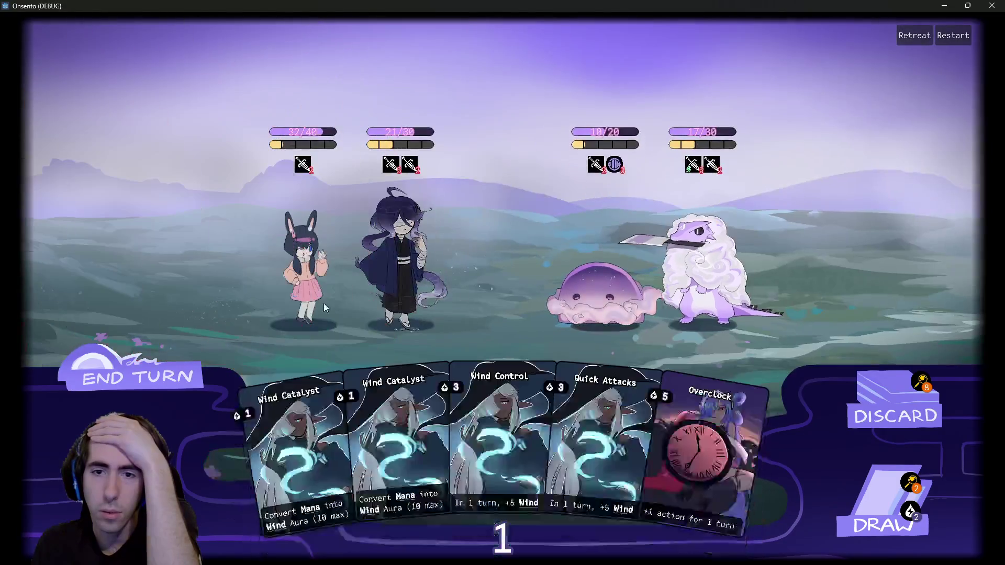
{"action": "left_click", "coordinate": [200, 362]}
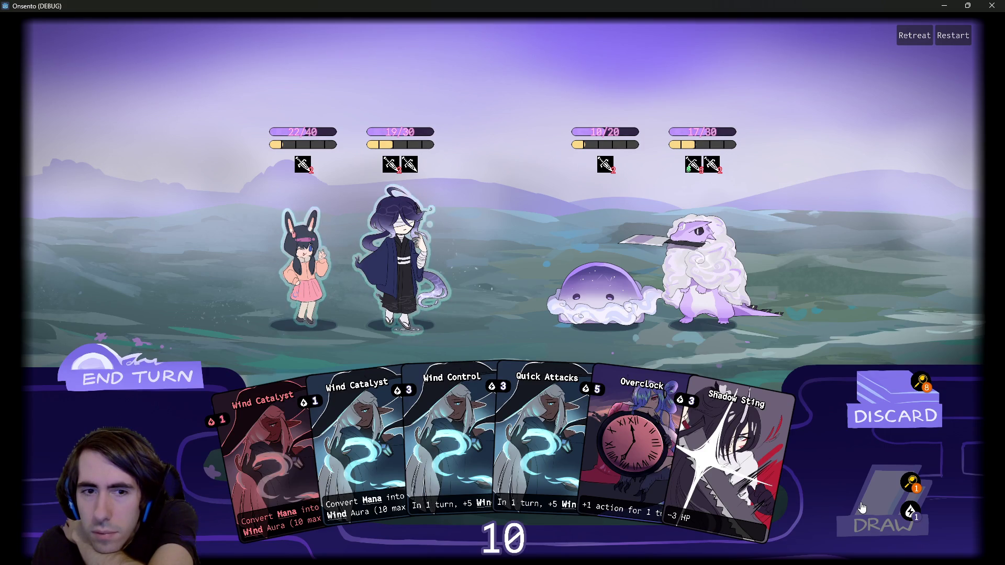
Step: Play Wind Control and Guard Up on the blindfolded ally, attack until the slime falls, end turn
{"action": "left_click", "coordinate": [862, 507]}
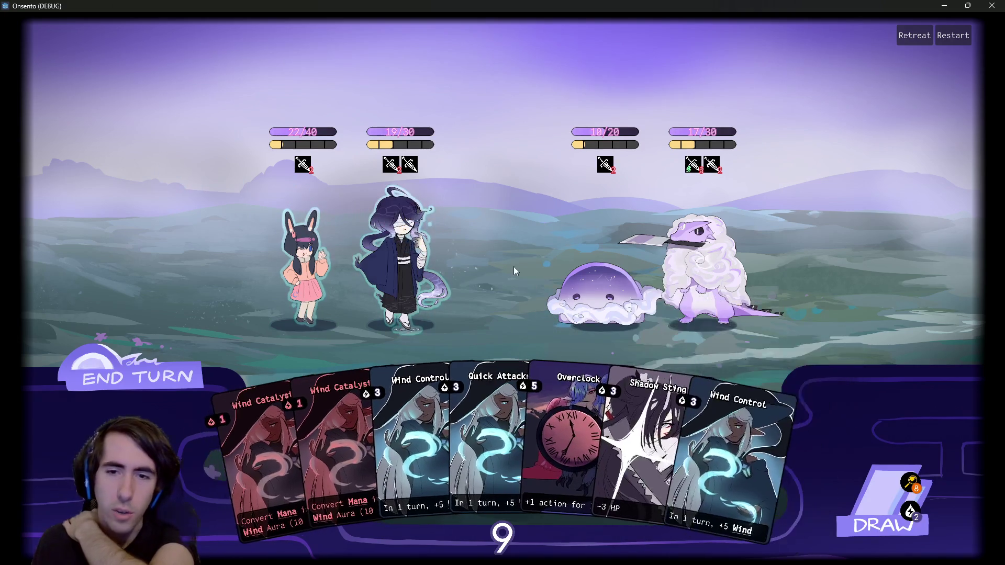
{"action": "left_click_drag", "start_coordinate": [733, 461], "coordinate": [407, 259]}
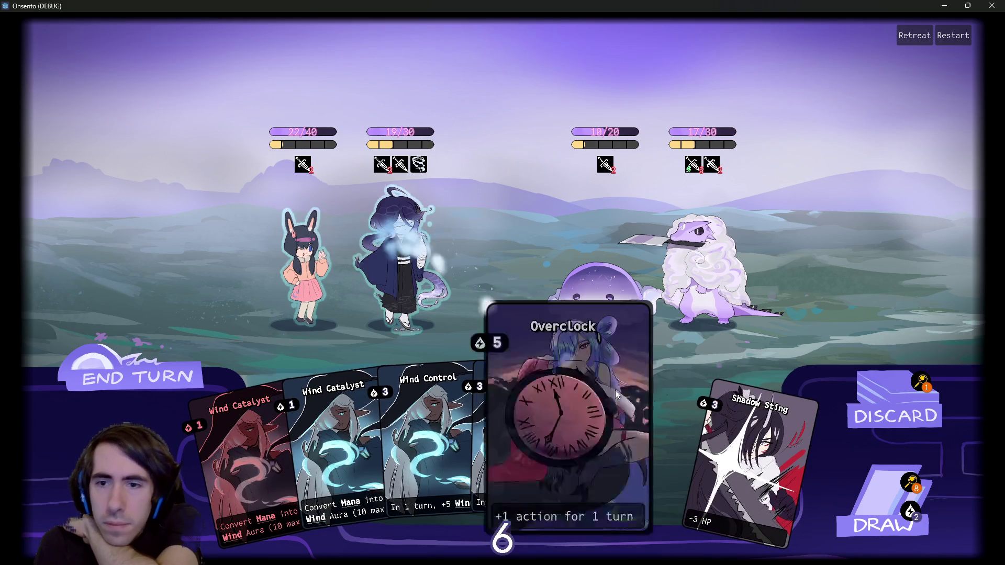
{"action": "left_click_drag", "start_coordinate": [748, 461], "coordinate": [702, 246]}
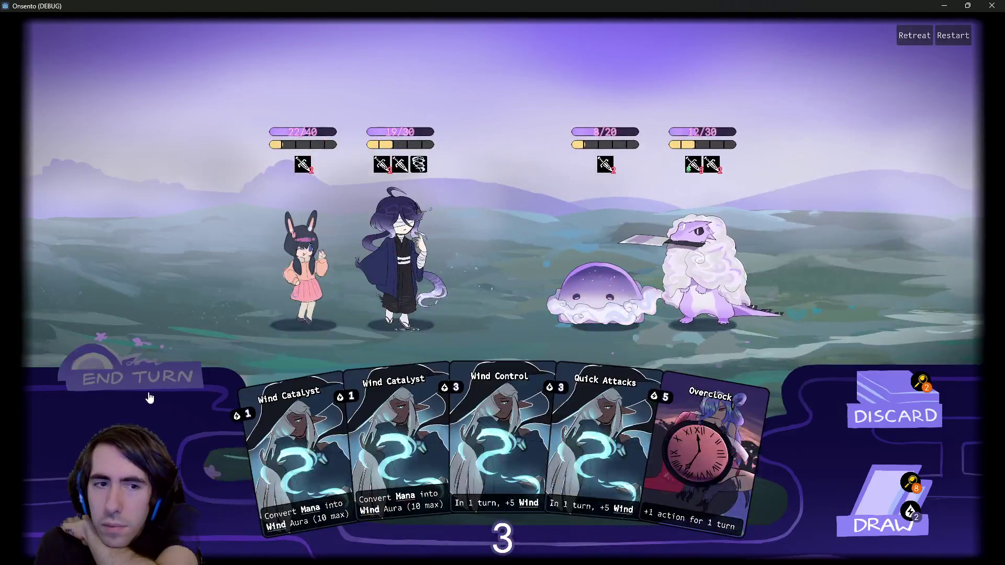
{"action": "left_click", "coordinate": [148, 395]}
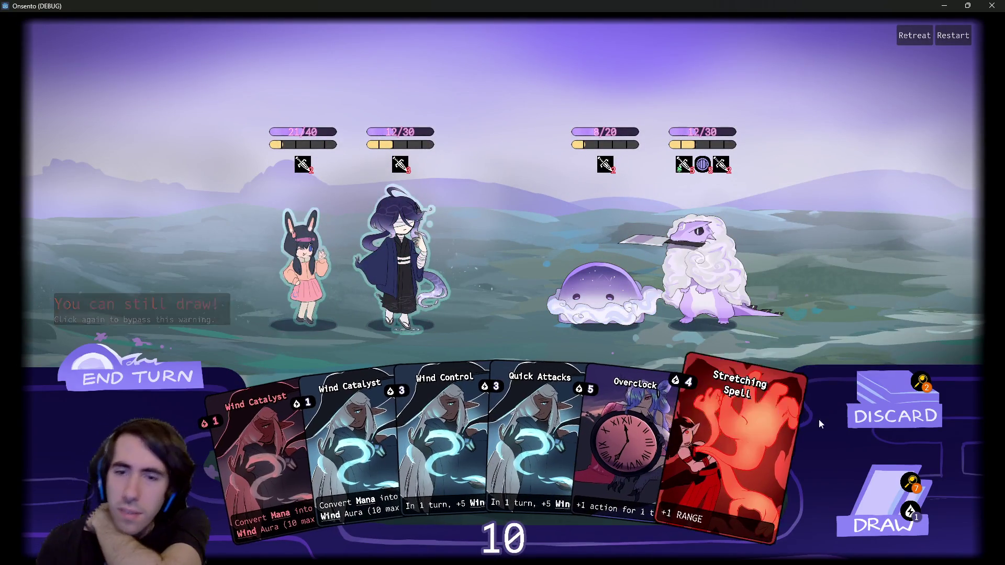
{"action": "left_click", "coordinate": [854, 479]}
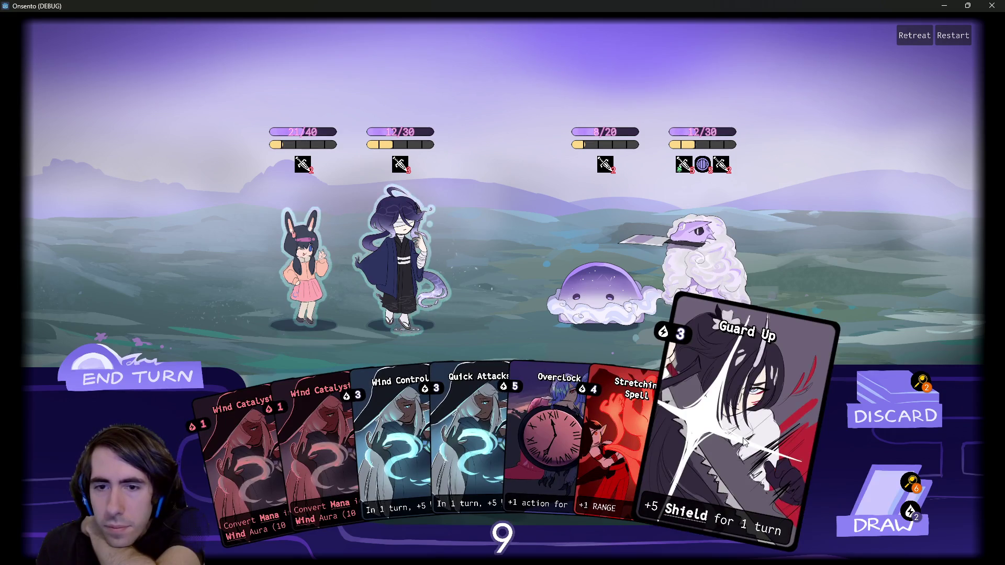
{"action": "left_click_drag", "start_coordinate": [745, 441], "coordinate": [421, 237]}
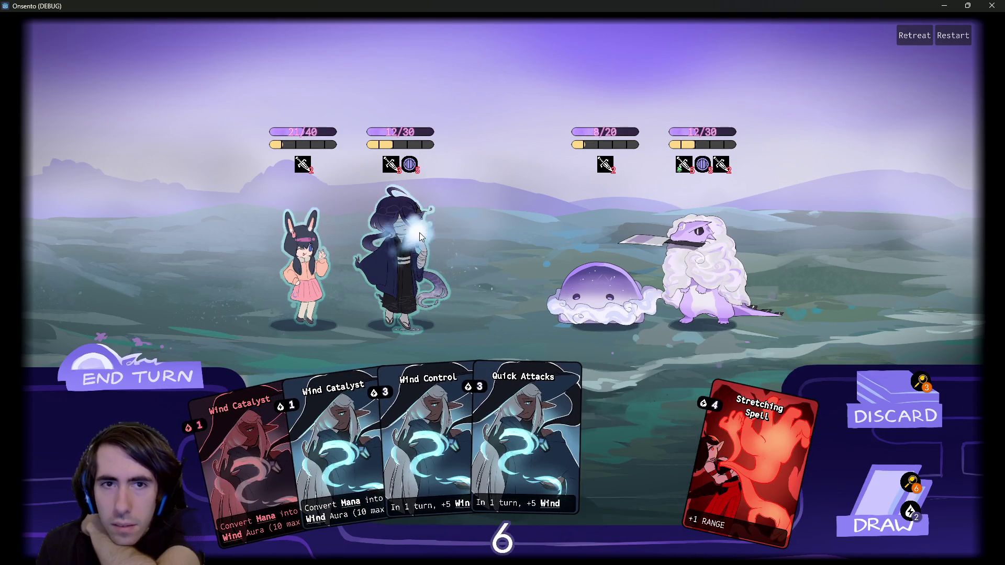
{"action": "left_click", "coordinate": [421, 236]}
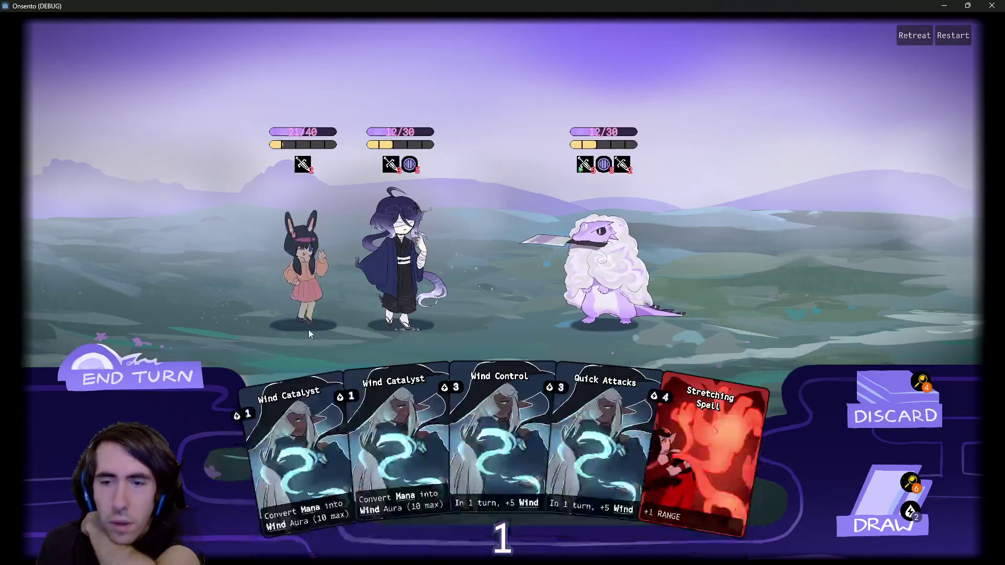
{"action": "left_click", "coordinate": [193, 375]}
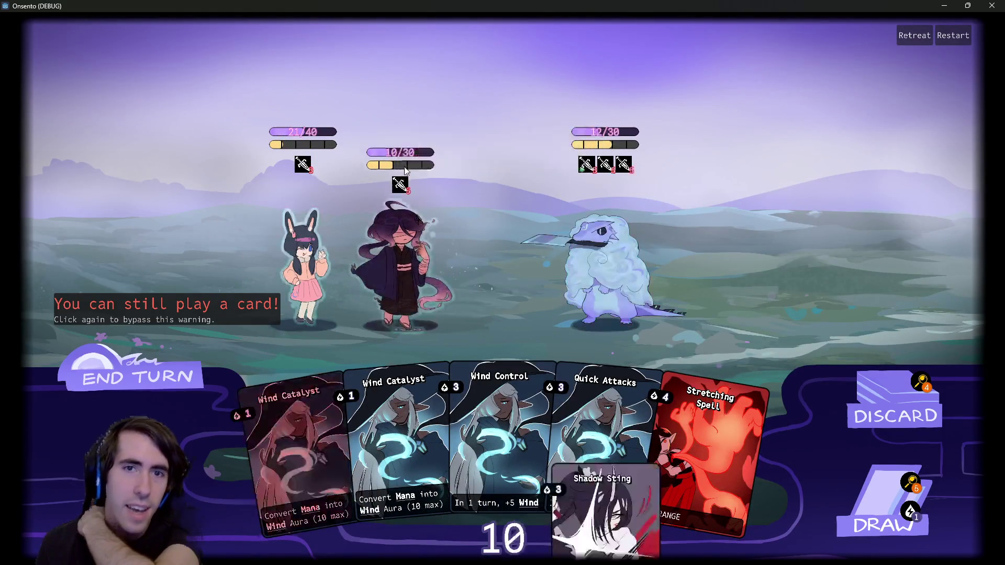
Step: Hit the woolly lizard with Shadow Sting, shield the middle ally with Small Shield Boost, end turn
{"action": "mouse_move", "coordinate": [744, 429]}
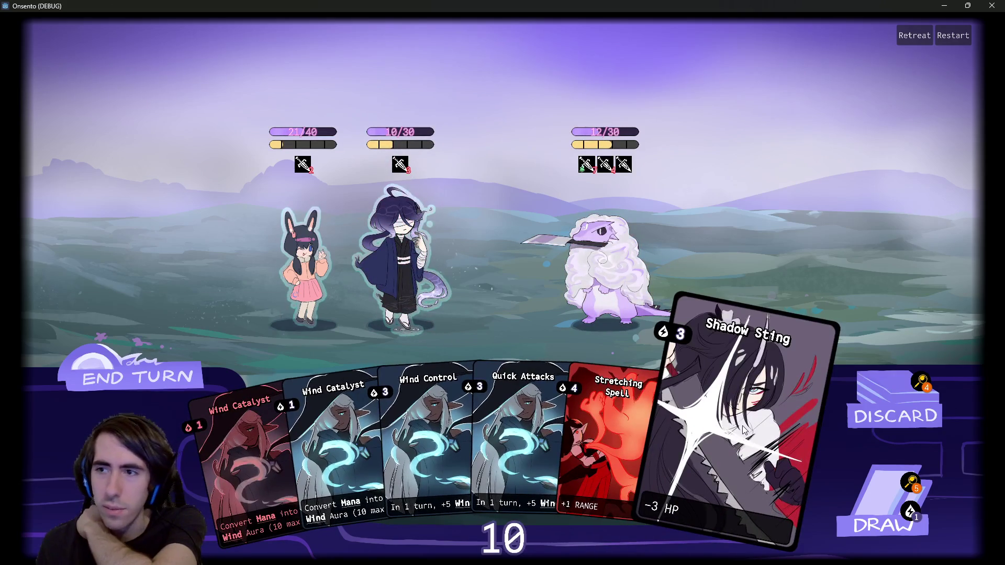
{"action": "left_click", "coordinate": [878, 489]}
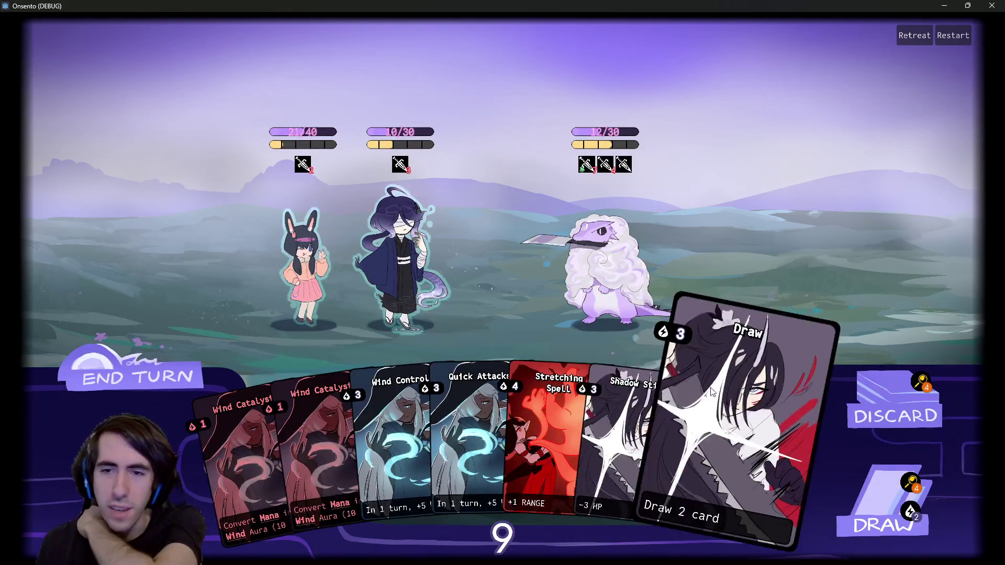
{"action": "mouse_move", "coordinate": [623, 418]}
{"action": "left_mouse_down"}
{"action": "mouse_move", "coordinate": [419, 257]}
{"action": "mouse_move", "coordinate": [401, 259]}
{"action": "left_mouse_up"}
{"action": "left_click_drag", "start_coordinate": [654, 419], "coordinate": [549, 285]}
{"action": "left_click", "coordinate": [858, 487]}
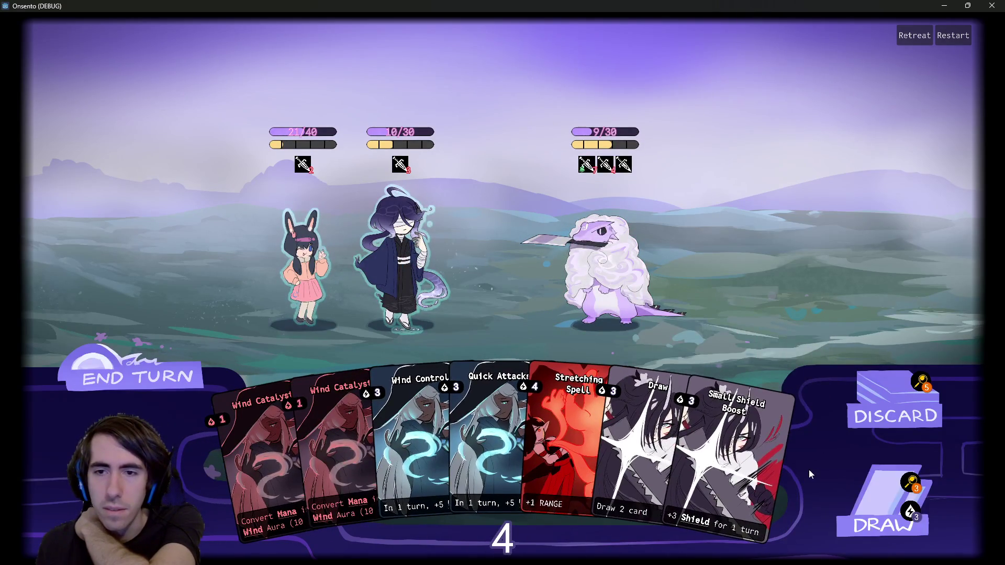
{"action": "left_click_drag", "start_coordinate": [806, 471], "coordinate": [384, 246]}
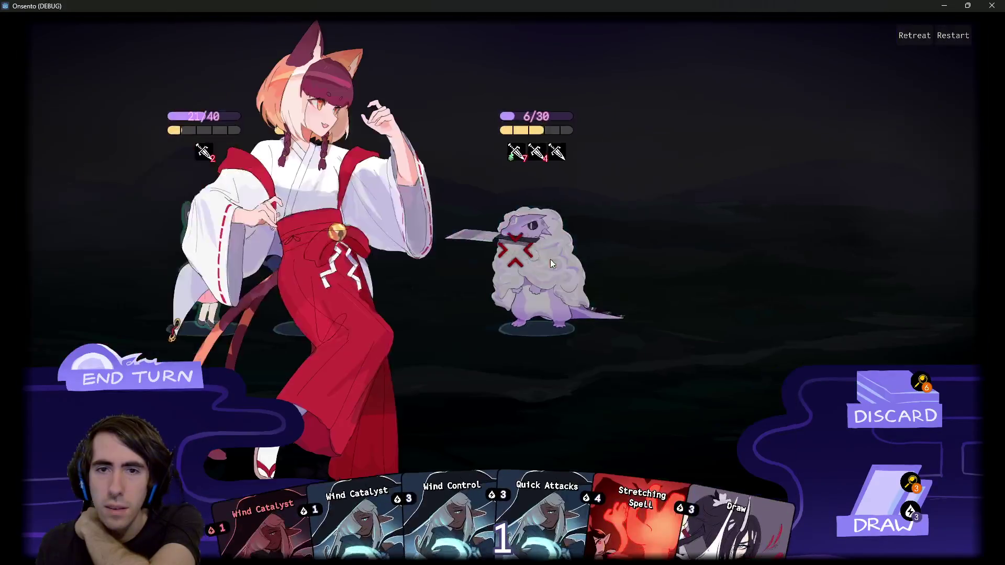
{"action": "left_click", "coordinate": [146, 364]}
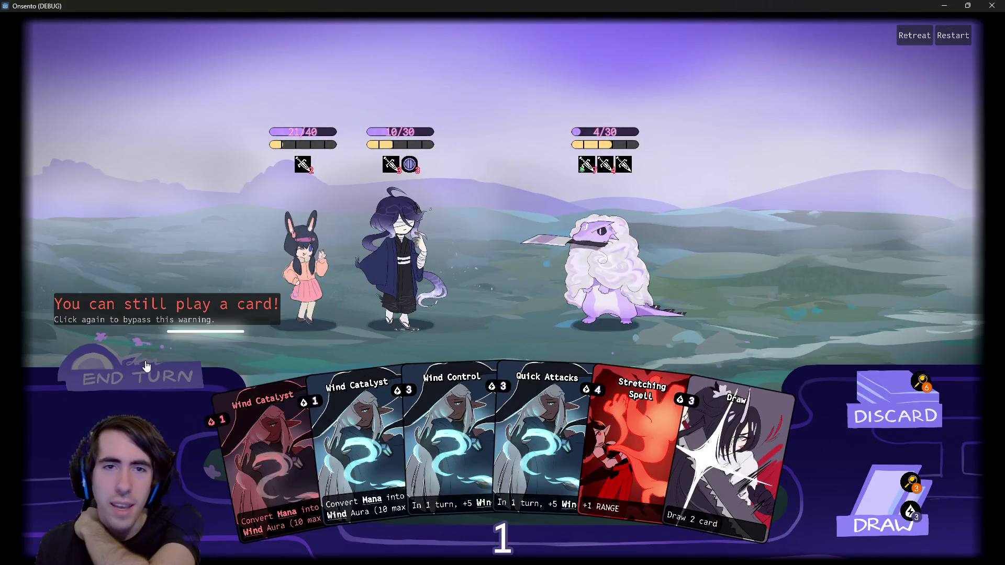
{"action": "left_click", "coordinate": [146, 365]}
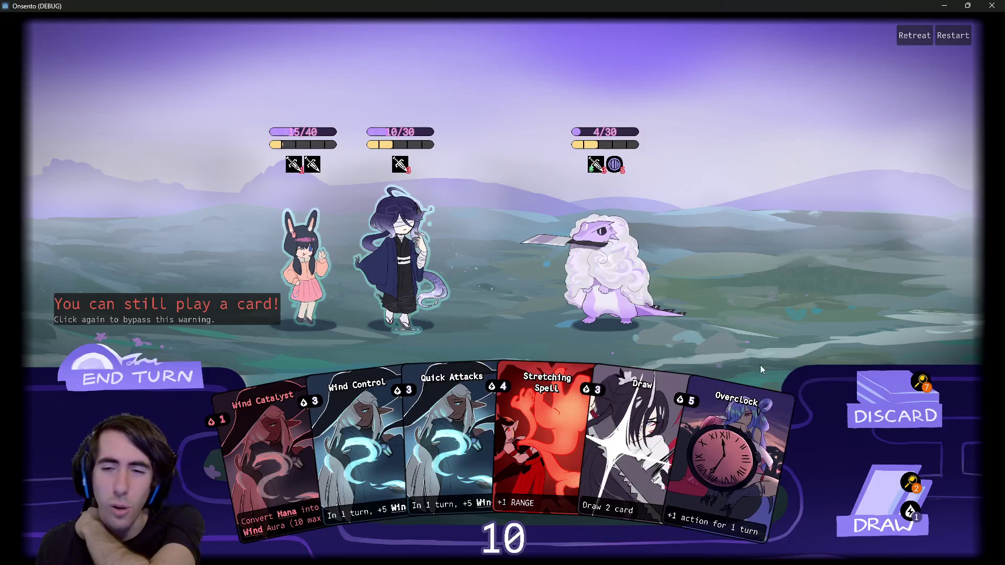
Step: Draw more cards, play Motivation to win the battle, and advance the post-battle dialogue
{"action": "left_click", "coordinate": [885, 500]}
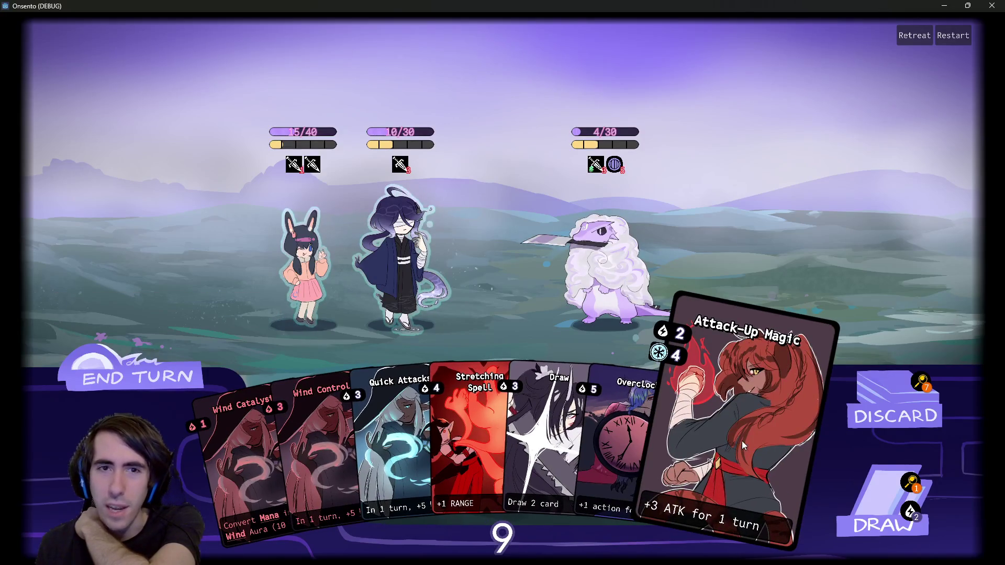
{"action": "left_click_drag", "start_coordinate": [628, 439], "coordinate": [388, 232]}
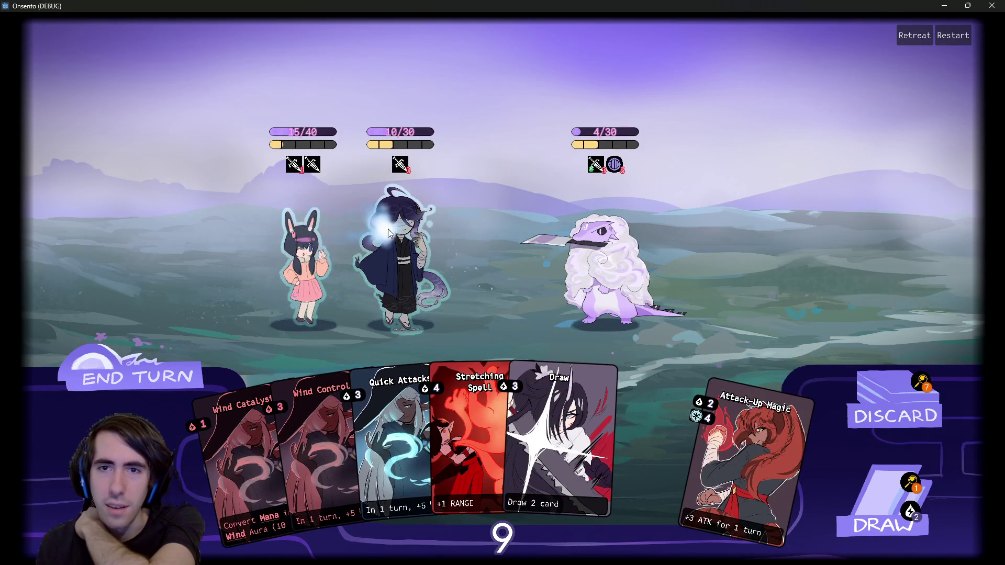
{"action": "left_click", "coordinate": [880, 497]}
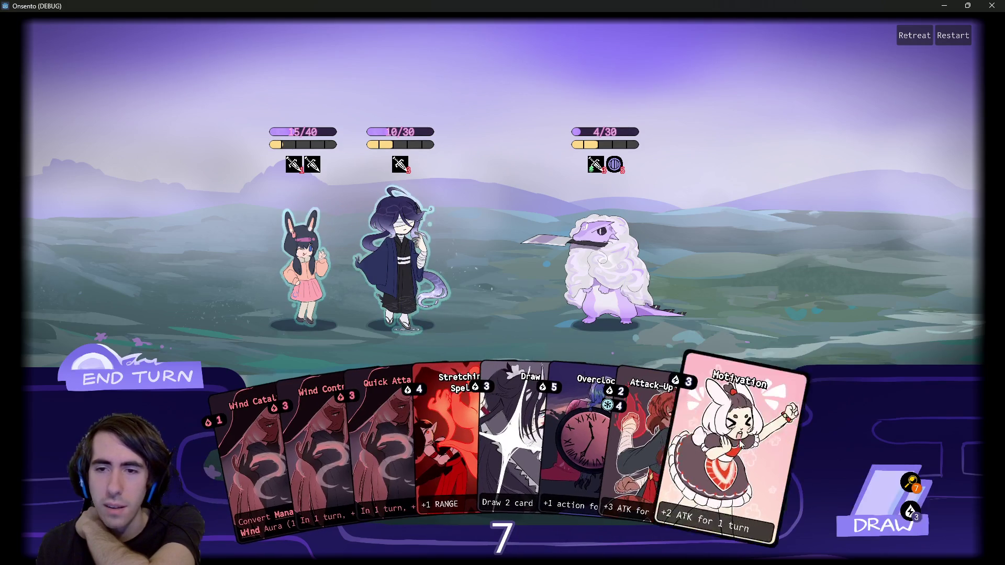
{"action": "left_click", "coordinate": [852, 484]}
{"action": "left_click", "coordinate": [149, 398]}
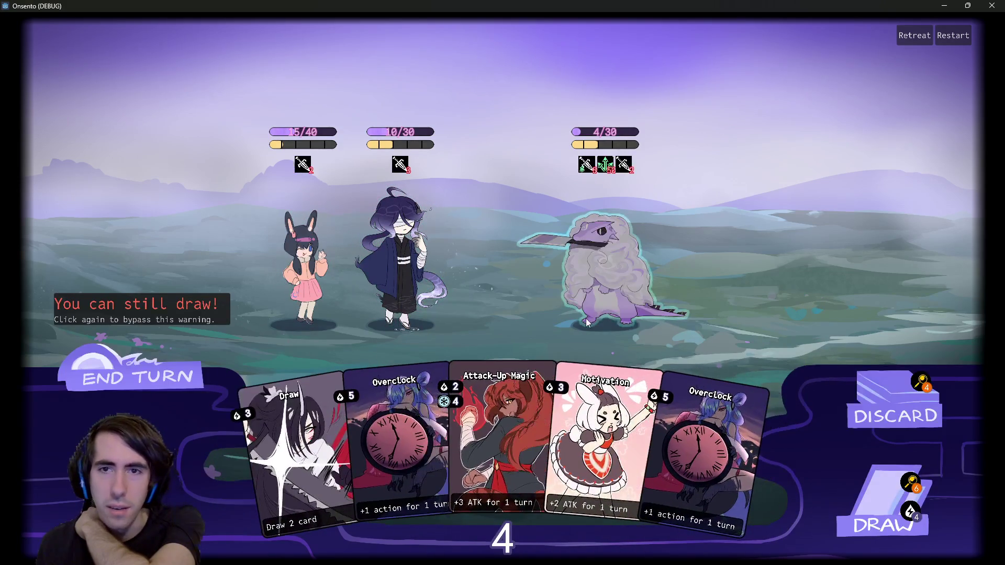
{"action": "left_click", "coordinate": [601, 445]}
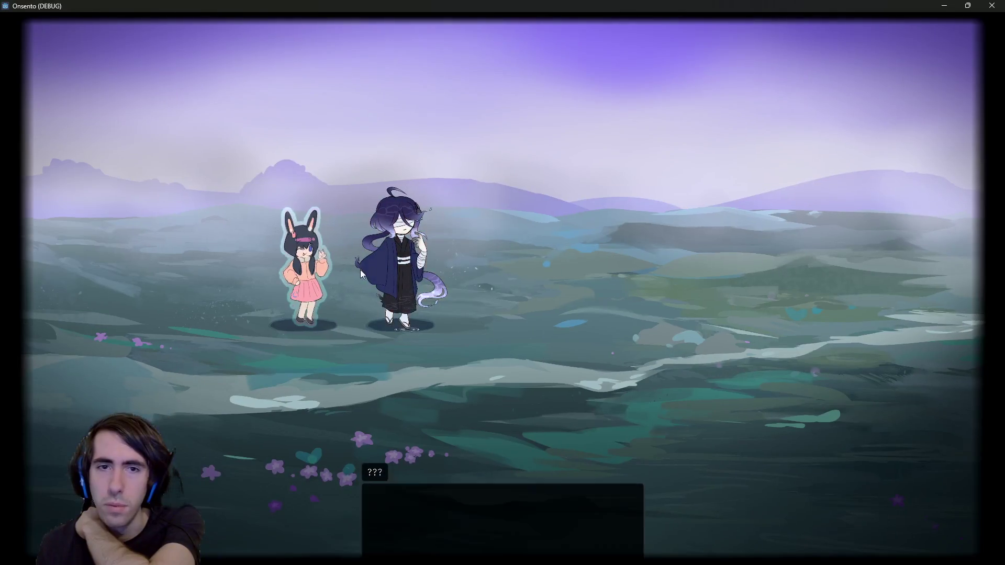
{"action": "left_click", "coordinate": [445, 261]}
Step: Change line 10 of loadNextRoom.gd to call PlayerData.questPlayerData.enterNextRoom()
{"action": "left_click", "coordinate": [530, 253]}
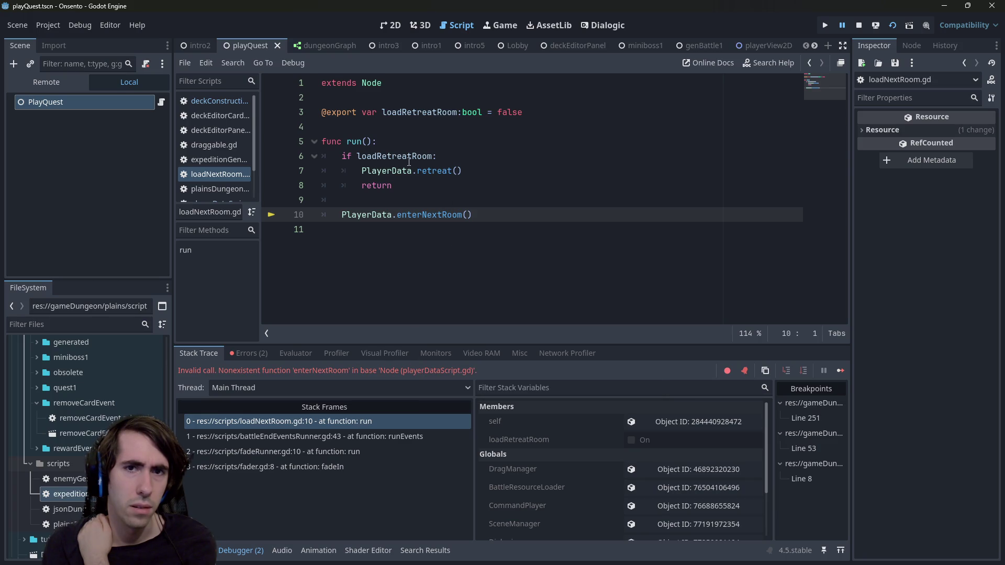
{"action": "mouse_move", "coordinate": [405, 161]}
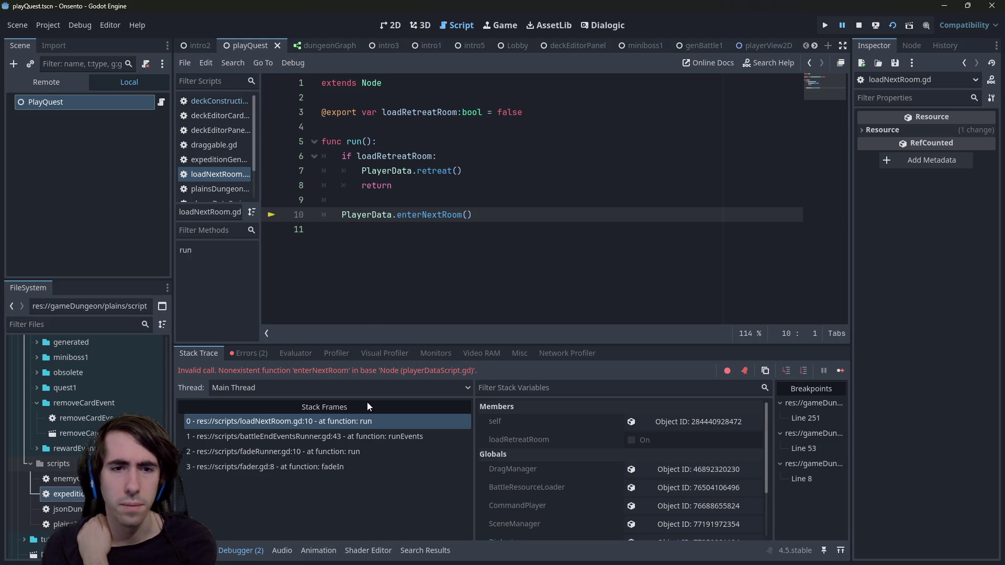
{"action": "double_click", "coordinate": [429, 216]}
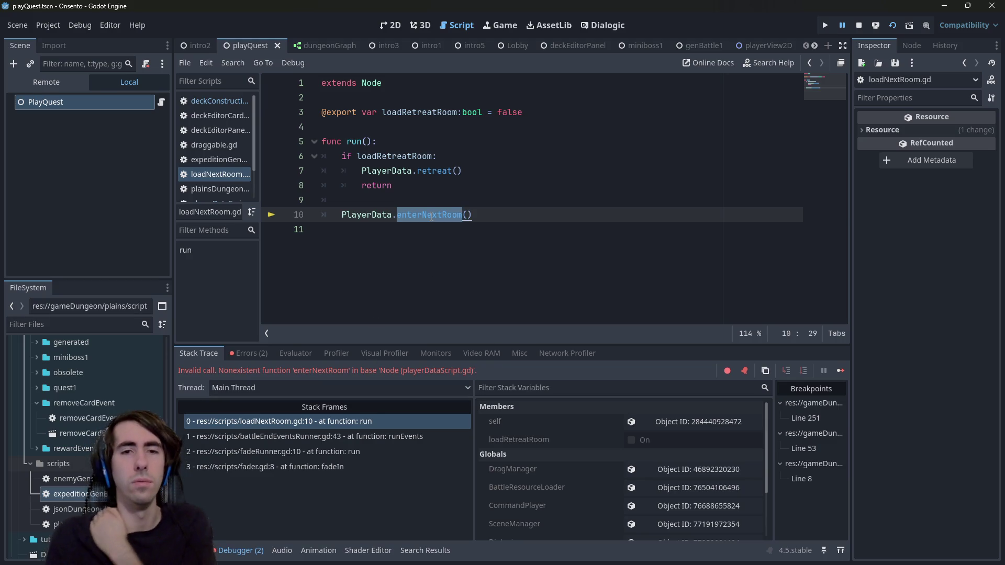
{"action": "key", "text": "Left"}
{"action": "key", "text": "BackSpace"}
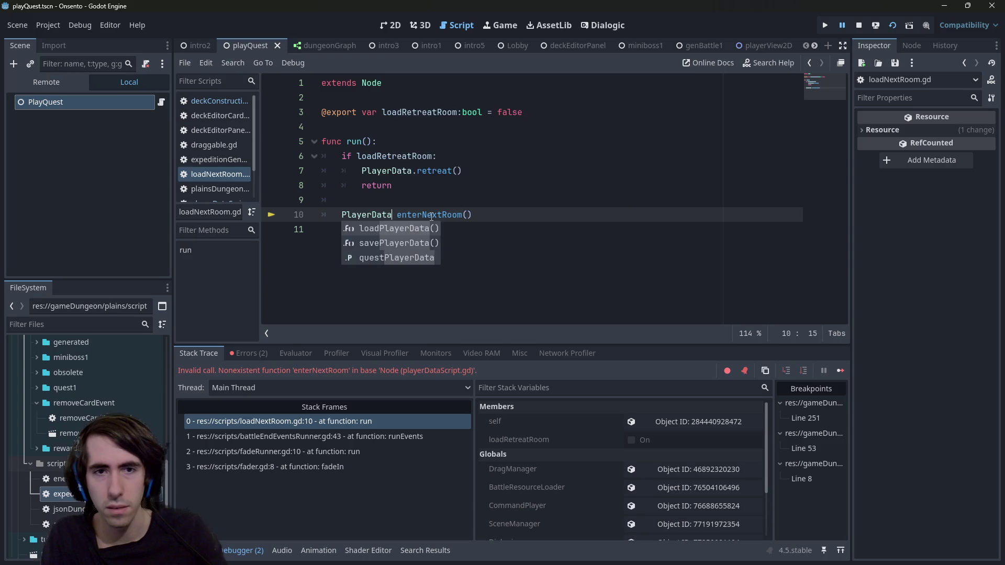
{"action": "type", "text": "."}
{"action": "key", "text": "Down"}
{"action": "key", "text": "Down"}
{"action": "key", "text": "Down"}
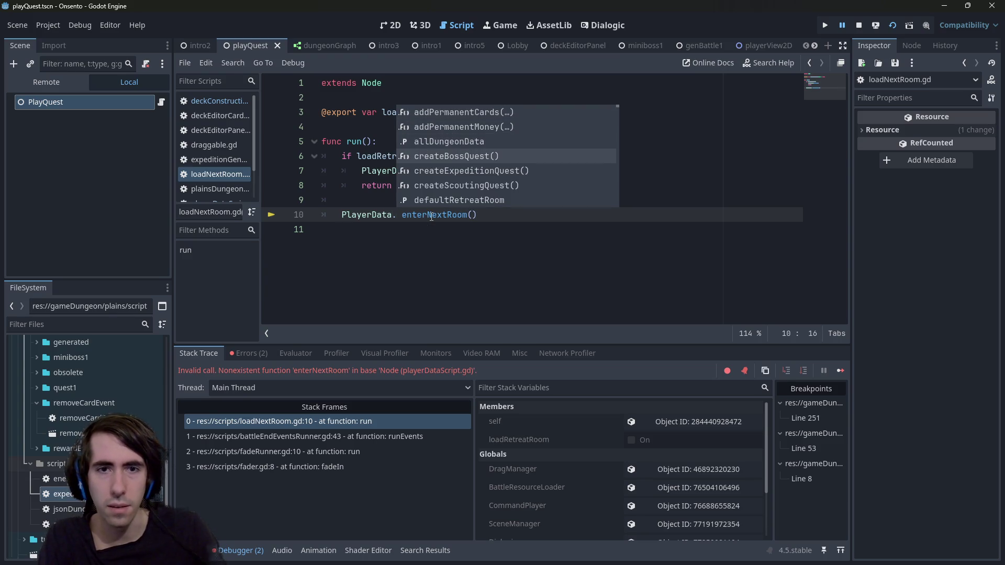
{"action": "key", "text": "BackSpace"}
{"action": "type", "text": "."}
{"action": "key", "text": "BackSpace"}
{"action": "type", "text": "."}
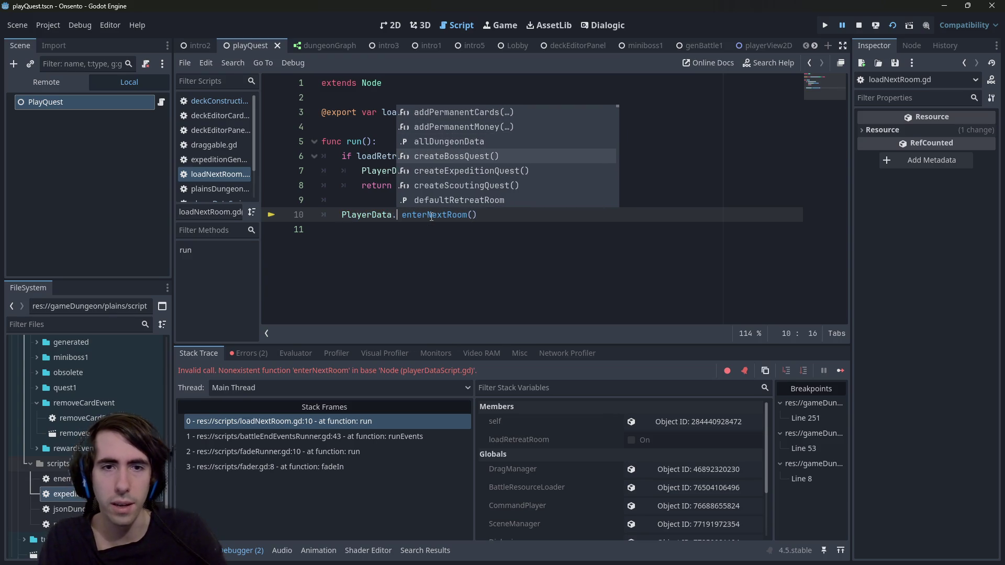
{"action": "type", "text": "player"}
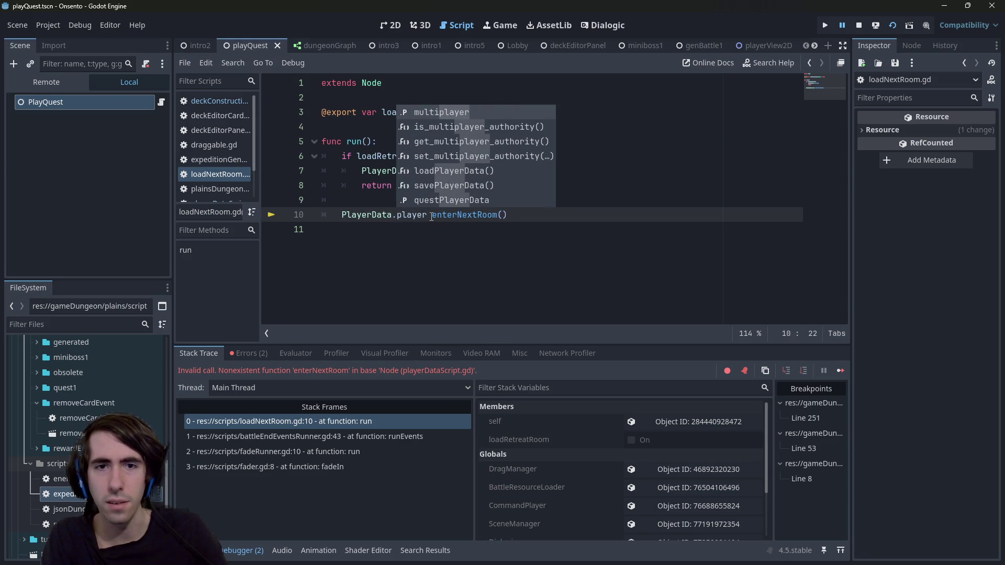
{"action": "type", "text": "Da"}
{"action": "key", "text": "Down"}
{"action": "key", "text": "Down"}
{"action": "key", "text": "Return"}
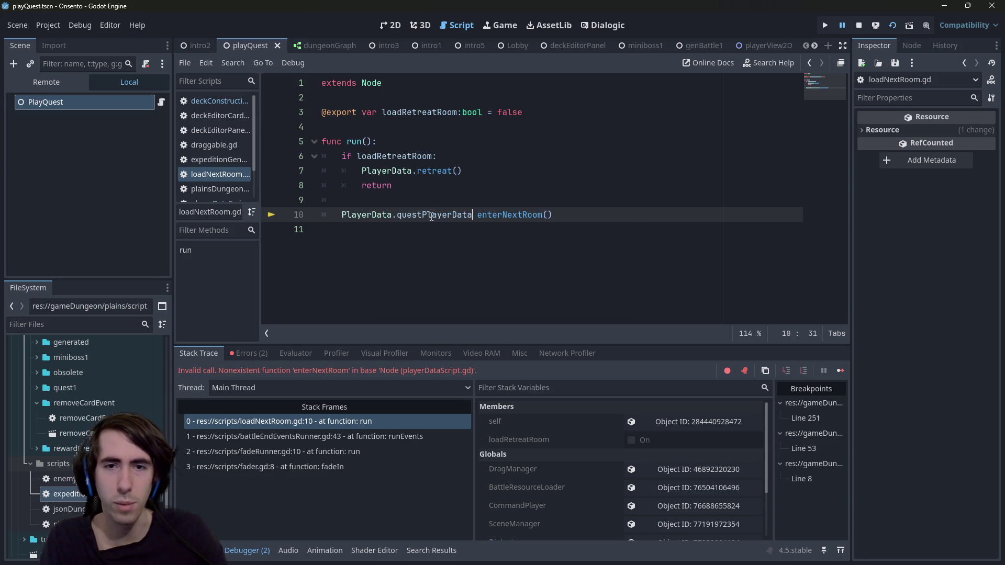
{"action": "type", "text": ".ener"}
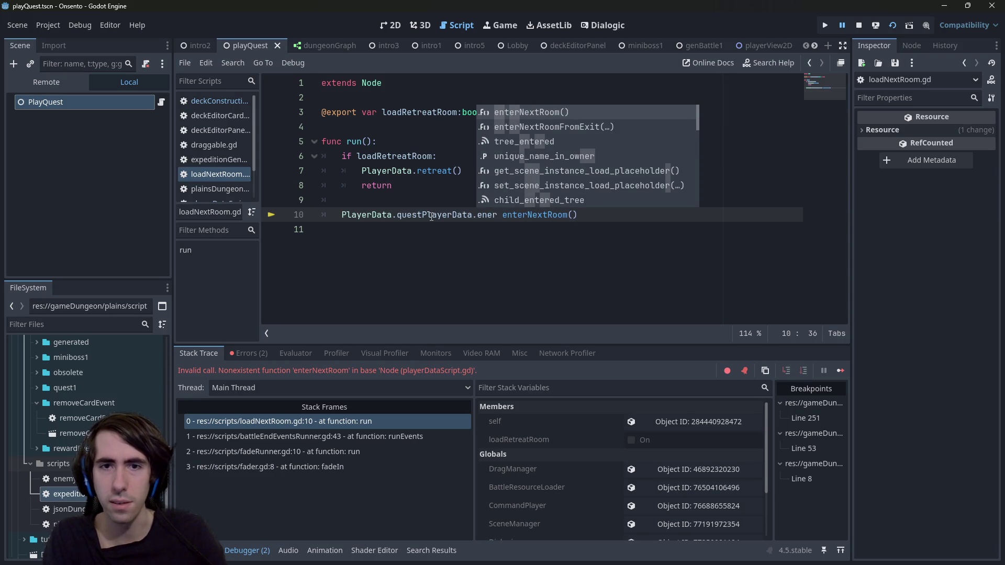
{"action": "key", "text": "Return"}
Step: Save the script and search the whole project for enterNextRoom, finding 8 matches in 4 files
{"action": "key", "text": "ctrl+s"}
{"action": "key", "text": "ctrl+shift+Left"}
{"action": "key", "text": "ctrl+shift+f"}
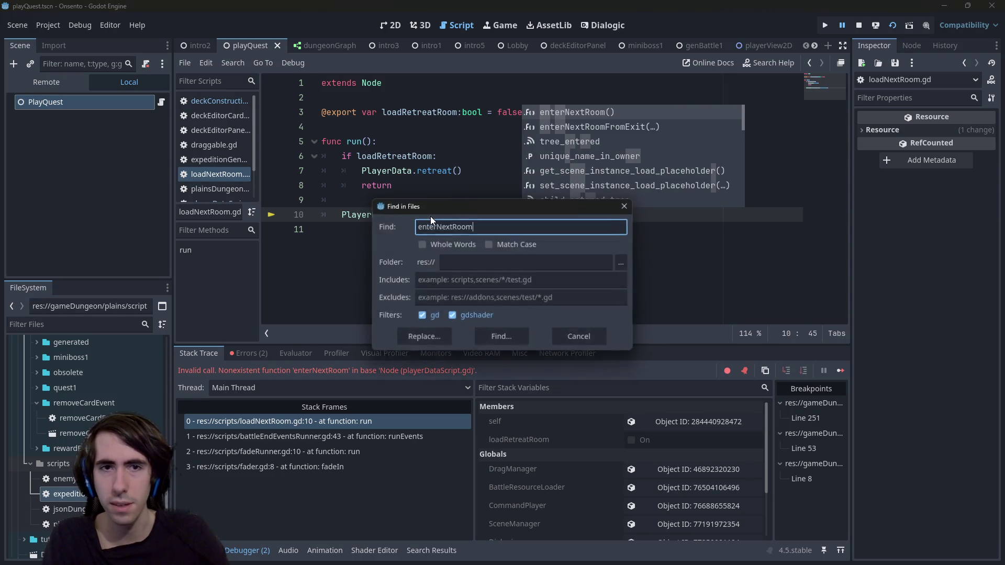
{"action": "key", "text": "Return"}
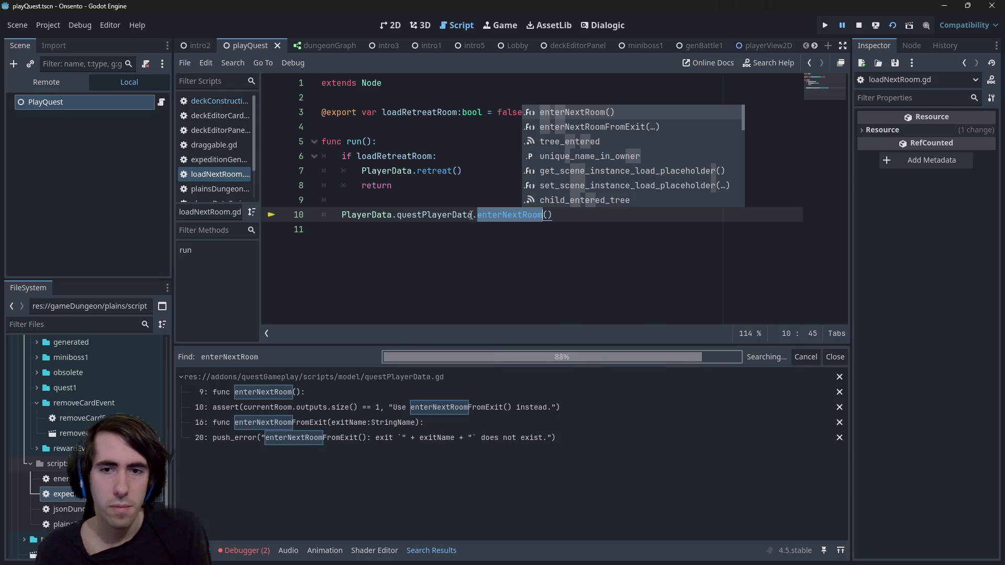
{"action": "left_click", "coordinate": [395, 262]}
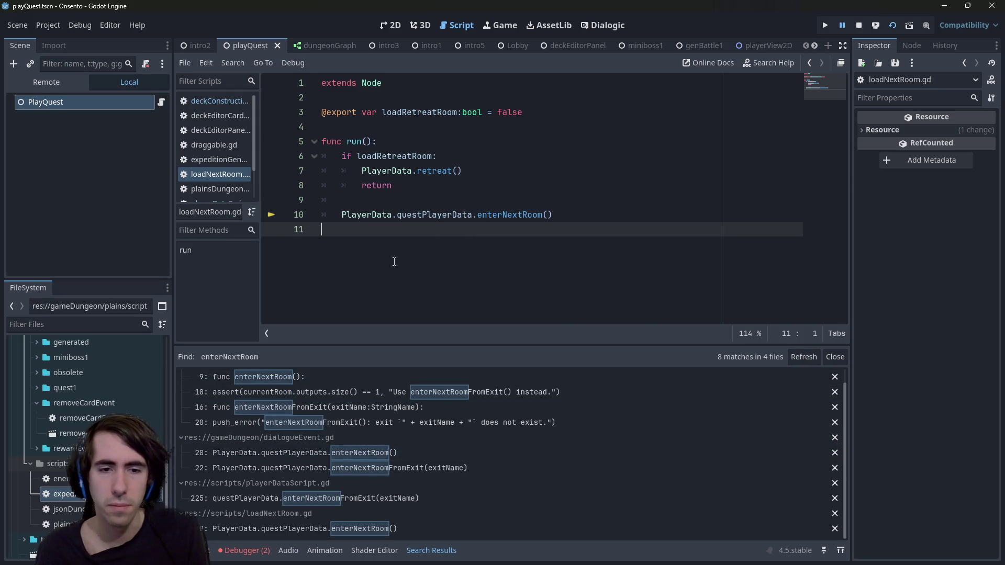
Step: Stop the game's debug run and return to the 2D view of the playQuest scene
{"action": "scroll", "coordinate": [355, 432], "scroll_direction": "up", "scroll_amount": 1}
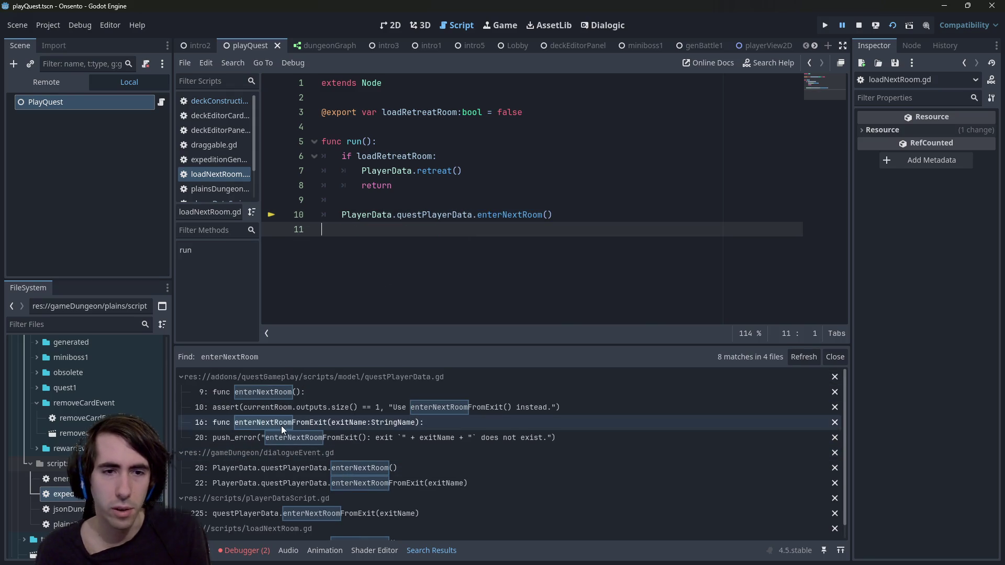
{"action": "left_click", "coordinate": [523, 219]}
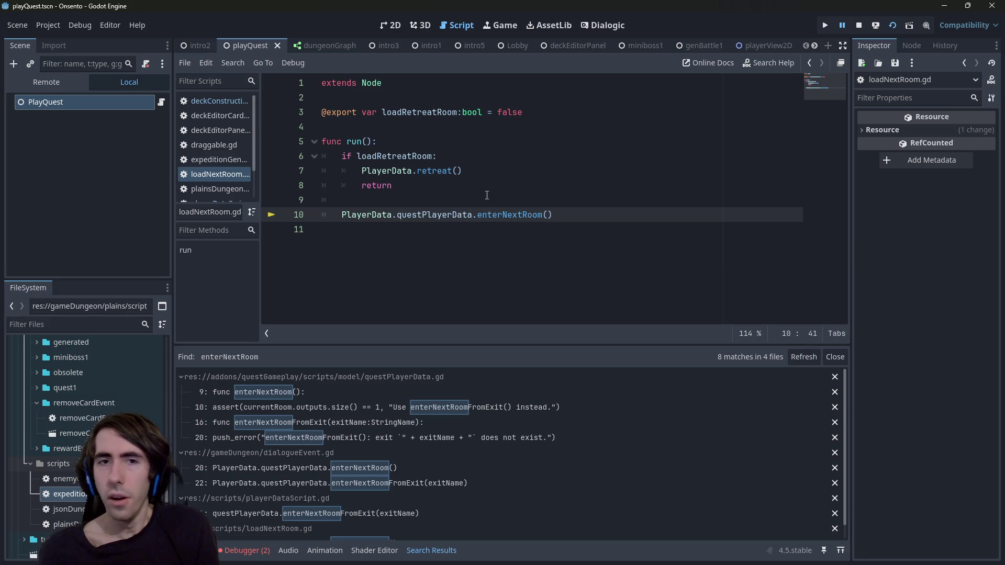
{"action": "left_click", "coordinate": [859, 24]}
{"action": "left_click", "coordinate": [391, 25]}
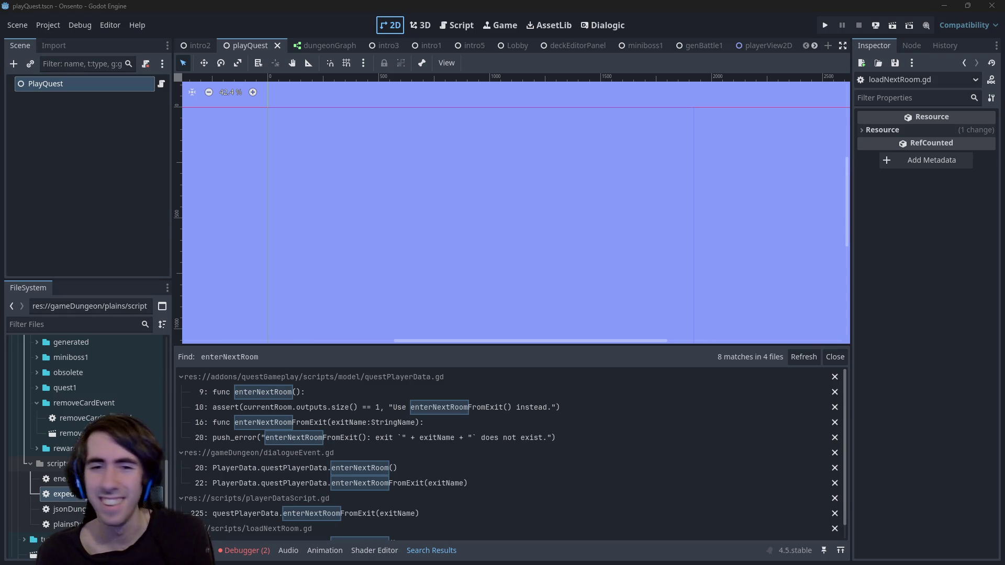
Step: Review the two errors in the Debugger, jump to the enterNextRoom error, then return to 2D
{"action": "left_click", "coordinate": [251, 550]}
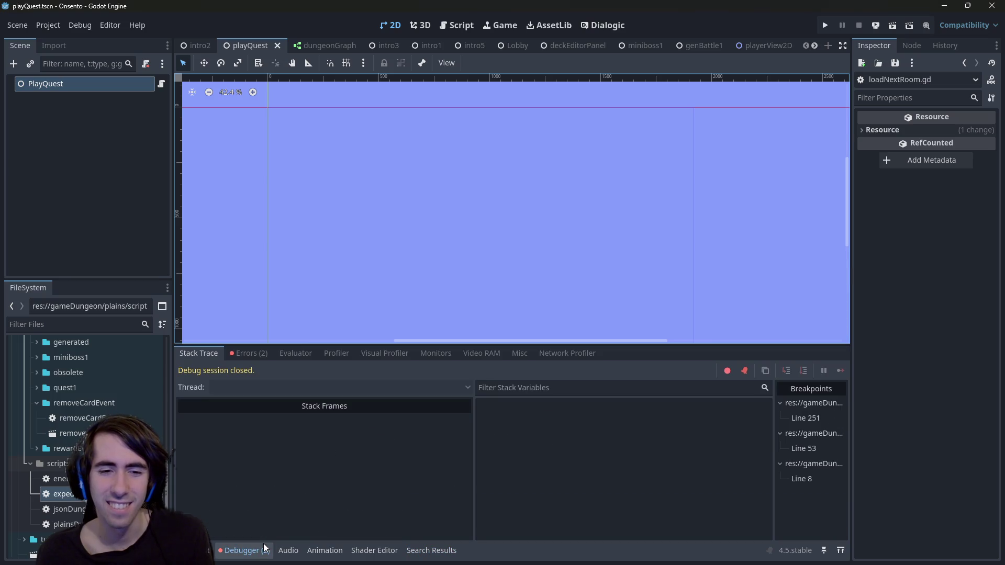
{"action": "left_click", "coordinate": [259, 353]}
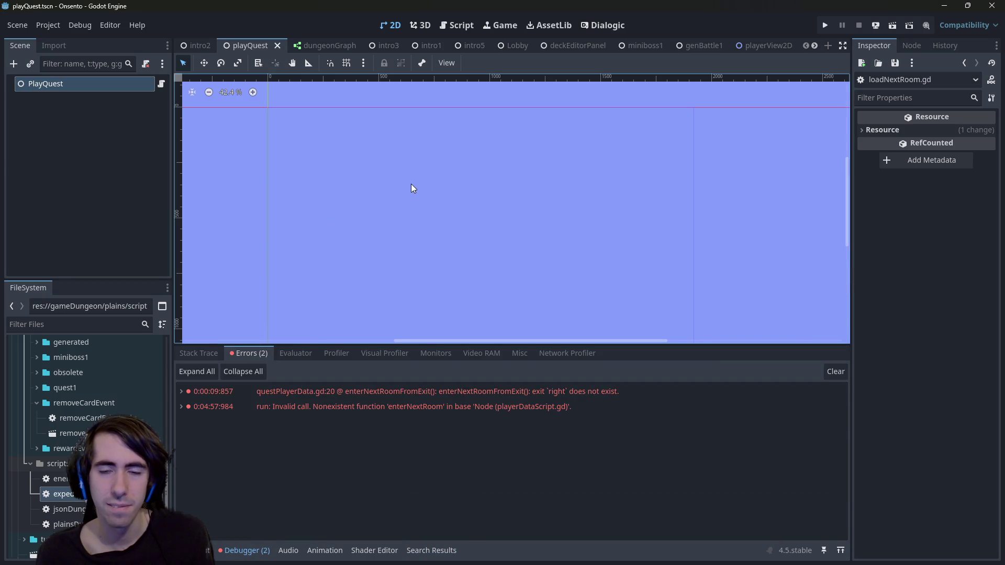
{"action": "left_click", "coordinate": [457, 407]}
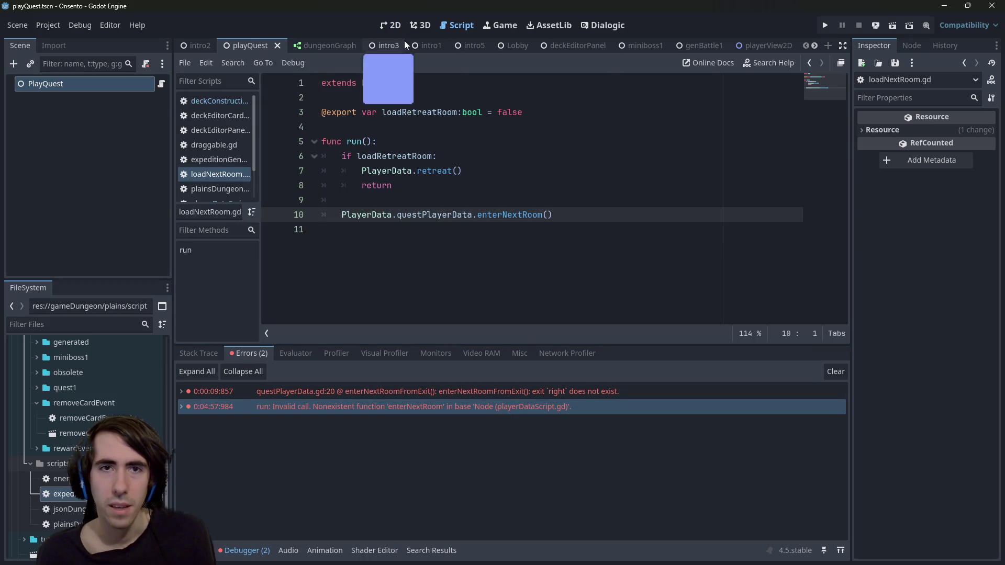
{"action": "left_click", "coordinate": [390, 26]}
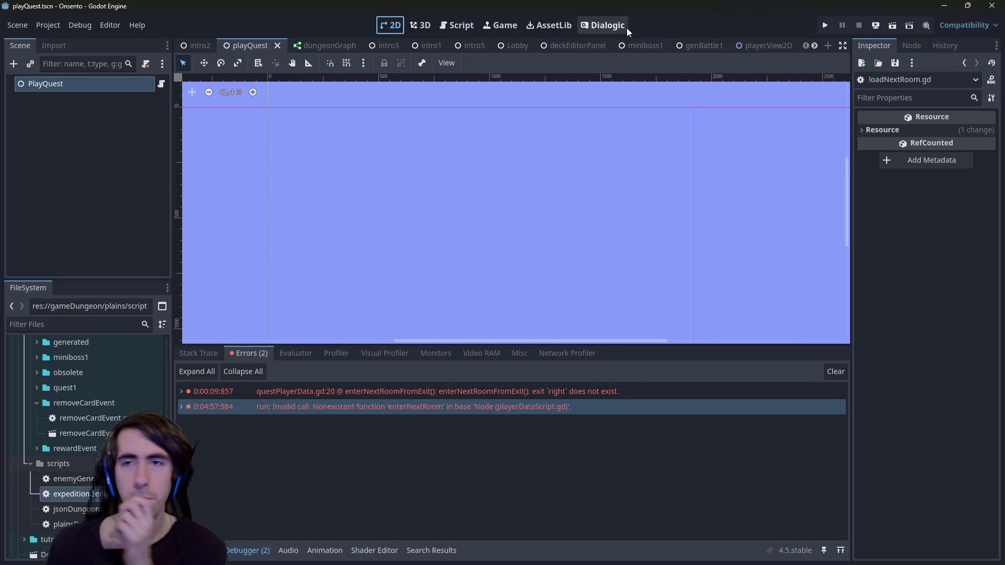
Step: Browse through the deckConstructionPanel and eventDeckPanel scenes to reach deckEditorPanel
{"action": "scroll", "coordinate": [749, 45], "scroll_direction": "down", "scroll_amount": 8}
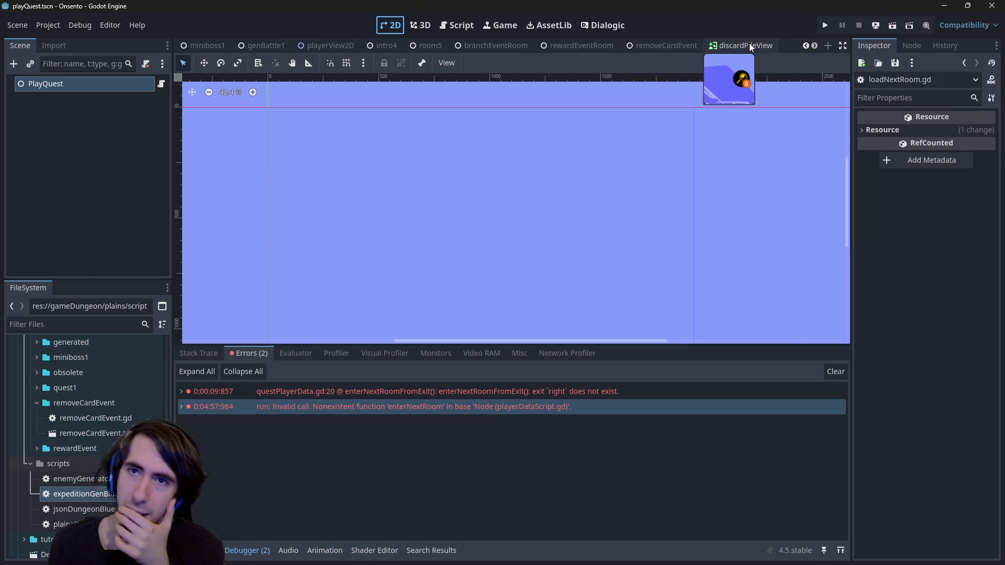
{"action": "scroll", "coordinate": [749, 45], "scroll_direction": "down", "scroll_amount": 6}
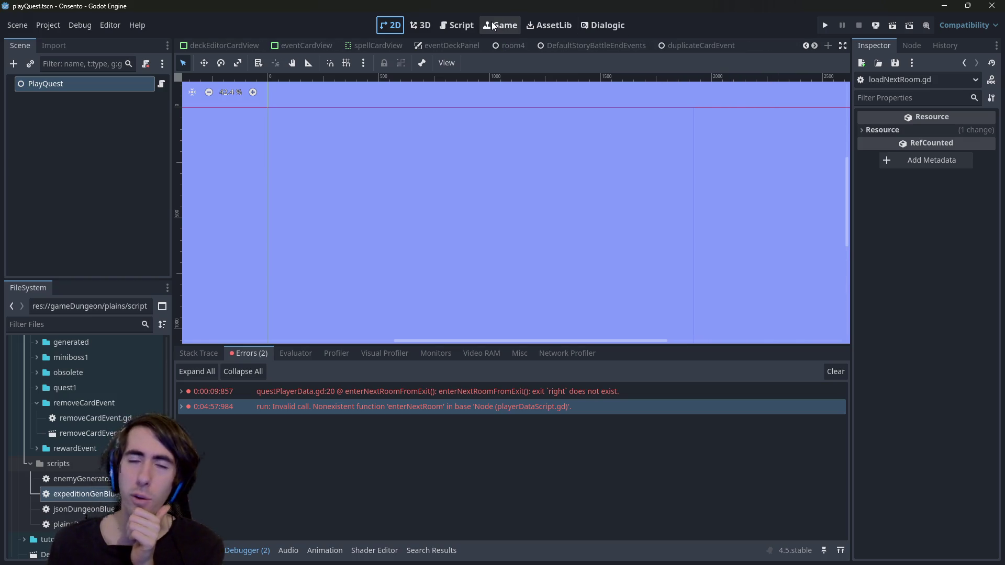
{"action": "scroll", "coordinate": [518, 46], "scroll_direction": "down", "scroll_amount": 1}
{"action": "left_click", "coordinate": [689, 47]}
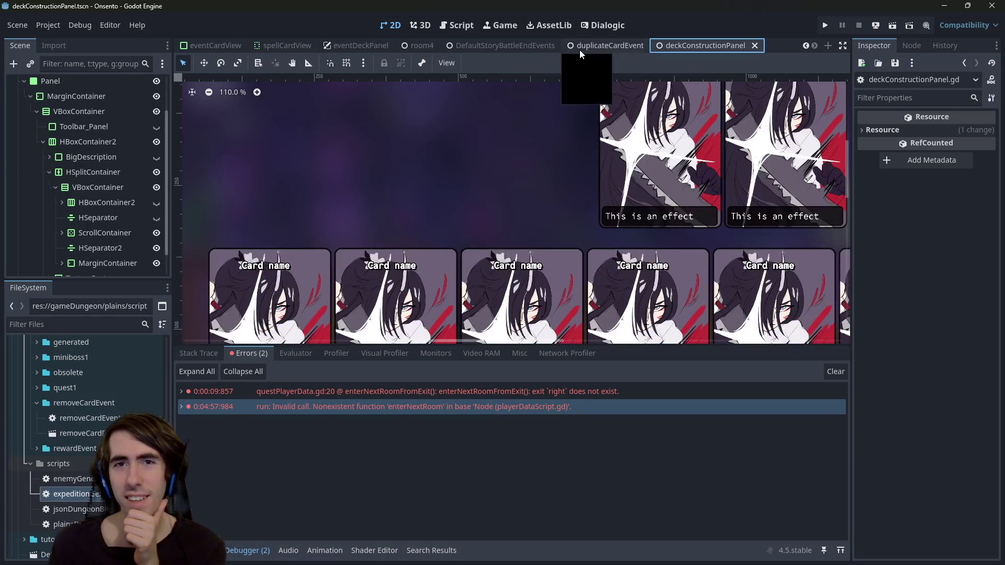
{"action": "left_click", "coordinate": [374, 52]}
{"action": "scroll", "coordinate": [291, 46], "scroll_direction": "up", "scroll_amount": 4}
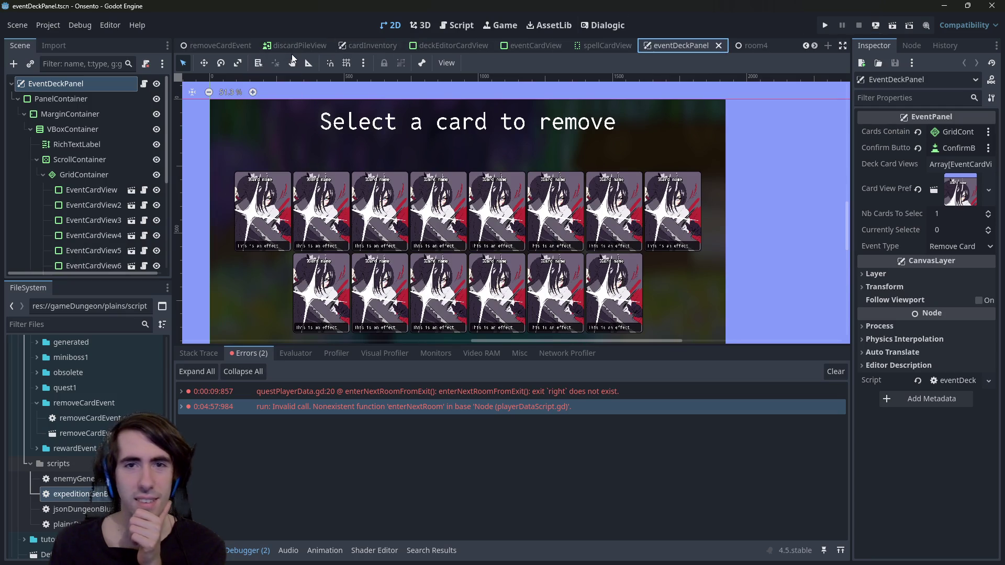
{"action": "scroll", "coordinate": [300, 43], "scroll_direction": "up", "scroll_amount": 5}
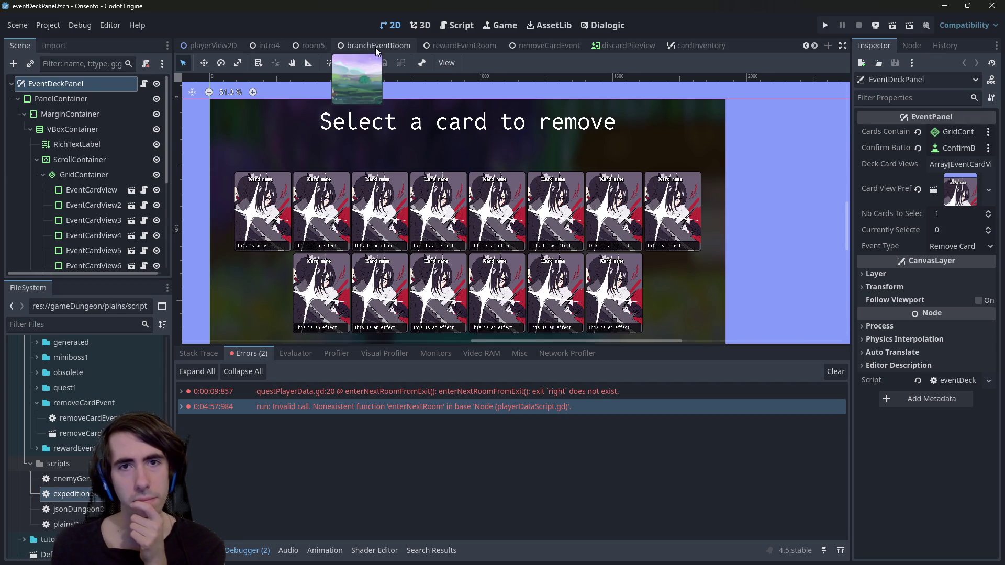
{"action": "scroll", "coordinate": [376, 48], "scroll_direction": "up", "scroll_amount": 8}
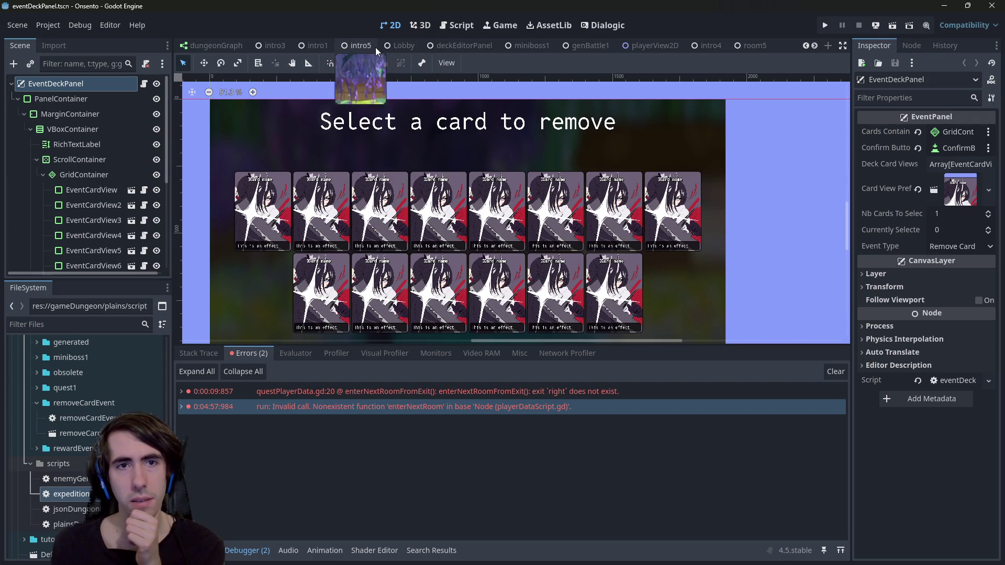
{"action": "left_click", "coordinate": [468, 47]}
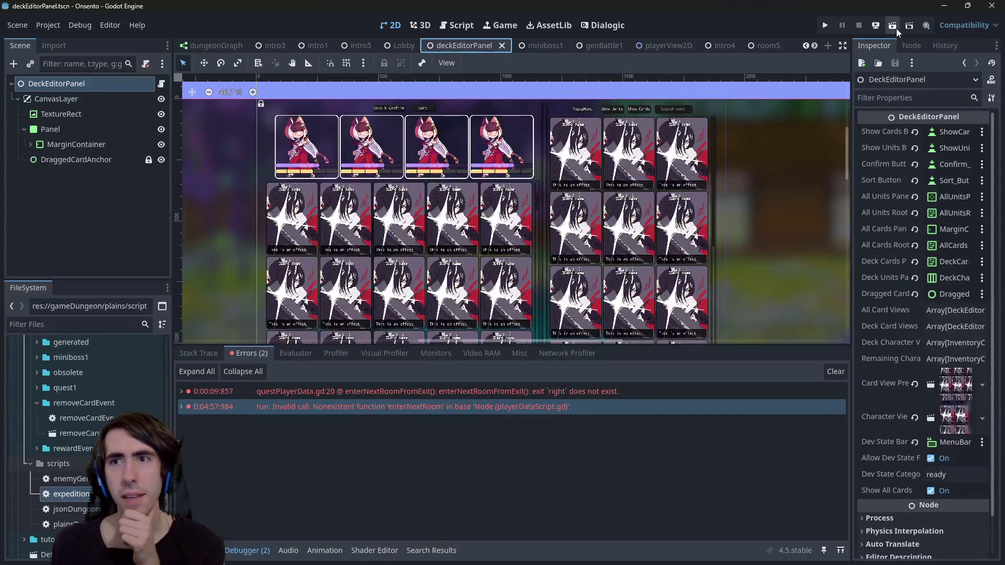
Step: Run the deckEditorPanel scene and check the dev-state filter's ready/wip/cancelled/token options
{"action": "left_click", "coordinate": [893, 26]}
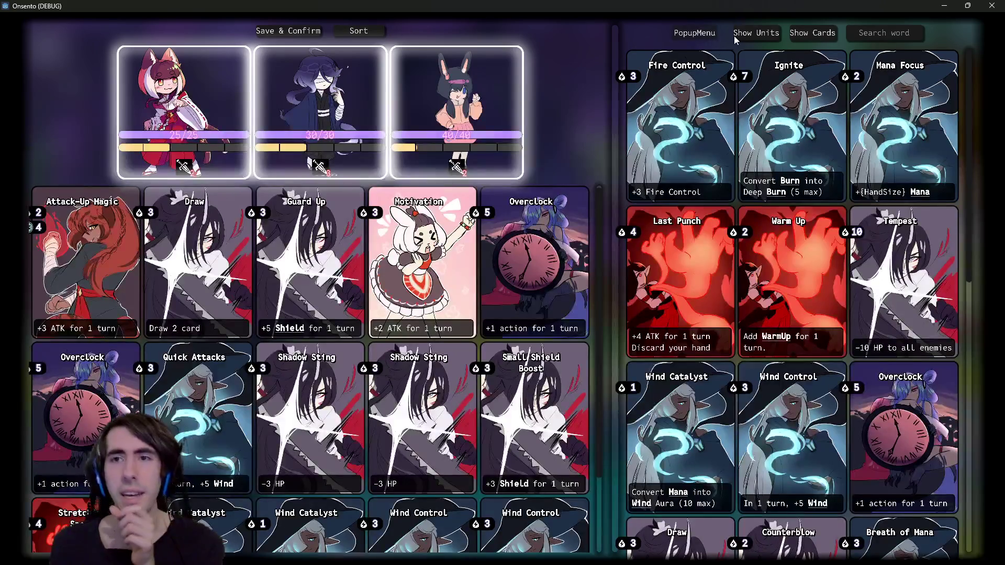
{"action": "left_click", "coordinate": [696, 34]}
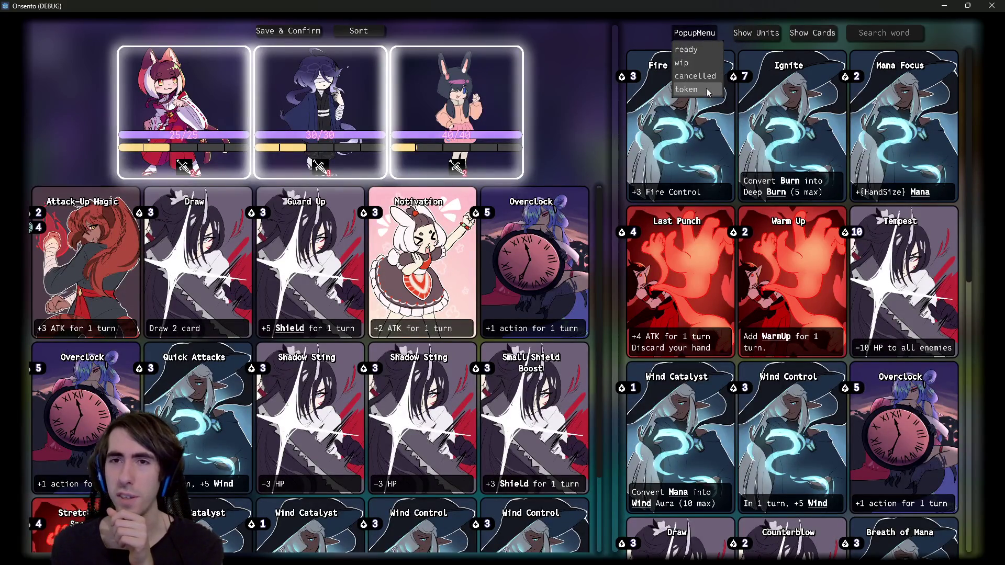
{"action": "left_click", "coordinate": [696, 33]}
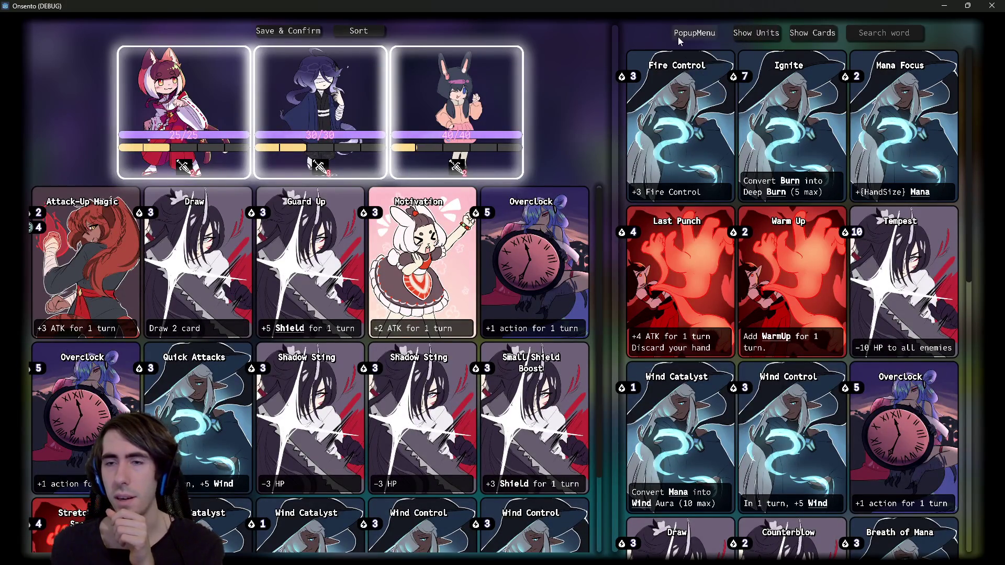
{"action": "left_click", "coordinate": [692, 35]}
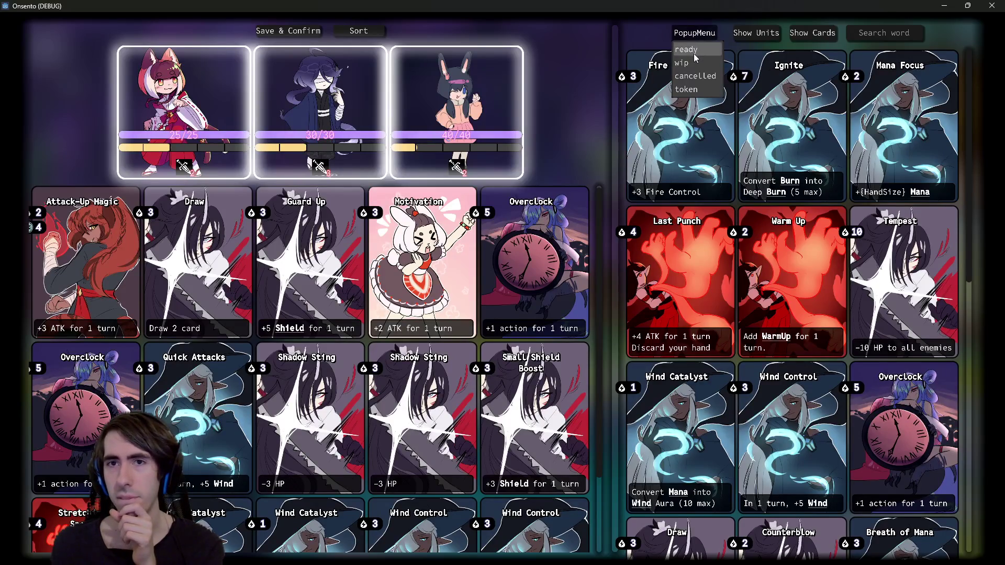
{"action": "left_click", "coordinate": [709, 34]}
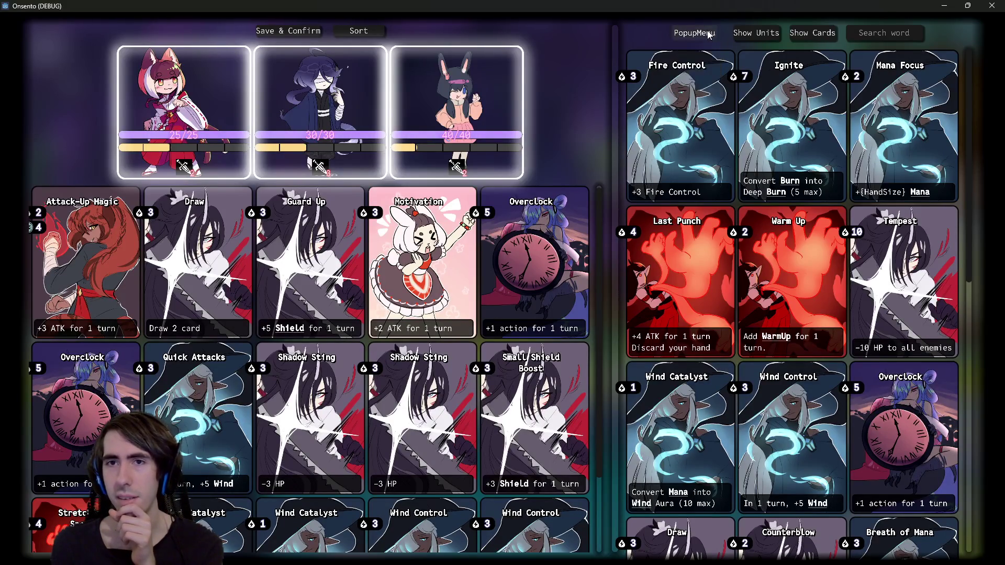
{"action": "left_click", "coordinate": [709, 34]}
{"action": "left_click", "coordinate": [709, 34]}
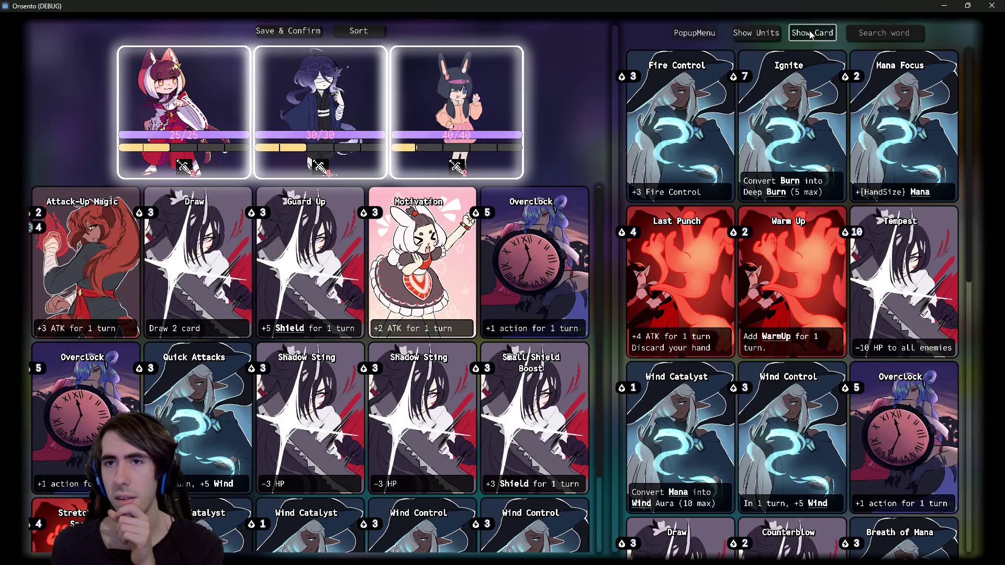
Step: Toggle between Show Units and Show Cards, recheck the filter, then close the game window
{"action": "left_click", "coordinate": [759, 35]}
{"action": "left_click", "coordinate": [814, 36]}
{"action": "scroll", "coordinate": [756, 105], "scroll_direction": "down", "scroll_amount": 5}
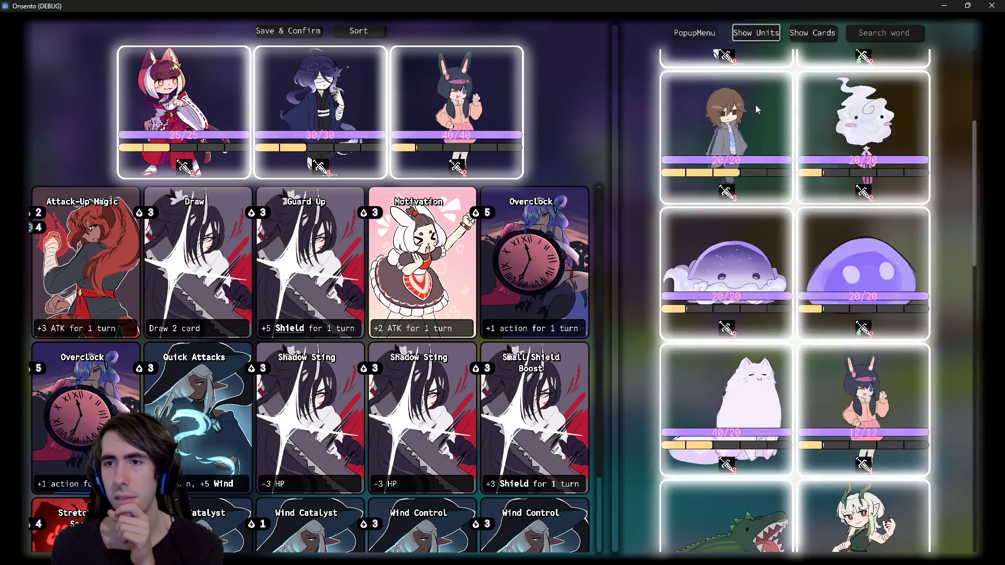
{"action": "scroll", "coordinate": [755, 105], "scroll_direction": "up", "scroll_amount": 4}
{"action": "left_click", "coordinate": [812, 32]}
{"action": "left_click", "coordinate": [706, 35]}
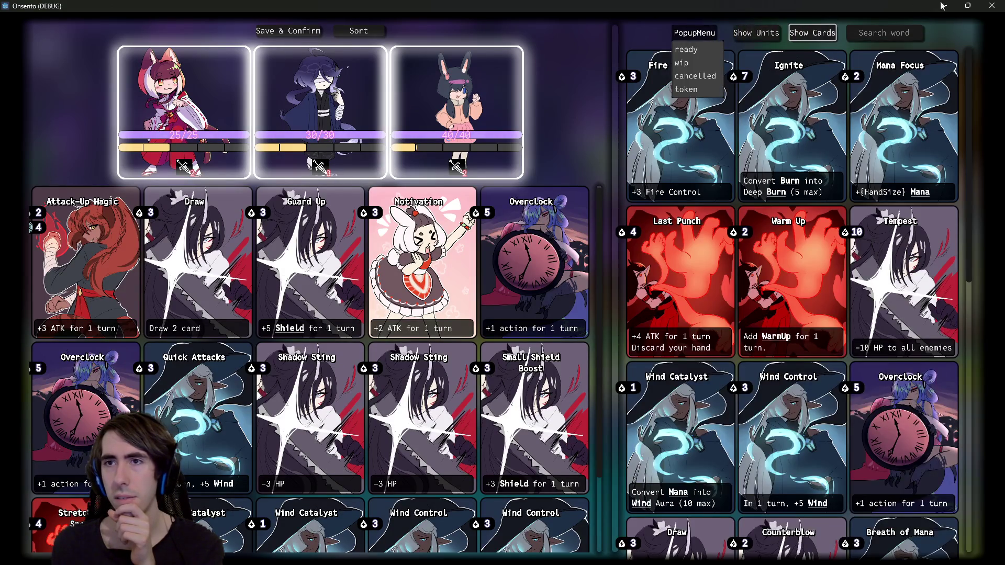
{"action": "left_click", "coordinate": [992, 6]}
{"action": "left_click", "coordinate": [991, 6]}
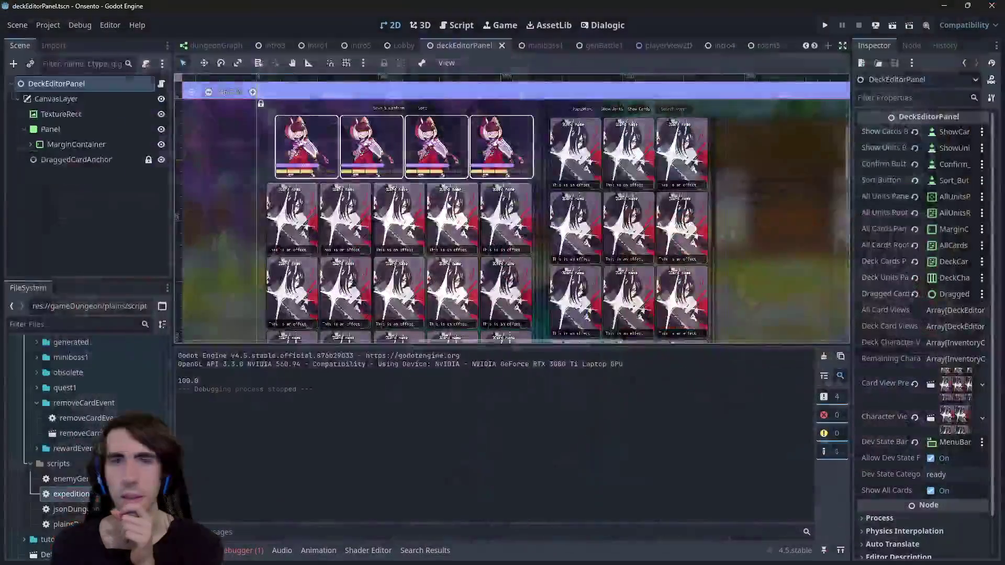
Step: In deckEditorPanel.gd, search for where showAllCards is declared and used
{"action": "left_click", "coordinate": [161, 84]}
{"action": "scroll", "coordinate": [599, 201], "scroll_direction": "up", "scroll_amount": 2}
{"action": "scroll", "coordinate": [576, 199], "scroll_direction": "down", "scroll_amount": 10}
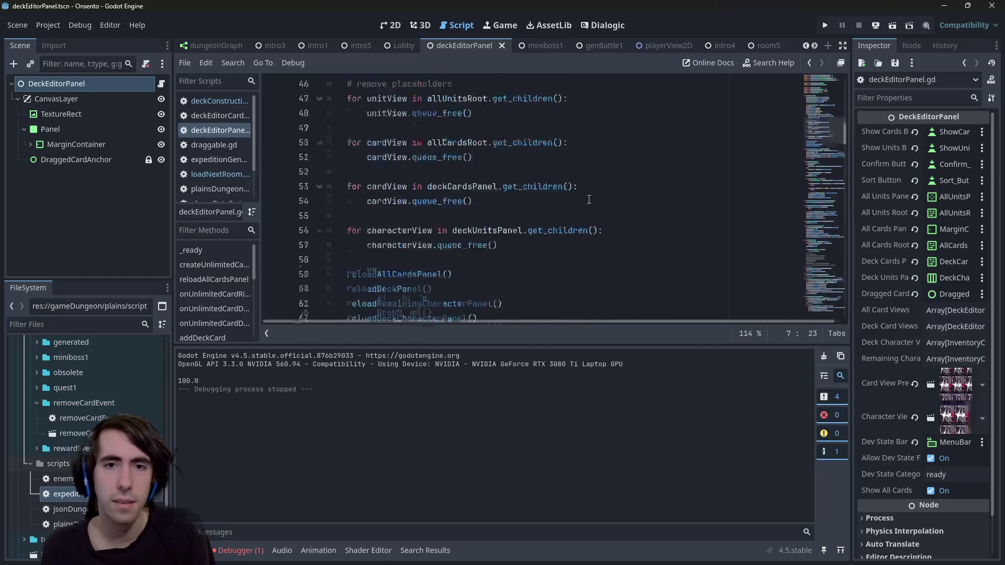
{"action": "scroll", "coordinate": [524, 189], "scroll_direction": "up", "scroll_amount": 8}
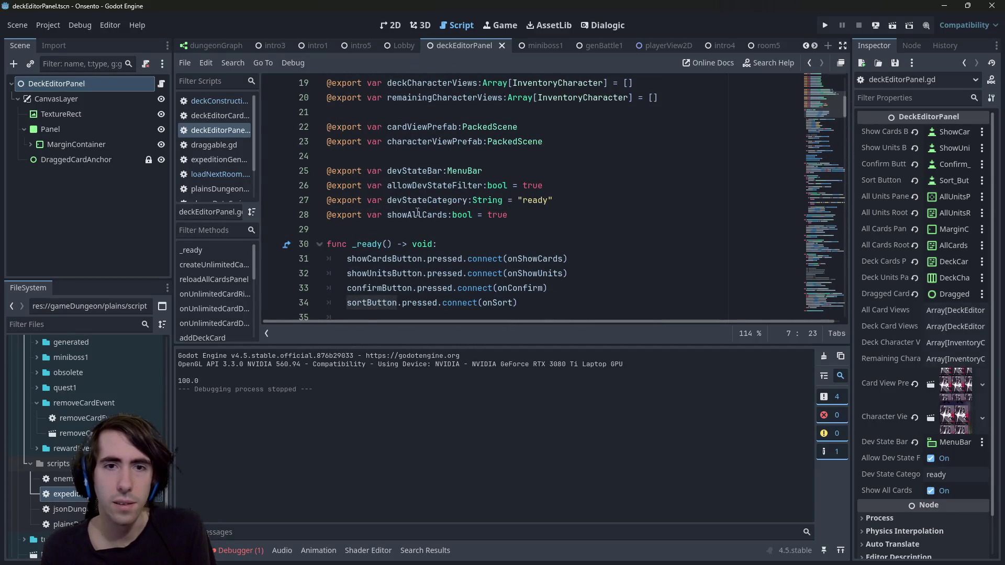
{"action": "double_click", "coordinate": [417, 215]}
{"action": "key", "text": "ctrl+f"}
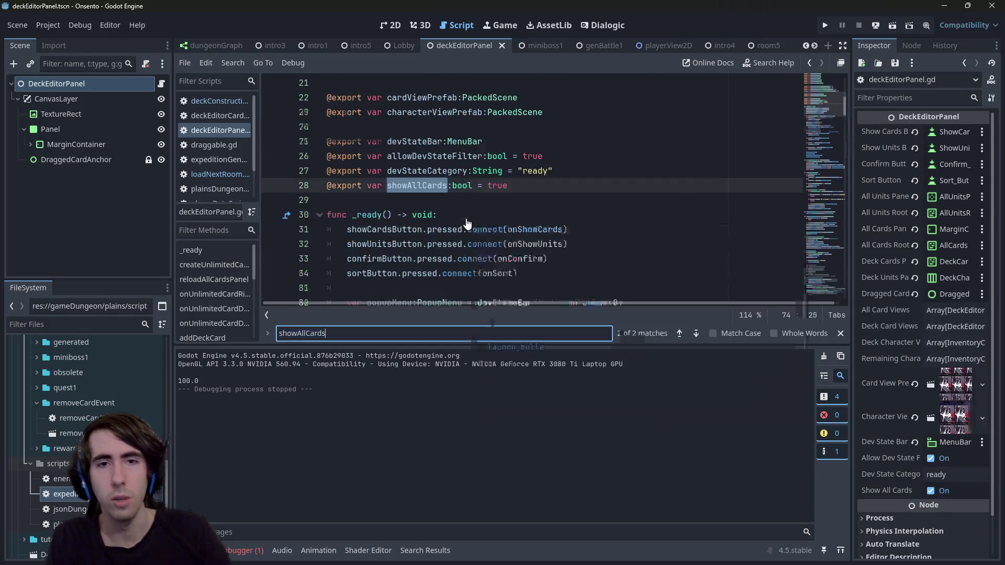
{"action": "key", "text": "Return"}
{"action": "key", "text": "Return"}
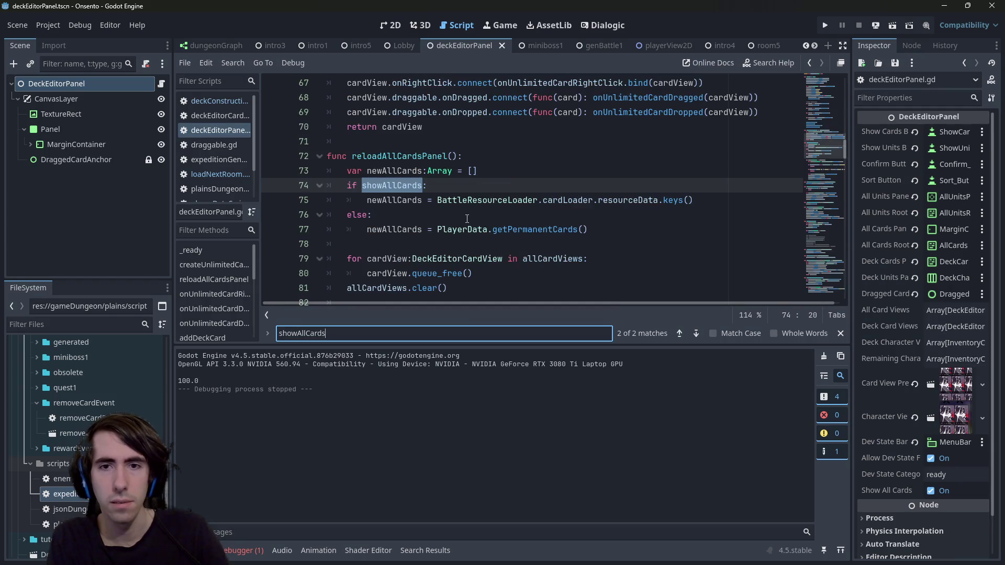
{"action": "key", "text": "Return"}
{"action": "key", "text": "Escape"}
Step: Set showAllCards on line 28 to false and save, then restore it to true and save
{"action": "key", "text": "End"}
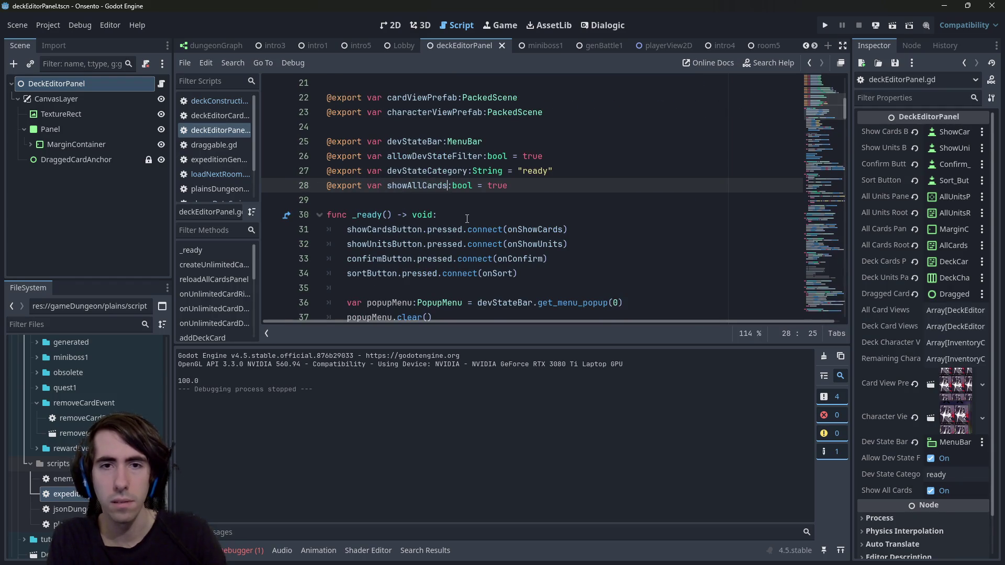
{"action": "key", "text": "BackSpace"}
{"action": "key", "text": "BackSpace"}
{"action": "key", "text": "BackSpace"}
{"action": "type", "text": "false"}
{"action": "key", "text": "ctrl+s"}
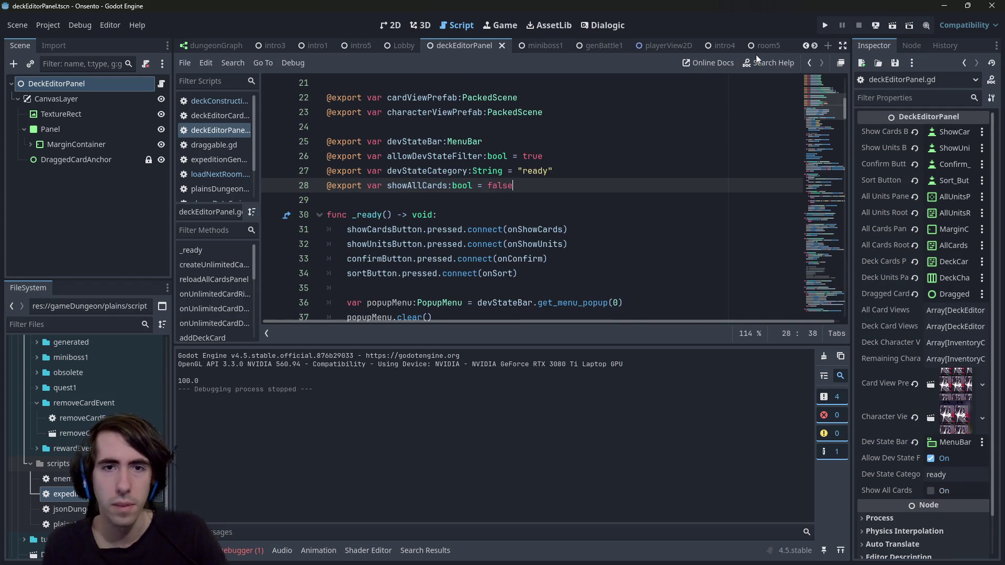
{"action": "key", "text": "BackSpace"}
{"action": "key", "text": "BackSpace"}
{"action": "key", "text": "BackSpace"}
{"action": "type", "text": "true"}
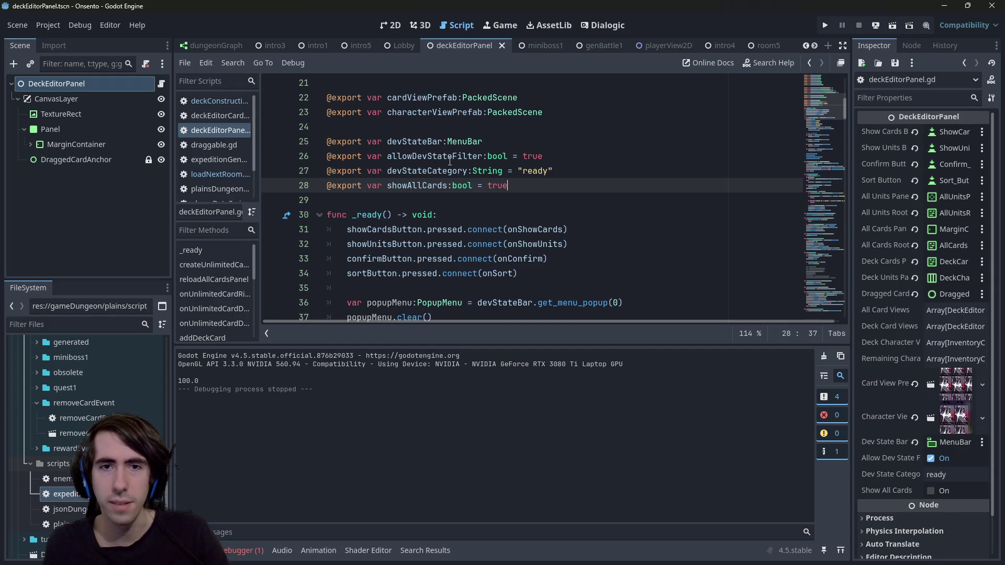
{"action": "key", "text": "ctrl+s"}
Step: Check the uses of allowDevStateFilter, then change showAllCards to false and save
{"action": "double_click", "coordinate": [447, 157]}
{"action": "key", "text": "ctrl+f"}
{"action": "key", "text": "Return"}
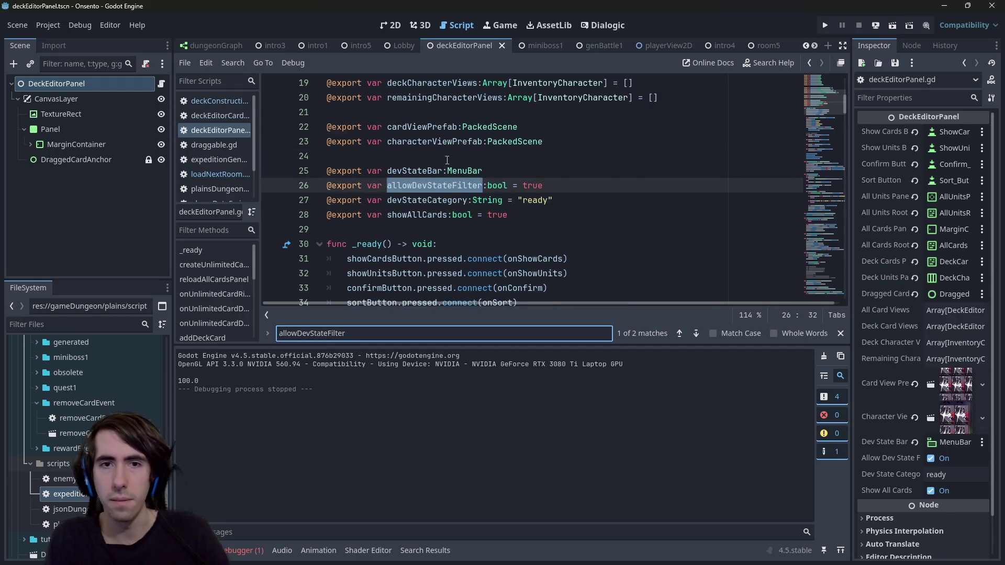
{"action": "key", "text": "Return"}
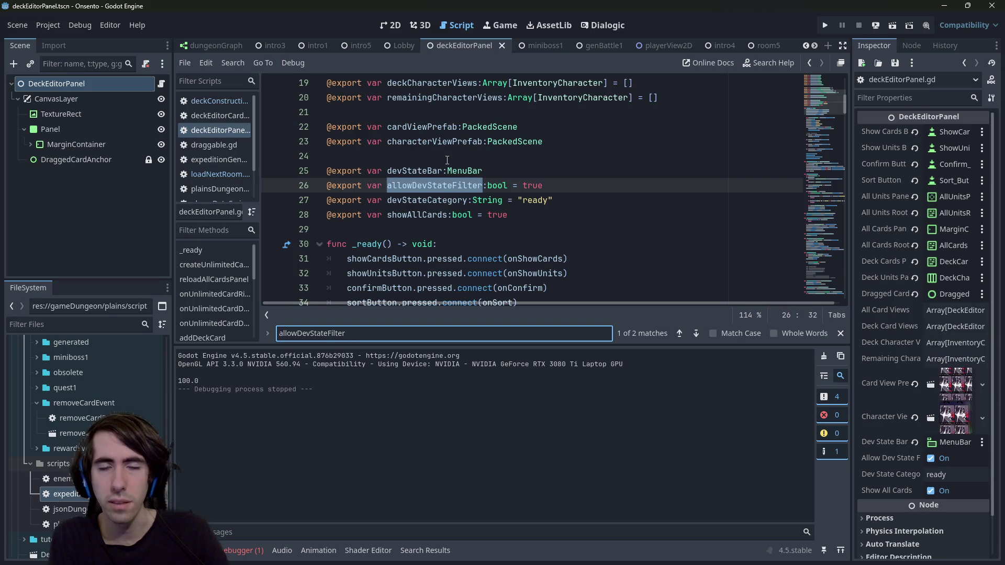
{"action": "double_click", "coordinate": [500, 215]}
{"action": "type", "text": "fal"}
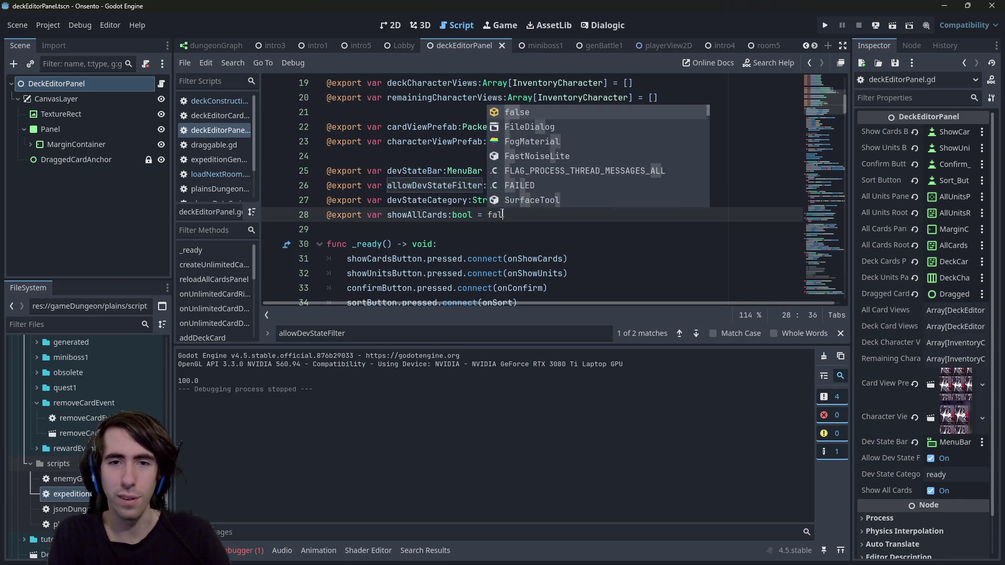
{"action": "key", "text": "Return"}
{"action": "key", "text": "ctrl+s"}
{"action": "key", "text": "Escape"}
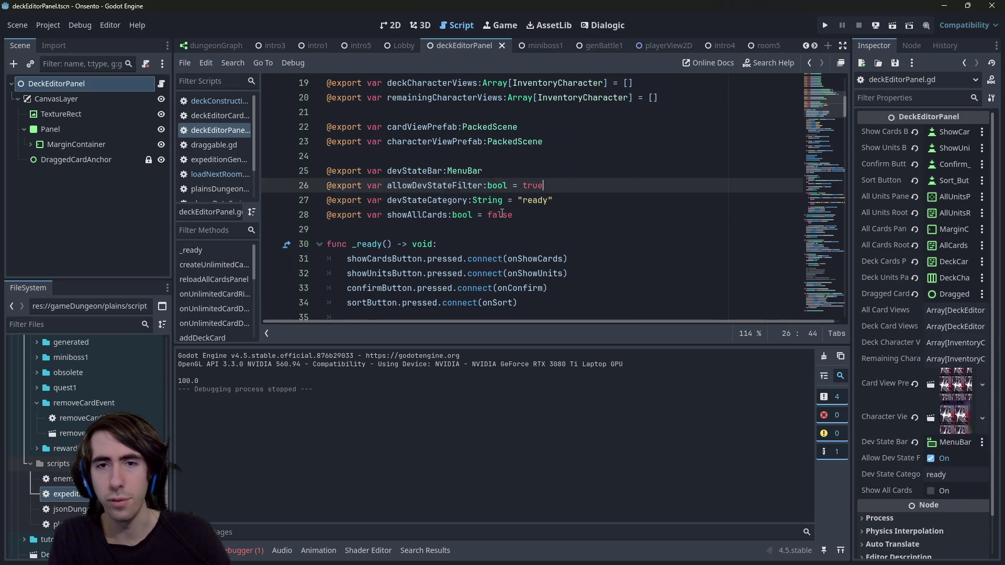
Step: Set allowDevStateFilter to false, save, and run the deck editor scene
{"action": "key", "text": "BackSpace"}
{"action": "key", "text": "BackSpace"}
{"action": "key", "text": "BackSpace"}
{"action": "type", "text": "false"}
{"action": "key", "text": "ctrl+s"}
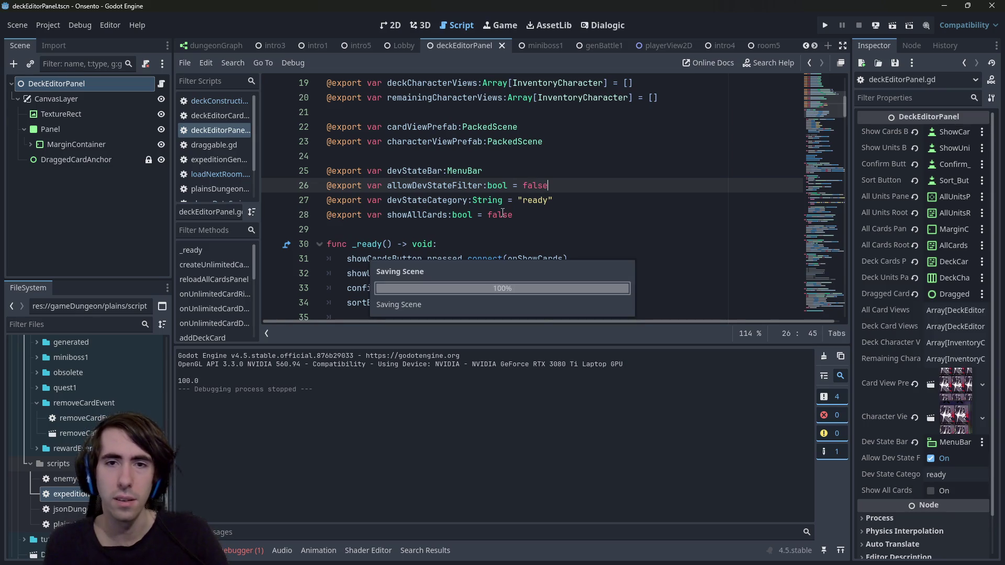
{"action": "left_click", "coordinate": [892, 25]}
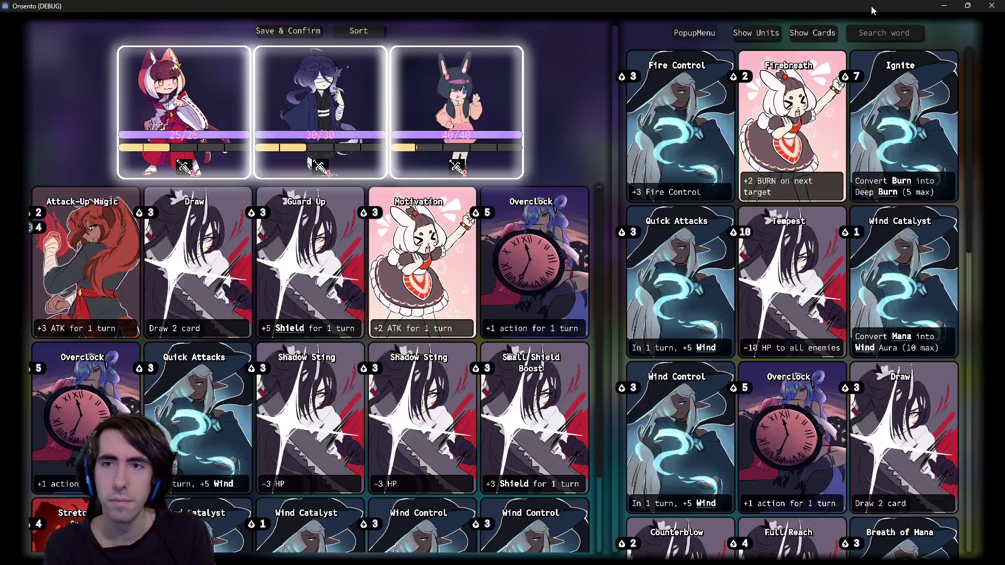
Step: Back in the script, review where showAllCards decides which cards load
{"action": "left_click", "coordinate": [944, 7]}
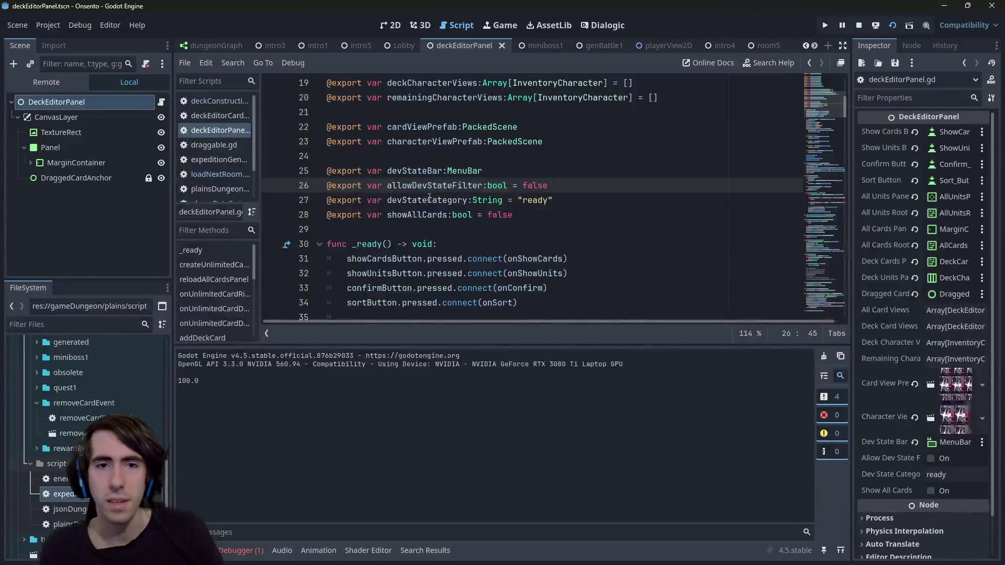
{"action": "double_click", "coordinate": [419, 214]}
{"action": "key", "text": "ctrl+f"}
{"action": "key", "text": "Return"}
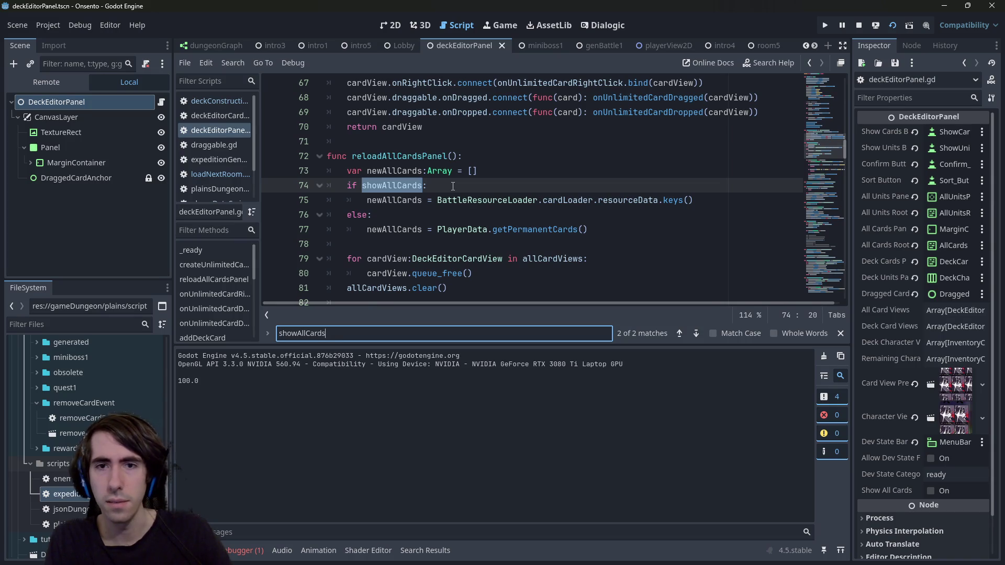
{"action": "key", "text": "Return"}
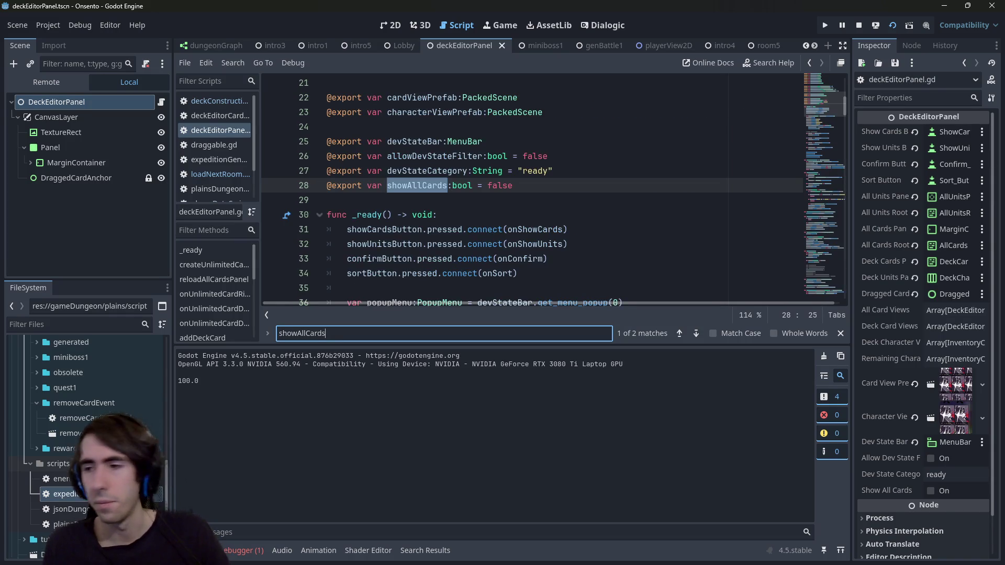
Step: Set allowDevStateFilter back to true, save the script, and stop the running game
{"action": "double_click", "coordinate": [449, 156]}
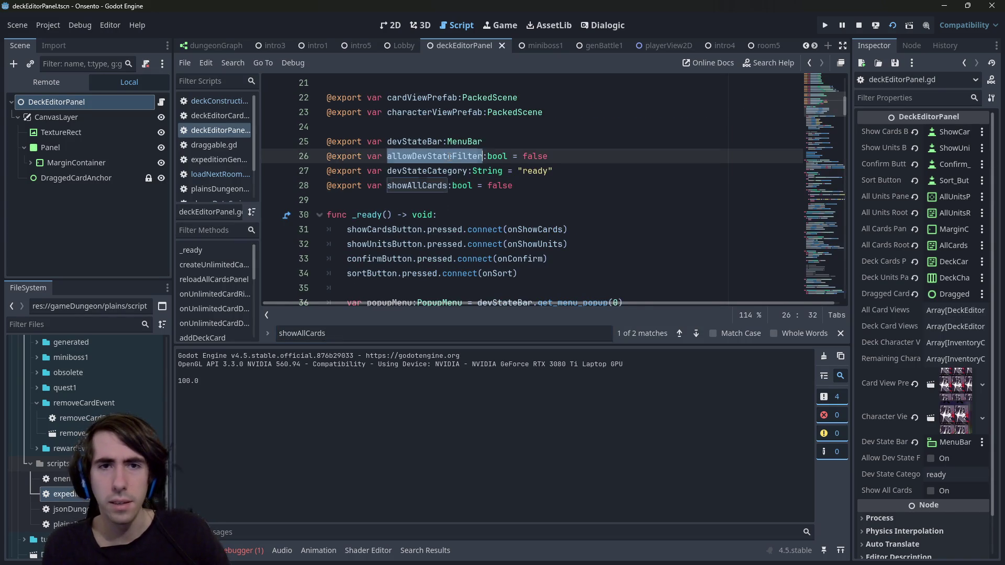
{"action": "key", "text": "ctrl+f"}
{"action": "key", "text": "Return"}
{"action": "key", "text": "Return"}
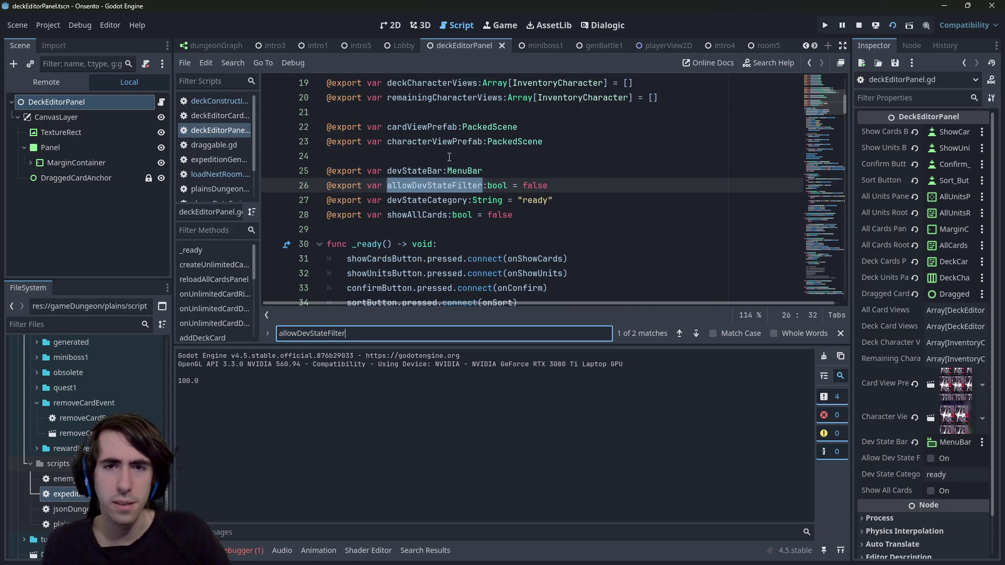
{"action": "double_click", "coordinate": [534, 185]}
{"action": "type", "text": "true"}
{"action": "key", "text": "ctrl+s"}
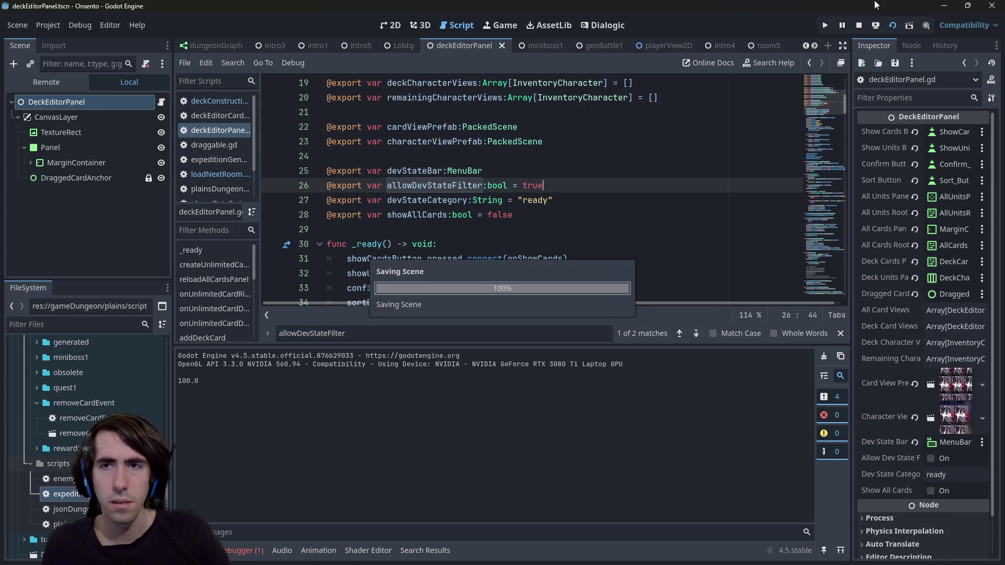
{"action": "left_click", "coordinate": [859, 24]}
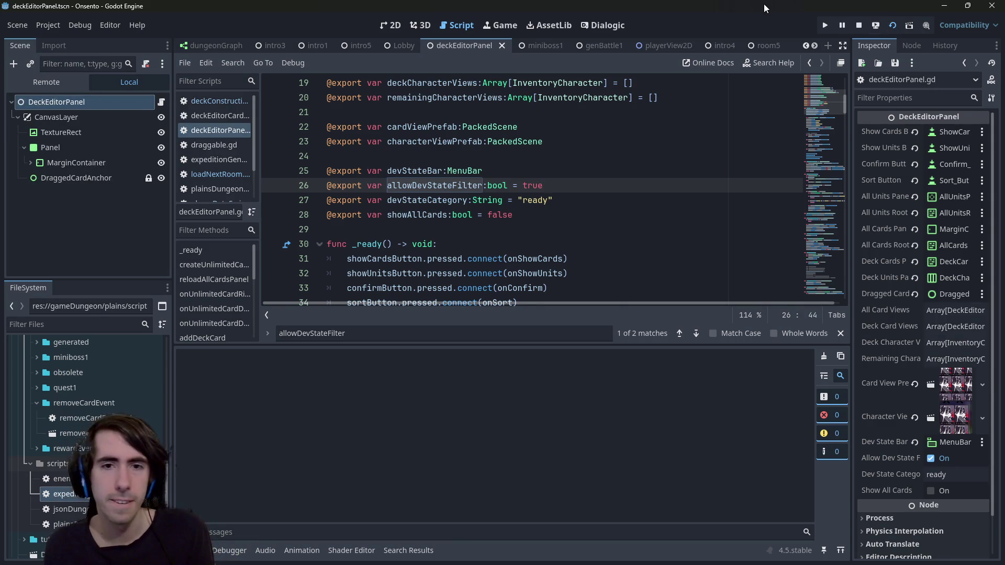
Step: Relaunch with F5, filter the deck editor to cancelled cards, then back to ready
{"action": "key", "text": "F5"}
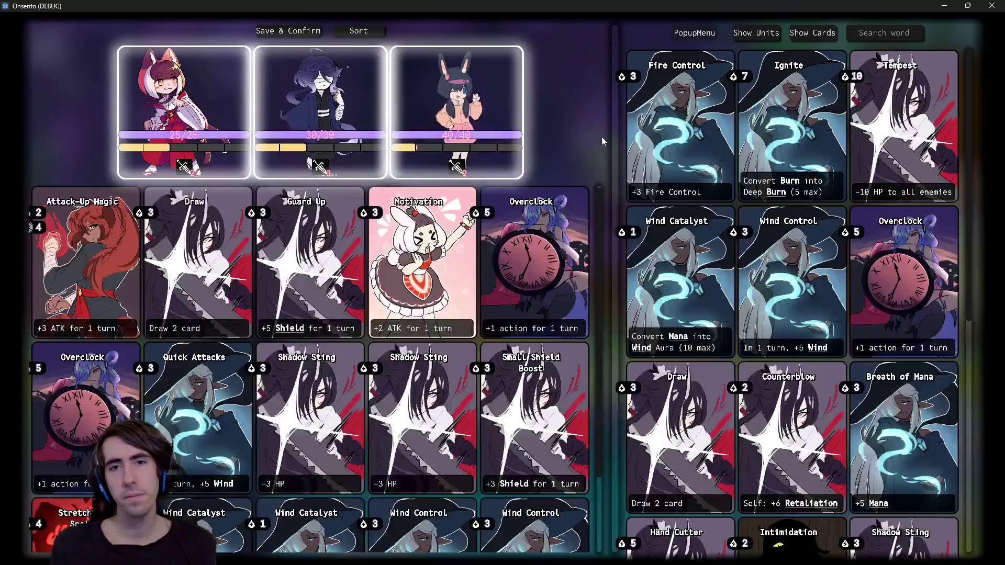
{"action": "left_click", "coordinate": [693, 35]}
{"action": "scroll", "coordinate": [769, 296], "scroll_direction": "down", "scroll_amount": 8}
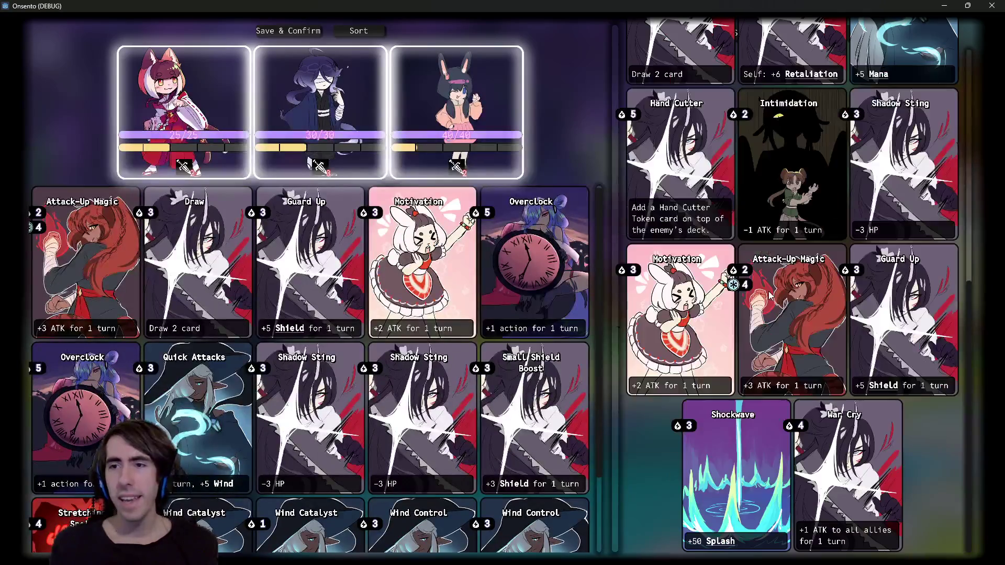
{"action": "scroll", "coordinate": [763, 80], "scroll_direction": "up", "scroll_amount": 8}
{"action": "left_click", "coordinate": [694, 32]}
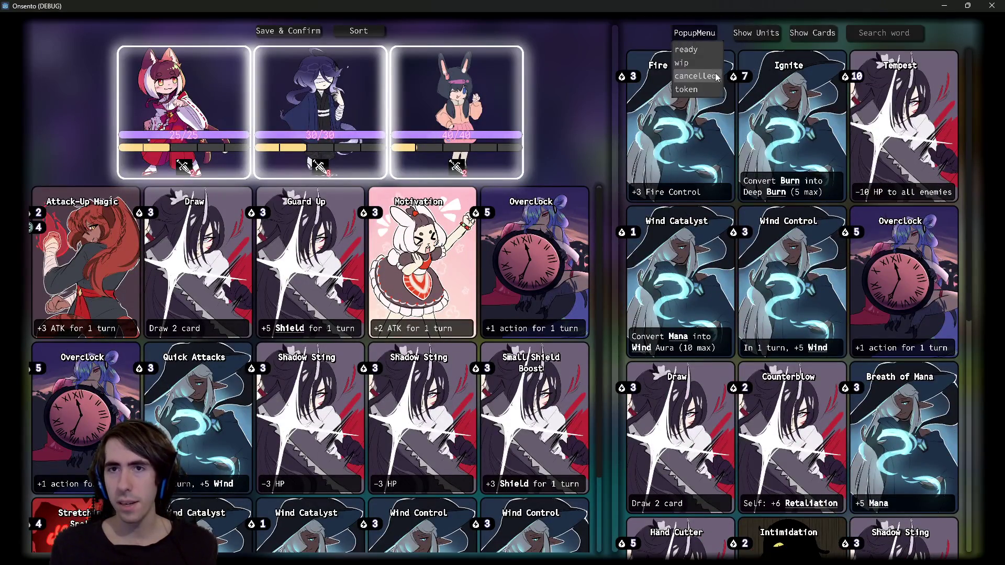
{"action": "left_click", "coordinate": [698, 76]}
{"action": "left_click", "coordinate": [693, 32]}
{"action": "left_click", "coordinate": [691, 63]}
{"action": "left_click", "coordinate": [699, 33]}
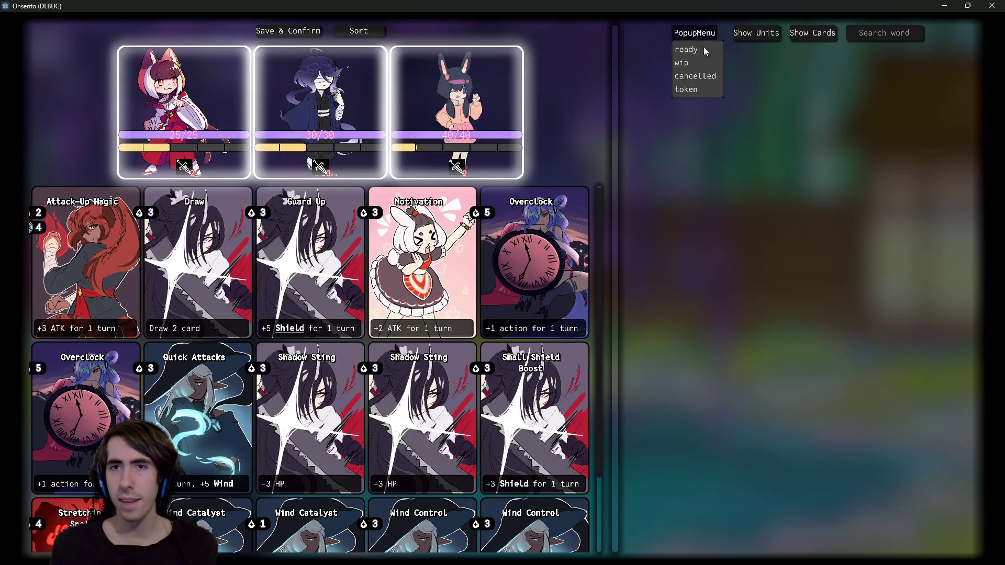
{"action": "left_click", "coordinate": [701, 89]}
Step: Filter the deck editor to wip cards, then switch the filter back to ready
{"action": "left_click", "coordinate": [709, 35]}
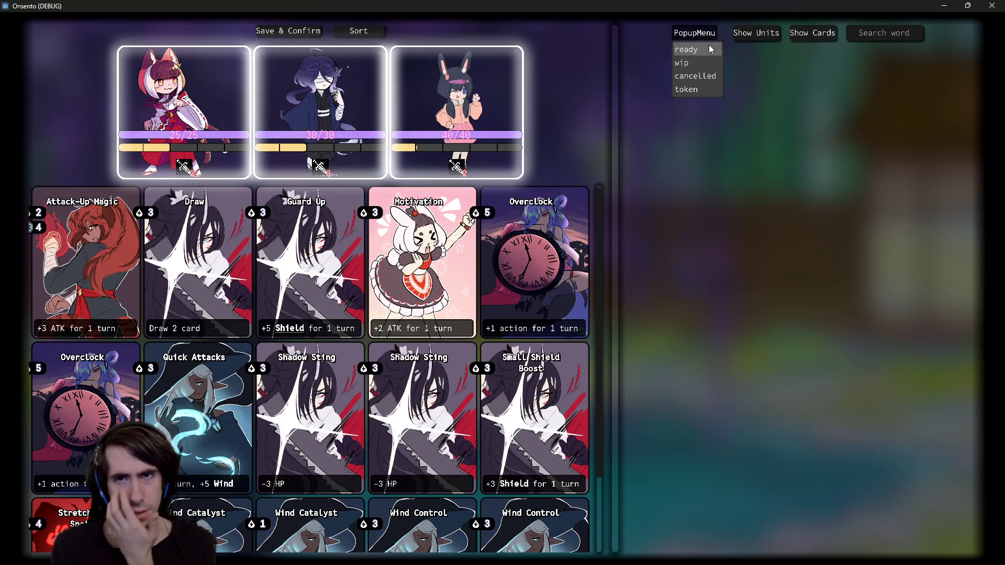
{"action": "left_click", "coordinate": [709, 47]}
{"action": "left_click", "coordinate": [702, 34]}
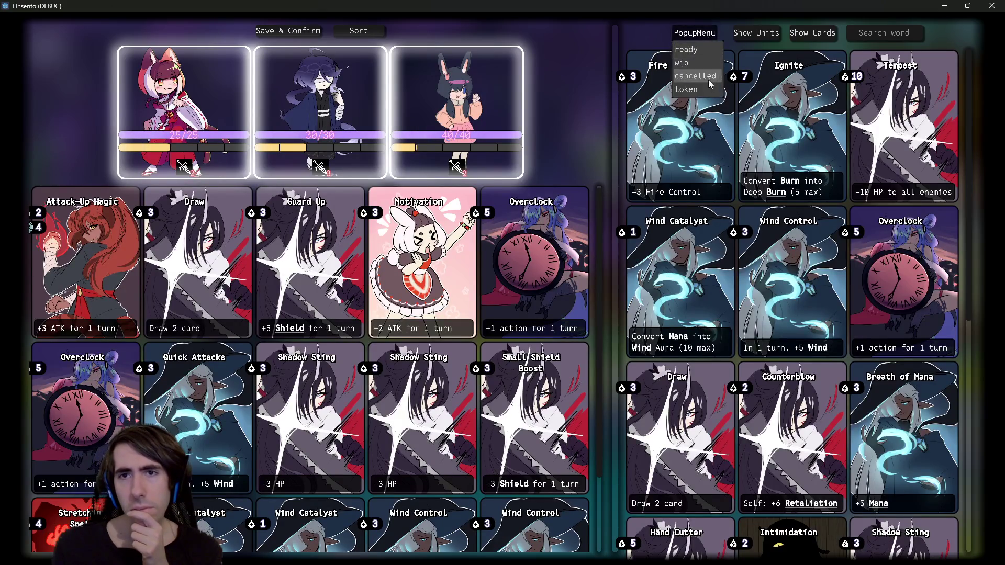
{"action": "left_click", "coordinate": [705, 62]}
{"action": "left_click", "coordinate": [704, 33]}
{"action": "left_click", "coordinate": [706, 62]}
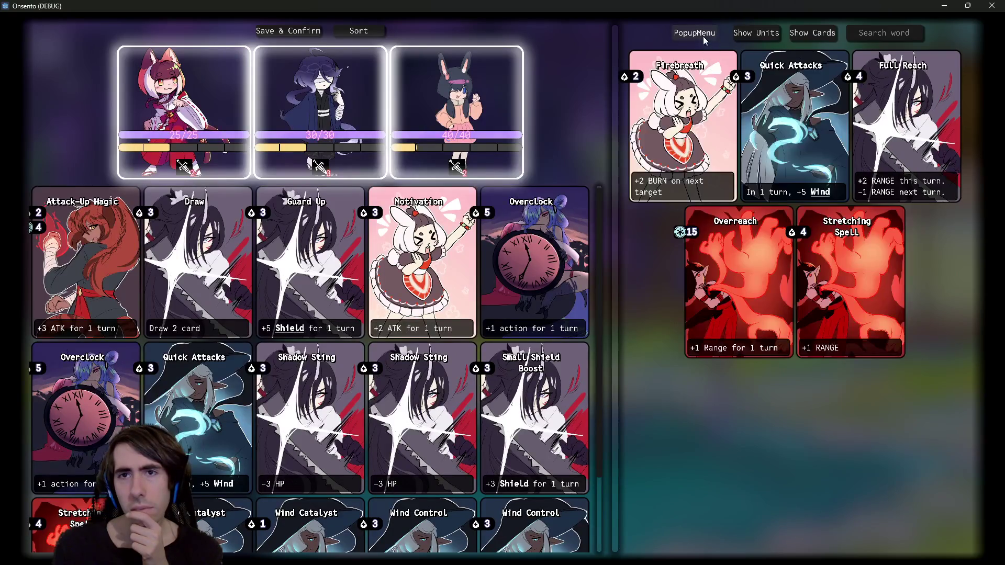
{"action": "left_click", "coordinate": [698, 33]}
{"action": "left_click", "coordinate": [702, 47]}
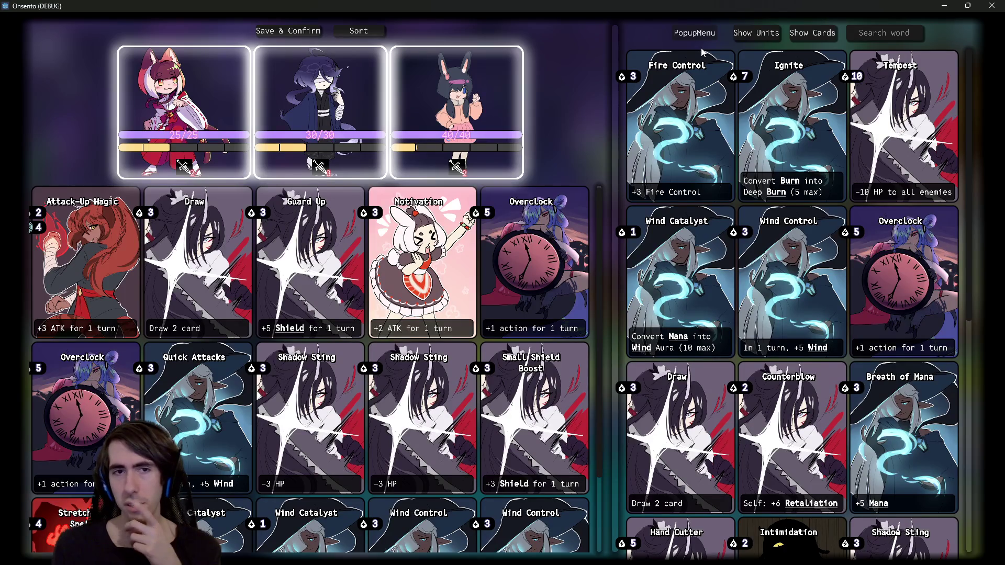
Step: Scroll both card panels to check the ready cards now listed
{"action": "scroll", "coordinate": [384, 321], "scroll_direction": "down", "scroll_amount": 2}
{"action": "scroll", "coordinate": [356, 317], "scroll_direction": "up", "scroll_amount": 2}
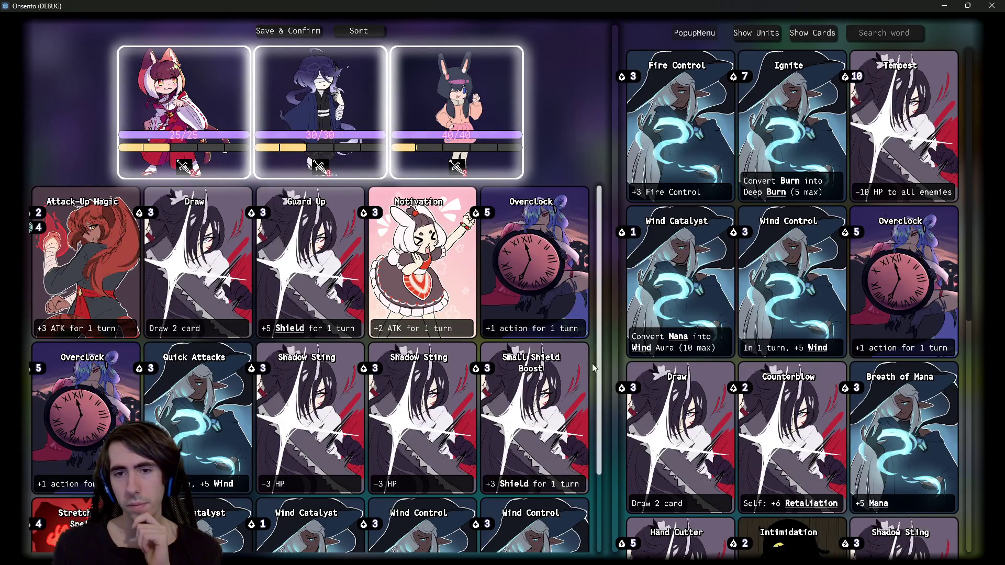
{"action": "scroll", "coordinate": [598, 363], "scroll_direction": "down", "scroll_amount": 1}
{"action": "scroll", "coordinate": [591, 367], "scroll_direction": "up", "scroll_amount": 2}
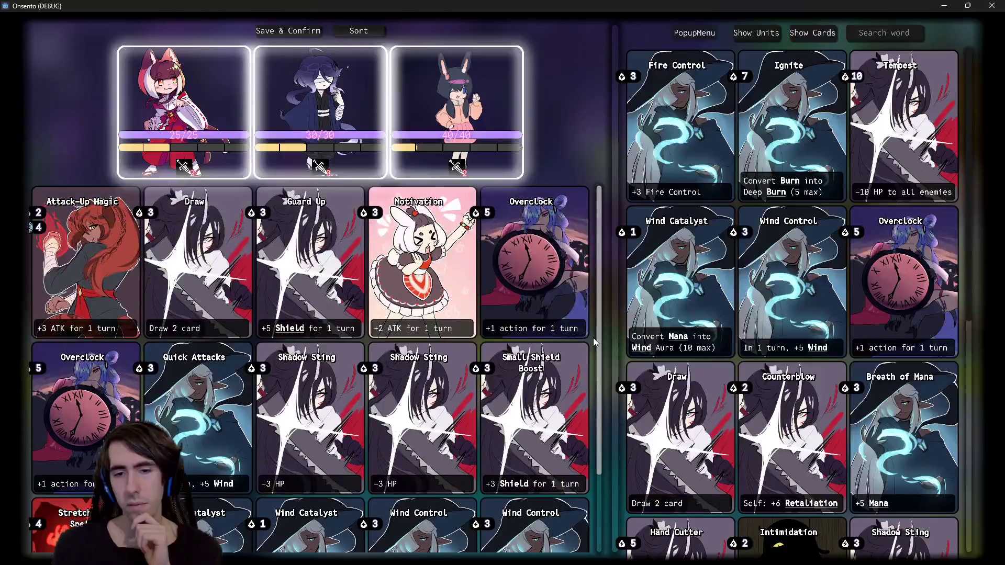
{"action": "scroll", "coordinate": [871, 401], "scroll_direction": "down", "scroll_amount": 8}
{"action": "scroll", "coordinate": [871, 401], "scroll_direction": "up", "scroll_amount": 10}
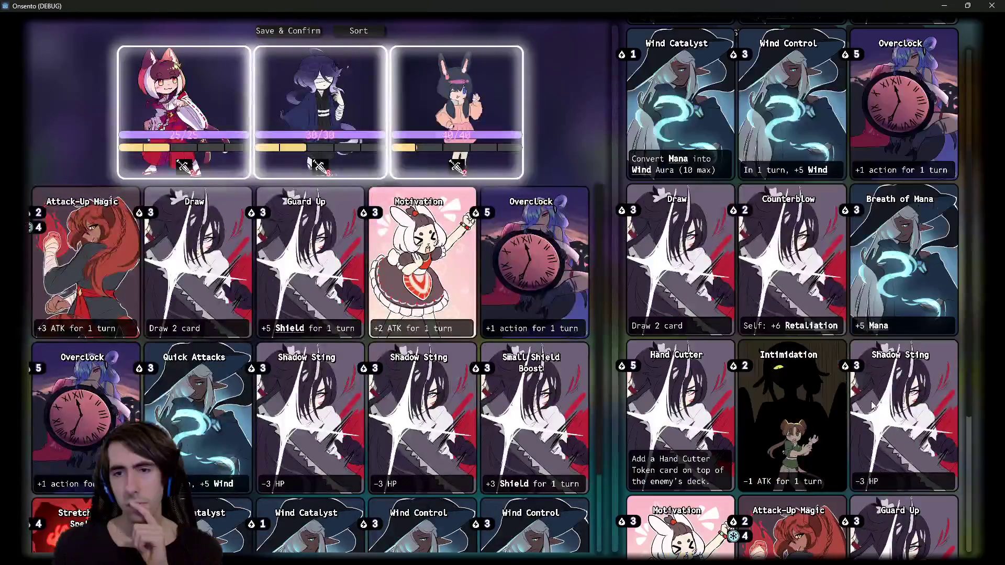